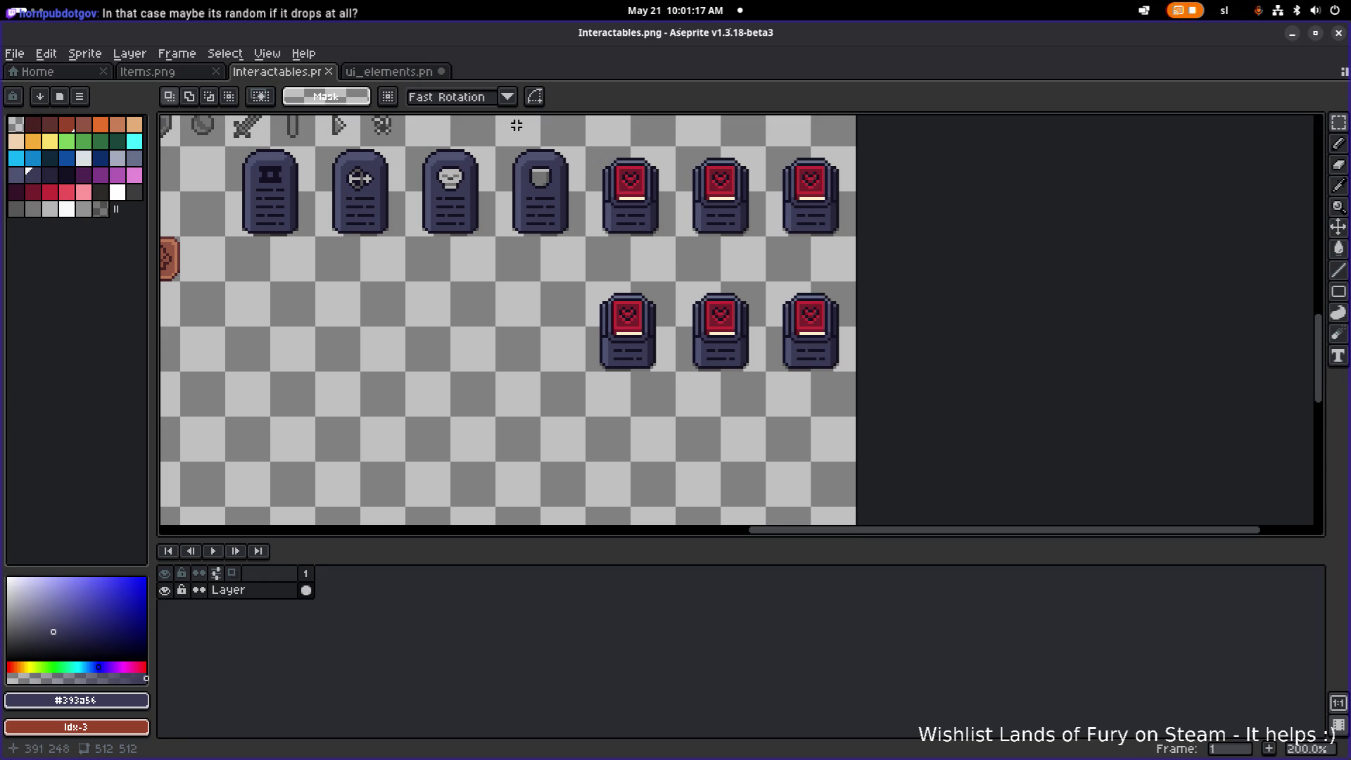
- Go to the Items.png sheet and marquee-select its row of five coloured books
key("ctrl+Tab")
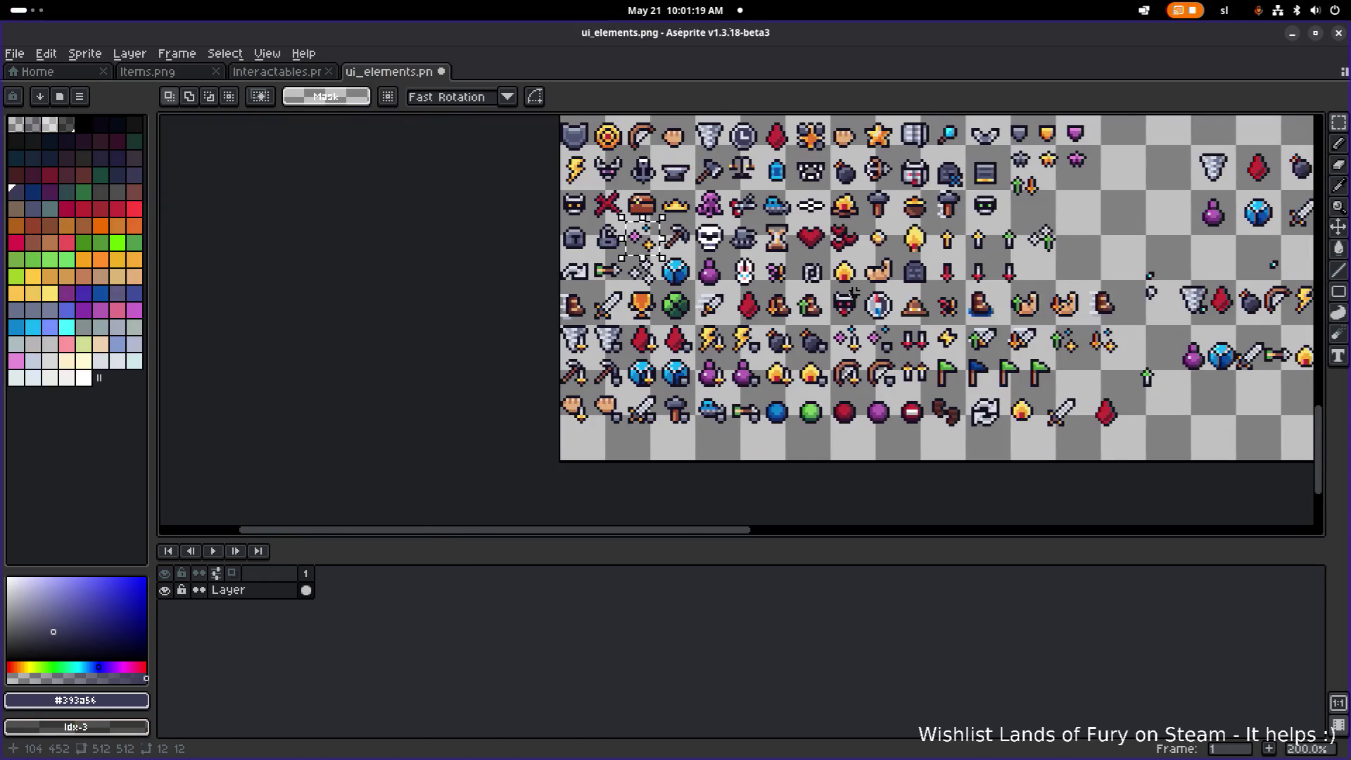
scroll(853, 292, "down", 3)
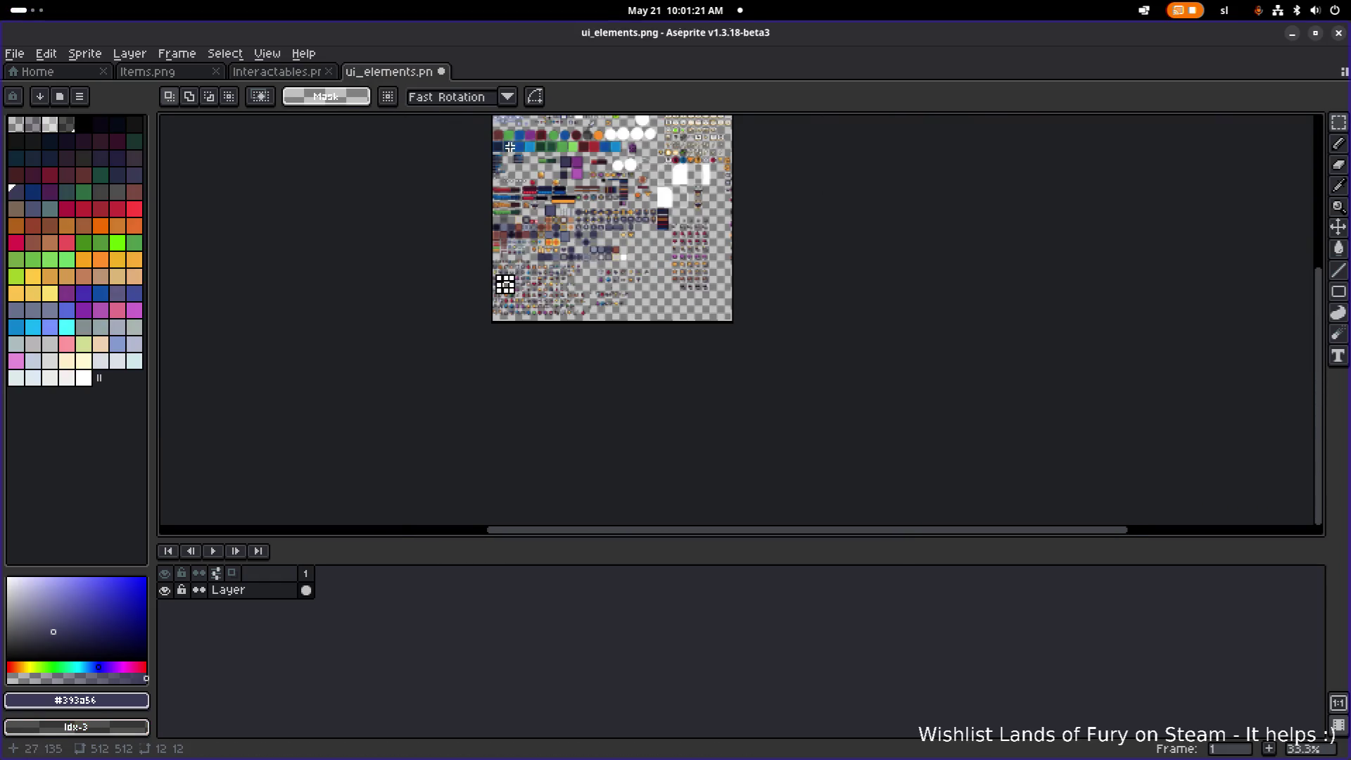
left_click(172, 74)
scroll(456, 179, "down", 1)
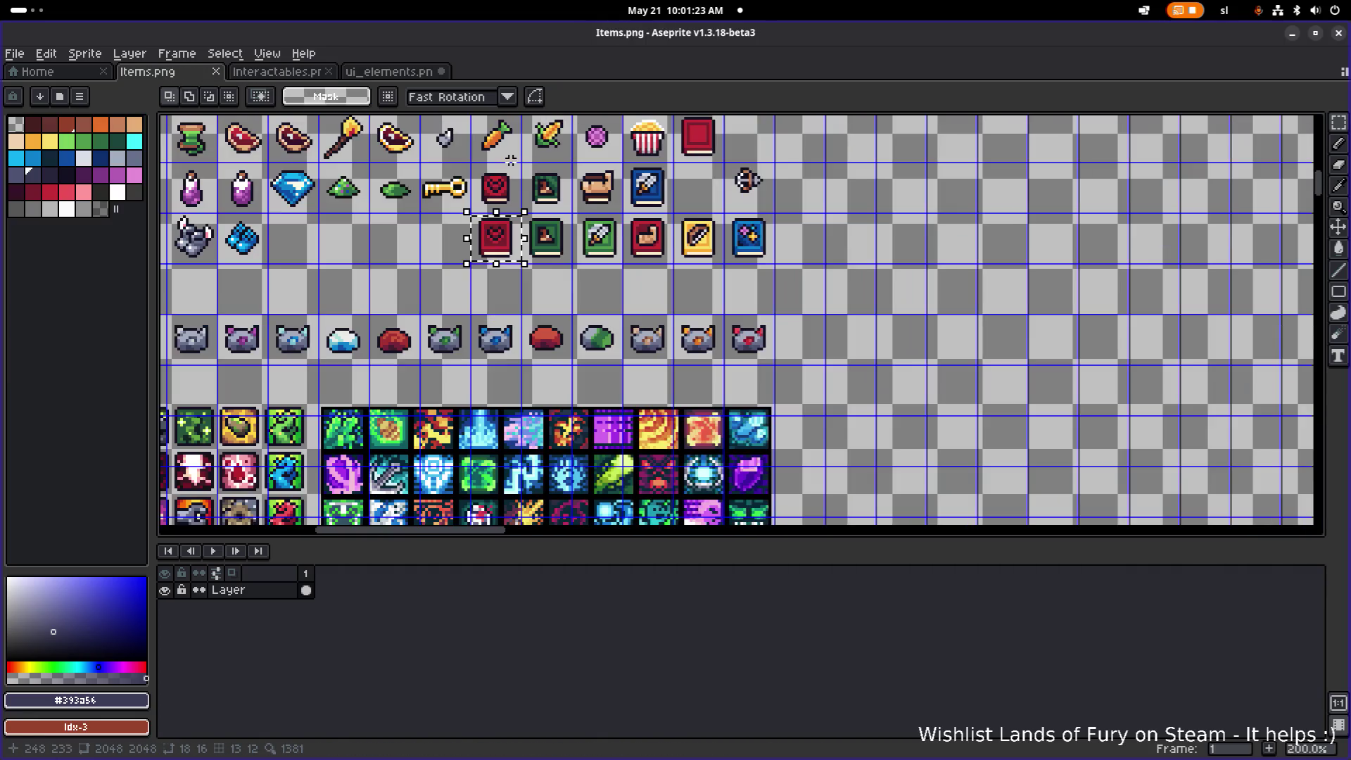
left_click_drag(832, 285, 520, 209)
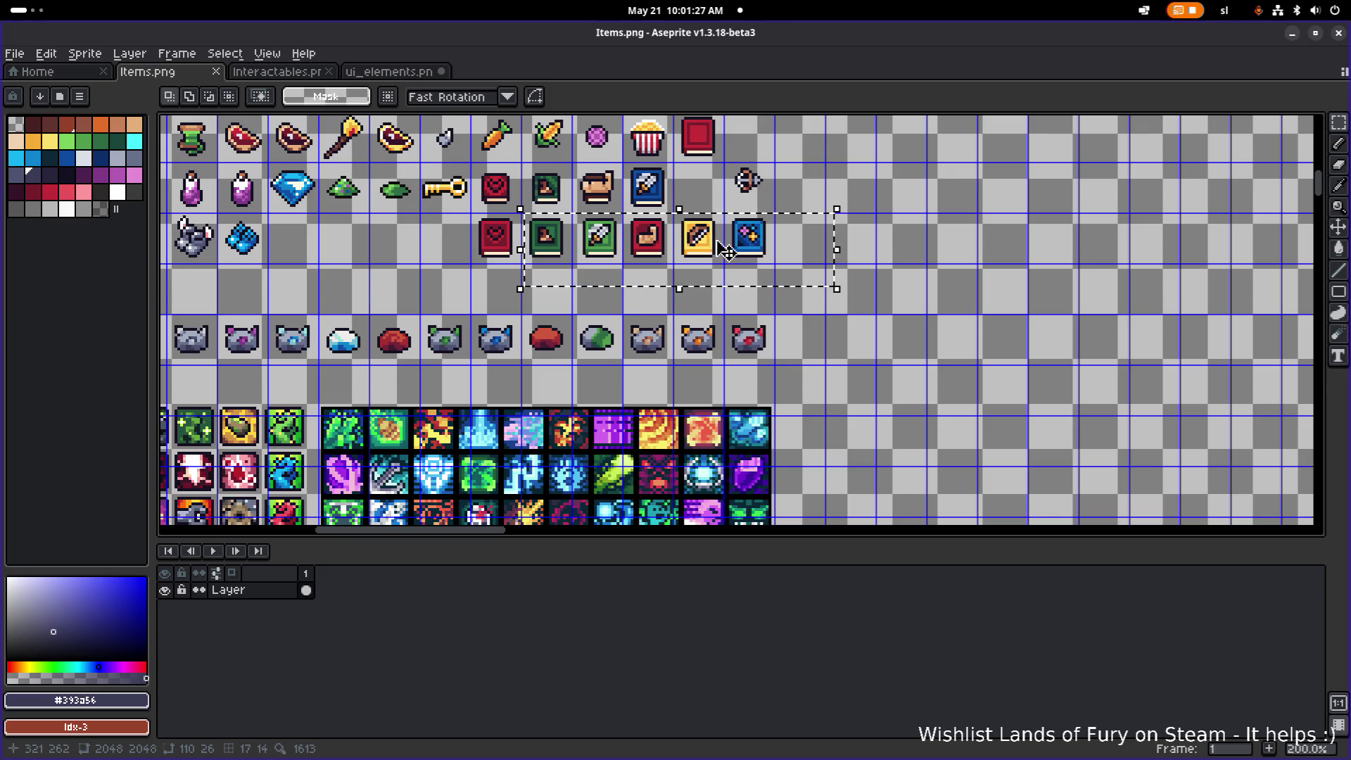
scroll(699, 242, "up", 1)
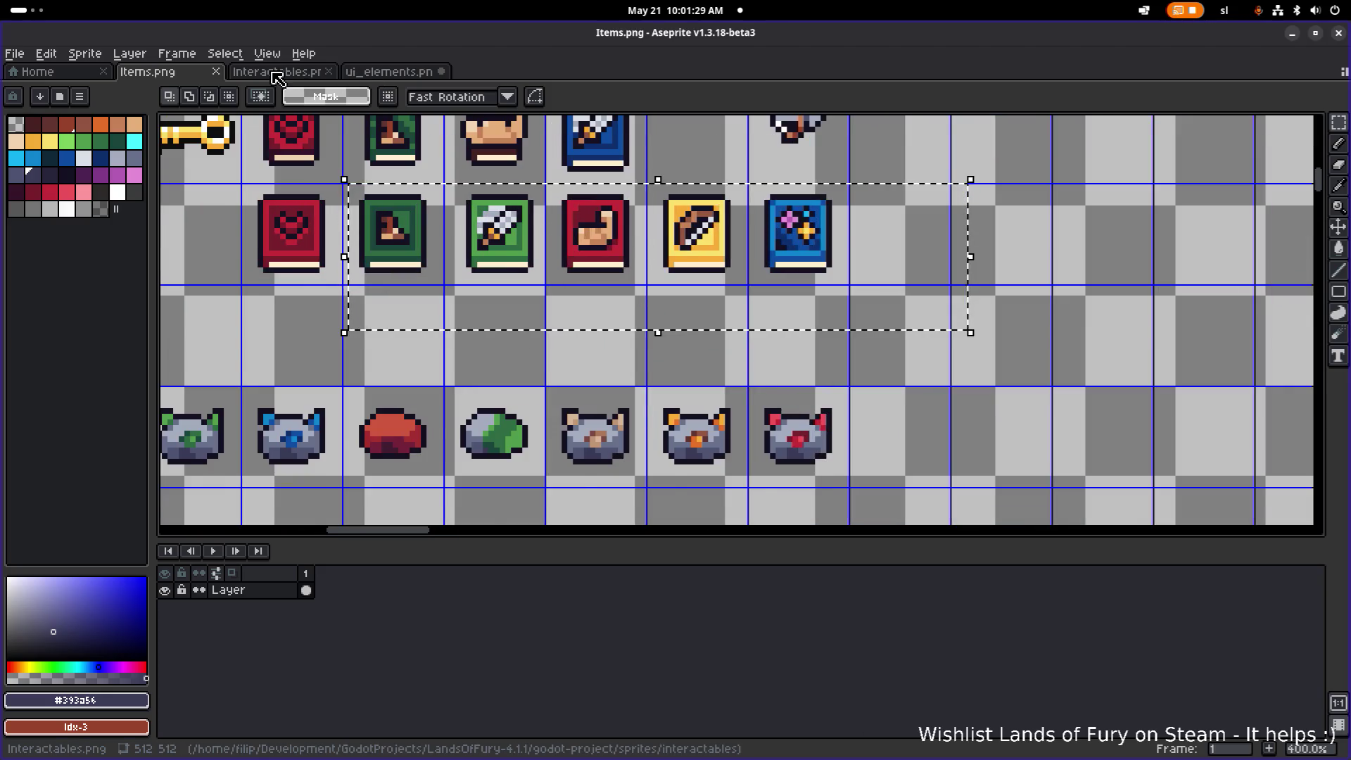
- Paste the five books into Interactables.png in the empty row below the tombstones
left_click(274, 73)
key("ctrl+v")
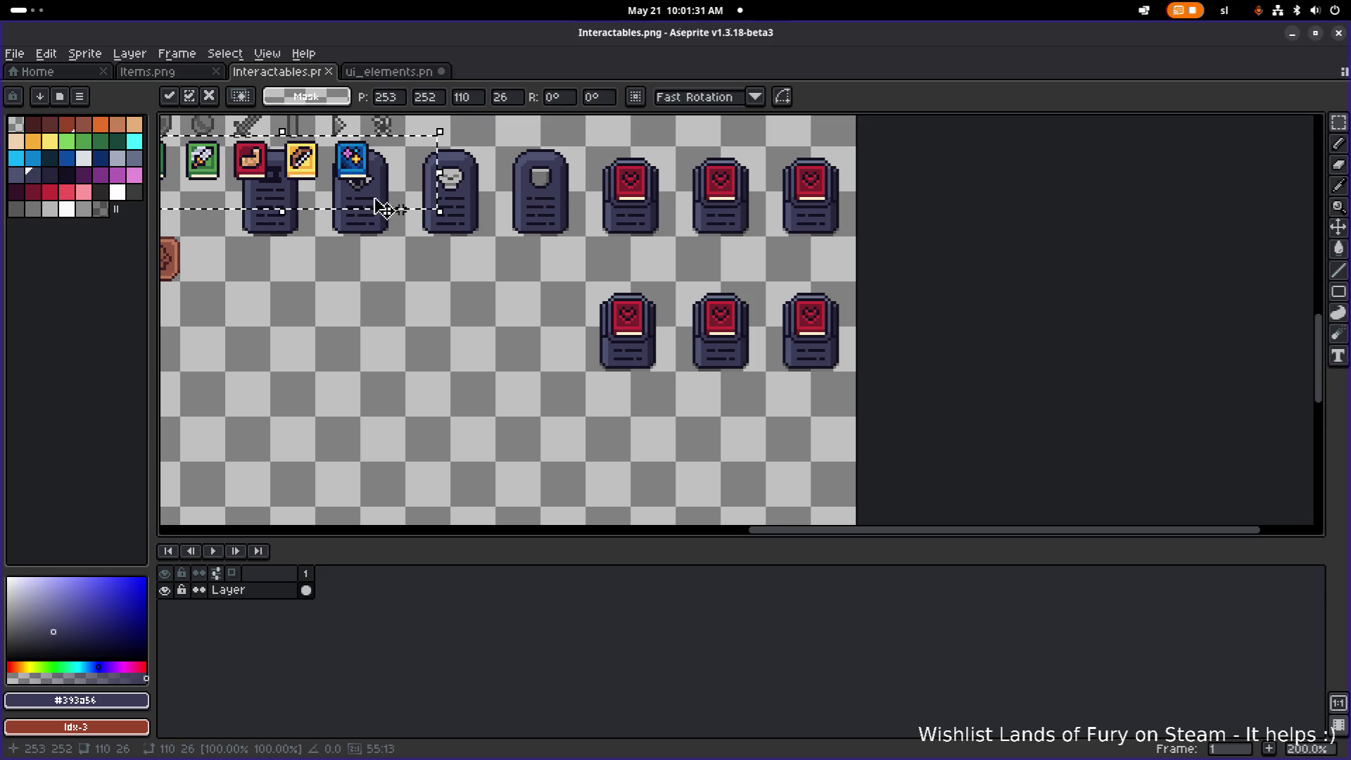
mouse_move(387, 175)
left_mouse_down()
mouse_move(566, 310)
mouse_move(547, 316)
left_mouse_up()
left_click(511, 241)
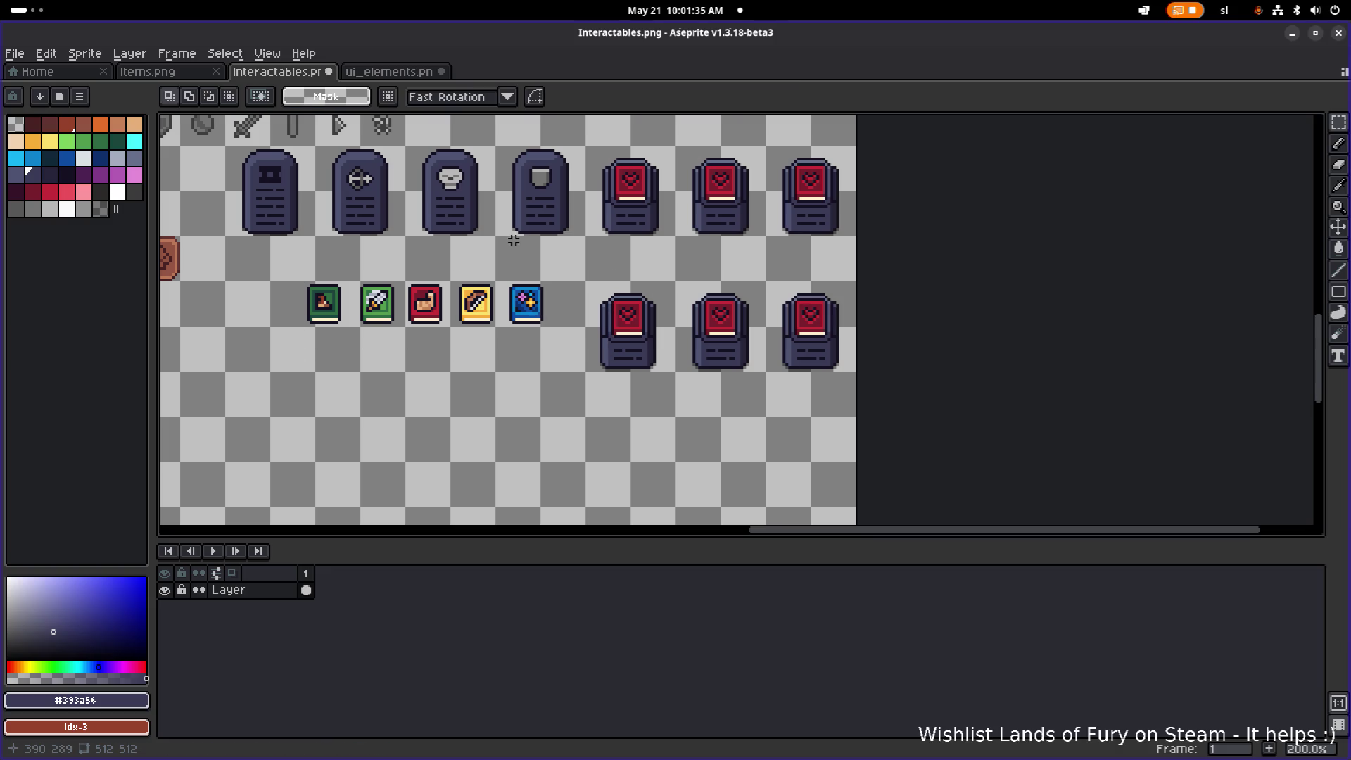
- Select the green book and move it onto the second top pedestal
scroll(494, 261, "down", 2)
scroll(596, 273, "up", 3)
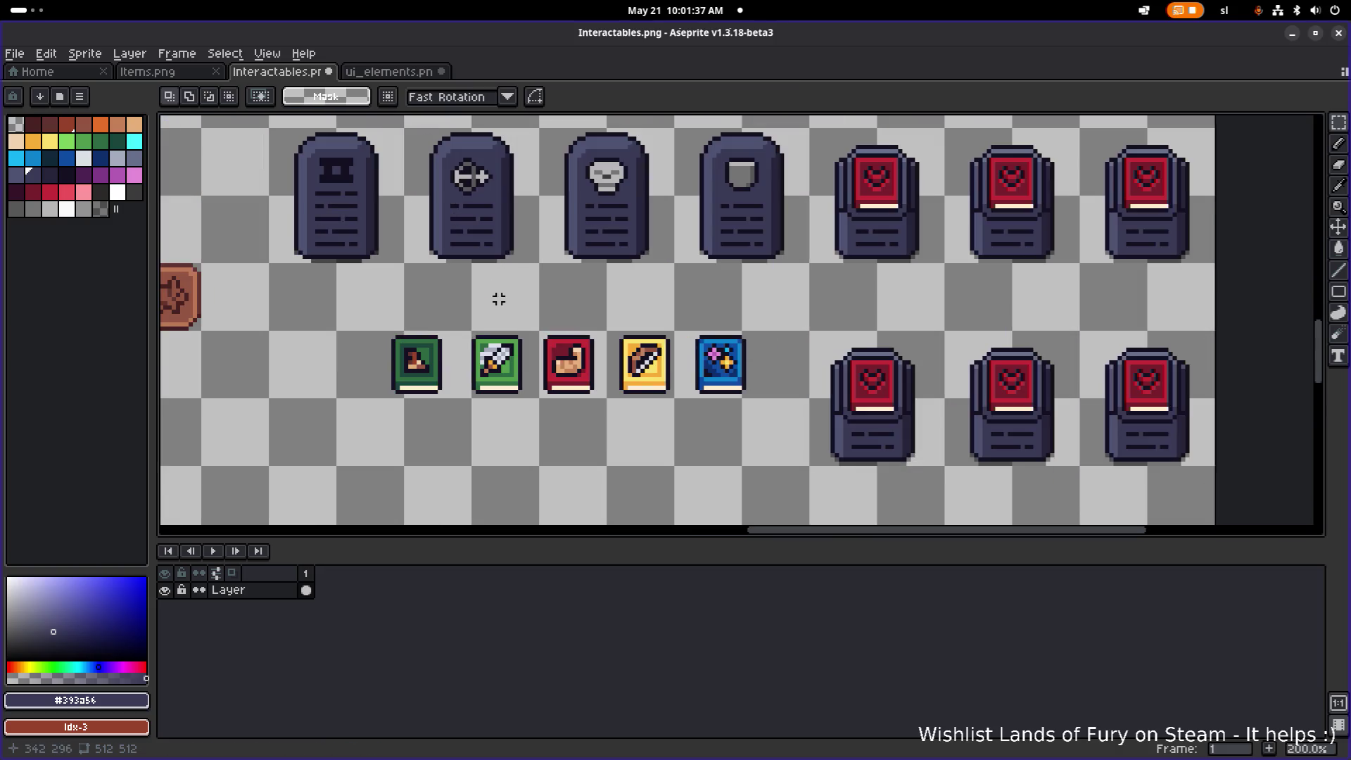
scroll(596, 273, "right", 2)
left_click_drag(311, 427, 422, 310)
mouse_move(398, 380)
left_mouse_down()
mouse_move(907, 184)
mouse_move(974, 197)
left_mouse_up()
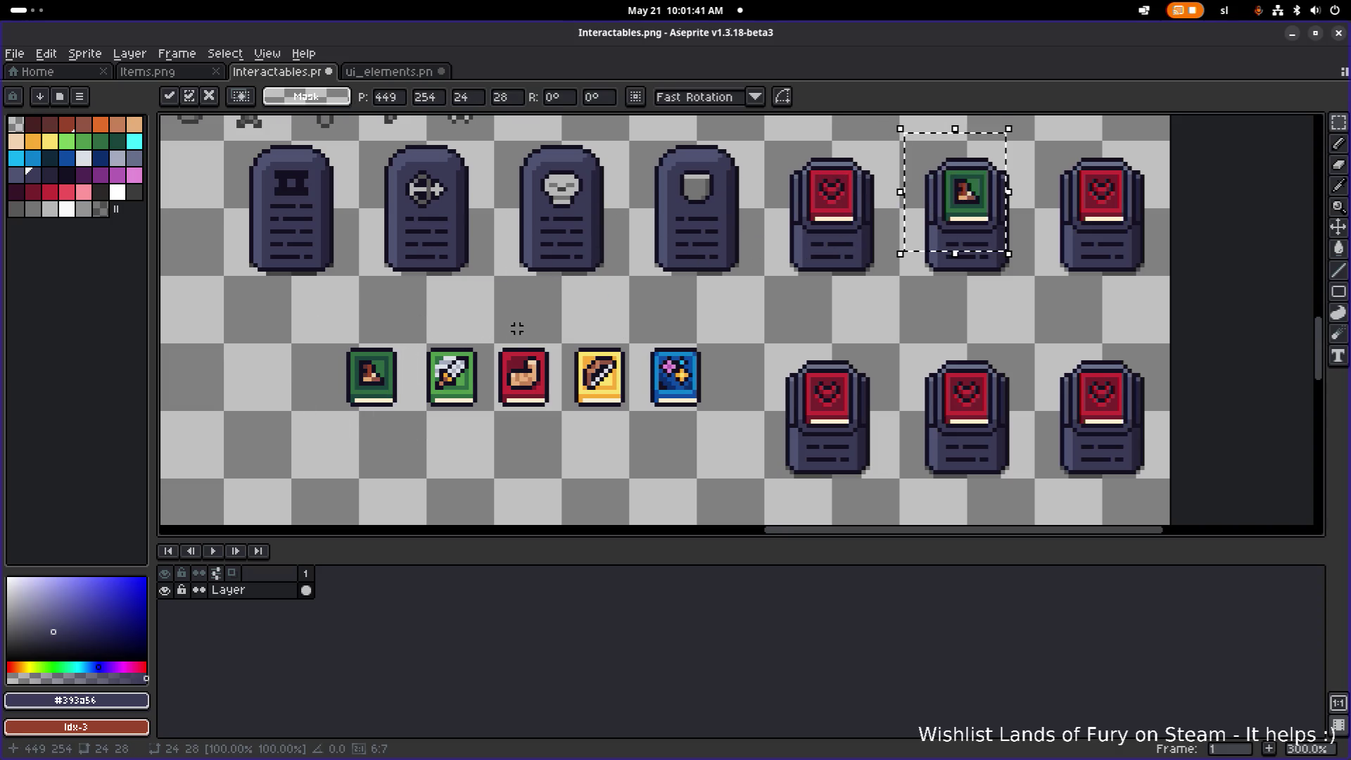
- Commit the green book, then place the sword book on the top-right pedestal
key("Return")
left_click_drag(428, 345, 481, 419)
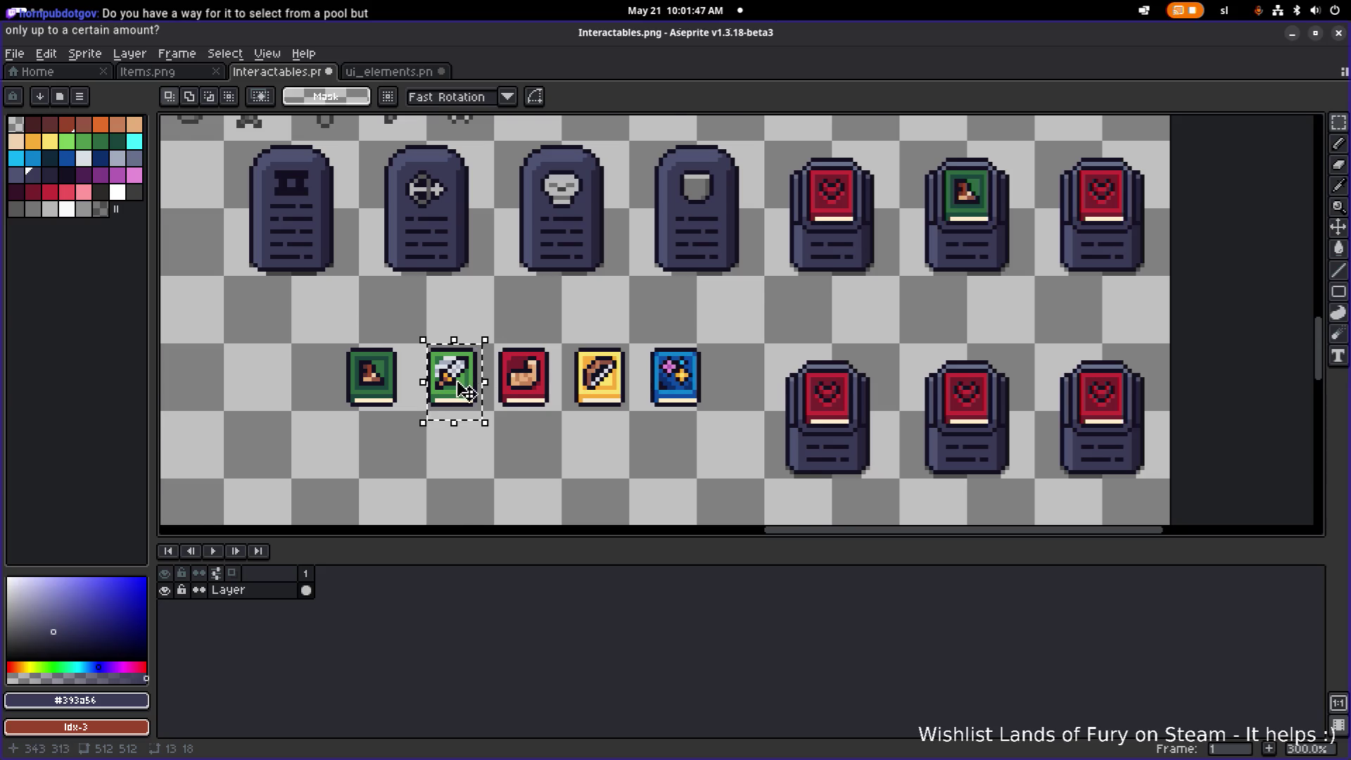
scroll(450, 371, "down", 1)
scroll(457, 373, "up", 2)
left_click_drag(402, 336, 508, 442)
left_click(564, 310)
scroll(503, 319, "down", 1)
mouse_move(452, 331)
left_mouse_down()
mouse_move(521, 419)
mouse_move(516, 404)
left_mouse_up()
scroll(689, 301, "down", 1)
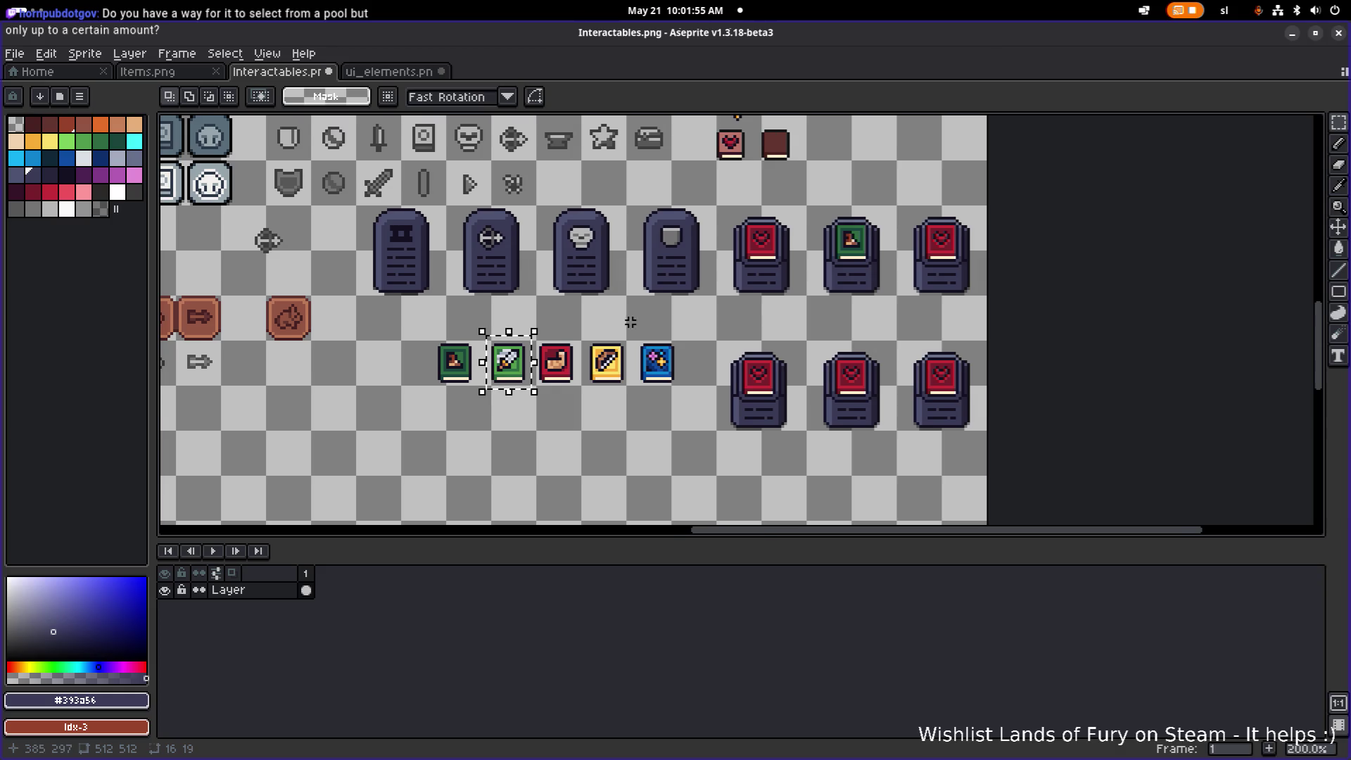
scroll(633, 321, "up", 1)
mouse_move(465, 411)
left_mouse_down()
mouse_move(1107, 215)
mouse_move(1113, 228)
left_mouse_up()
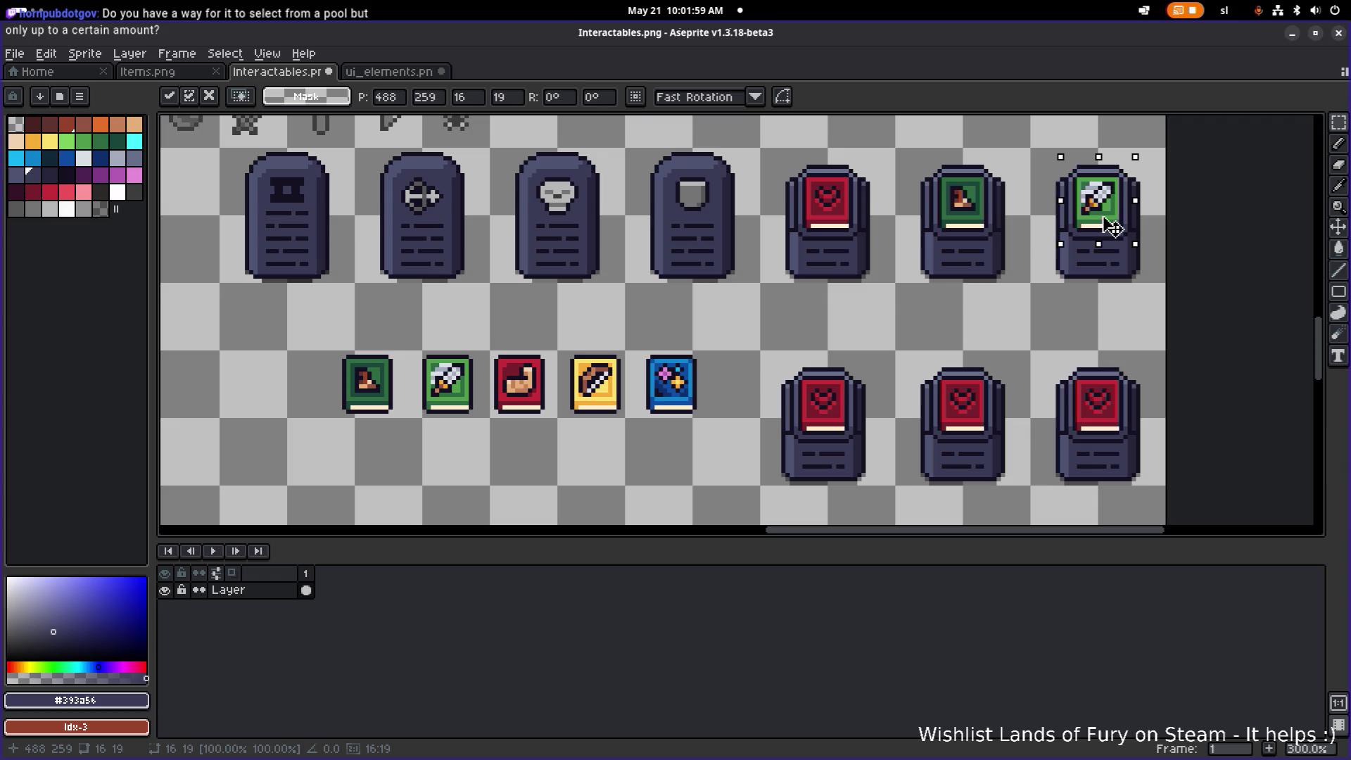
key("ctrl+d")
- Place the red, yellow and blue books onto the lower-row pedestals
mouse_move(487, 344)
left_mouse_down()
mouse_move(565, 431)
mouse_move(854, 401)
mouse_move(837, 415)
left_mouse_up()
scroll(559, 428, "up", 1)
scroll(583, 393, "down", 1)
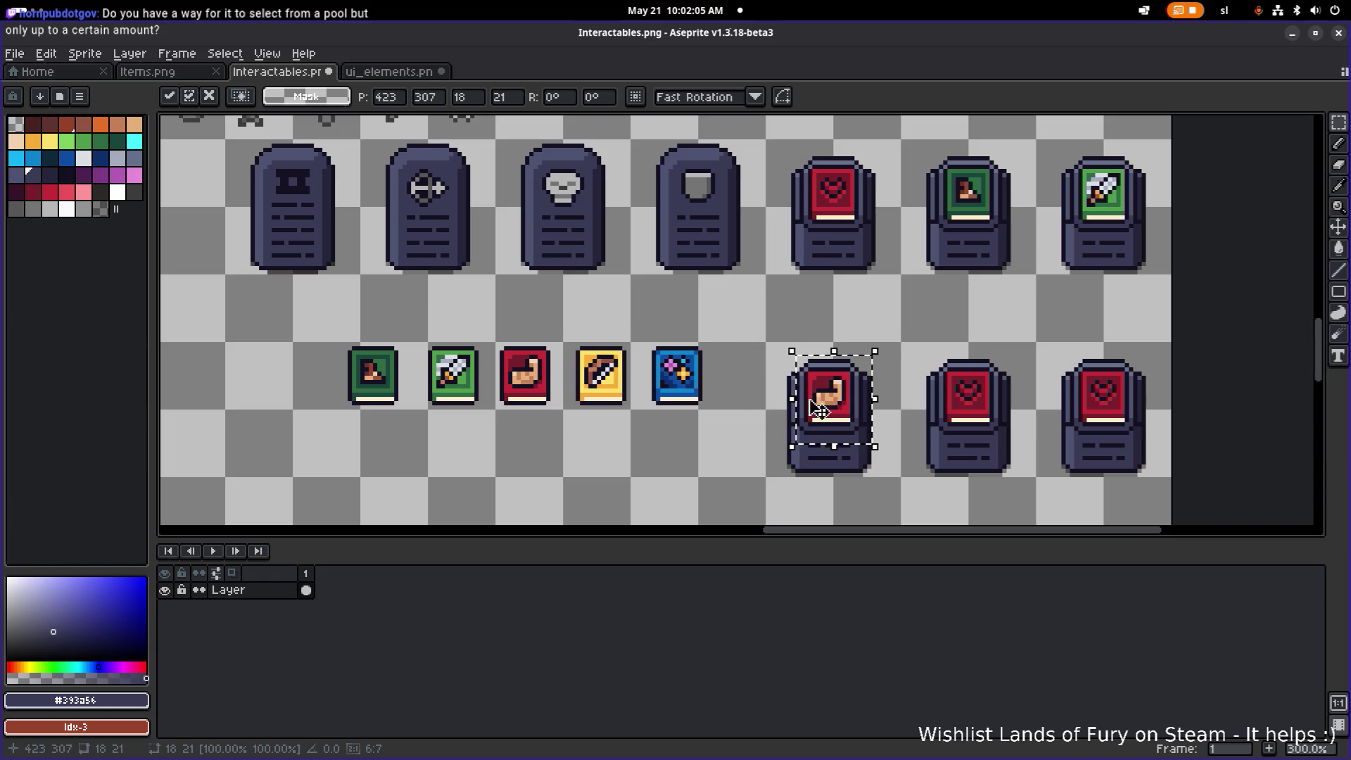
key("ctrl+d")
mouse_move(560, 331)
left_mouse_down()
mouse_move(636, 408)
mouse_move(984, 421)
left_mouse_up()
key("ctrl+d")
left_click_drag(628, 337, 766, 427)
mouse_move(670, 392)
left_mouse_down()
mouse_move(1102, 407)
mouse_move(1099, 430)
left_mouse_up()
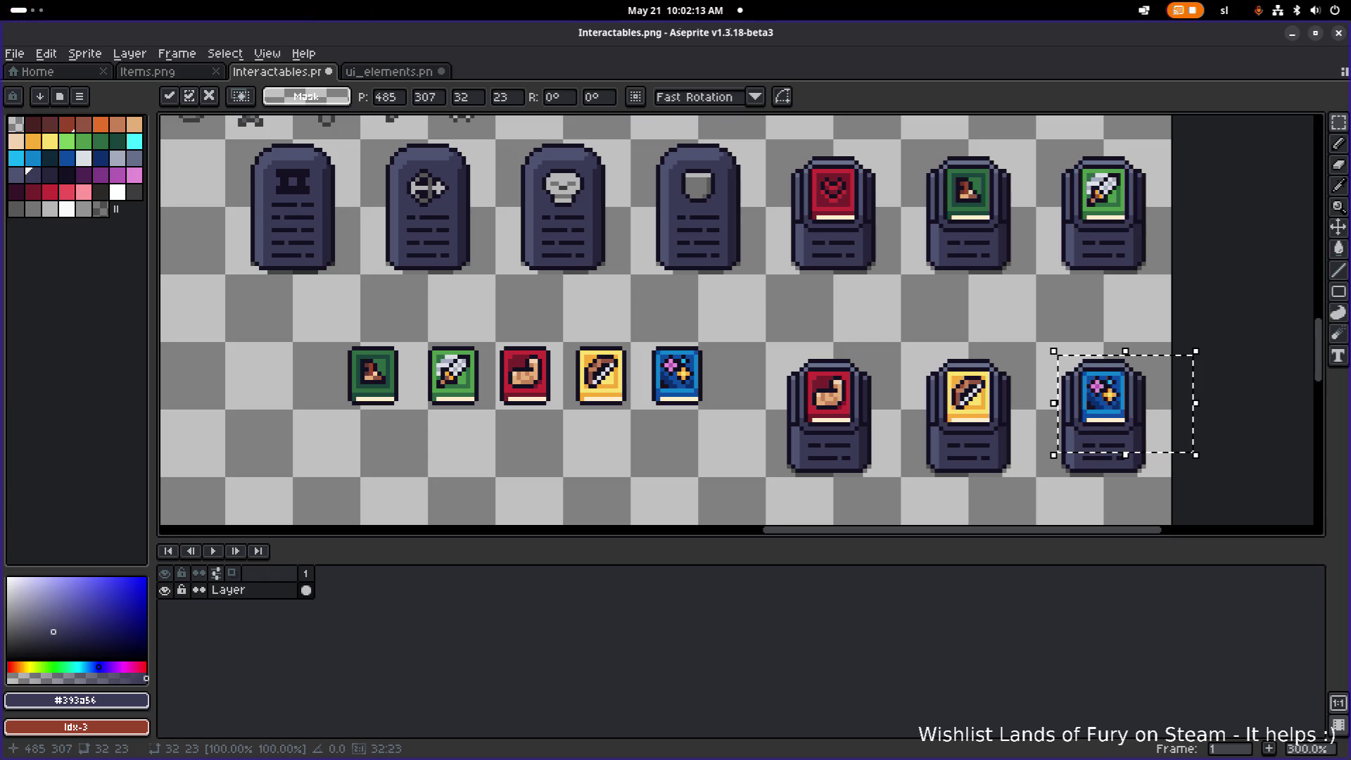
key("ctrl+d")
- Bring the pedestal rows back into view and select the red heart book on its pedestal
scroll(936, 268, "down", 1)
left_click_drag(936, 267, 766, 278)
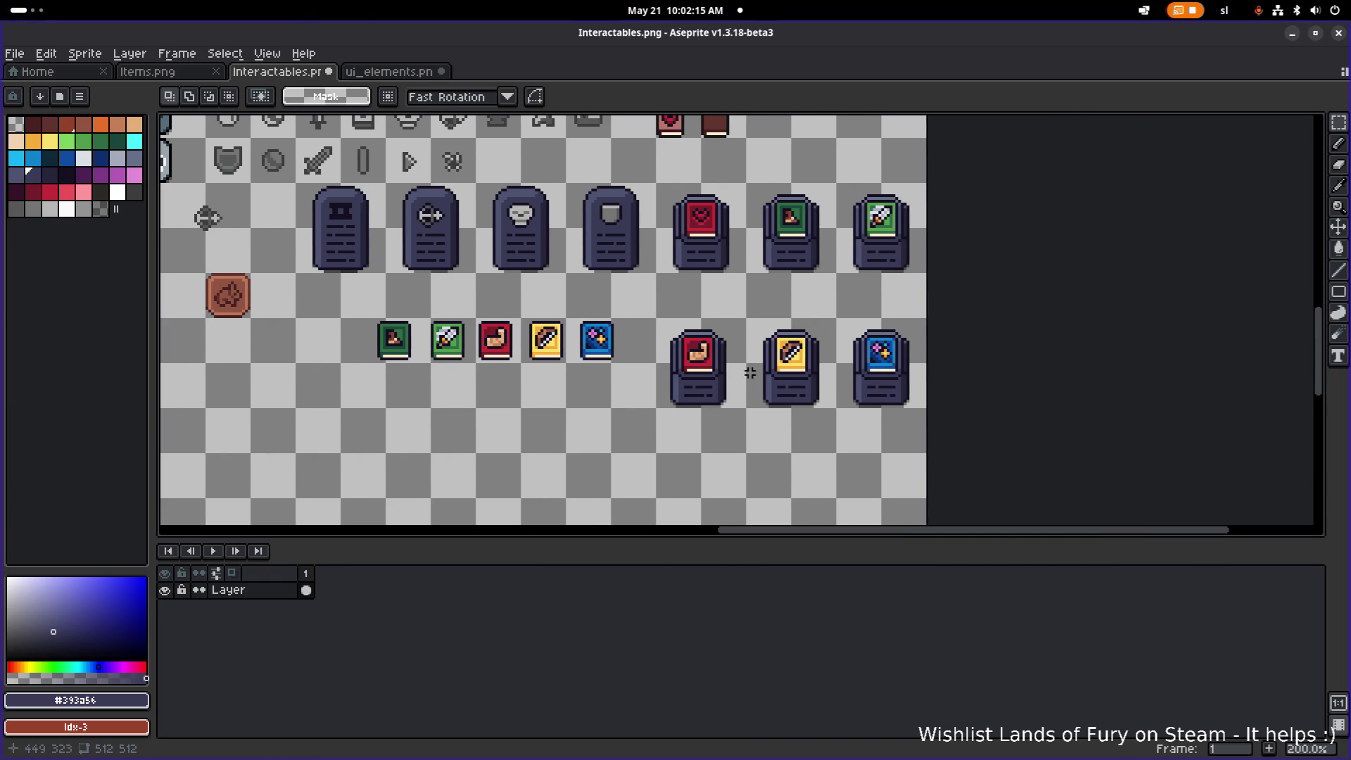
scroll(799, 373, "up", 2)
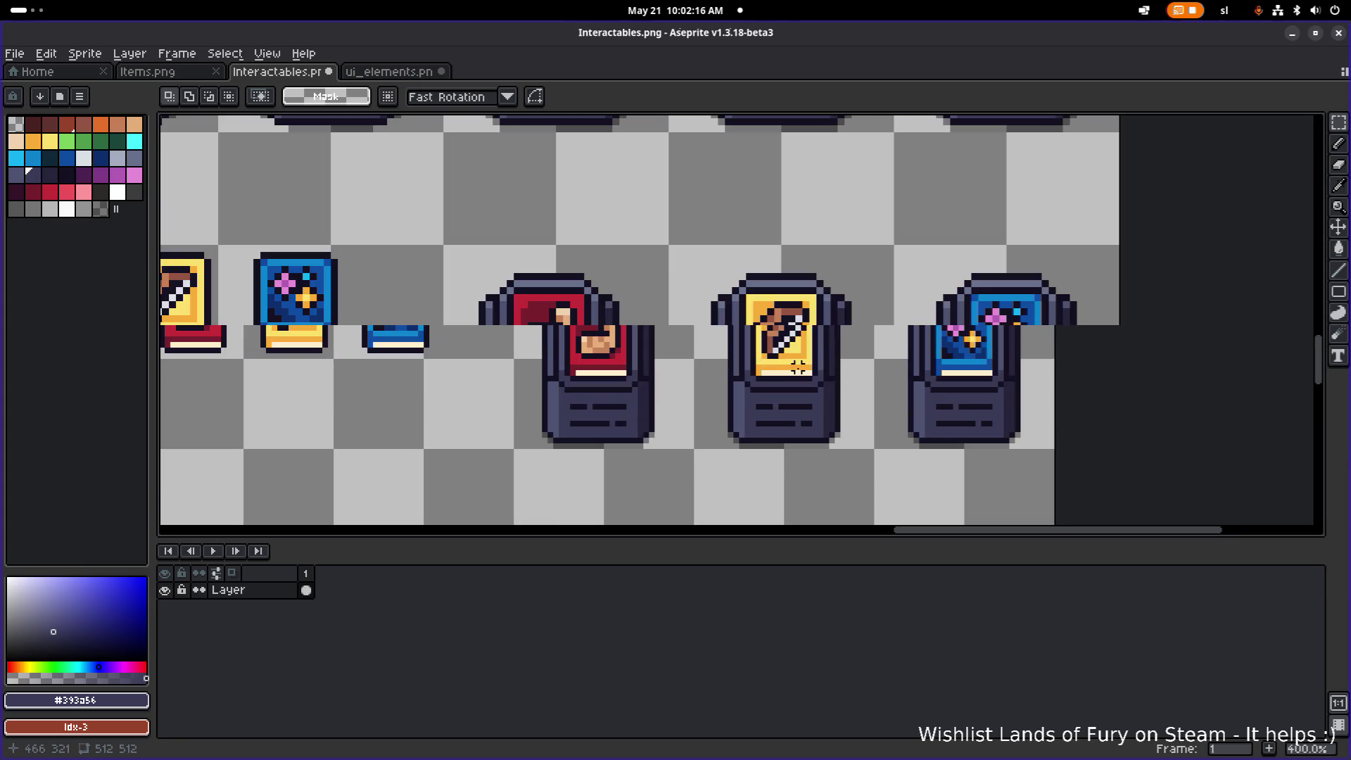
scroll(798, 367, "up", 1)
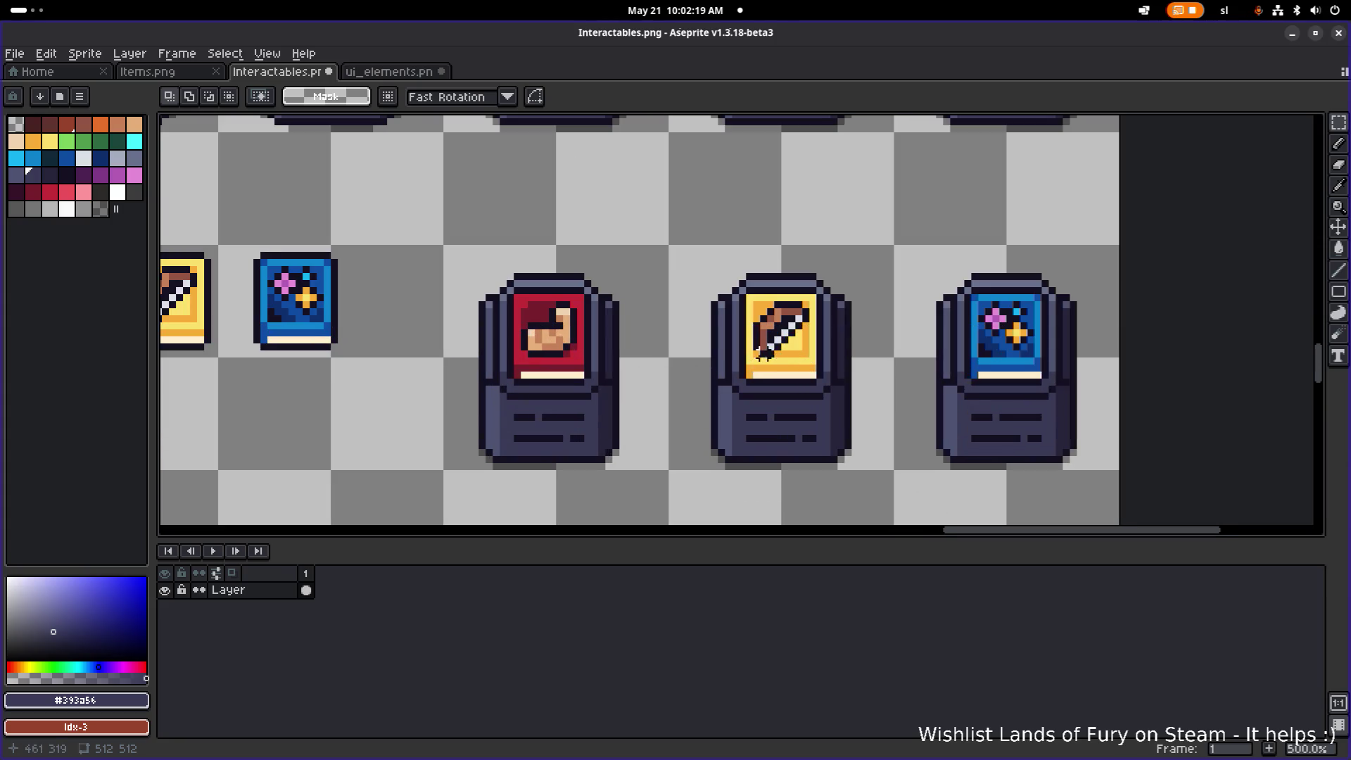
scroll(715, 324, "down", 3)
scroll(661, 214, "up", 2)
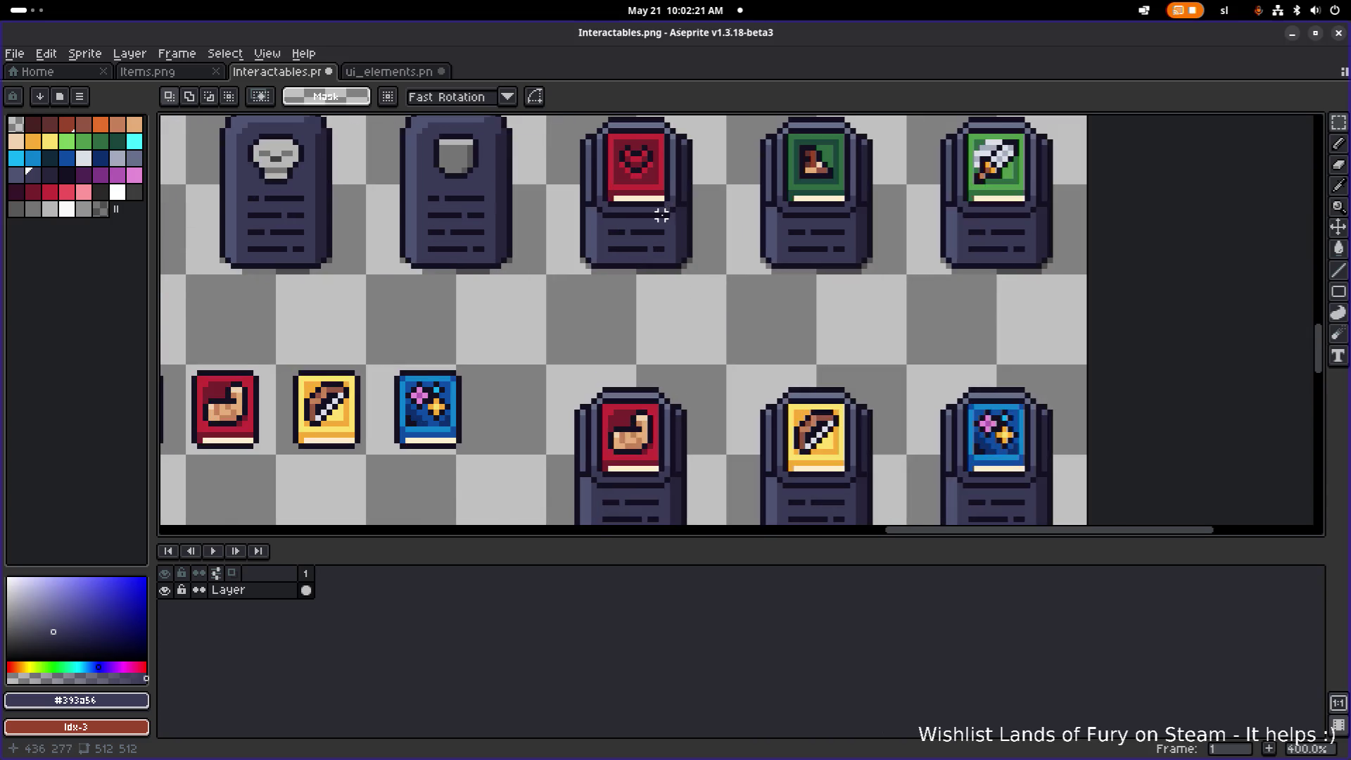
scroll(672, 175, "up", 3)
mouse_move(550, 184)
left_mouse_down()
mouse_move(718, 366)
mouse_move(712, 401)
mouse_move(723, 401)
mouse_move(695, 346)
left_mouse_up()
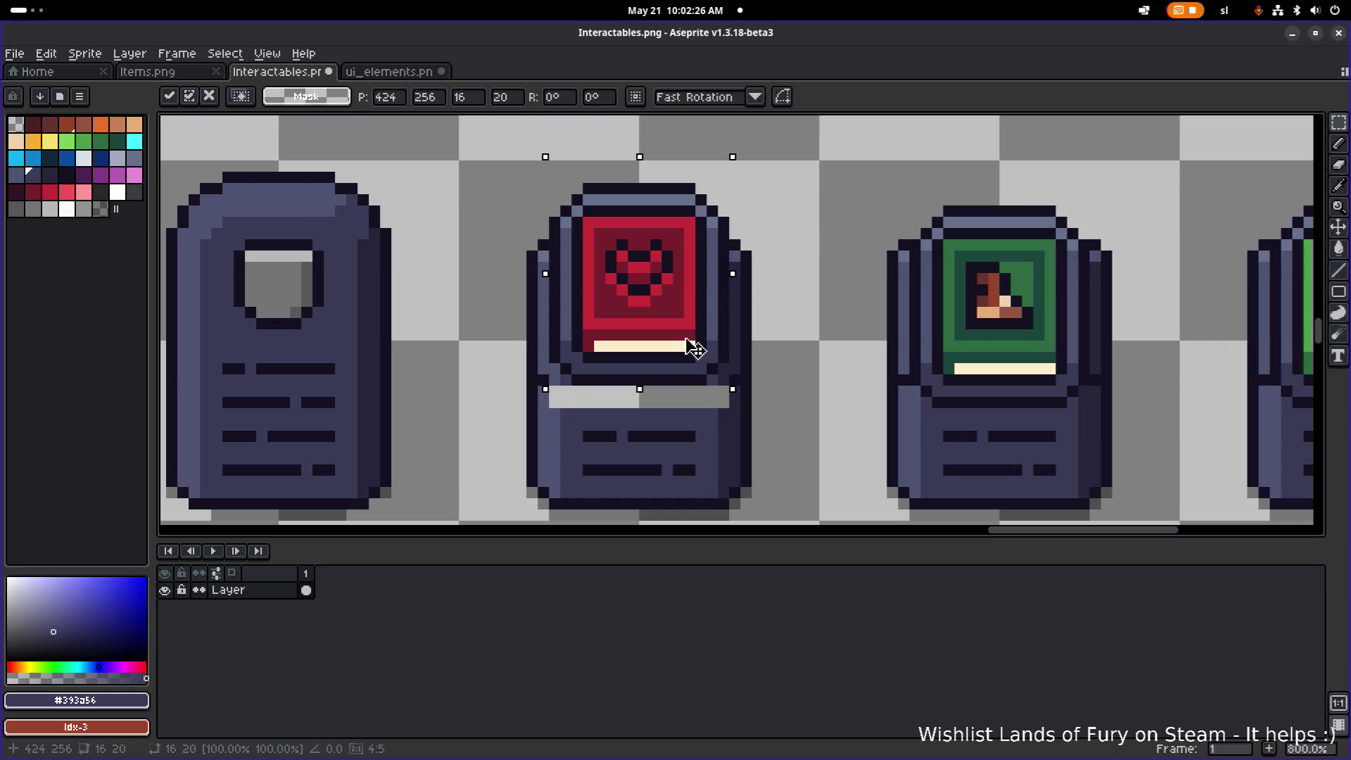
- Commit the raised red heart book and draw a dark outline line across the light bar
left_click(735, 401)
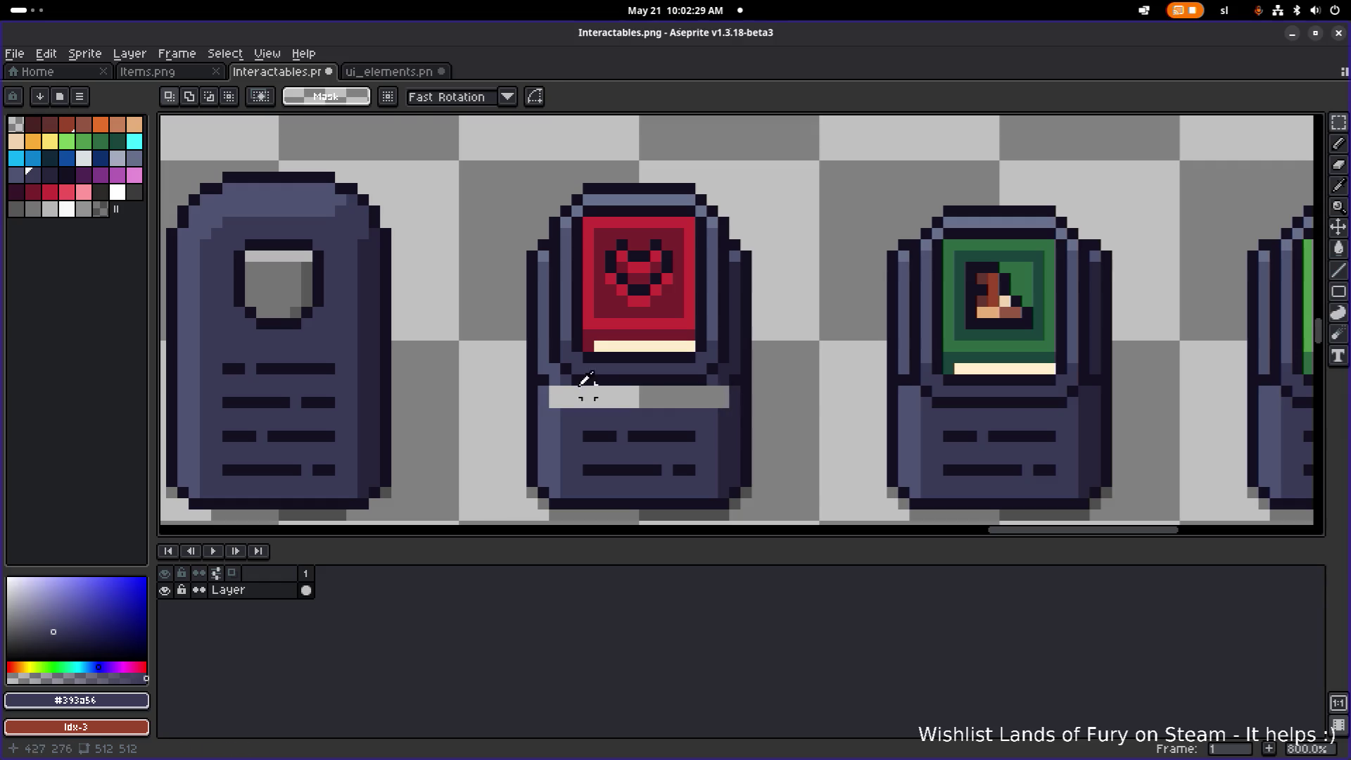
key("i")
left_click(563, 380)
key("b")
left_click(554, 392)
left_click(563, 401)
left_click_drag(561, 400, 711, 405)
- Shade the bar's edge pixels in pedestal tones and fill the light strip under the book dark
key("i")
left_click(561, 378)
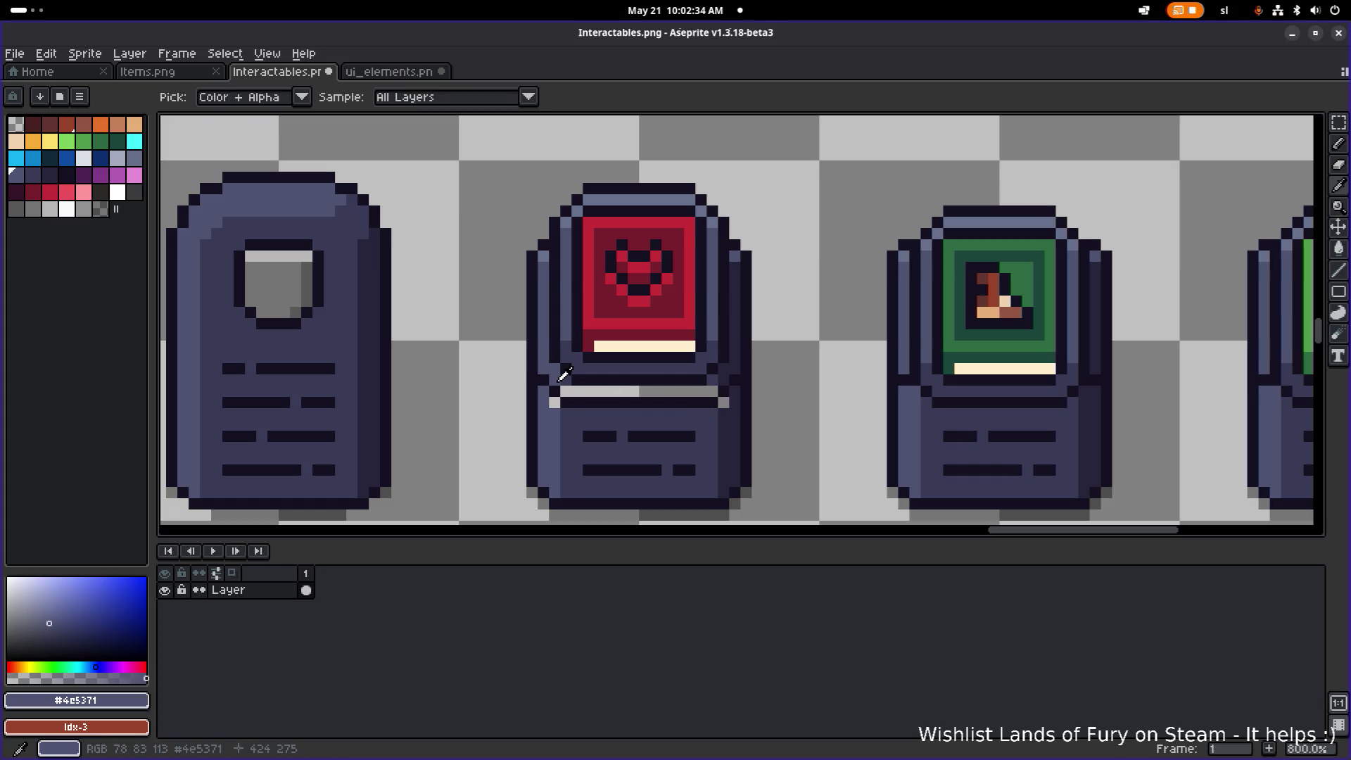
left_click(564, 381, "alt")
left_click(553, 391, "alt")
left_click(555, 403)
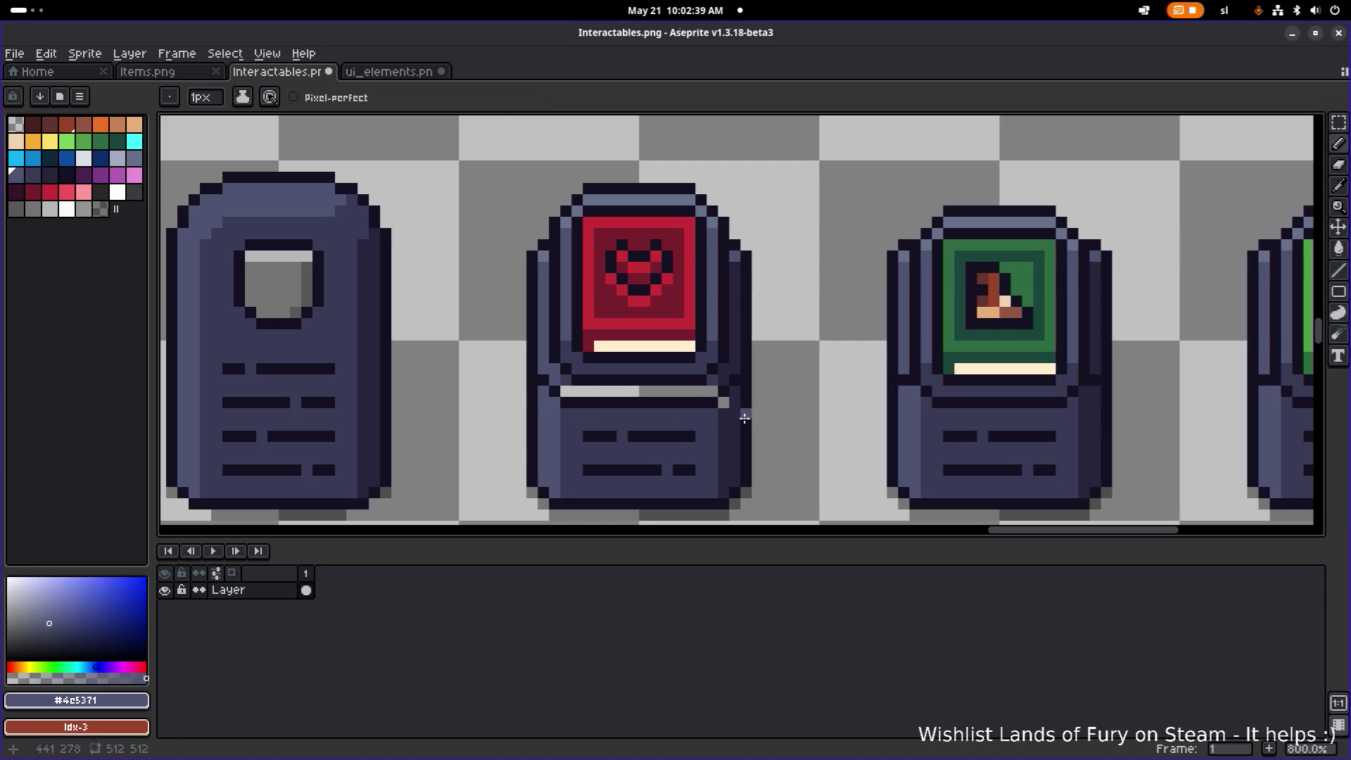
left_click(725, 388, "alt")
key("g")
left_click(691, 391)
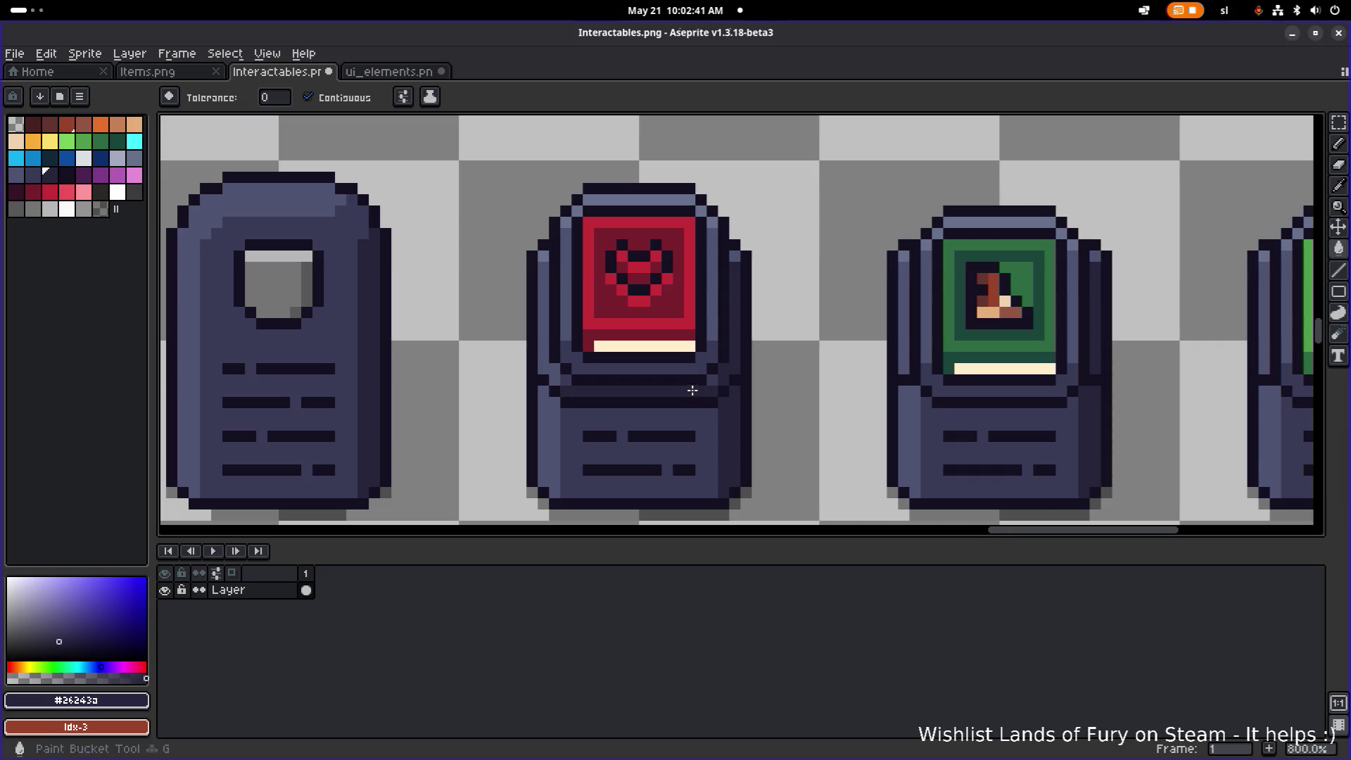
- Reselect the red heart book with a rectangular marquee
scroll(692, 392, "down", 5)
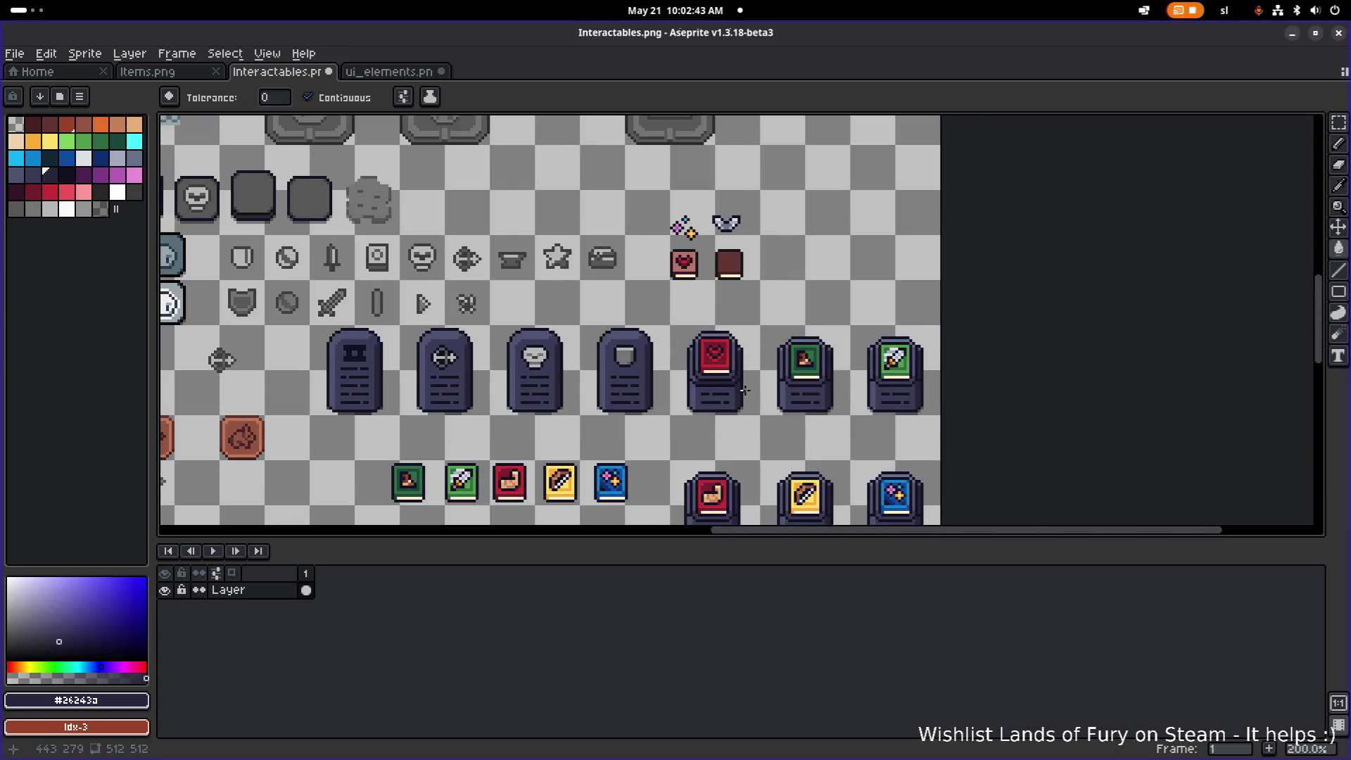
scroll(744, 390, "up", 2)
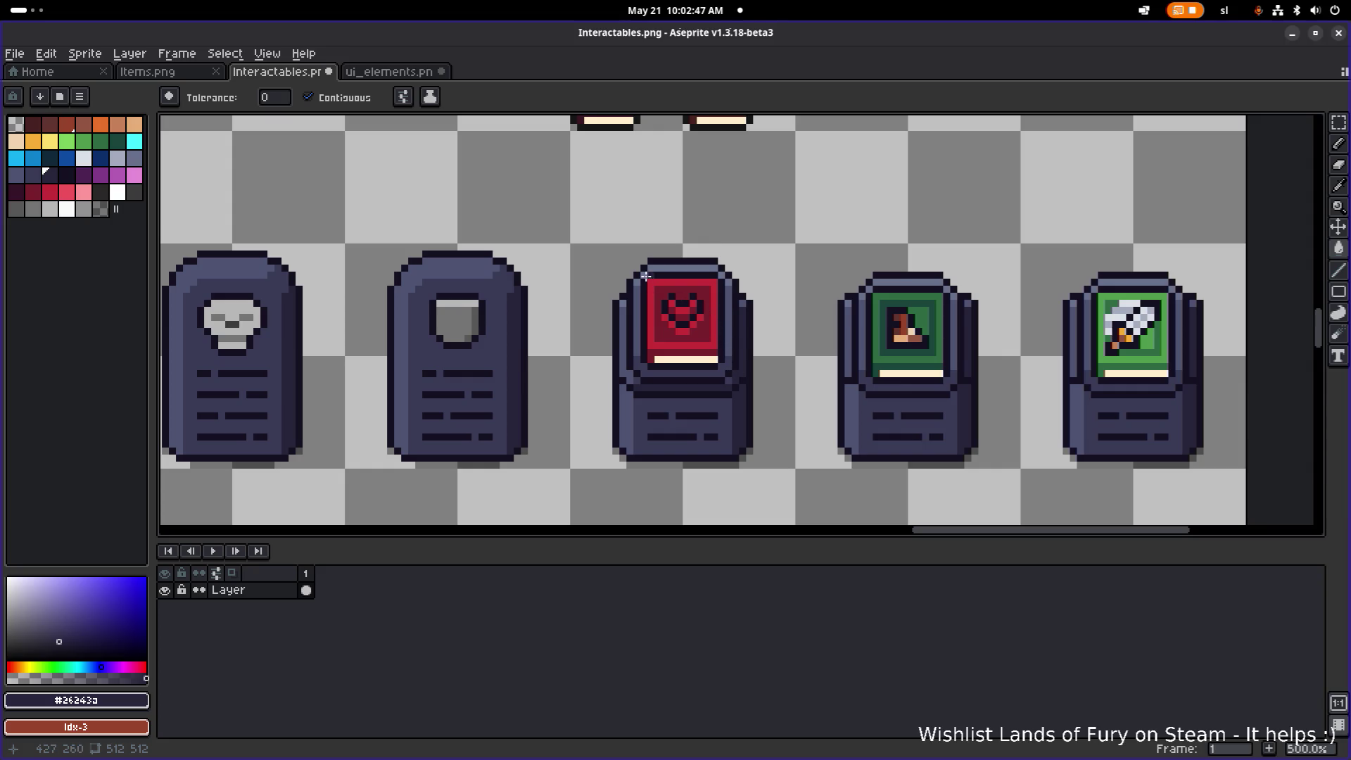
scroll(648, 280, "down", 2)
scroll(636, 266, "up", 2)
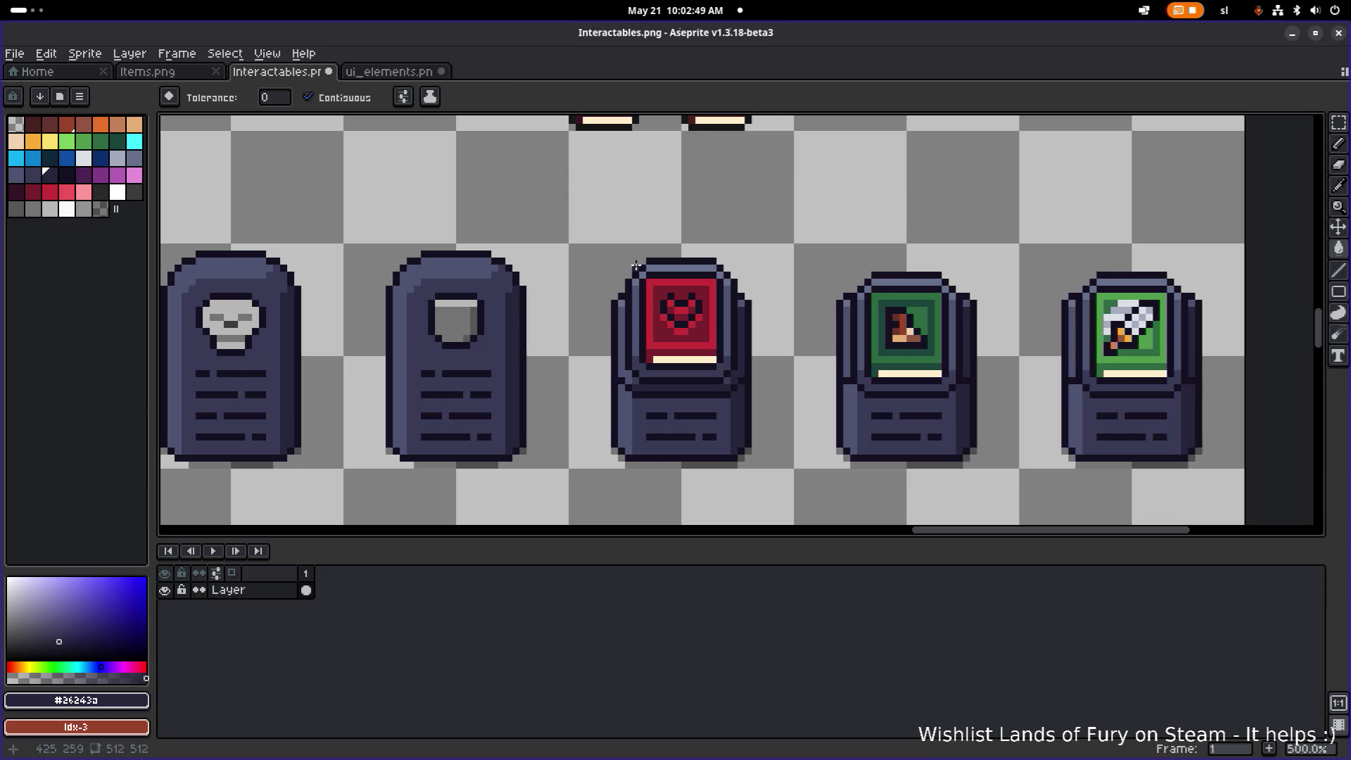
key("m")
left_click_drag(627, 253, 730, 376)
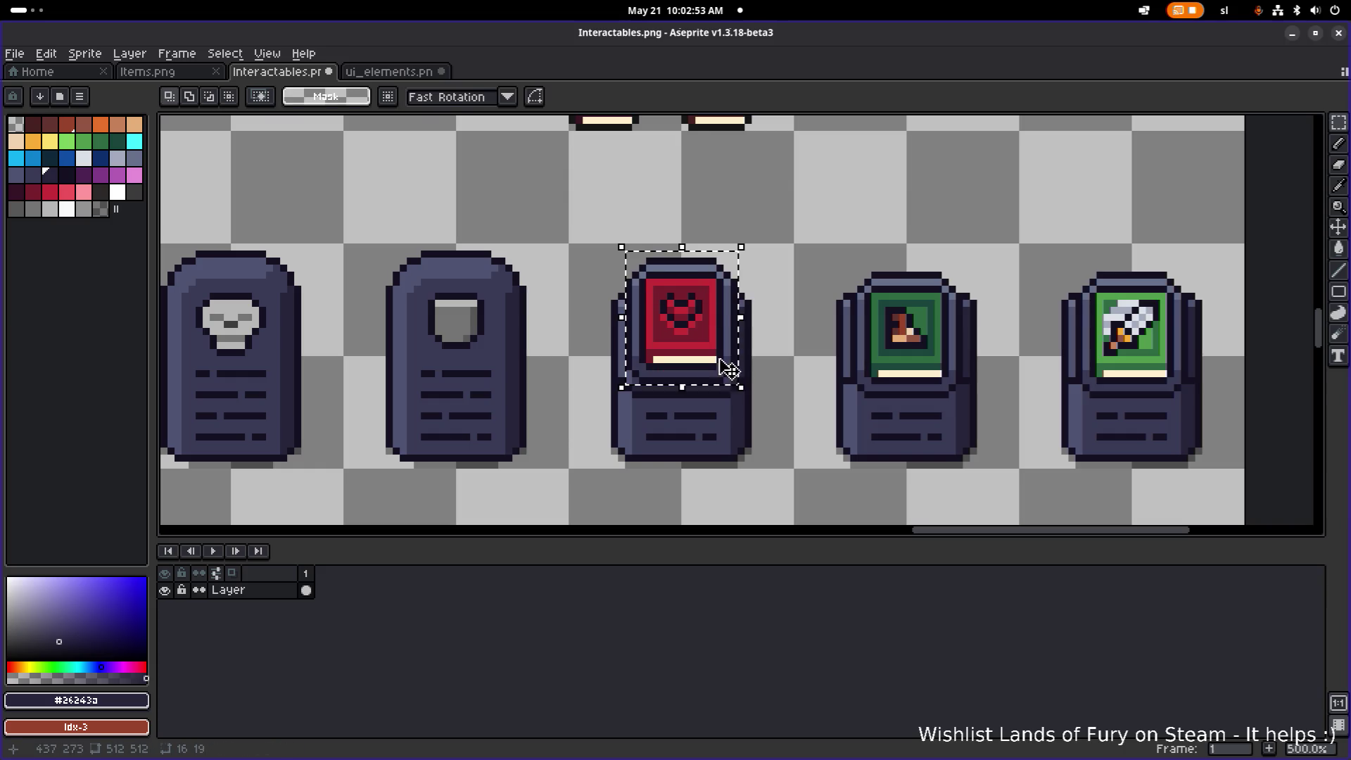
- Sample the pedestal shade colours, ending on the darkest one for filling
scroll(718, 380, "up", 2)
left_click(606, 352, "alt")
left_click(588, 368, "alt")
key("b")
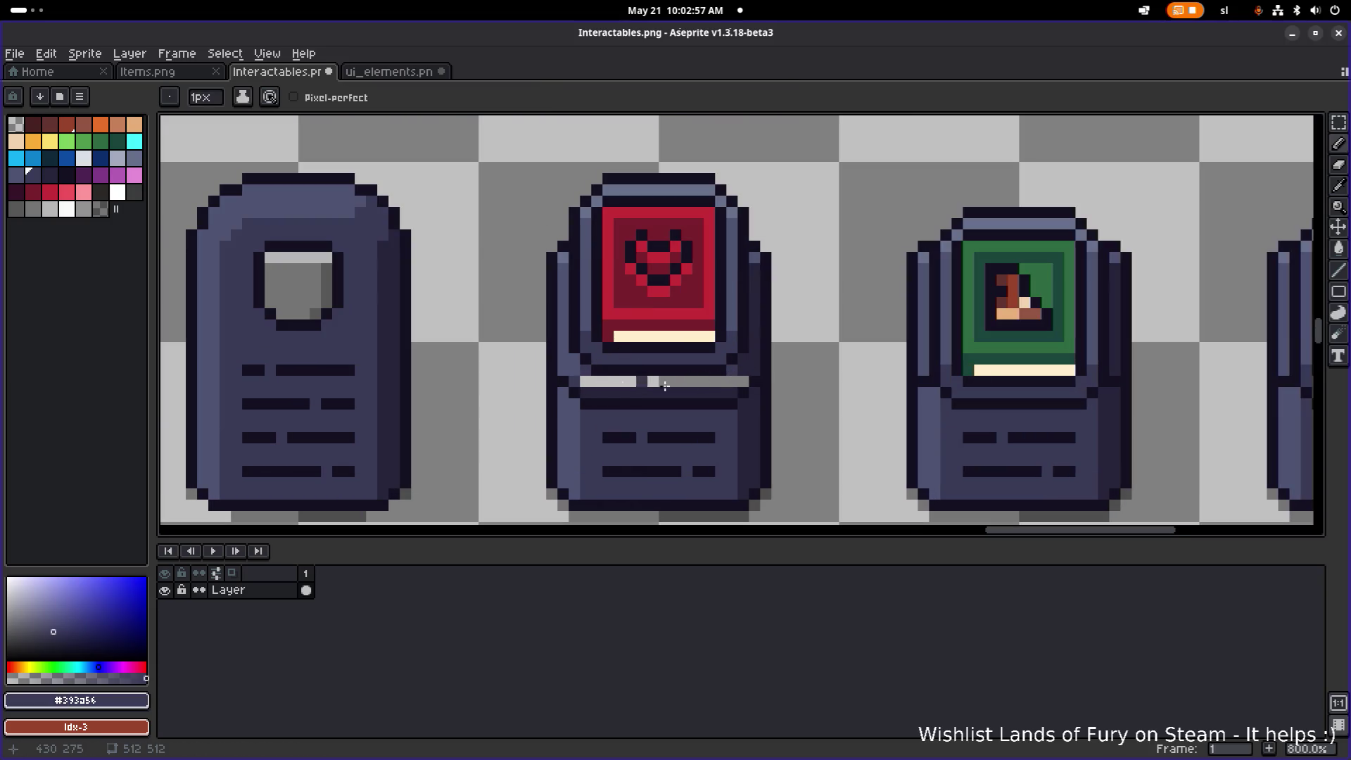
left_click(584, 375, "alt")
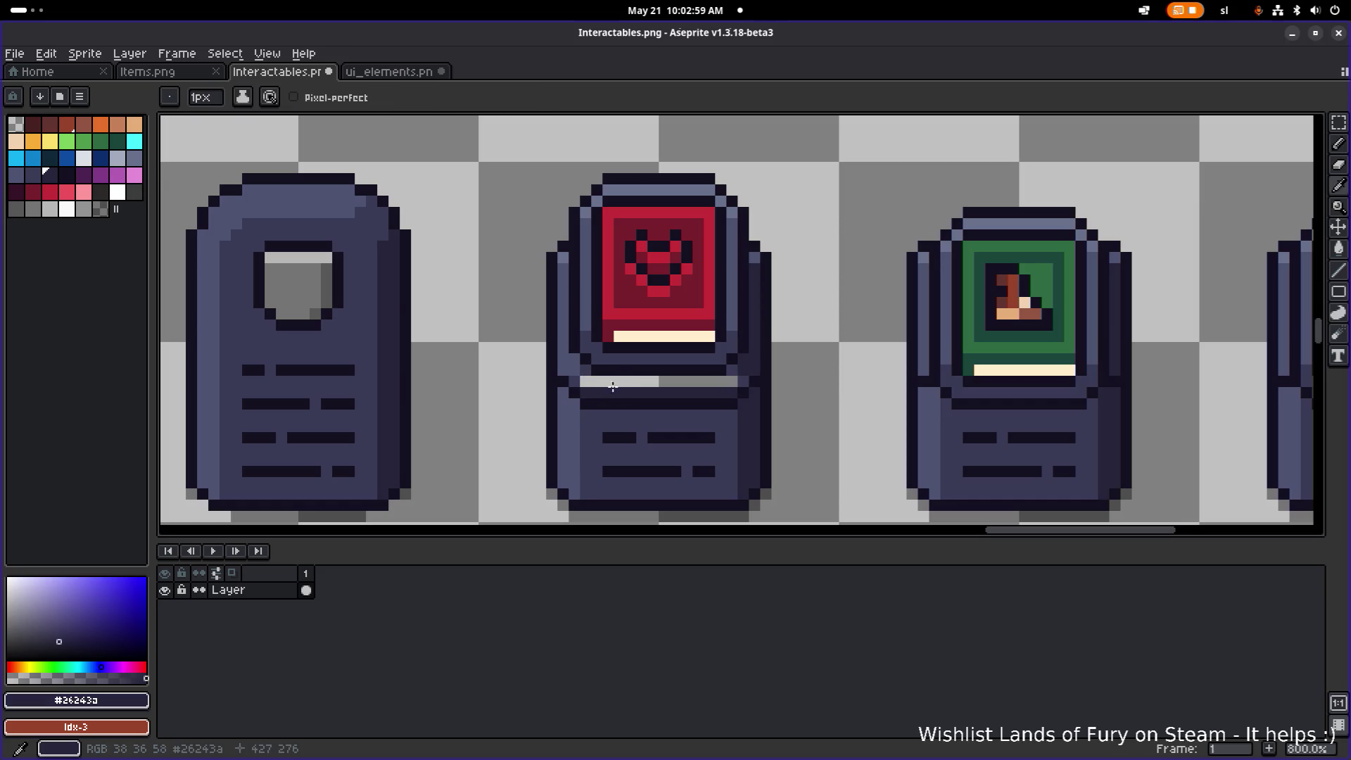
key("g")
scroll(694, 379, "down", 5)
left_click_drag(711, 389, 684, 381)
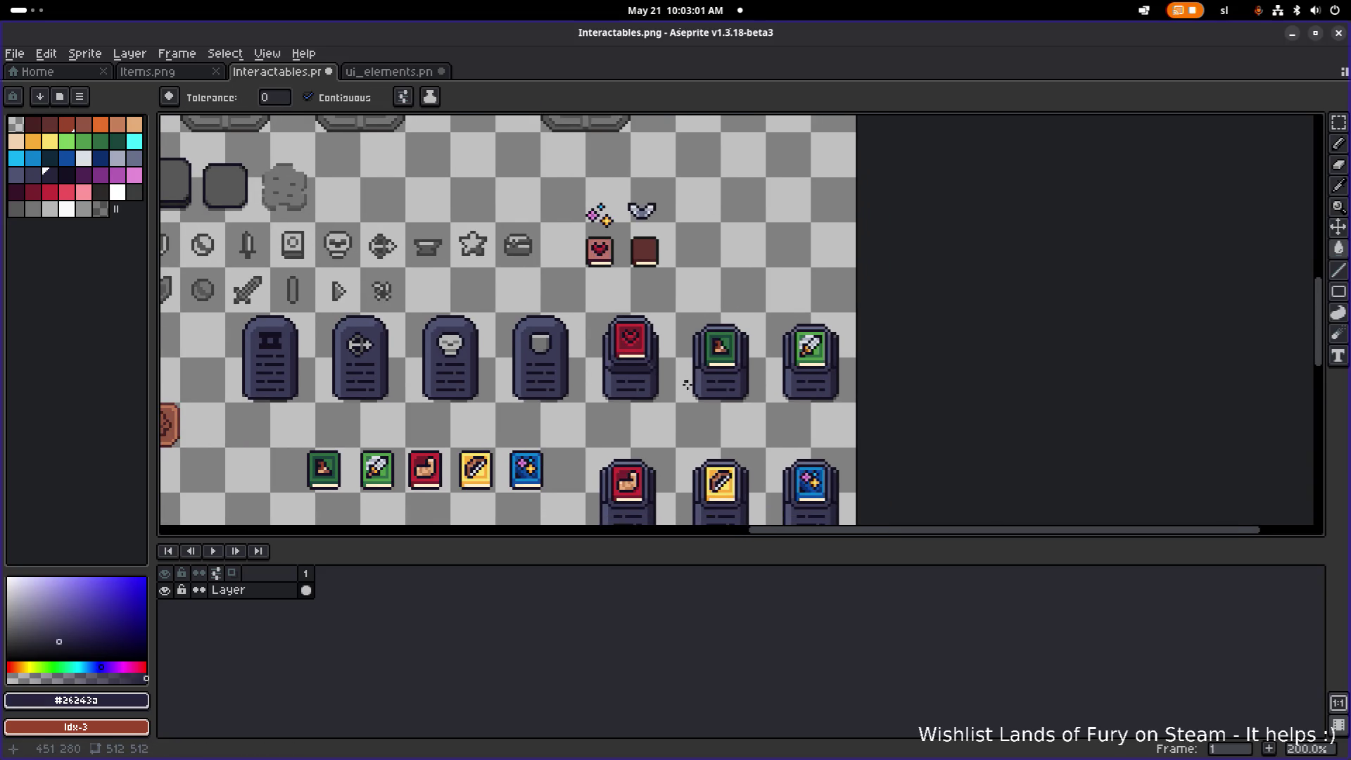
- Make the stone's dark outline colour #141020 the Pencil colour, zooming around the tombstone row
scroll(694, 427, "down", 1)
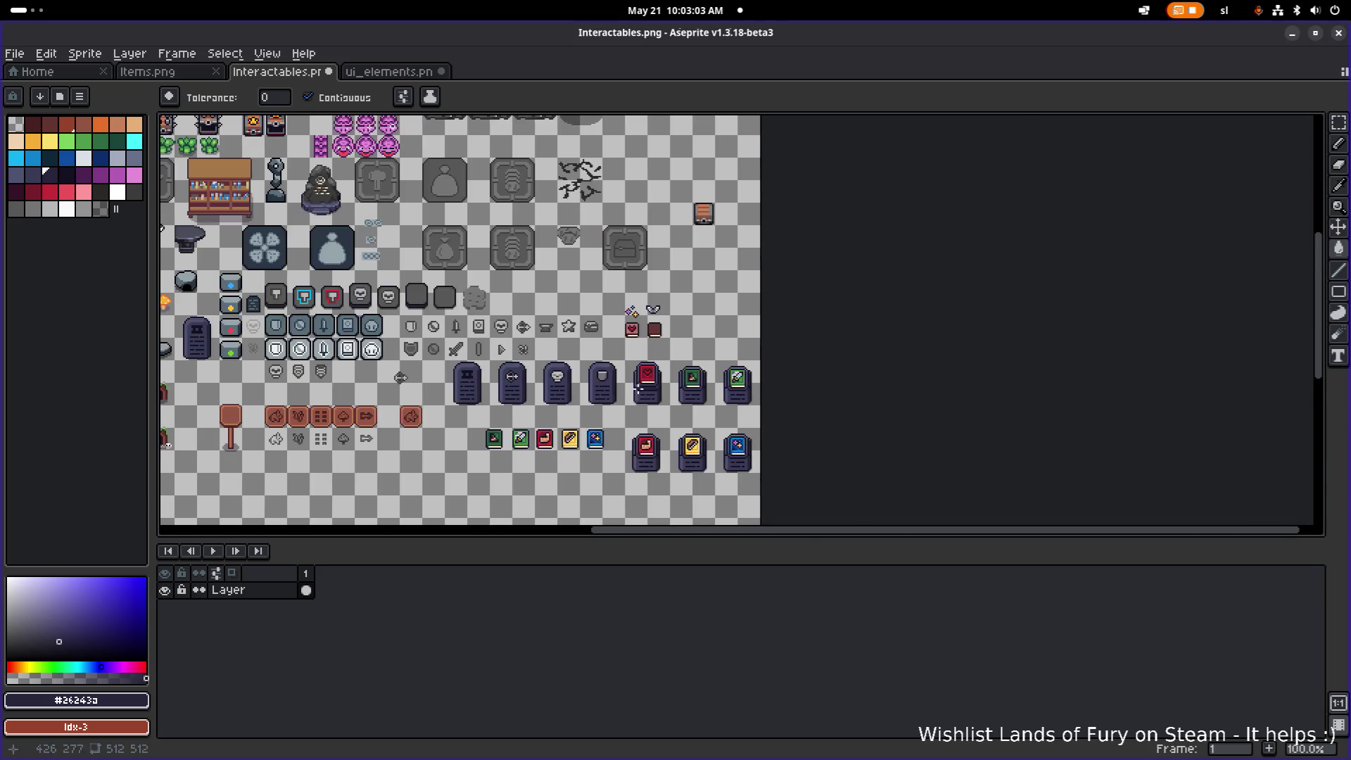
scroll(648, 383, "up", 6)
scroll(652, 381, "down", 1)
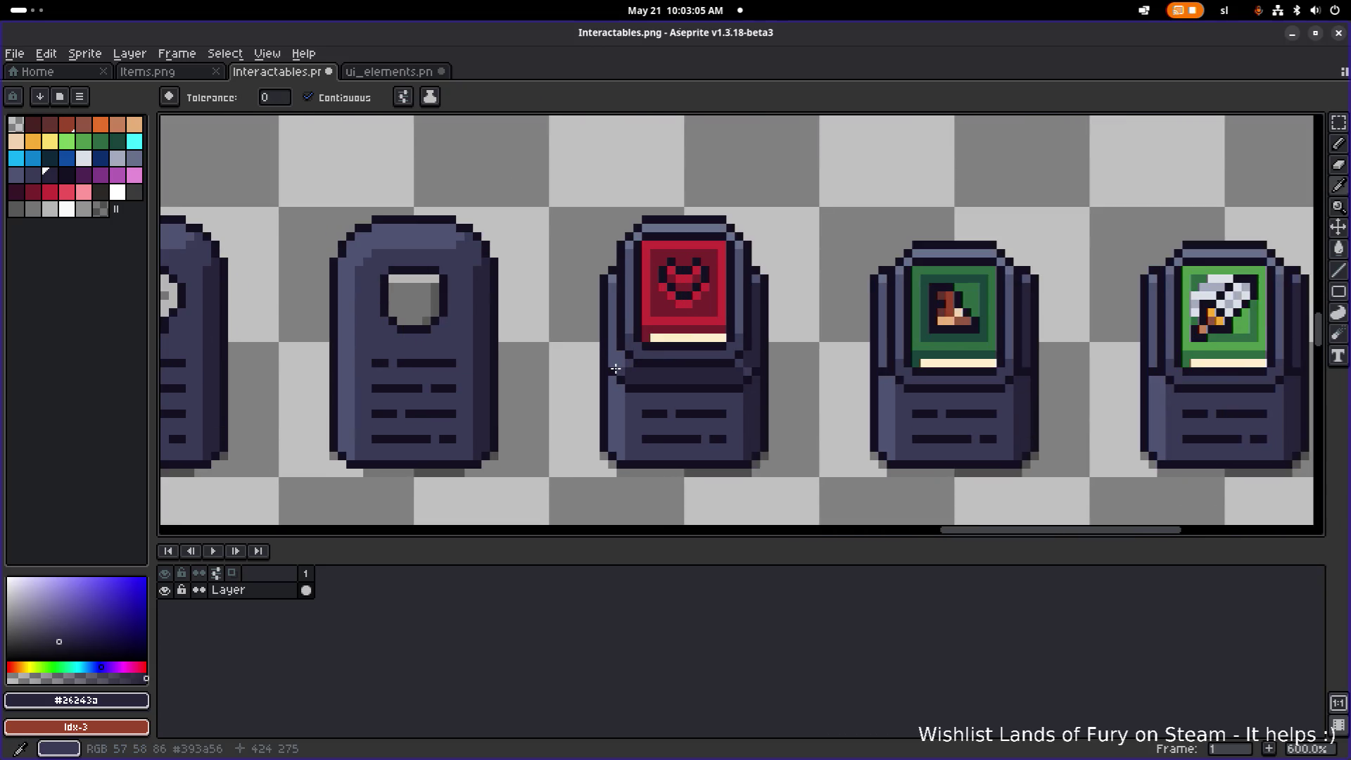
key("b")
key("alt")
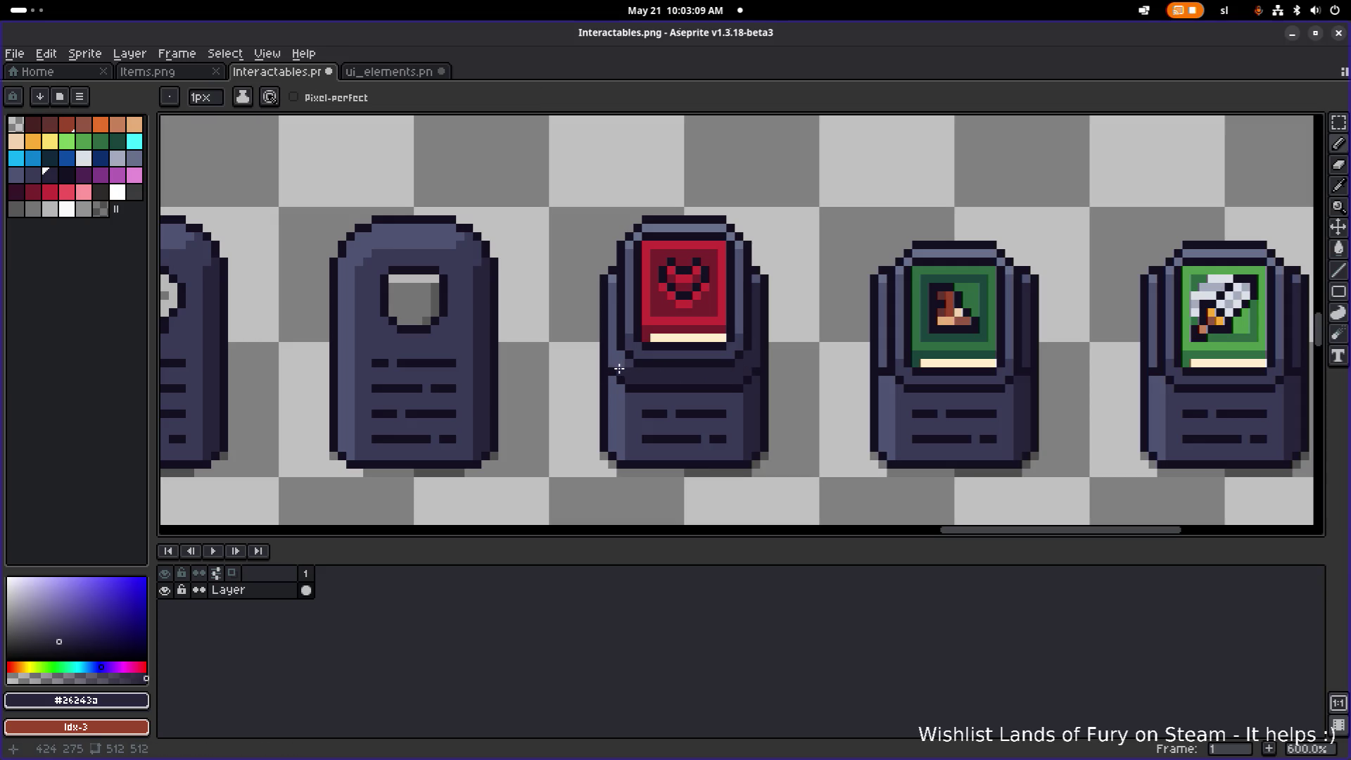
key("b")
scroll(717, 356, "down", 1)
scroll(629, 366, "up", 2)
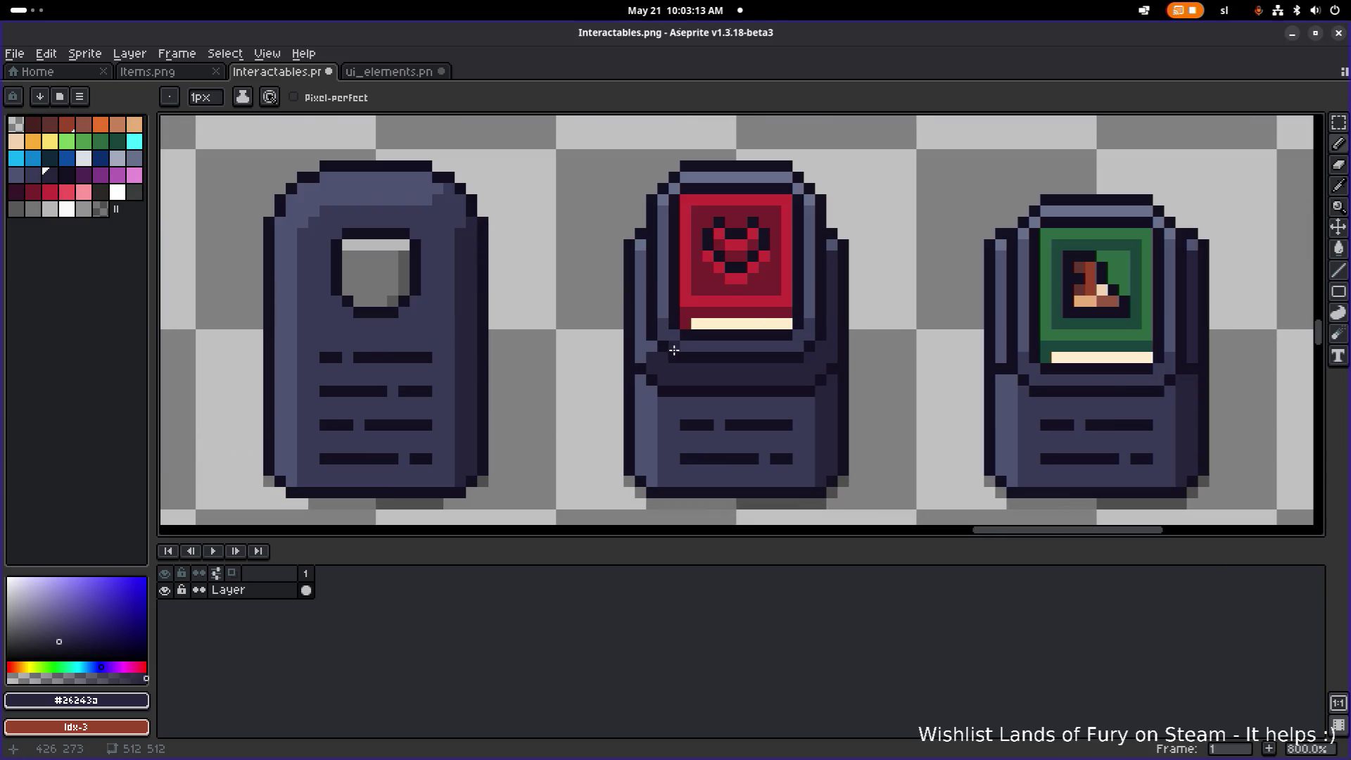
left_click(648, 359, "alt")
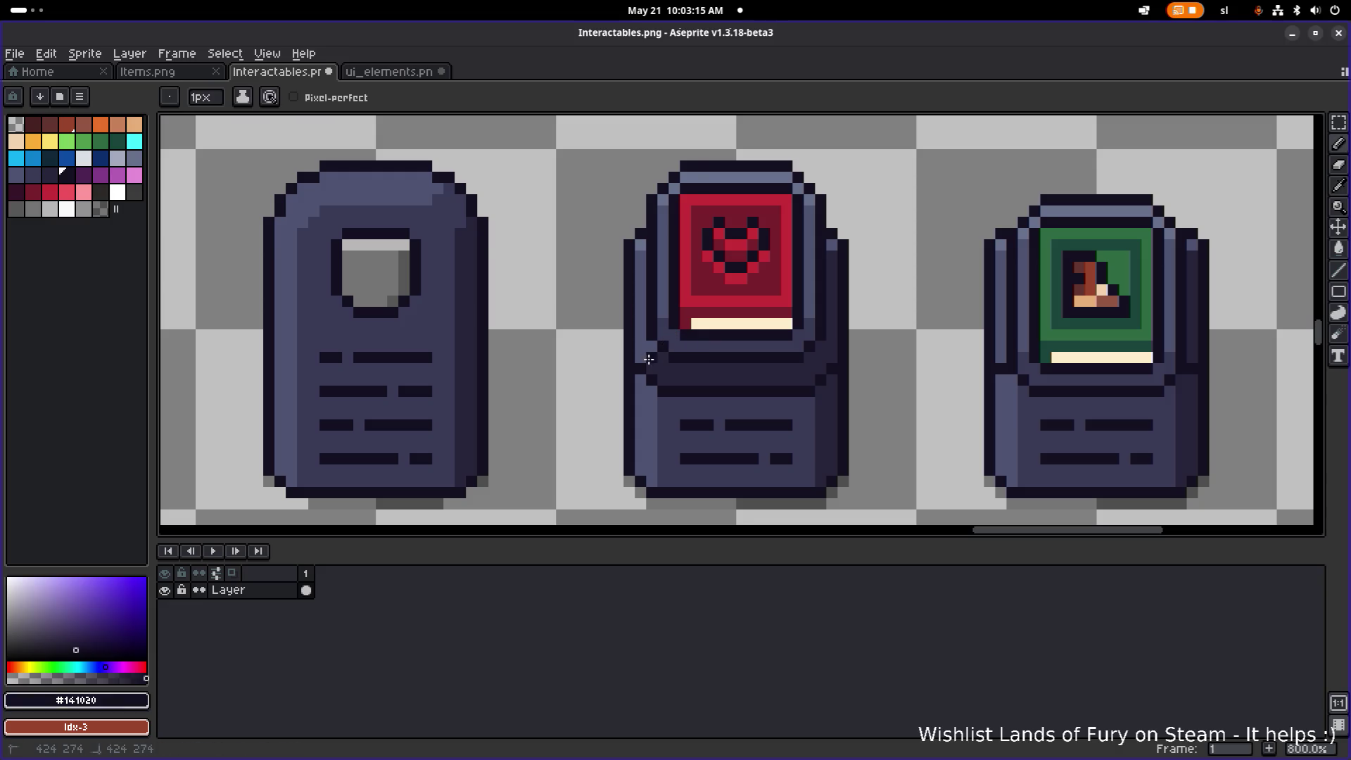
scroll(648, 359, "down", 3)
scroll(704, 355, "up", 5)
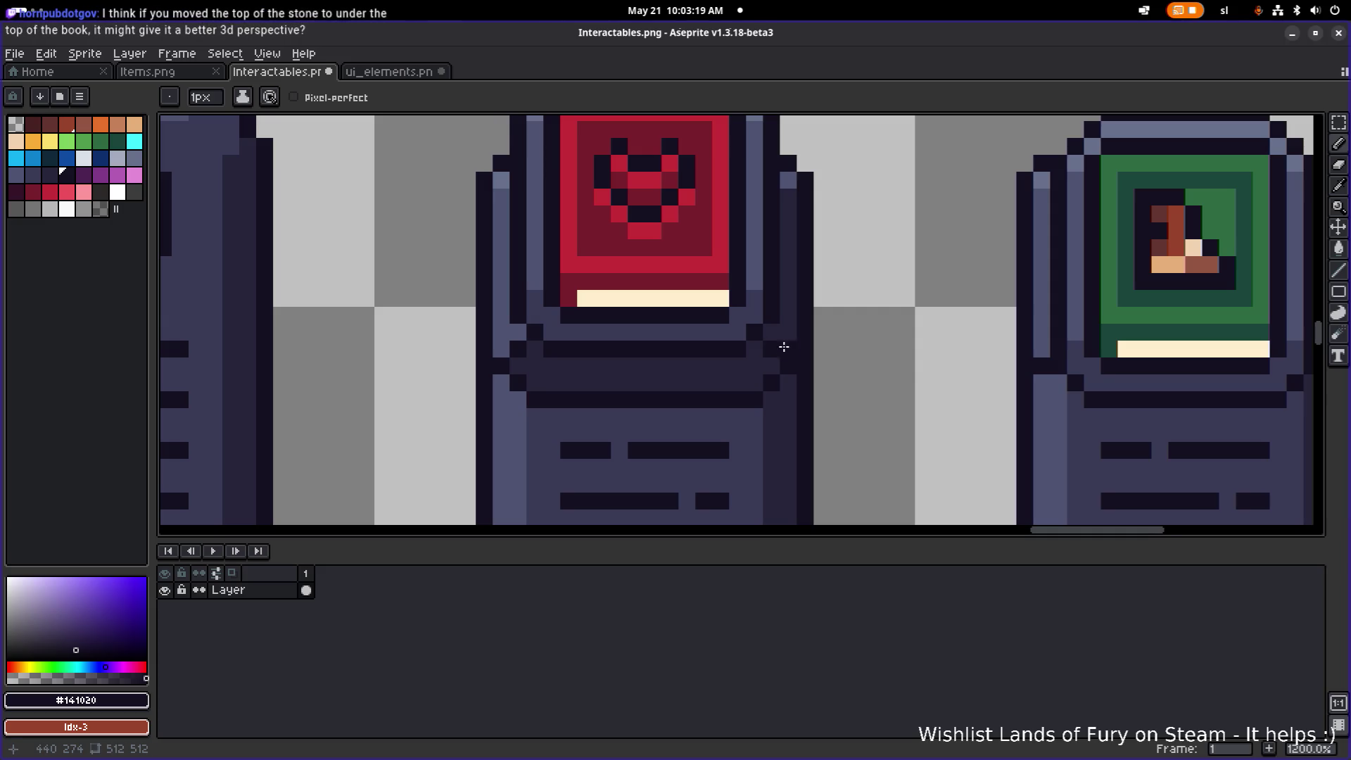
scroll(780, 347, "down", 4)
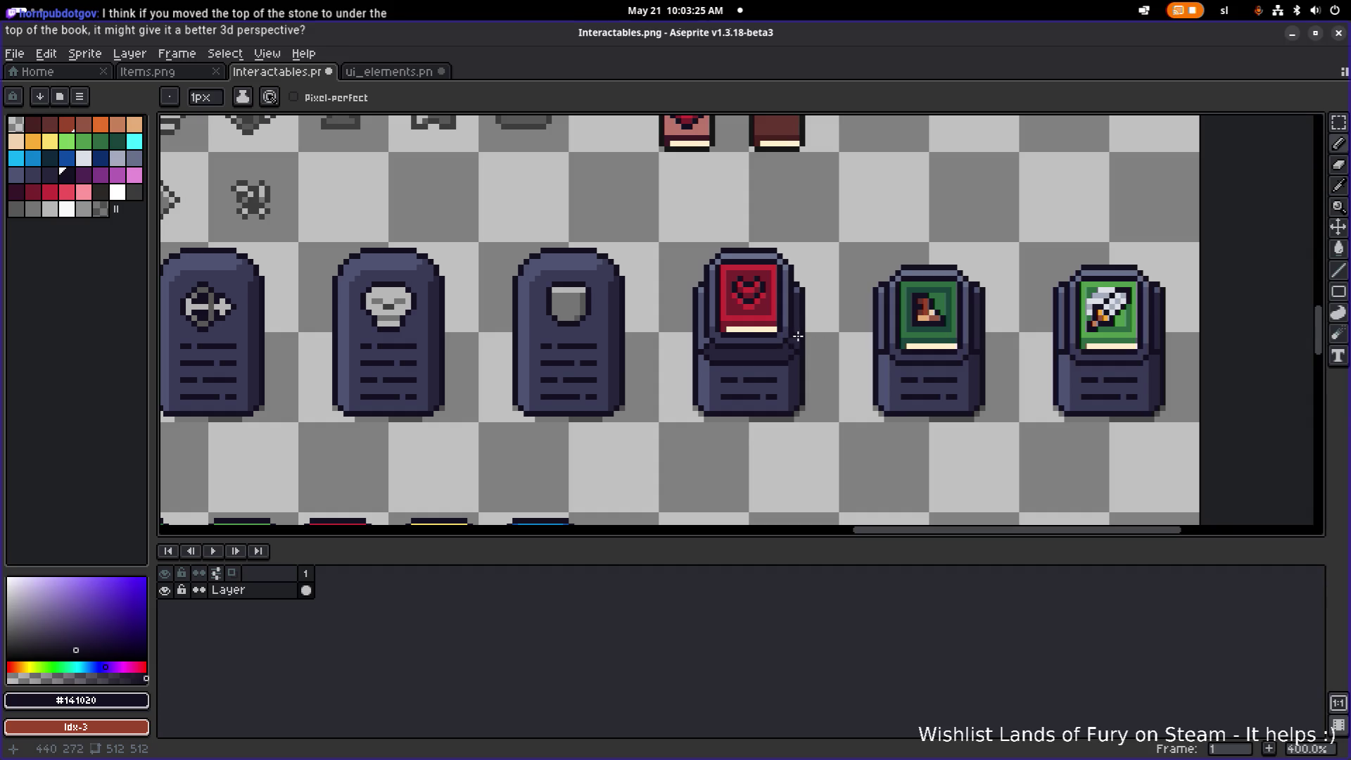
scroll(822, 330, "right", 2)
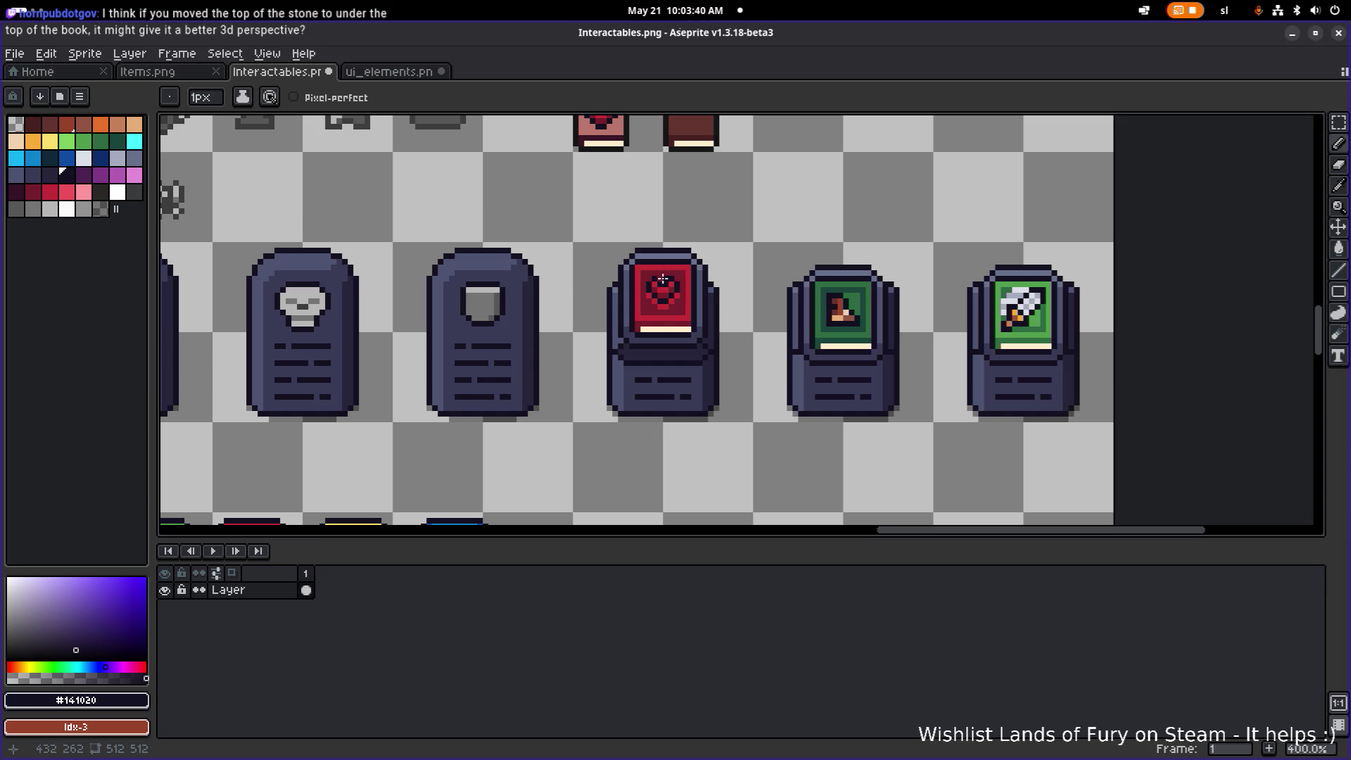
scroll(663, 279, "up", 1)
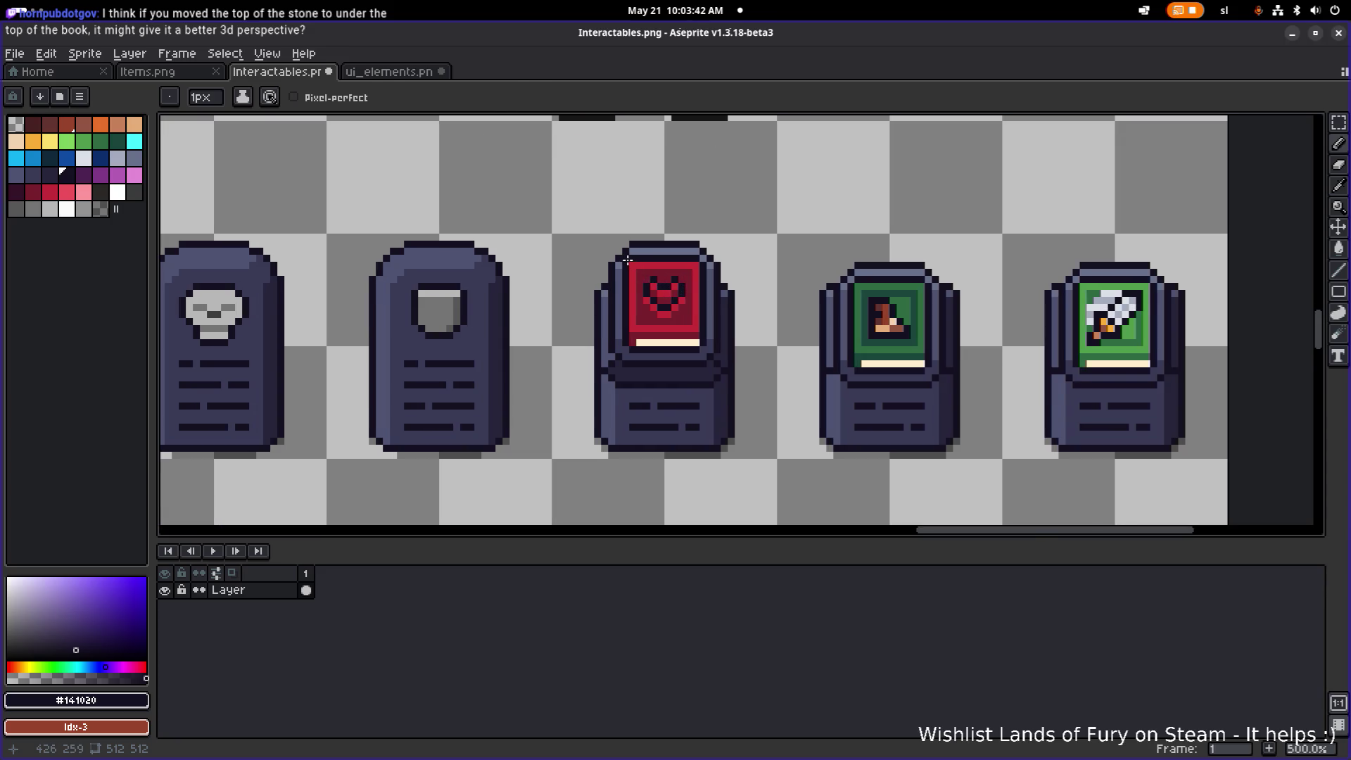
- Marquee the red book, lift it so its top pokes above the stone, and commit
key("m")
mouse_move(618, 251)
left_mouse_down()
mouse_move(710, 356)
mouse_move(685, 309)
left_mouse_up()
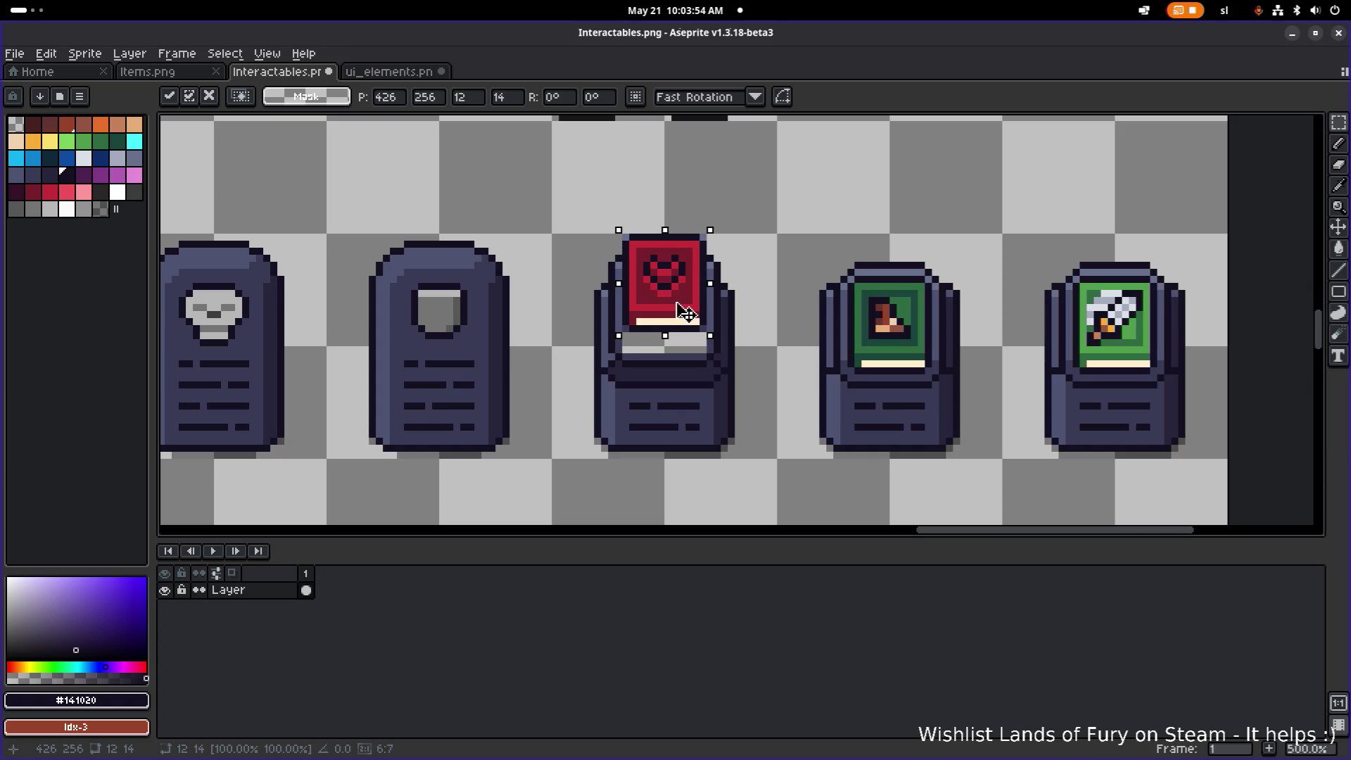
left_click(751, 286)
scroll(738, 293, "down", 2)
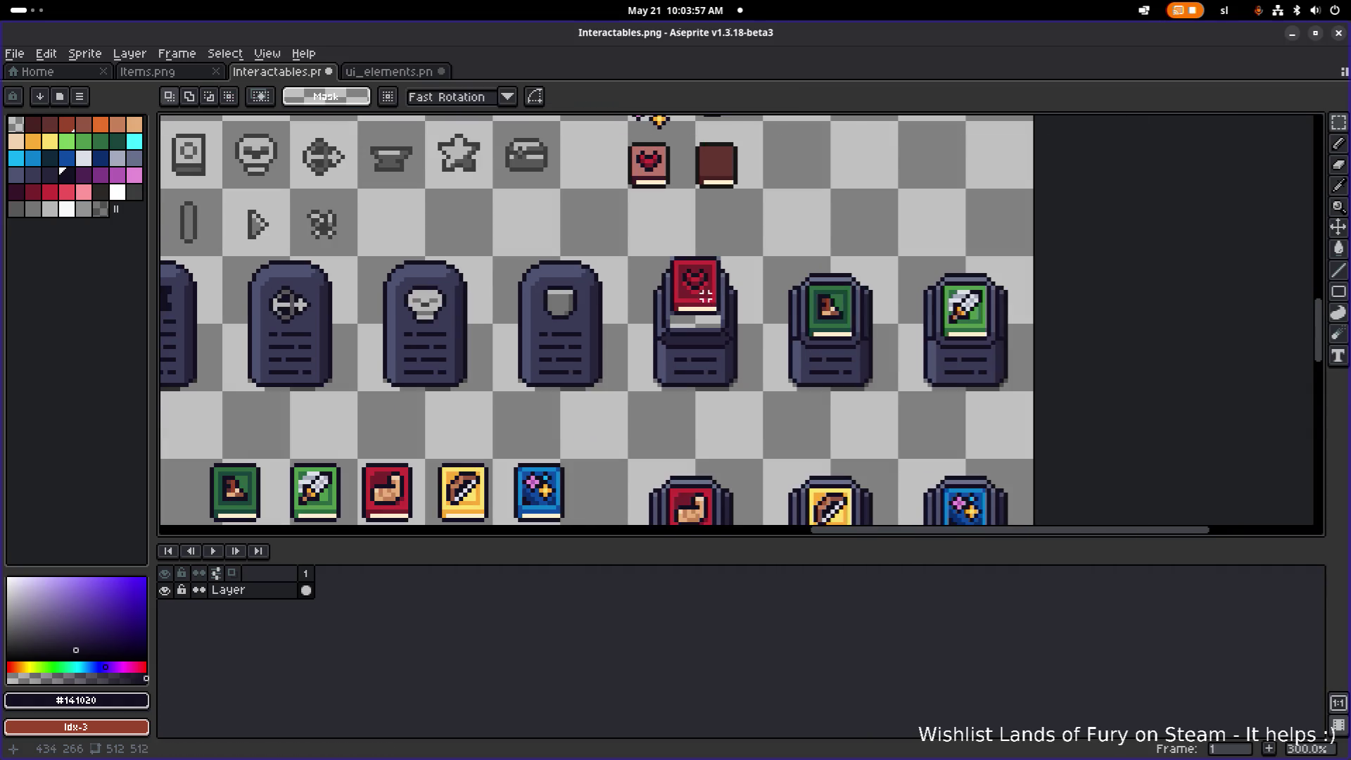
scroll(725, 290, "up", 1)
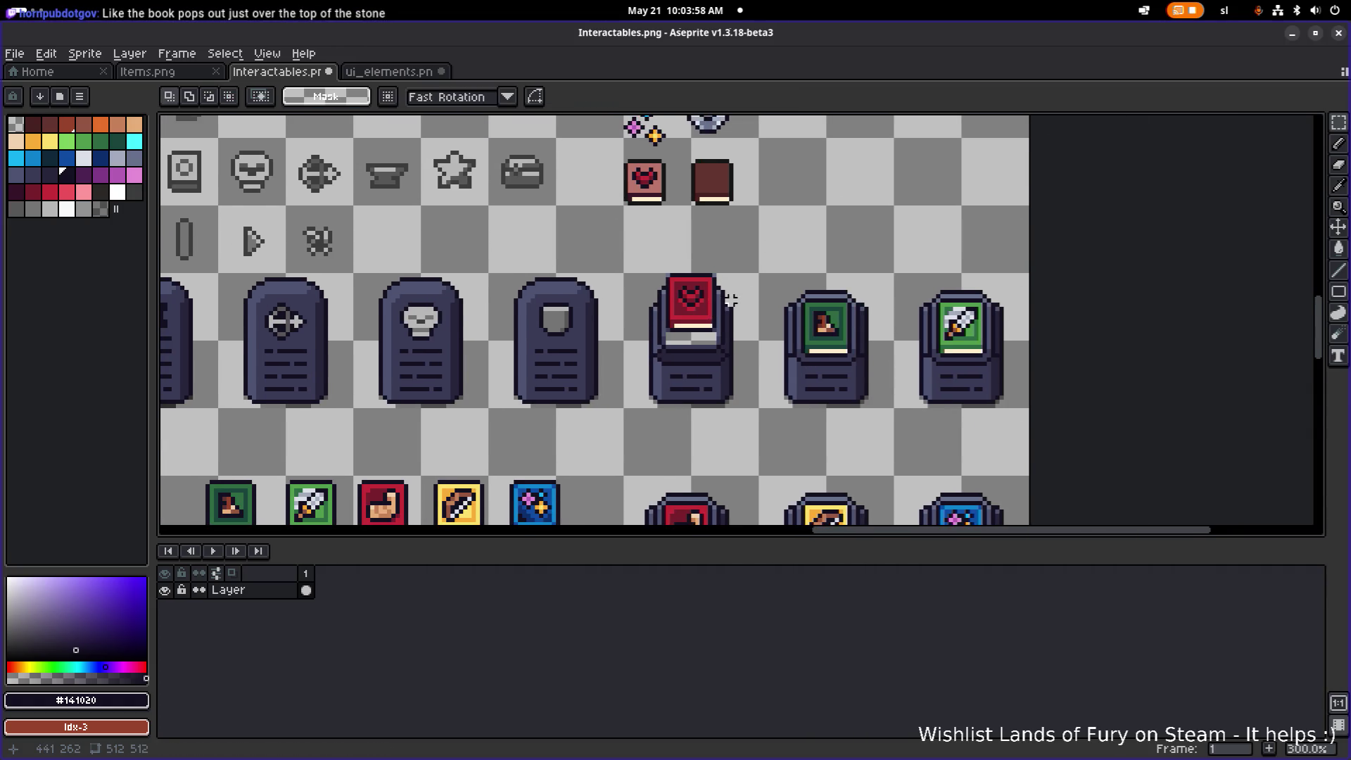
scroll(730, 299, "up", 2)
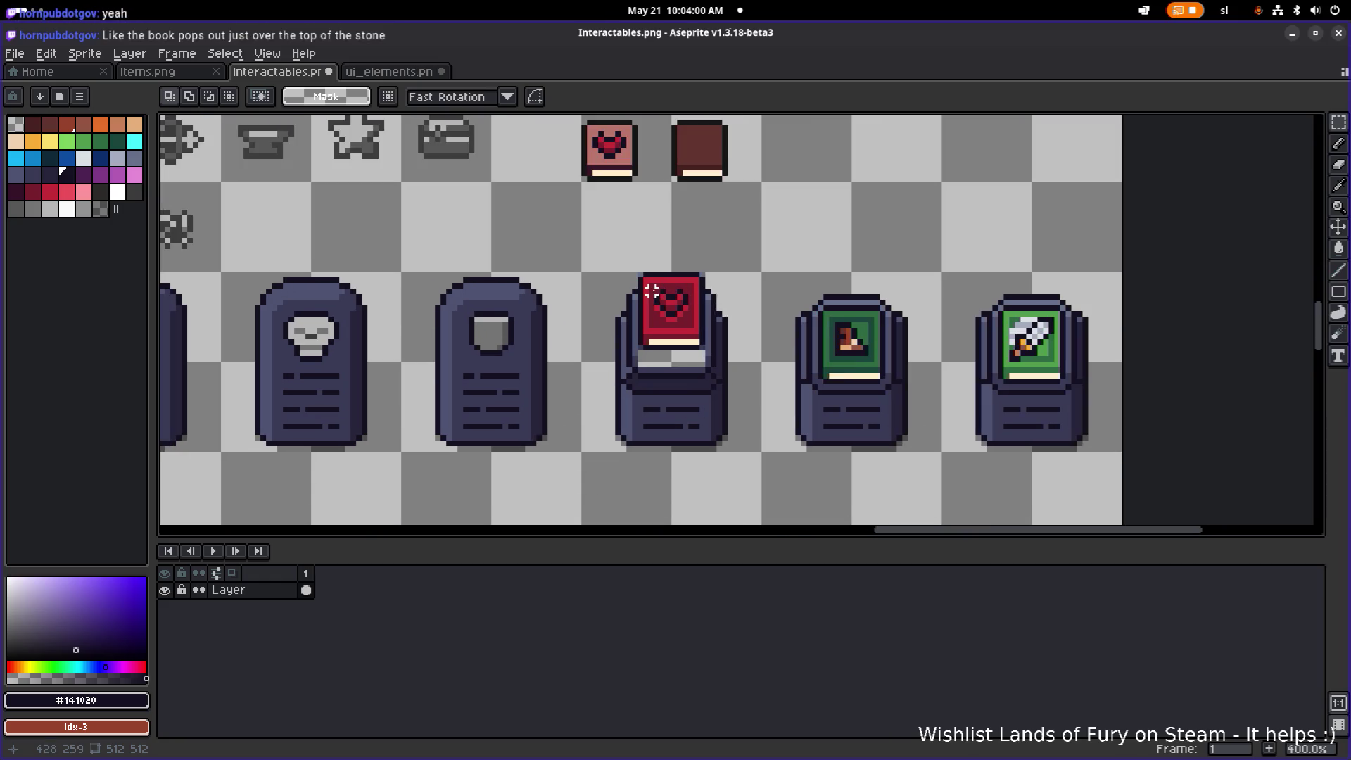
key("b")
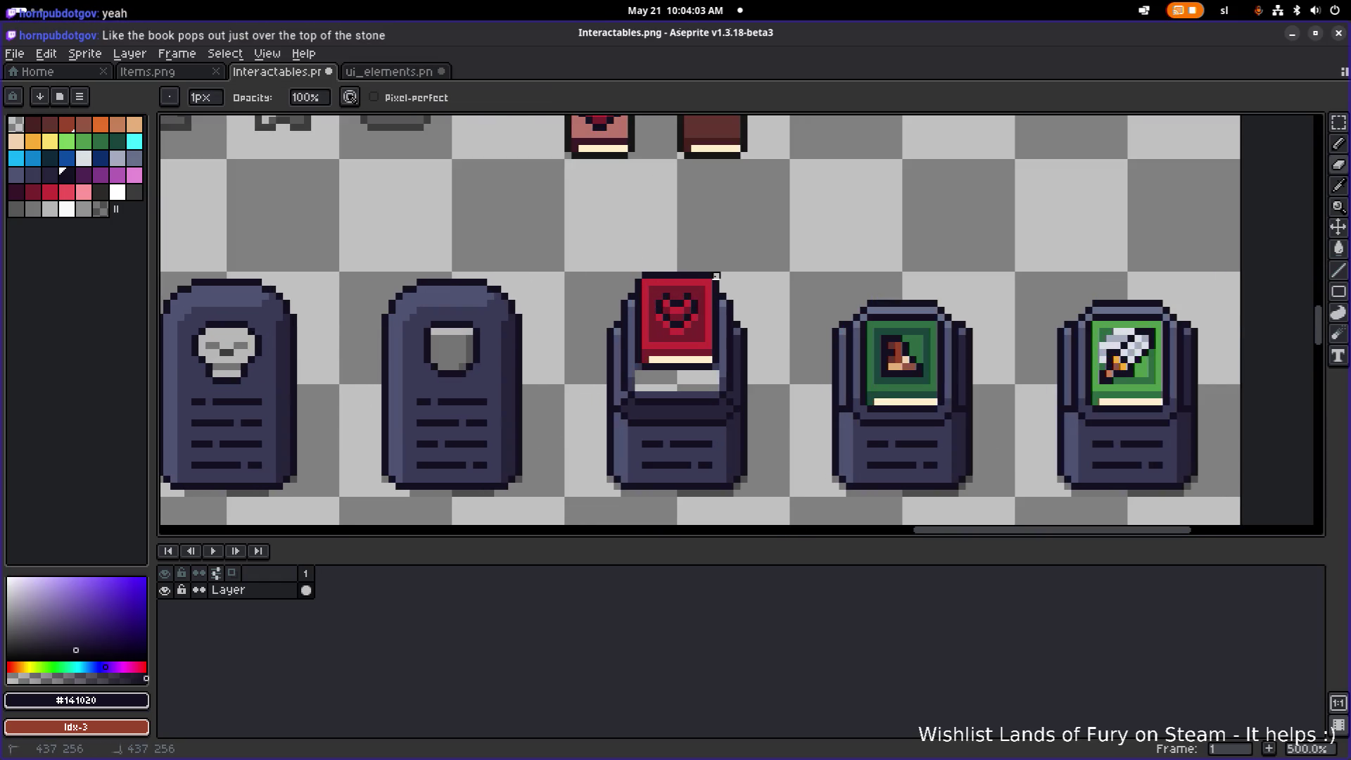
scroll(752, 282, "up", 2)
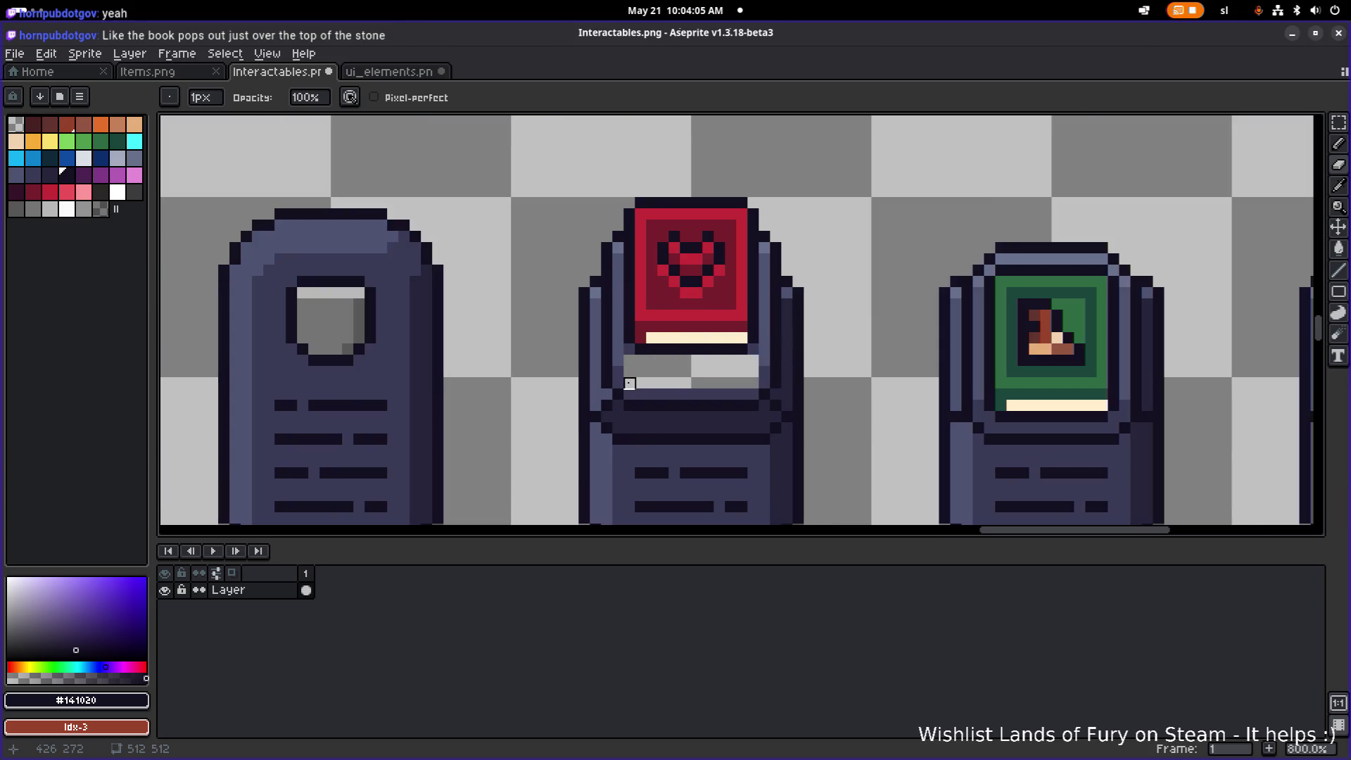
- Draw a blue-grey #393a56 stone row across the gap under the book
key("alt")
left_click(619, 367, "alt")
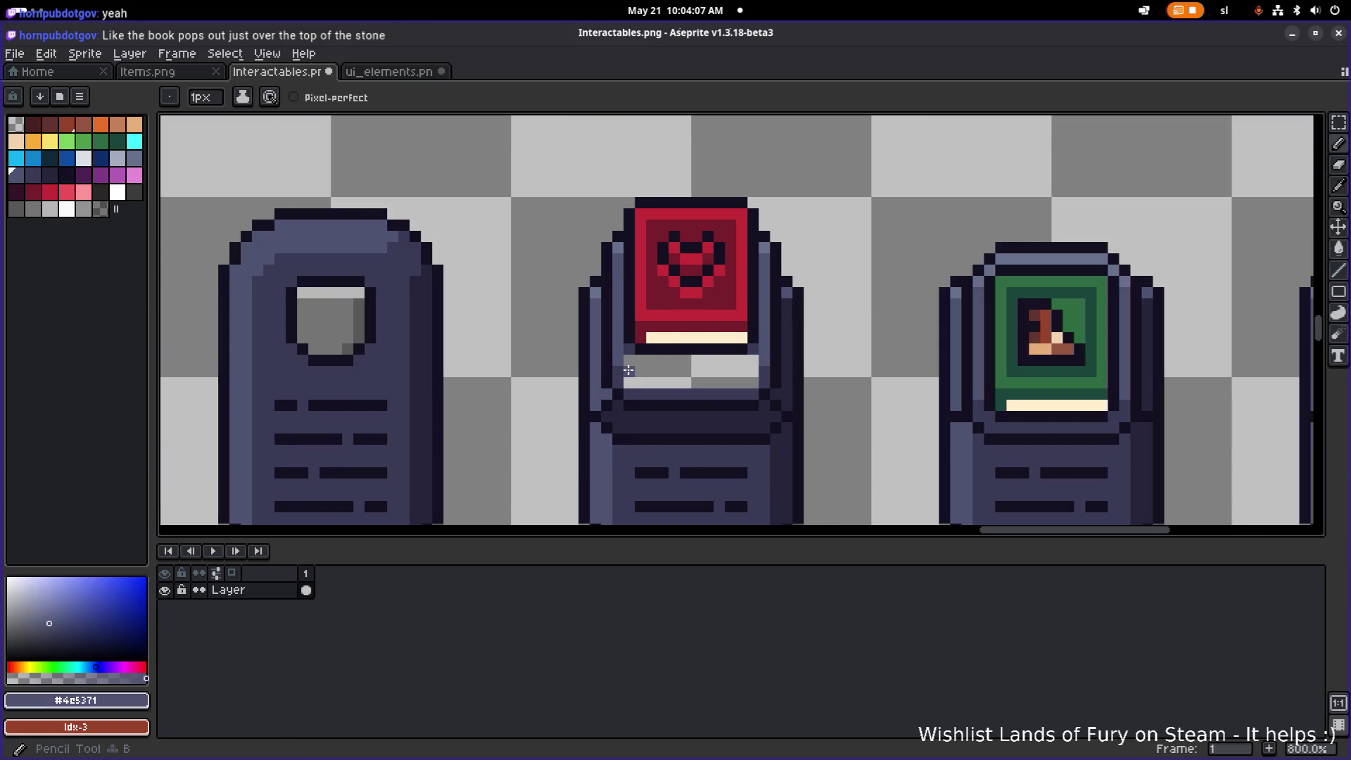
left_click_drag(627, 371, 758, 371)
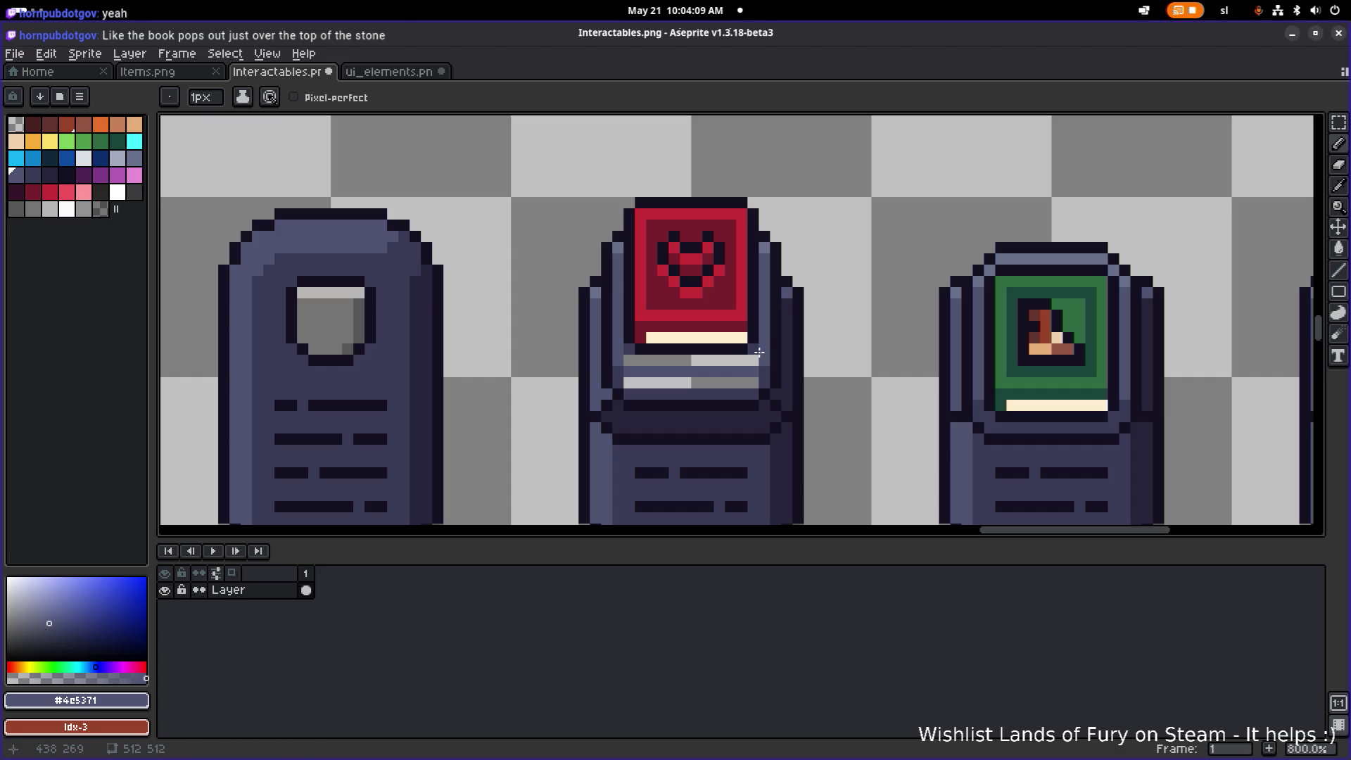
key("g")
scroll(752, 359, "down", 4)
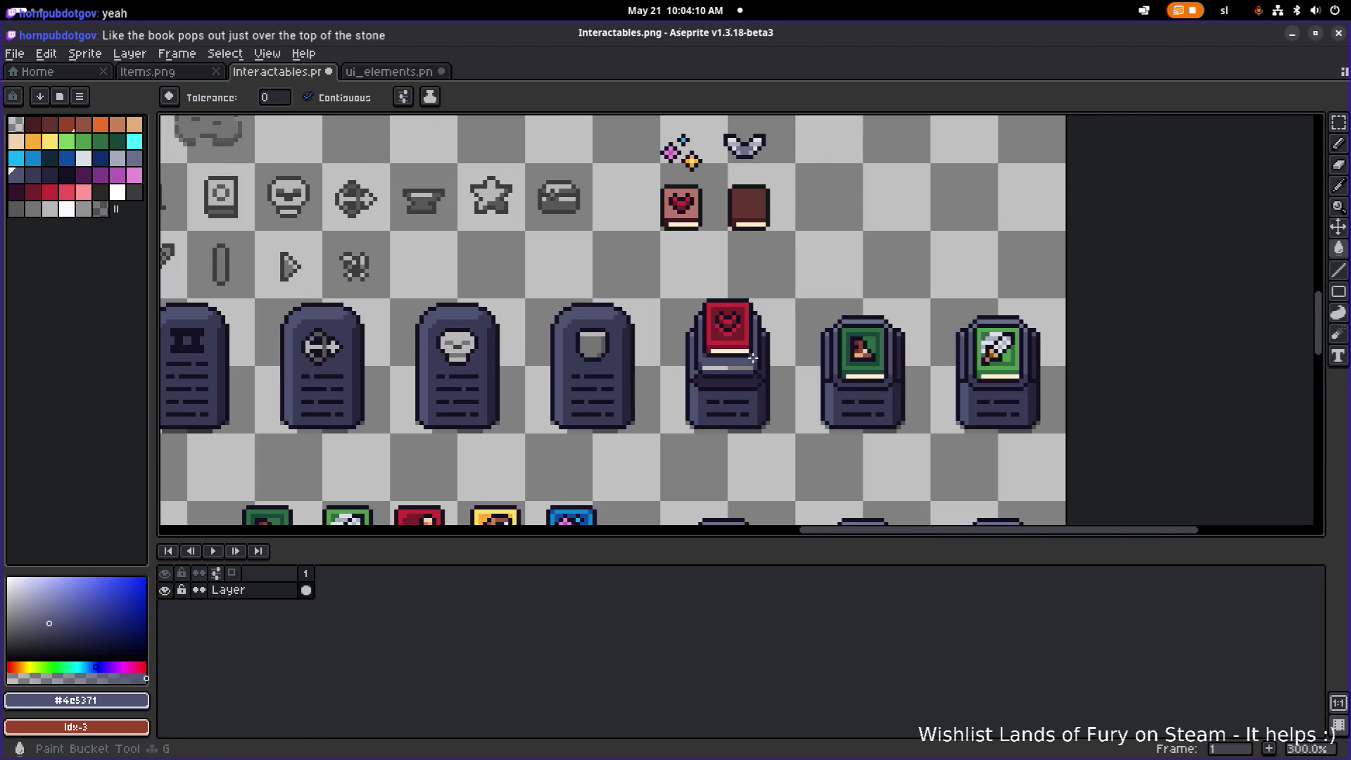
scroll(753, 359, "up", 3)
key("b")
- Repaint the row under the cream line darker and fill the light and grey gap rows with dark stone
left_click(647, 361, "alt")
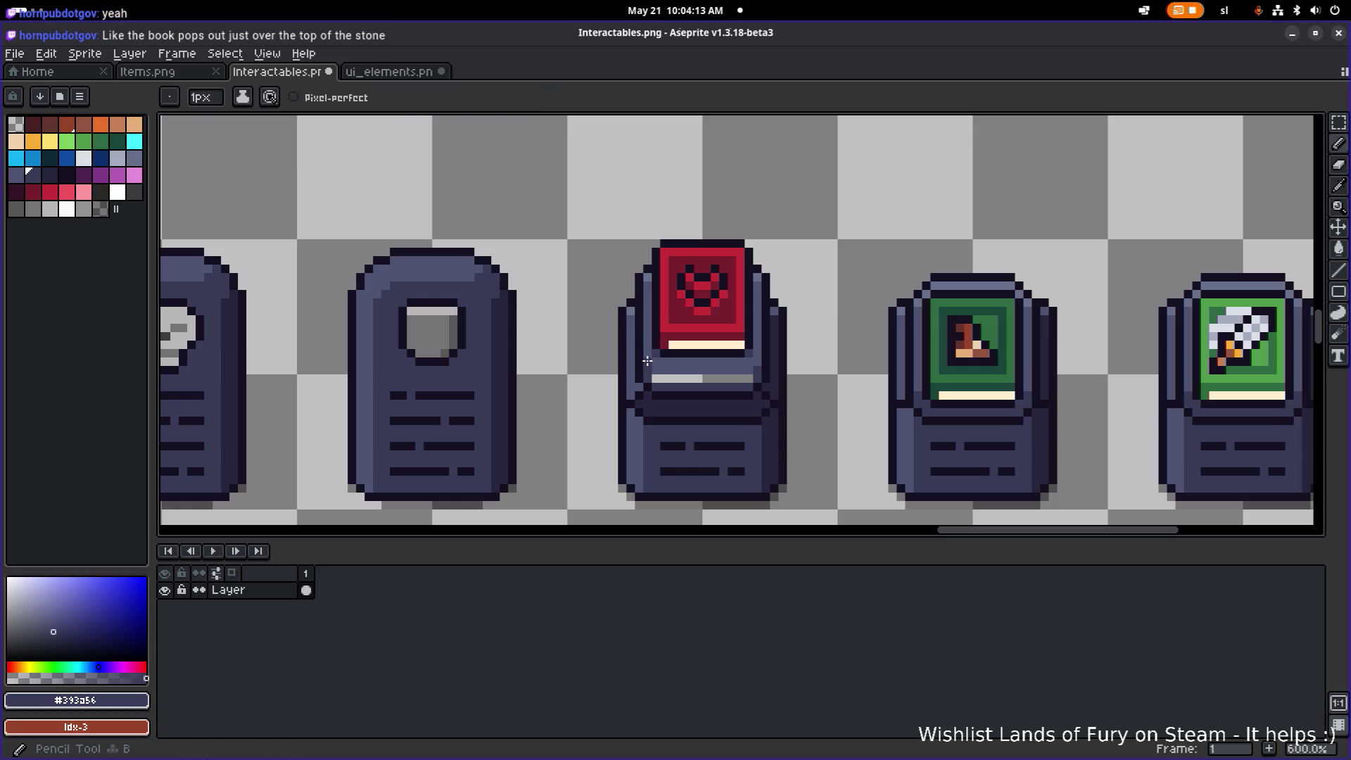
scroll(755, 361, "up", 3)
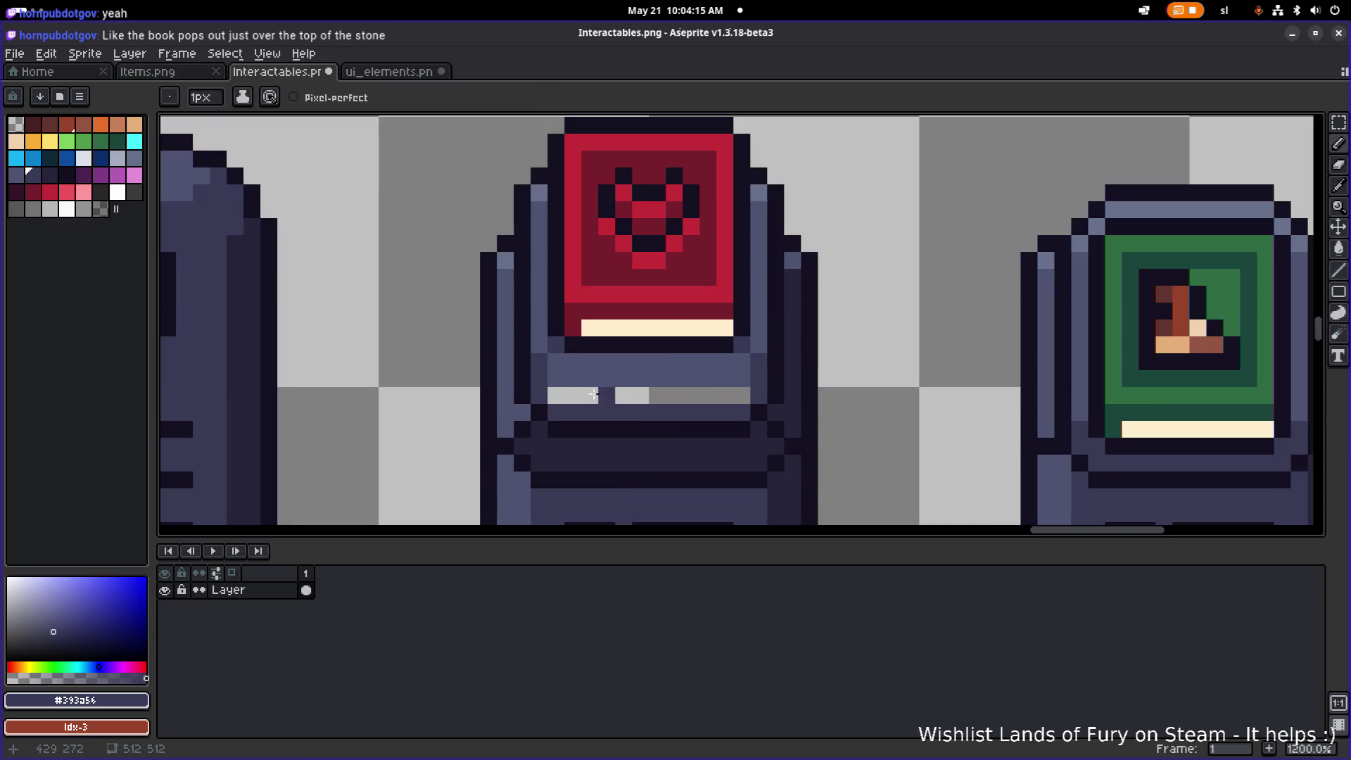
left_click(554, 378)
left_click(738, 373, "shift")
key("g")
left_click(704, 361)
left_click(726, 363)
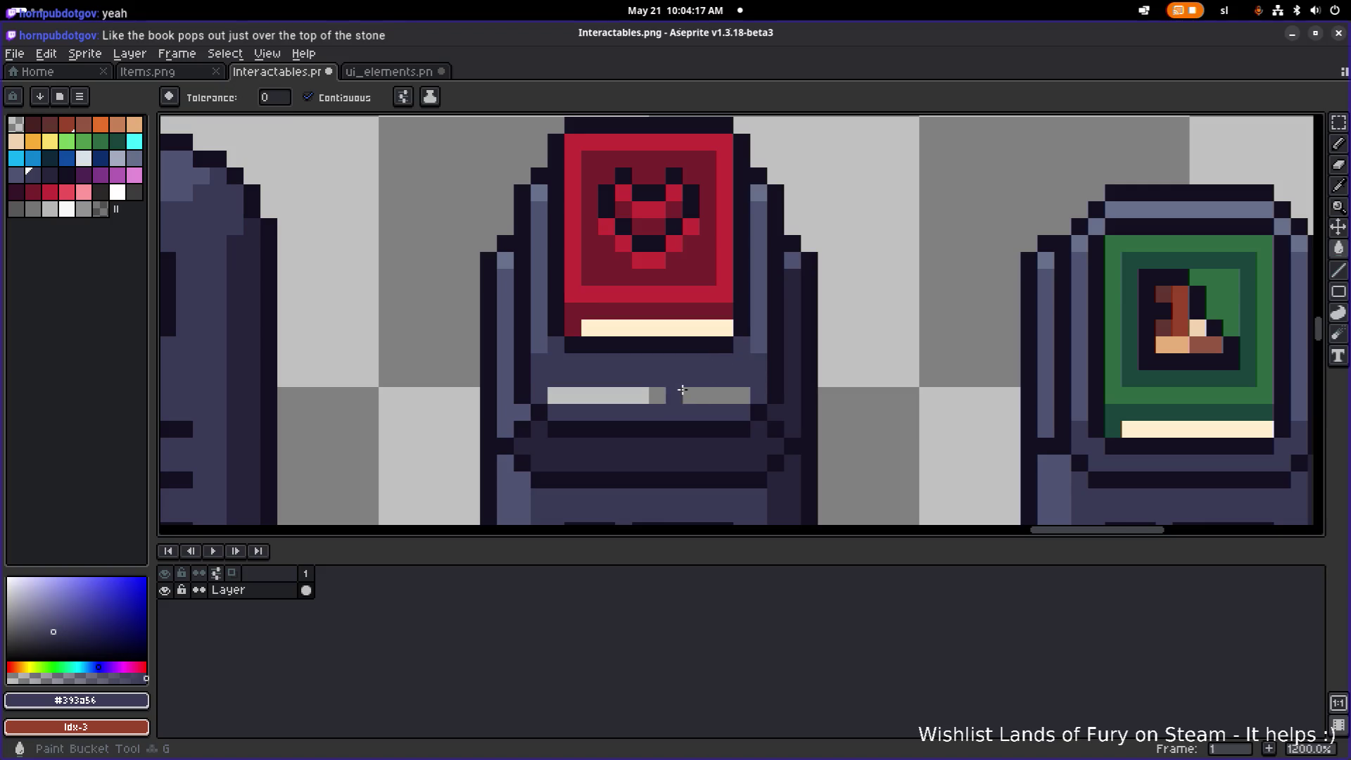
left_click(598, 394)
left_click(696, 395)
scroll(648, 374, "down", 4)
scroll(648, 375, "up", 3)
scroll(648, 374, "up", 3)
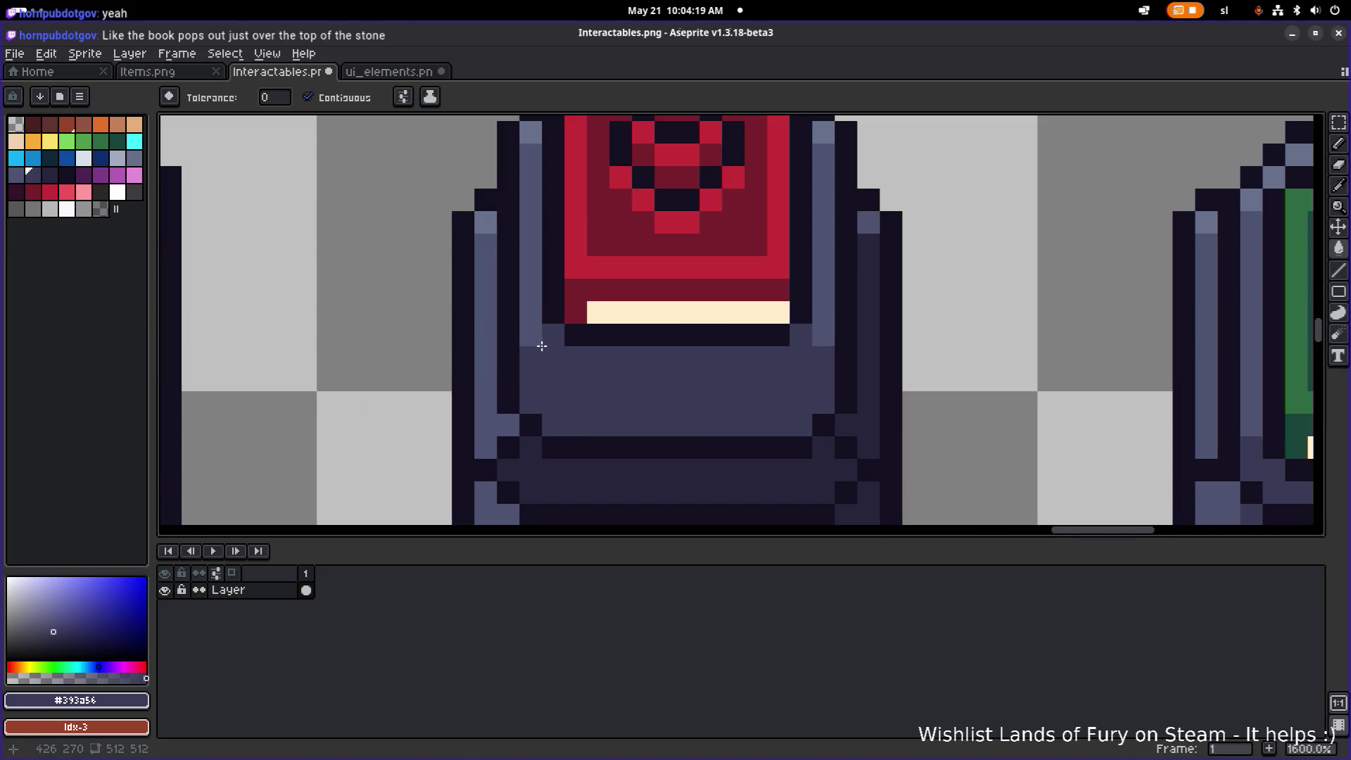
- Draw a dark pedestal-shade line under the book and cover leftover light pixels beside it
left_click(517, 366, "alt")
key("b")
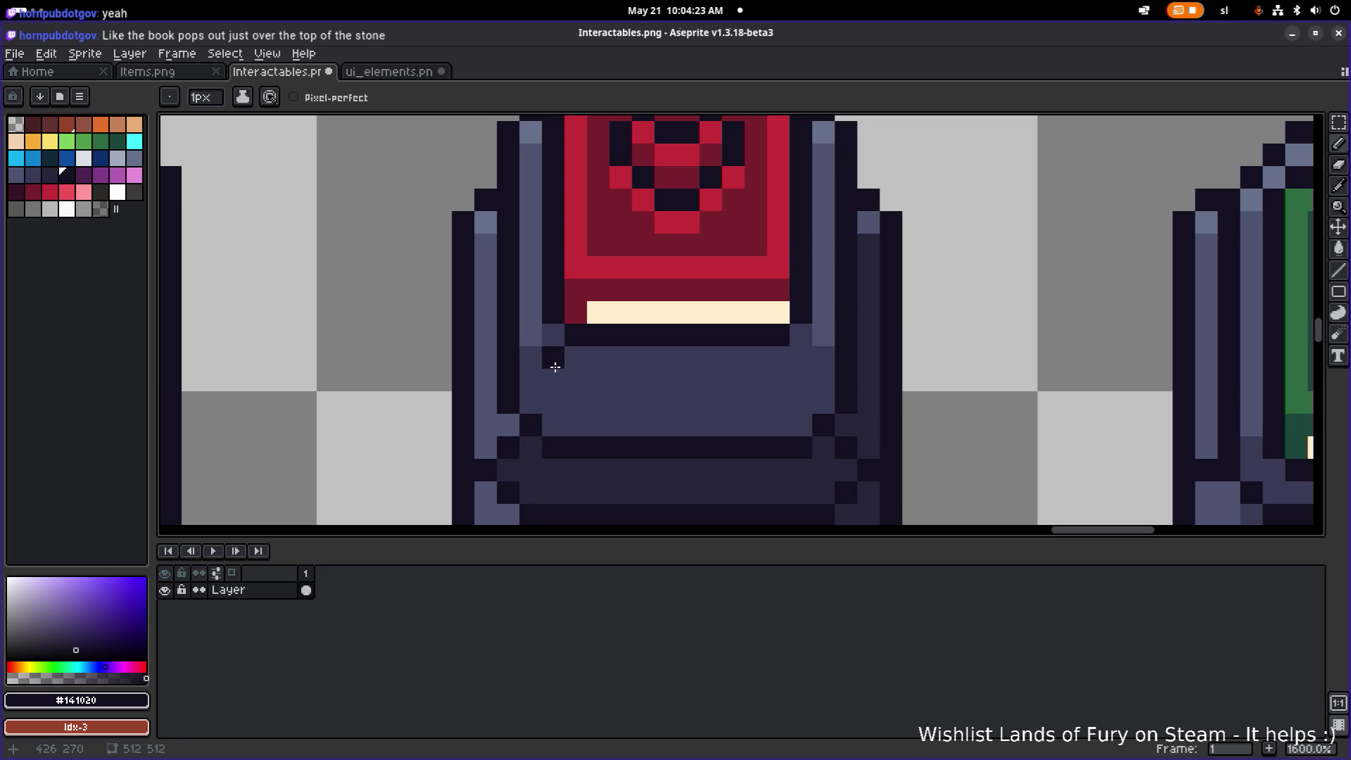
key("i")
left_click(864, 417)
key("b")
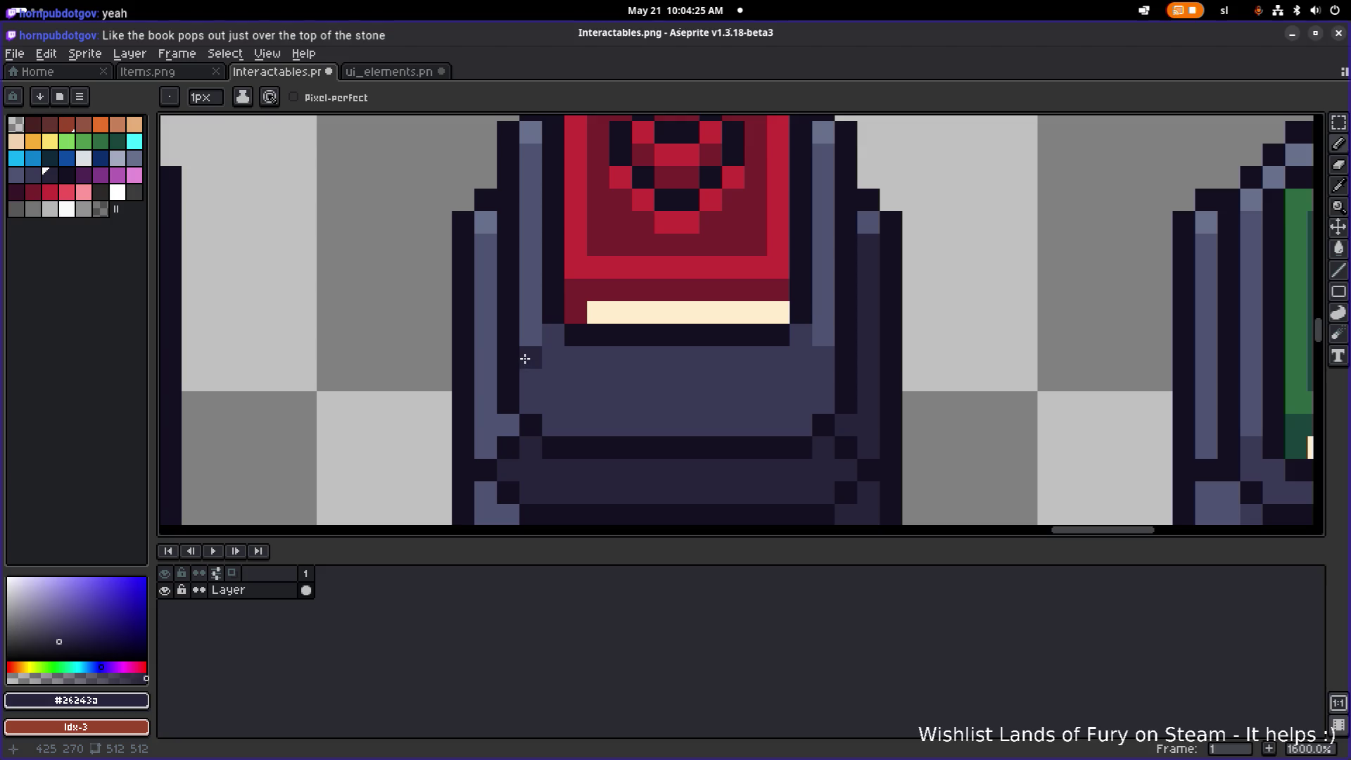
left_click(575, 379)
left_click(785, 378, "shift")
left_click(800, 357)
left_click_drag(801, 334, 823, 334)
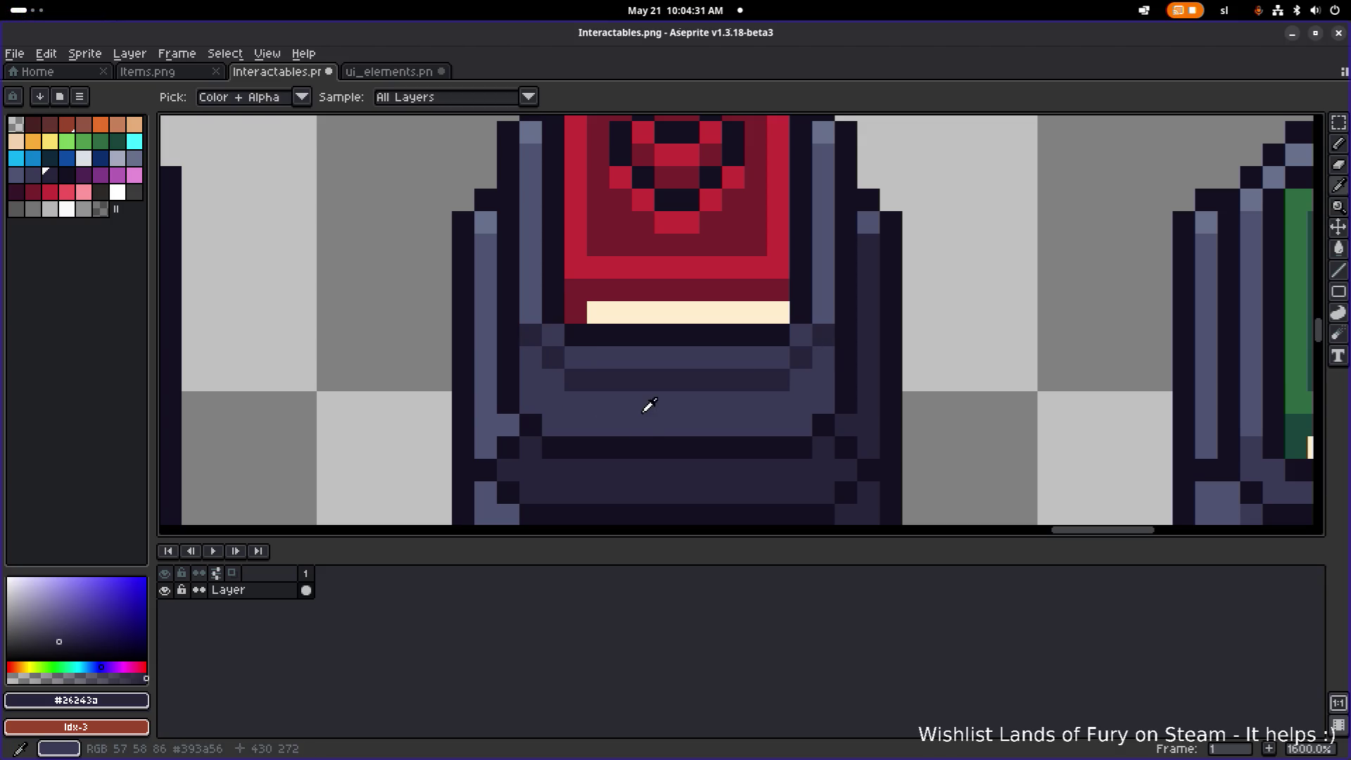
- Fill the remaining pedestal area under the book with the dark shade
key("g")
left_click(640, 401)
scroll(644, 401, "down", 5)
scroll(743, 411, "down", 1)
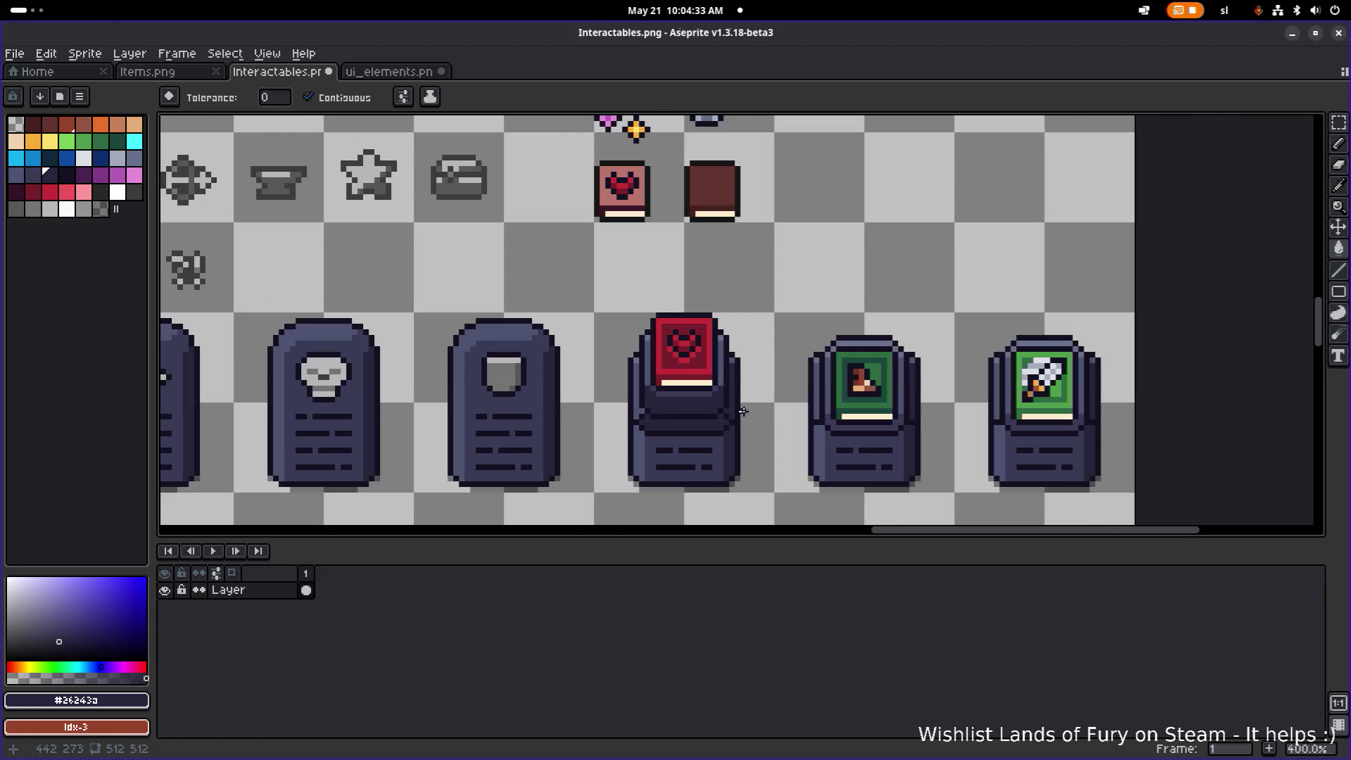
scroll(661, 429, "down", 1)
scroll(659, 431, "up", 2)
scroll(658, 432, "up", 1)
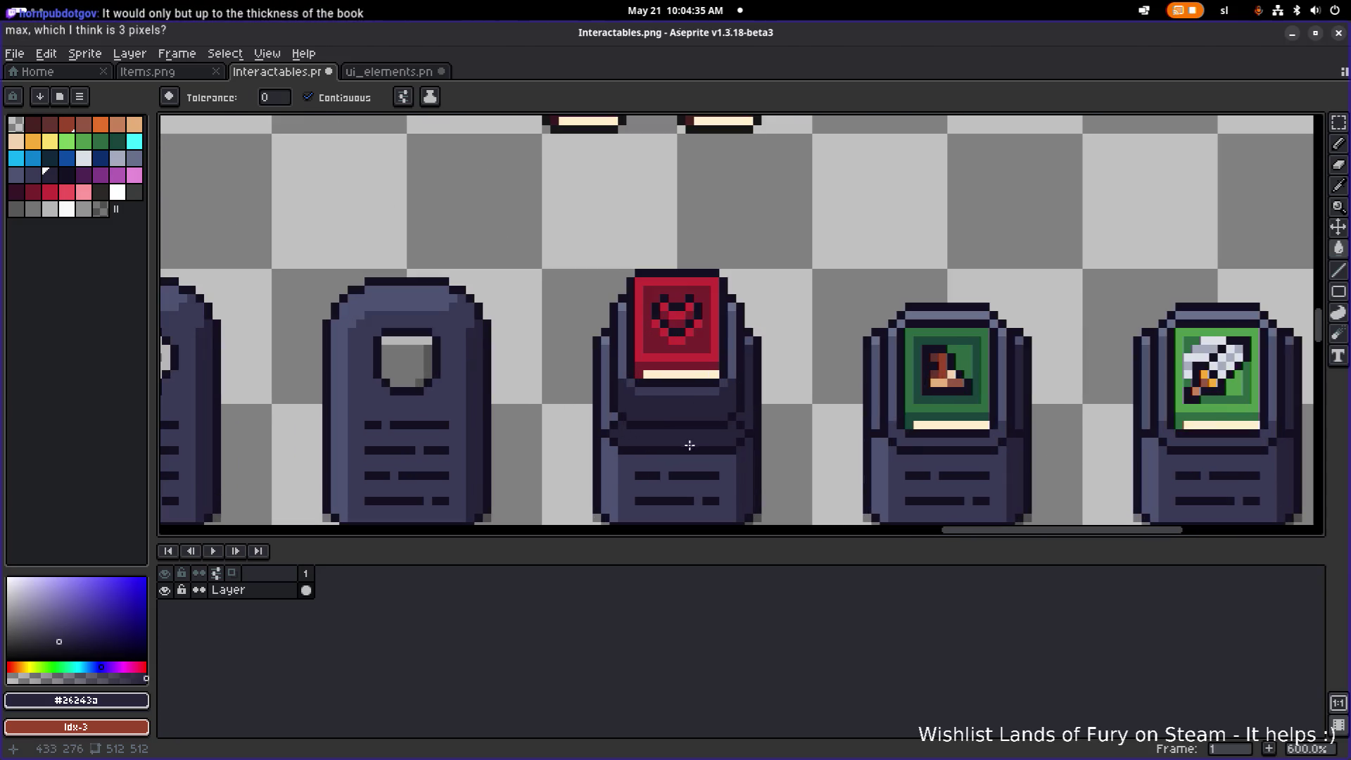
scroll(704, 442, "right", 2)
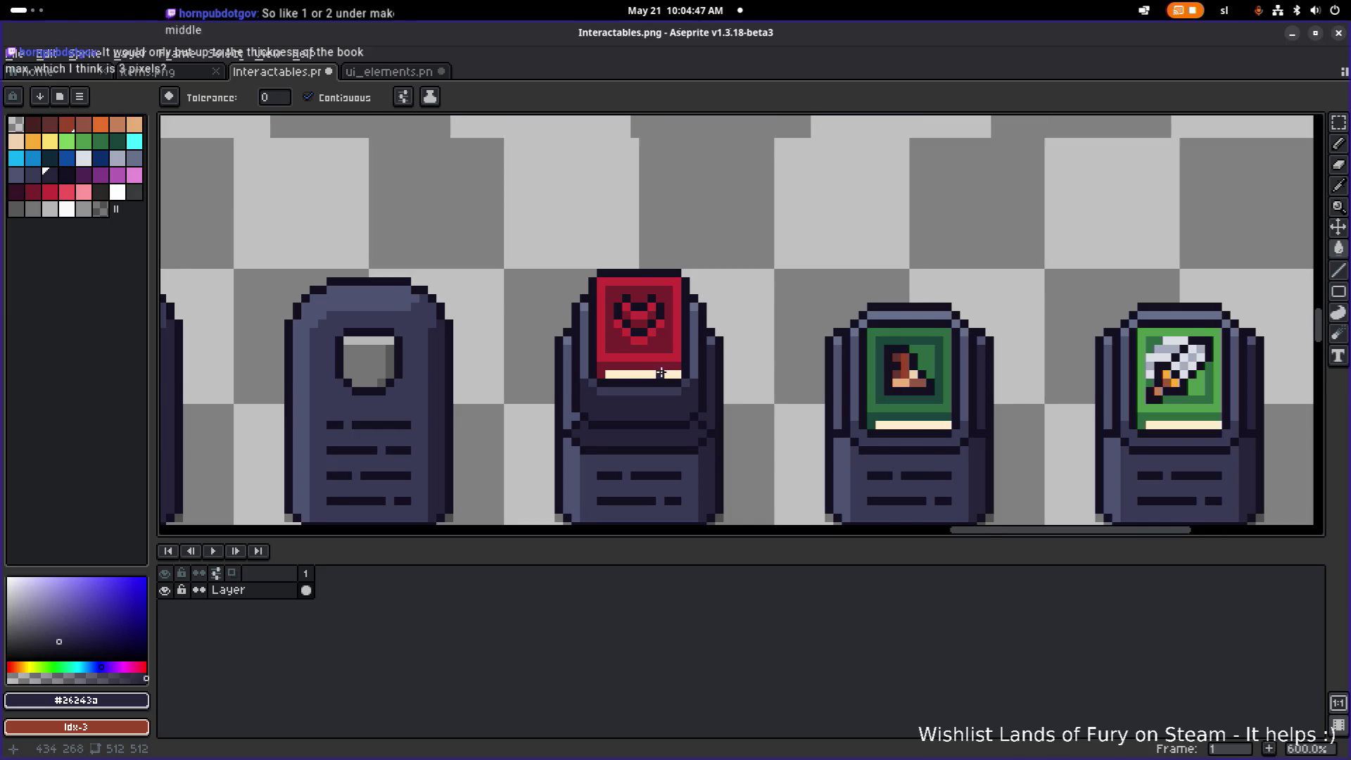
scroll(664, 375, "up", 1)
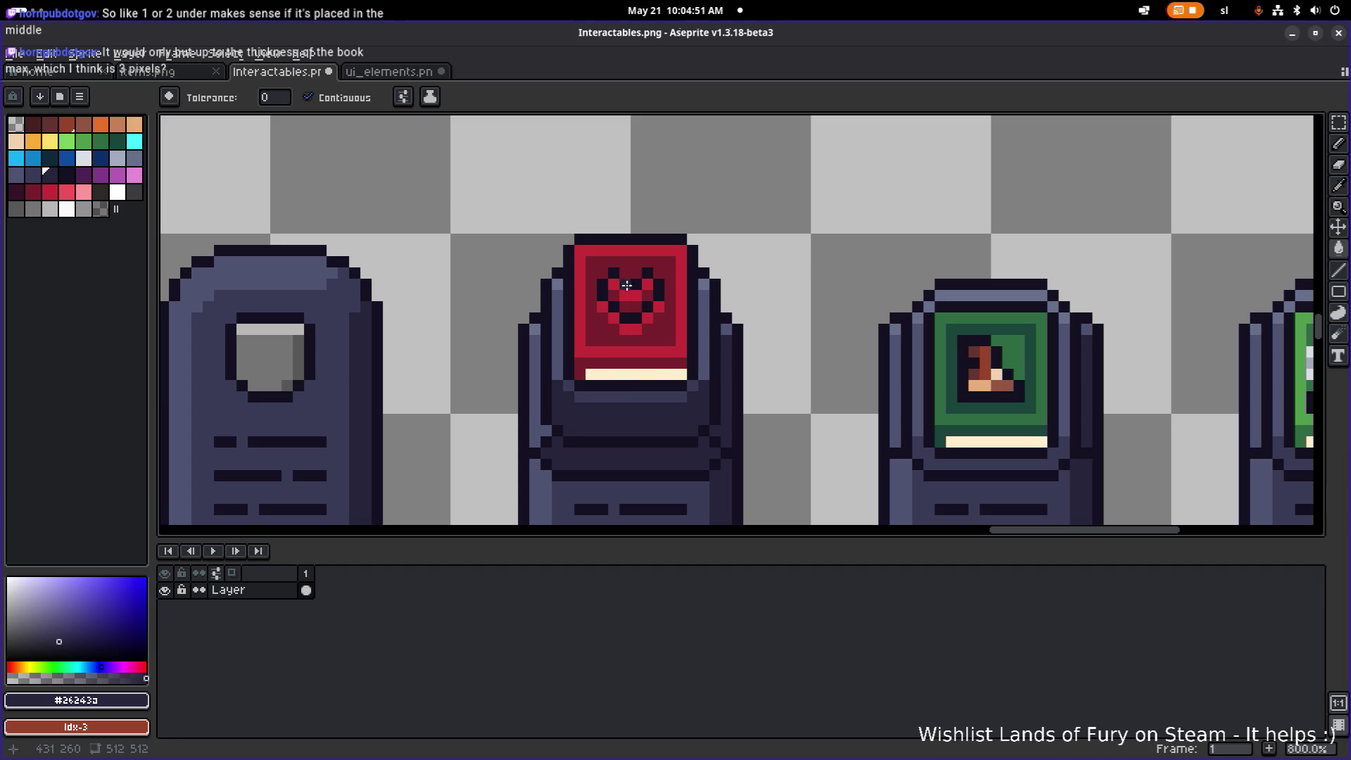
- Marquee the red book with its outline, nudge it down one pixel, and commit
key("m")
mouse_move(544, 227)
left_mouse_down()
mouse_move(724, 329)
mouse_move(711, 394)
mouse_move(682, 369)
left_mouse_up()
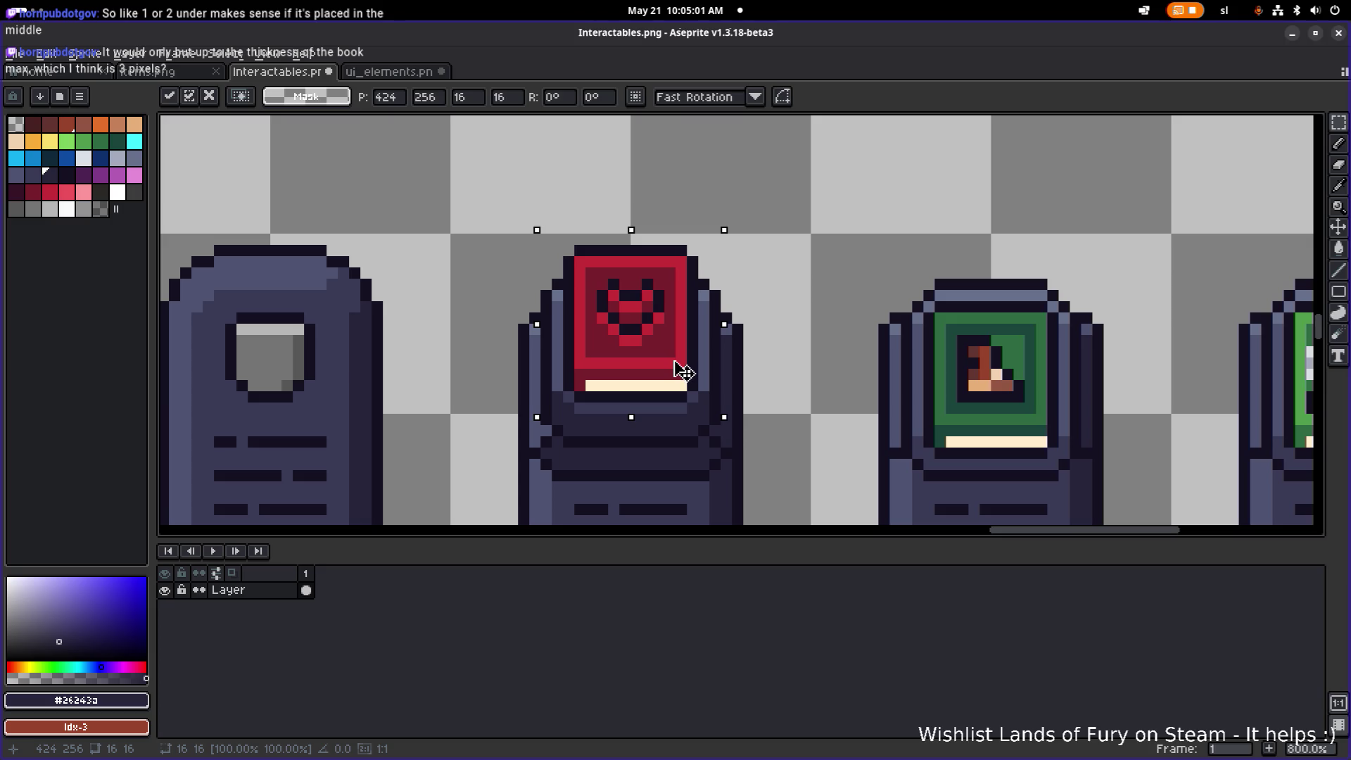
left_click_drag(674, 363, 674, 371)
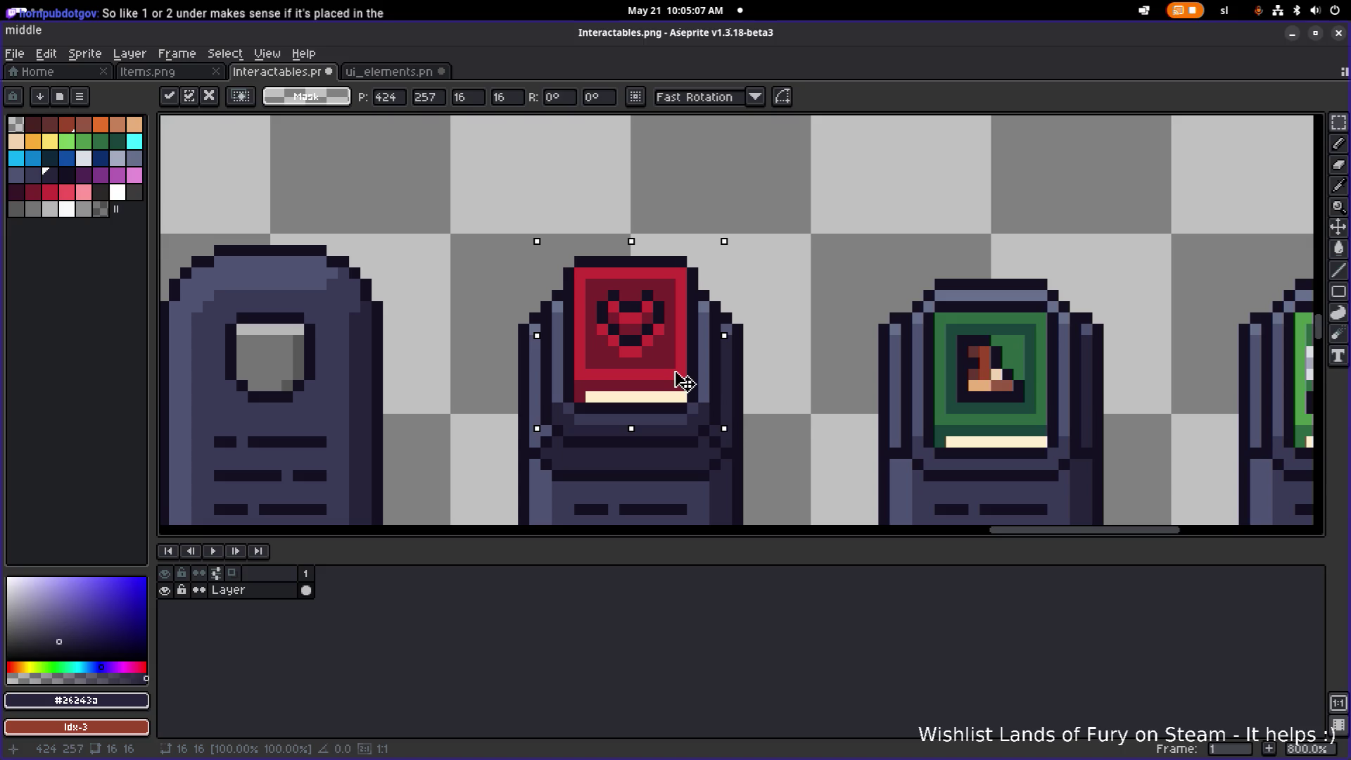
left_click(793, 305)
scroll(786, 313, "down", 2)
scroll(735, 392, "up", 4)
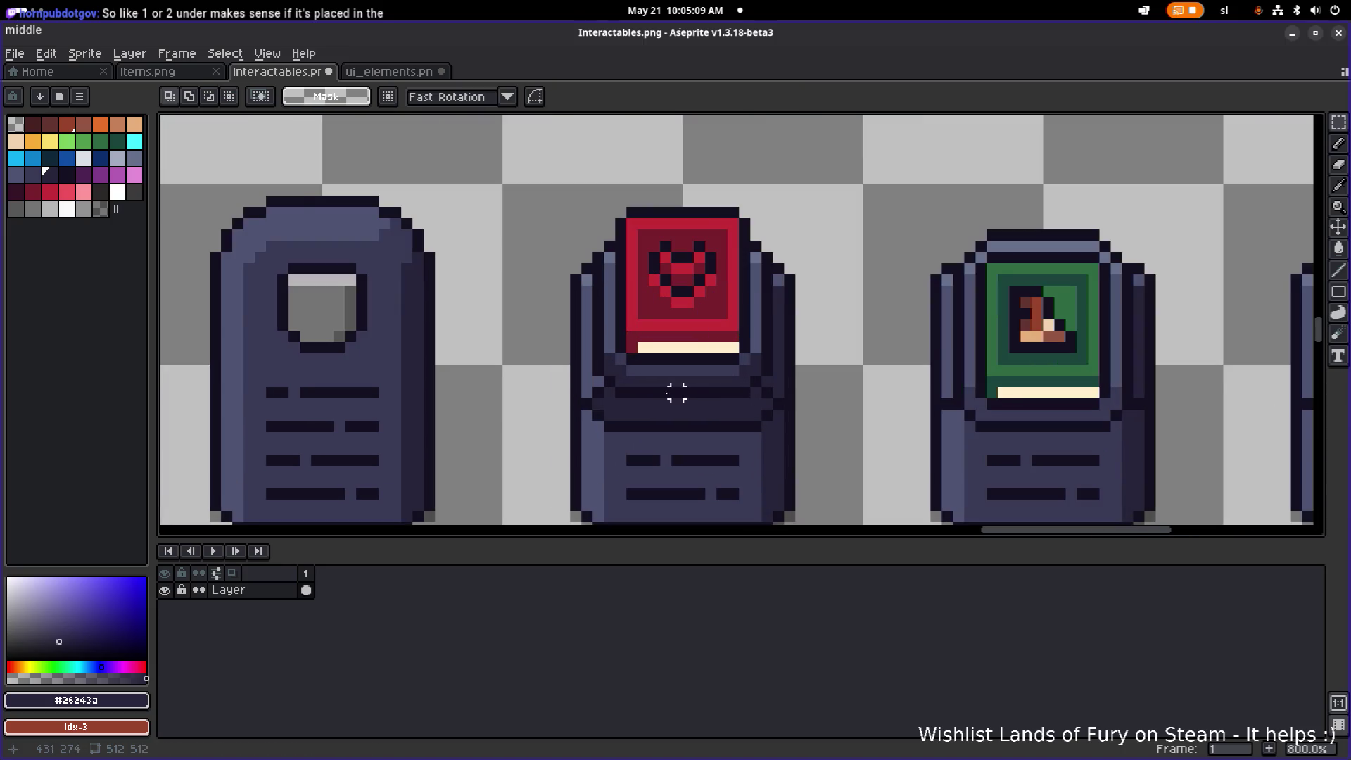
- Pick the dark outline colour from the sprite and paint one outline pixel on the pedestal
scroll(727, 398, "down", 3)
scroll(724, 398, "down", 3)
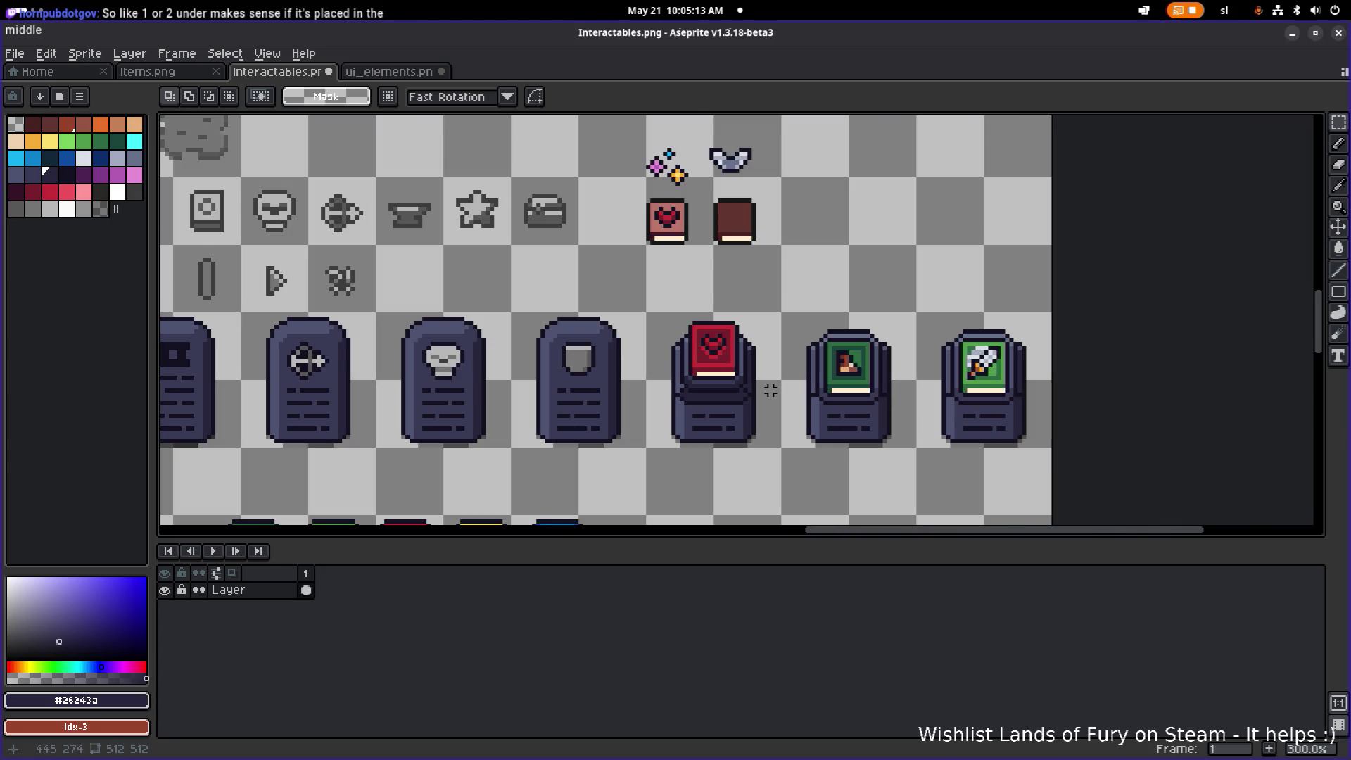
scroll(766, 391, "up", 4)
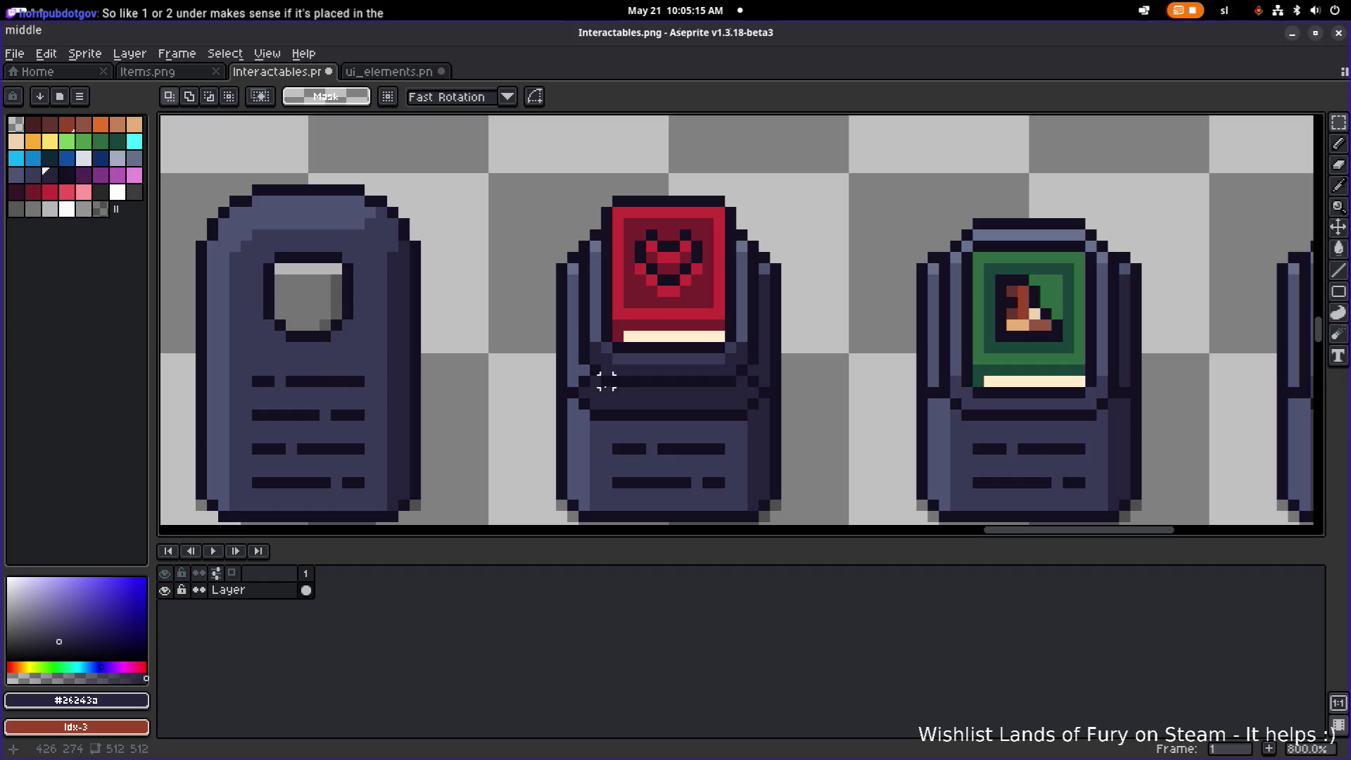
scroll(584, 392, "up", 3)
key("i")
left_click(568, 371)
key("b")
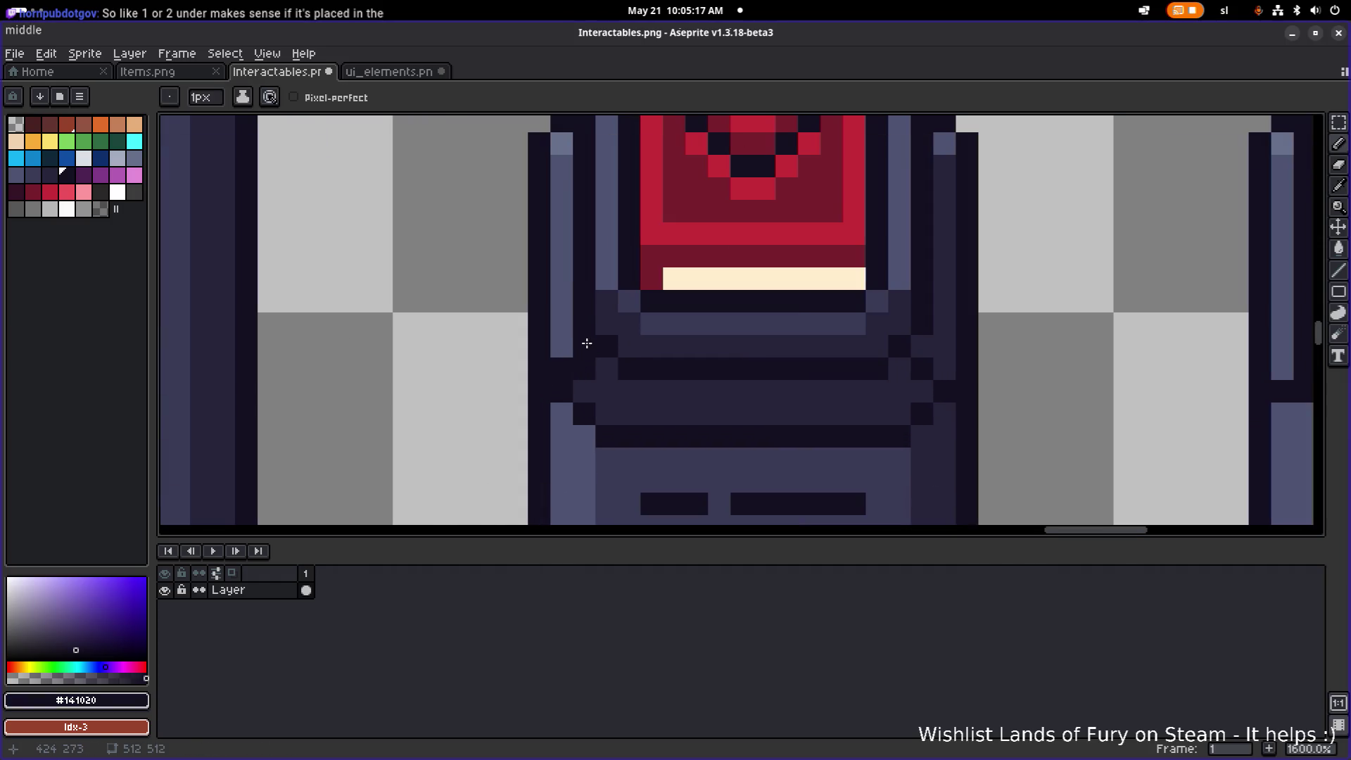
left_click(937, 364)
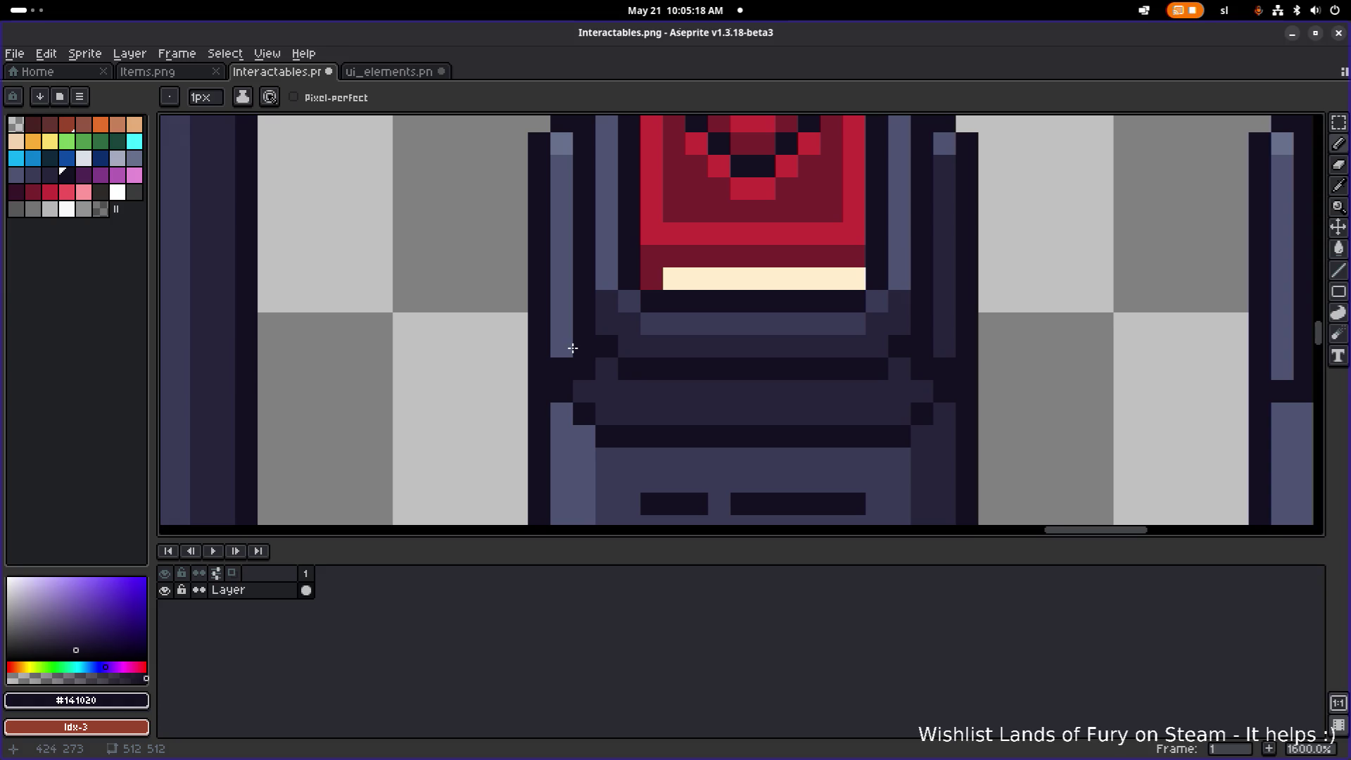
- Paint three left-edge pixels of the pedestal cushion in the lighter #4c5371 shade
left_click(718, 411, "alt")
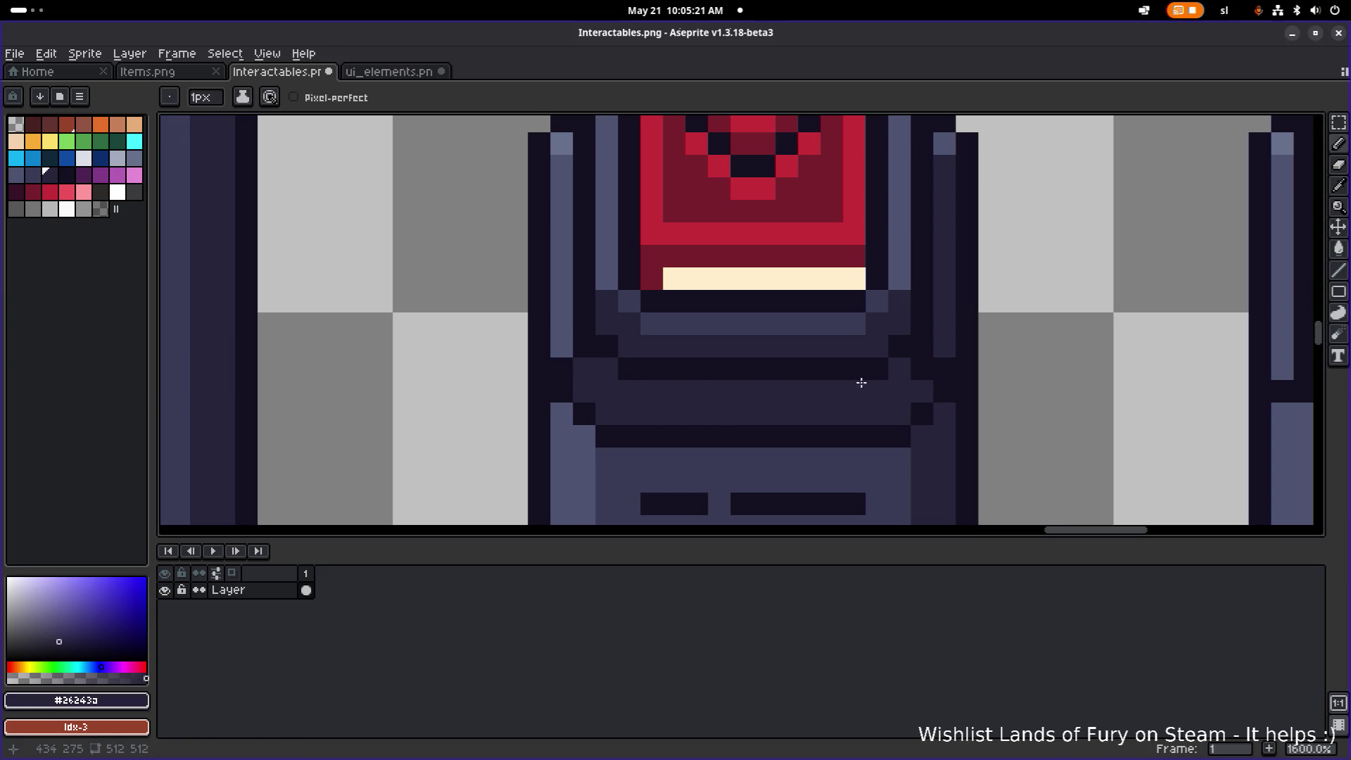
scroll(988, 378, "down", 6)
scroll(973, 376, "up", 5)
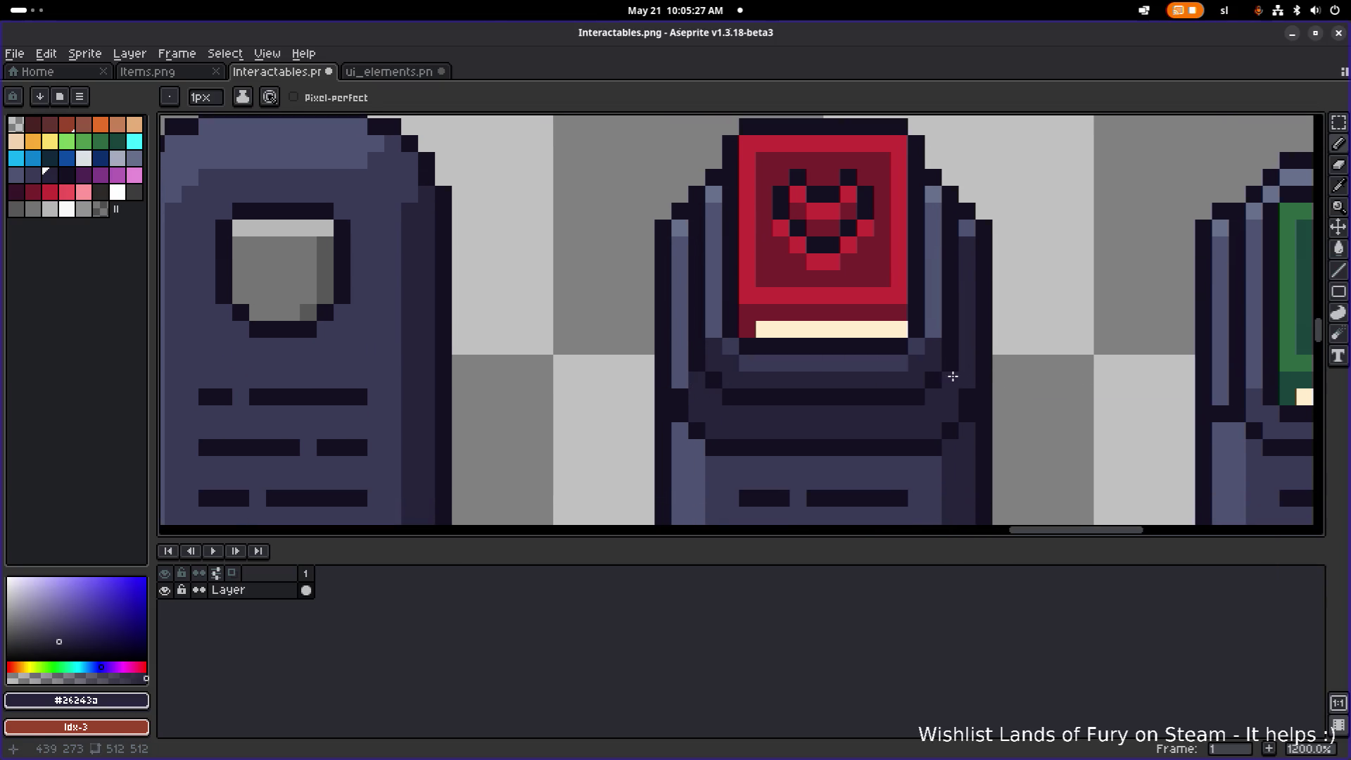
scroll(962, 366, "down", 5)
scroll(880, 387, "right", 2)
scroll(804, 407, "up", 3)
scroll(736, 386, "up", 3)
left_click(672, 359, "alt")
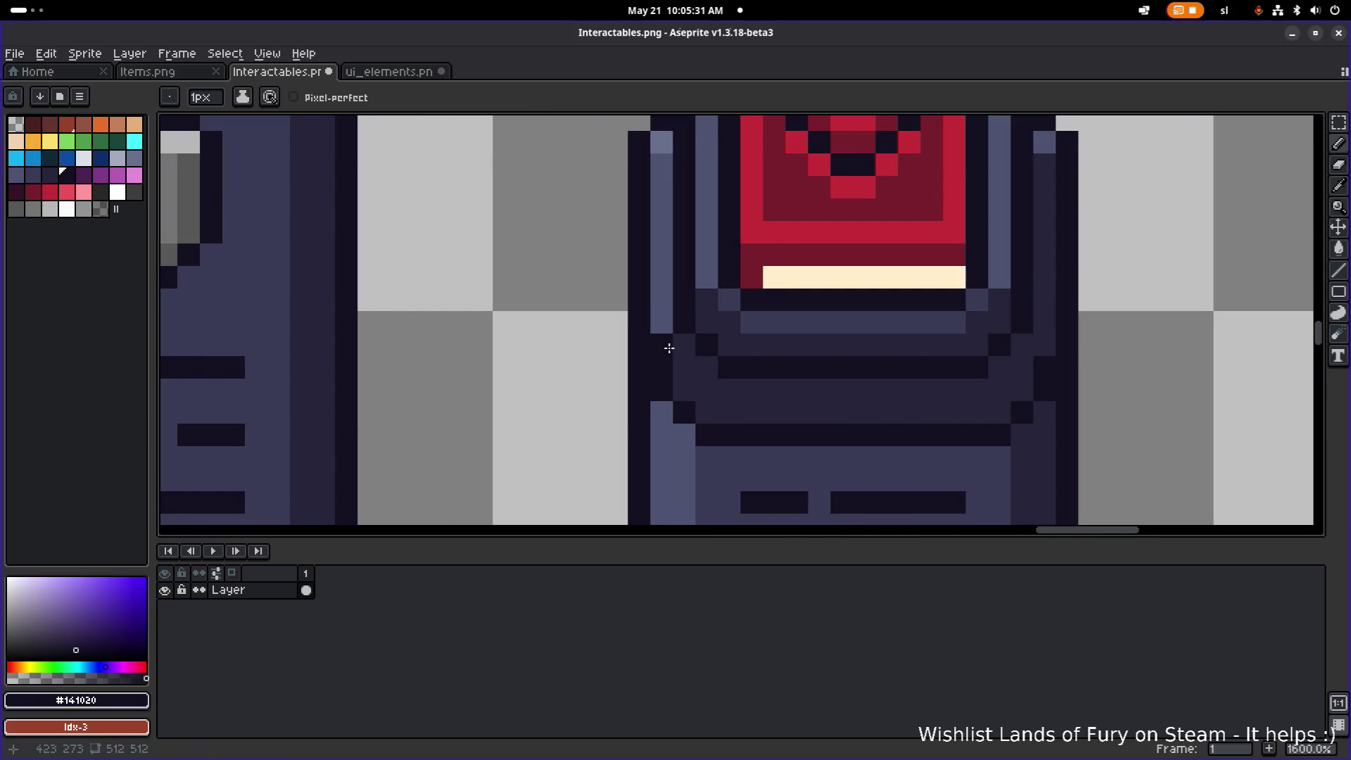
scroll(1046, 352, "down", 4)
scroll(1056, 352, "right", 1)
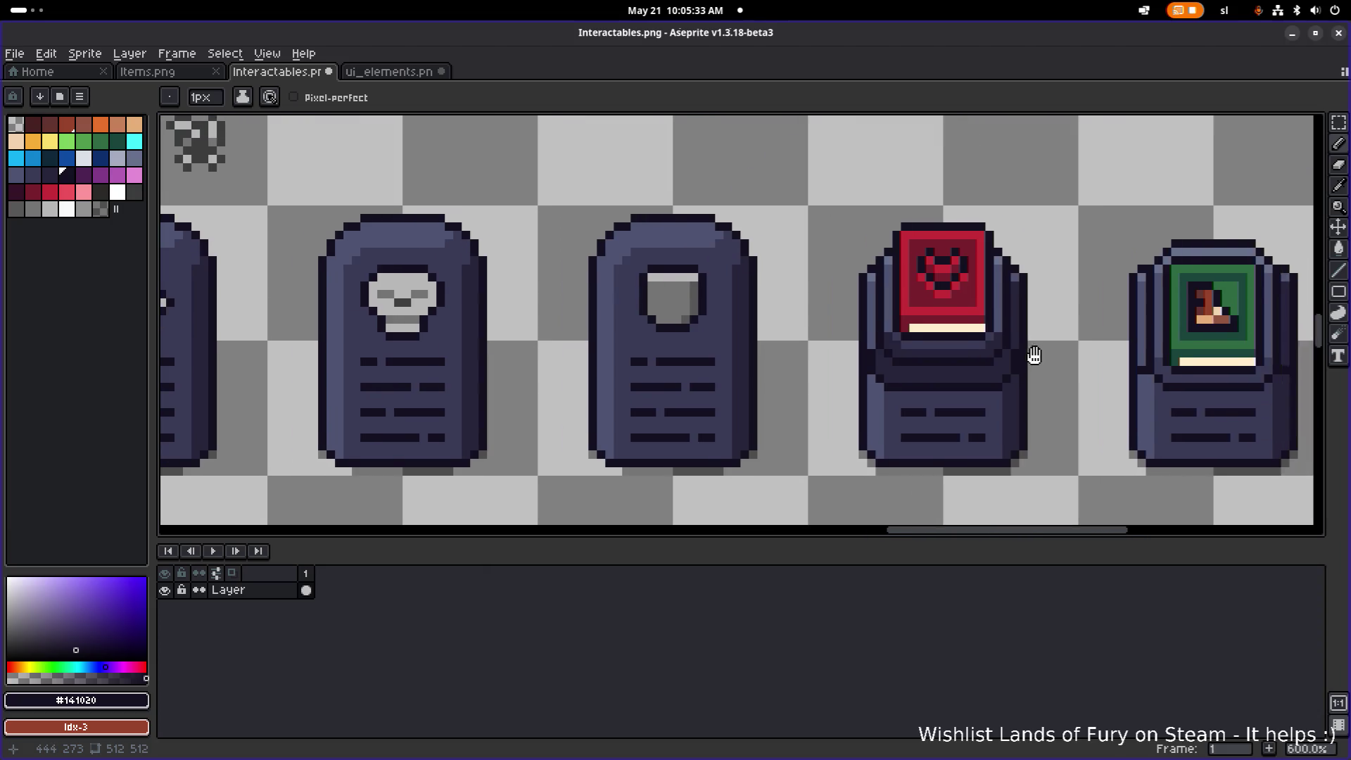
scroll(971, 356, "down", 1)
scroll(832, 362, "up", 4)
scroll(757, 369, "down", 3)
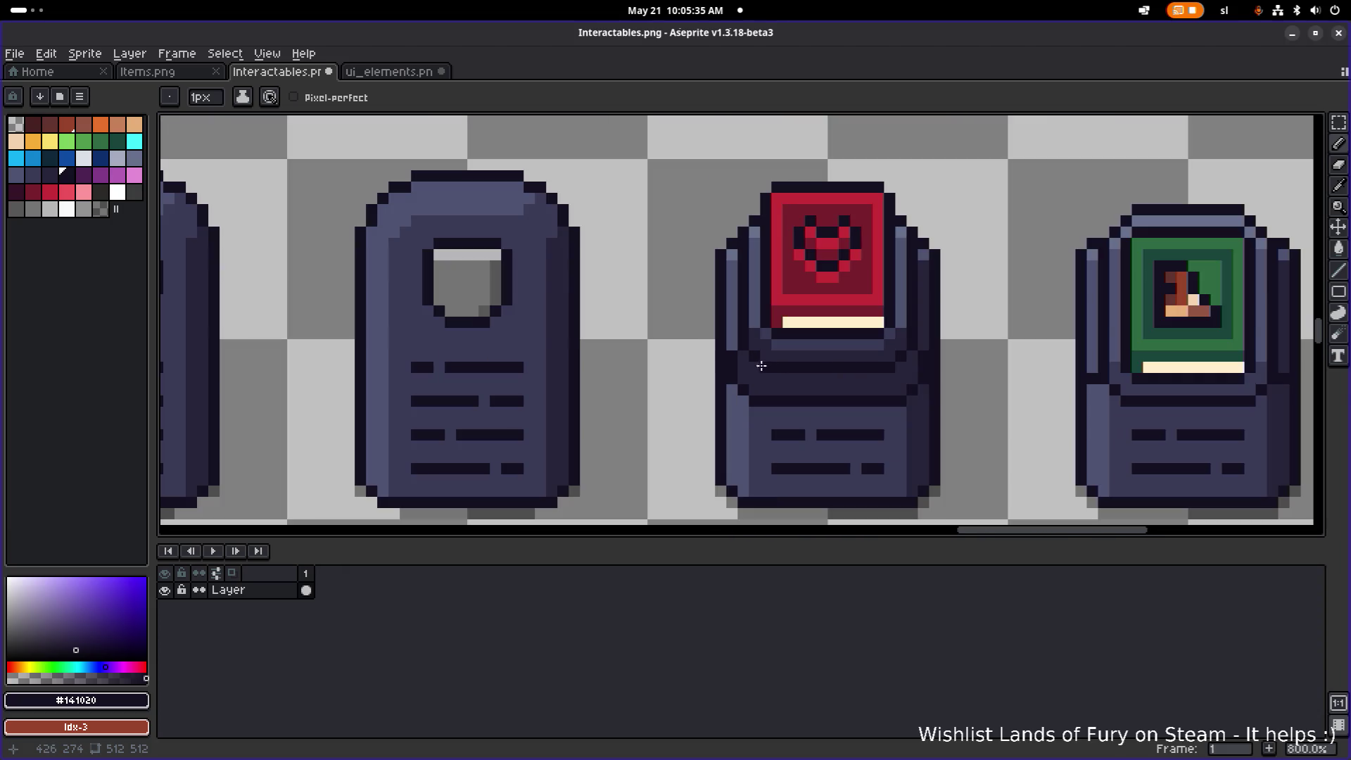
scroll(766, 362, "up", 4)
left_click(696, 320, "alt")
left_click_drag(698, 342, 702, 388)
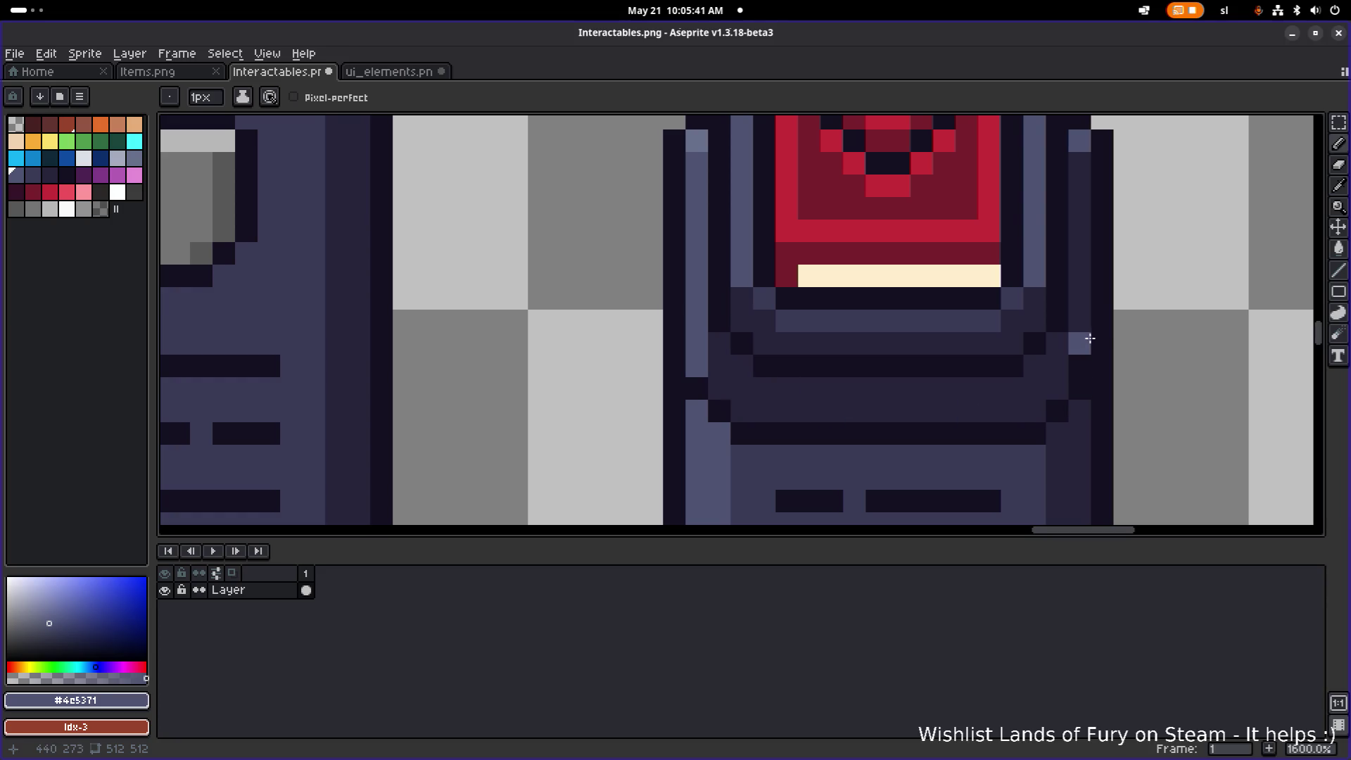
left_click(1081, 352, "alt")
scroll(856, 347, "down", 3)
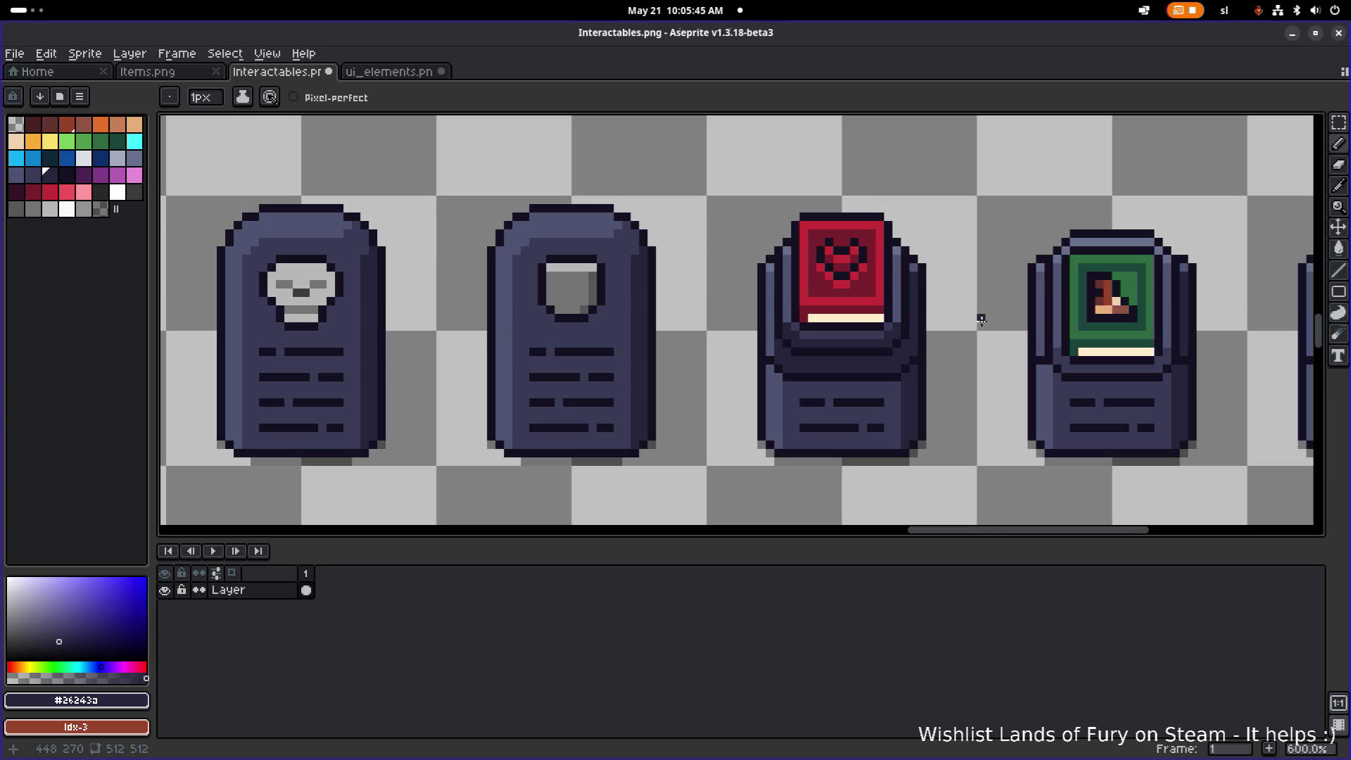
scroll(978, 322, "up", 2)
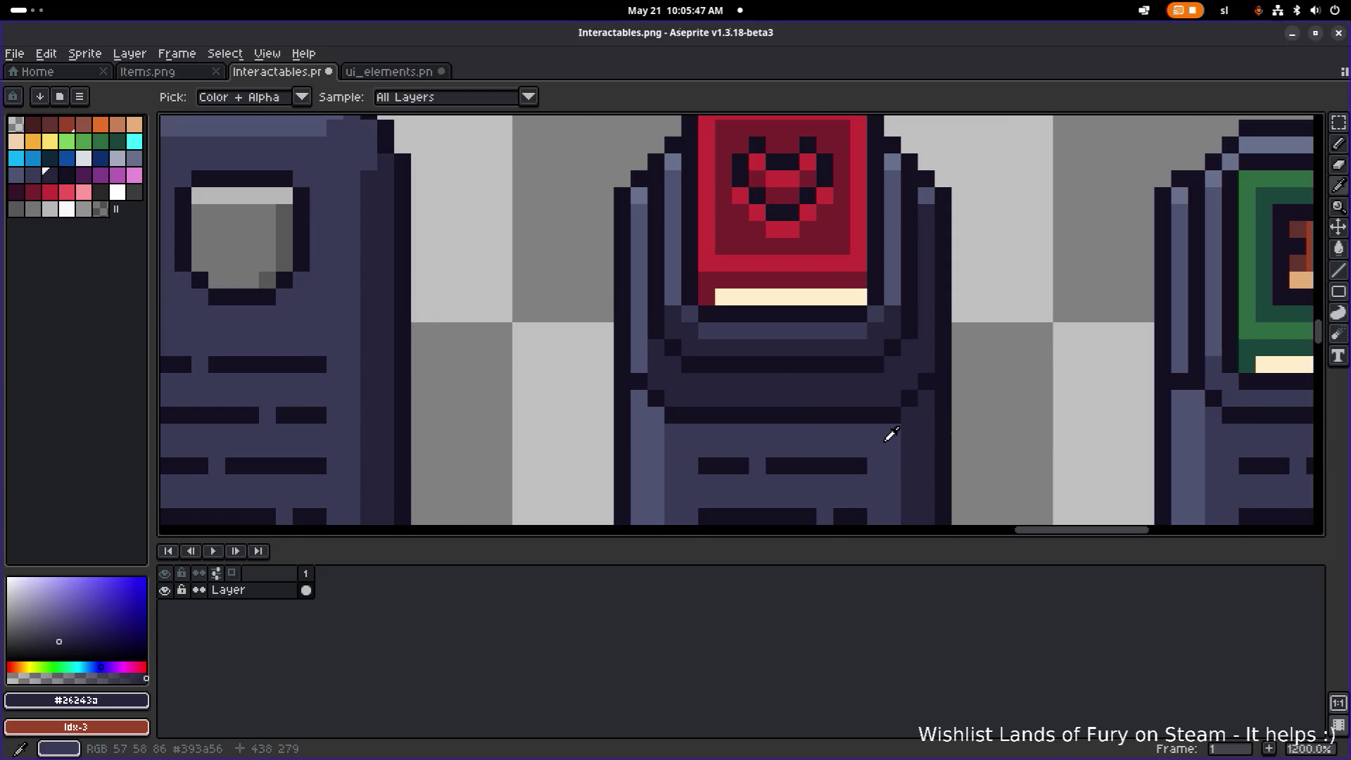
- Pencil a few #393a56 pixels onto the pedestal, undoing one misplaced pixel
left_click(662, 366, "alt")
left_click(659, 348)
key("ctrl+z")
left_click(658, 380)
left_click(673, 366)
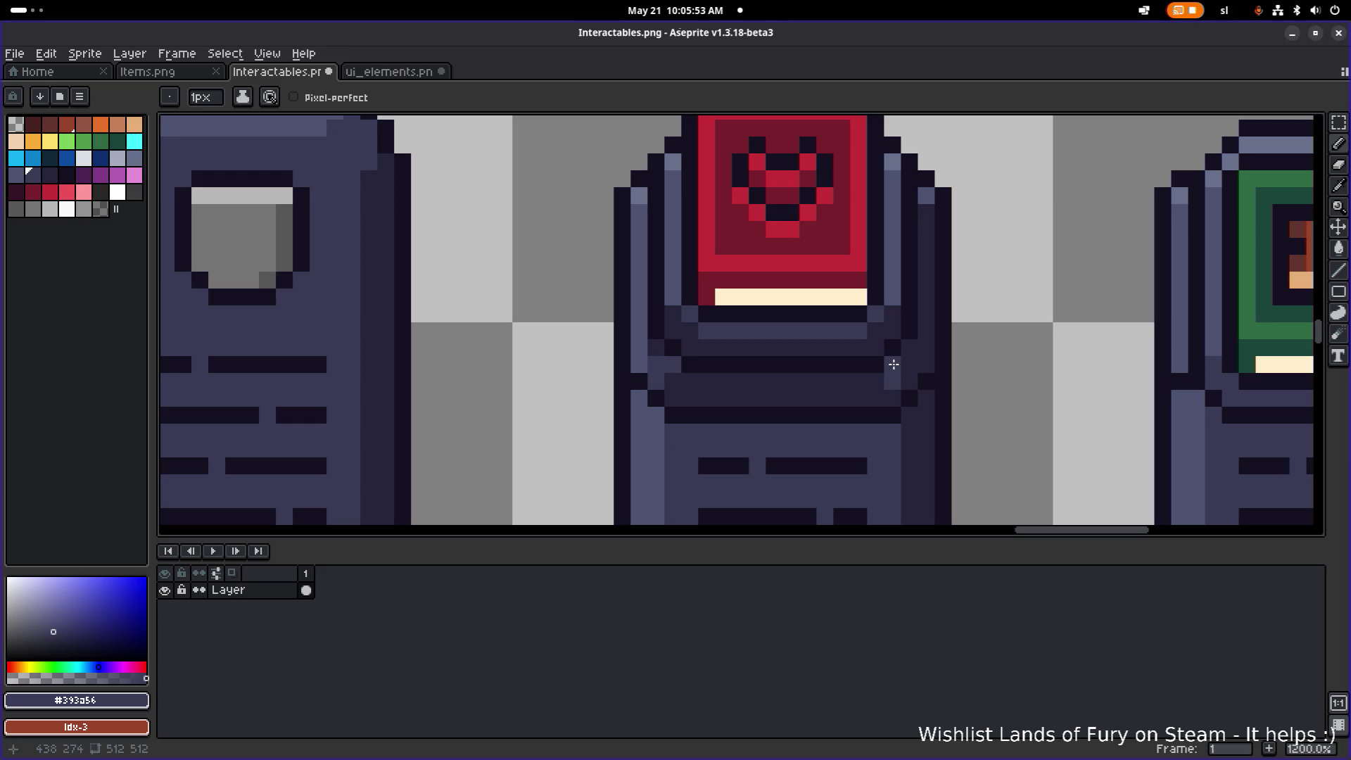
- Paint-bucket the dark band under the cushion with #393a56
key("g")
left_click(842, 384)
scroll(788, 359, "down", 2)
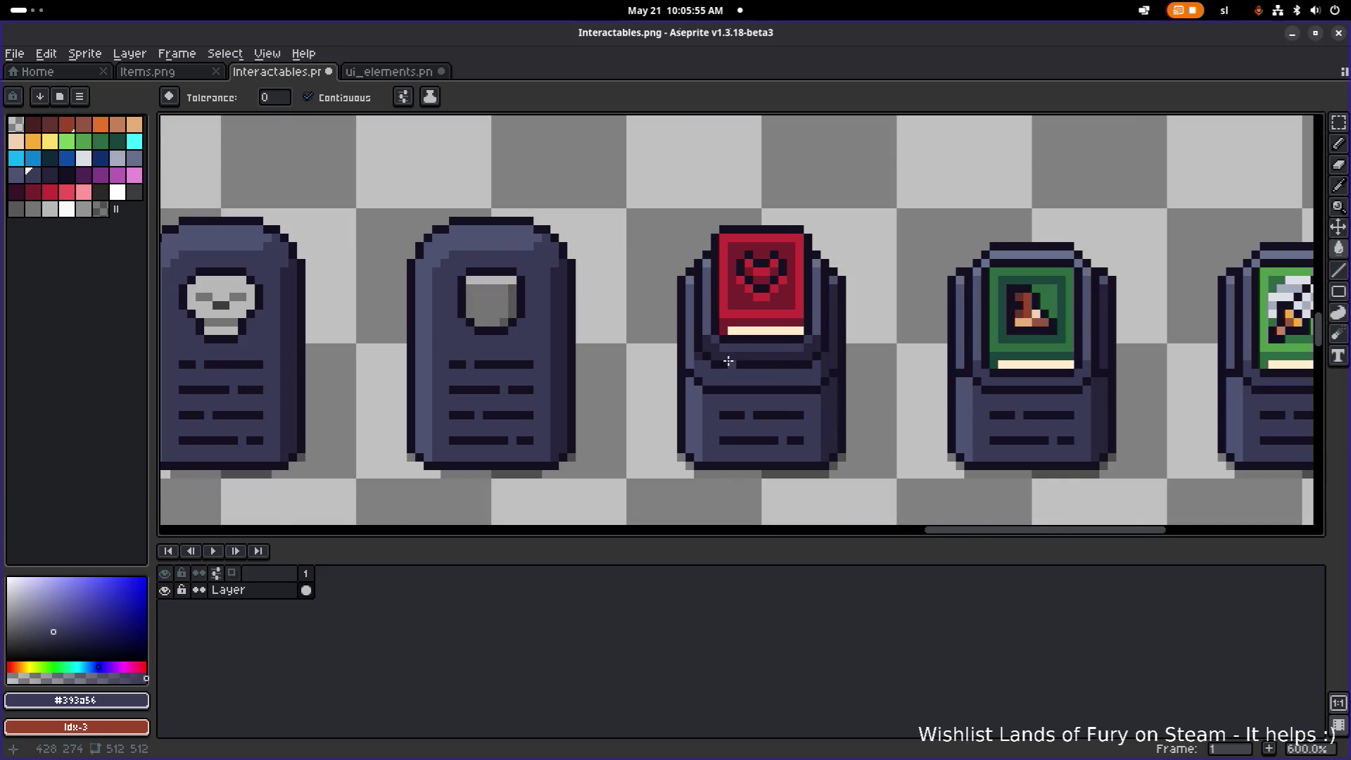
scroll(728, 358, "up", 1)
scroll(717, 350, "down", 4)
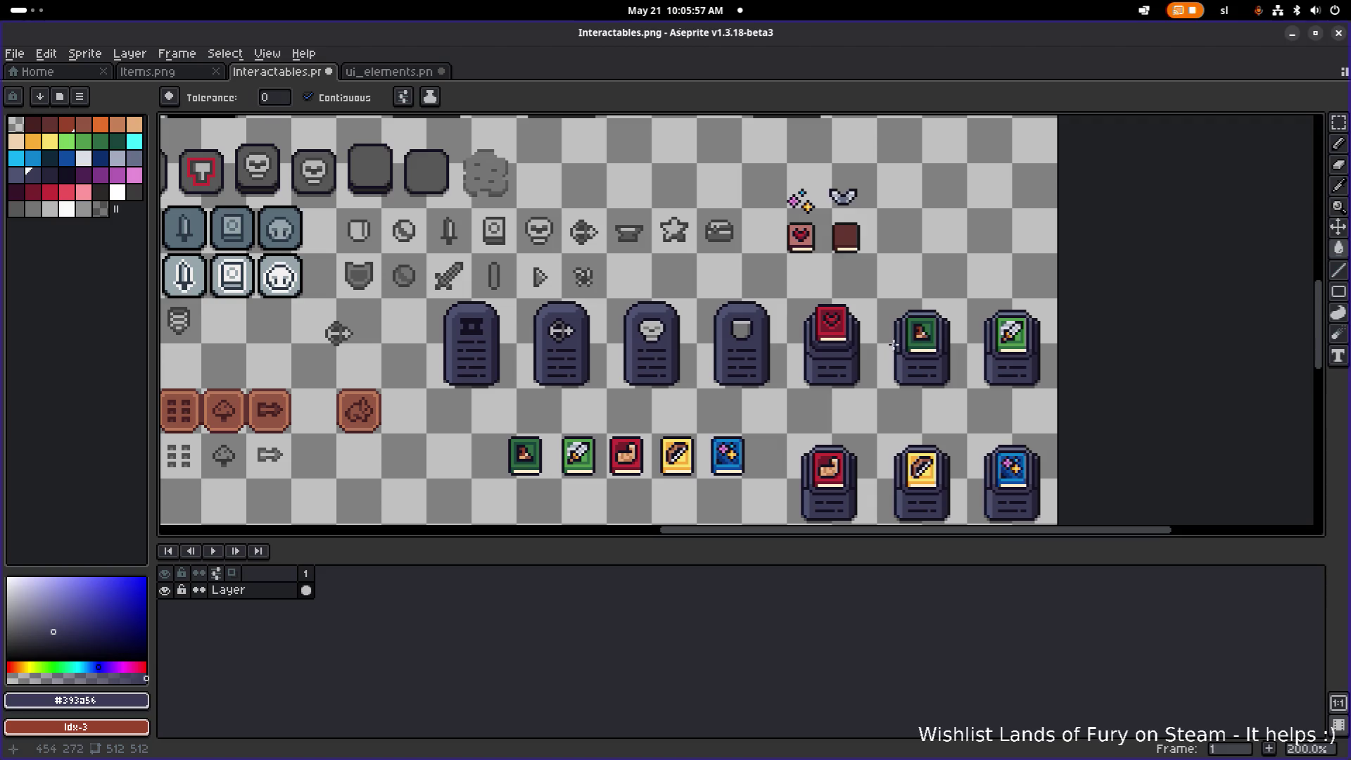
scroll(860, 345, "up", 1)
scroll(838, 346, "up", 3)
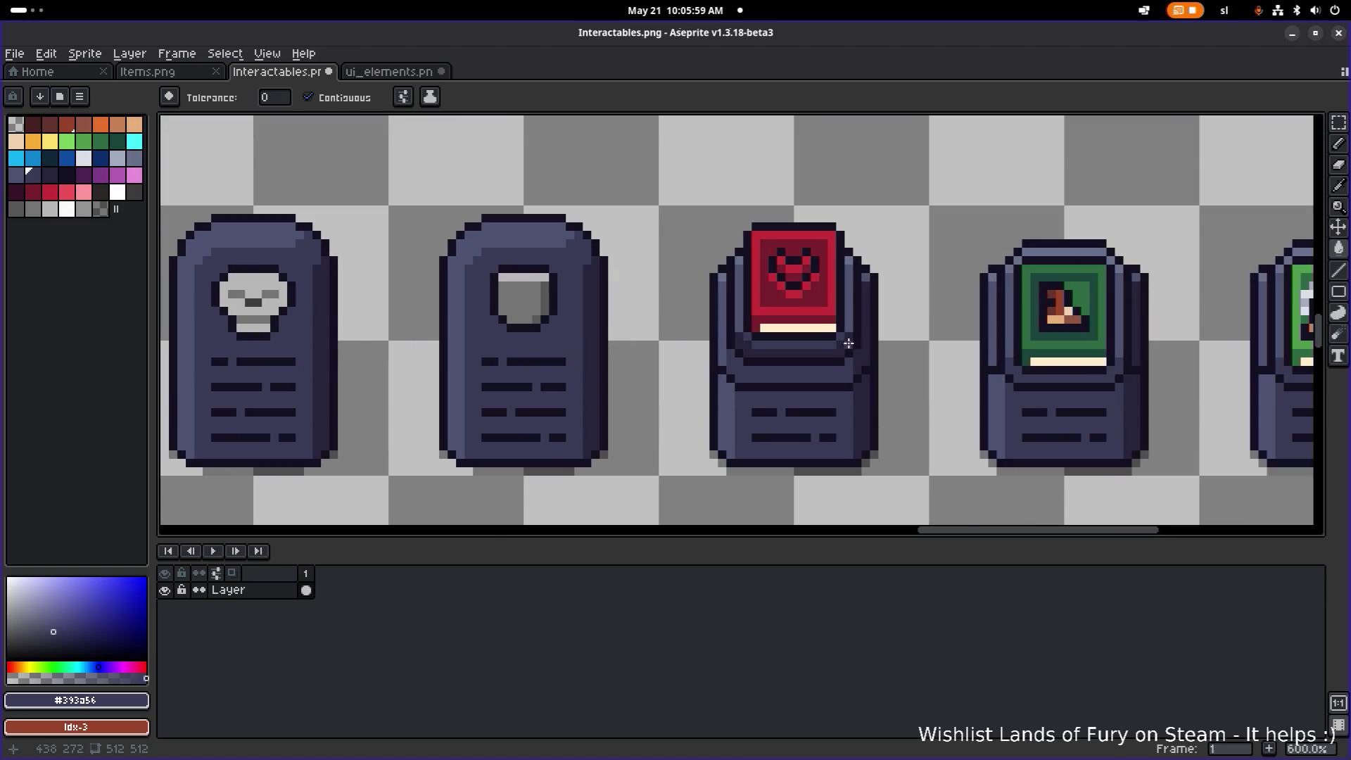
scroll(817, 346, "up", 1)
scroll(763, 343, "up", 5)
scroll(736, 340, "down", 3)
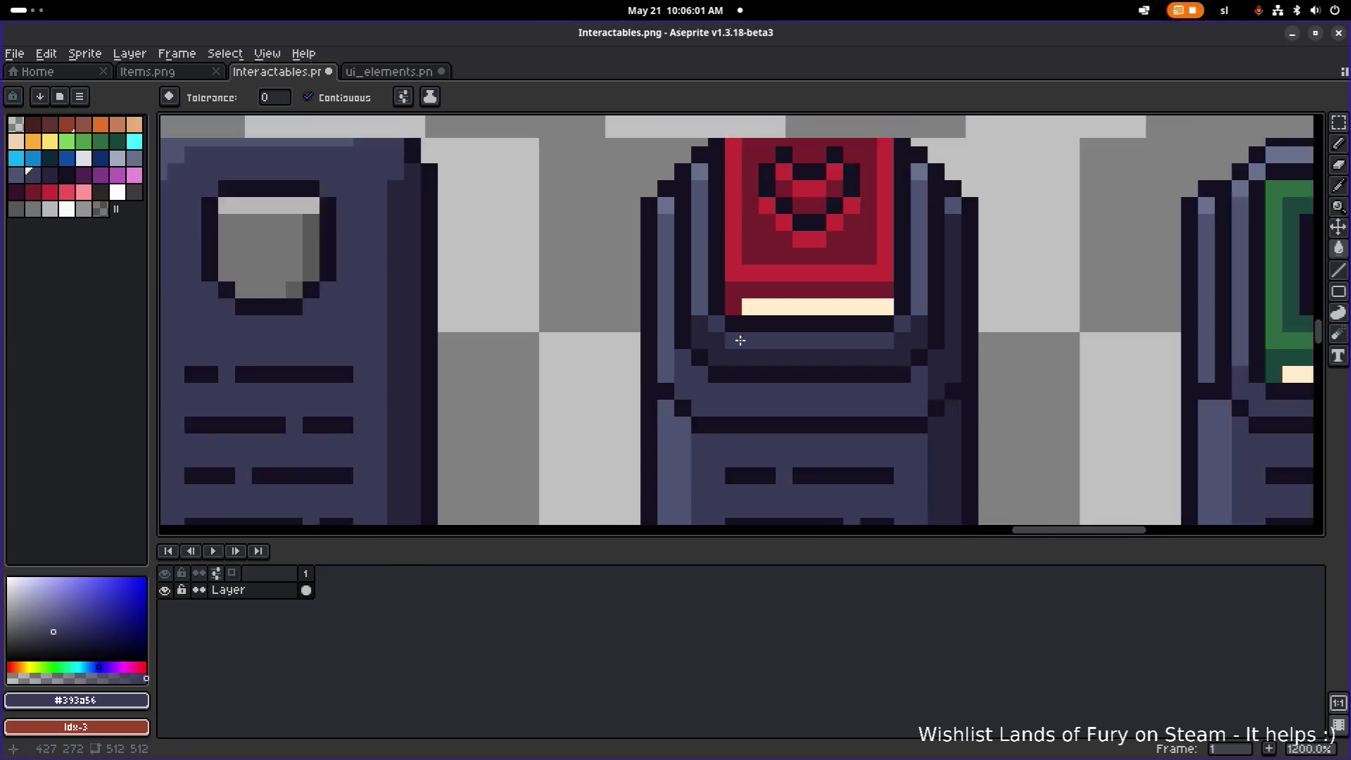
scroll(803, 350, "down", 3)
scroll(723, 344, "up", 1)
scroll(722, 342, "up", 2)
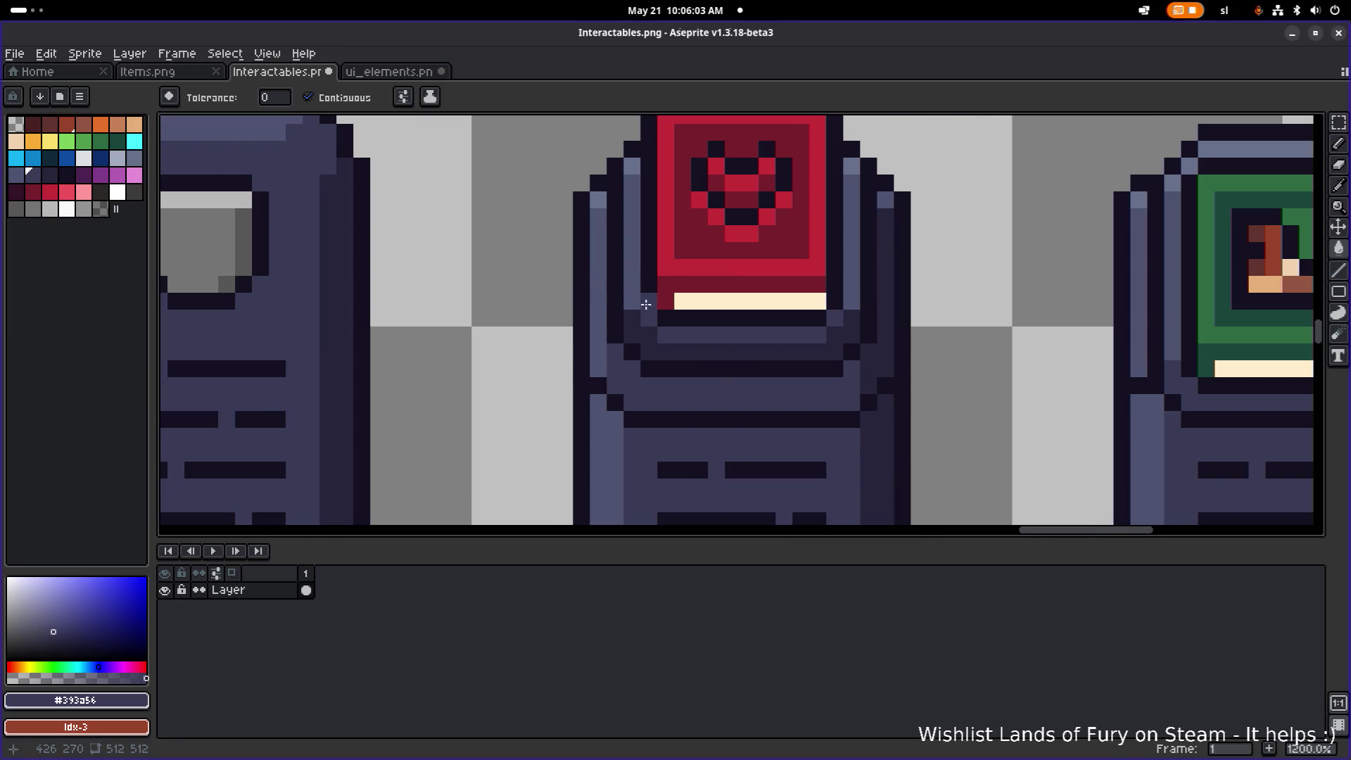
- Fill the dark strip directly under the red book with the lighter #4c5371
left_click(633, 278, "alt")
left_click(630, 319)
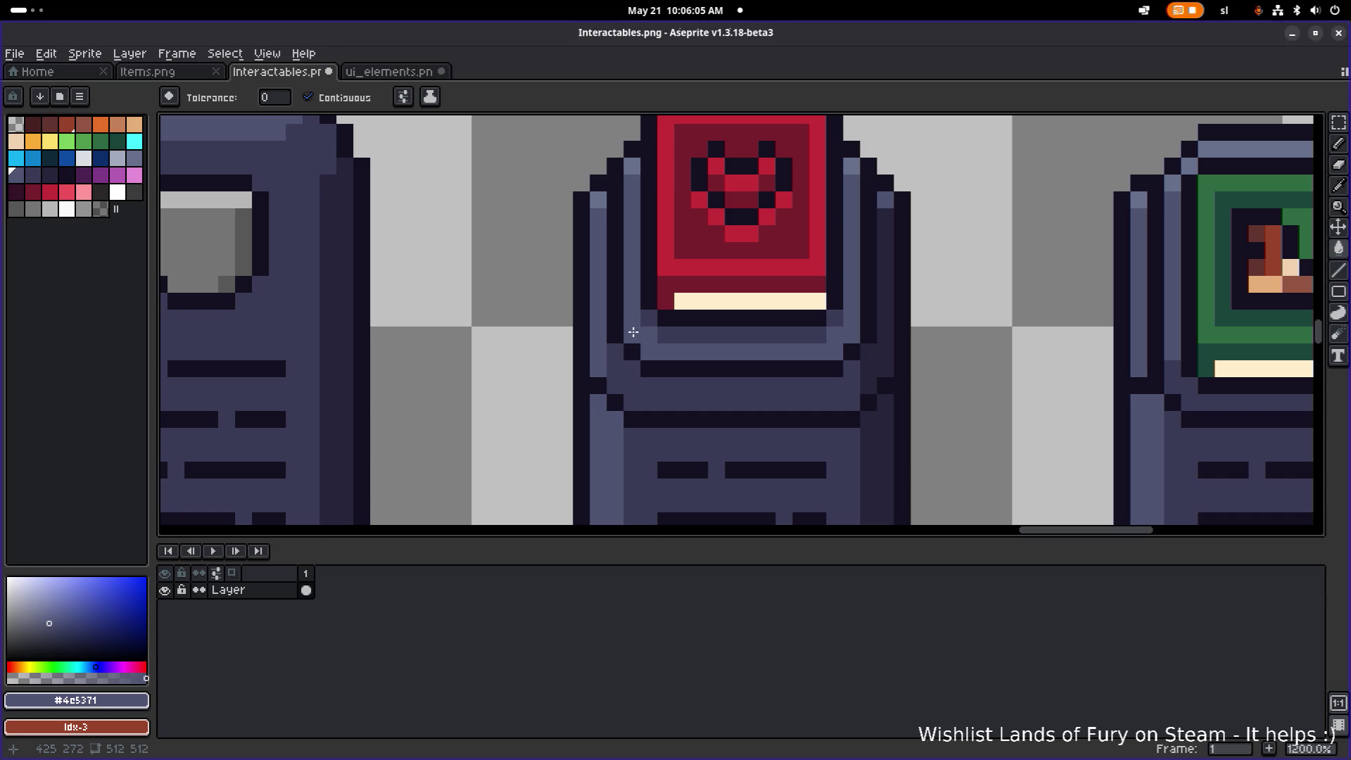
scroll(802, 285, "down", 3)
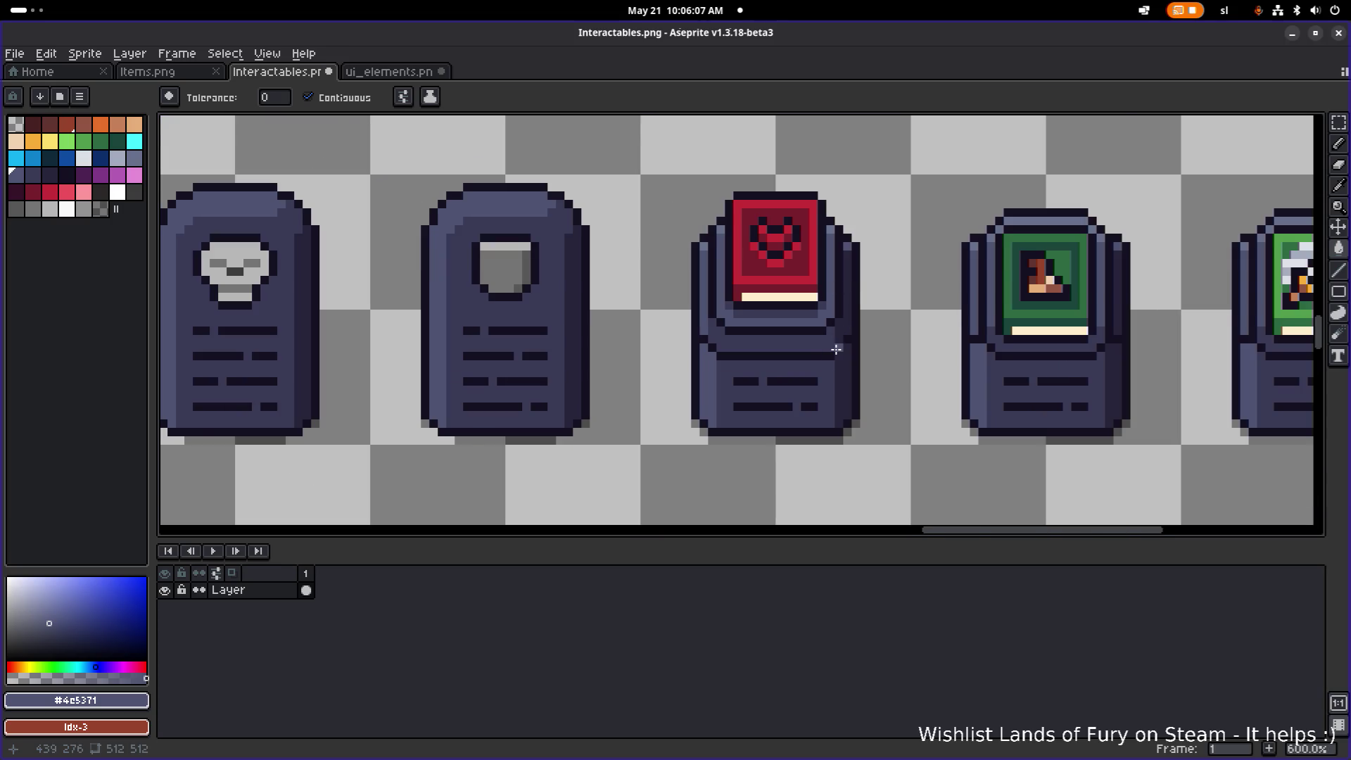
scroll(829, 357, "down", 2)
scroll(777, 330, "right", 2)
scroll(763, 332, "up", 3)
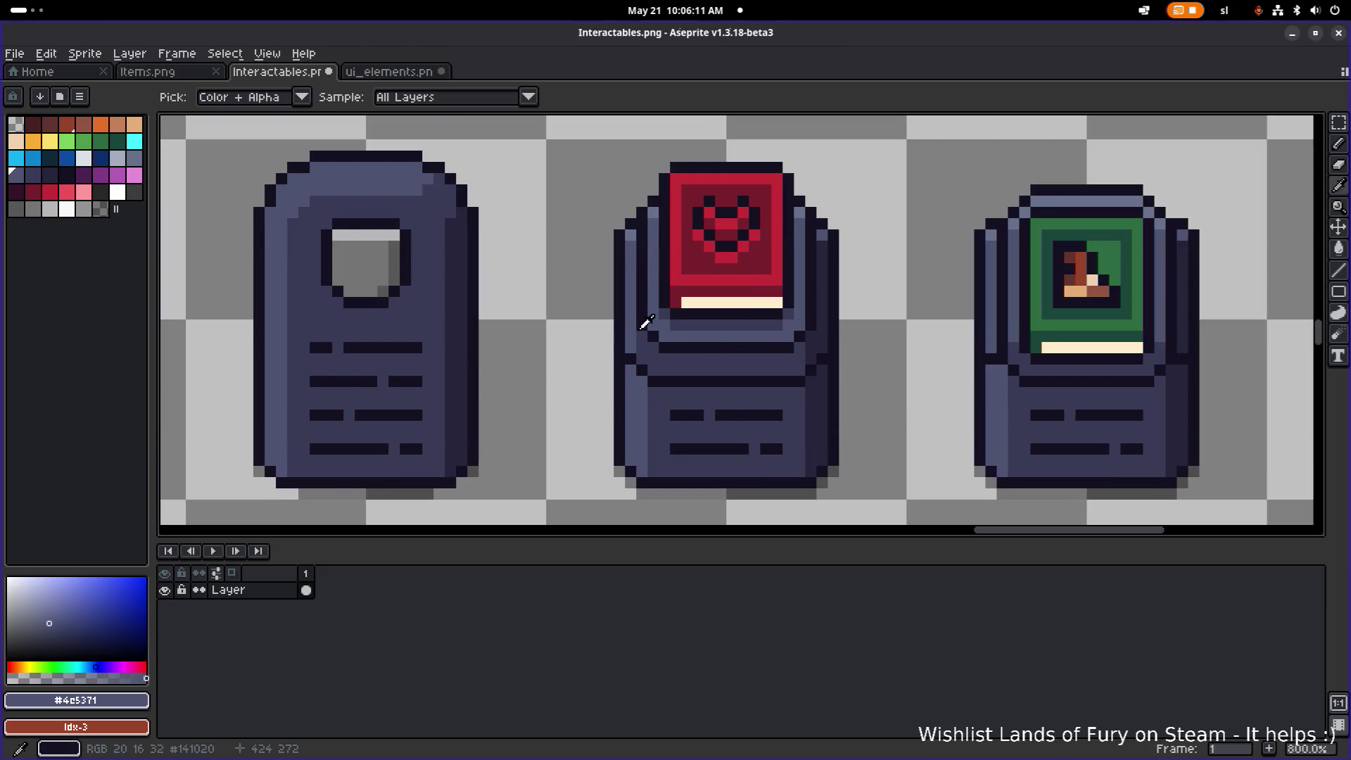
key("b")
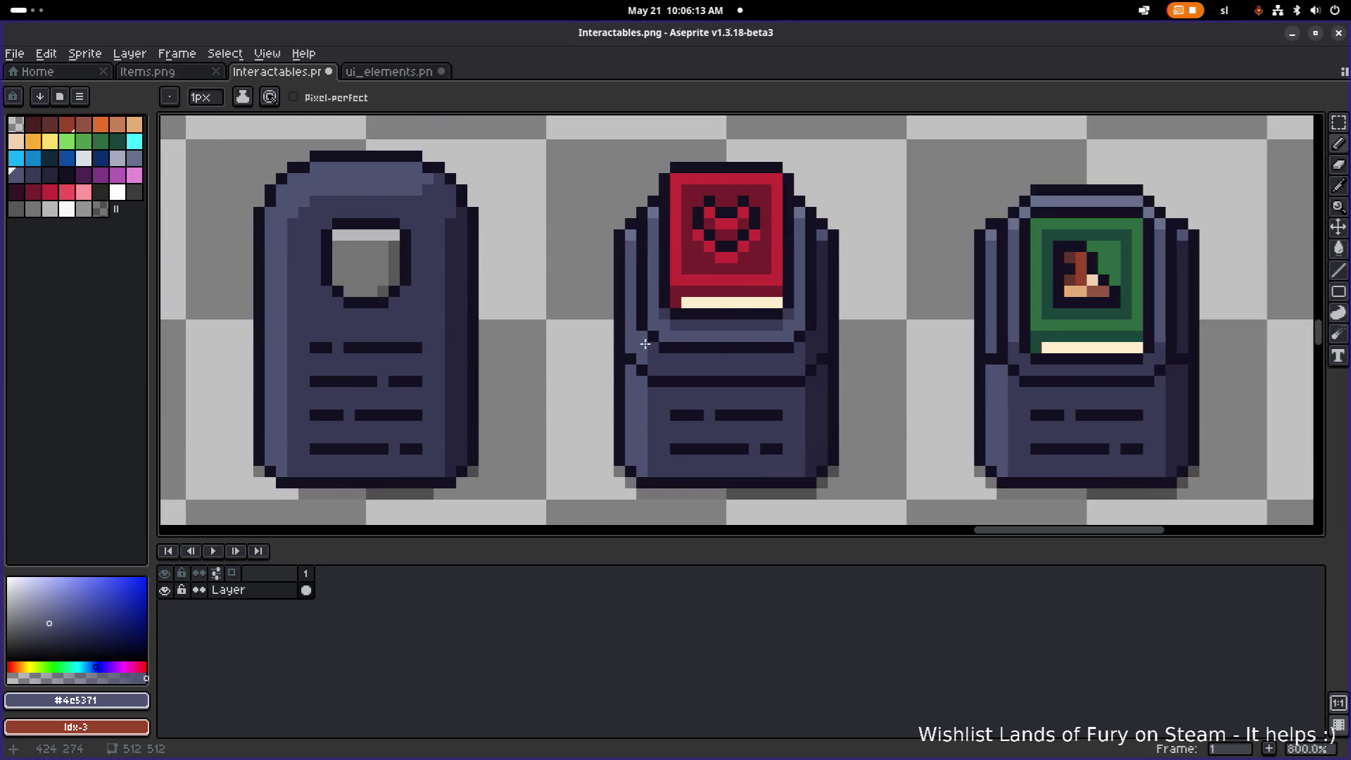
scroll(863, 311, "down", 2)
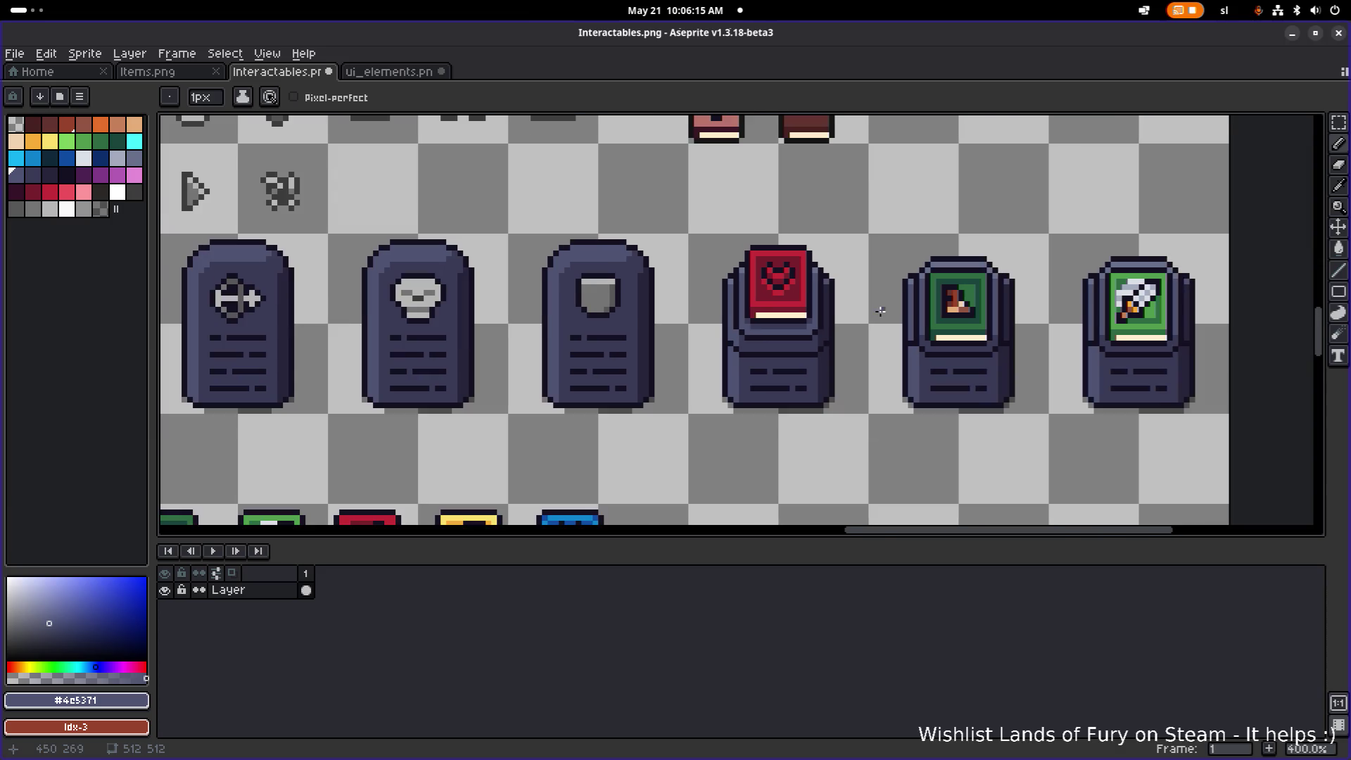
scroll(889, 308, "down", 1)
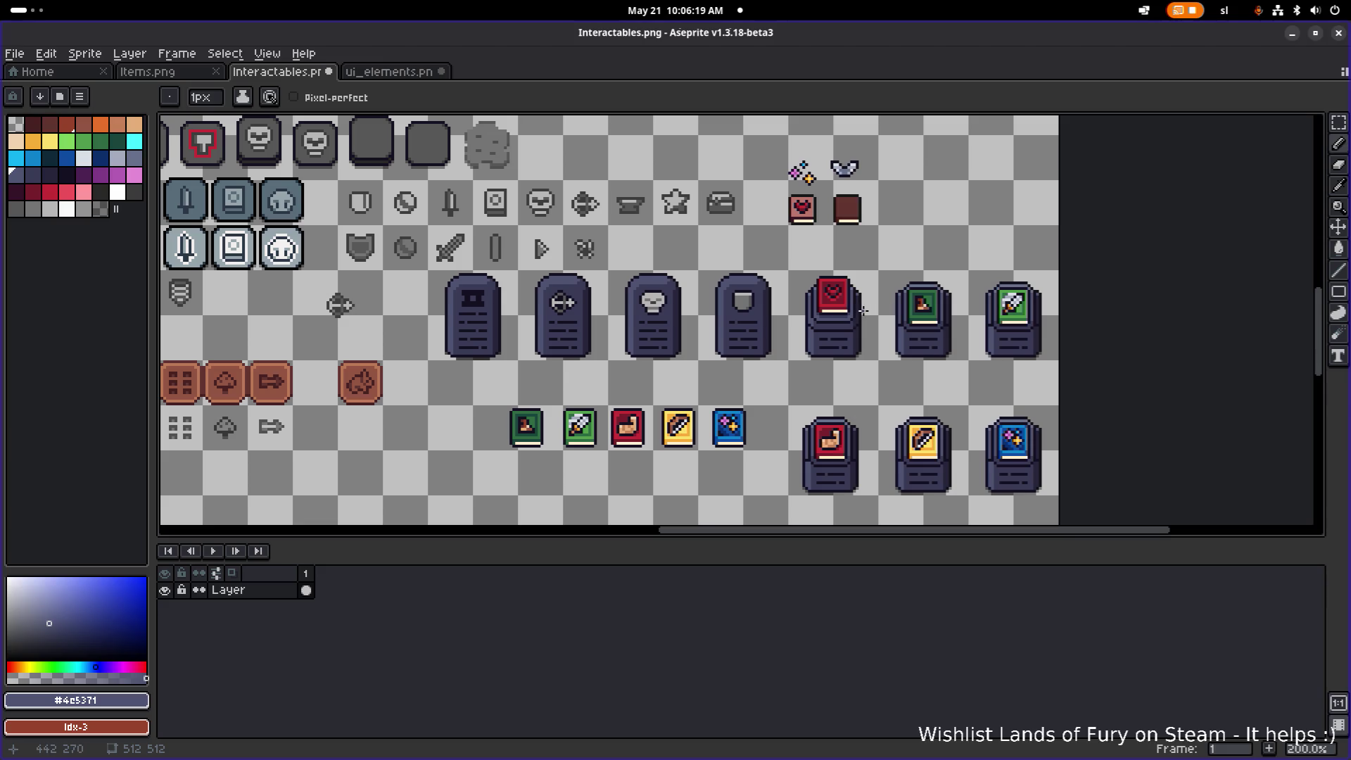
scroll(863, 311, "right", 1)
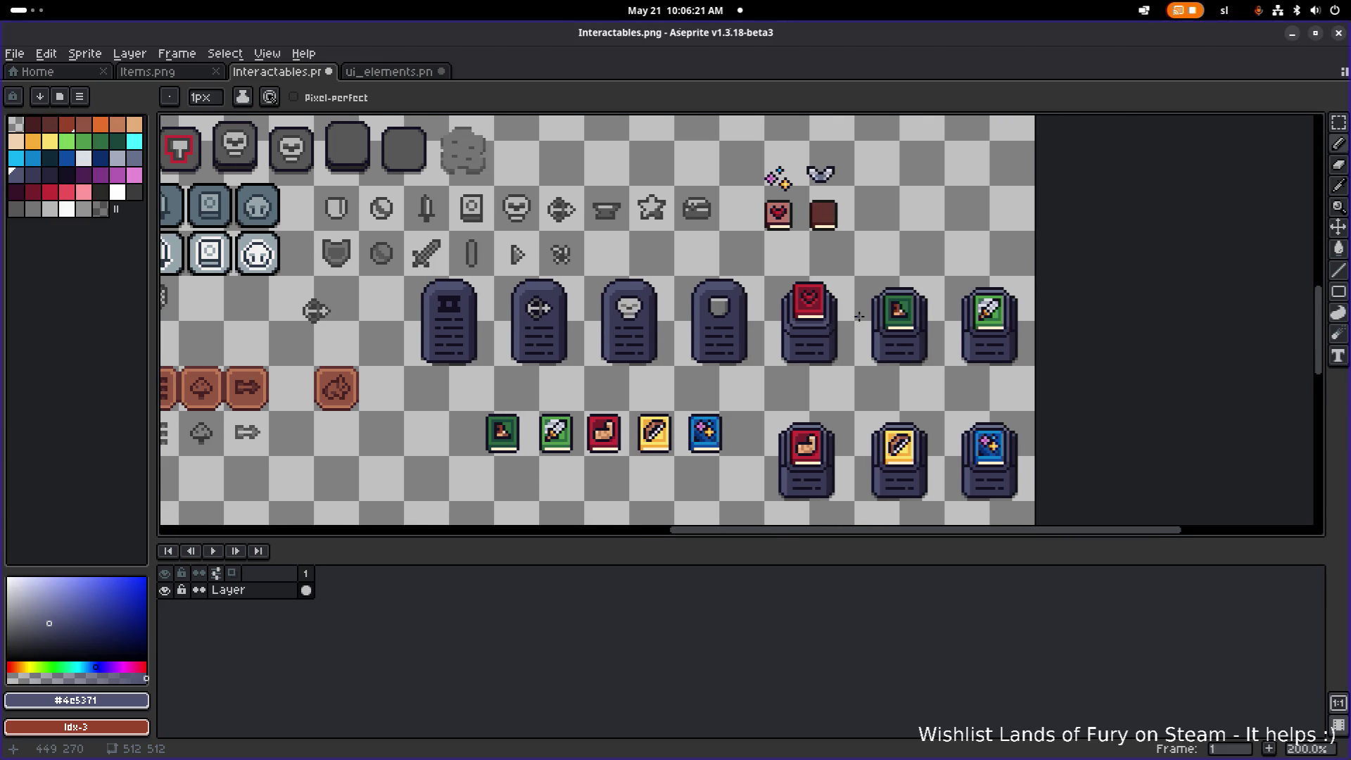
scroll(859, 316, "up", 1)
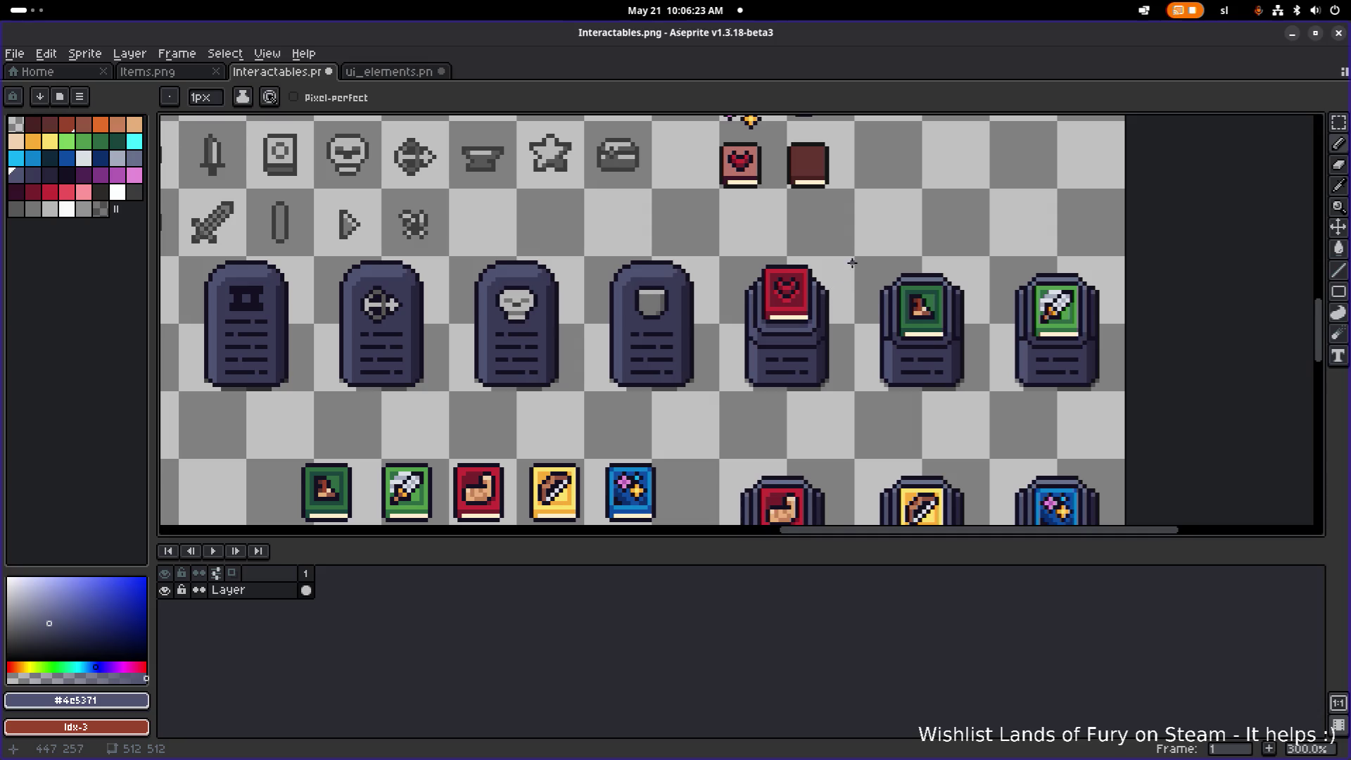
scroll(831, 268, "up", 3)
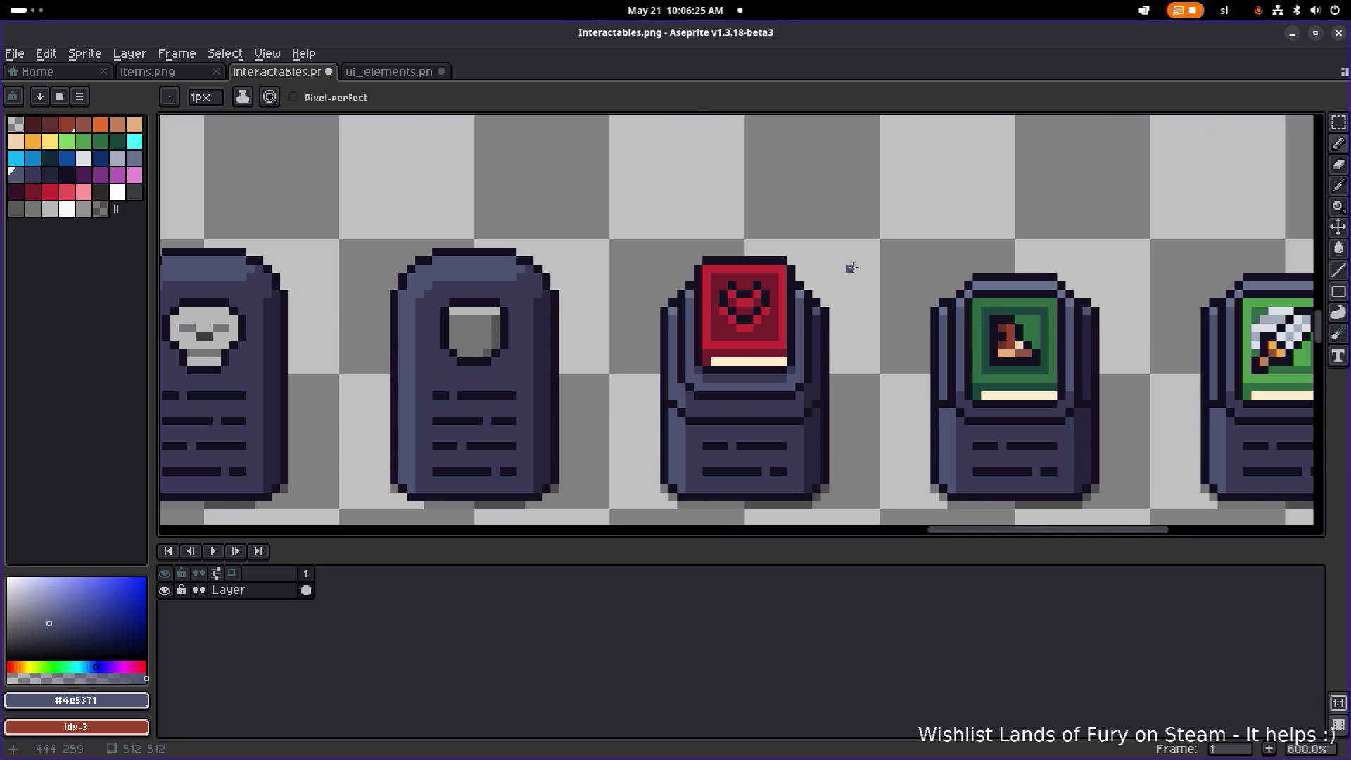
- Marquee-select the red book and shift it up a few pixels on its pedestal
key("m")
left_click_drag(698, 259, 789, 366)
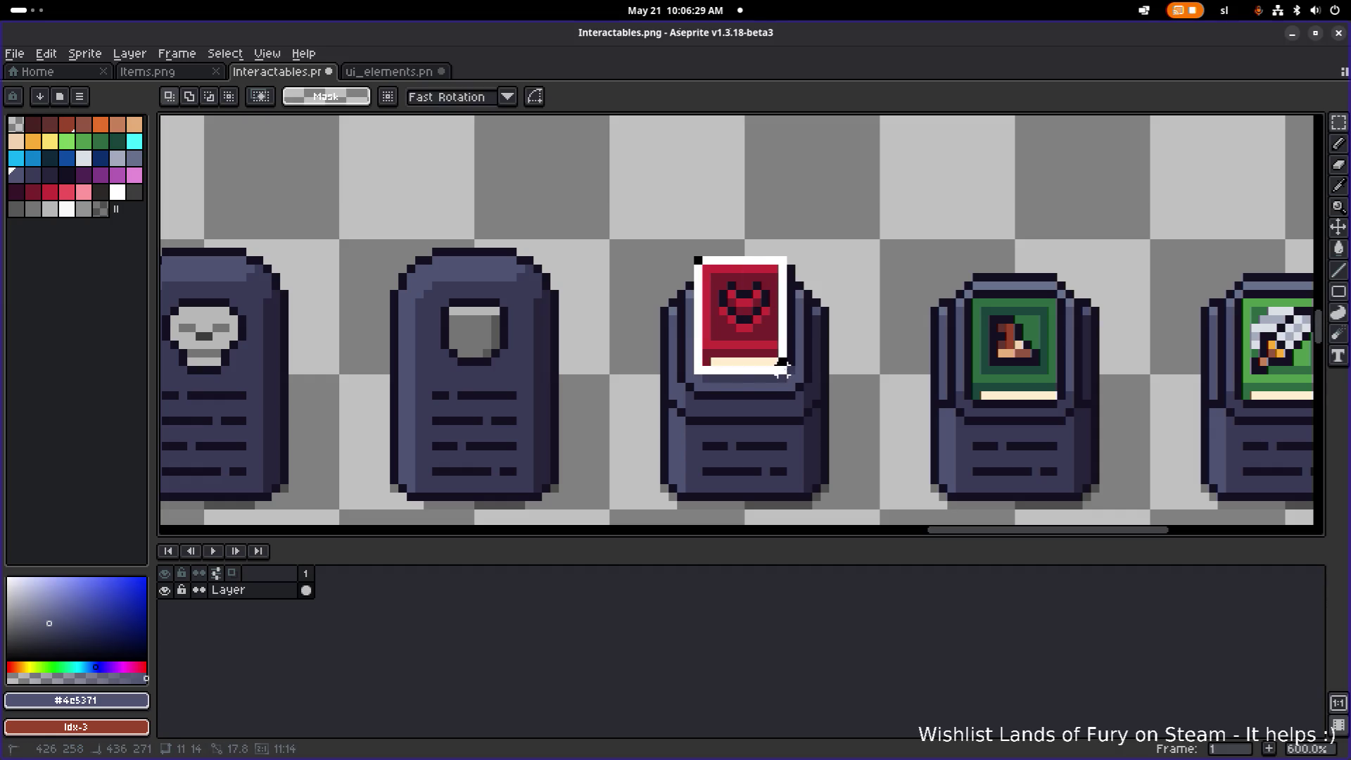
left_click(723, 251)
left_click_drag(697, 259, 799, 383)
left_click(777, 341)
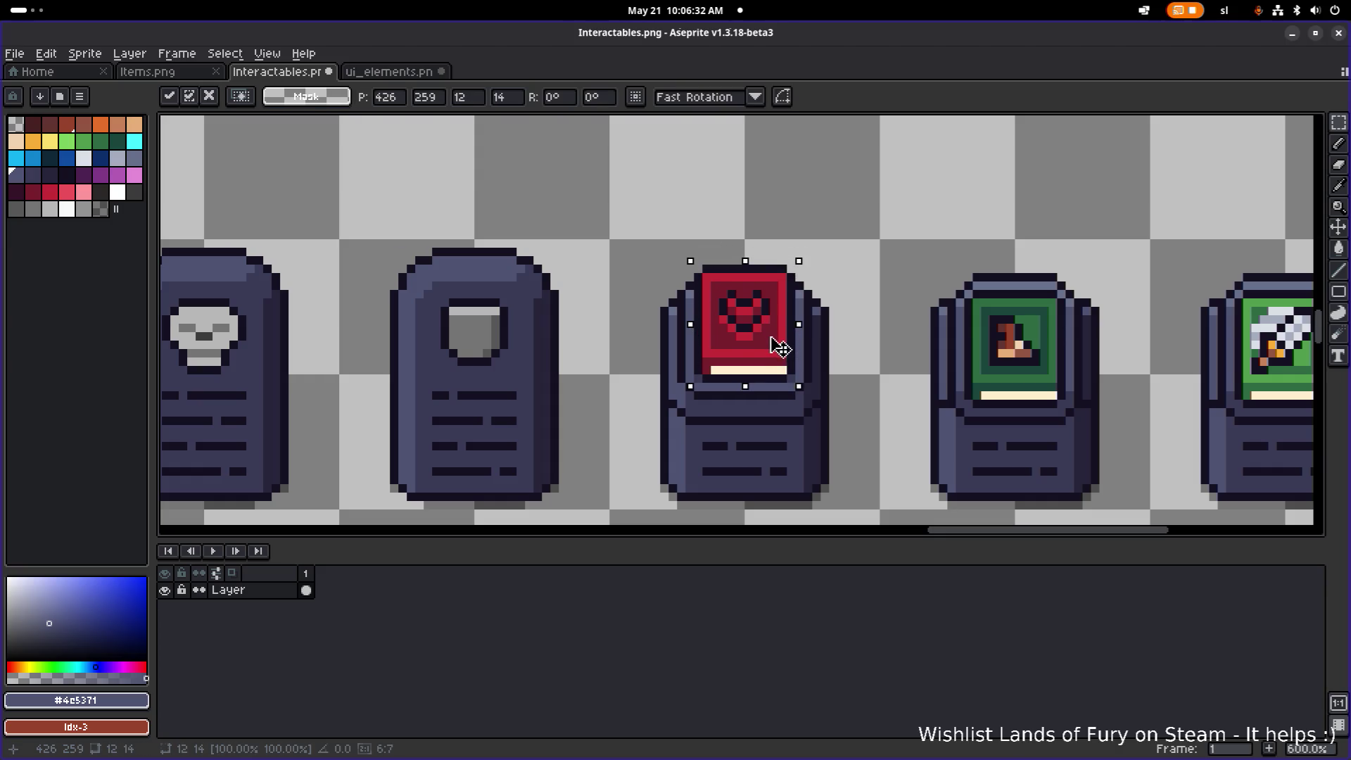
left_click(757, 387)
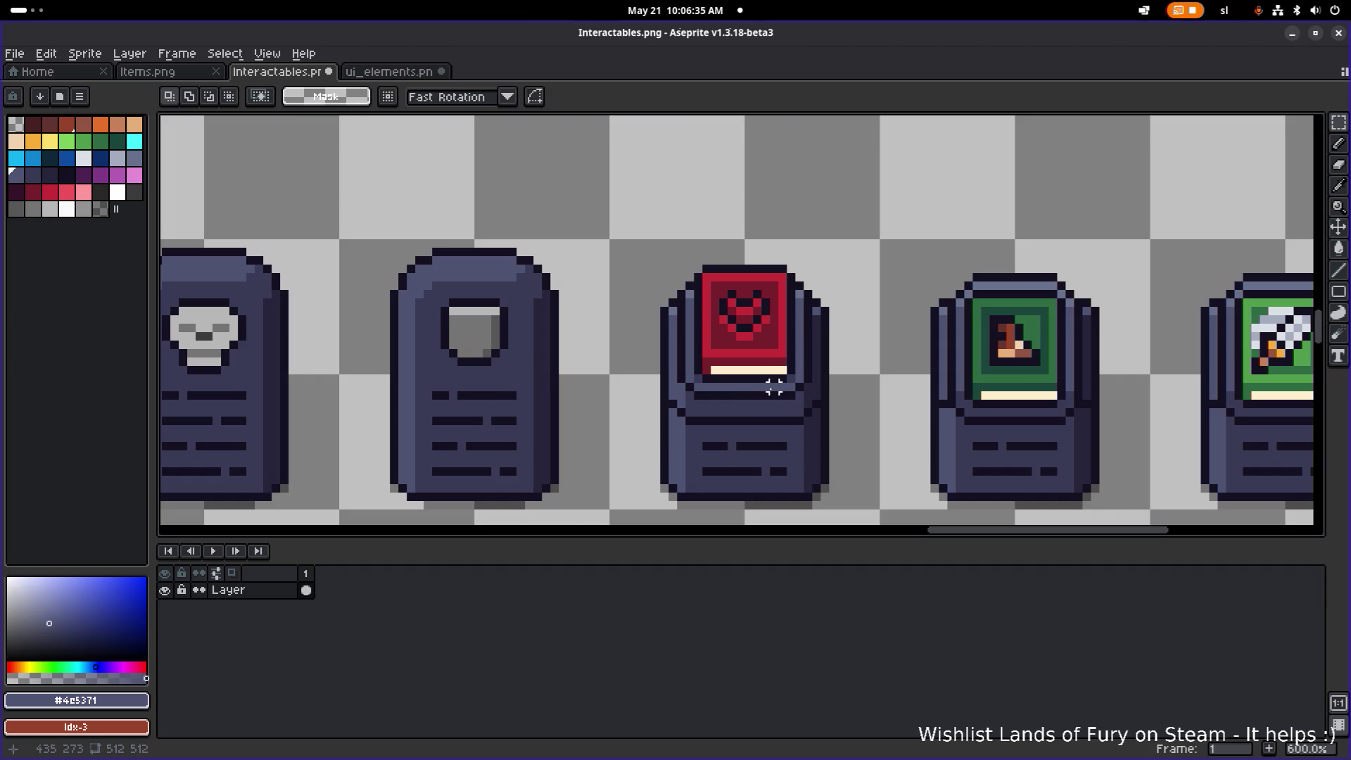
scroll(775, 388, "down", 3)
scroll(824, 385, "down", 1)
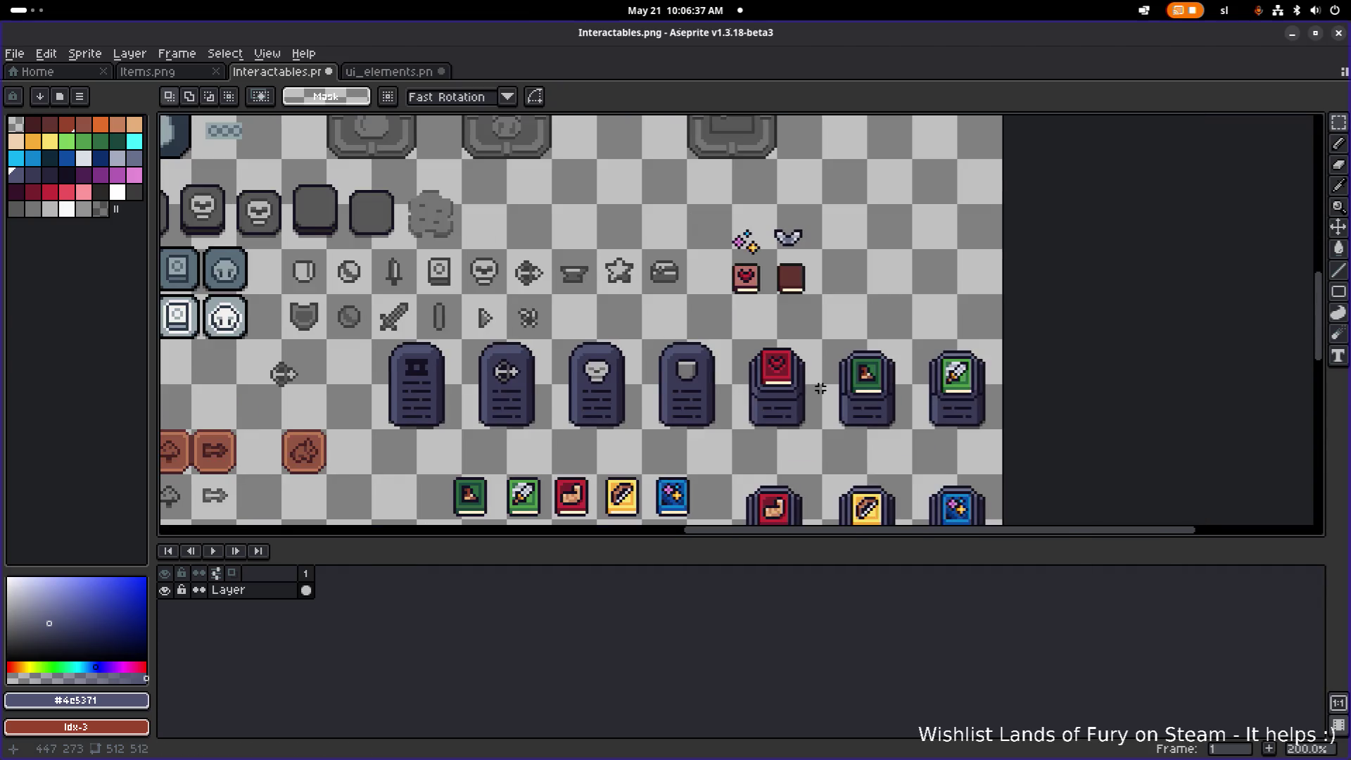
left_click_drag(814, 388, 834, 355)
- Save the sprite sheet as Interactables.png
scroll(806, 377, "up", 4)
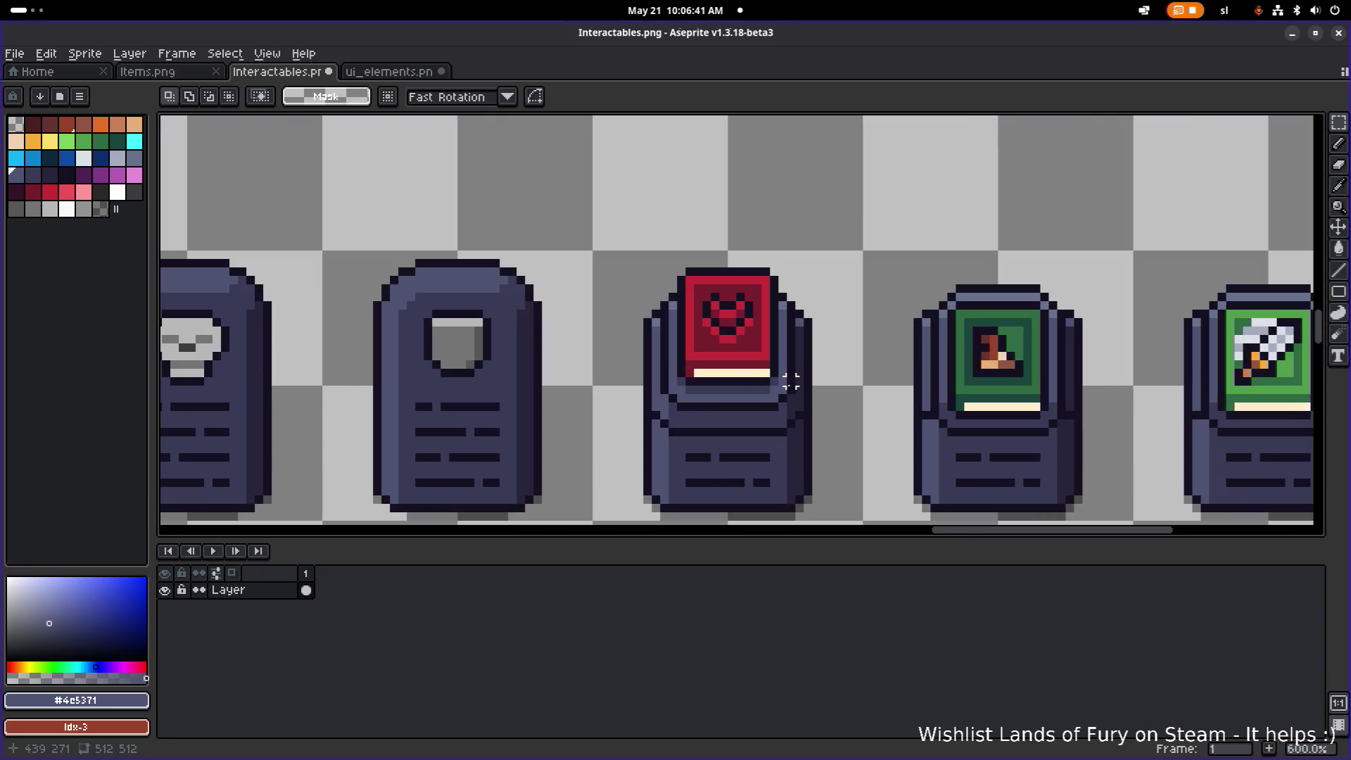
scroll(723, 398, "up", 3)
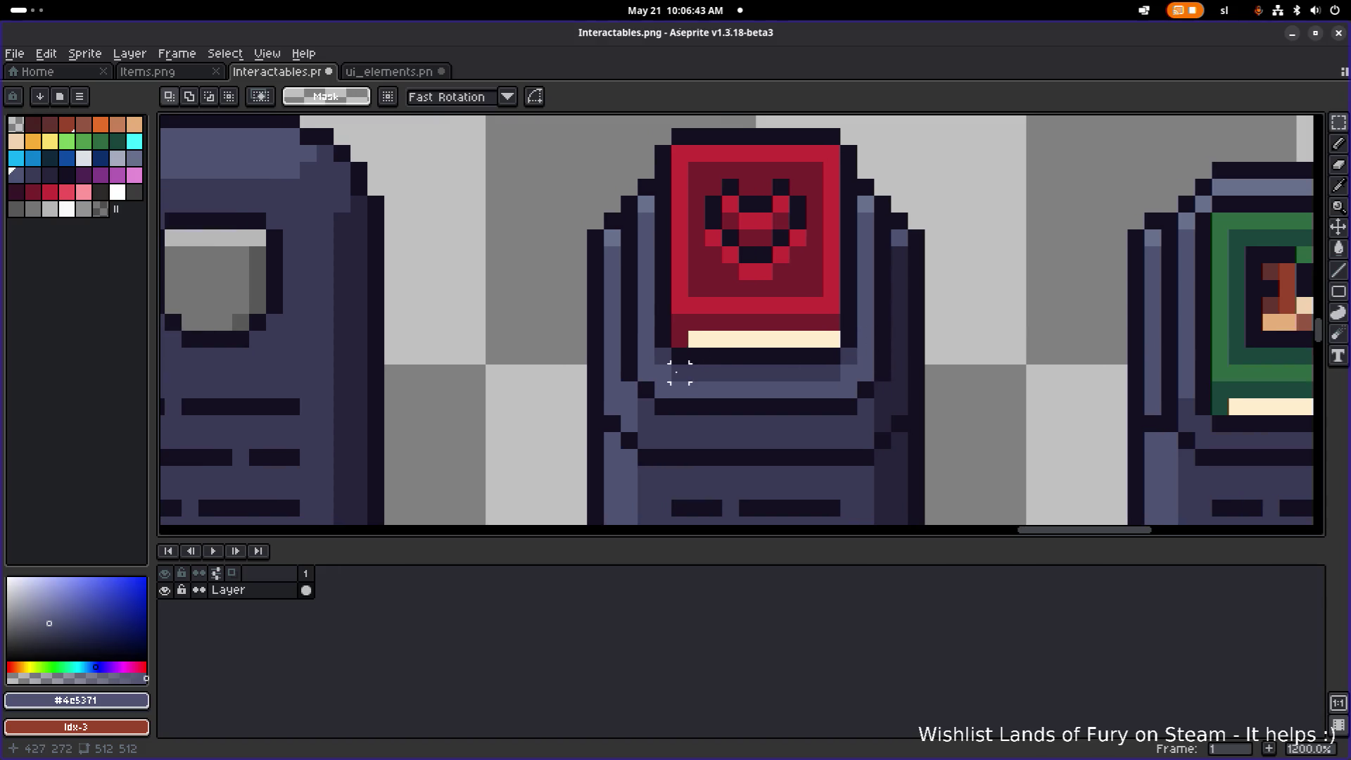
left_click(703, 372, "alt")
left_click_drag(693, 410, 634, 378)
key("m")
key("ctrl+s")
scroll(586, 188, "down", 2)
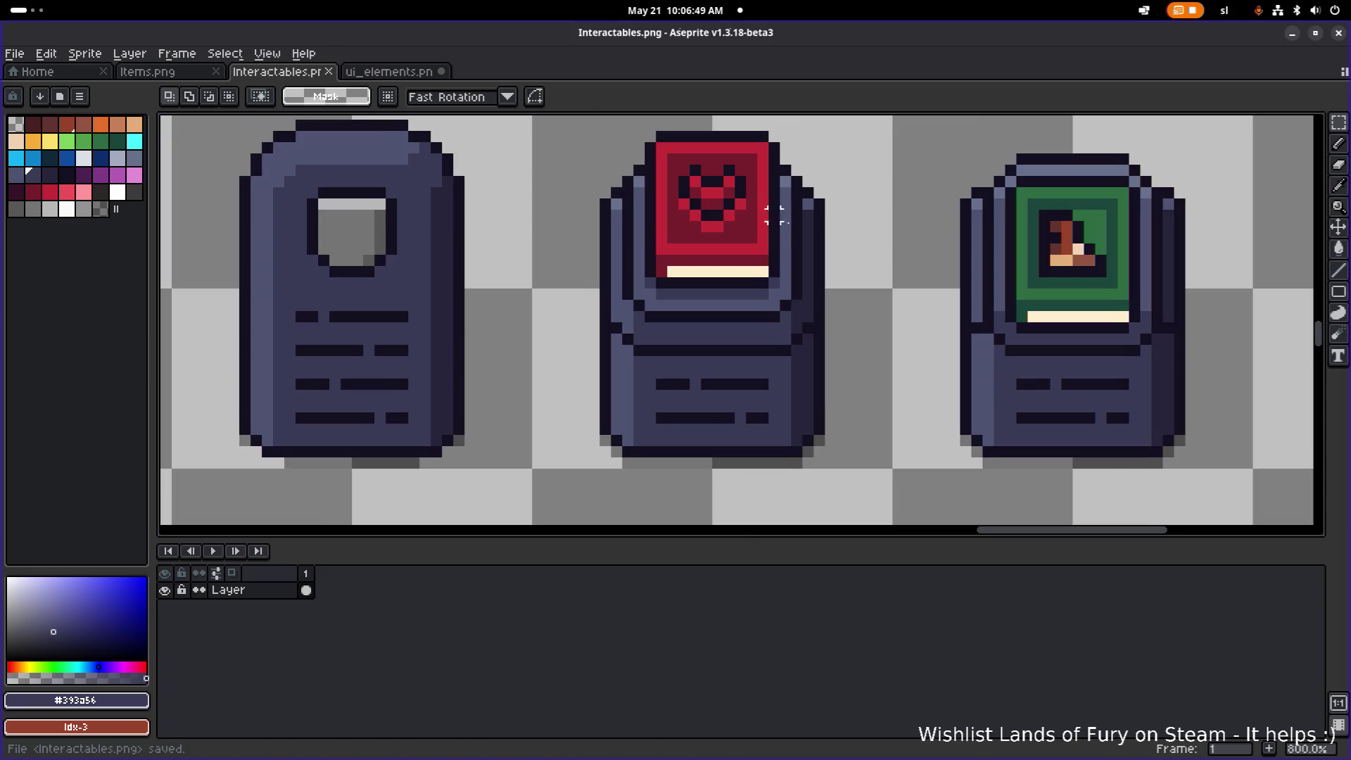
- Darken a pixel on the pedestal's left edge, undoing a trial darkened column
scroll(783, 301, "down", 1)
scroll(690, 311, "up", 1)
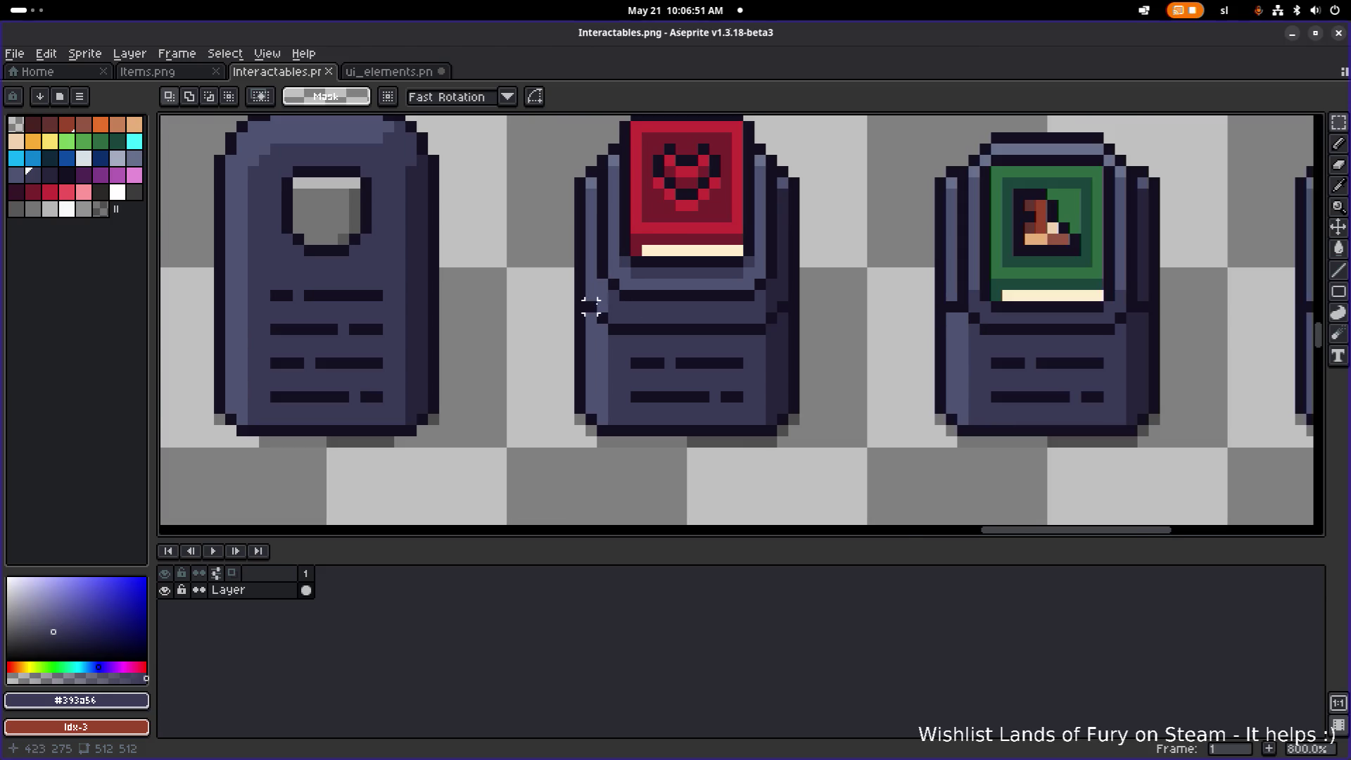
scroll(631, 301, "up", 4)
key("b")
left_click(597, 296)
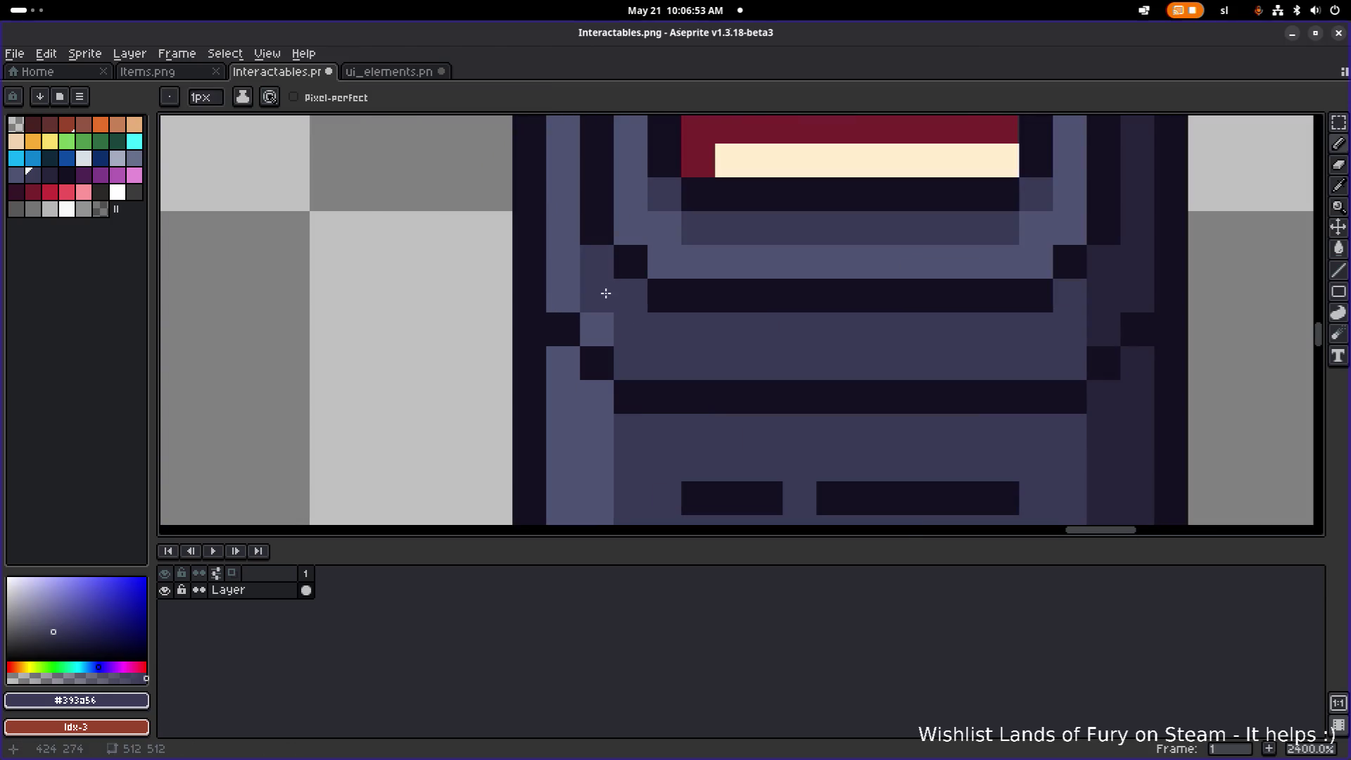
scroll(732, 295, "down", 3)
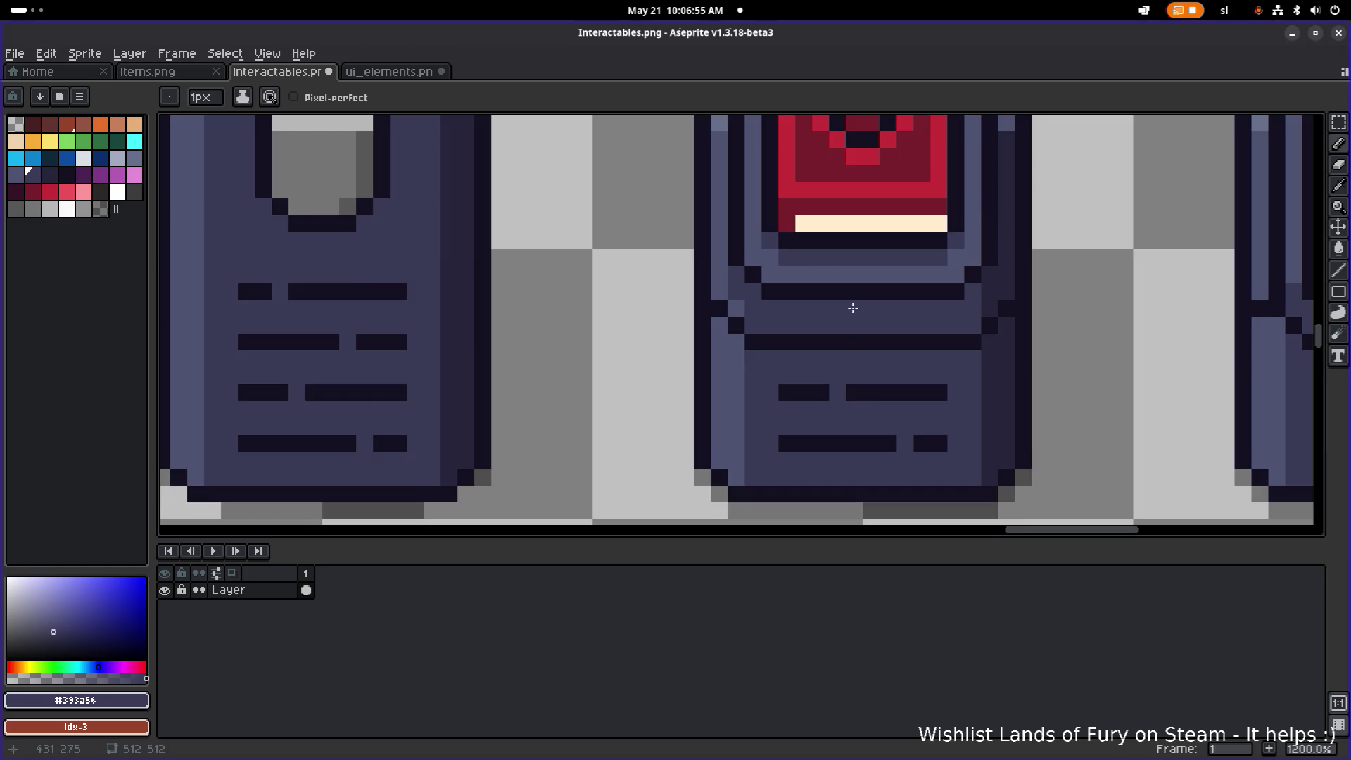
scroll(915, 309, "down", 2)
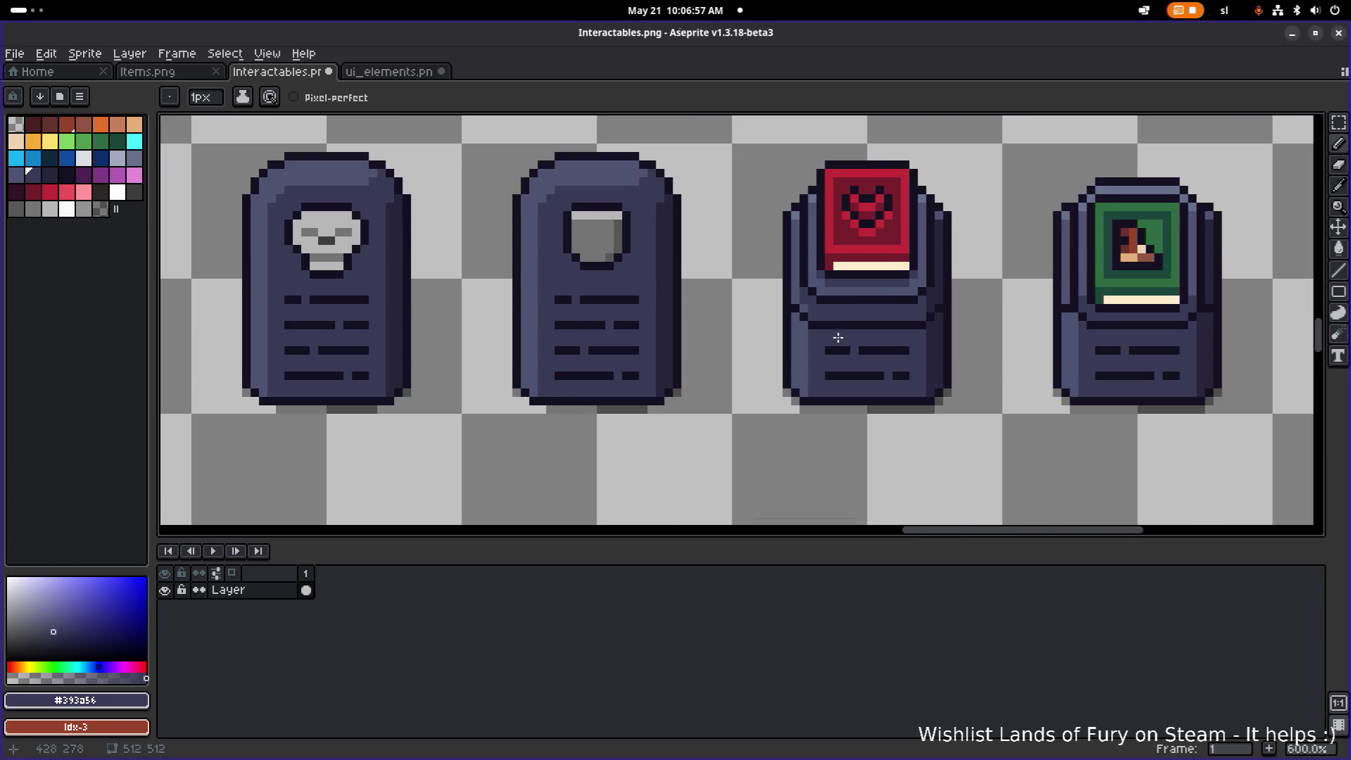
scroll(823, 344, "up", 4)
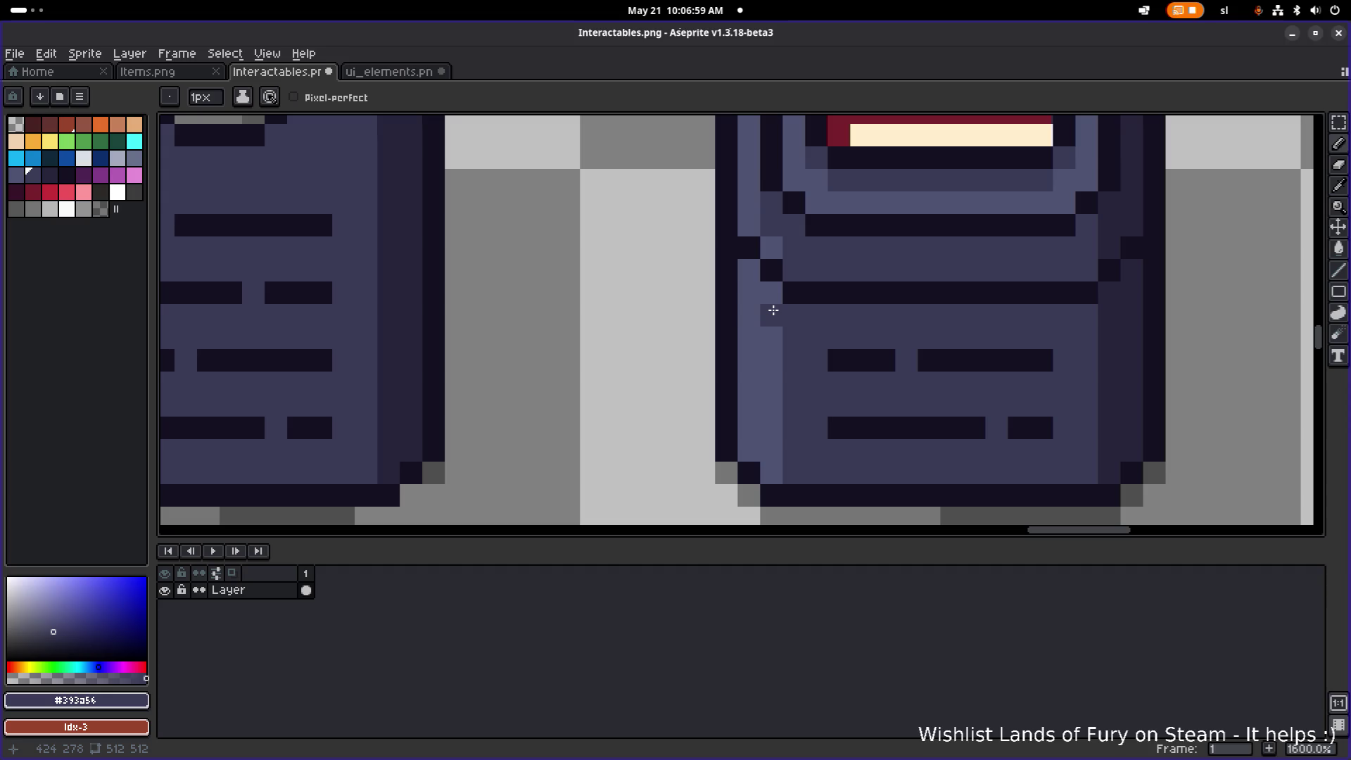
left_click_drag(772, 315, 772, 473)
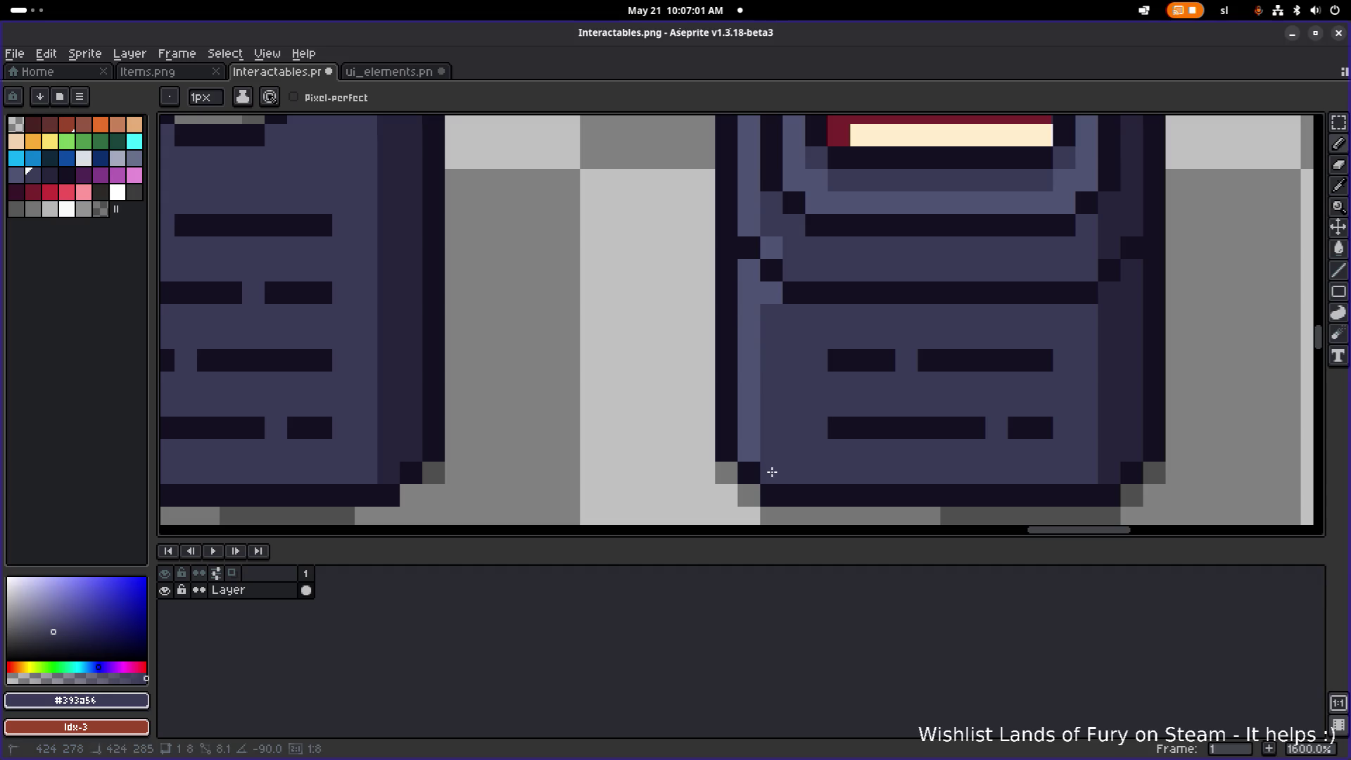
scroll(842, 429, "down", 2)
scroll(831, 384, "down", 1)
key("v")
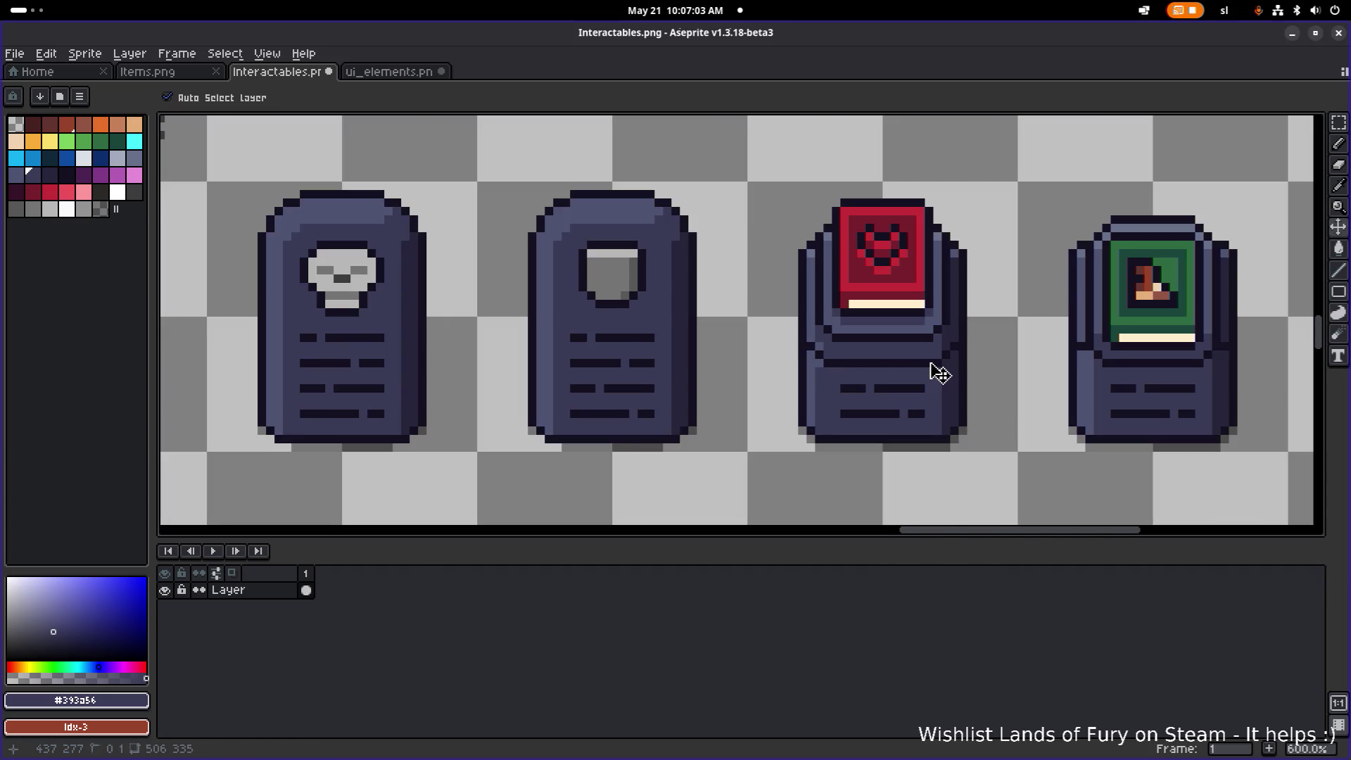
key("ctrl+z")
key("b")
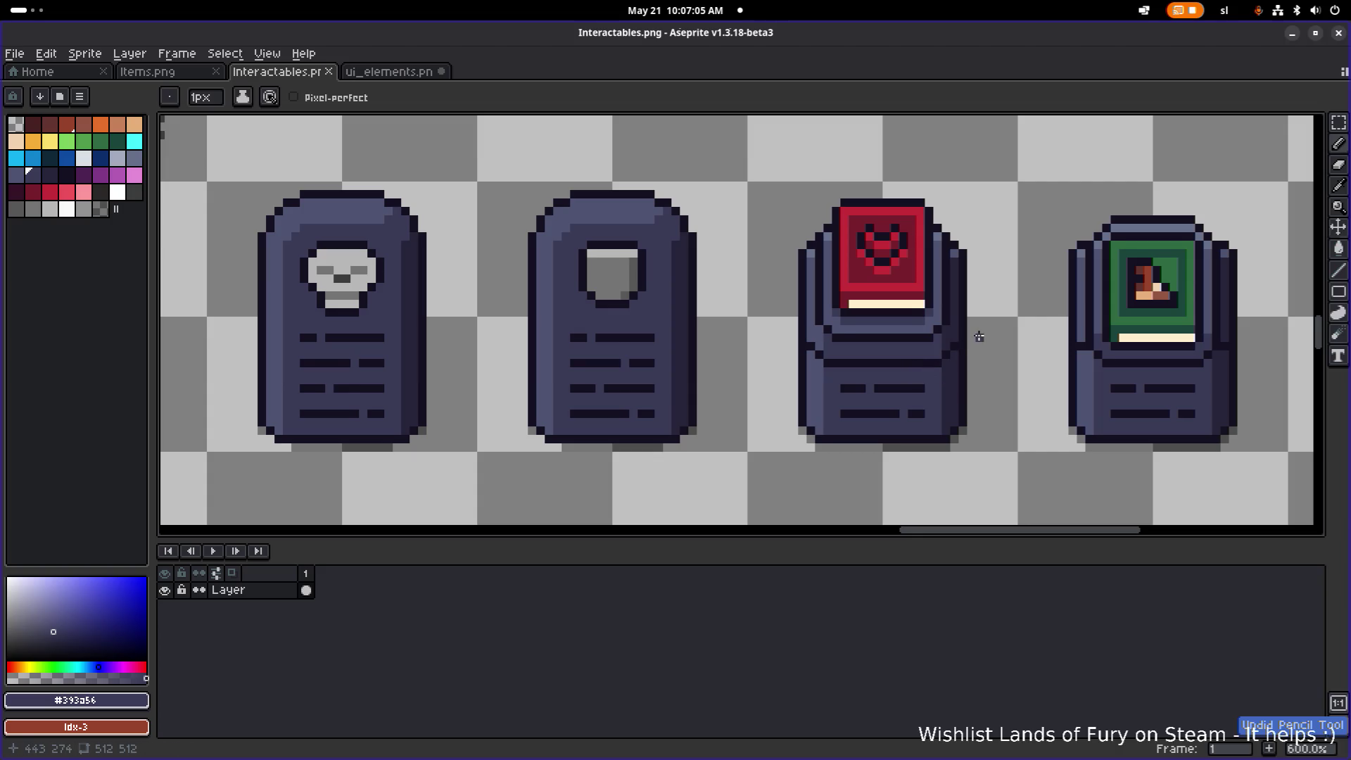
- Try a dark outline pixel left of the red book, then undo it
left_click_drag(972, 336, 852, 345)
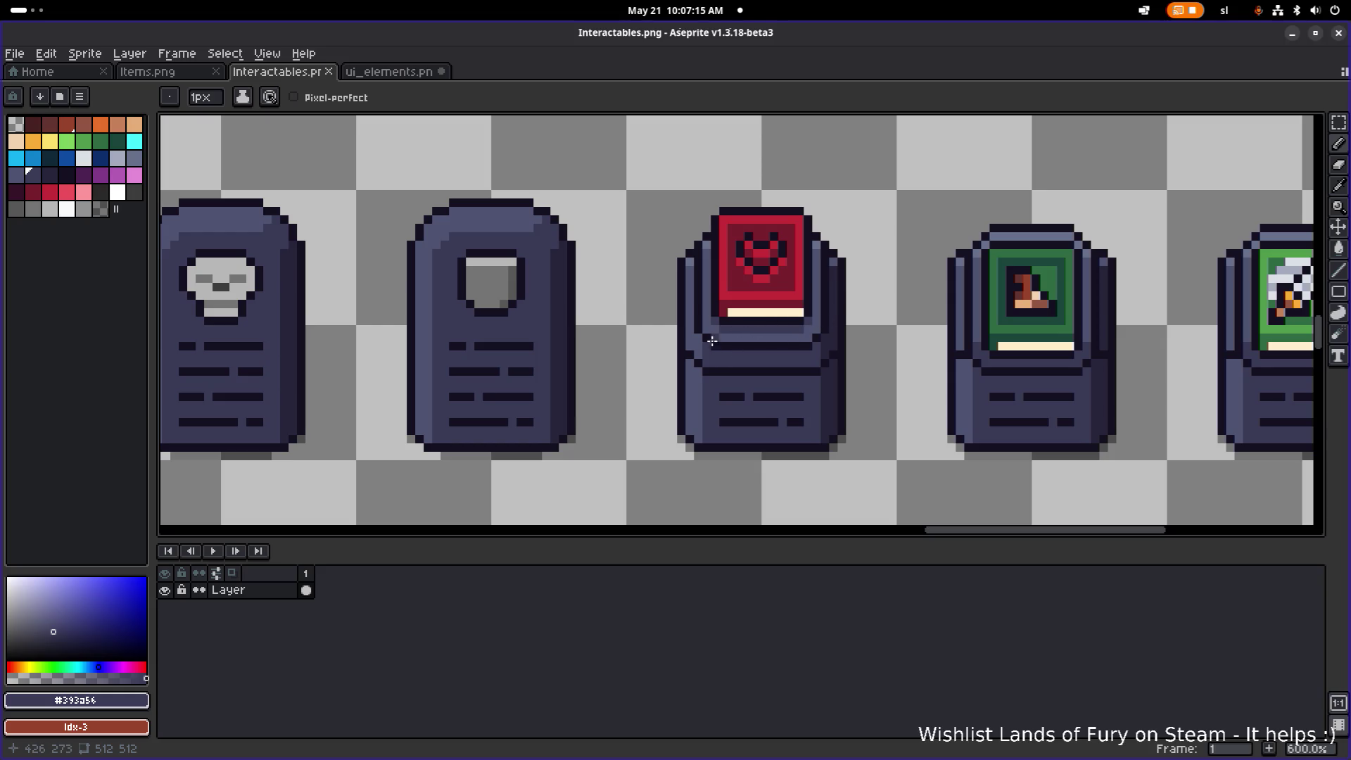
scroll(757, 360, "up", 1)
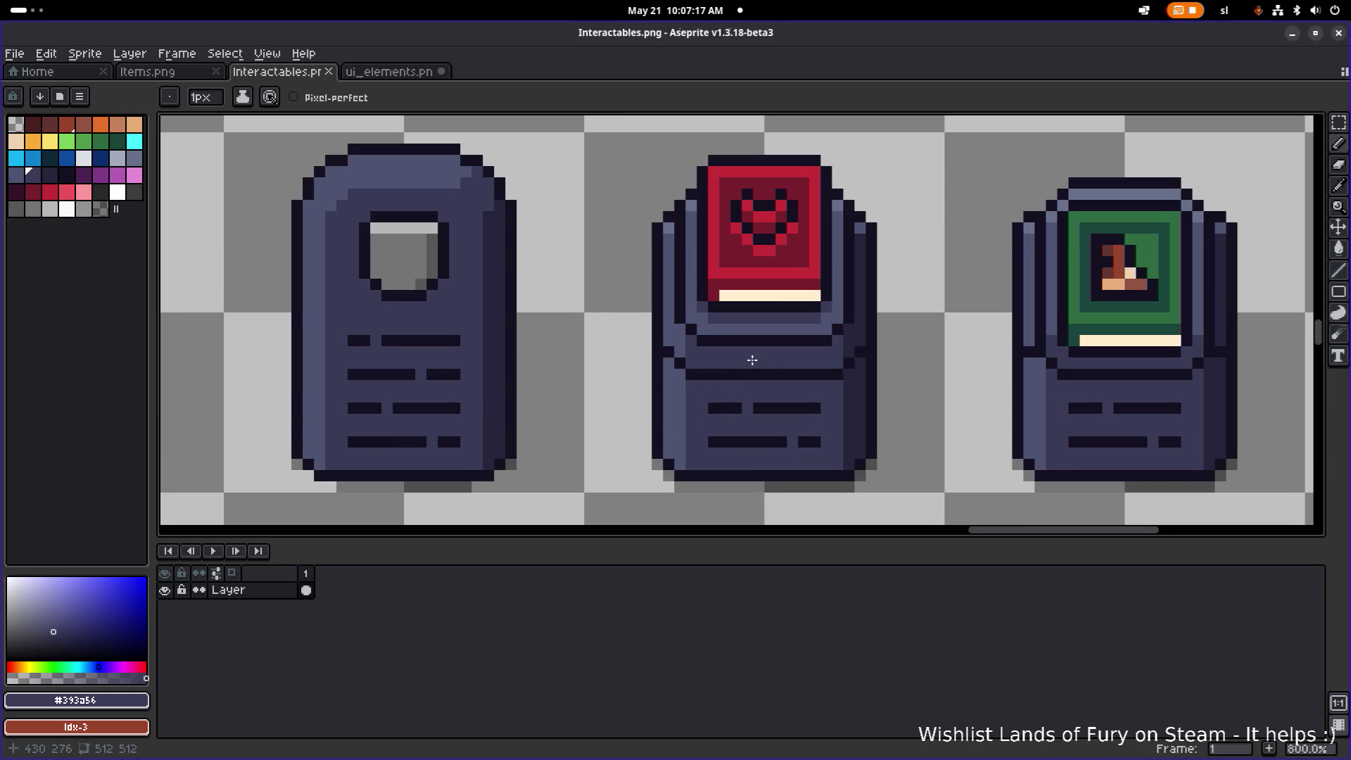
left_click(688, 317, "alt")
left_click(679, 344)
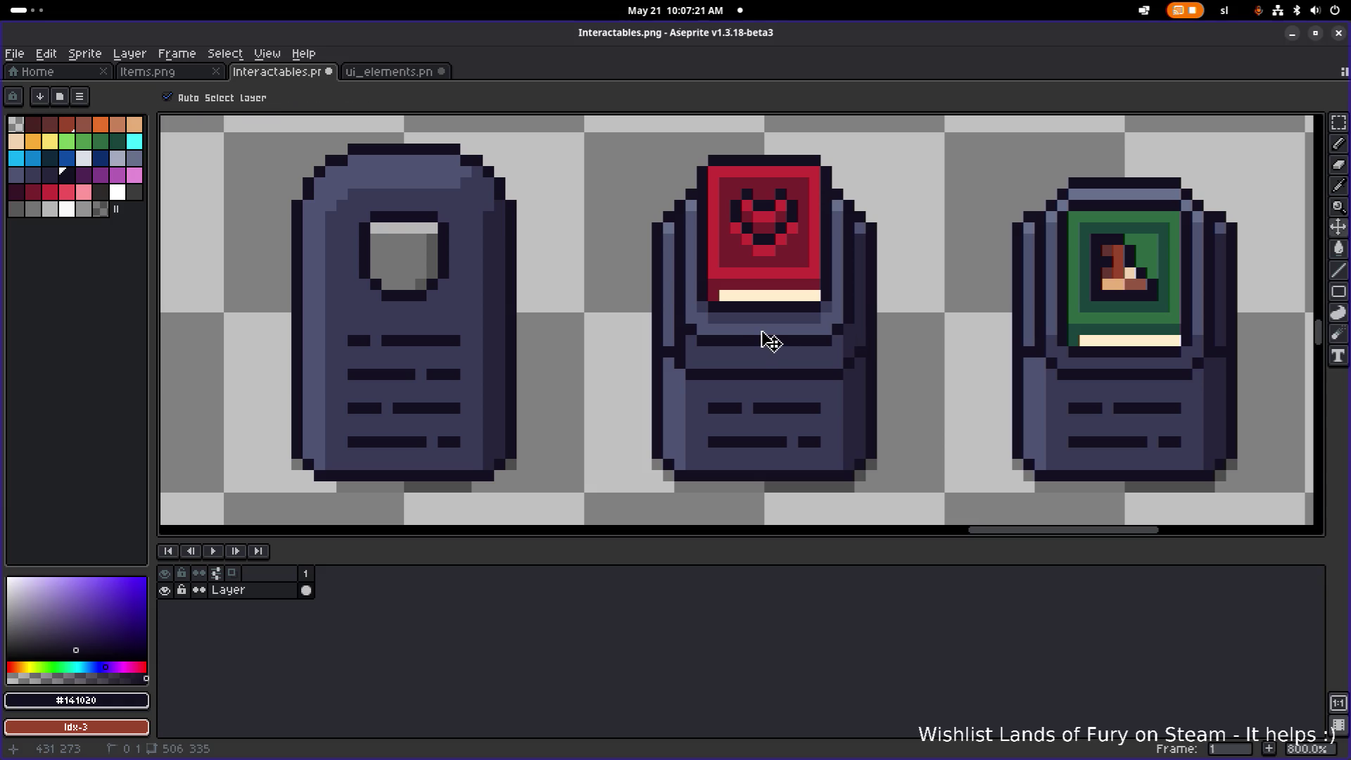
key("ctrl+z")
- Try a dark outline pixel beside the pedestal lid, then undo it
scroll(693, 336, "up", 2)
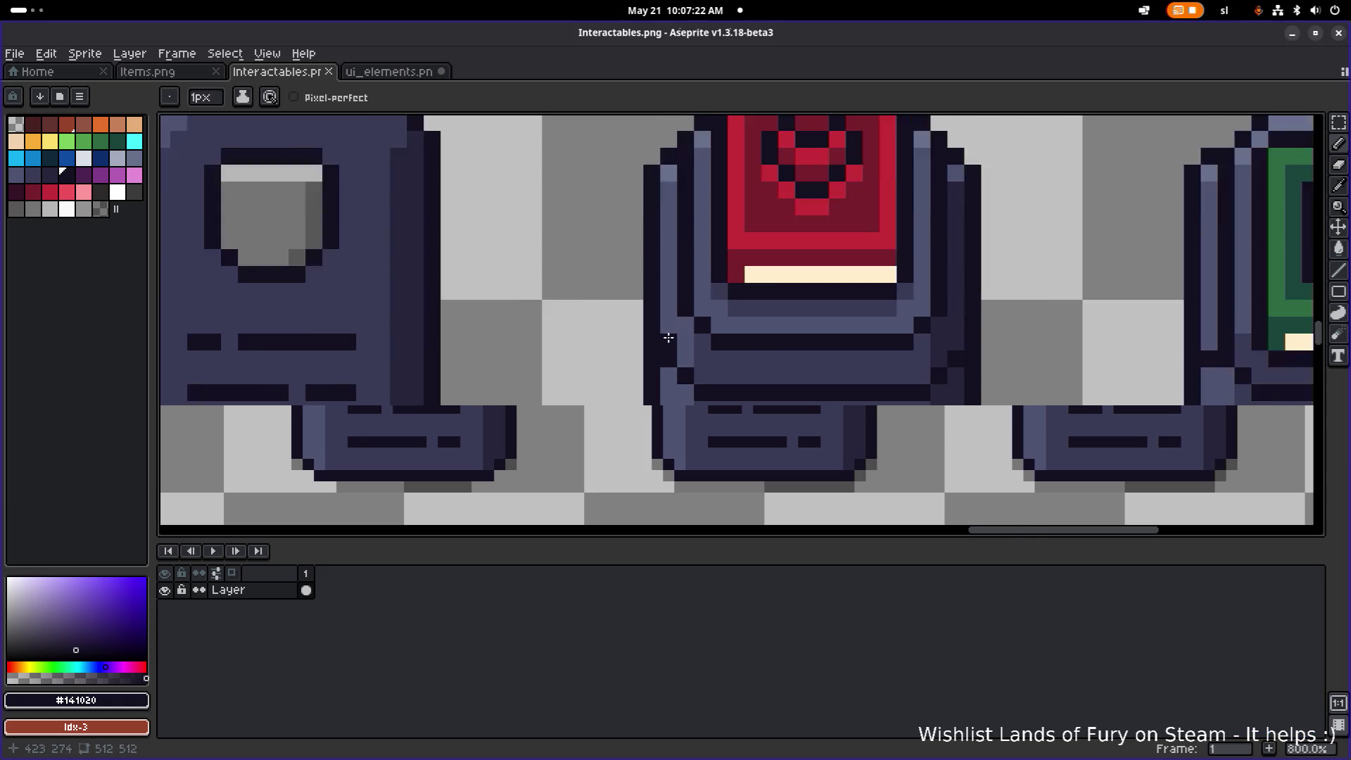
scroll(937, 336, "down", 3)
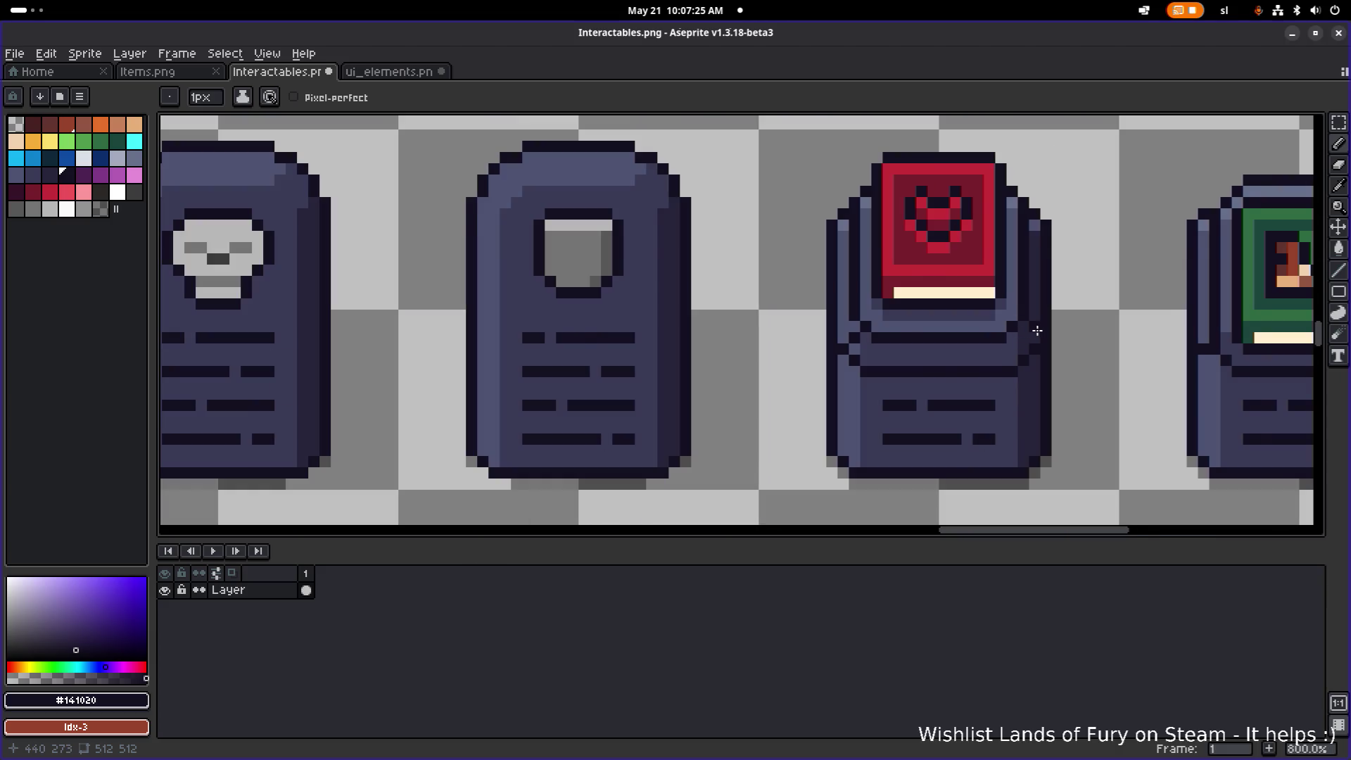
scroll(909, 340, "up", 1)
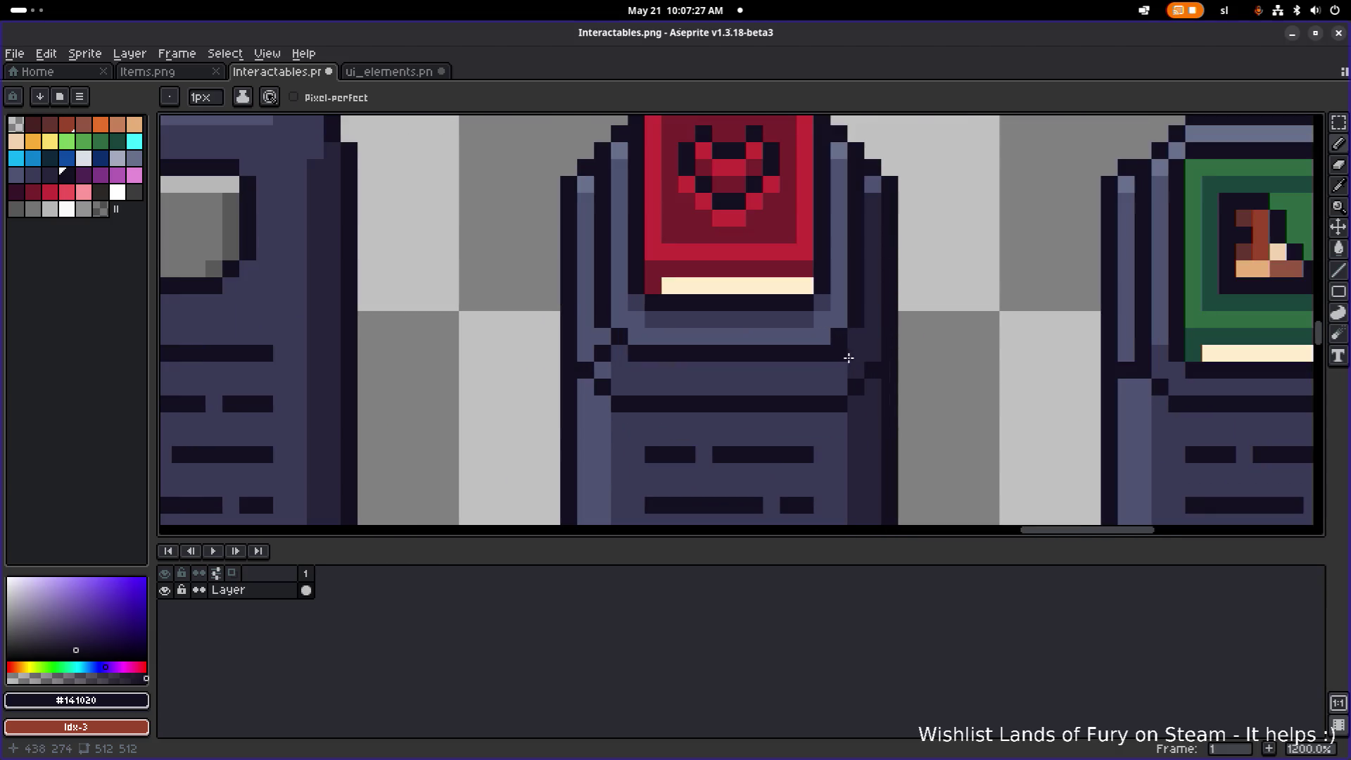
scroll(917, 335, "down", 2)
scroll(909, 343, "up", 2)
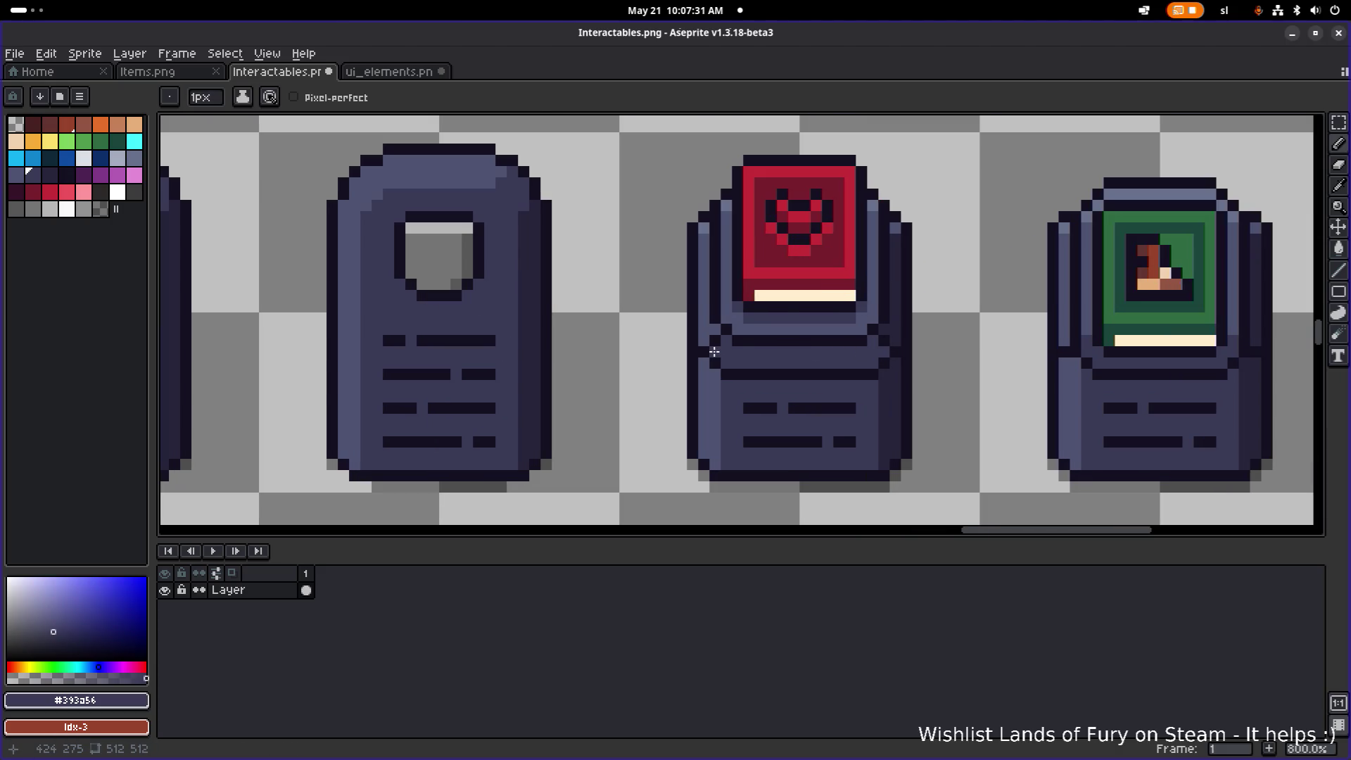
scroll(879, 334, "down", 3)
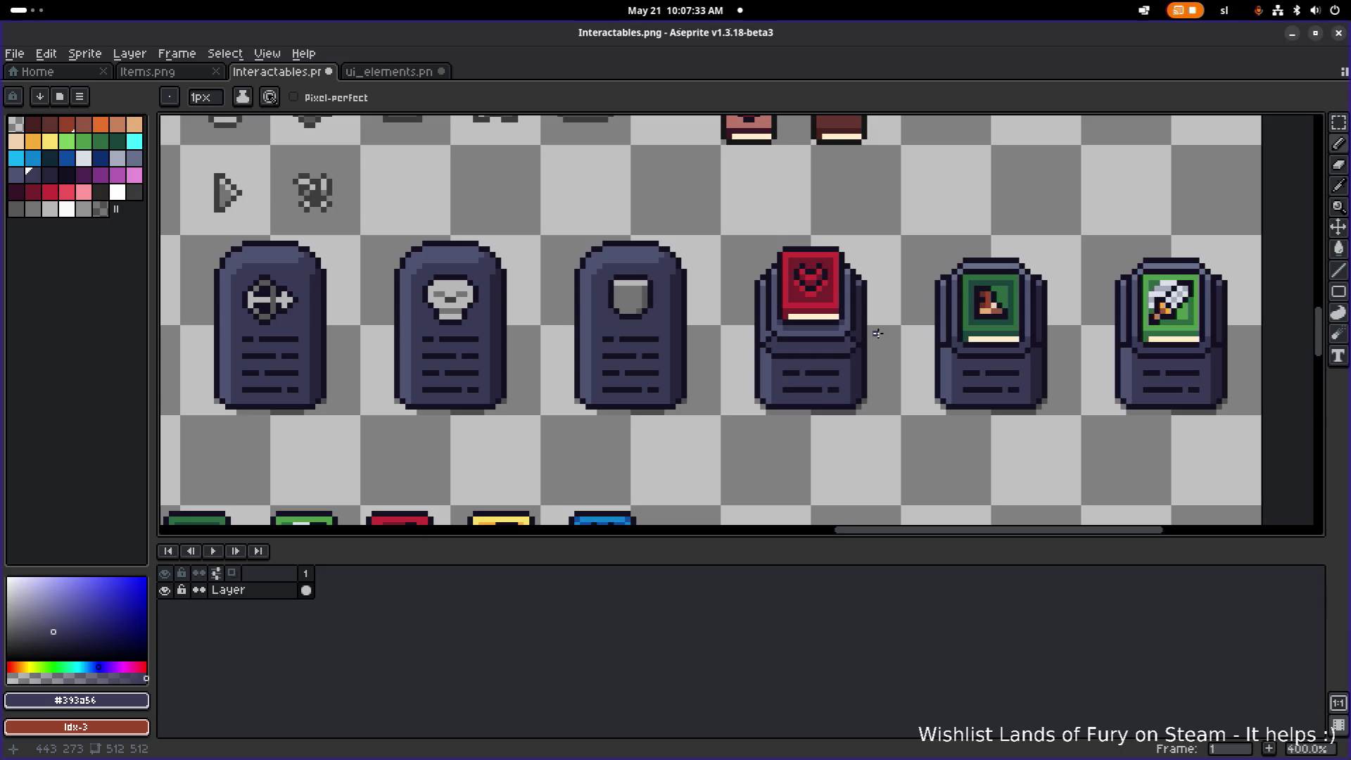
scroll(854, 336, "up", 5)
left_click(857, 327, "alt")
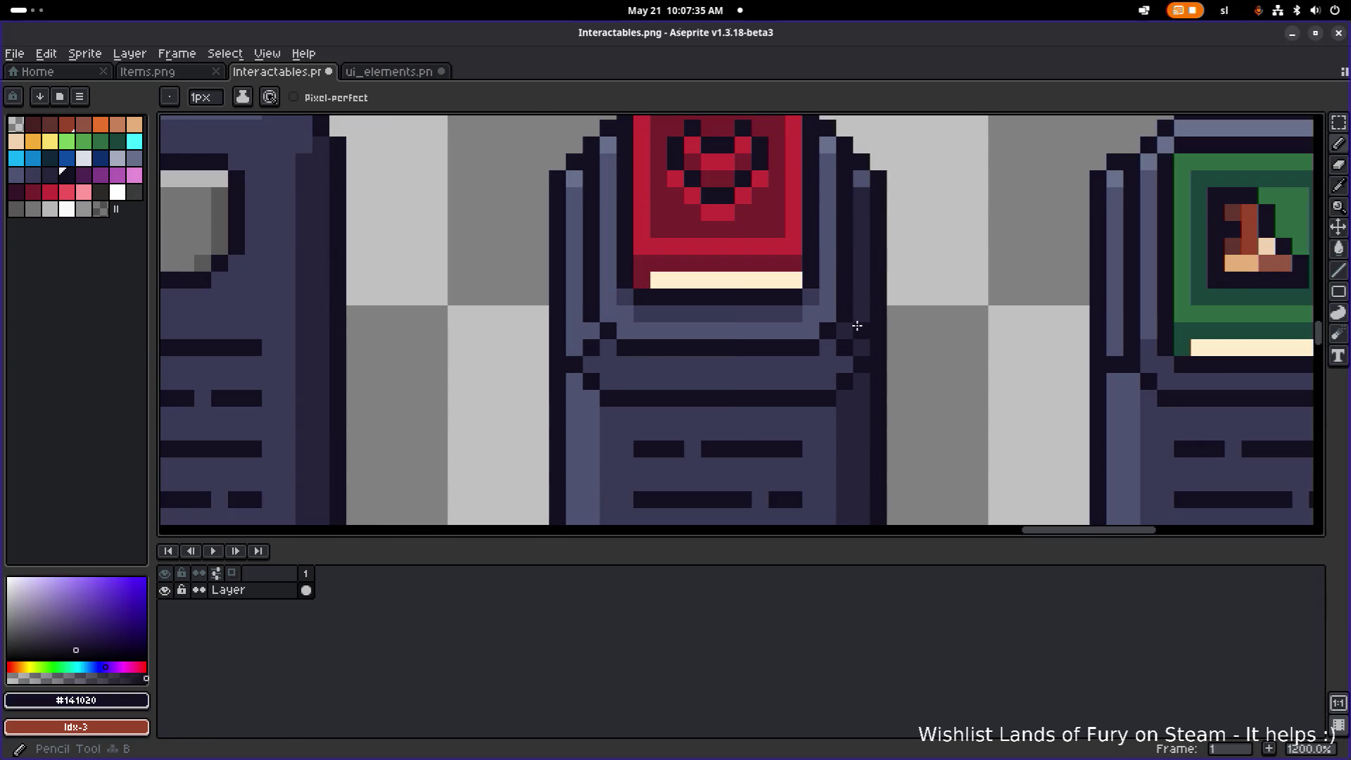
left_click(577, 318)
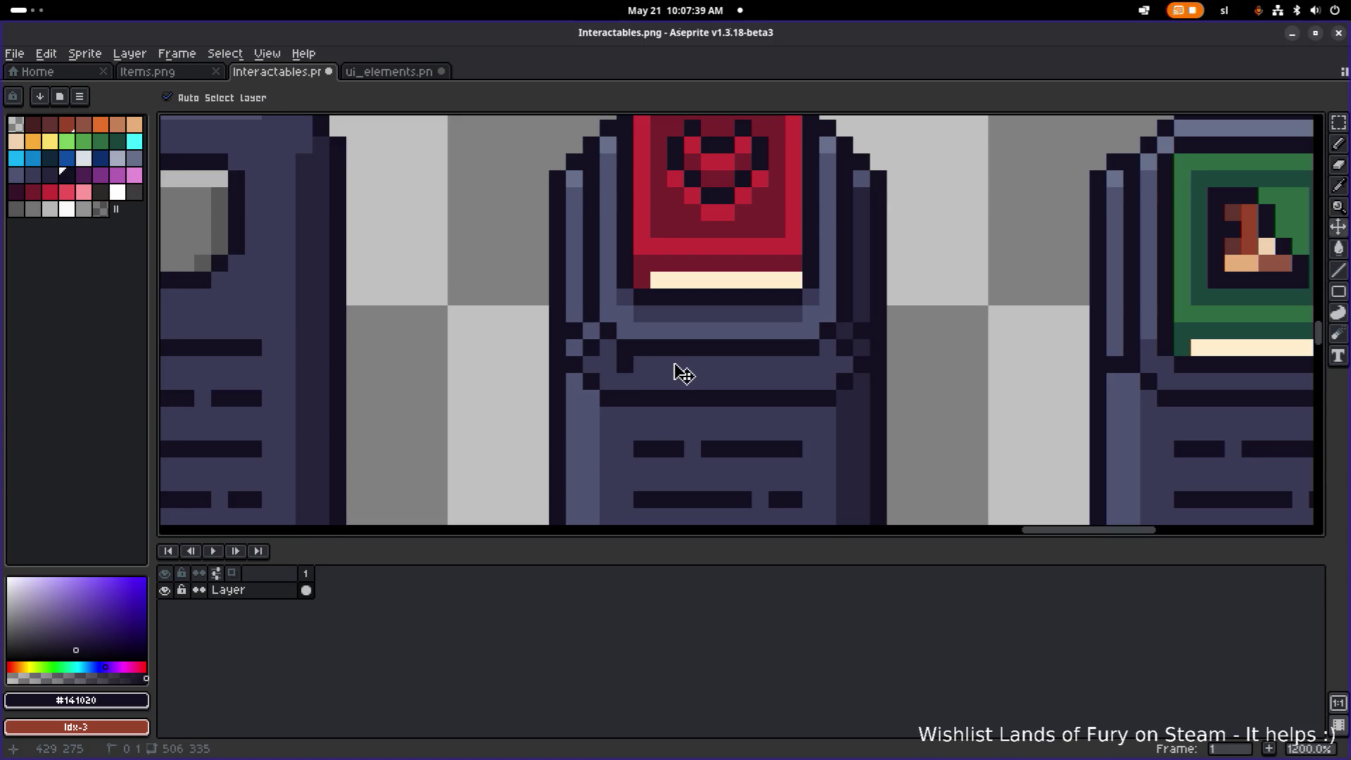
key("ctrl+z")
scroll(765, 370, "down", 5)
scroll(765, 370, "up", 3)
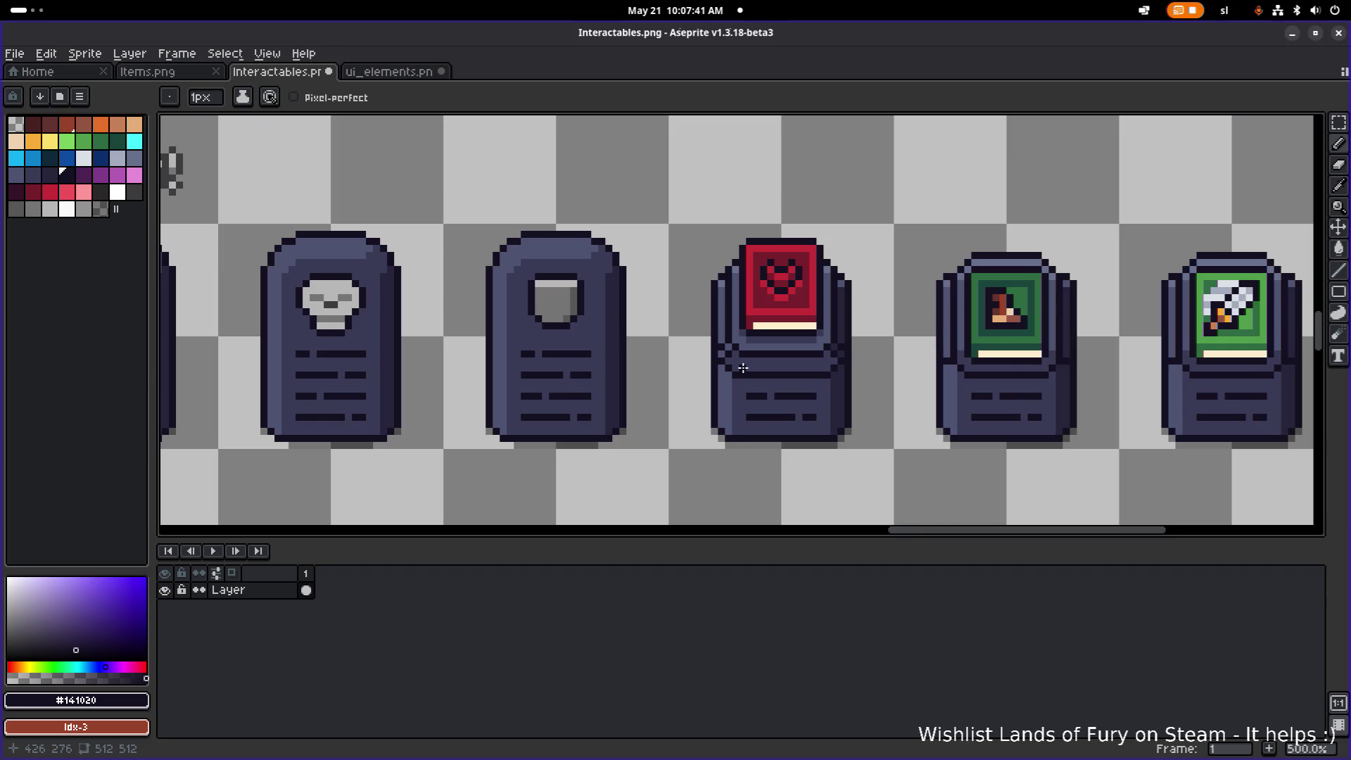
scroll(748, 362, "up", 2)
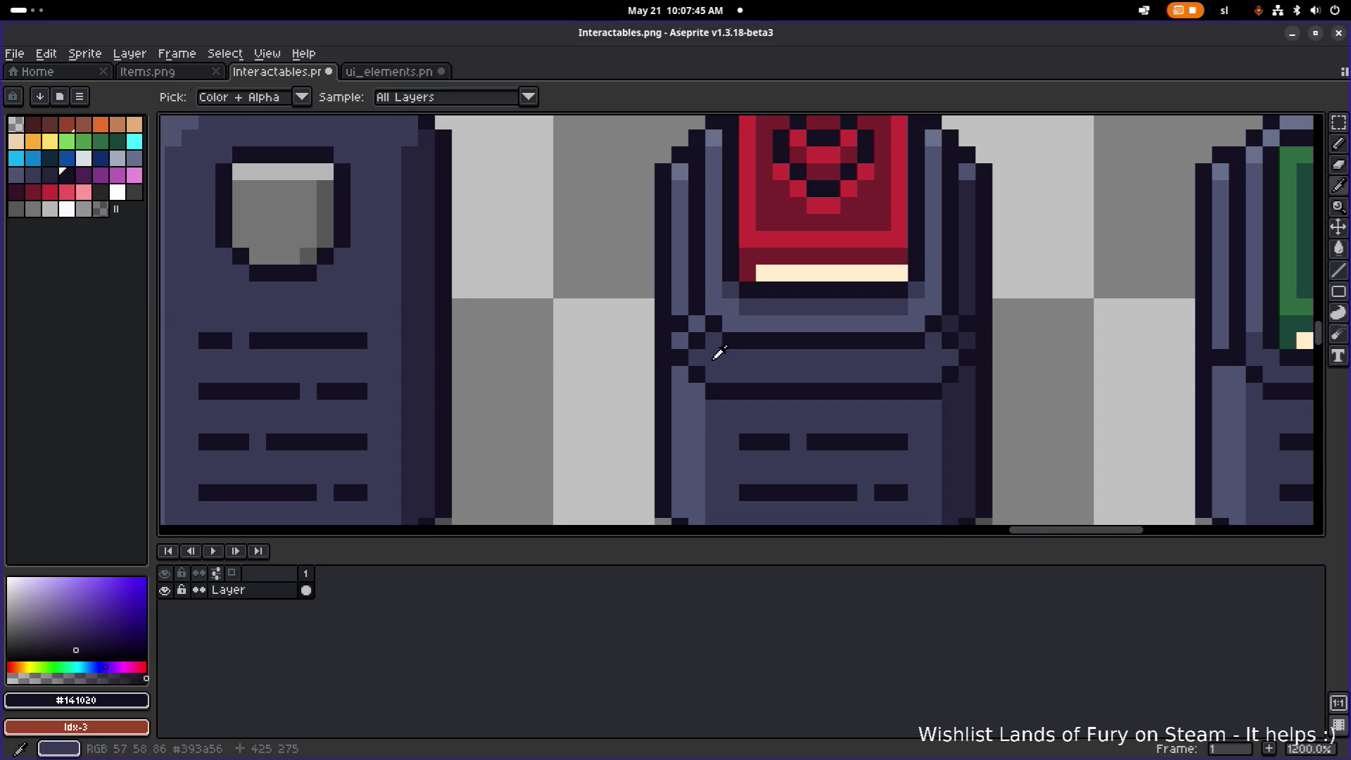
left_click(722, 352, "alt")
scroll(946, 336, "down", 5)
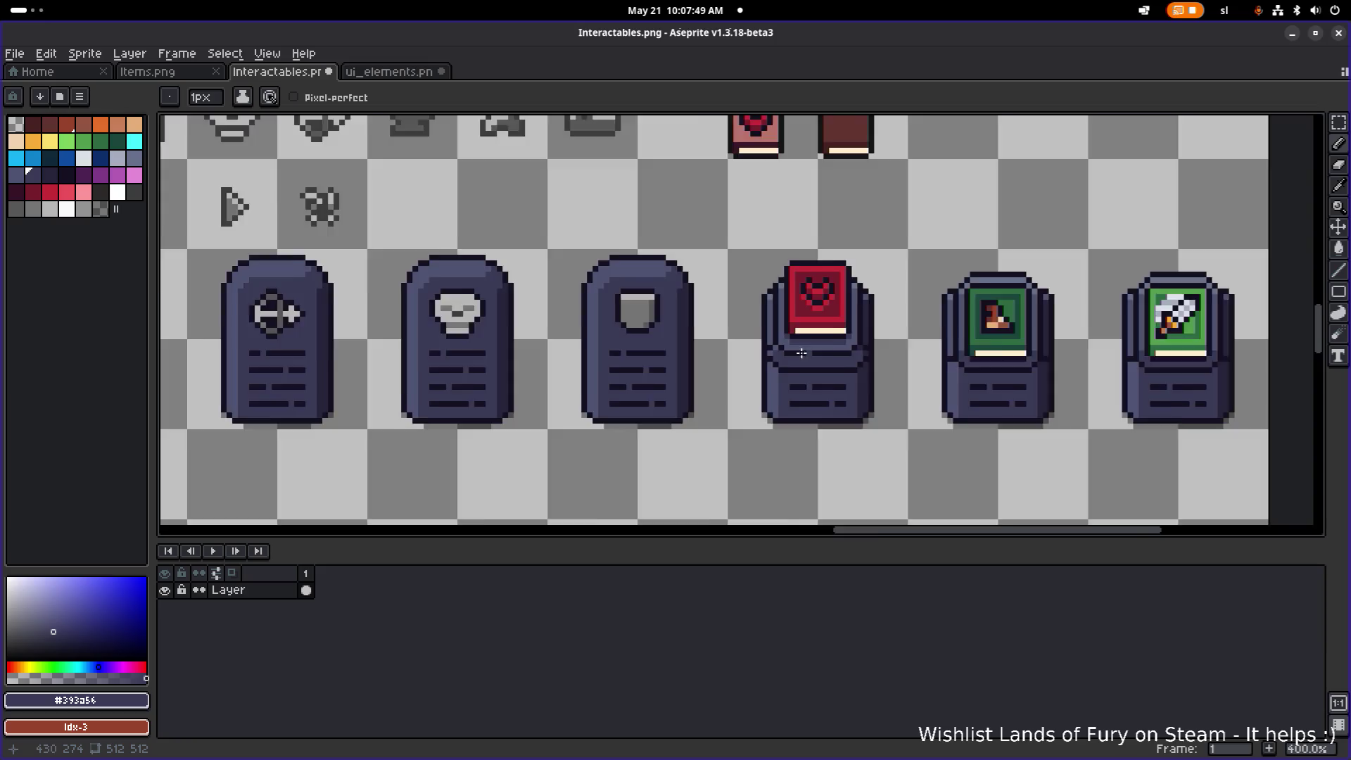
scroll(733, 310, "up", 8)
left_click(690, 293, "alt")
left_click(686, 318)
scroll(849, 301, "down", 6)
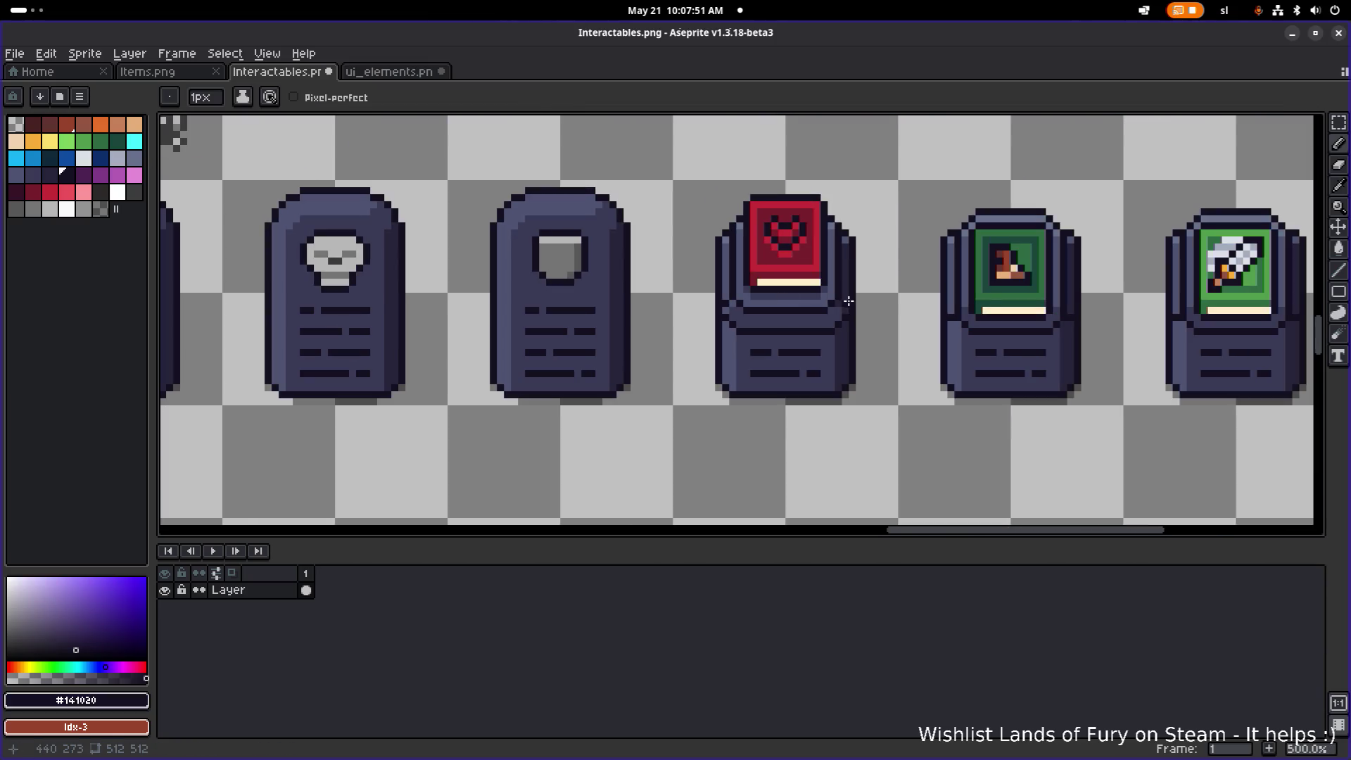
scroll(859, 301, "up", 3)
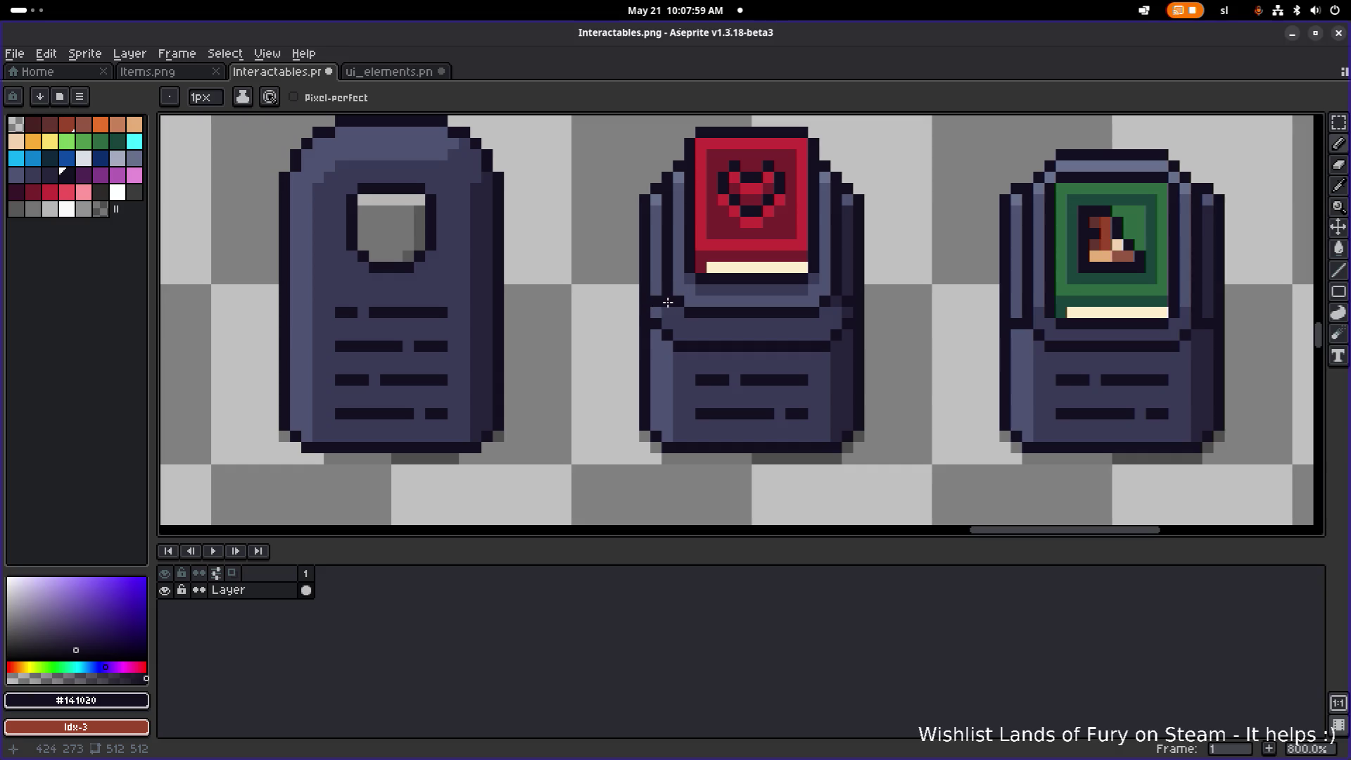
left_click(846, 310, "alt")
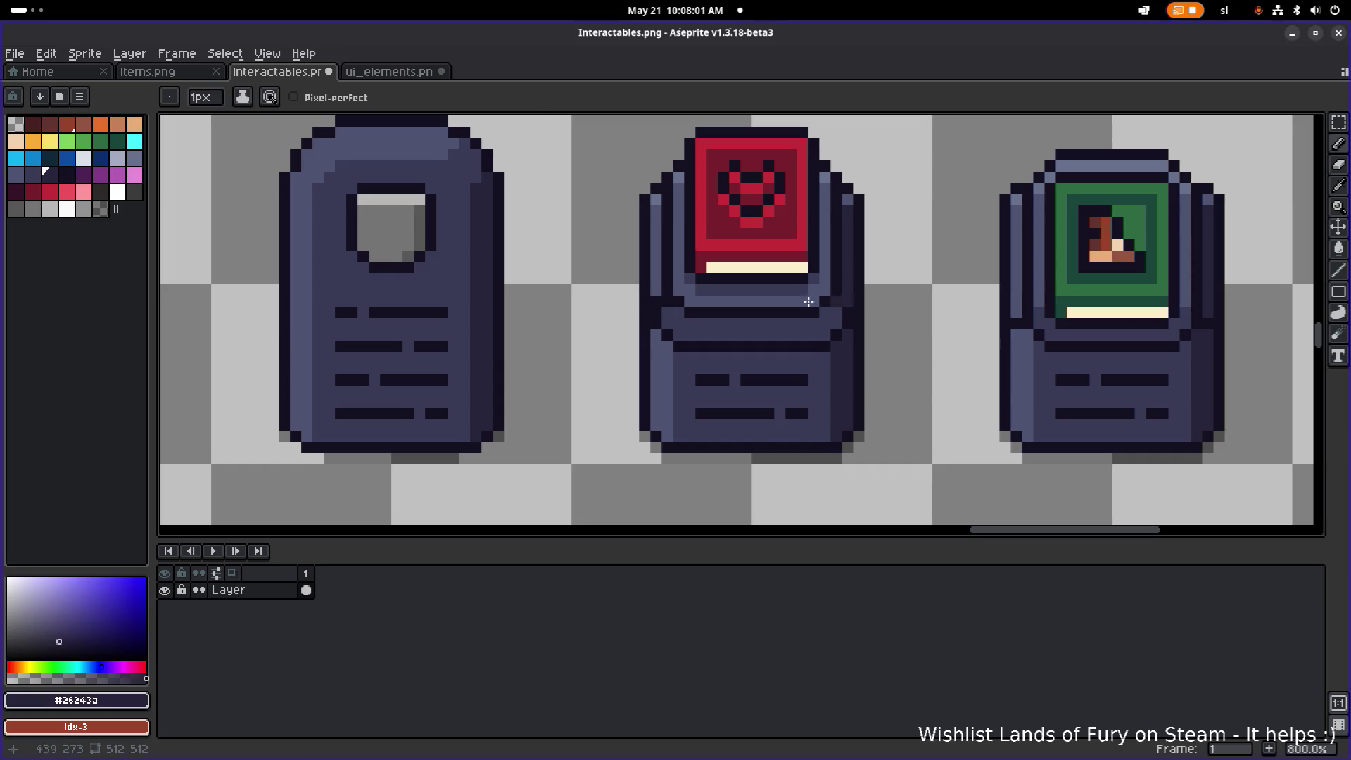
left_click(659, 288, "alt")
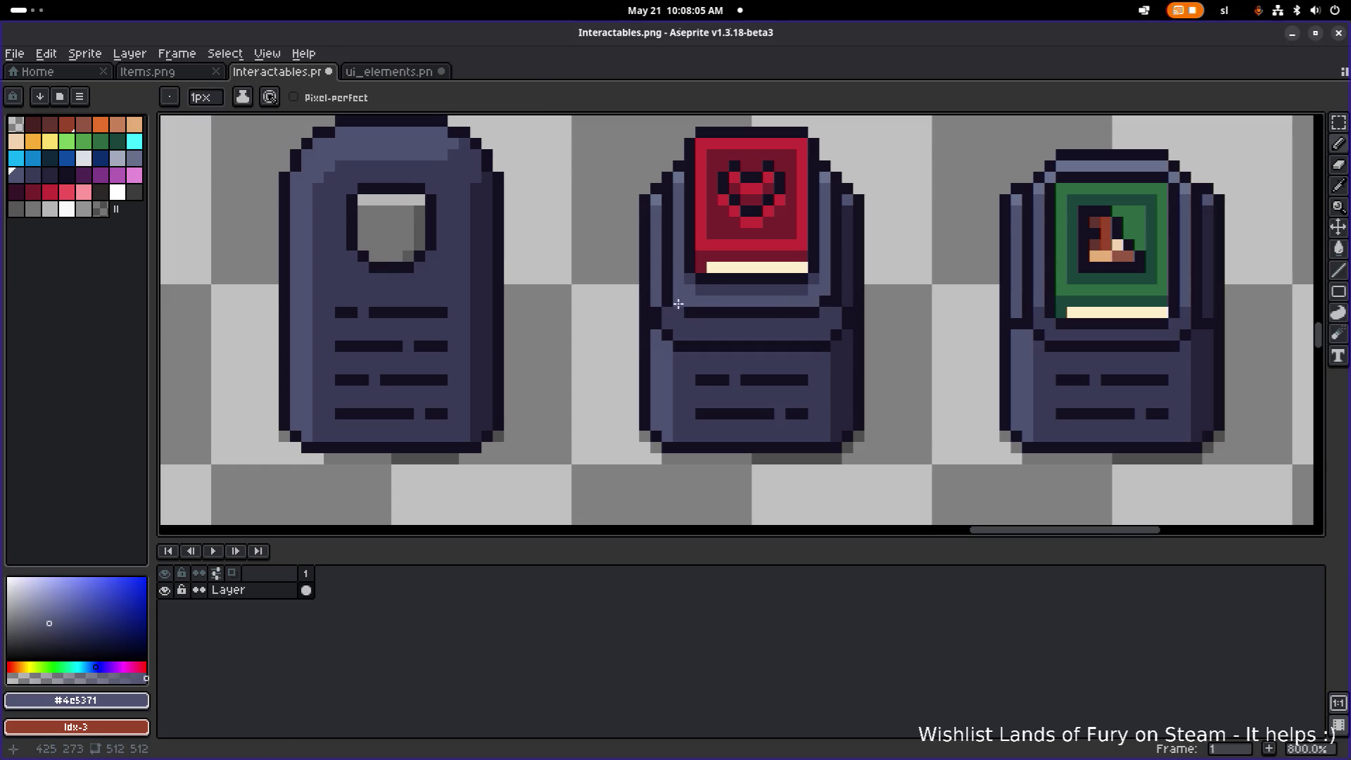
scroll(770, 323, "down", 2)
scroll(742, 313, "up", 2)
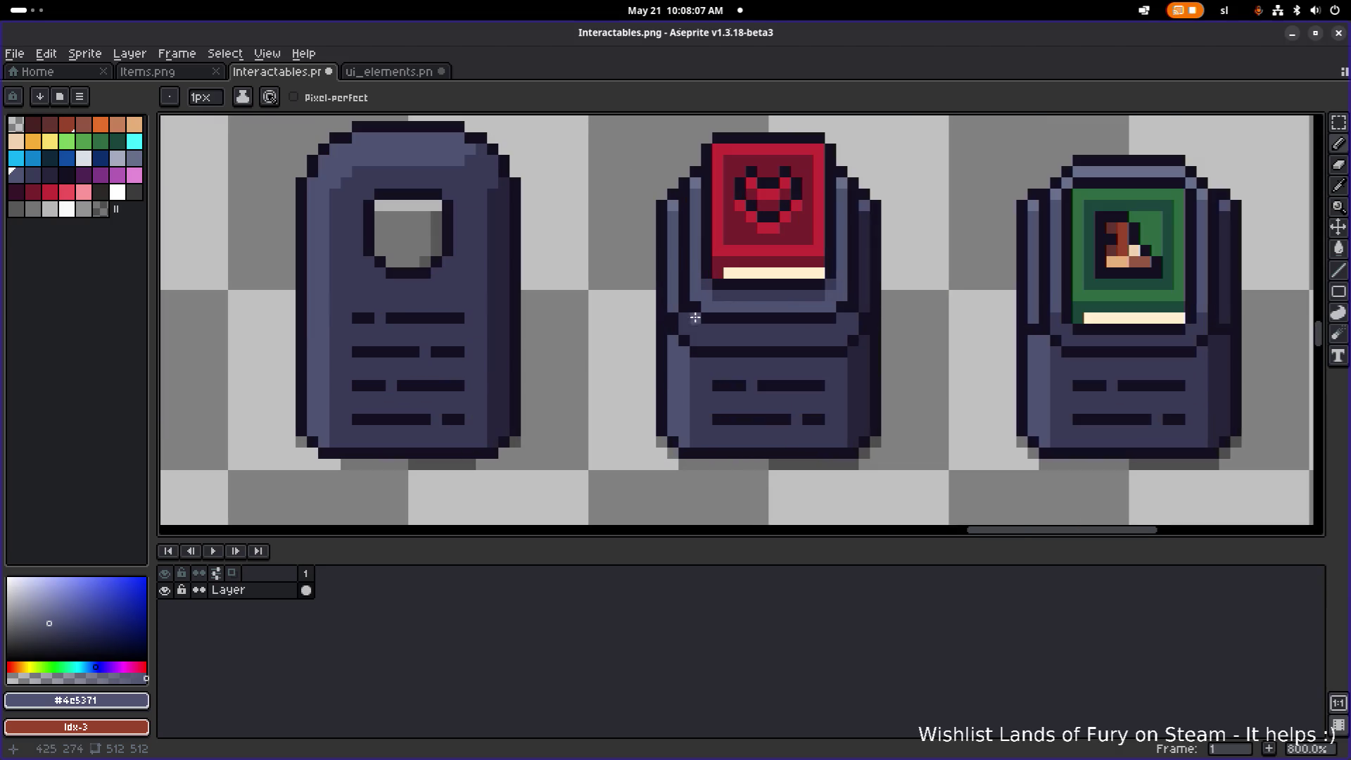
left_click(692, 332, "alt")
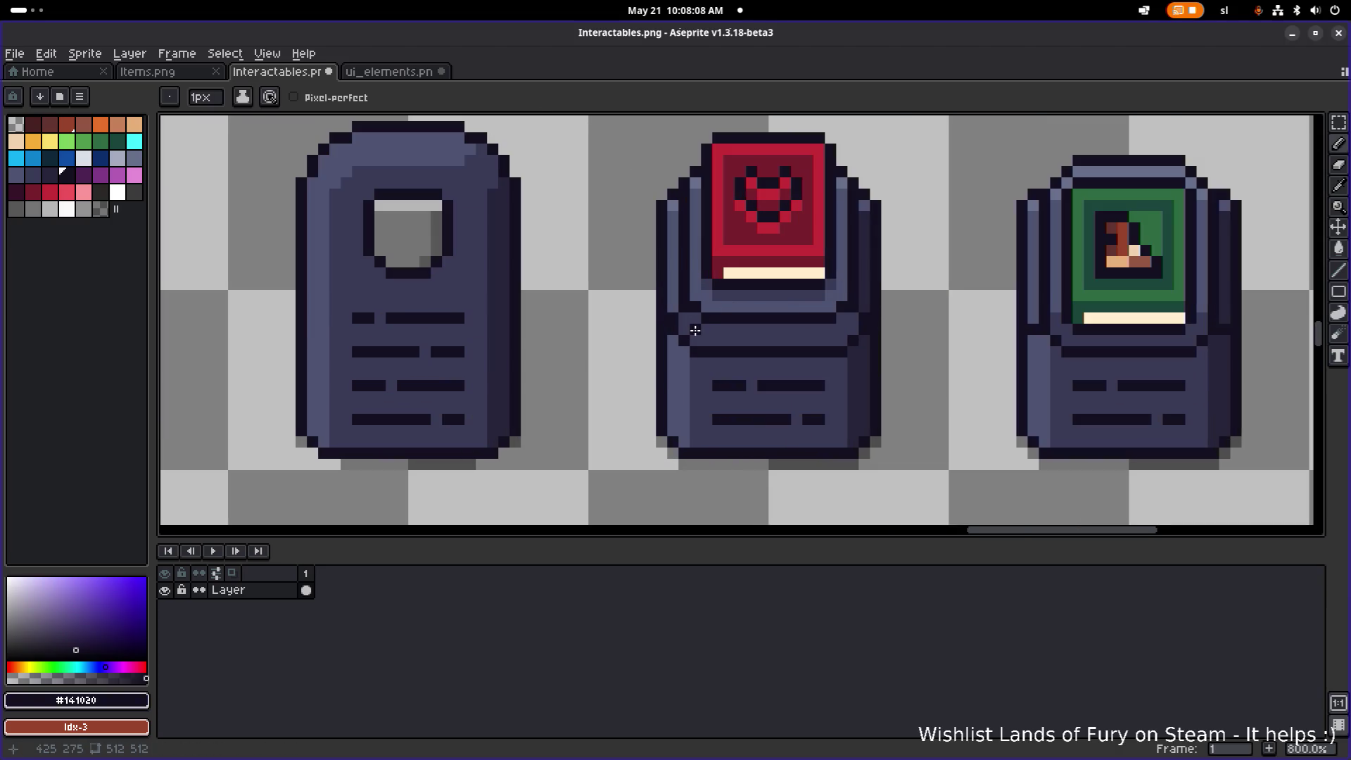
scroll(885, 328, "down", 3)
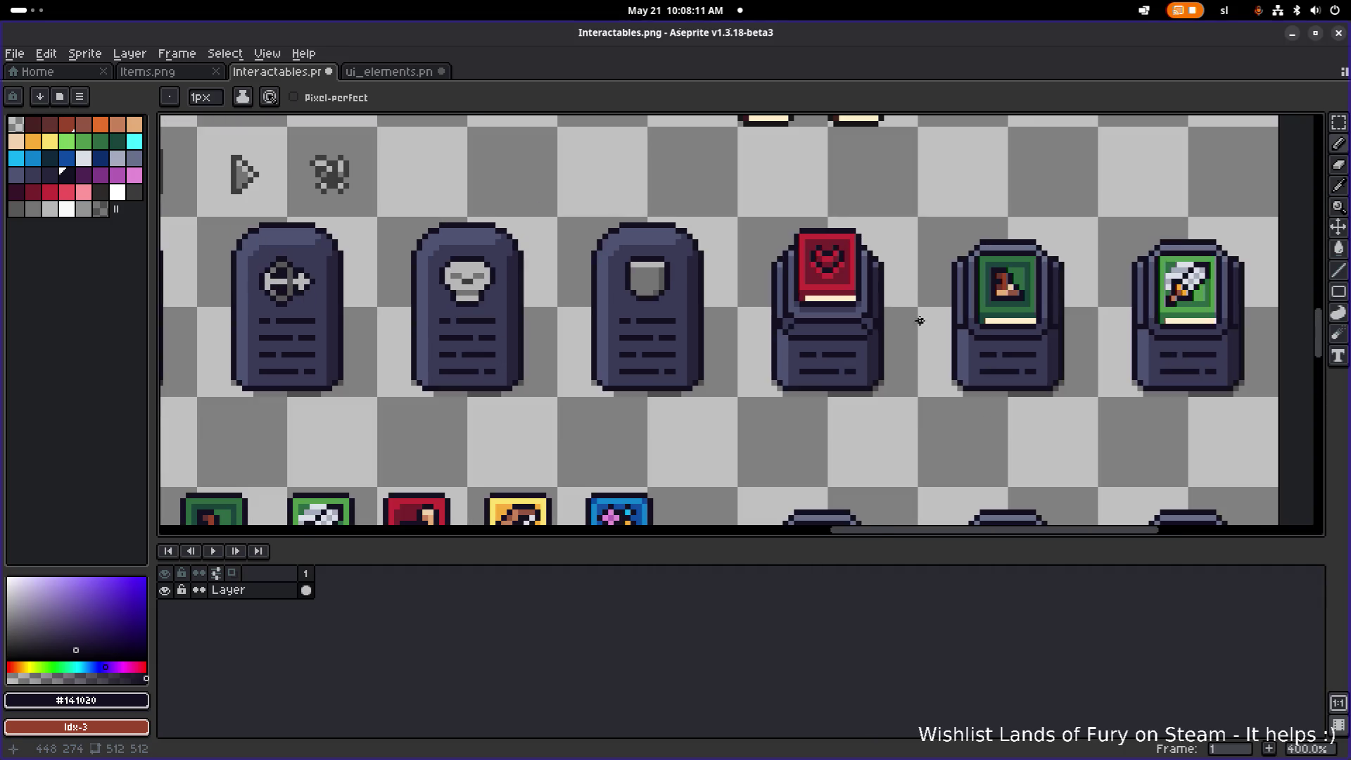
key("v")
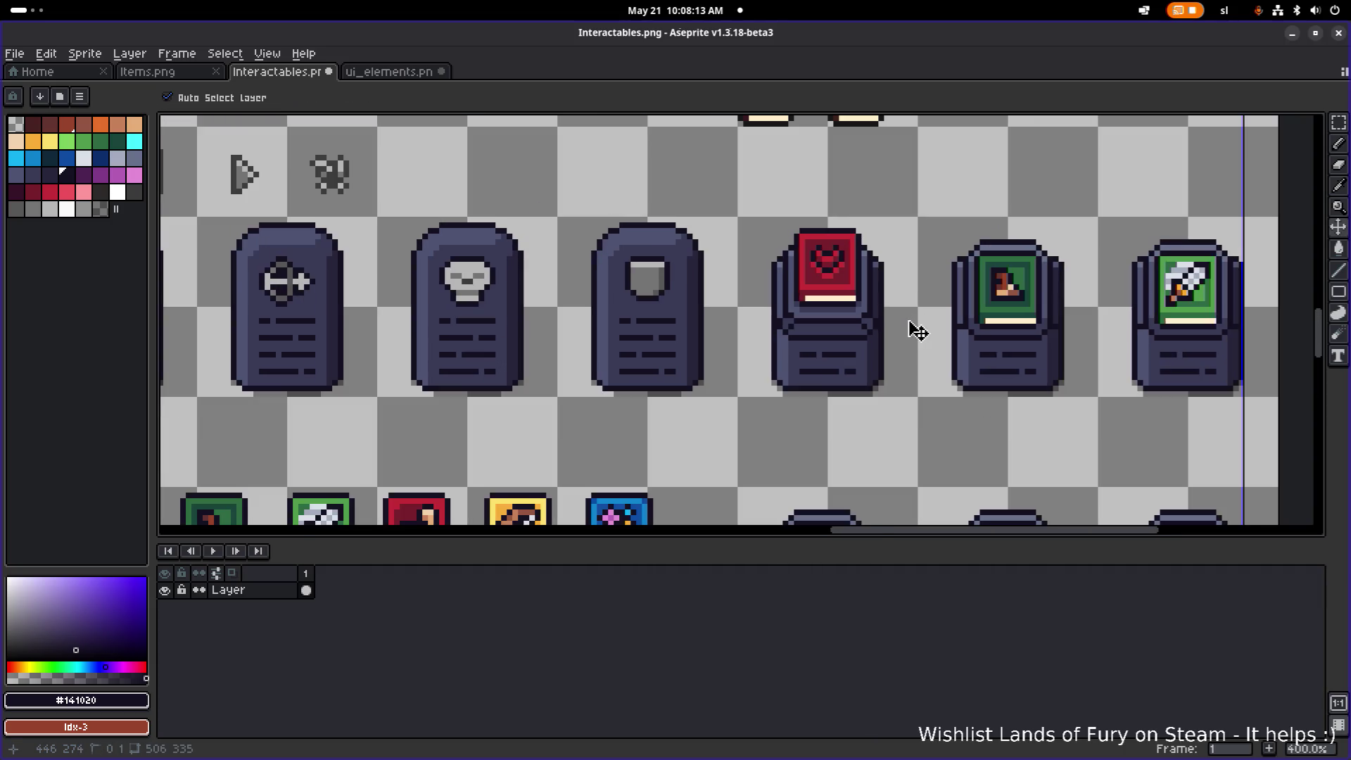
key("ctrl+z")
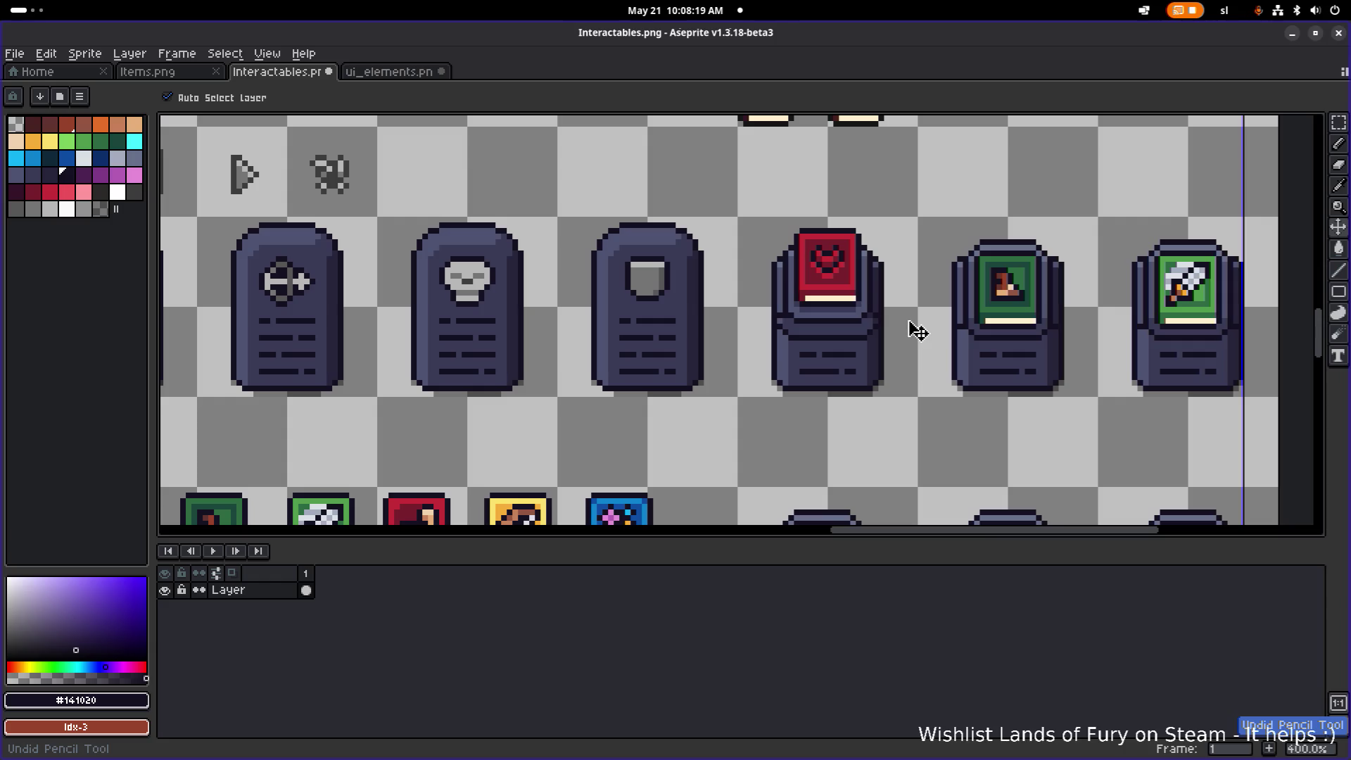
key("ctrl+z")
key("ctrl+z")
key("ctrl+y")
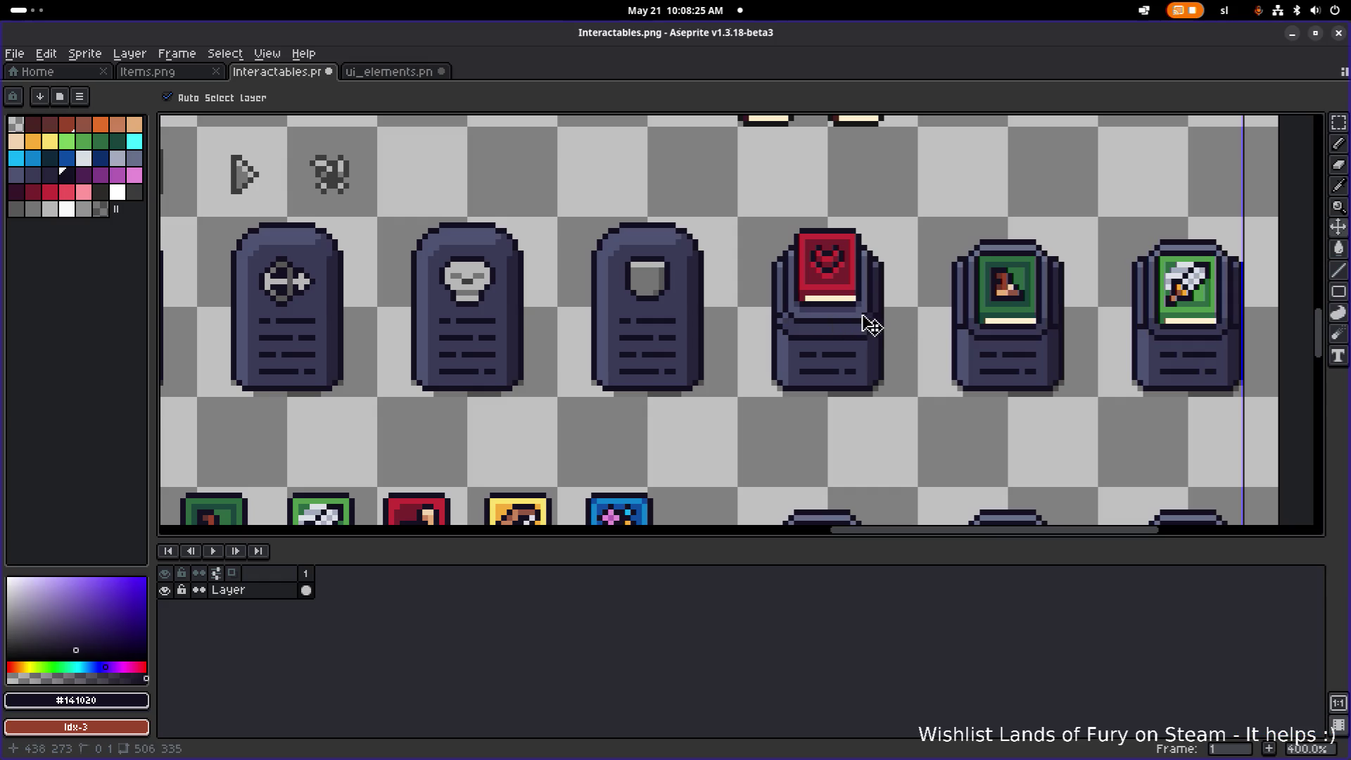
scroll(817, 320, "up", 3)
scroll(816, 319, "down", 1)
scroll(812, 292, "up", 1)
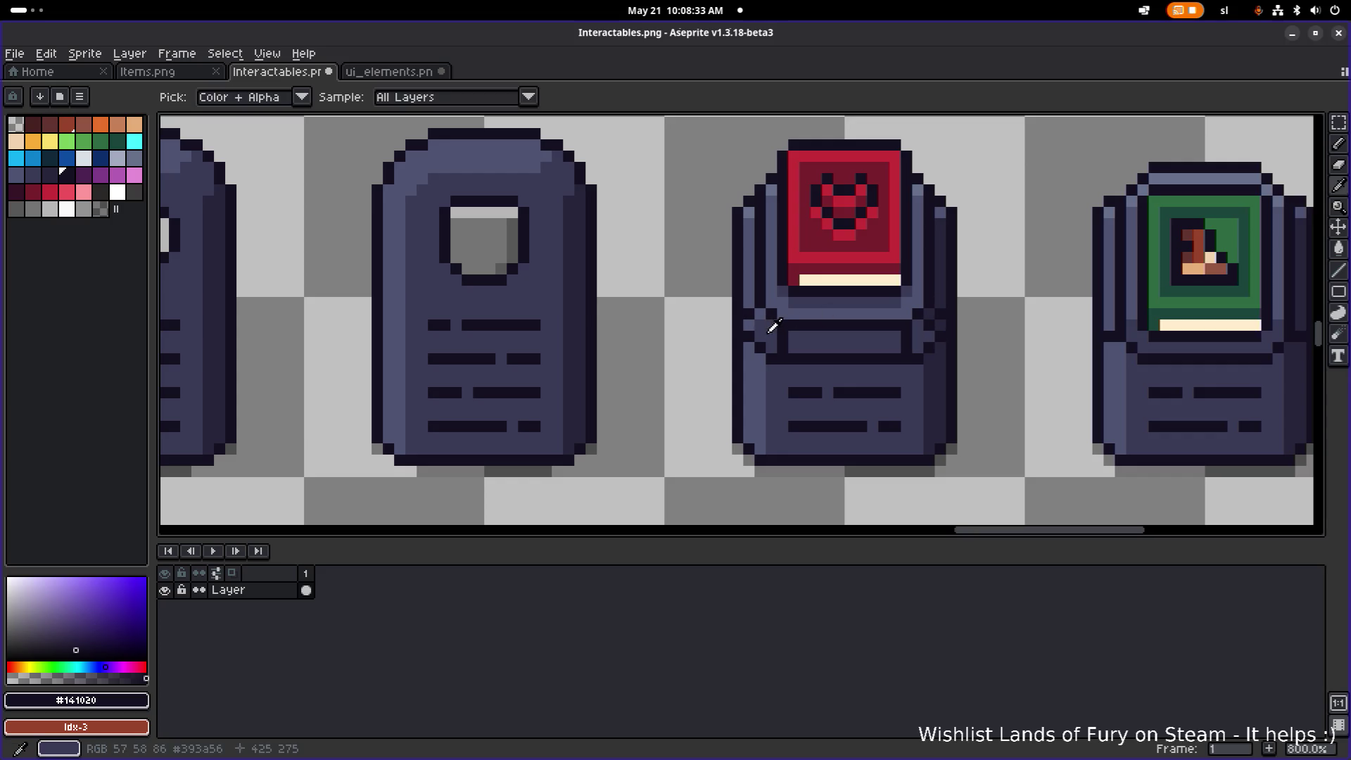
left_click(926, 329, "alt")
scroll(973, 318, "down", 4)
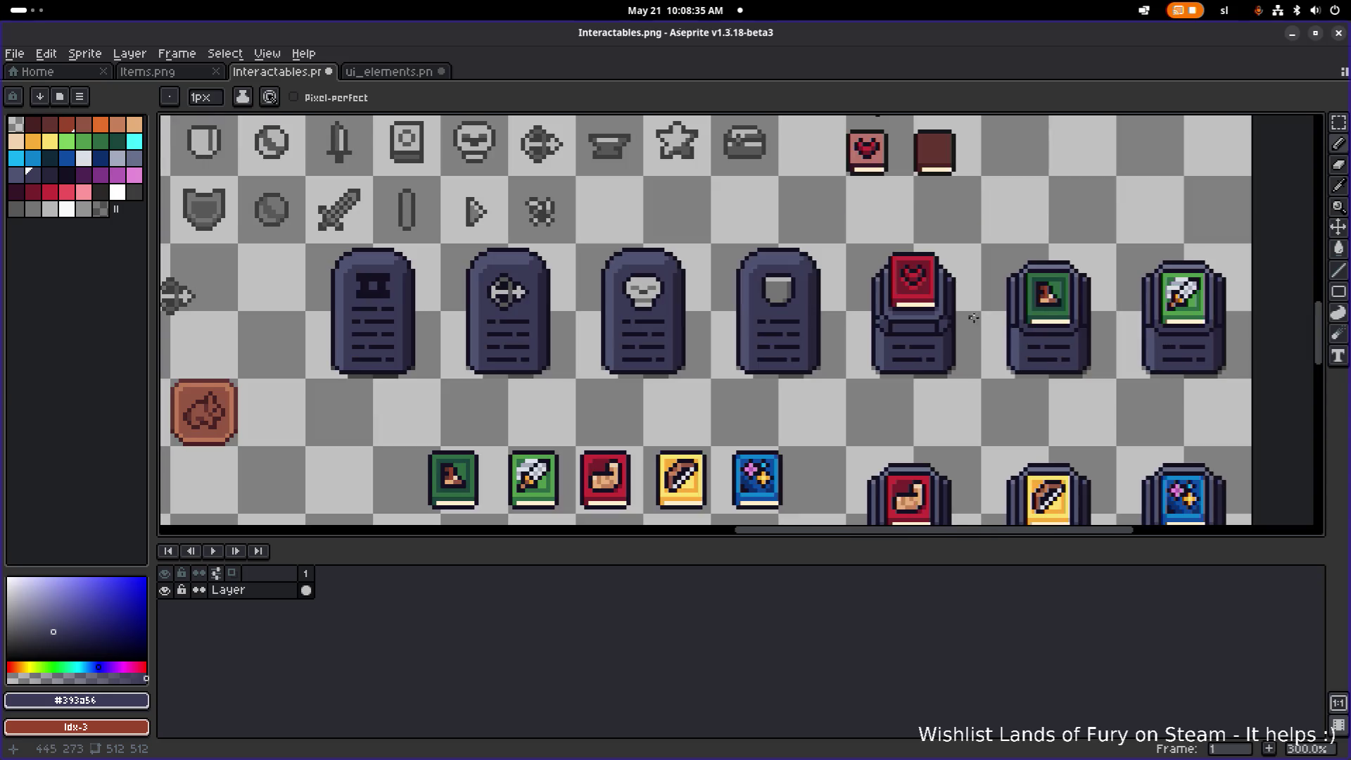
left_click_drag(980, 316, 902, 327)
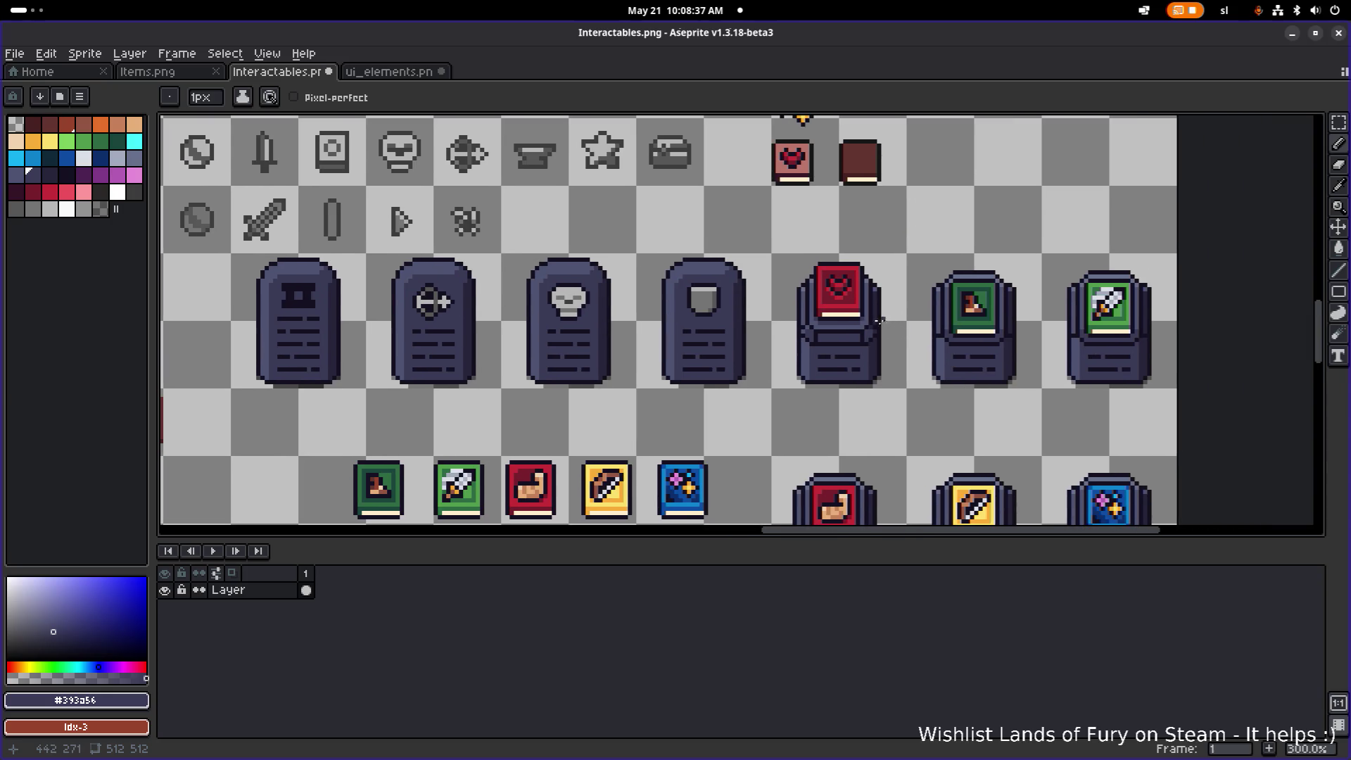
scroll(832, 336, "up", 4)
left_click(926, 352, "alt")
key("g")
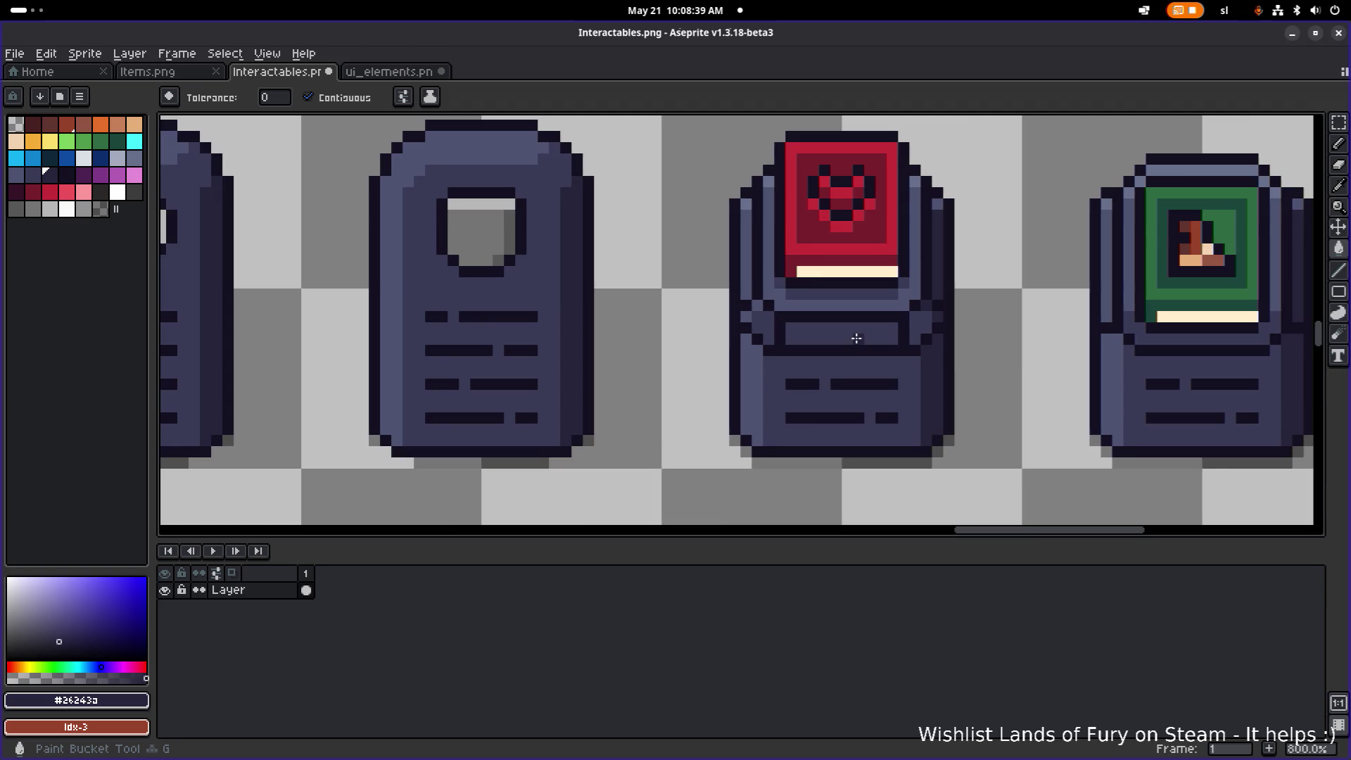
scroll(906, 332, "down", 4)
left_click_drag(941, 331, 908, 345)
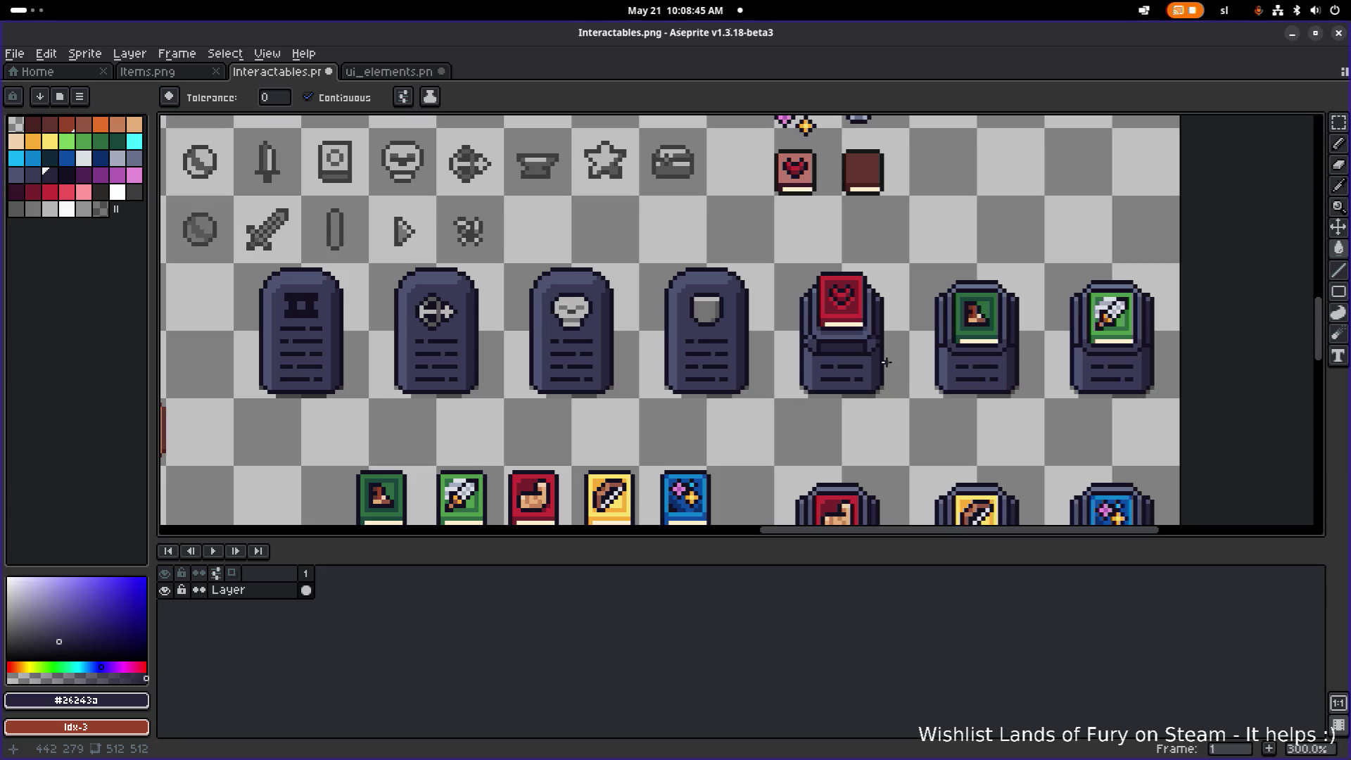
scroll(894, 372, "up", 3)
scroll(852, 383, "down", 1)
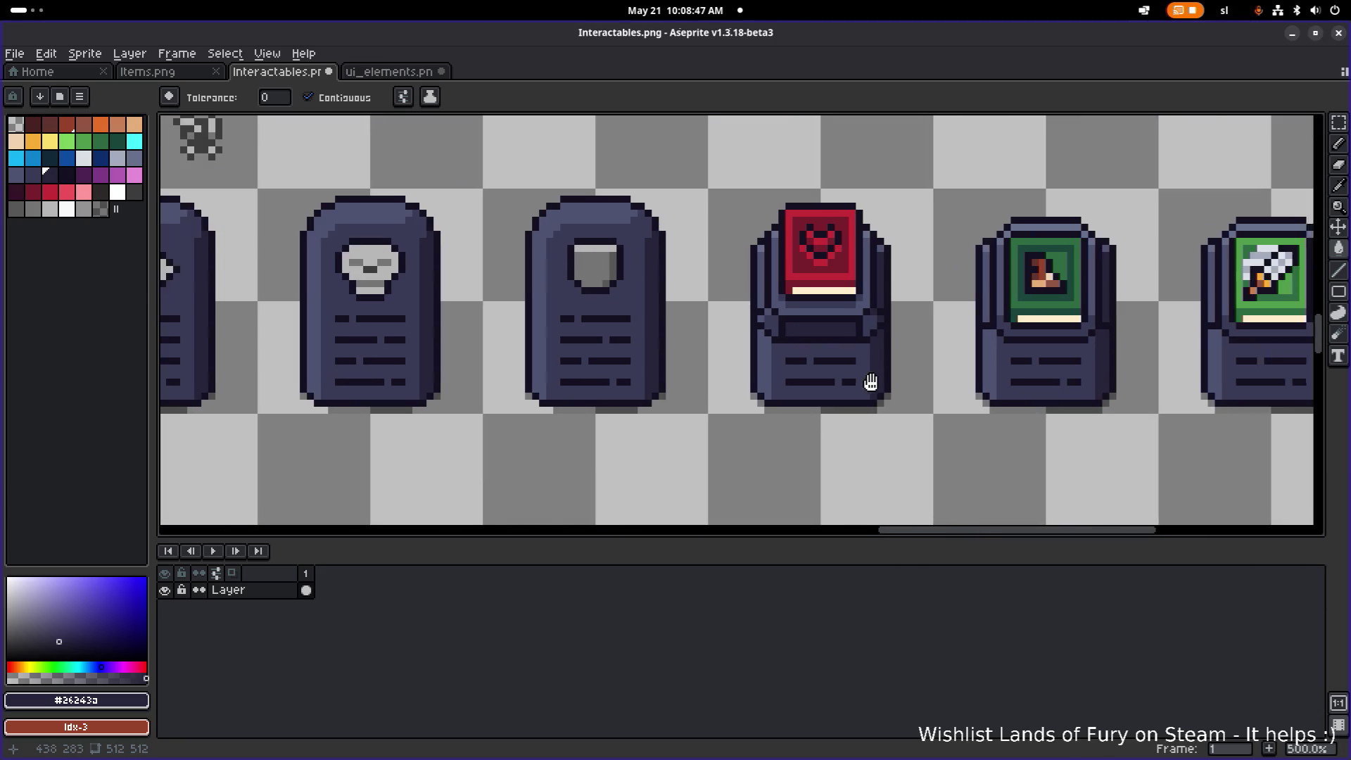
scroll(849, 398, "up", 1)
key("m")
- Delete the pedestal's lower base and lower its top 48 px onto the ground line
left_click_drag(699, 448, 943, 331)
key("Delete")
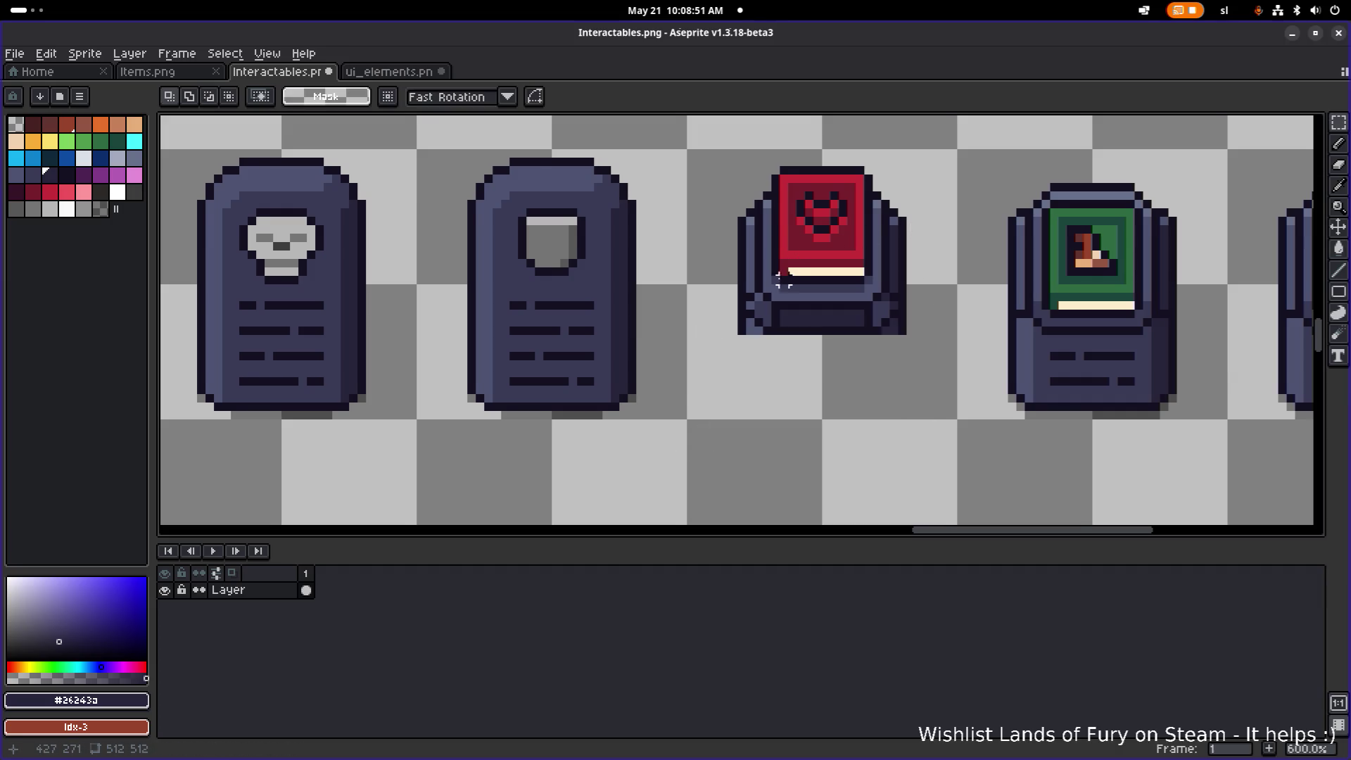
scroll(783, 280, "up", 1)
left_click_drag(696, 200, 939, 426)
left_click(883, 366)
left_click_drag(884, 366, 879, 400)
left_click(931, 486)
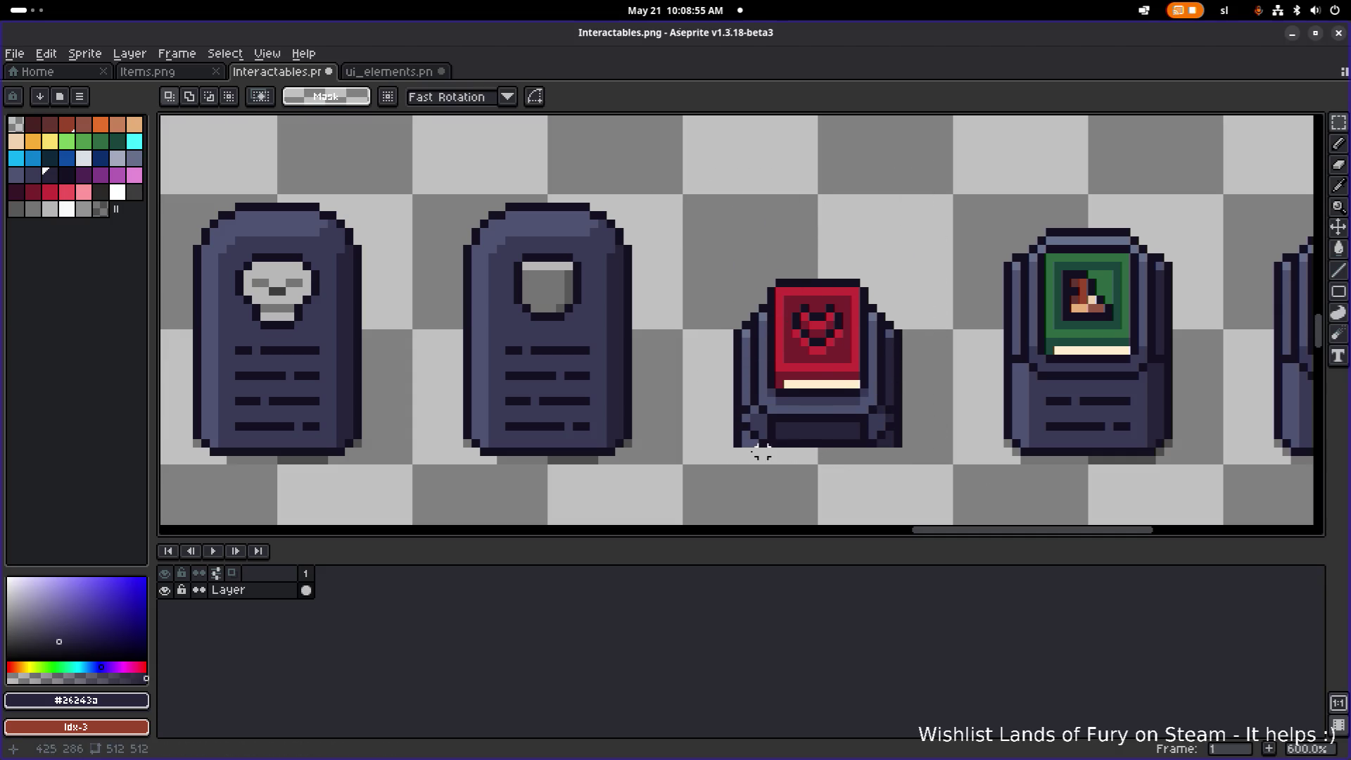
scroll(737, 442, "up", 2)
- Trim the pedestal's bottom-left and bottom-right corner pixels
key("b")
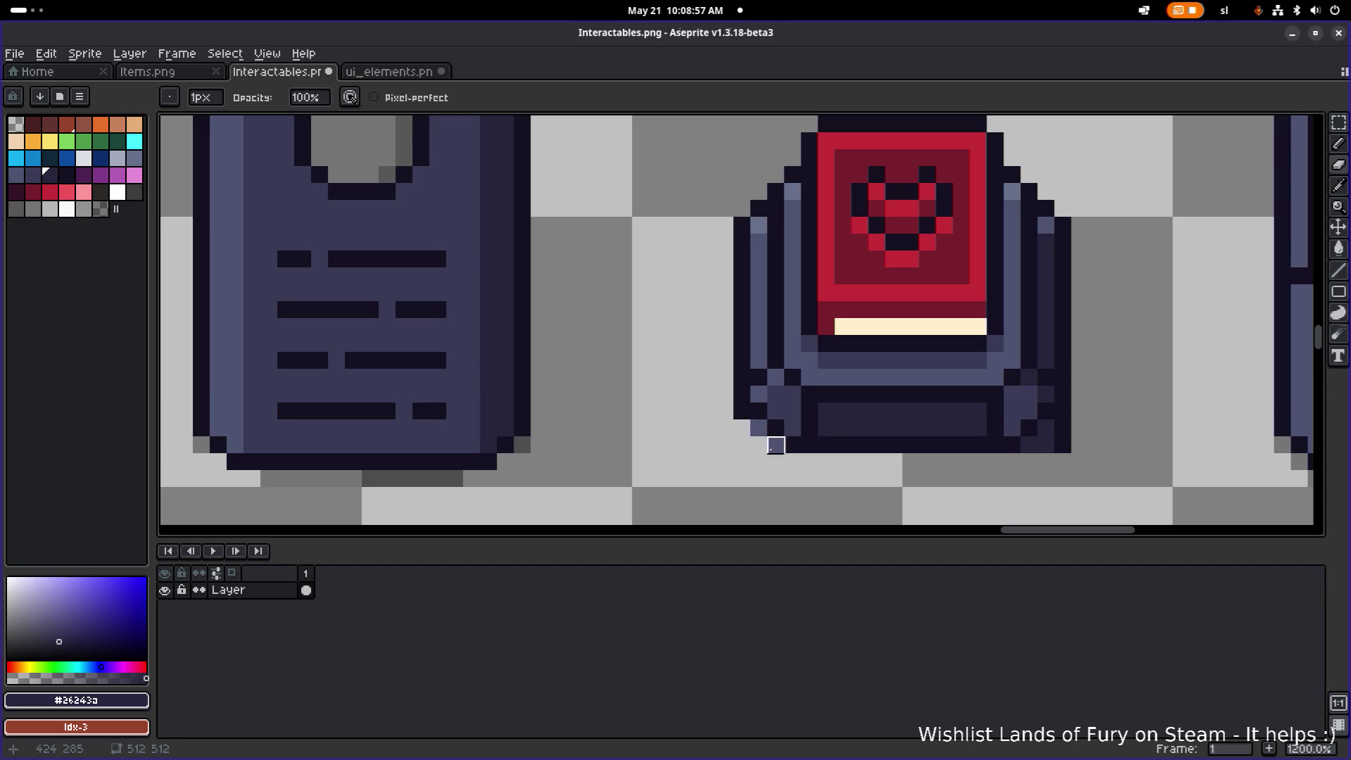
left_click_drag(776, 445, 744, 410)
mouse_move(1046, 445)
left_mouse_down()
mouse_move(1029, 445)
mouse_move(1062, 428)
left_mouse_up()
scroll(1059, 422, "down", 4)
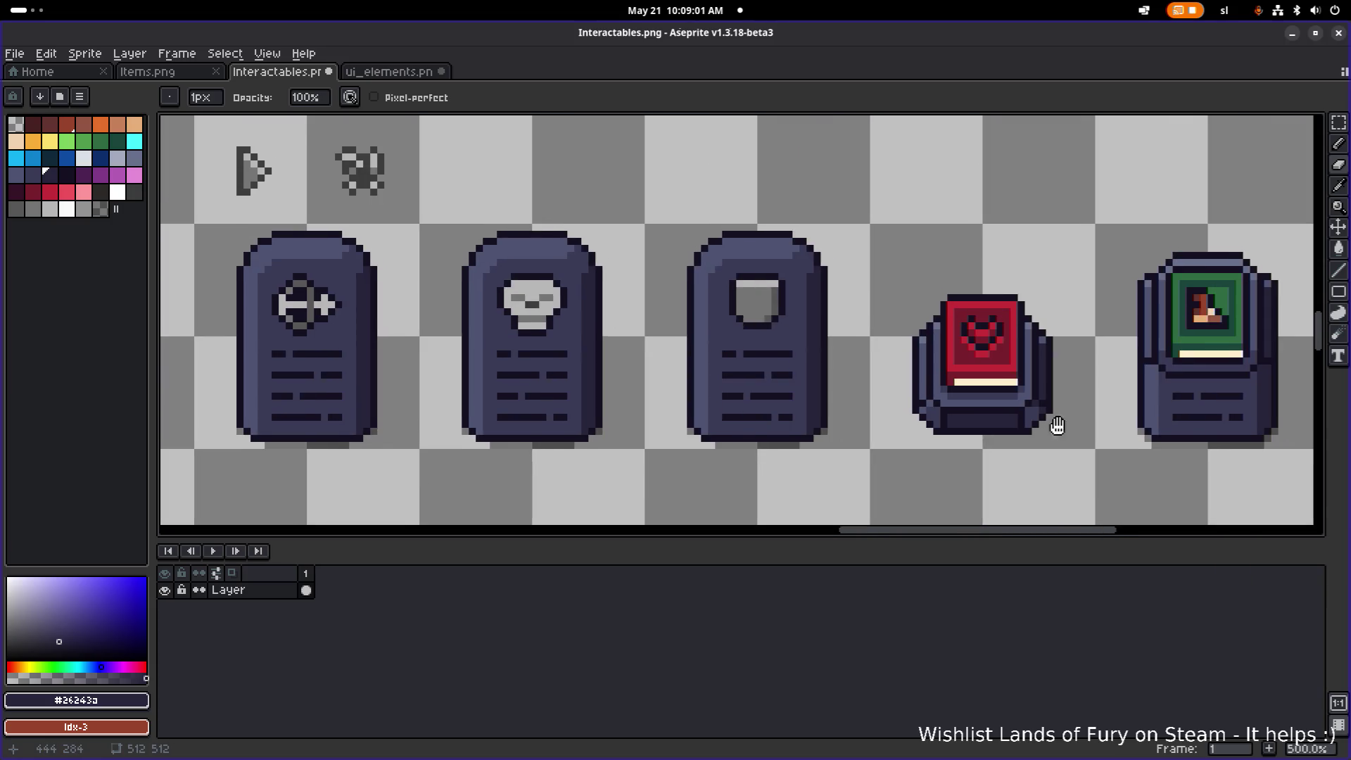
scroll(734, 430, "right", 3)
scroll(600, 431, "up", 1)
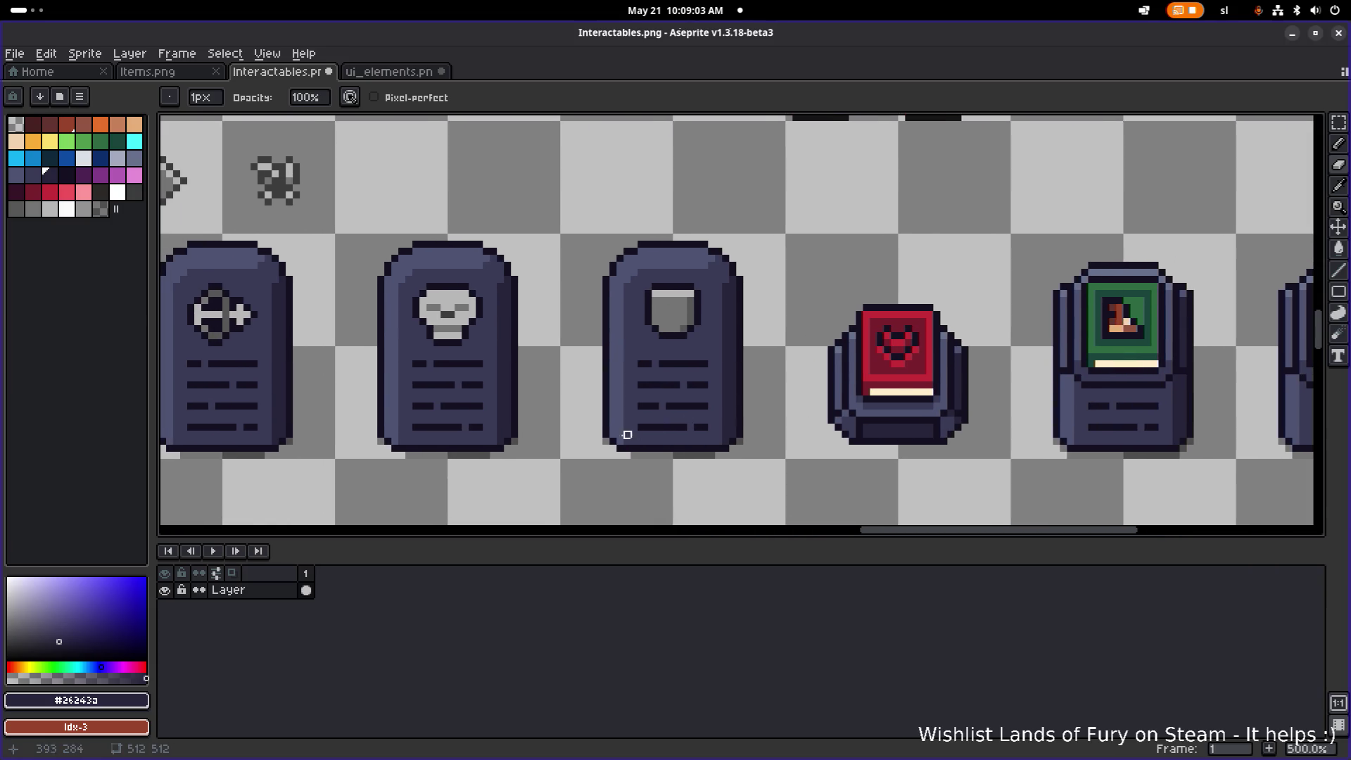
left_click(677, 443, "alt")
- Pencil shadow pixels and a shadow line under the pedestal's base in the tombstone shadow colour
scroll(844, 444, "right", 3)
scroll(795, 430, "up", 3)
key("e")
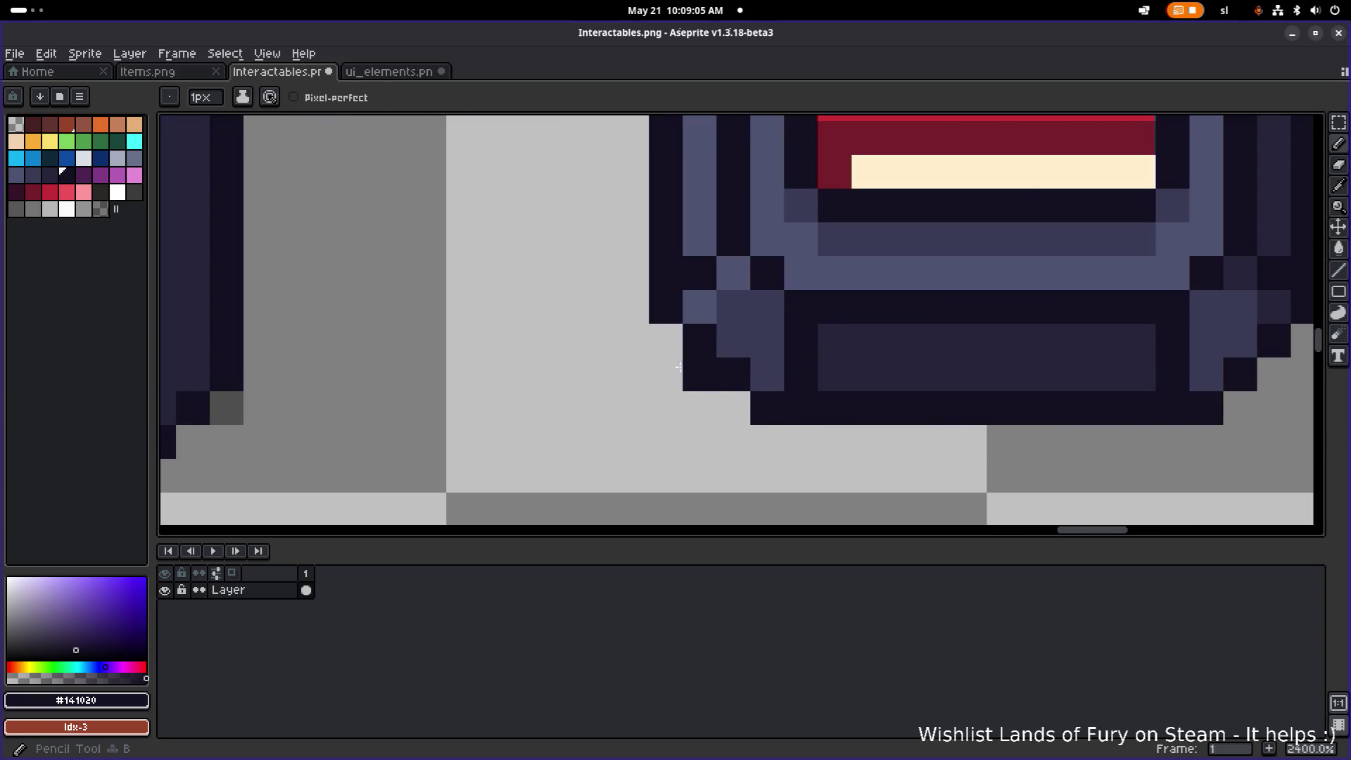
scroll(691, 422, "left", 2)
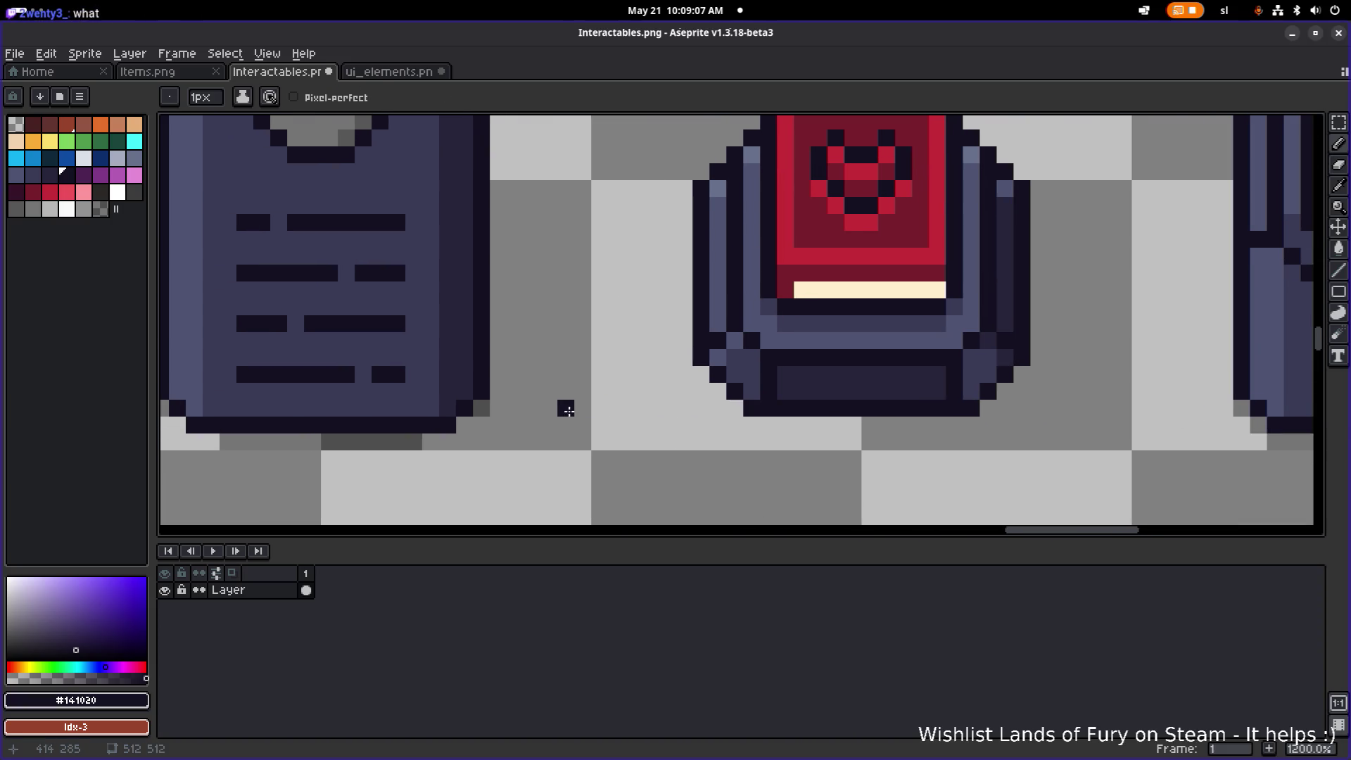
left_click(483, 404, "alt")
key("b")
left_click(701, 374)
left_click(718, 392)
left_click(735, 408)
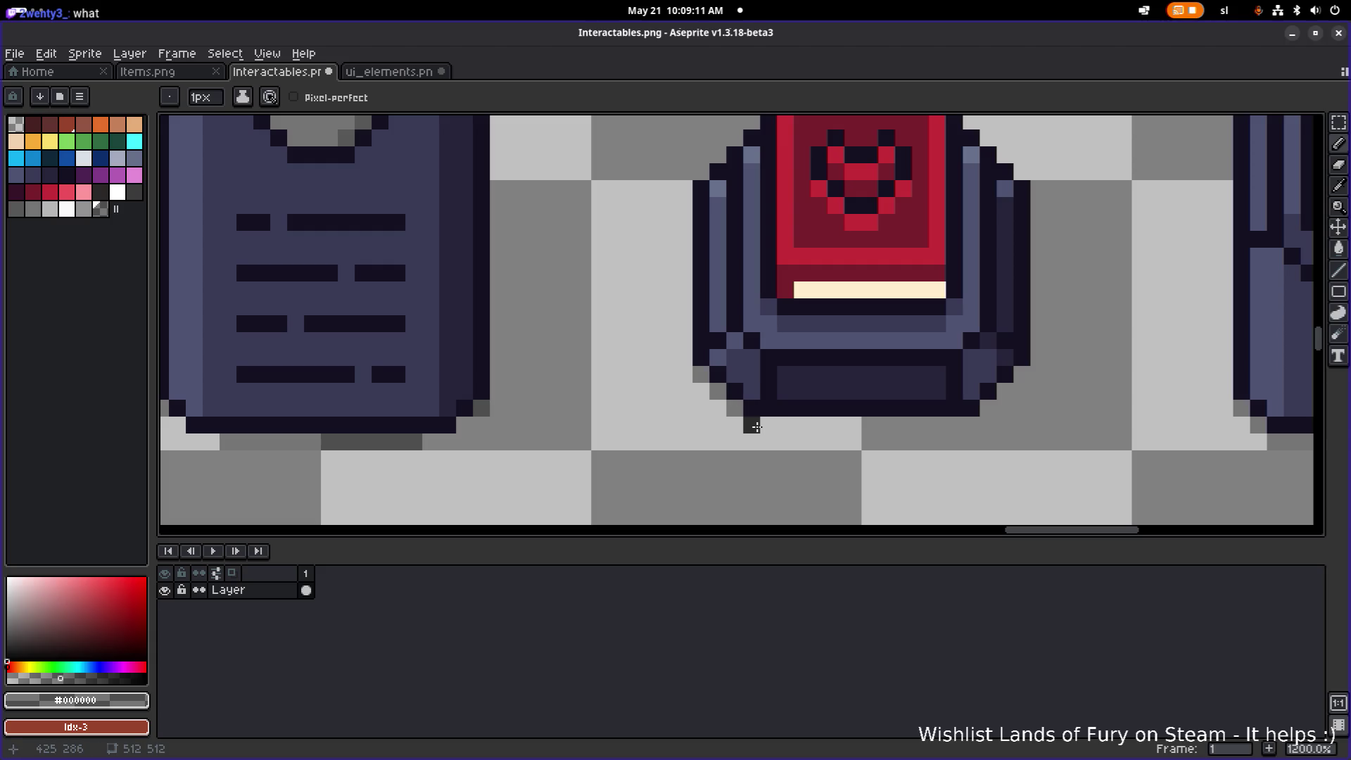
key("b")
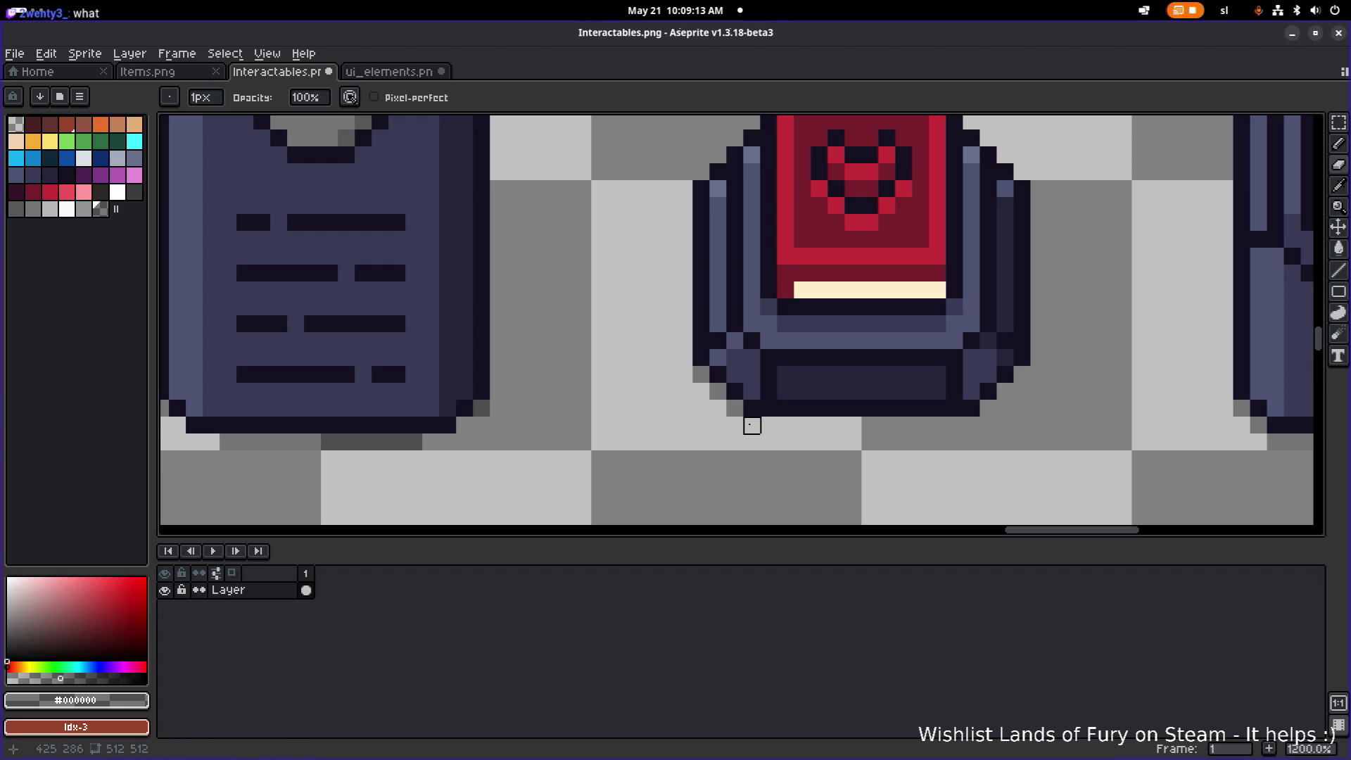
mouse_move(754, 425)
left_mouse_down()
mouse_move(963, 422)
mouse_move(1006, 386)
left_mouse_up()
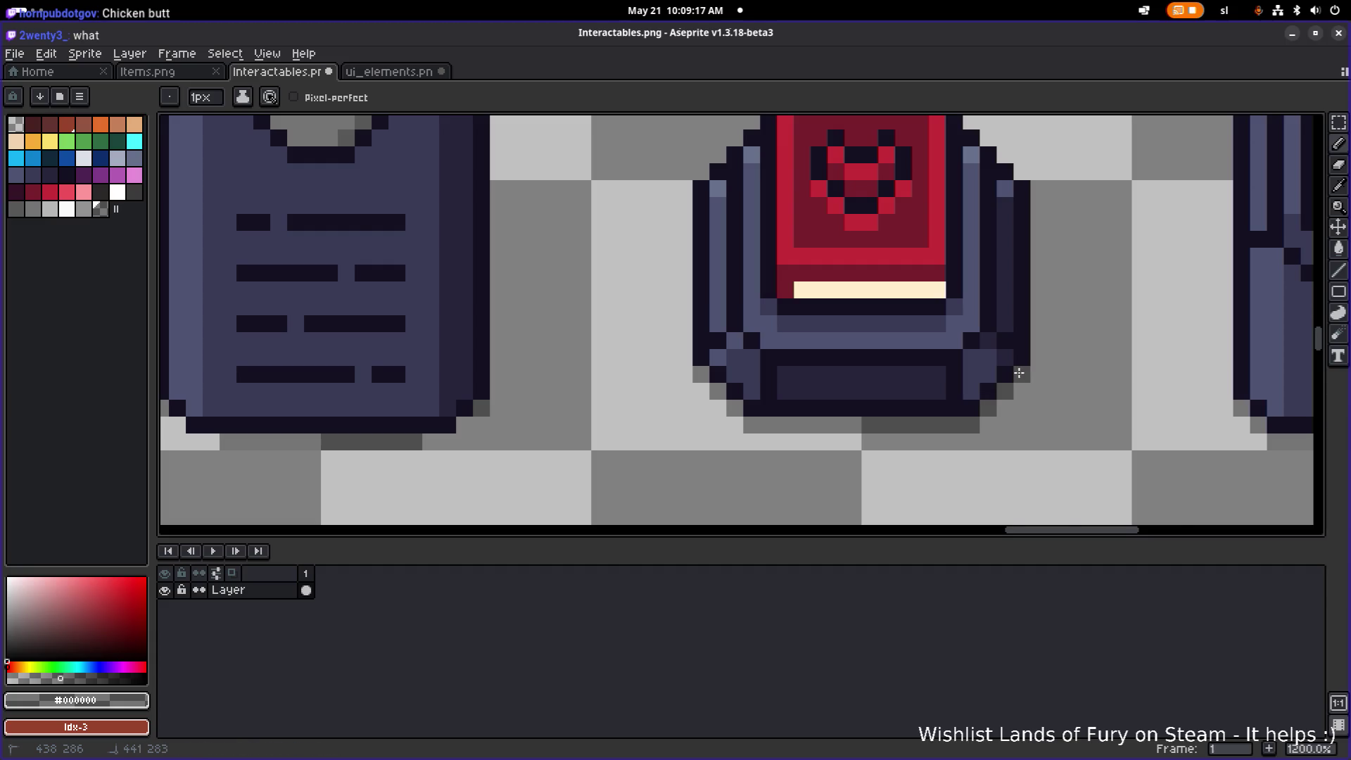
- Sample the pedestal's mid-tone and dark outline colours, then save Interactables.png
scroll(1006, 386, "down", 5)
scroll(884, 425, "up", 3)
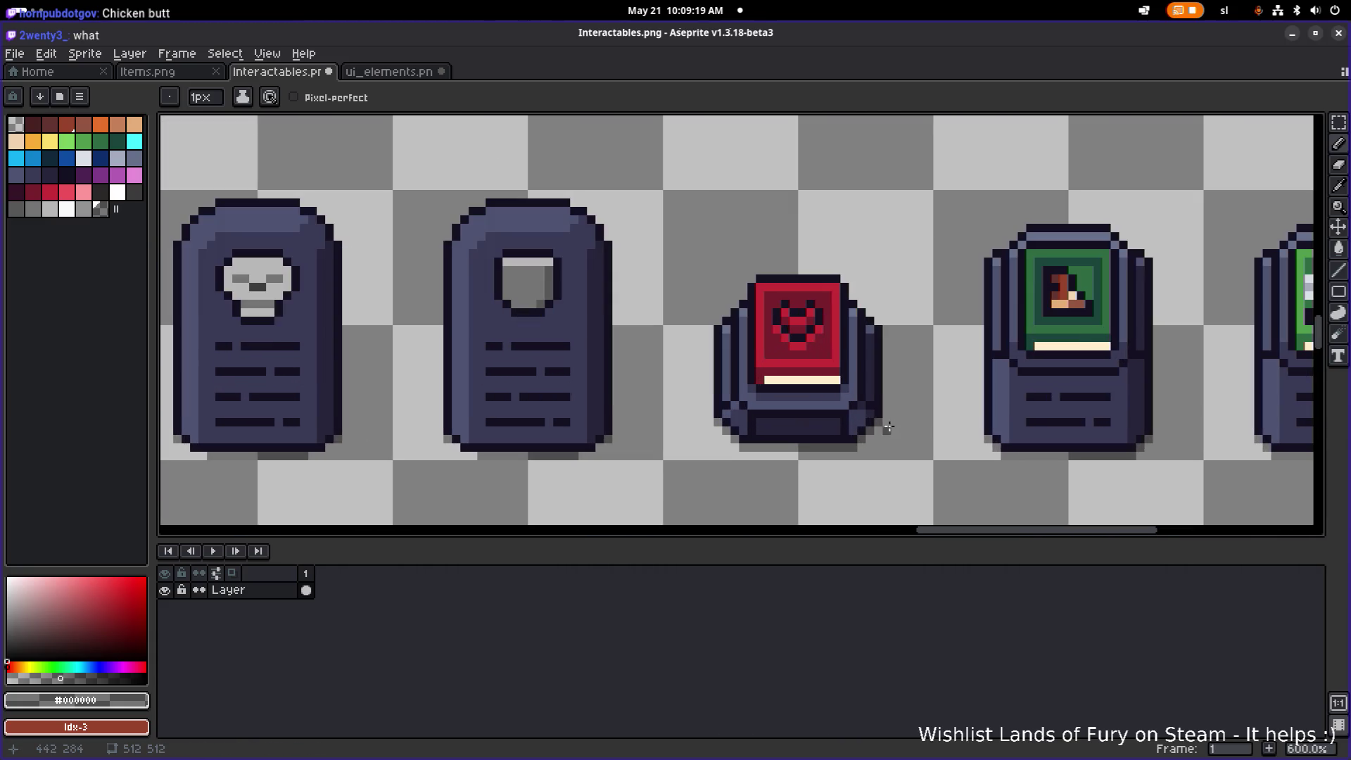
scroll(784, 422, "up", 3)
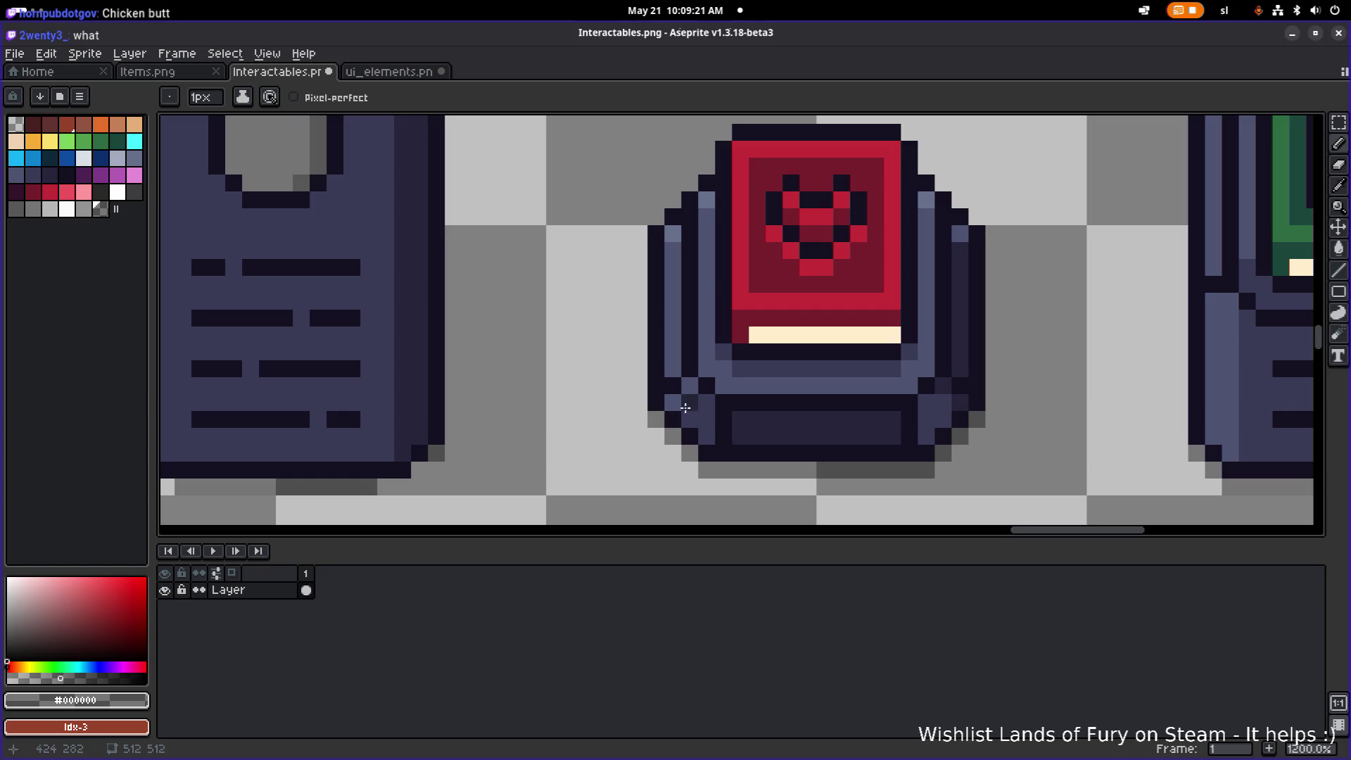
left_click(682, 409, "alt")
scroll(860, 394, "down", 5)
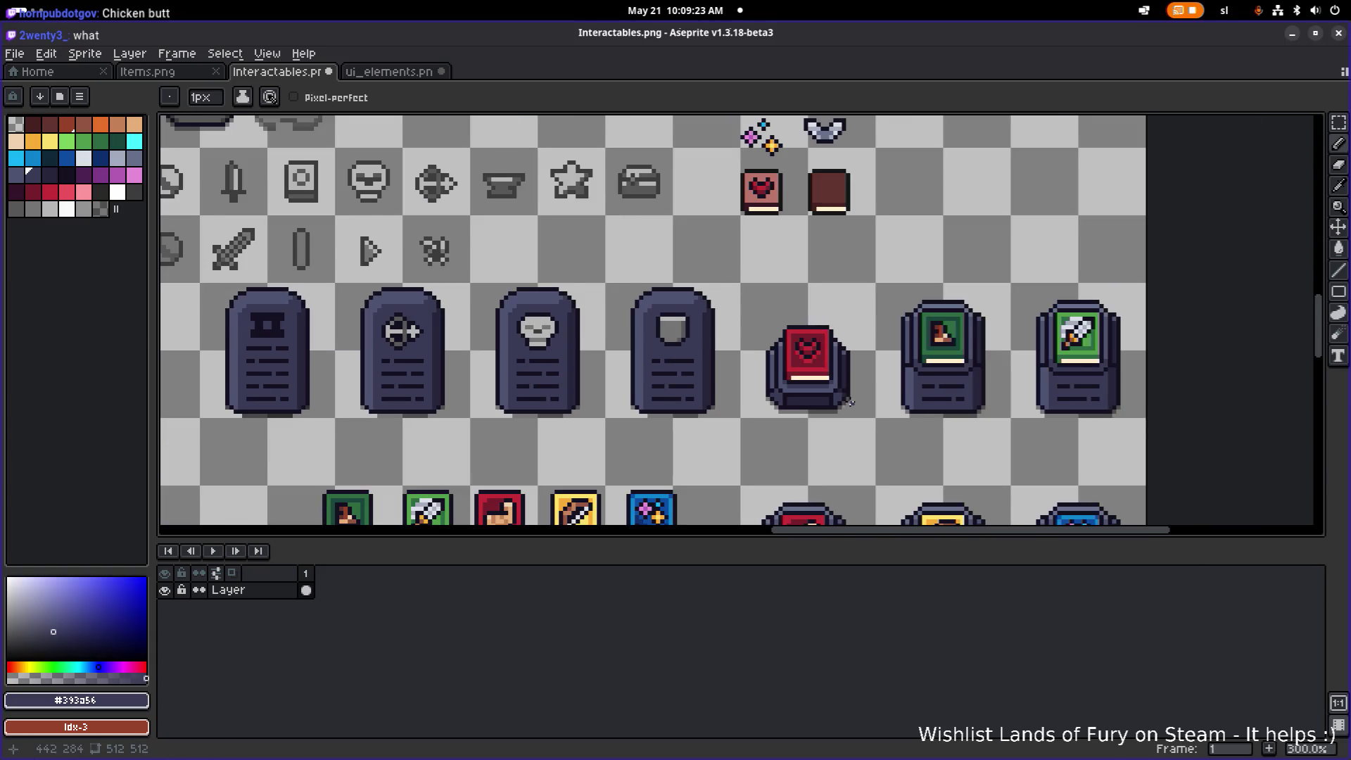
scroll(849, 401, "up", 4)
scroll(854, 384, "down", 4)
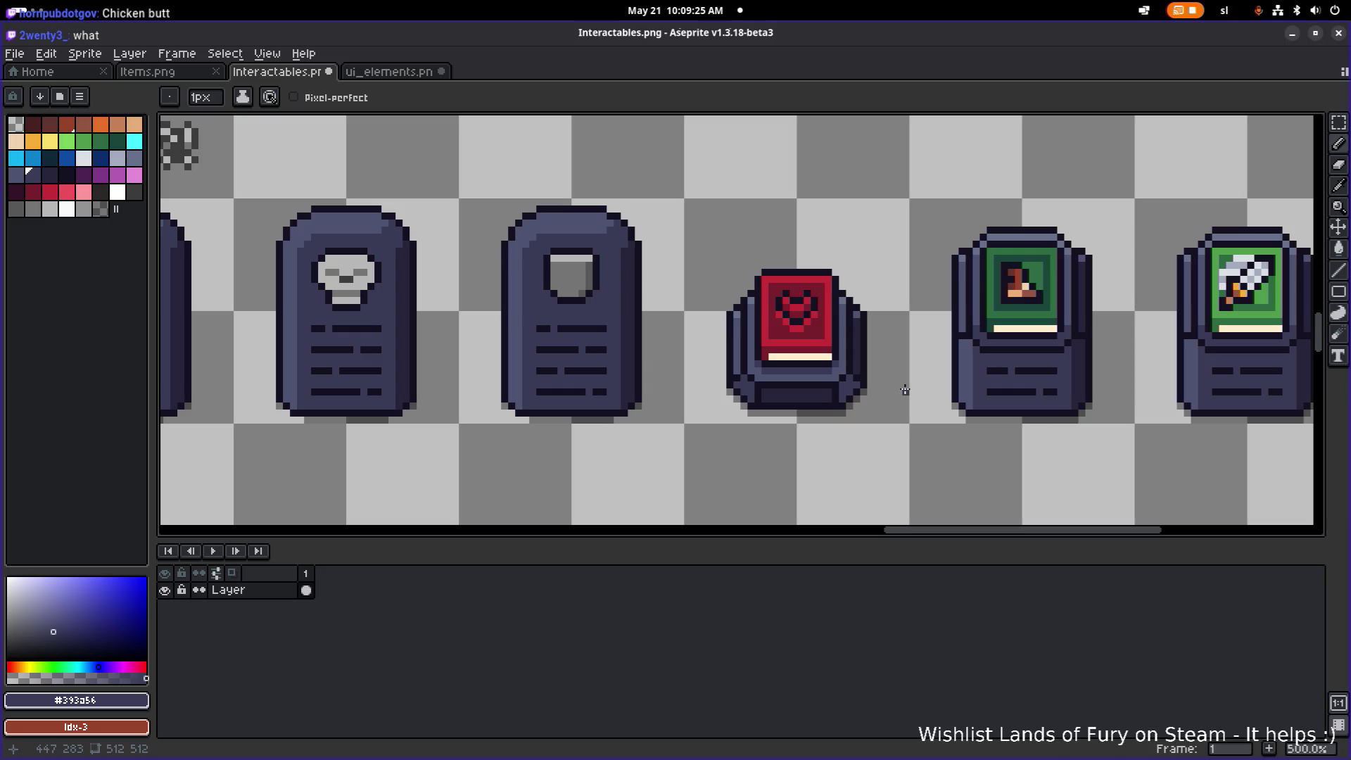
scroll(888, 389, "up", 6)
left_click(797, 398, "alt")
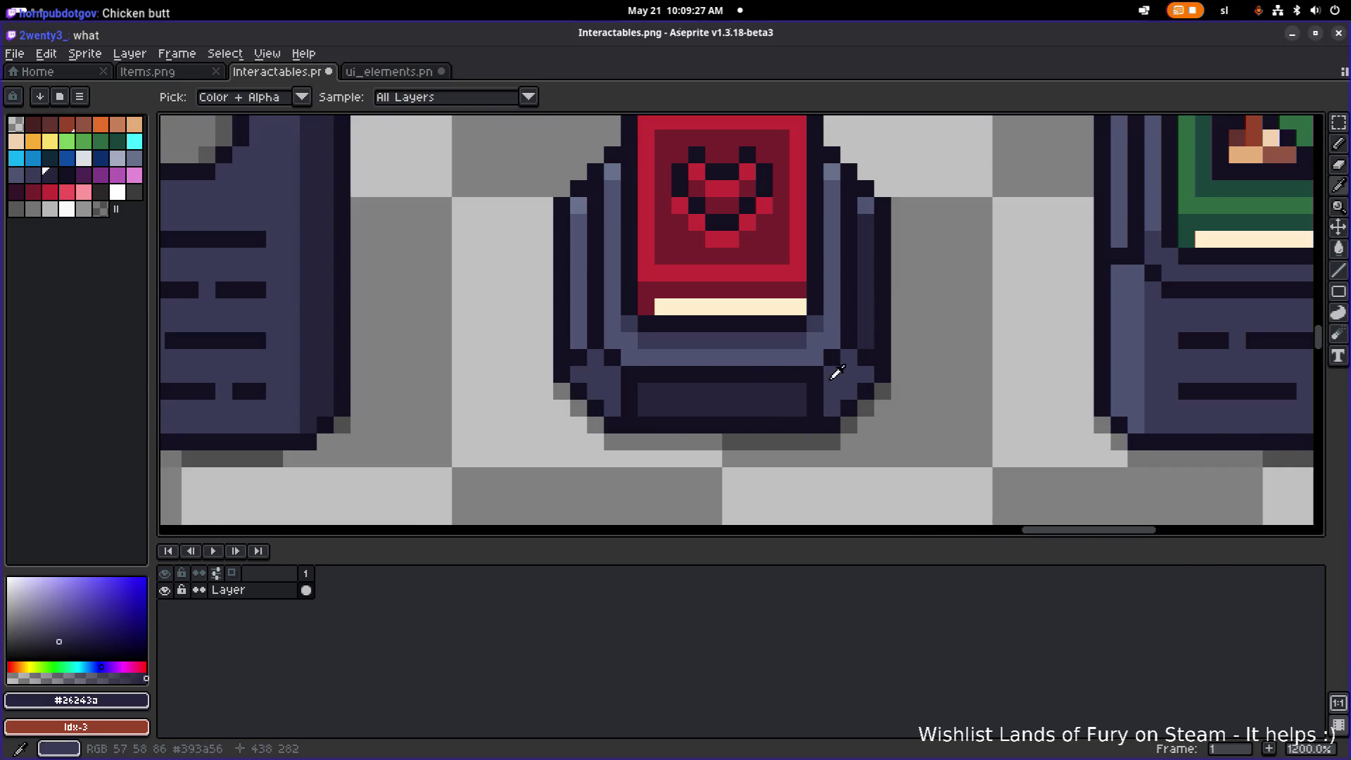
key("g")
scroll(915, 387, "down", 4)
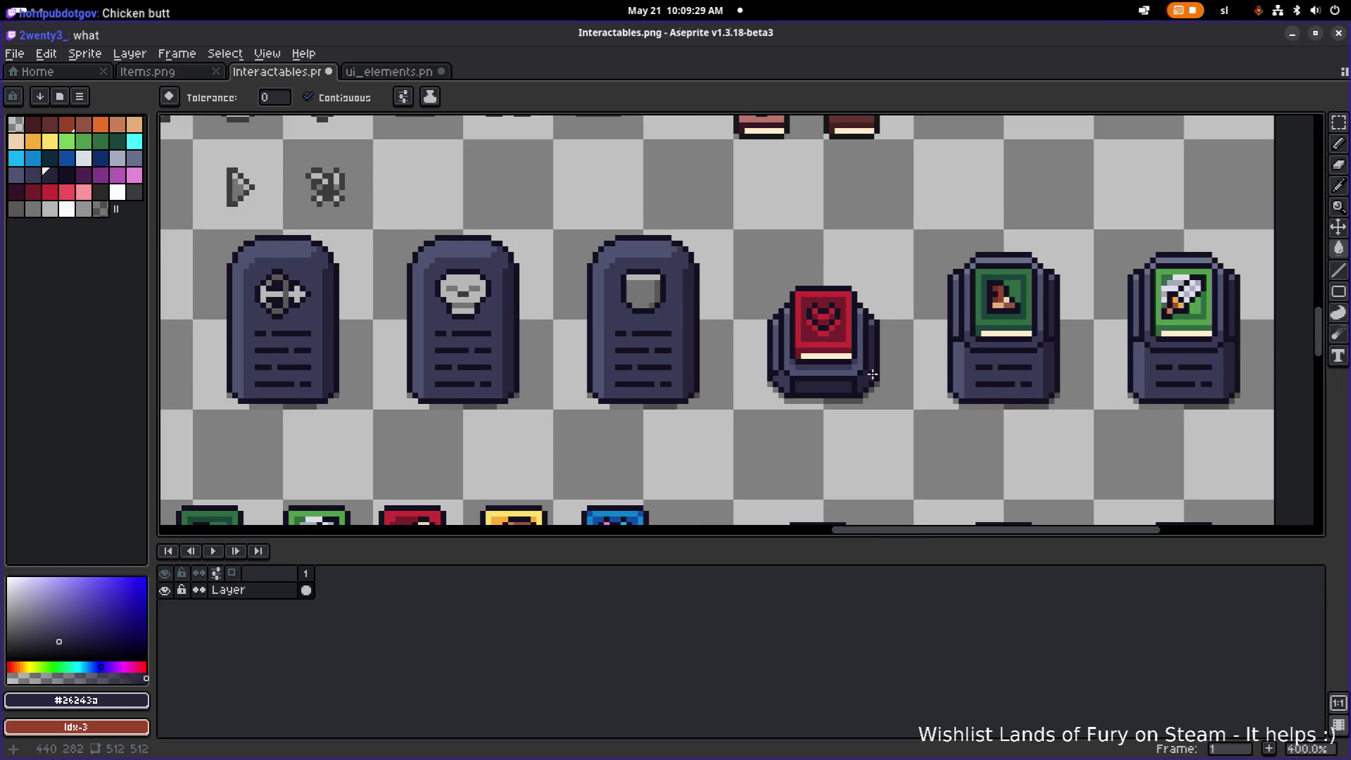
scroll(873, 376, "up", 3)
scroll(872, 309, "down", 2)
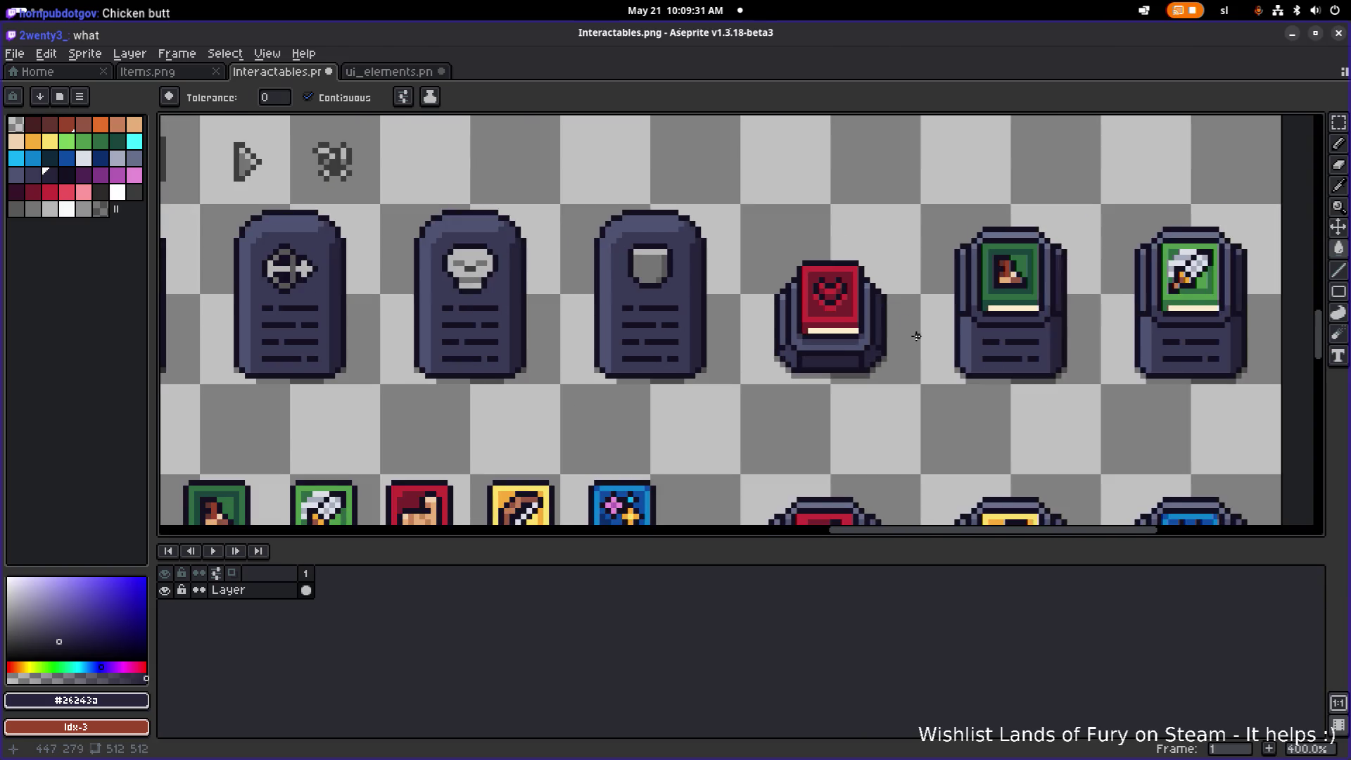
scroll(917, 347, "down", 1)
scroll(893, 400, "right", 2)
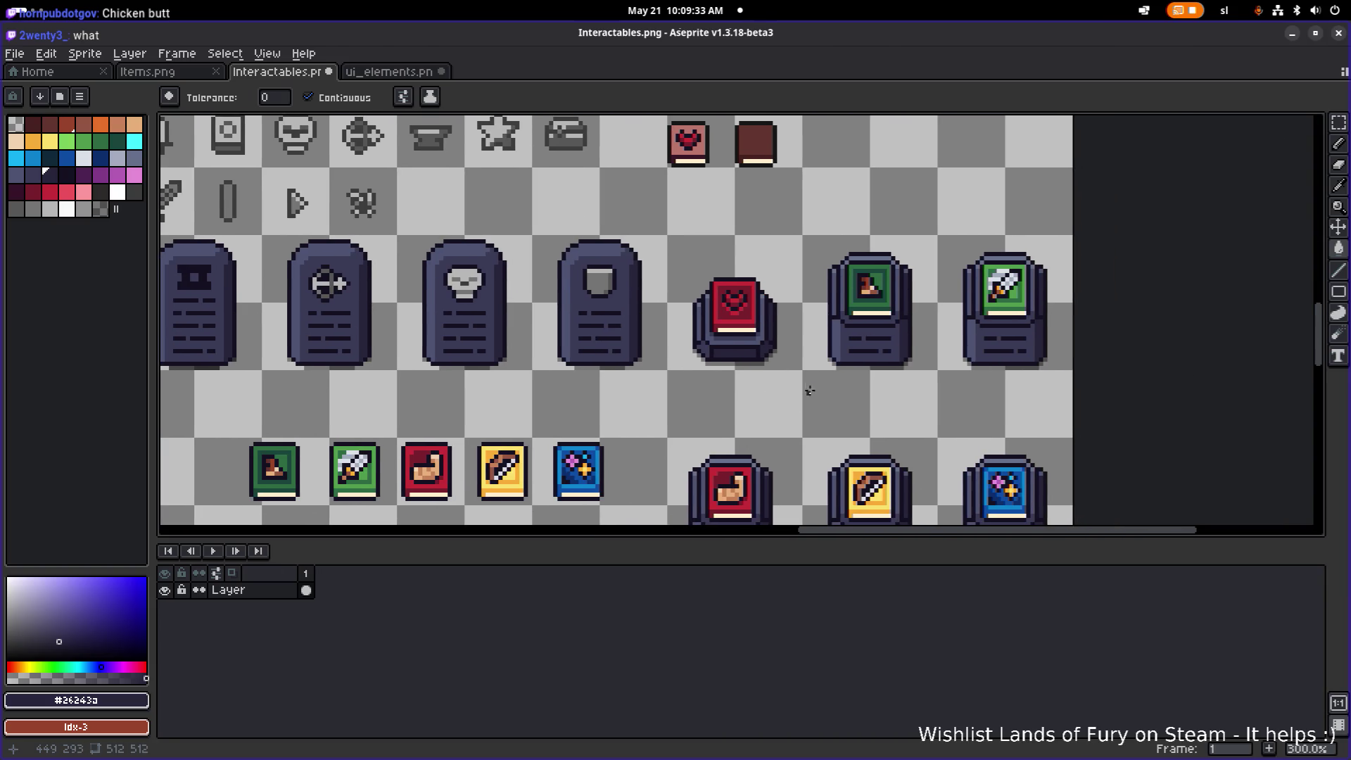
key("ctrl+s")
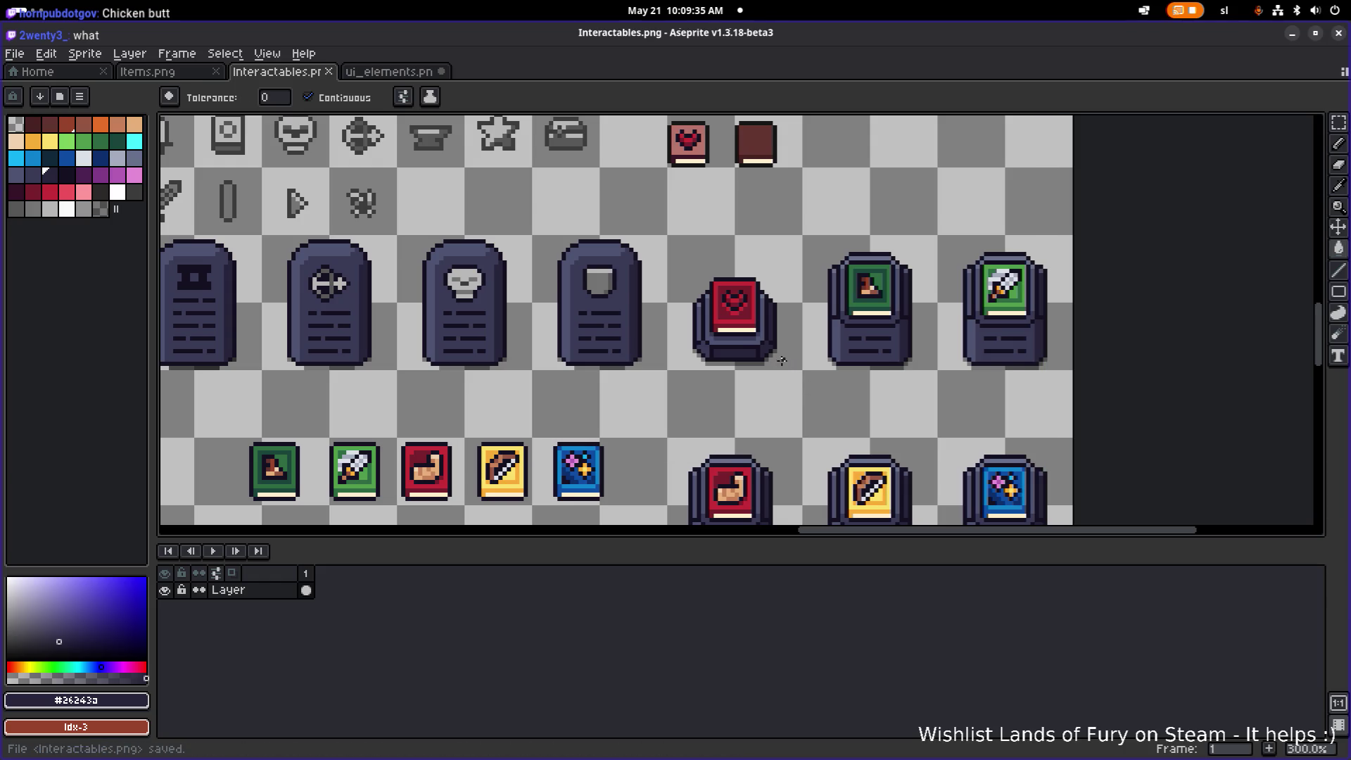
- Darken the shadow row under the pedestal plus the extra shadow pixels to its right
scroll(727, 360, "up", 5)
left_click(617, 341, "alt")
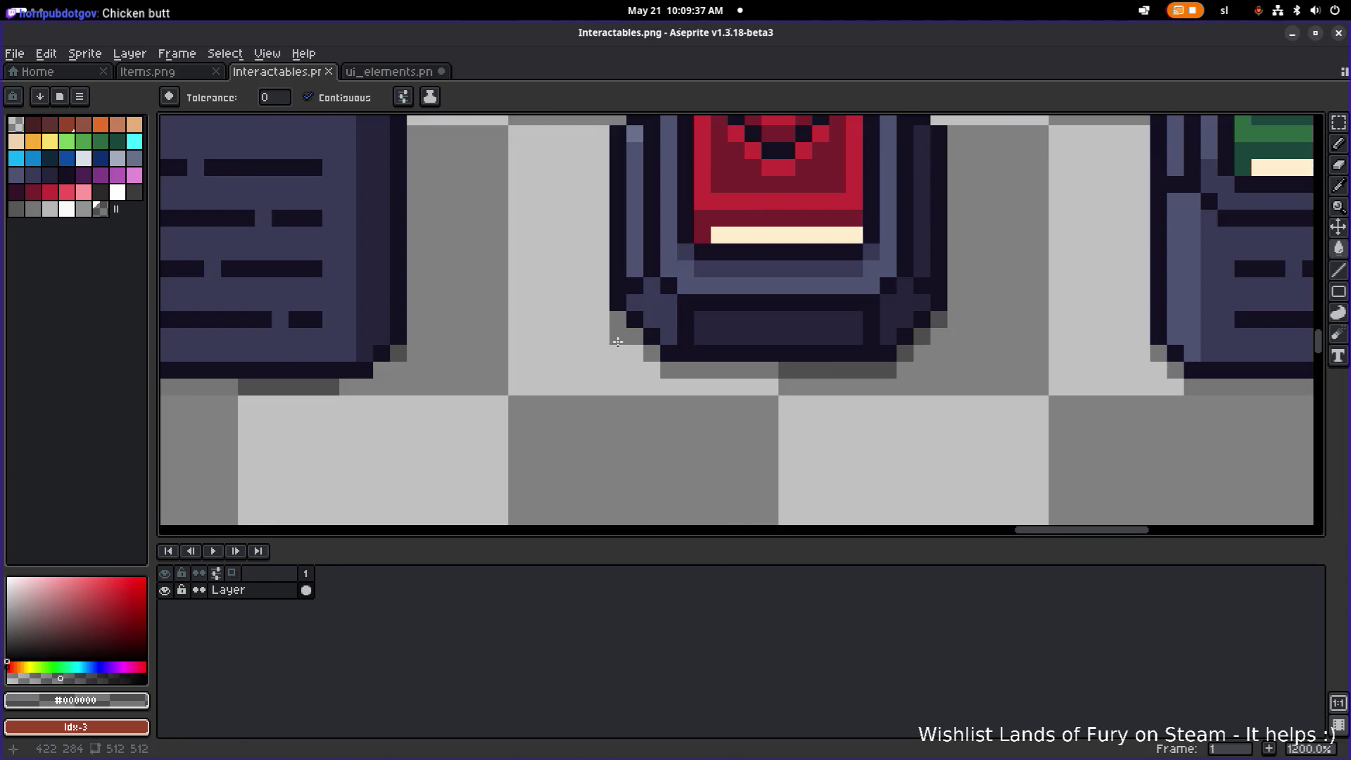
key("b")
left_click(635, 355)
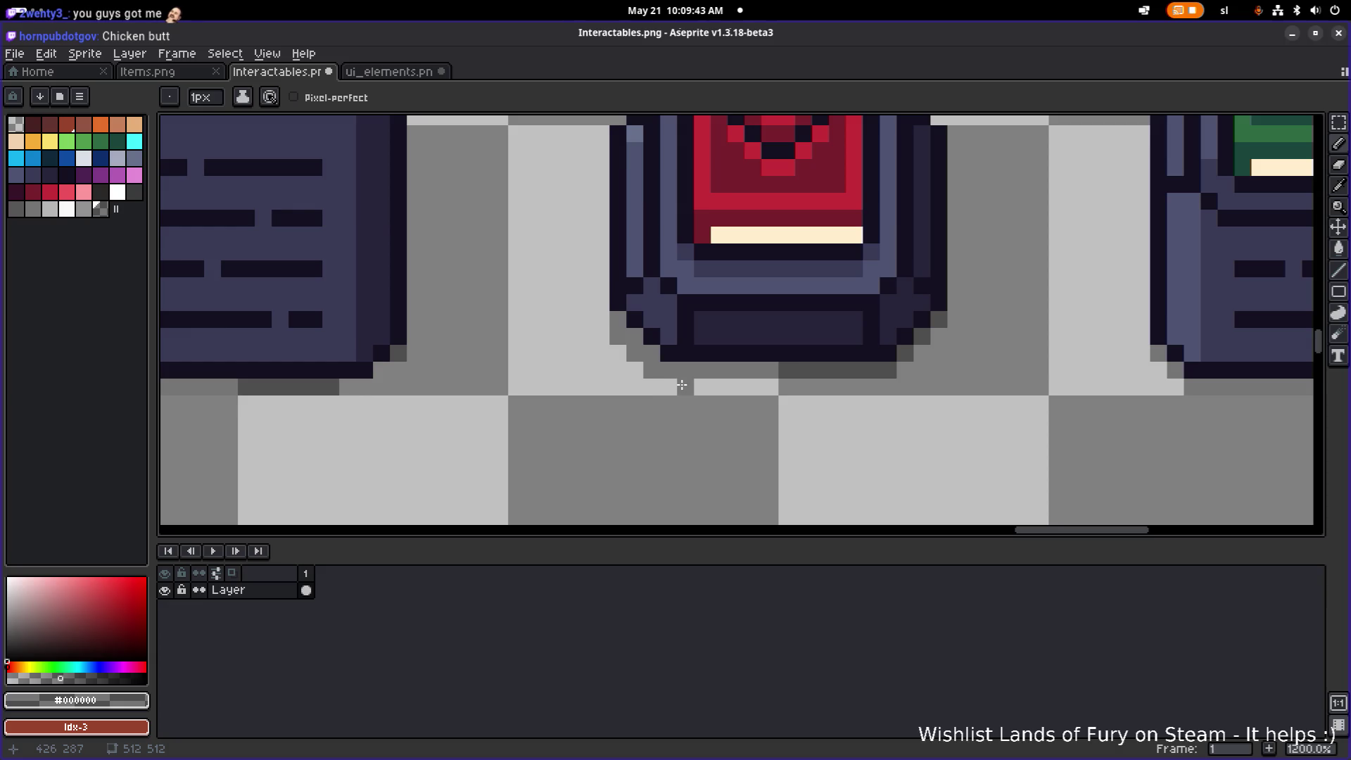
mouse_move(682, 385)
left_mouse_down()
mouse_move(853, 386)
mouse_move(901, 367)
left_mouse_up()
left_click(922, 353)
left_click(940, 336)
scroll(936, 335, "down", 6)
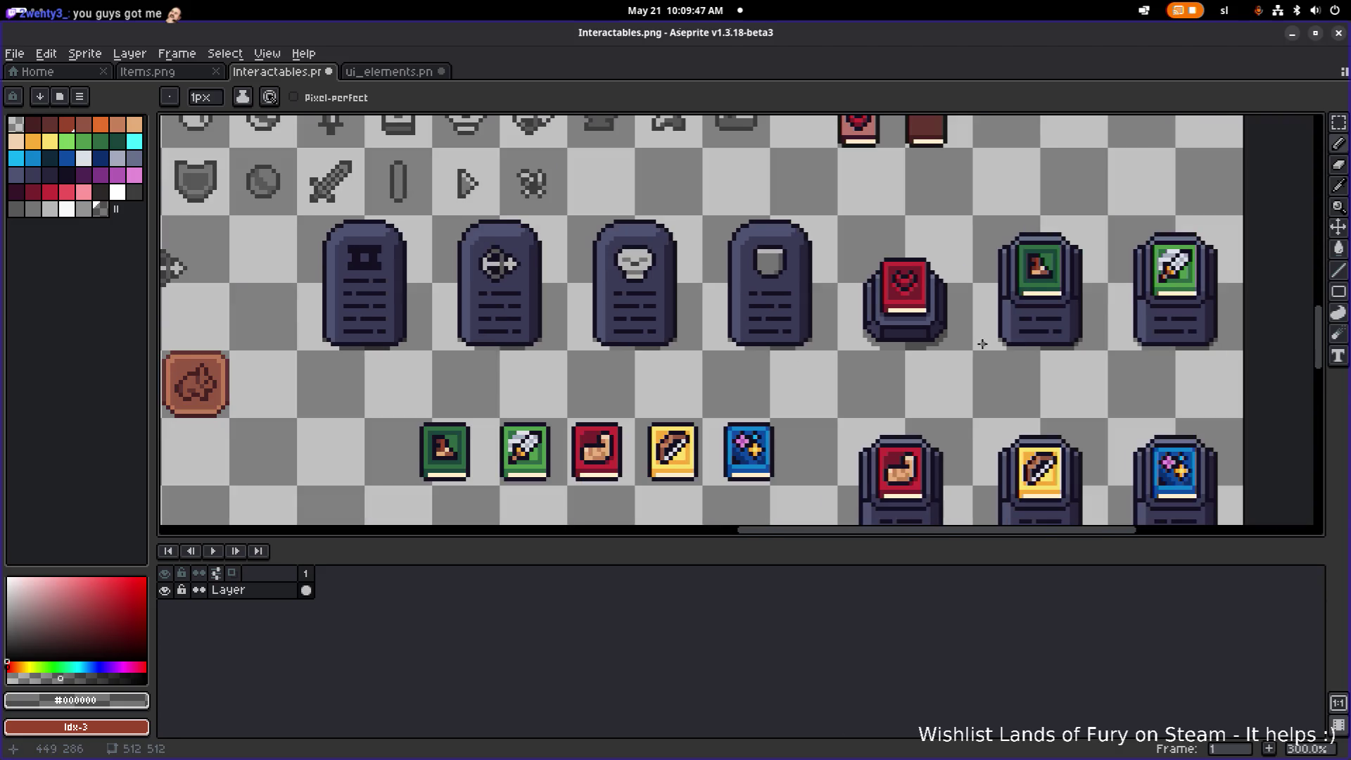
scroll(893, 352, "up", 2)
scroll(892, 353, "up", 4)
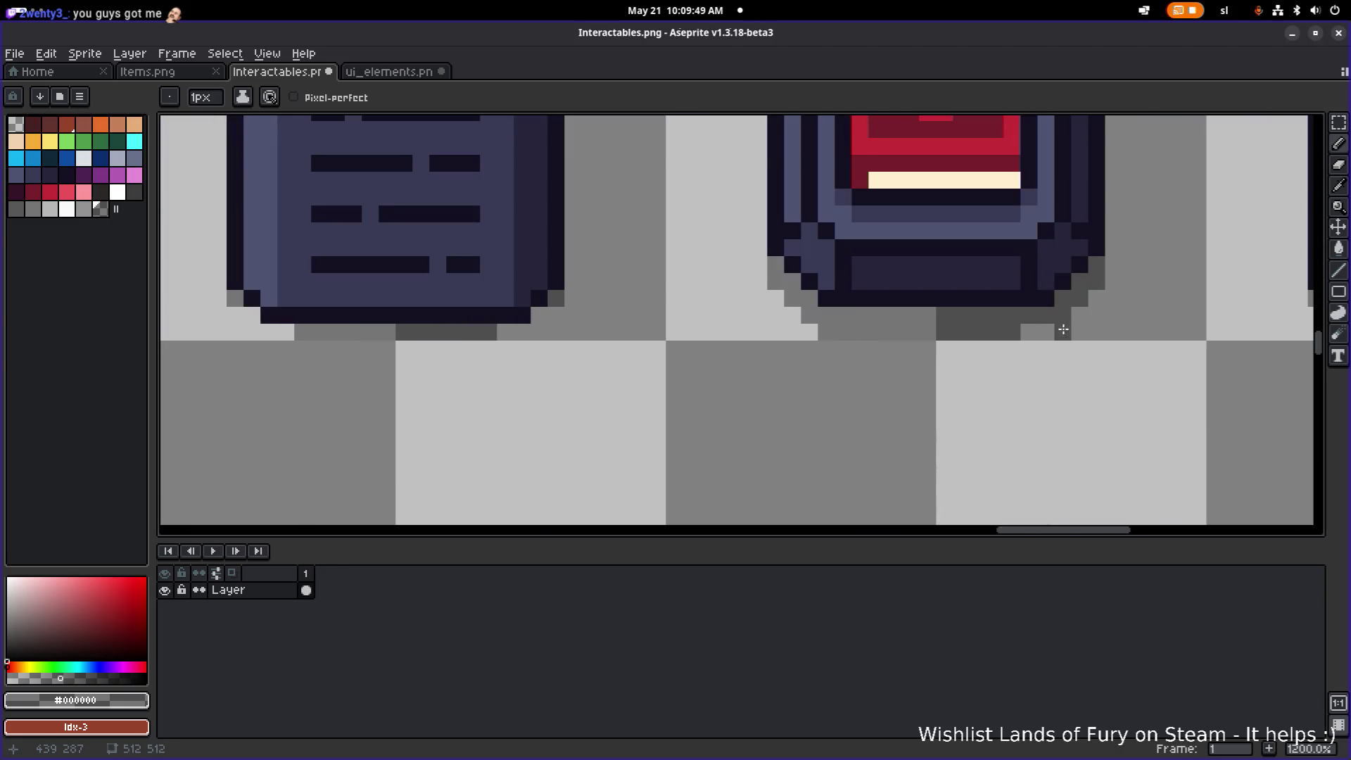
left_click(1046, 332)
- Save Interactables.png again with the darkened pedestal shadow
scroll(1067, 335, "down", 5)
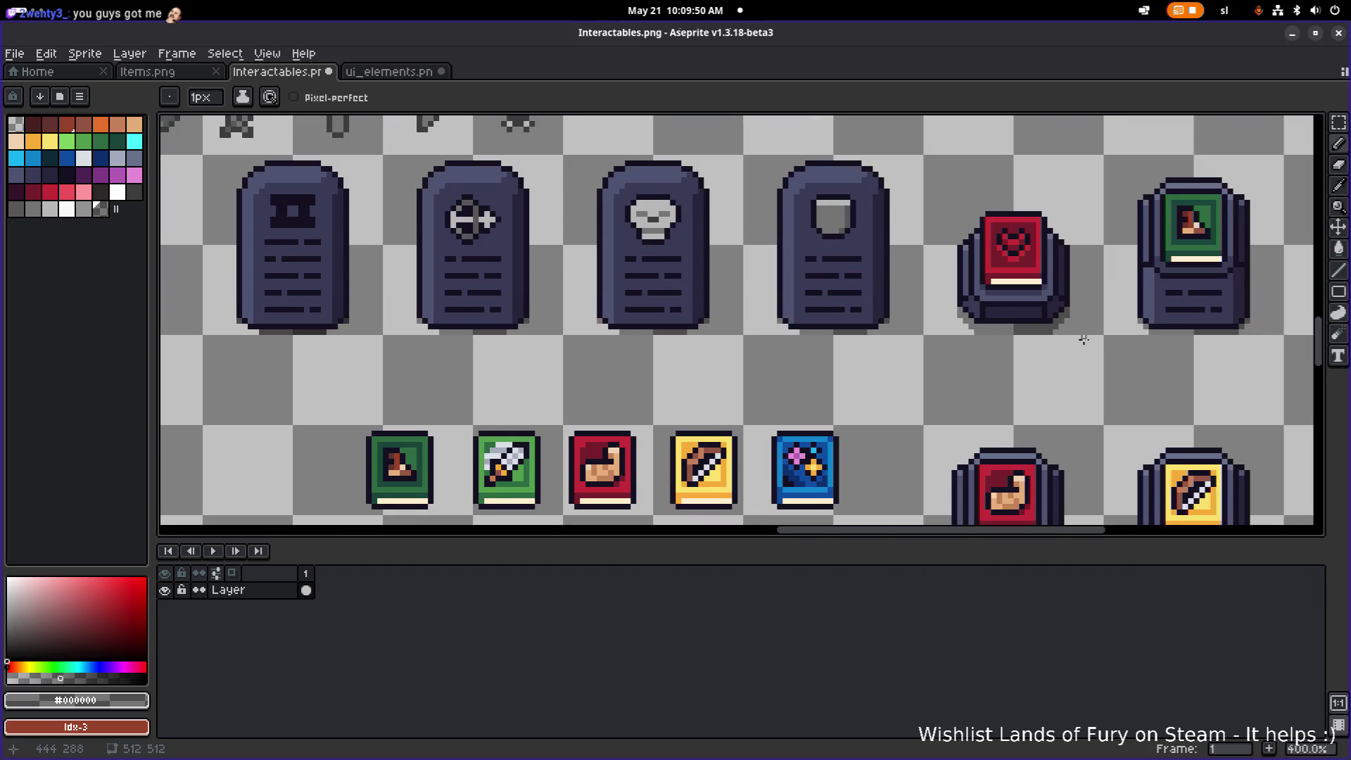
scroll(799, 387, "down", 1)
key("ctrl+s")
scroll(854, 389, "down", 3)
scroll(828, 374, "up", 2)
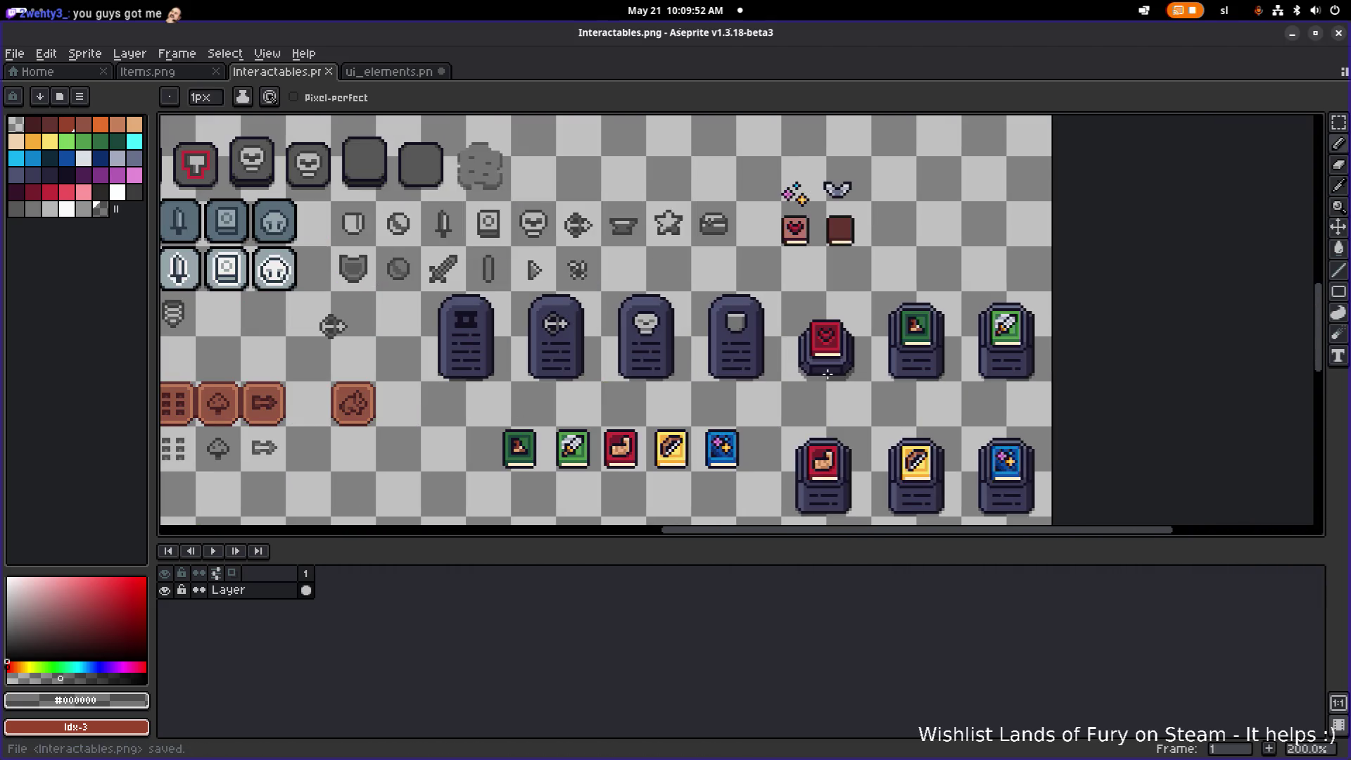
scroll(851, 374, "right", 3)
scroll(736, 369, "up", 3)
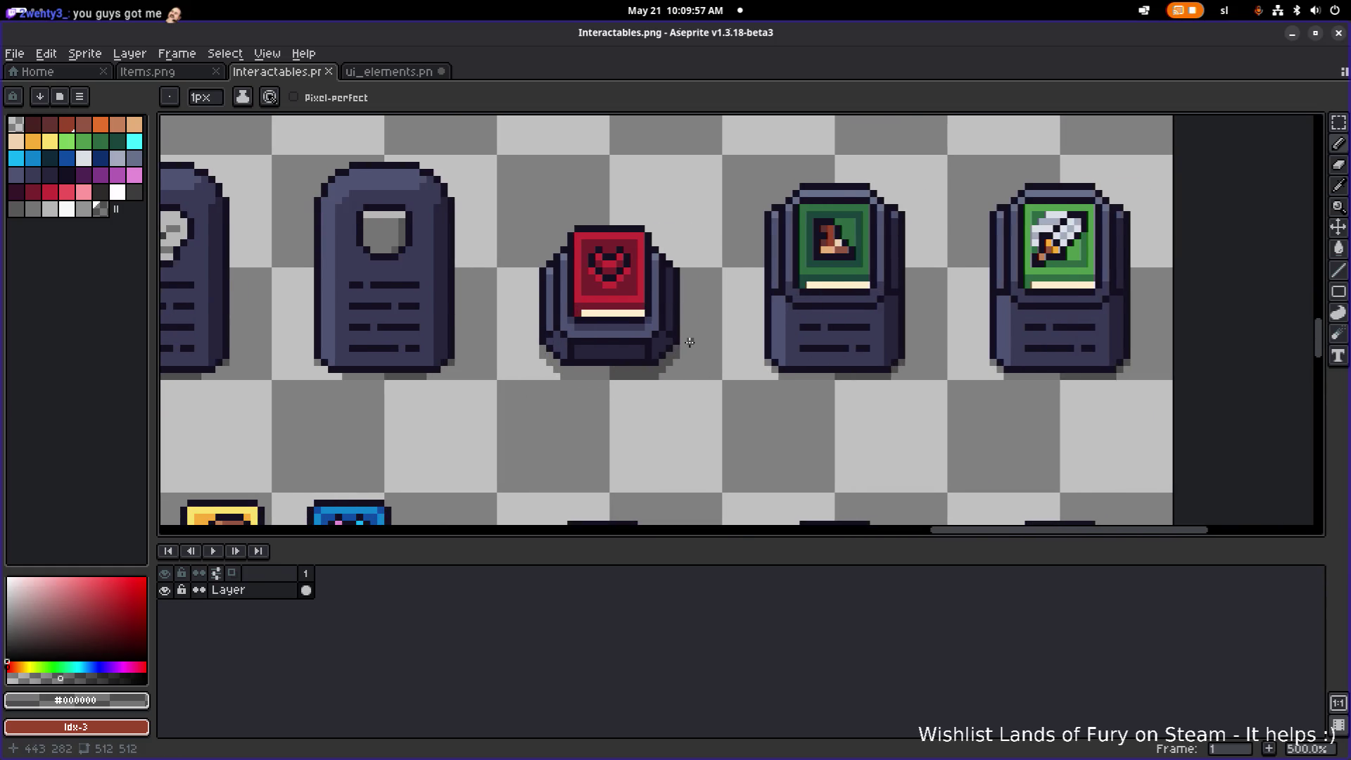
- Delete the old lower-right three pedestals and the upper-right pair of pedestals
key("m")
scroll(705, 335, "down", 5)
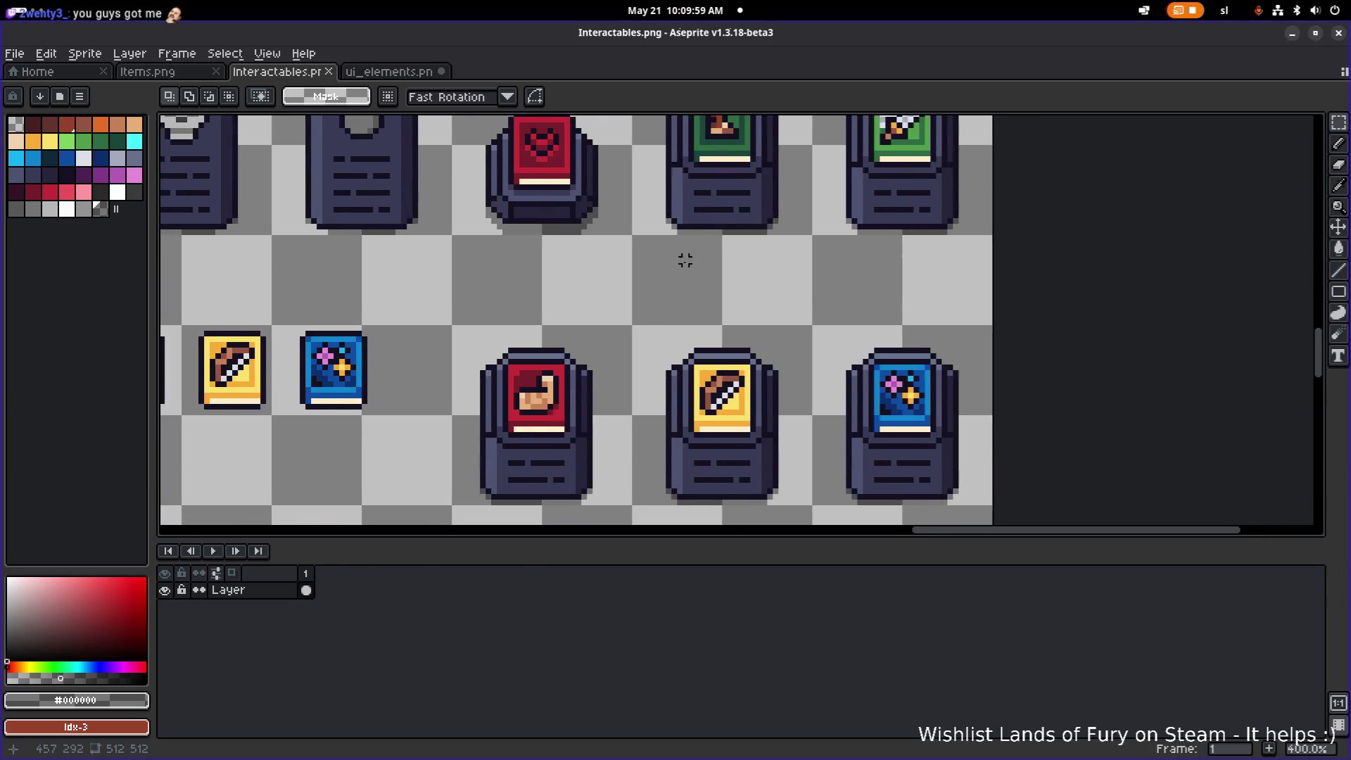
scroll(693, 293, "up", 4)
left_click_drag(687, 292, 641, 422)
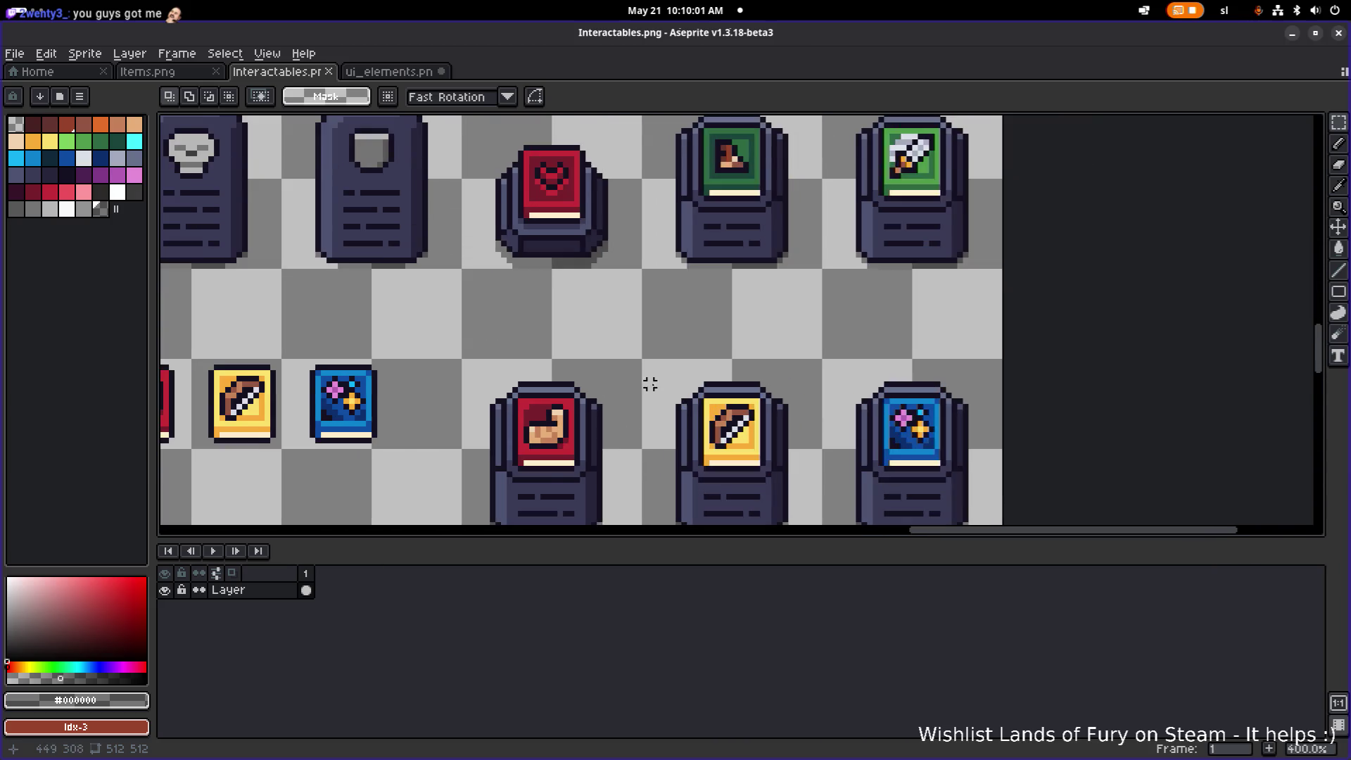
scroll(650, 383, "down", 2)
mouse_move(562, 478)
left_mouse_down()
mouse_move(848, 353)
mouse_move(838, 325)
left_mouse_up()
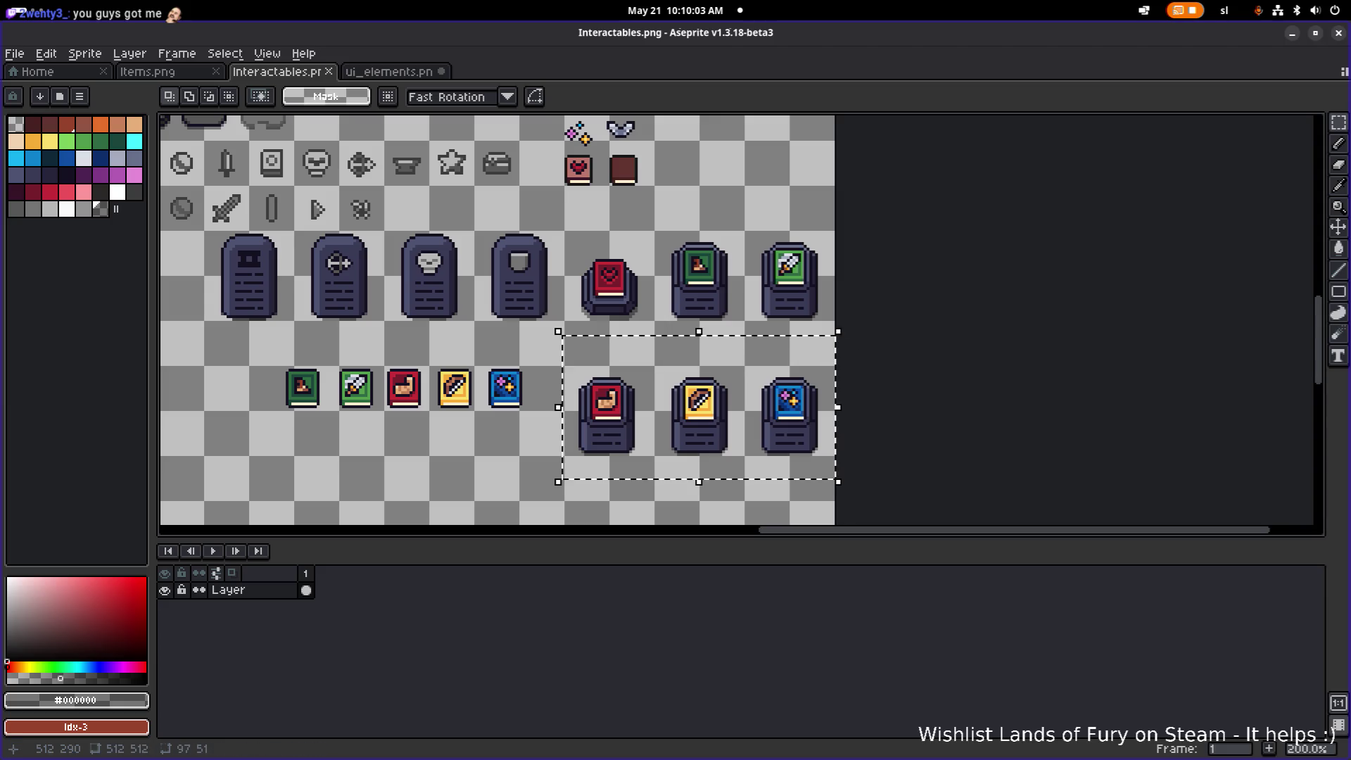
key("Delete")
left_click_drag(666, 359, 884, 204)
key("Delete")
- Copy the red heart-book pedestal into the empty slots to its right and in the lower row
scroll(580, 322, "up", 3)
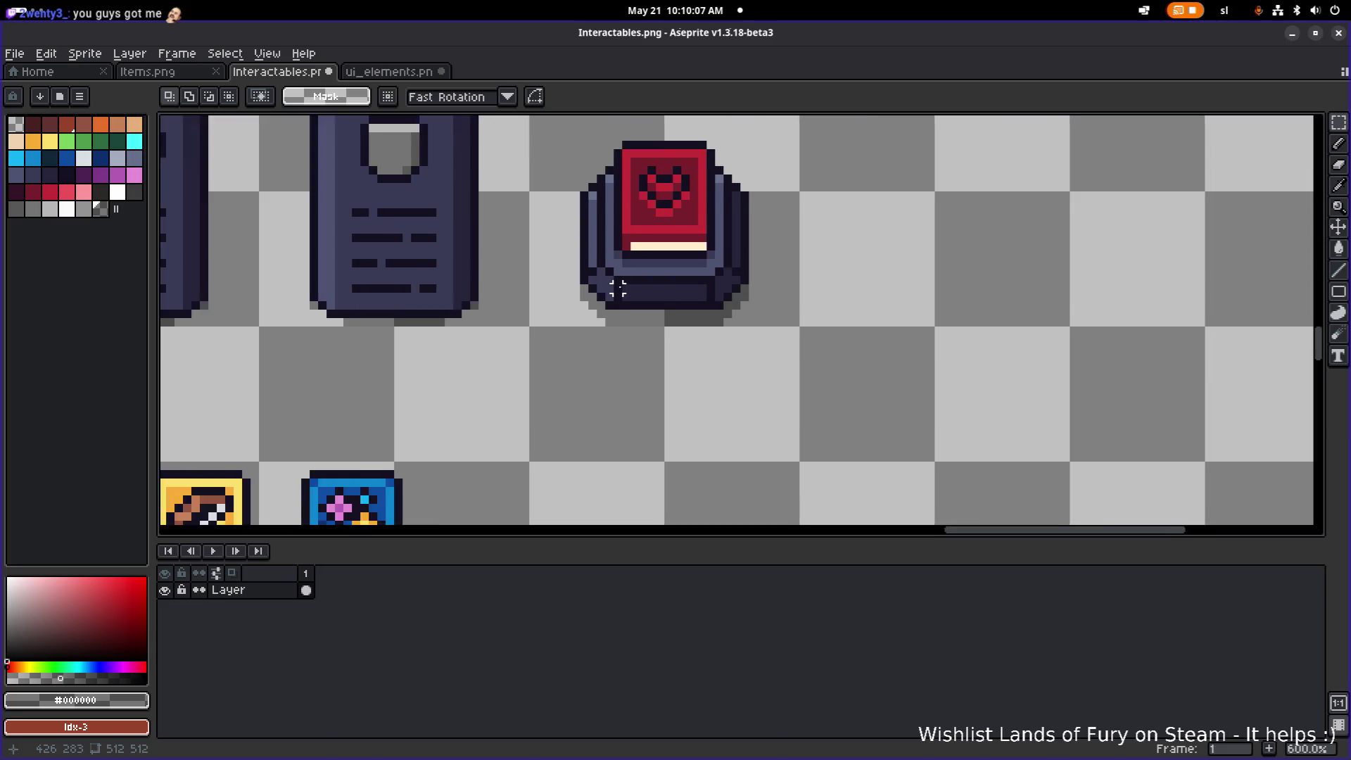
left_click_drag(552, 397, 780, 183)
scroll(767, 225, "down", 2)
mouse_move(707, 273)
left_mouse_down()
mouse_move(873, 250)
mouse_move(840, 267)
mouse_move(1026, 259)
mouse_move(988, 268)
left_mouse_up()
mouse_move(986, 216)
left_mouse_down()
mouse_move(802, 342)
mouse_move(1066, 323)
mouse_move(1111, 342)
left_mouse_up()
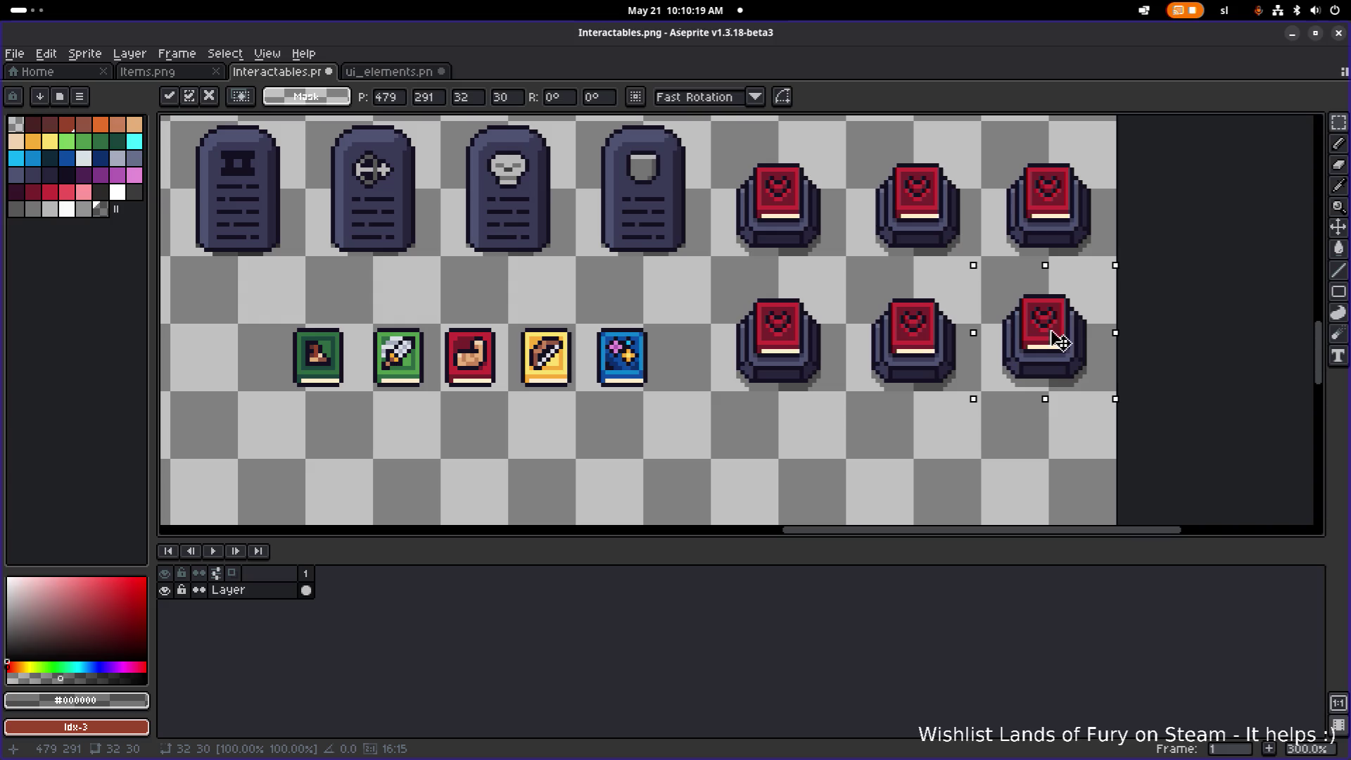
left_click(919, 275)
scroll(652, 294, "down", 1)
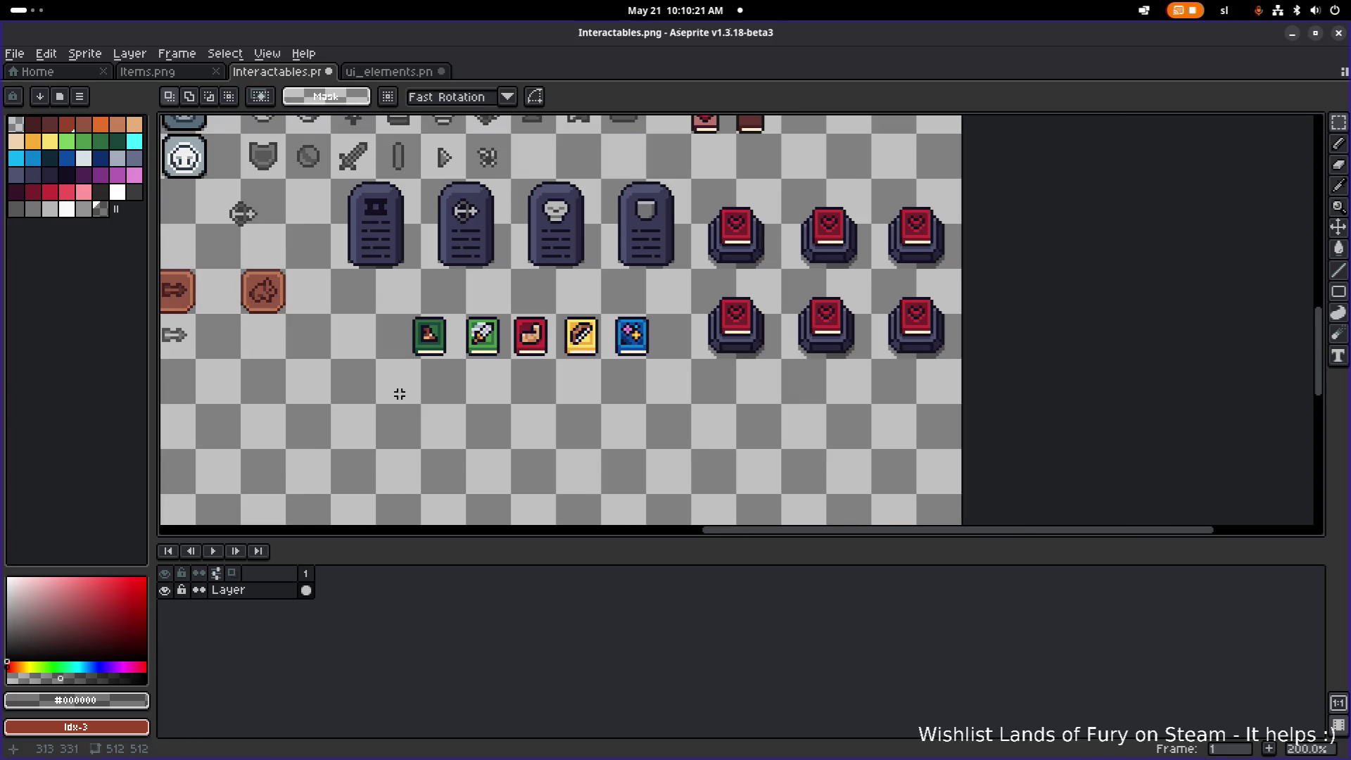
- Copy the green book out beside the original and place the sword book on the top-right pedestal
left_click_drag(591, 280, 521, 326)
left_click_drag(317, 429, 405, 335)
left_click(499, 441)
left_click_drag(331, 425, 392, 335)
mouse_move(365, 396)
left_mouse_down()
mouse_move(739, 253)
mouse_move(793, 313)
left_mouse_up()
scroll(739, 253, "up", 3)
scroll(793, 314, "down", 2)
scroll(452, 377, "up", 1)
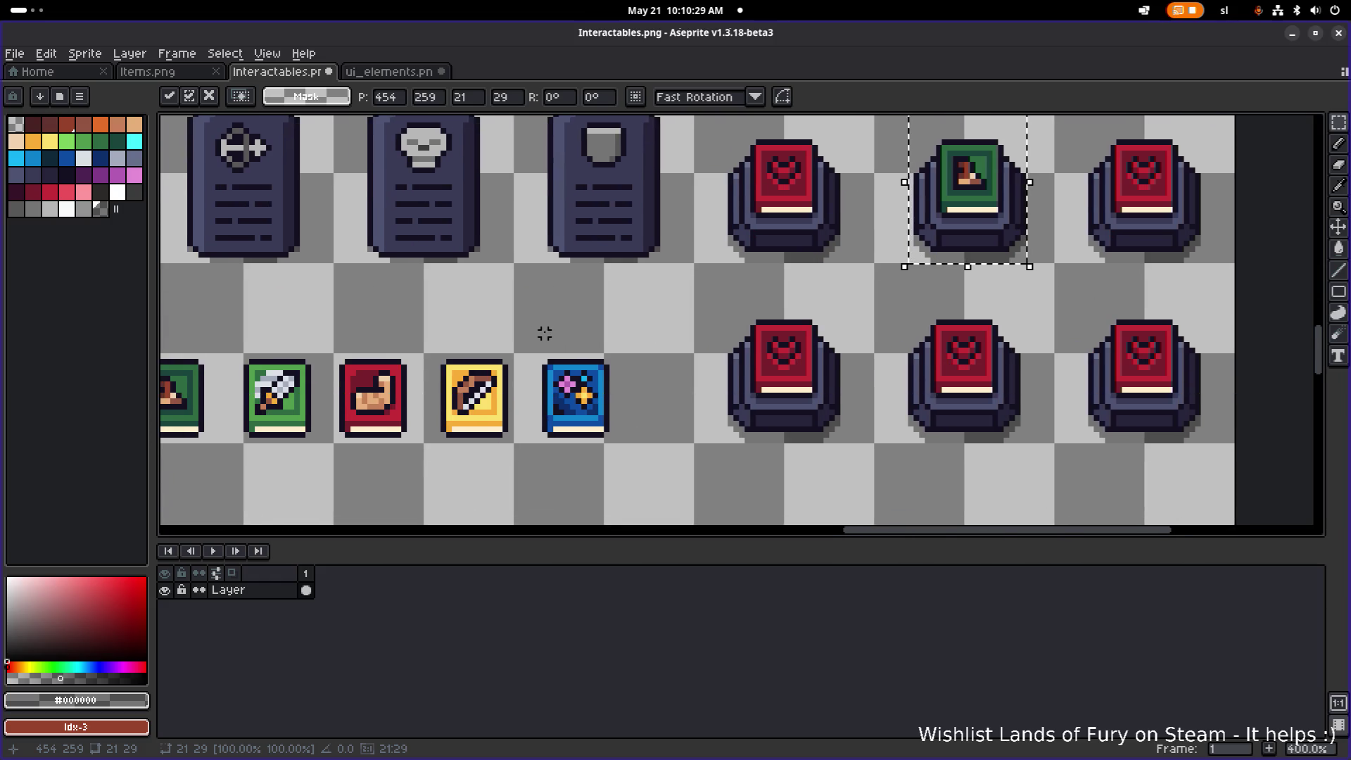
left_click_drag(228, 474, 323, 345)
mouse_move(278, 398)
left_mouse_down()
mouse_move(1122, 181)
mouse_move(1145, 188)
left_mouse_up()
left_click(392, 446)
- Place the red book on the first lower pedestal and the yellow book on the middle one
mouse_move(325, 473)
left_mouse_down()
mouse_move(366, 437)
mouse_move(422, 338)
left_mouse_up()
scroll(416, 342, "down", 1)
left_click(465, 429)
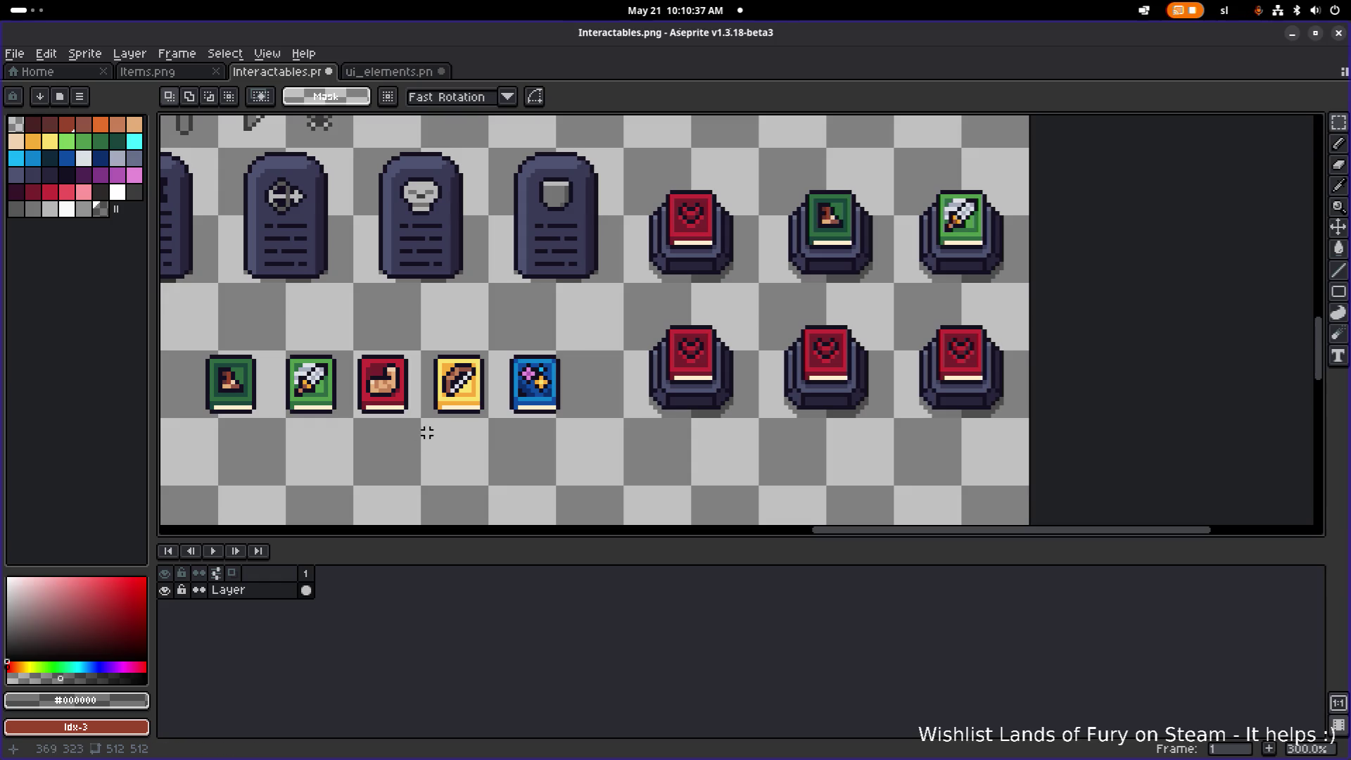
left_click_drag(354, 446, 420, 330)
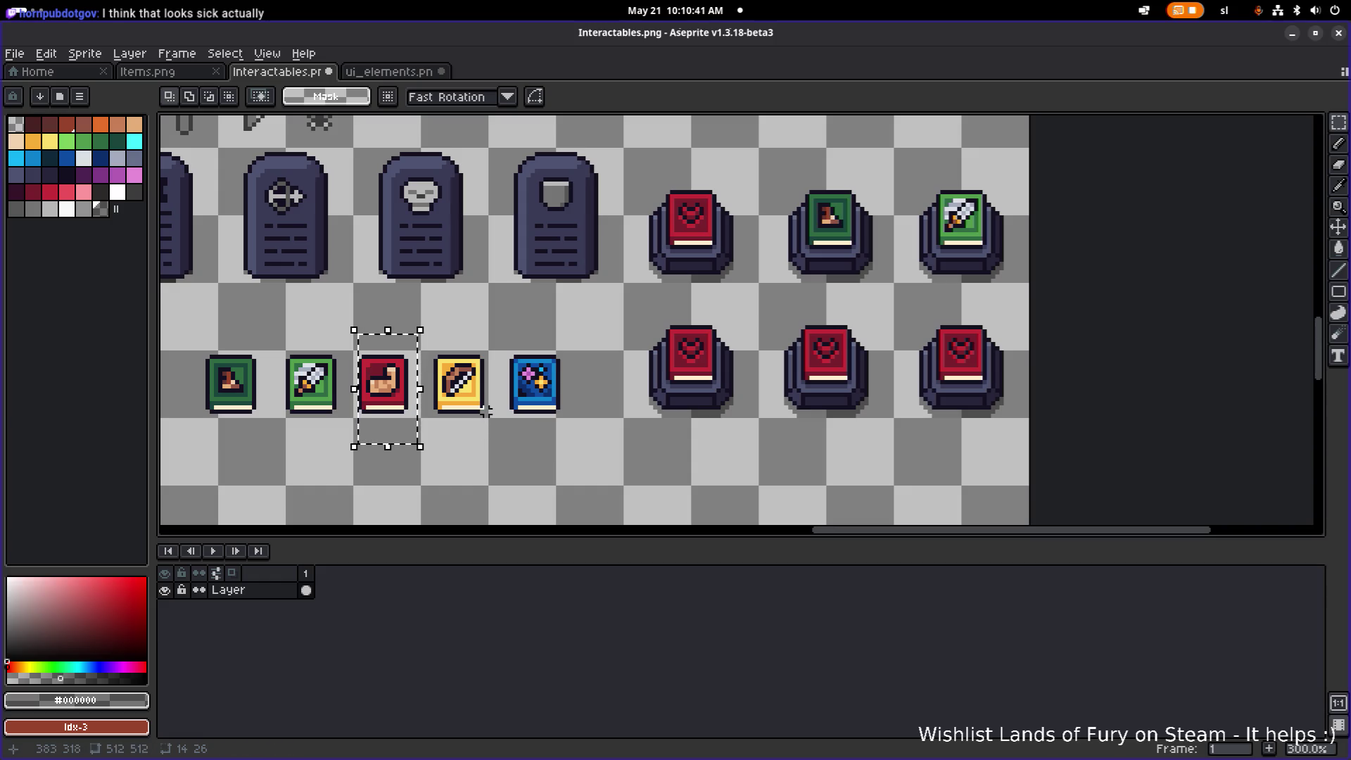
mouse_move(385, 407)
left_mouse_down()
mouse_move(626, 362)
mouse_move(692, 377)
left_mouse_up()
left_click(495, 437)
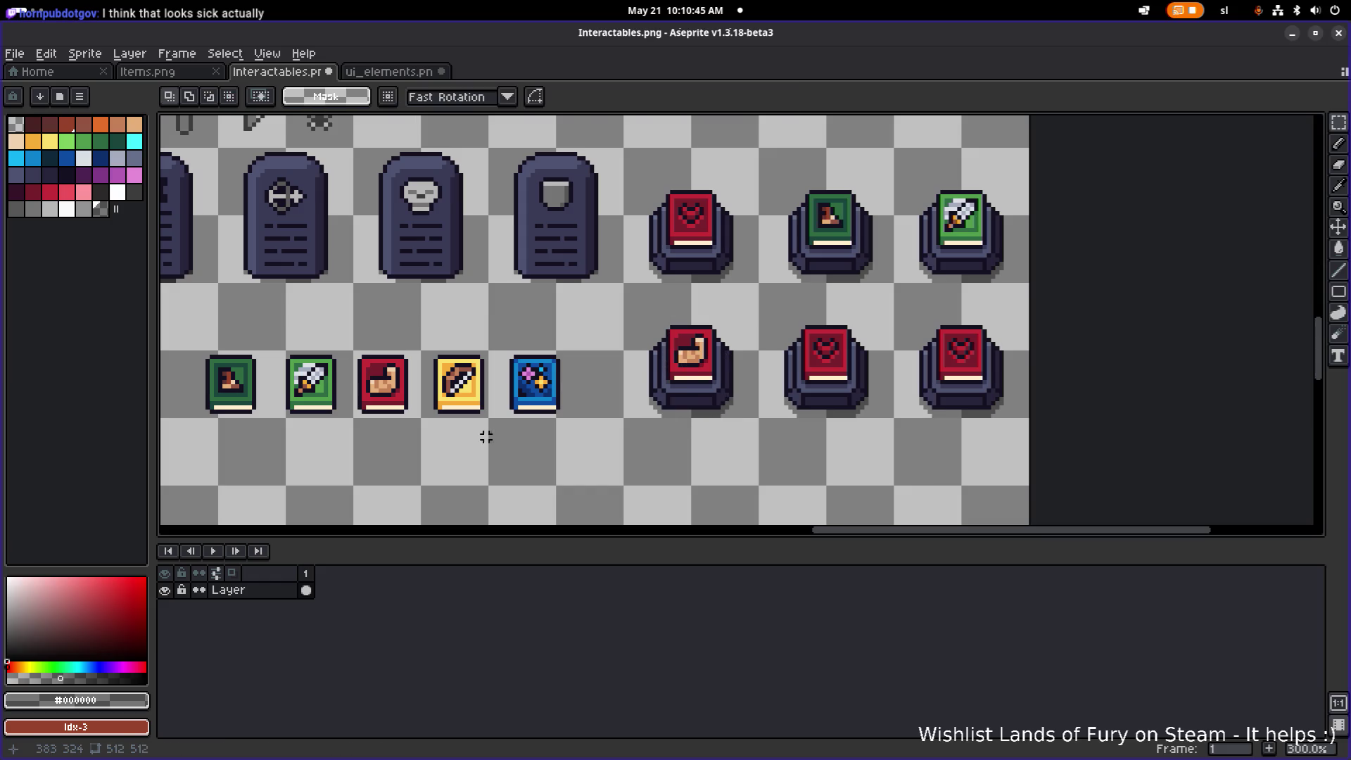
left_click_drag(432, 437, 485, 348)
left_click_drag(468, 394, 823, 364)
left_click(519, 425)
- Place the blue book on the lower-right pedestal
left_click_drag(496, 433, 592, 312)
mouse_move(574, 411)
left_mouse_down()
mouse_move(878, 345)
mouse_move(992, 386)
left_mouse_up()
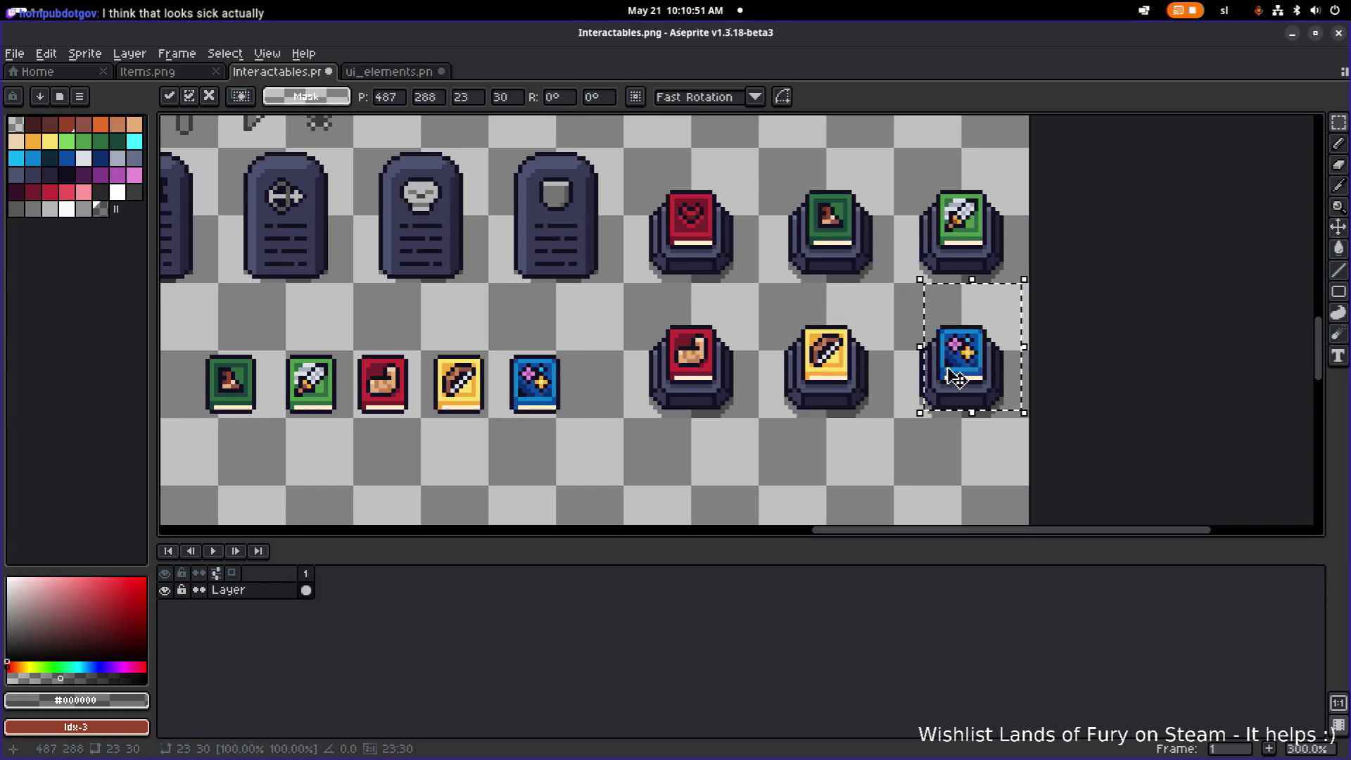
left_click(655, 310)
scroll(655, 310, "down", 2)
scroll(703, 312, "up", 3)
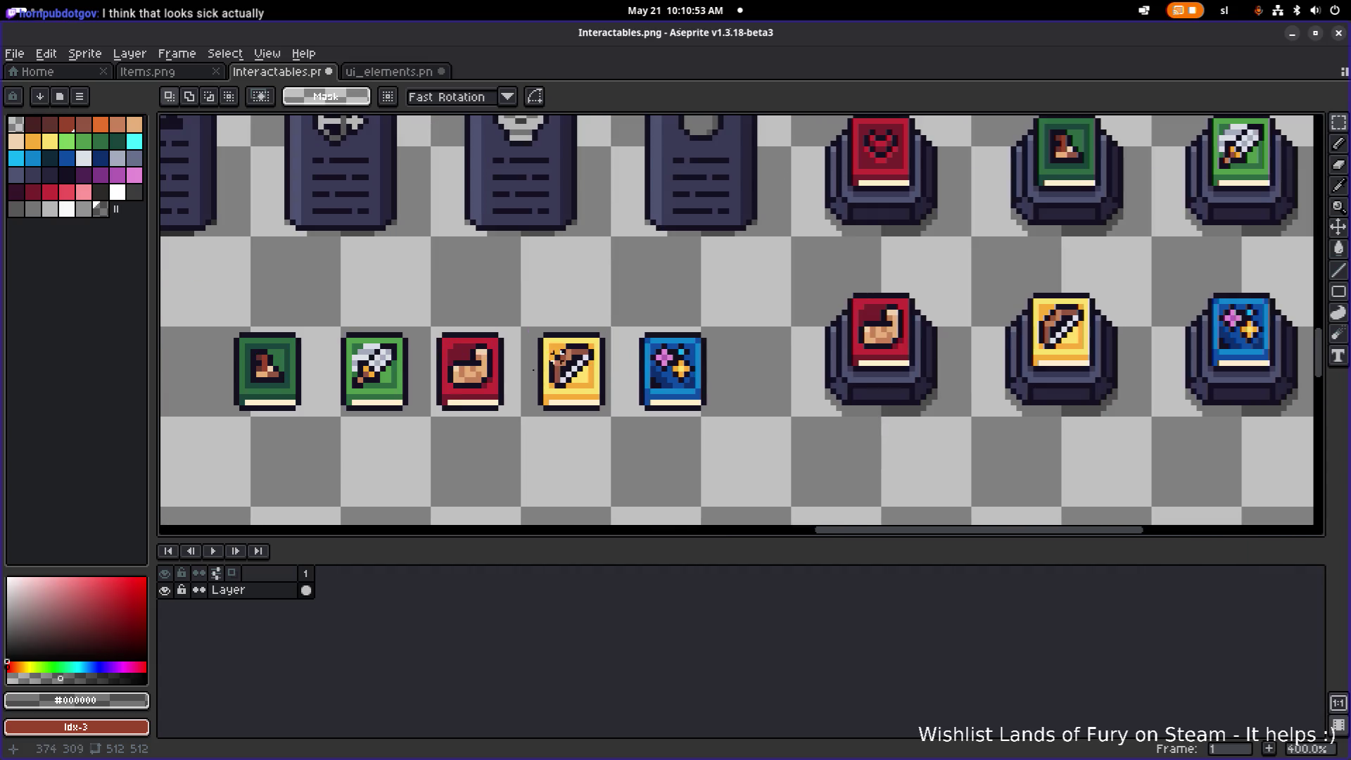
scroll(320, 432, "down", 2)
scroll(317, 443, "up", 1)
- Delete the row of small book icons and save, then undo to restore them
left_click_drag(320, 451, 766, 289)
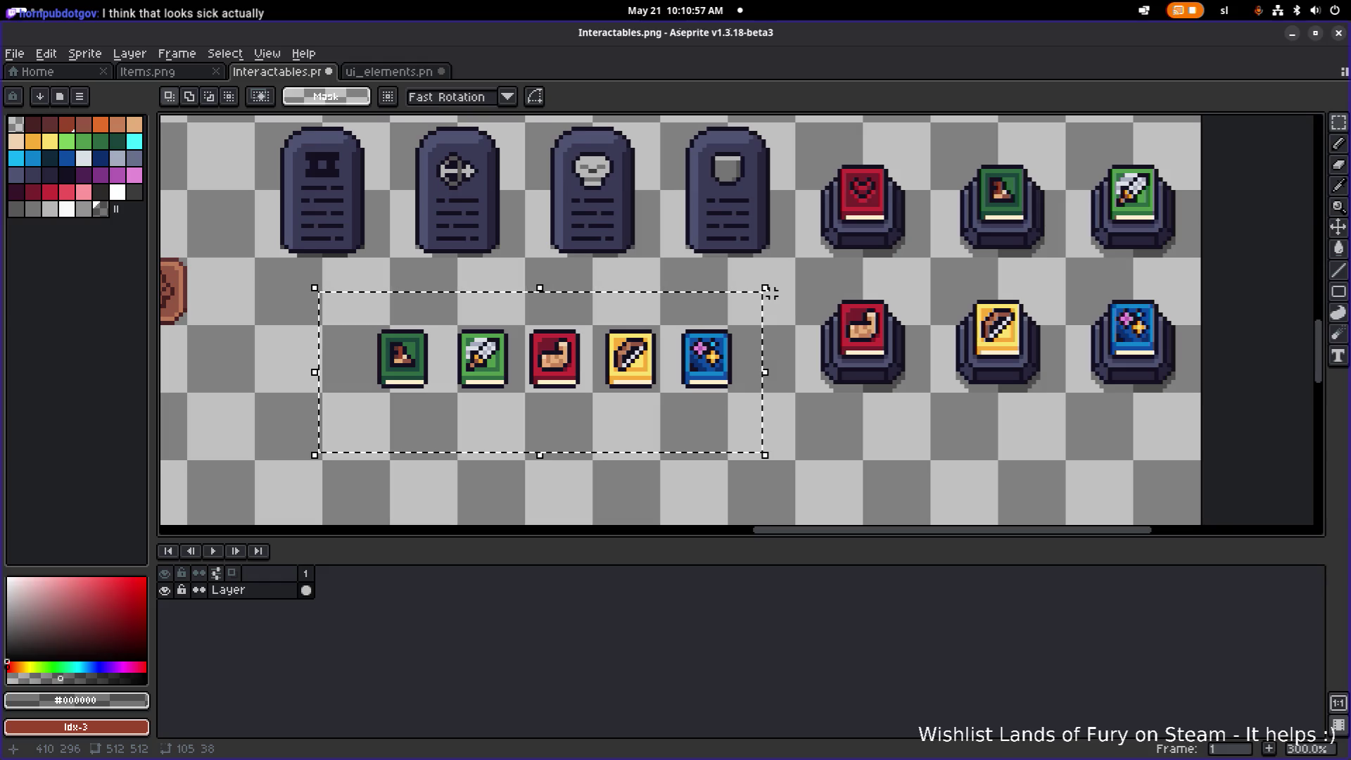
key("Delete")
key("ctrl+s")
scroll(772, 293, "down", 2)
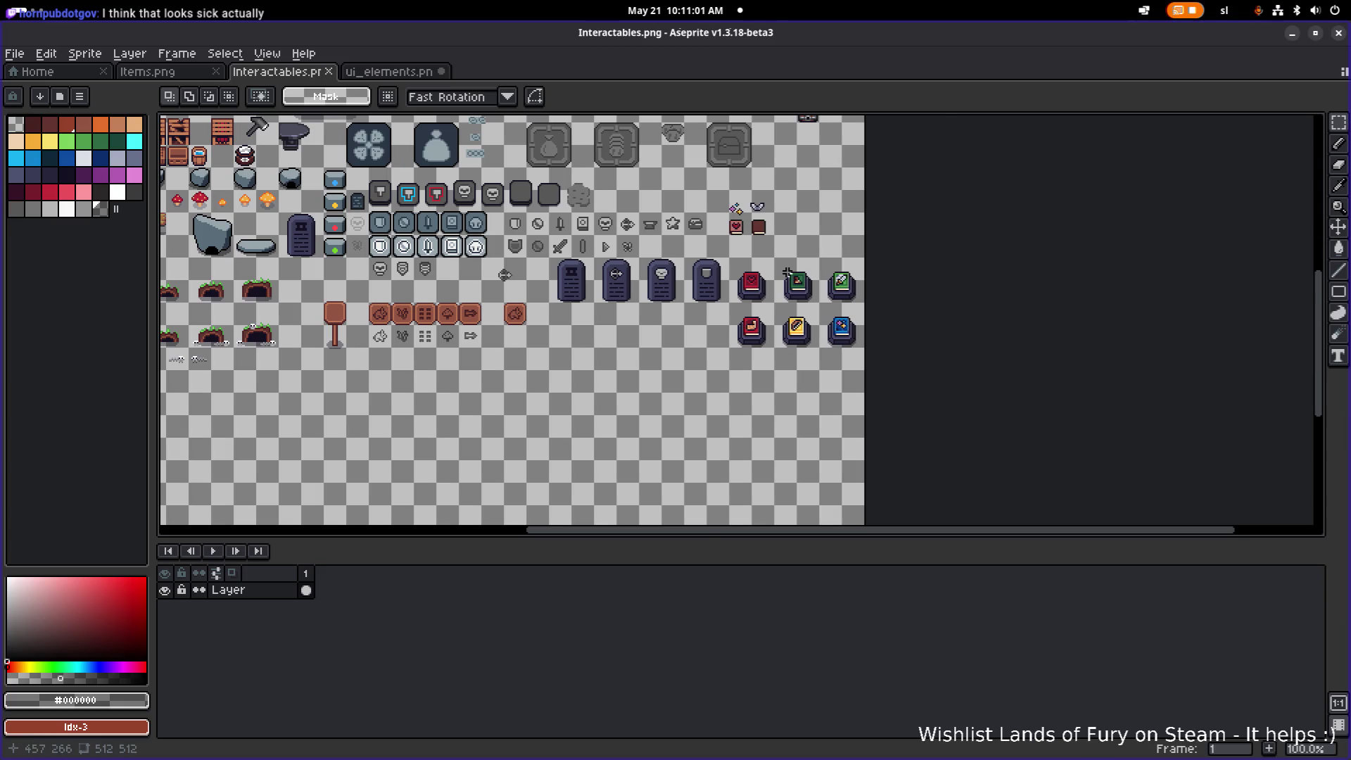
scroll(791, 275, "up", 3)
scroll(677, 275, "down", 1)
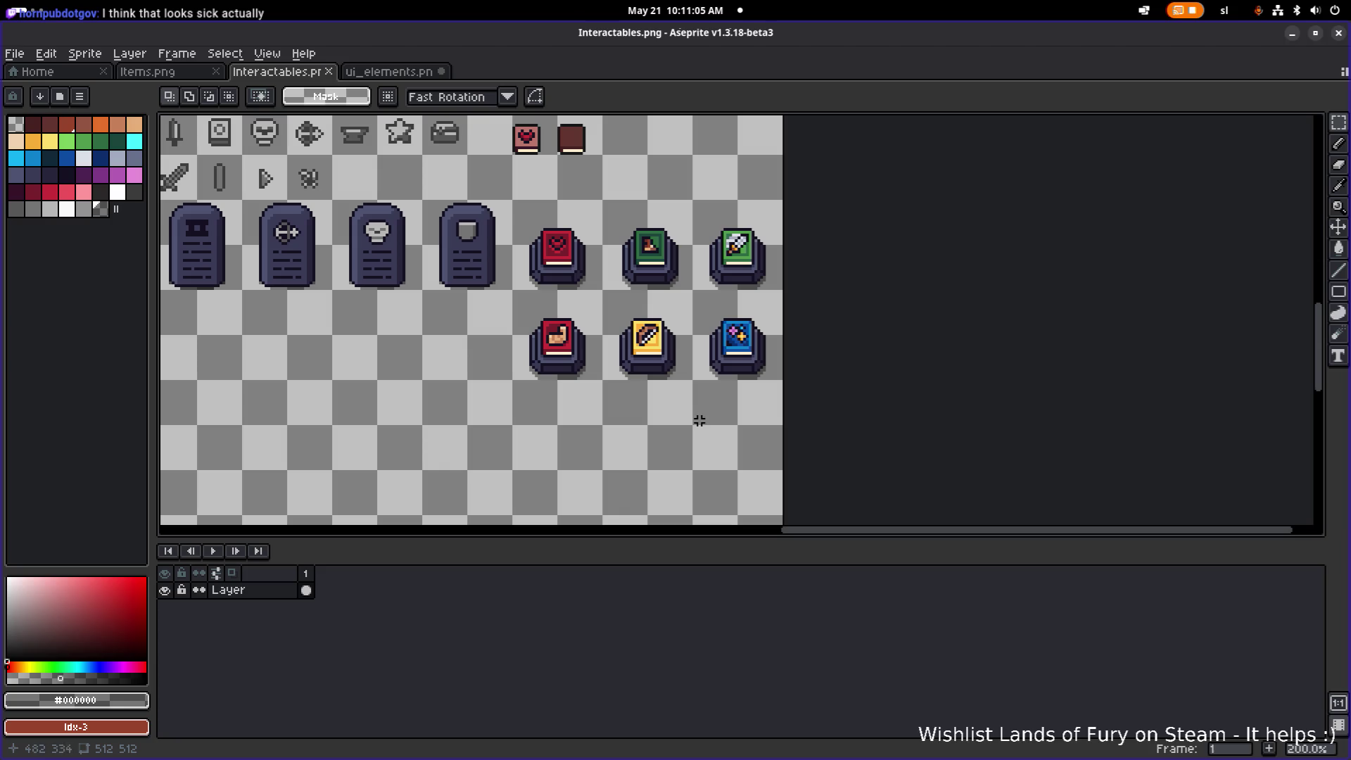
scroll(753, 366, "up", 2)
scroll(578, 416, "down", 1)
scroll(533, 338, "up", 1)
scroll(505, 278, "down", 1)
scroll(473, 255, "up", 1)
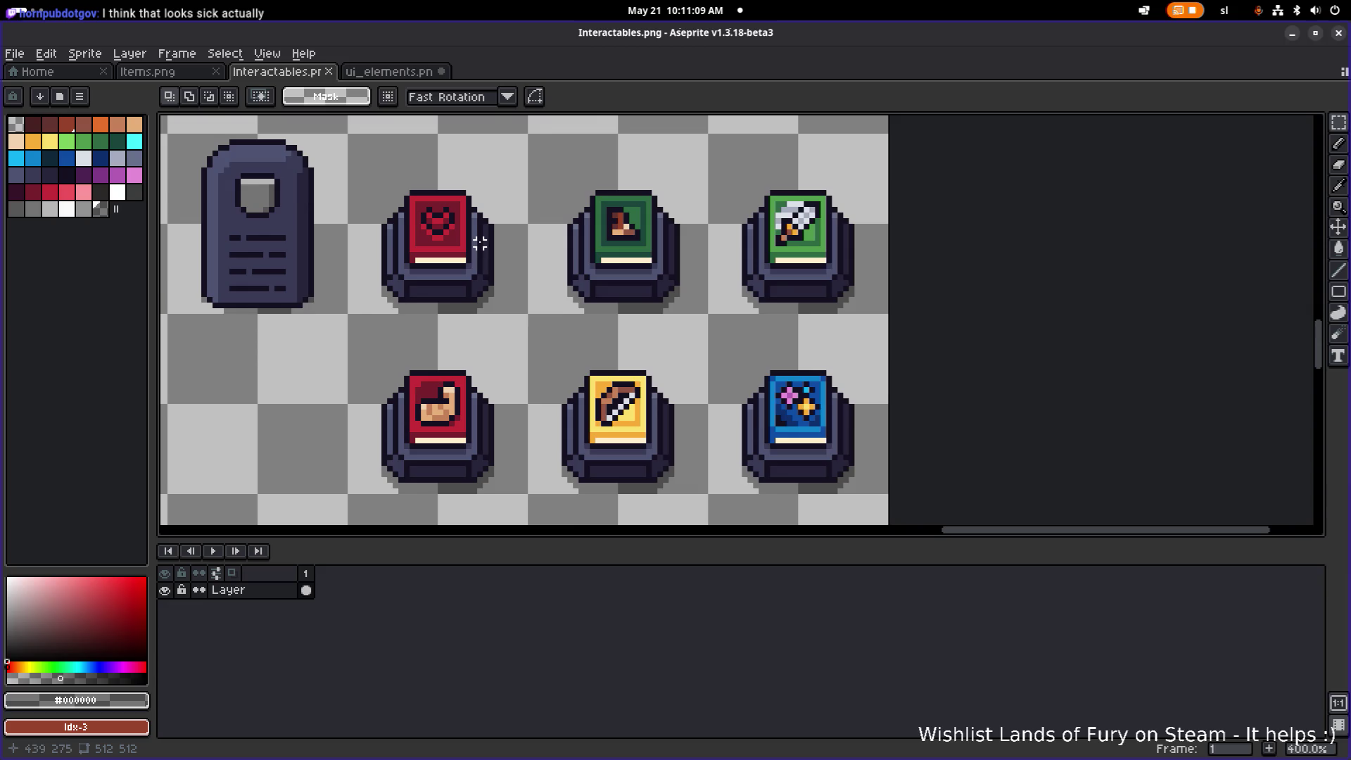
scroll(473, 255, "down", 2)
key("ctrl+z")
scroll(611, 272, "up", 3)
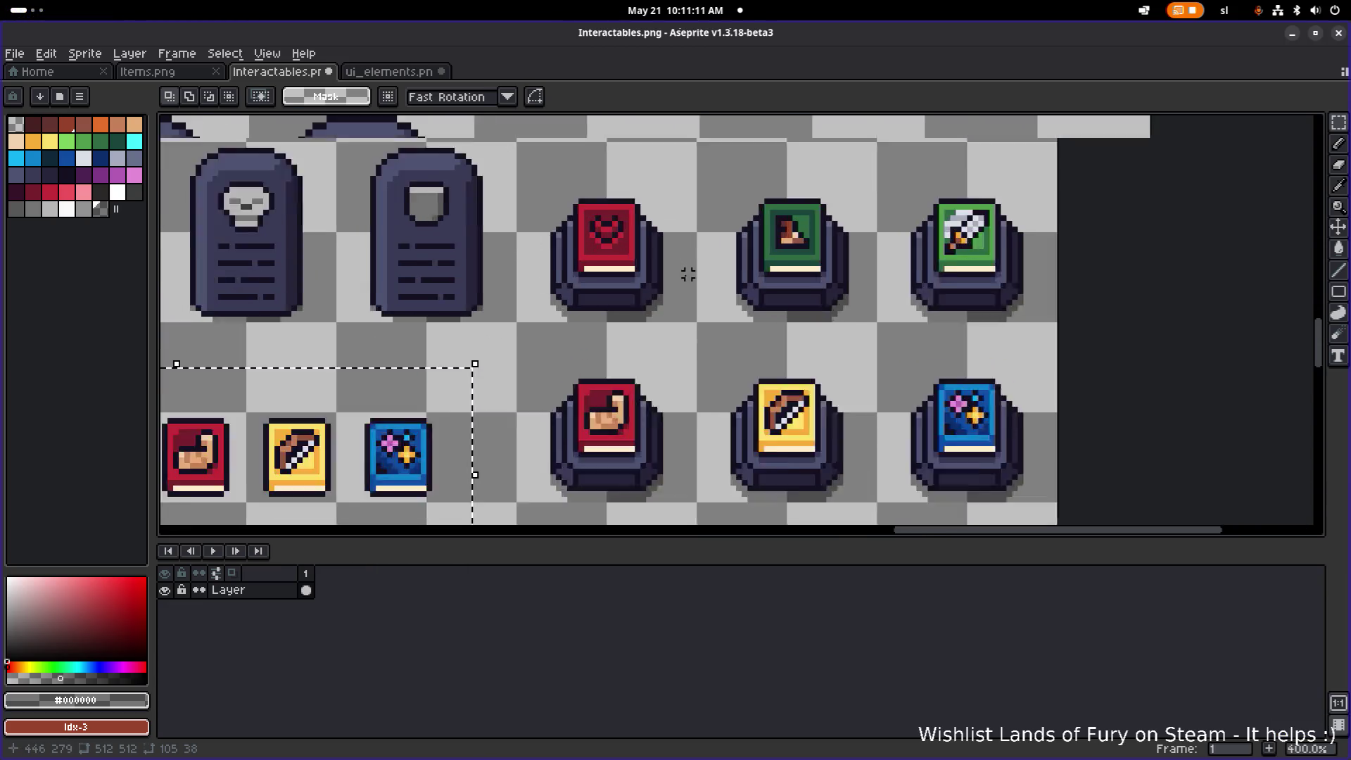
- Move the heart book on the first pedestal up by one pixel
left_click(639, 175)
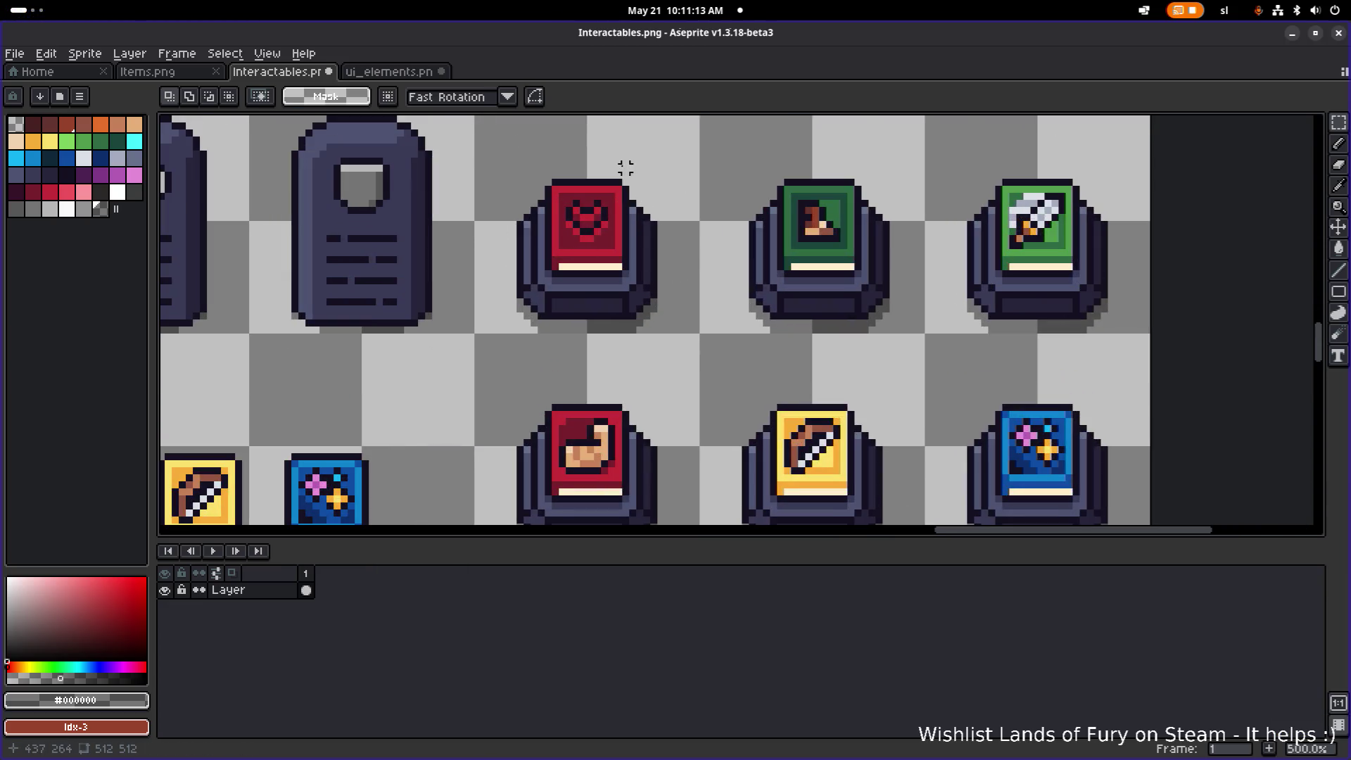
left_click_drag(544, 180, 604, 243)
left_click_drag(546, 194, 630, 292)
left_click_drag(615, 243, 615, 238)
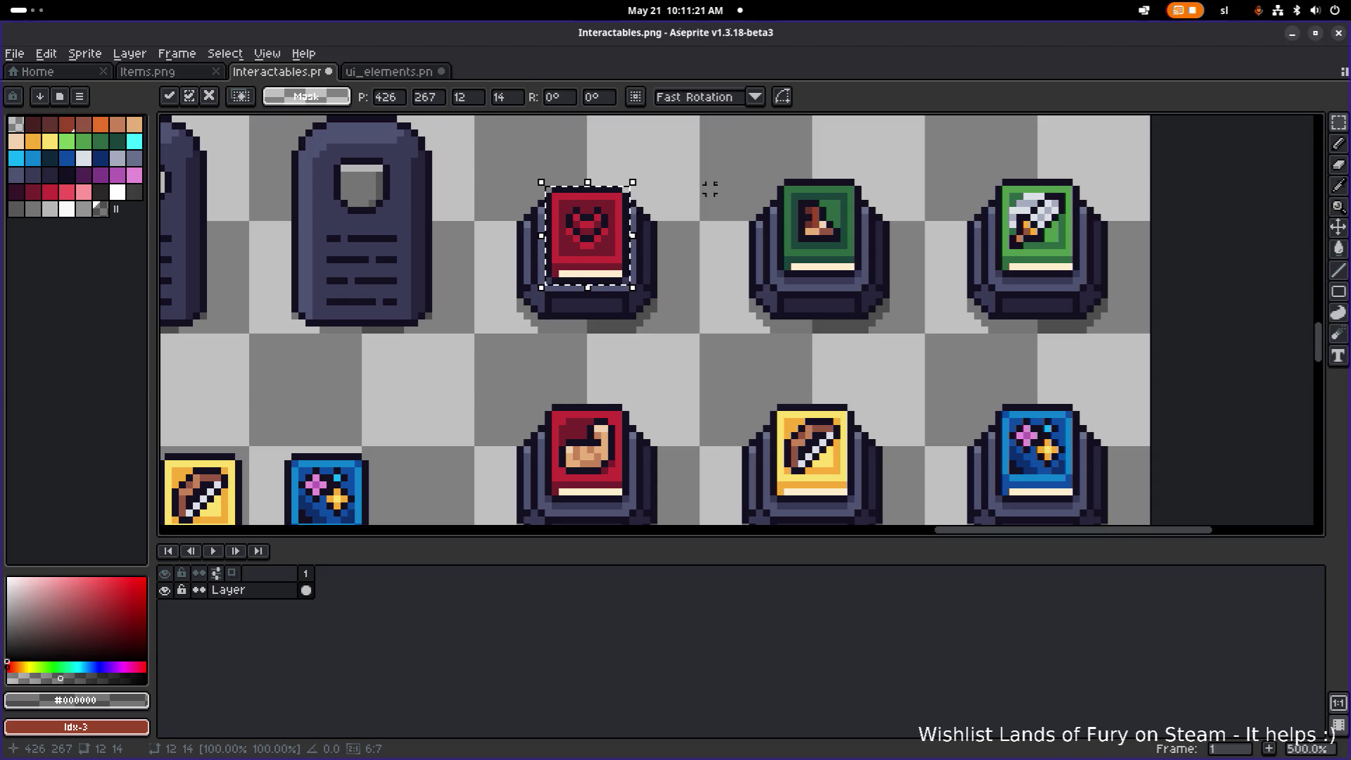
left_click(687, 202)
- Save Interactables.png with the raised heart book
scroll(688, 202, "down", 3)
left_click_drag(172, 186, 171, 205)
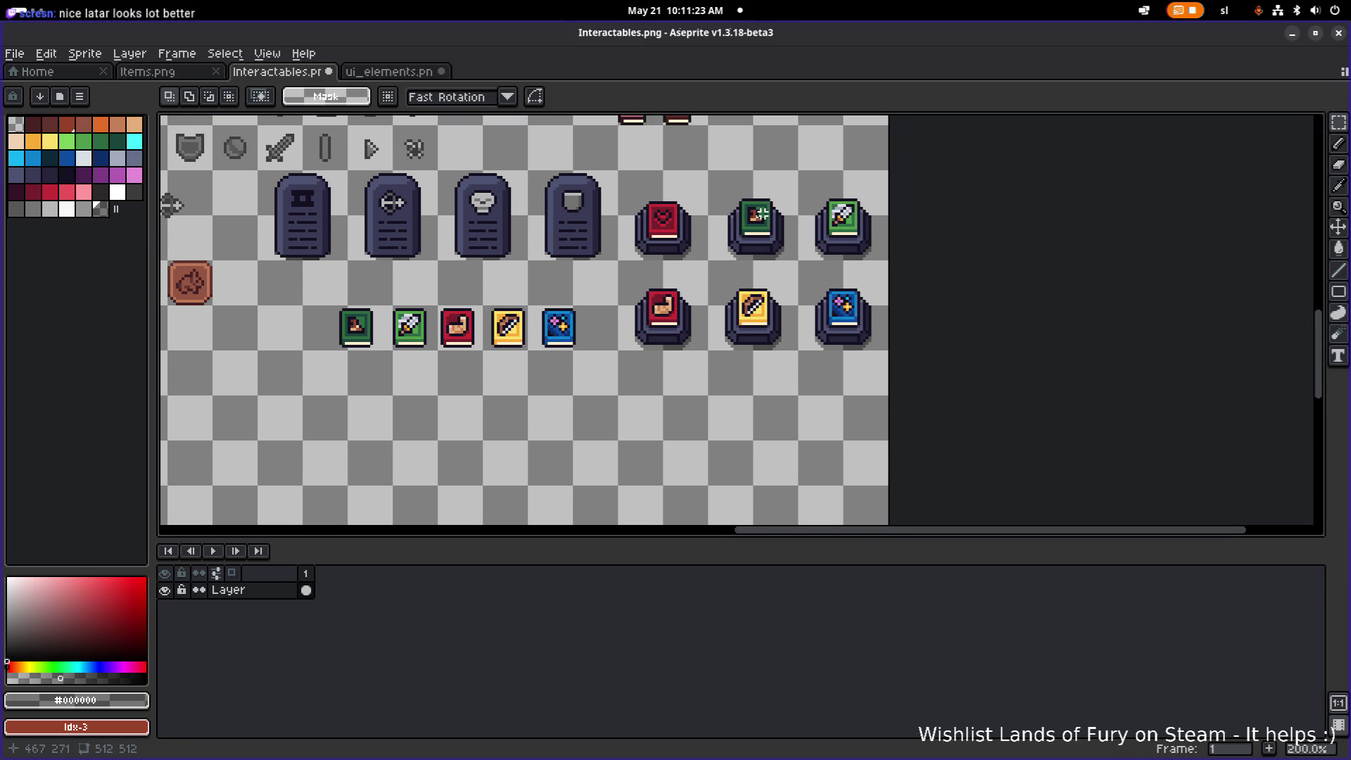
scroll(651, 243, "up", 7)
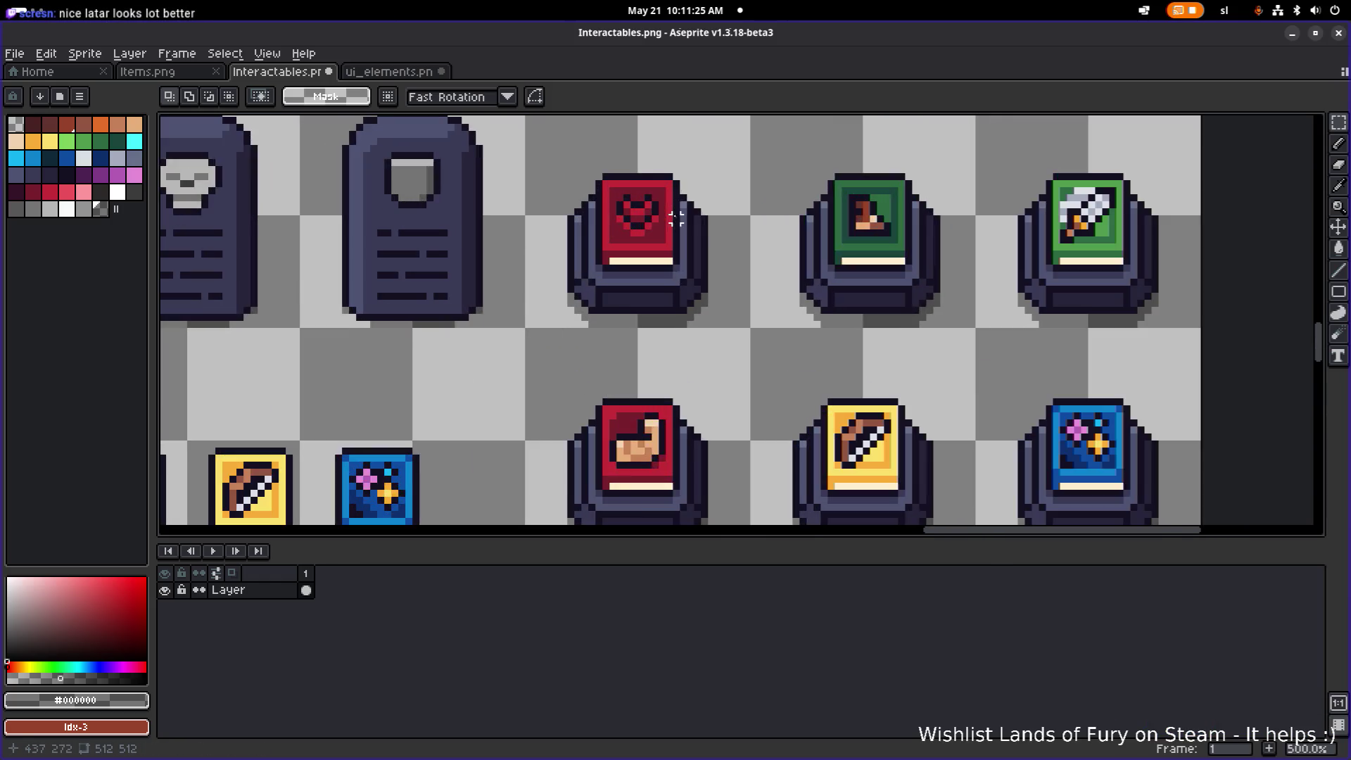
scroll(647, 246, "down", 4)
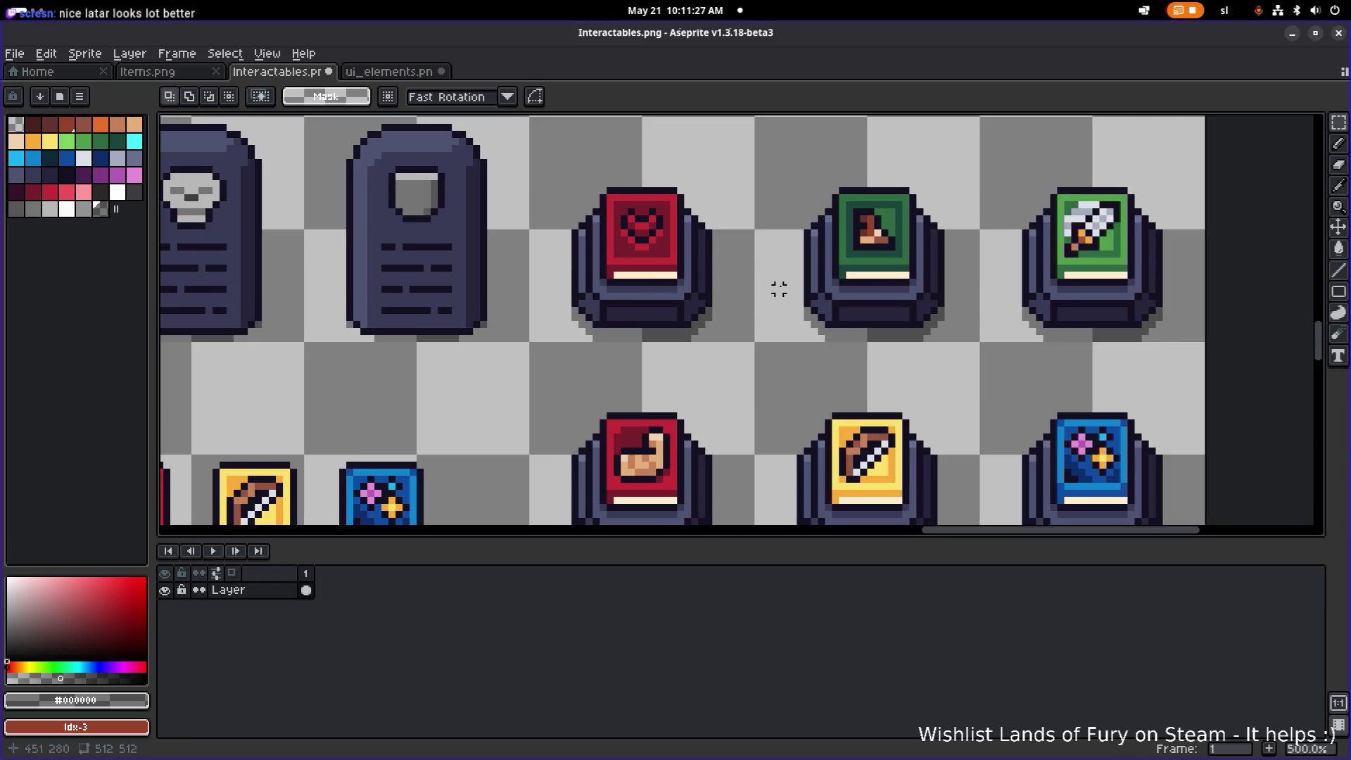
scroll(761, 290, "down", 1)
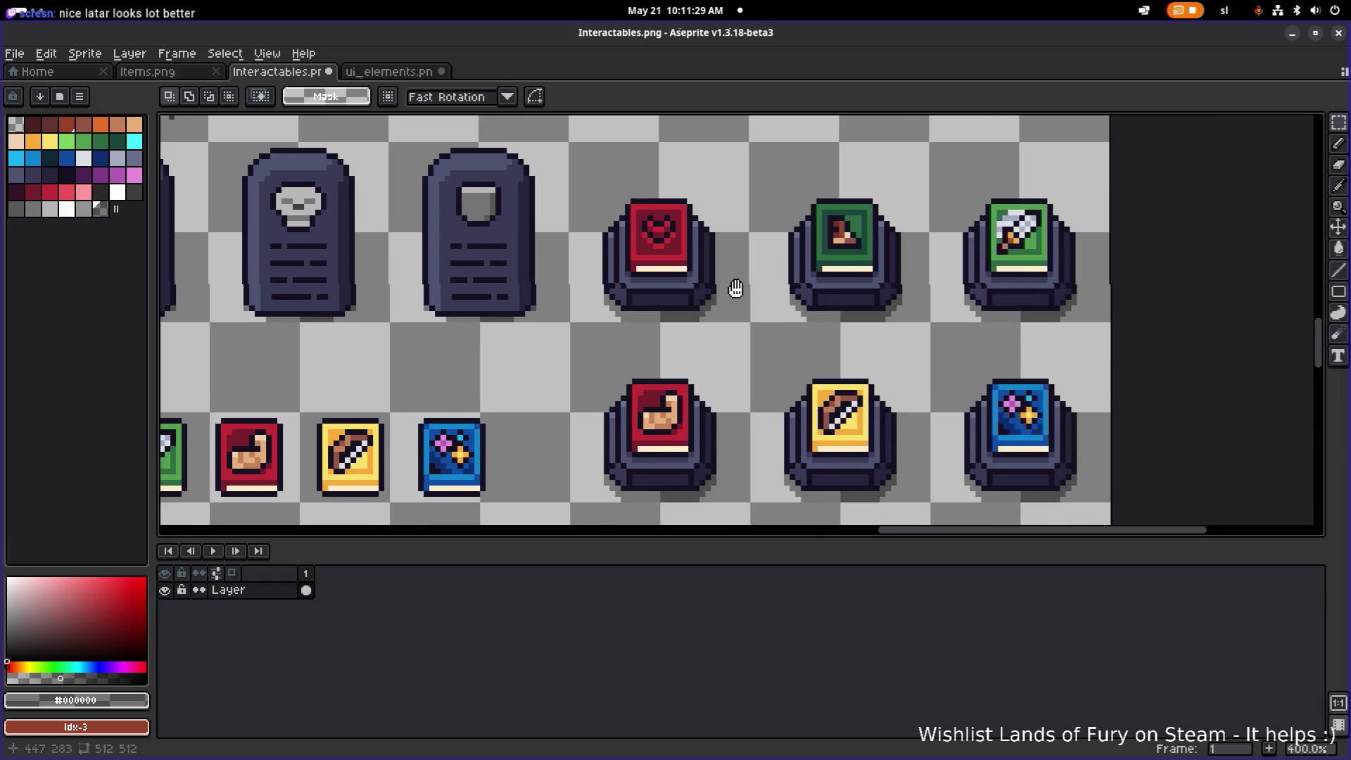
key("ctrl+s")
scroll(703, 254, "down", 3)
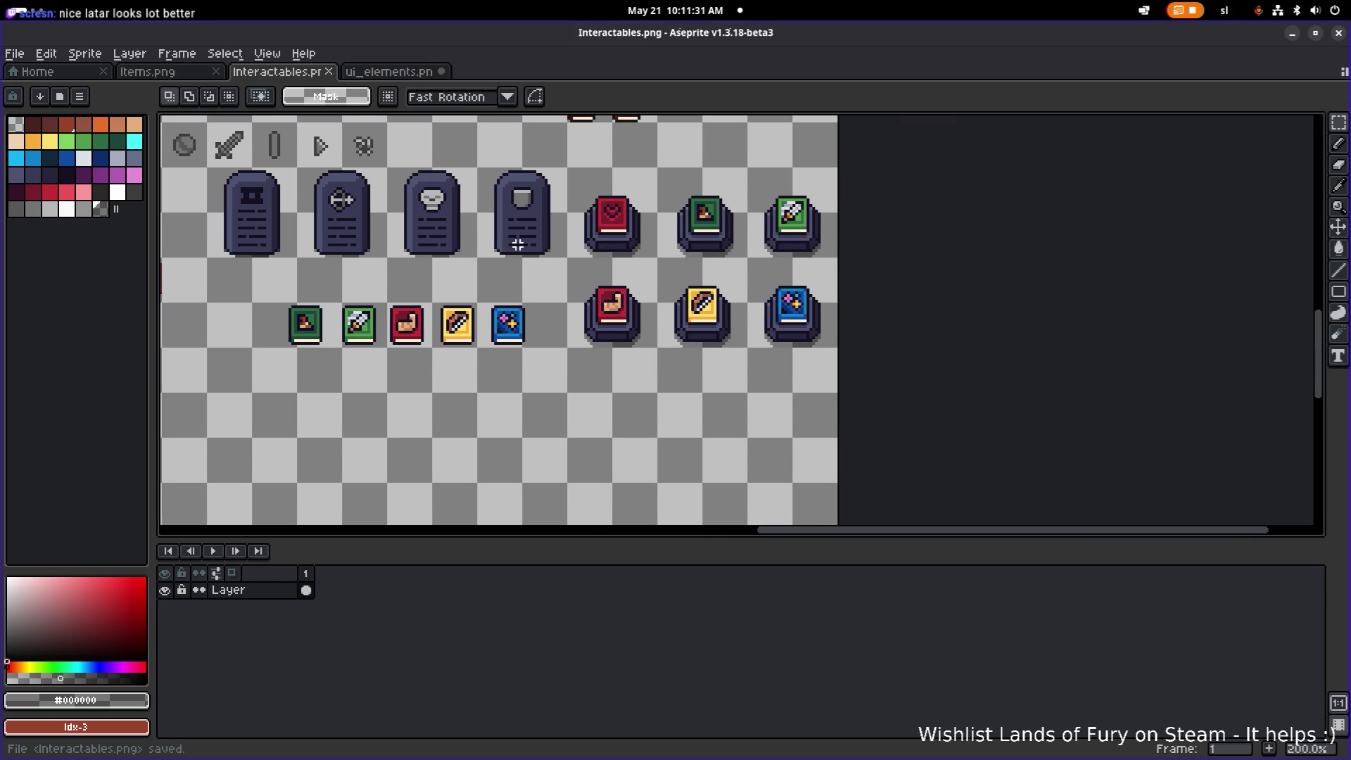
scroll(517, 245, "down", 1)
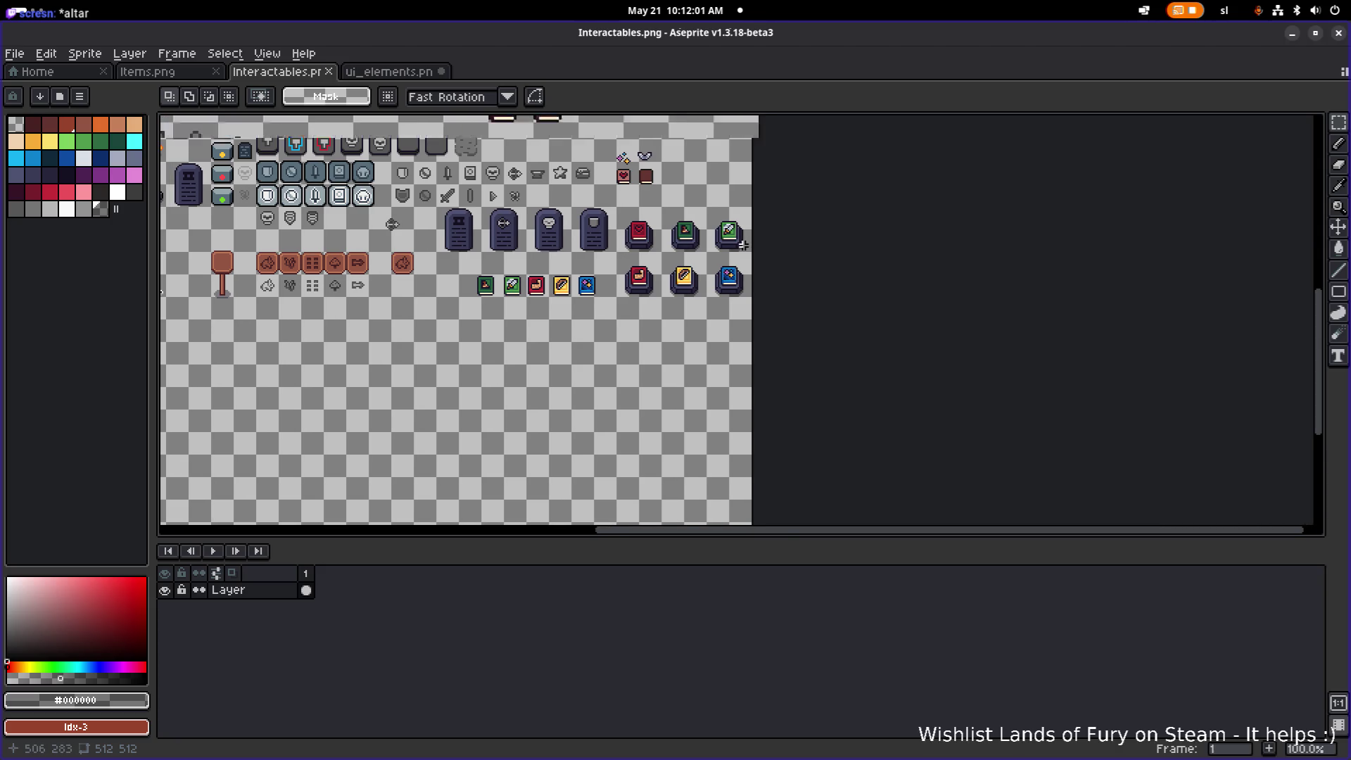
scroll(774, 238, "up", 2)
scroll(646, 241, "up", 1)
key("ctrl+s")
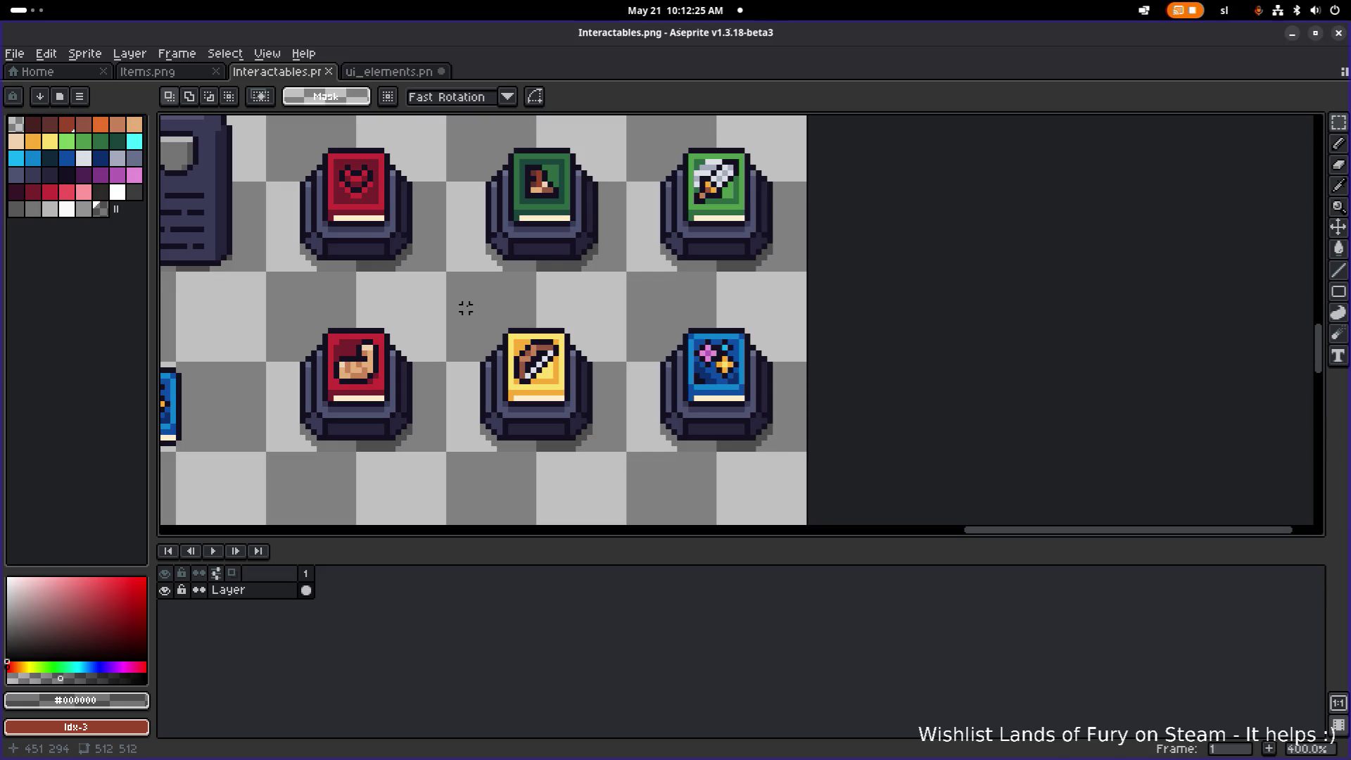
key("alt+Tab")
left_click(309, 408)
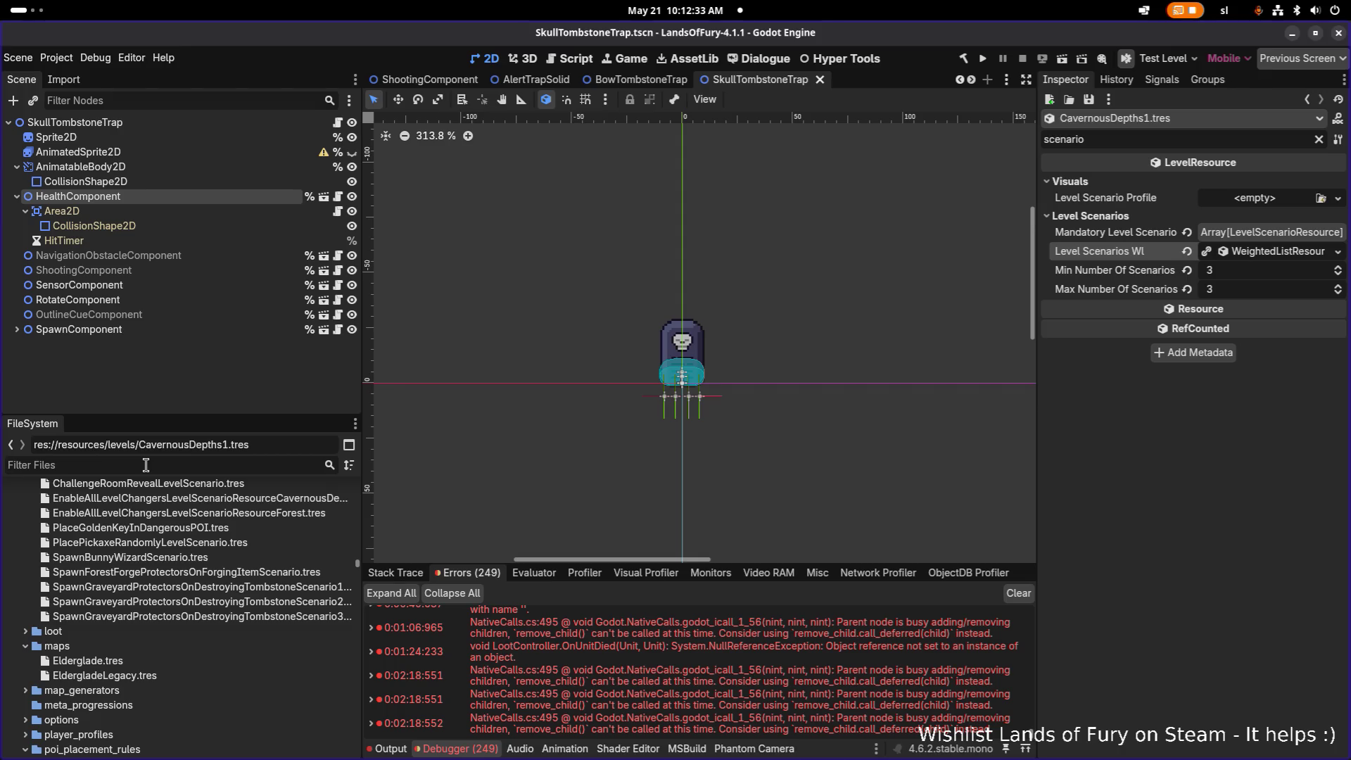
- Open the SmallGraveyardPOI scene and select its Spawn node to see the six weighted tombstone scenes
type("graveya")
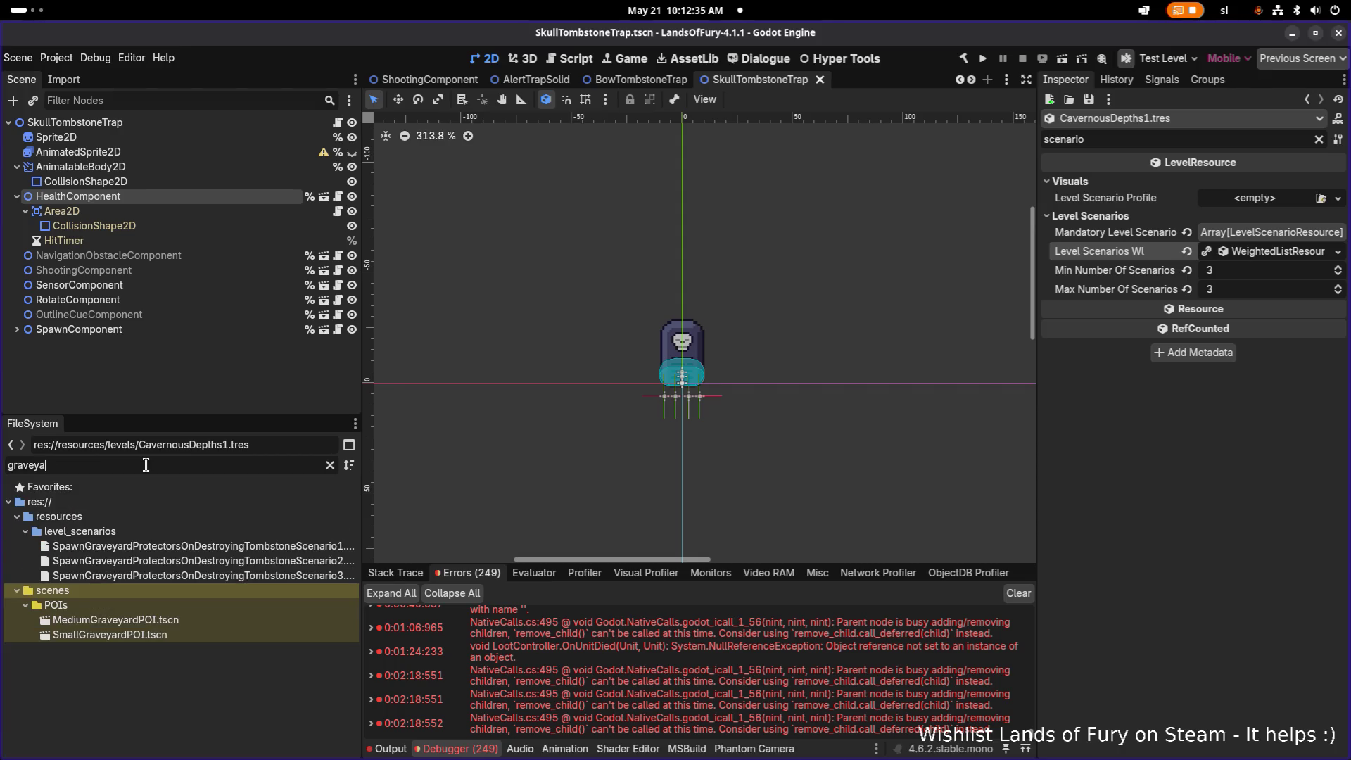
double_click(169, 634)
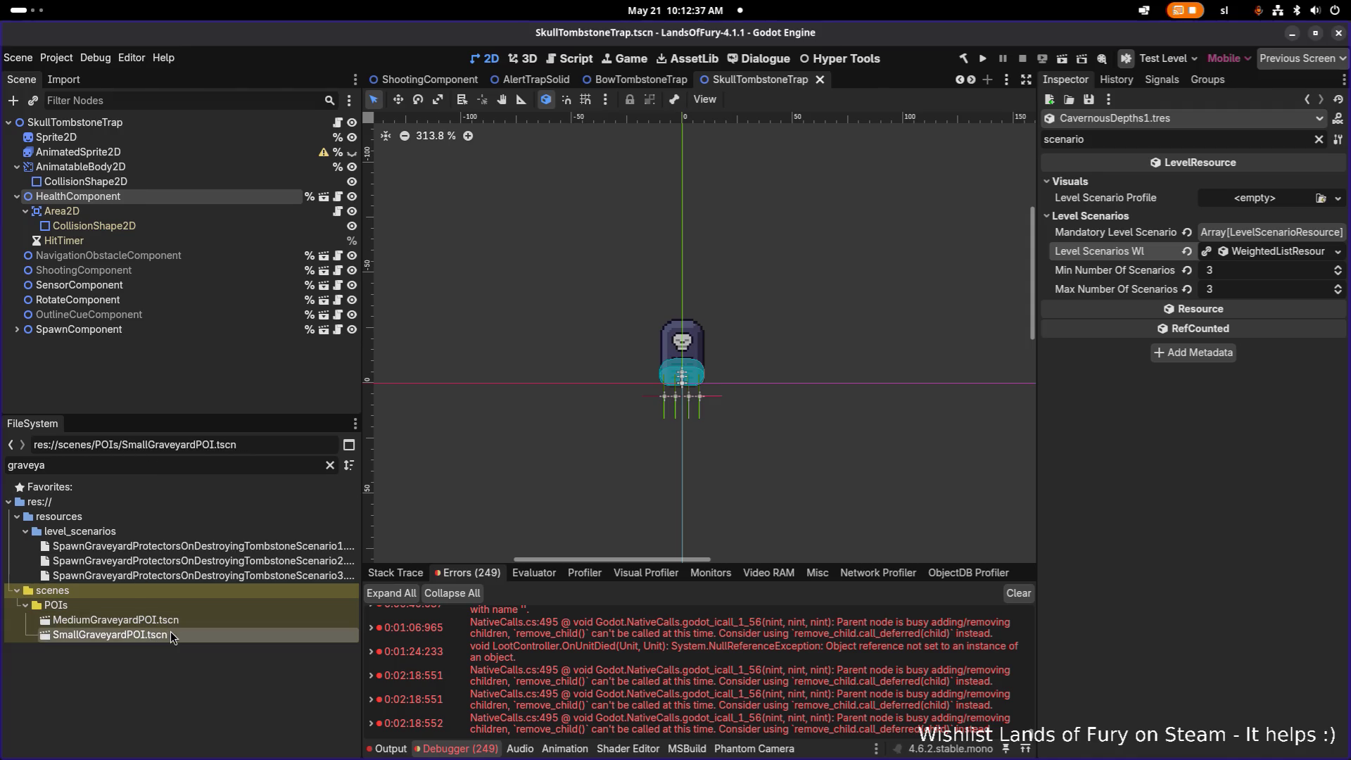
left_click(176, 139)
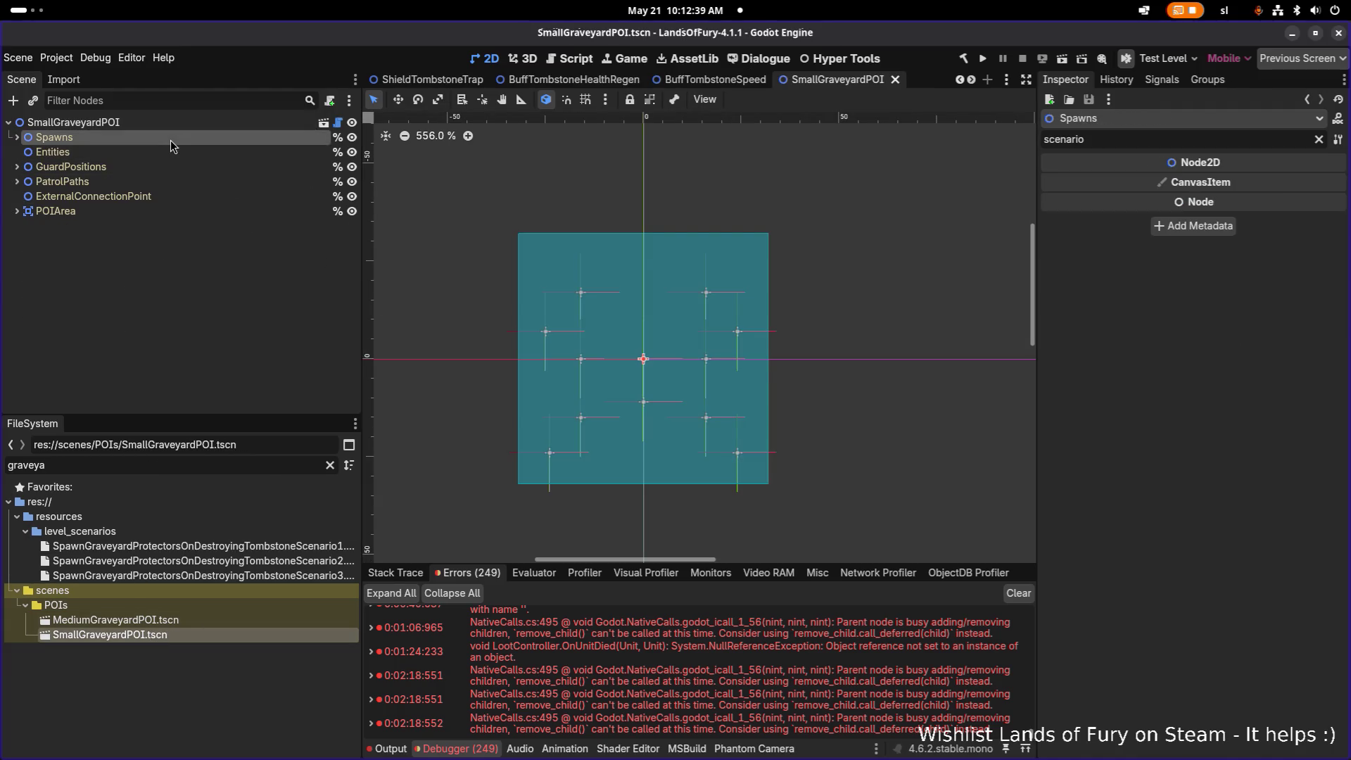
left_click(14, 139)
left_click(105, 167)
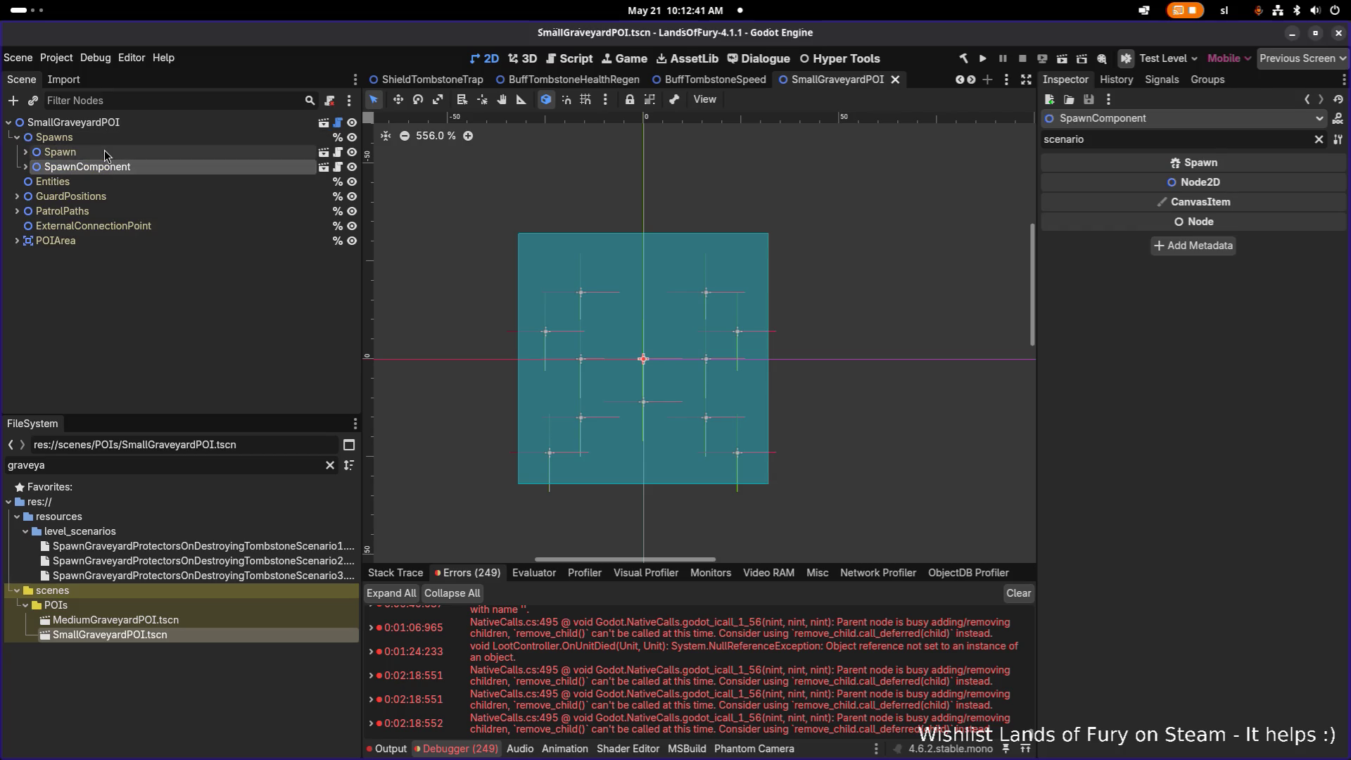
left_click(1318, 139)
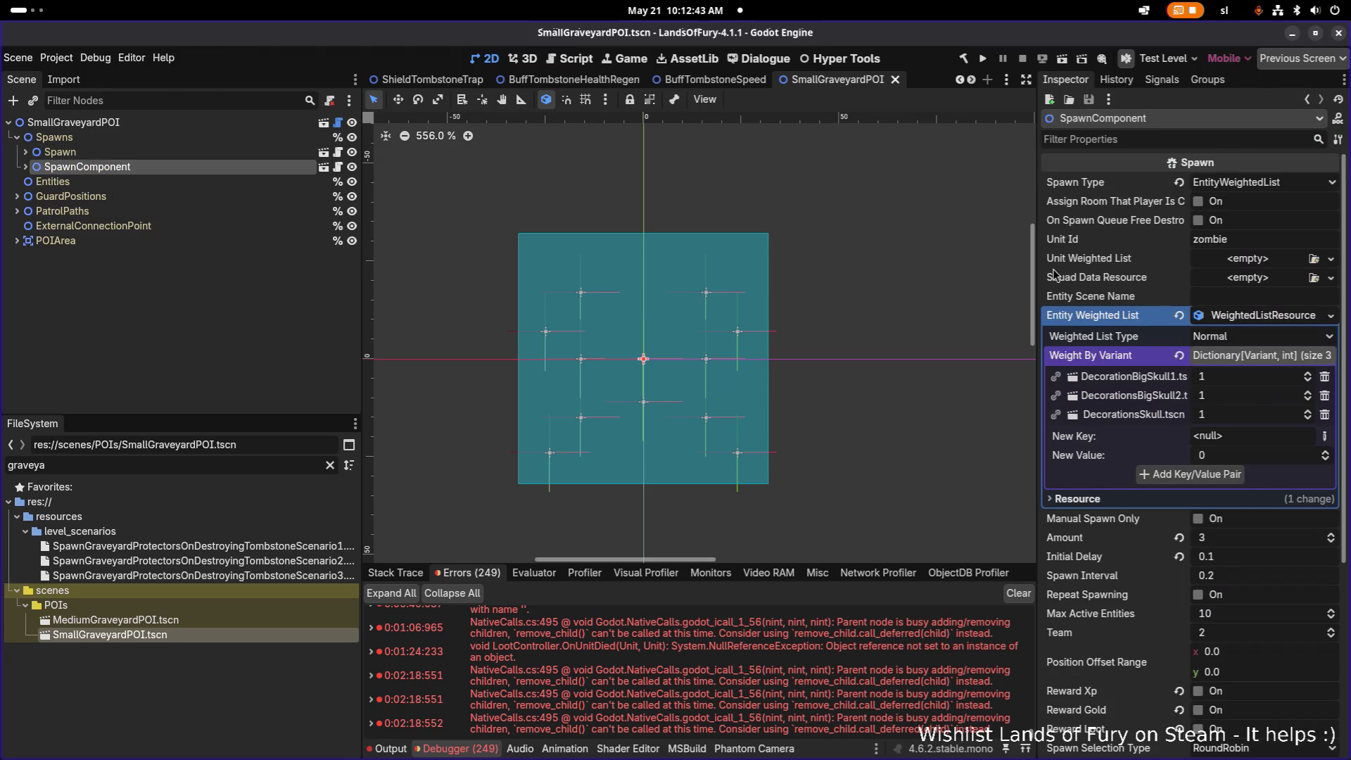
left_click_drag(1039, 281, 929, 281)
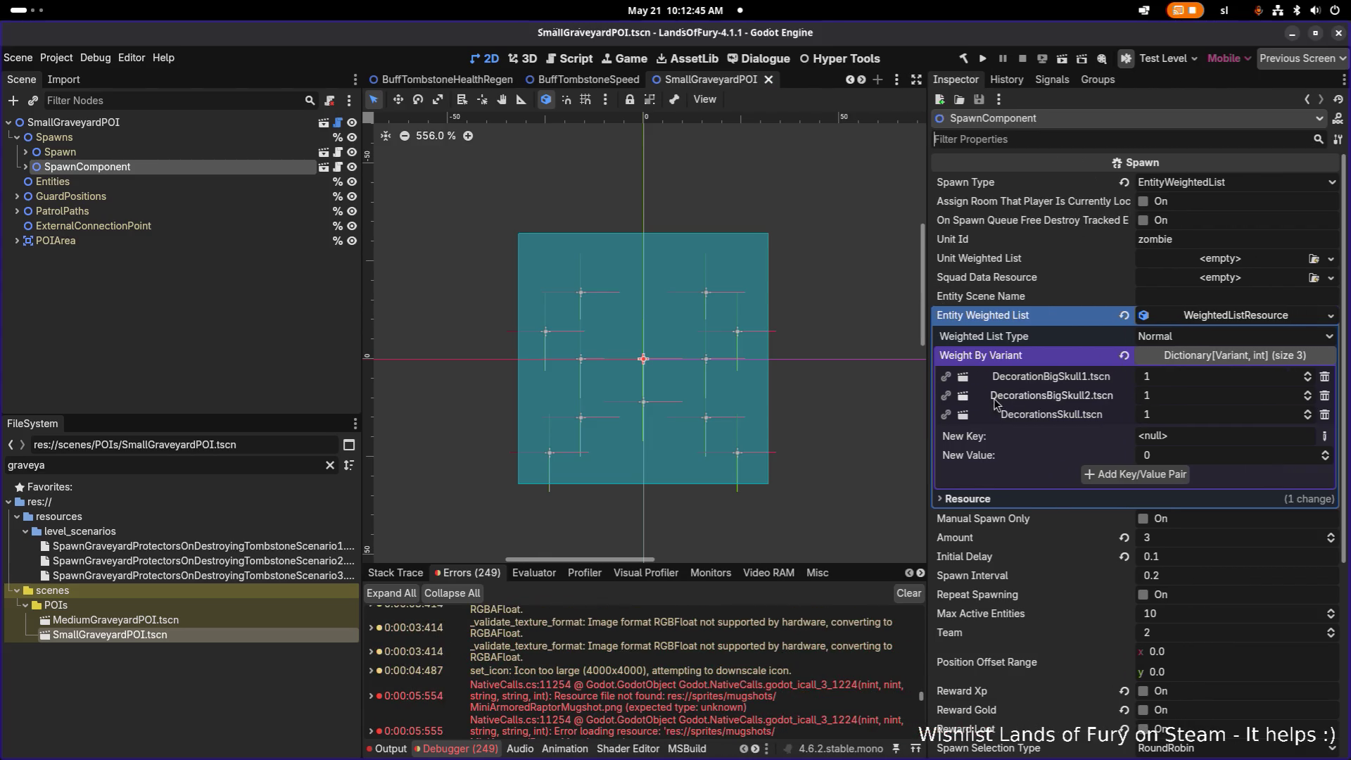
left_click(200, 152)
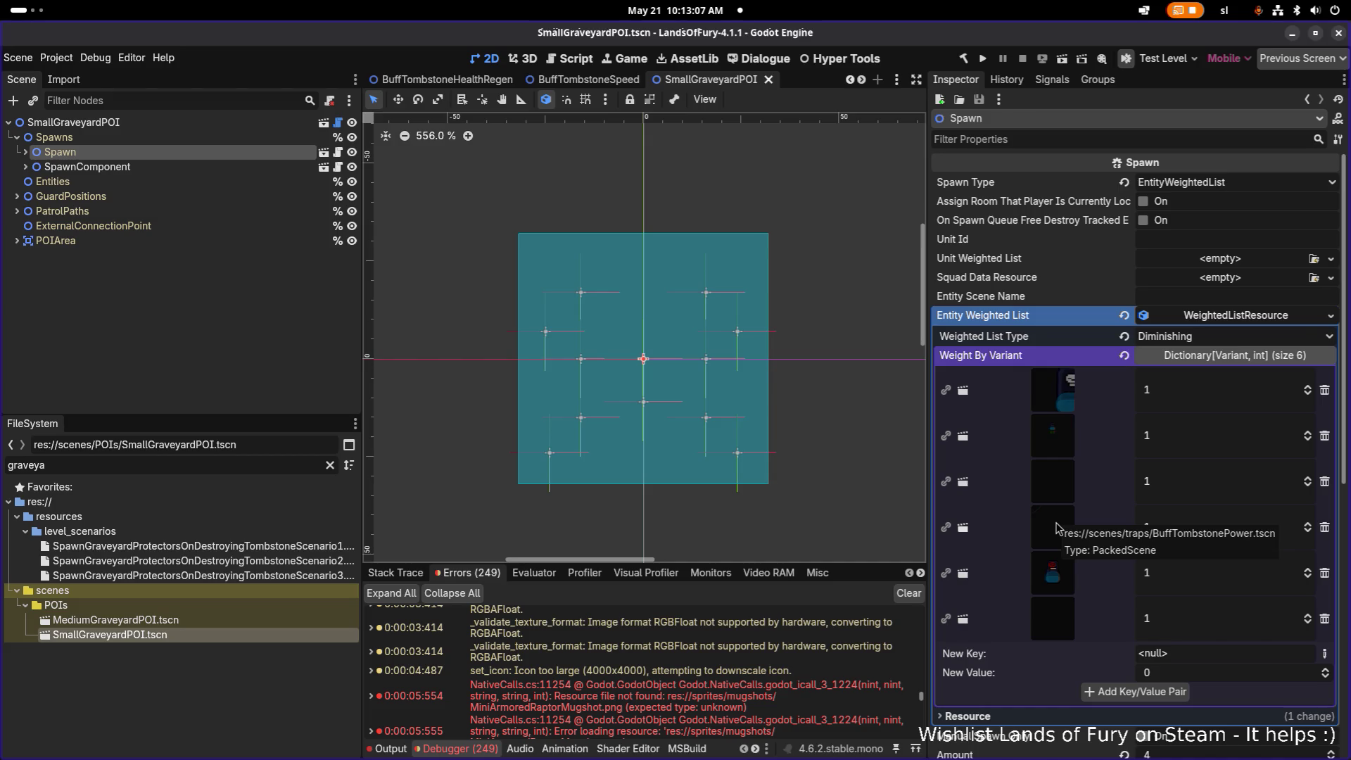
left_click(1058, 528)
left_click(1059, 528)
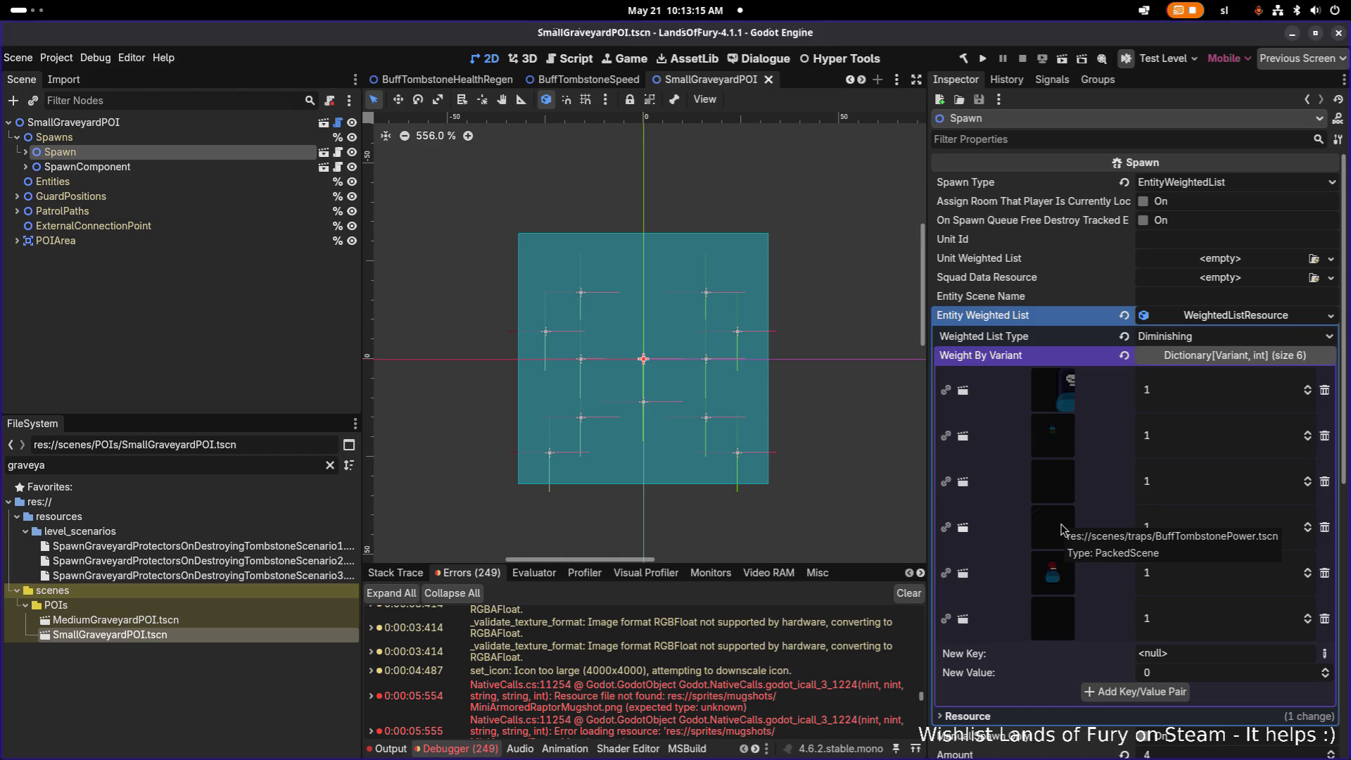
scroll(1061, 528, "down", 5)
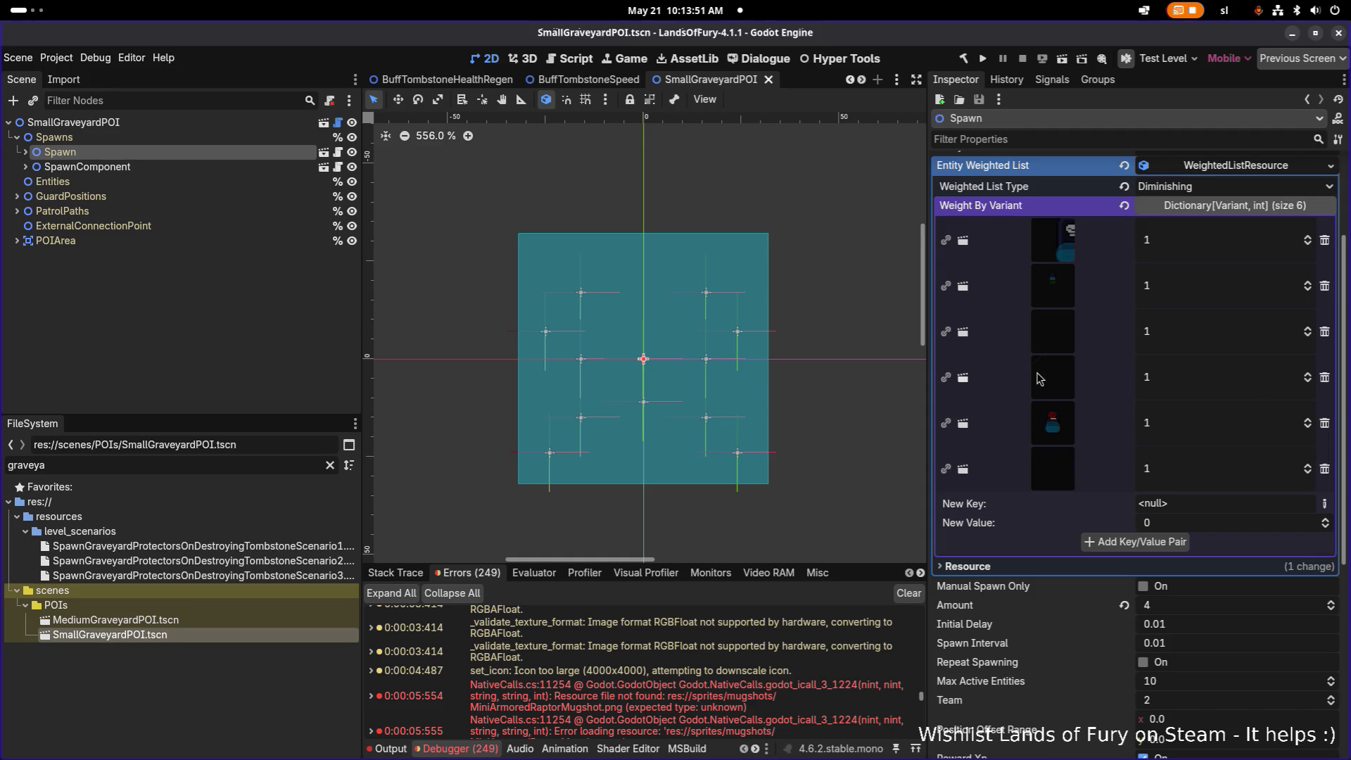
right_click(1045, 378)
- Open the BuffTombstonePower scene and inspect its root and AnimatableBody2D nodes
left_click(1050, 419)
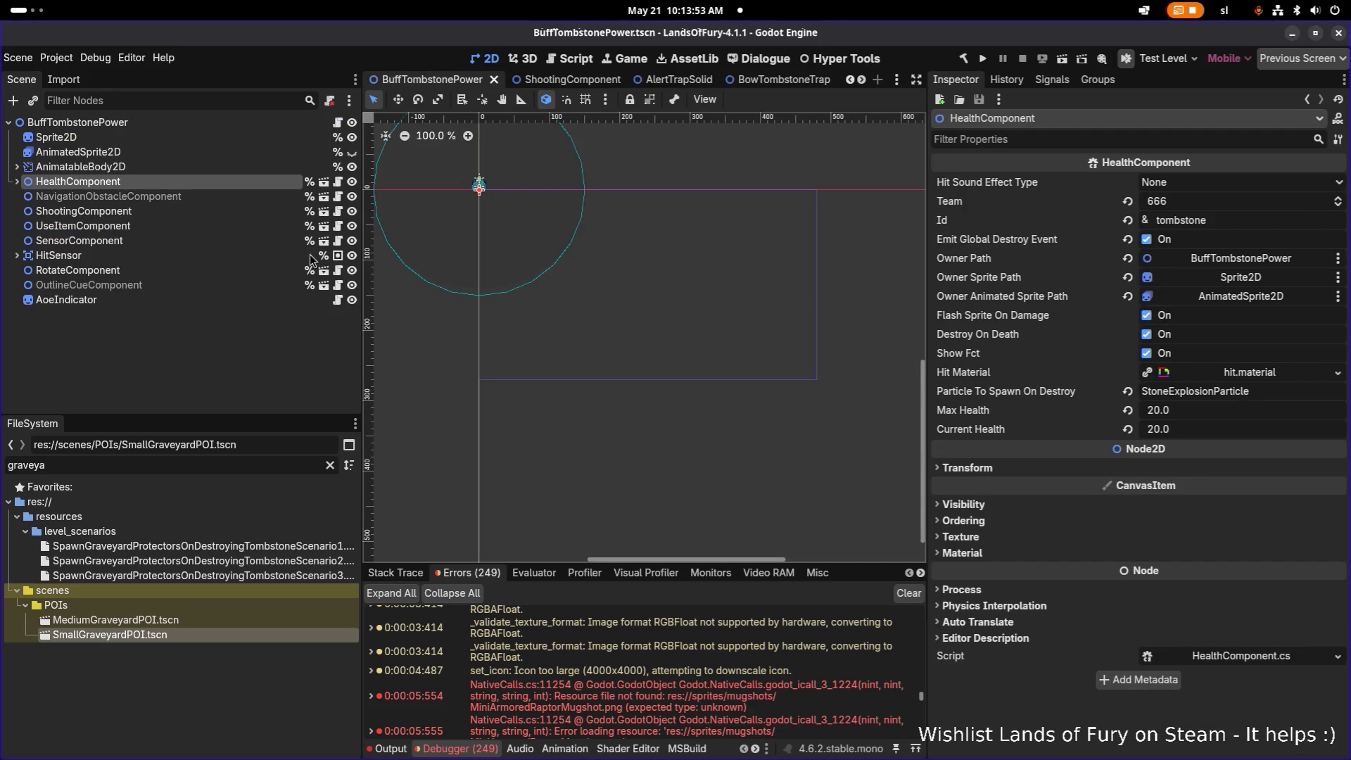
left_click(241, 126)
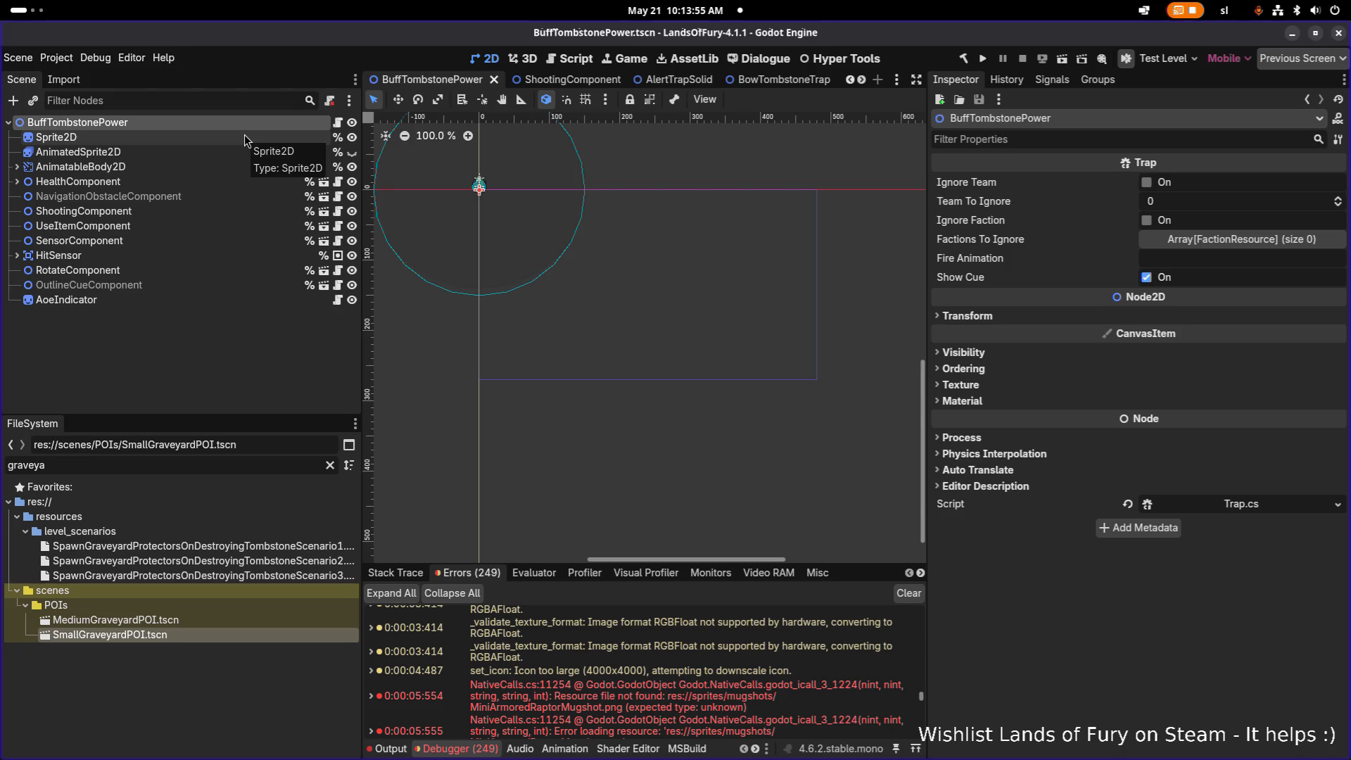
scroll(470, 178, "up", 5)
scroll(466, 185, "up", 3)
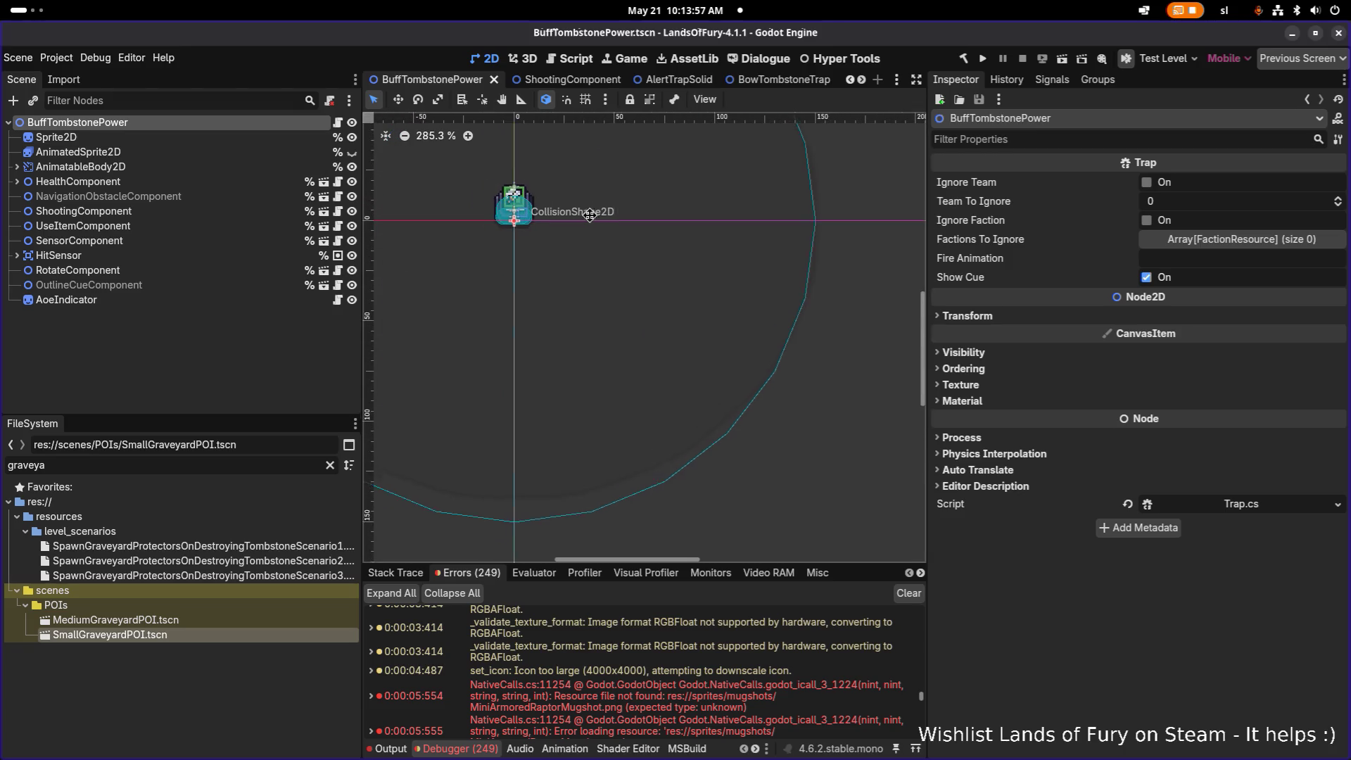
scroll(614, 239, "up", 3)
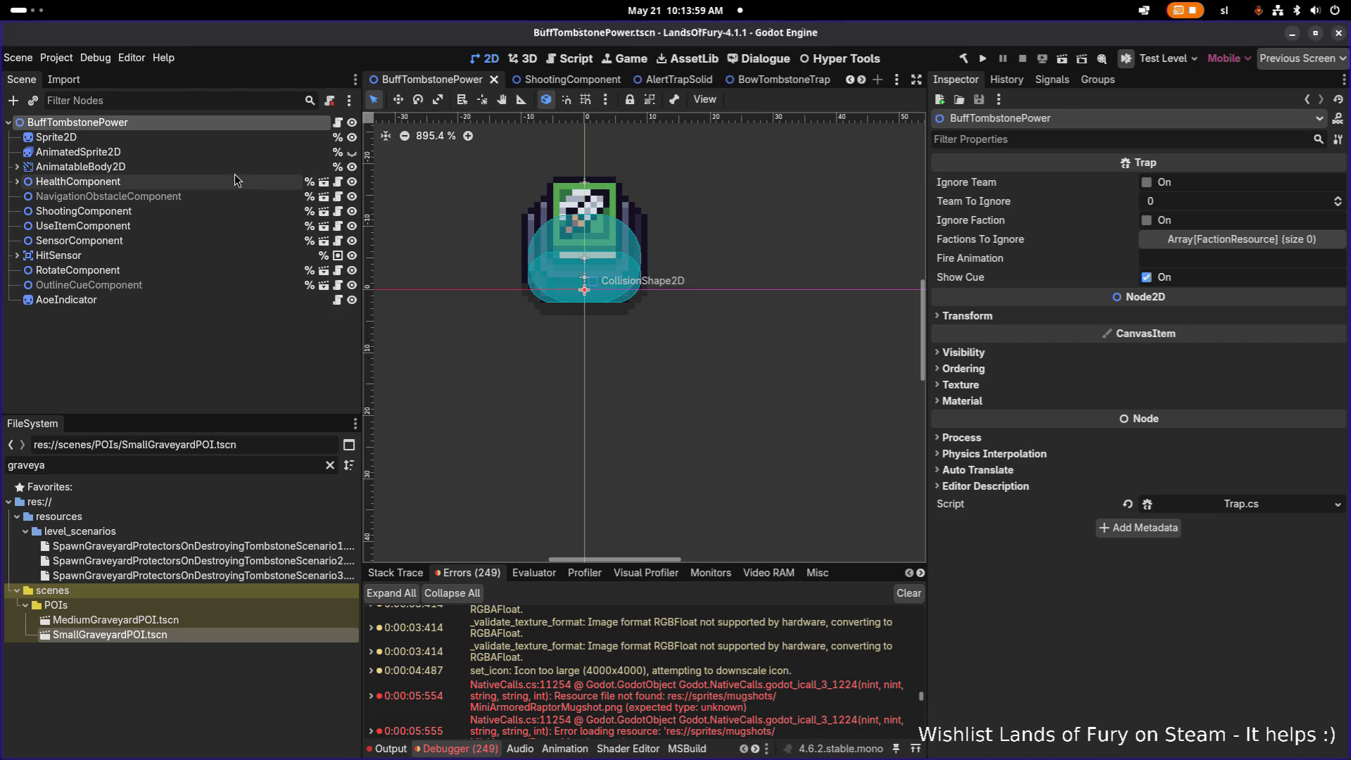
left_click(81, 166)
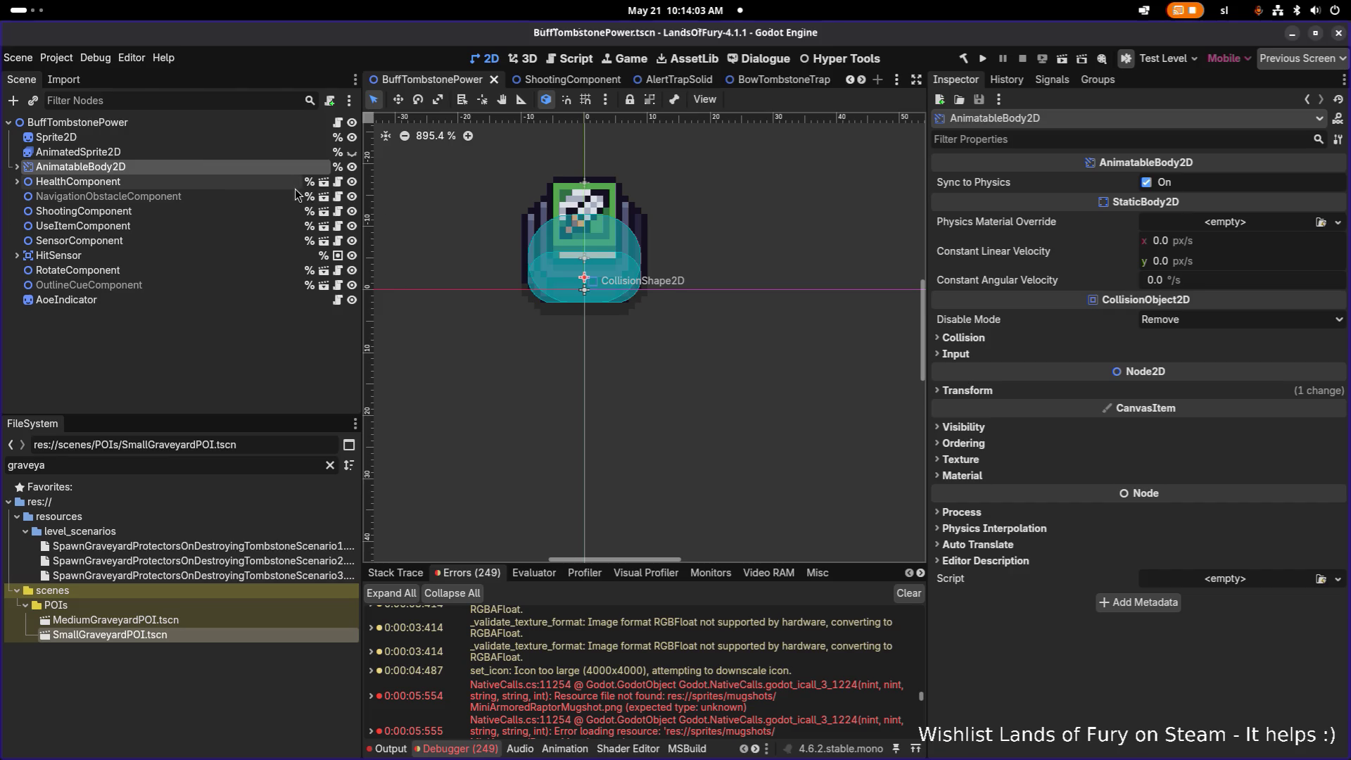
left_click(196, 125)
- Duplicate the BuffTombstonePower scene file as BuffTombstoneRandom.tscn
right_click(197, 126)
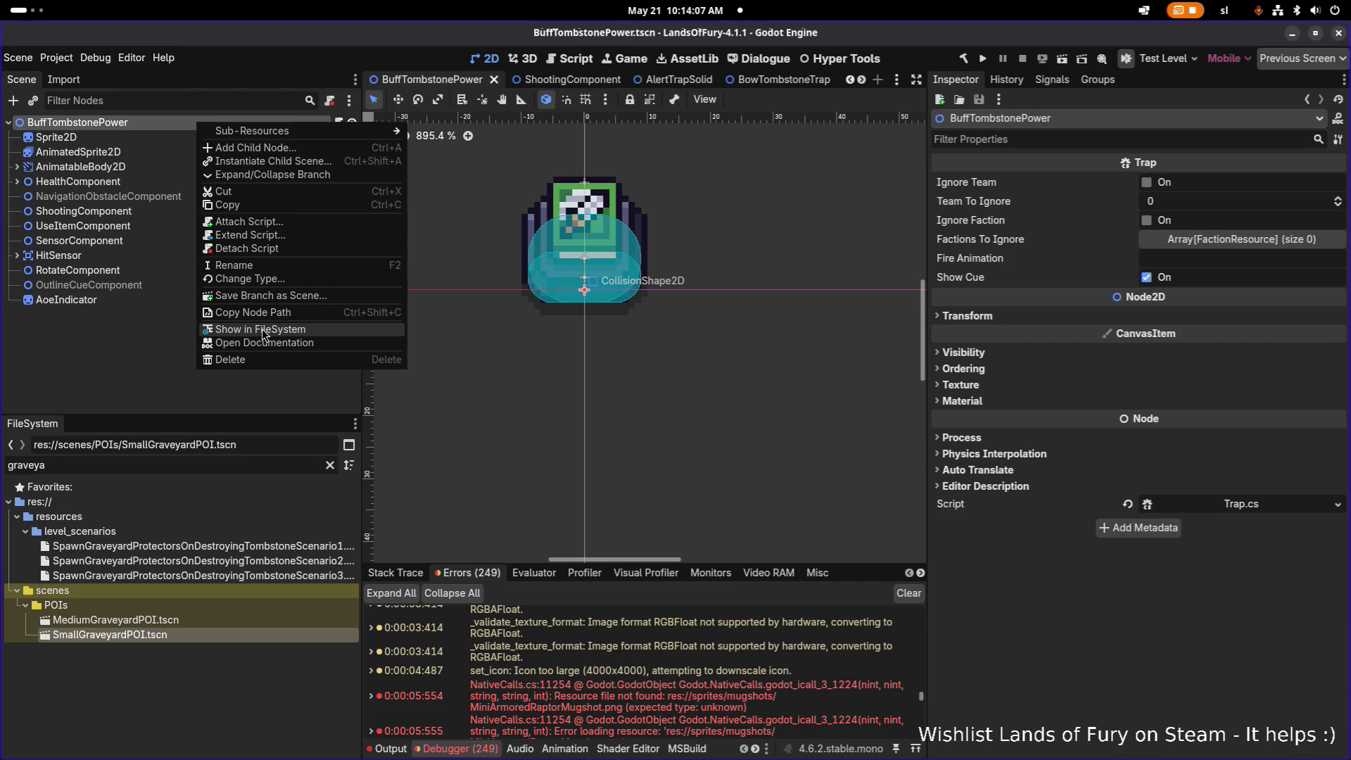
left_click(260, 329)
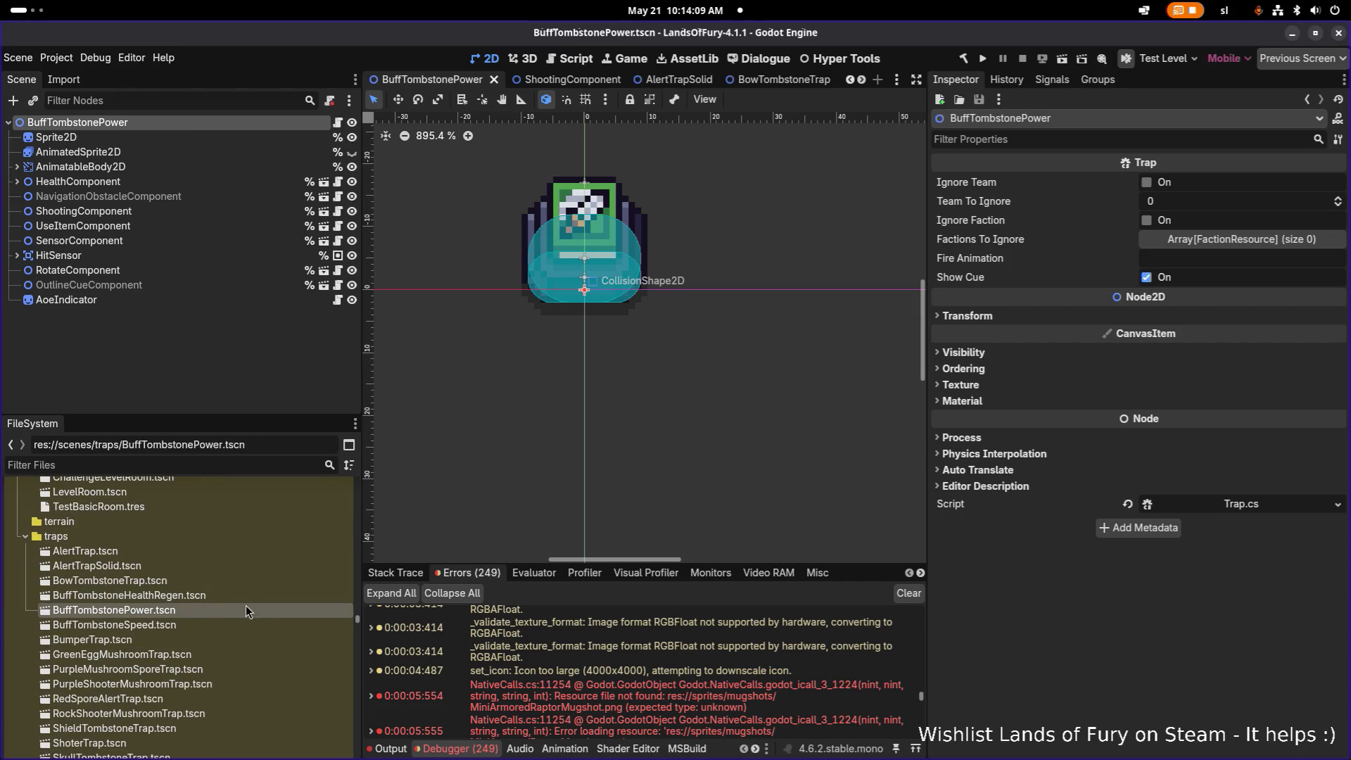
key("ctrl+d")
key("Left")
key("Left")
key("ctrl+shift+Right")
type("Random")
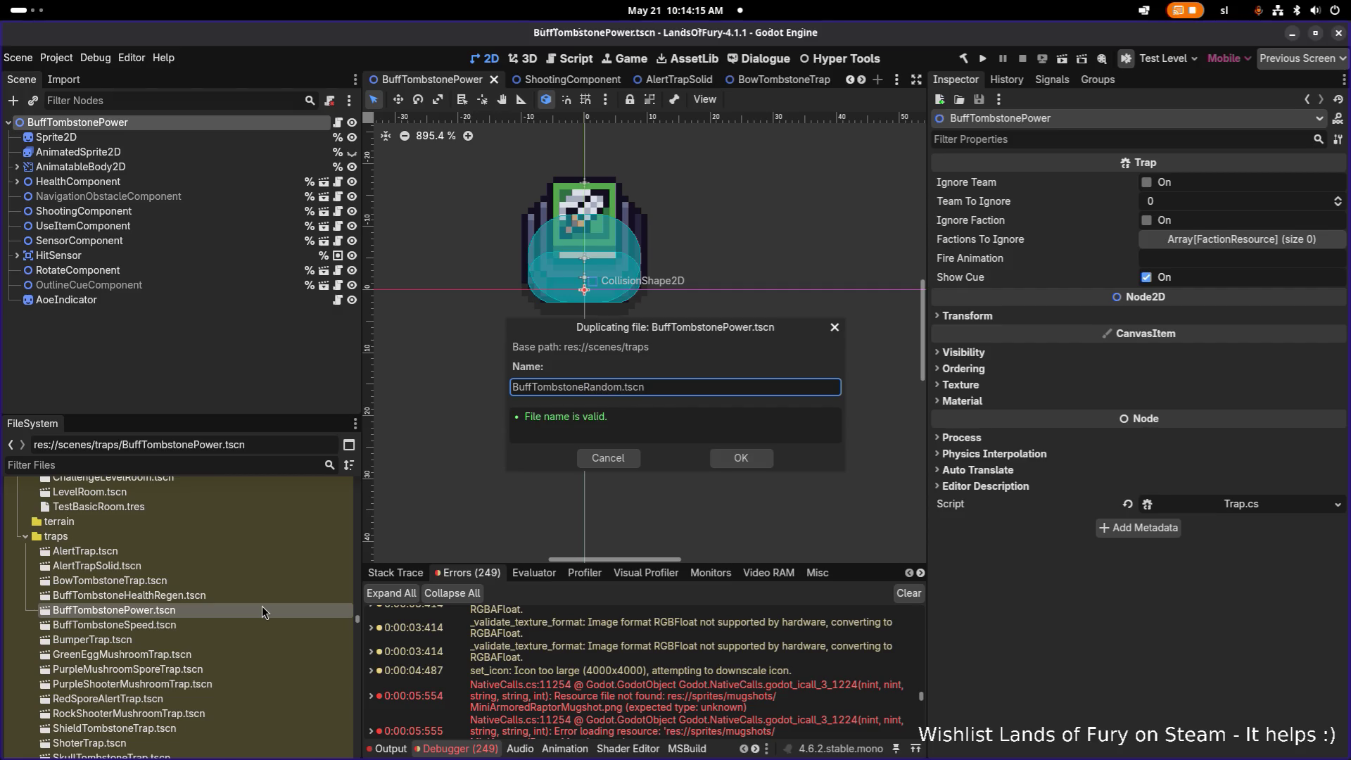
key("Return")
- Open BuffTombstoneRandom.tscn, rename its root node to BuffTombstoneRandom, and save
double_click(226, 625)
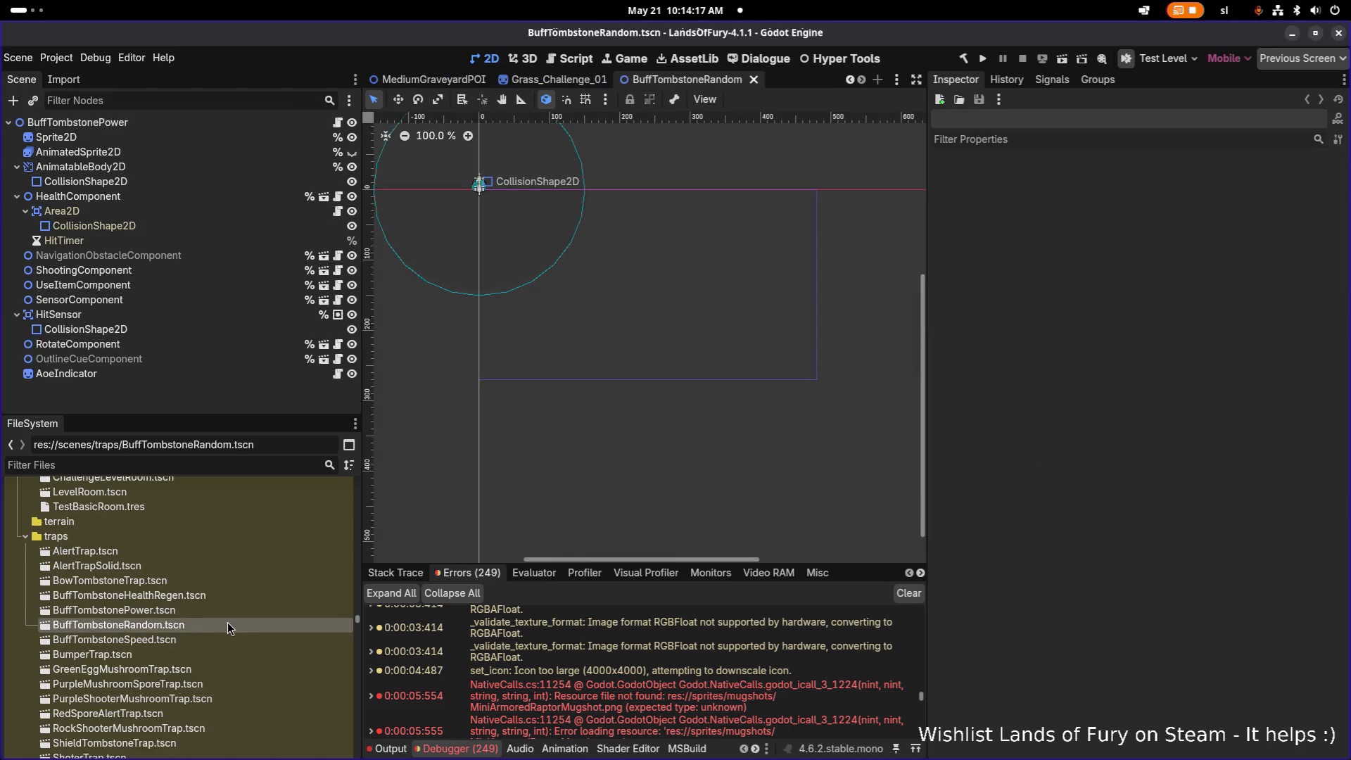
left_click(205, 123)
double_click(205, 123)
key("End")
key("BackSpace")
key("BackSpace")
key("BackSpace")
type("Random")
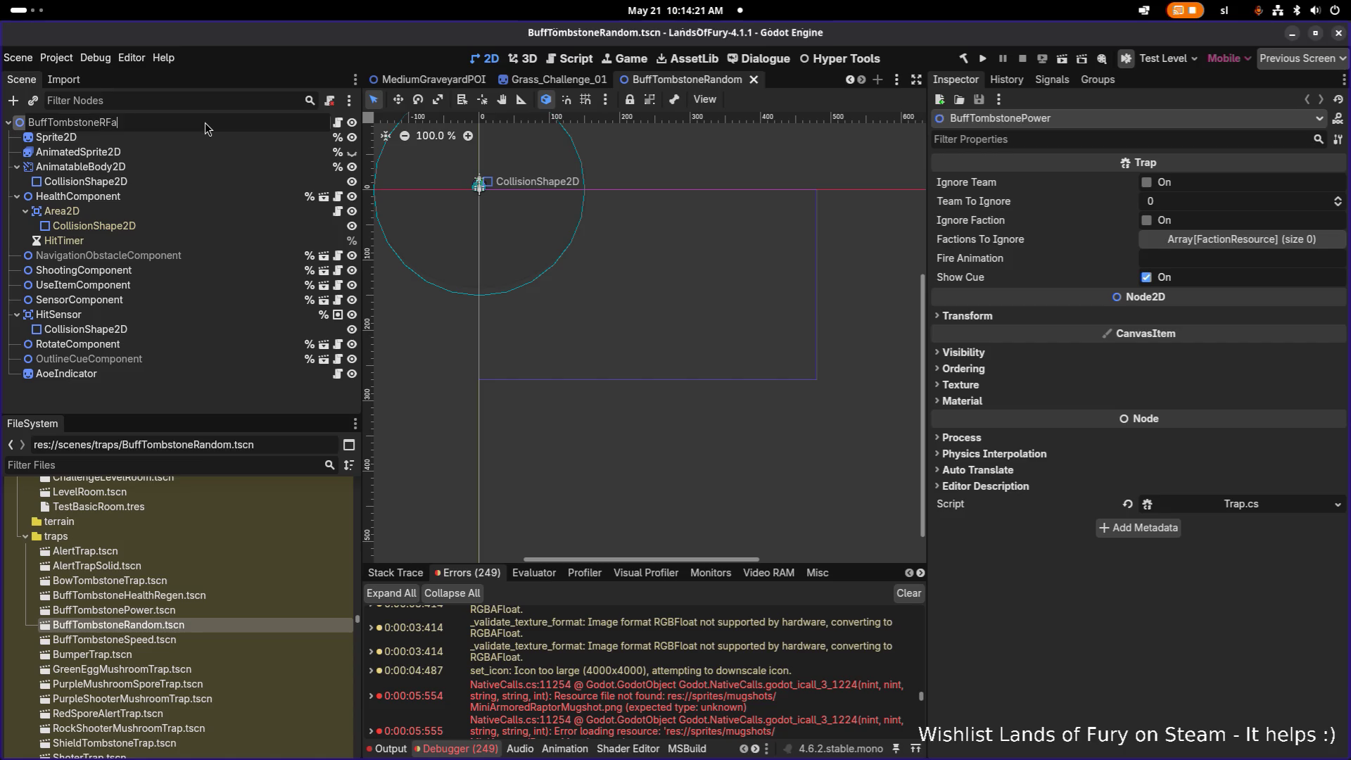
key("Return")
key("ctrl+s")
- Select the HealthComponent Area2D's collision shape, then the AnimatableBody2D's collision shape
scroll(563, 224, "up", 7)
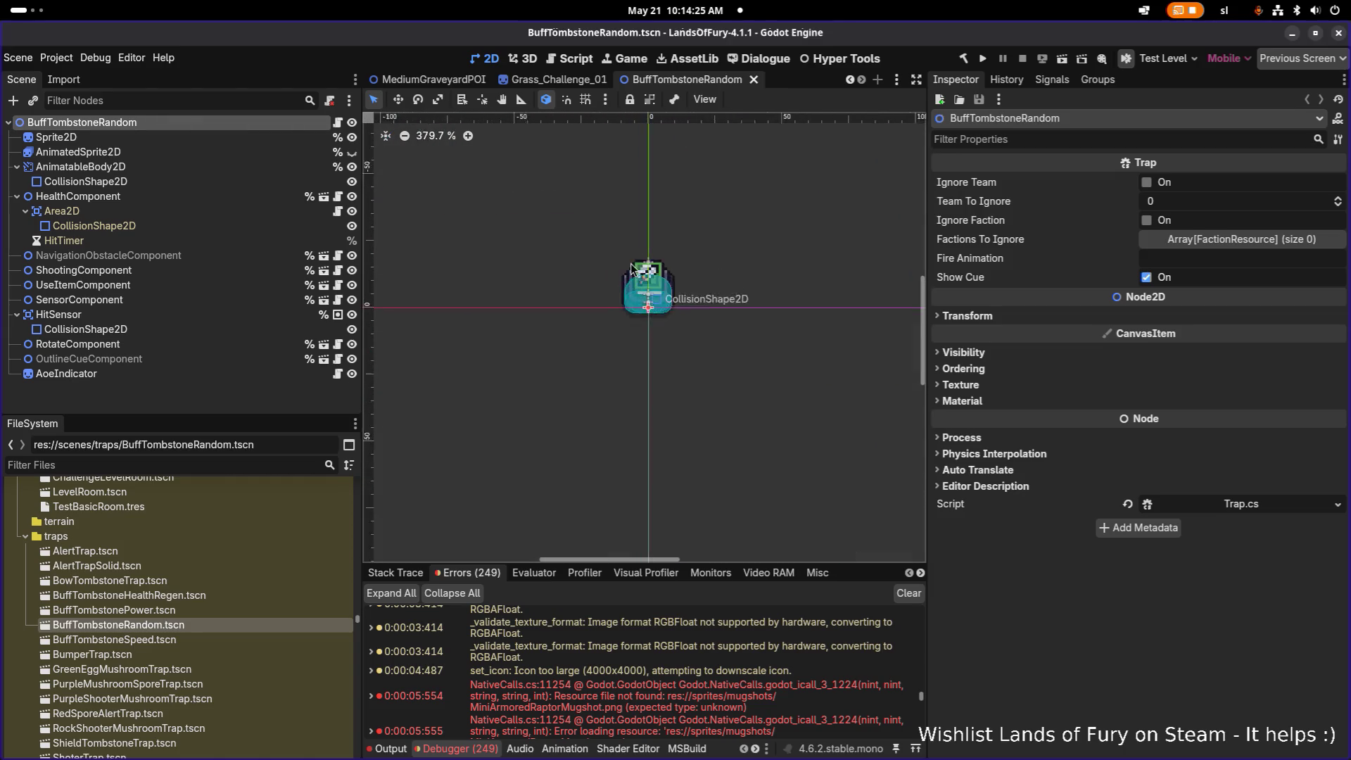
scroll(594, 302, "up", 15)
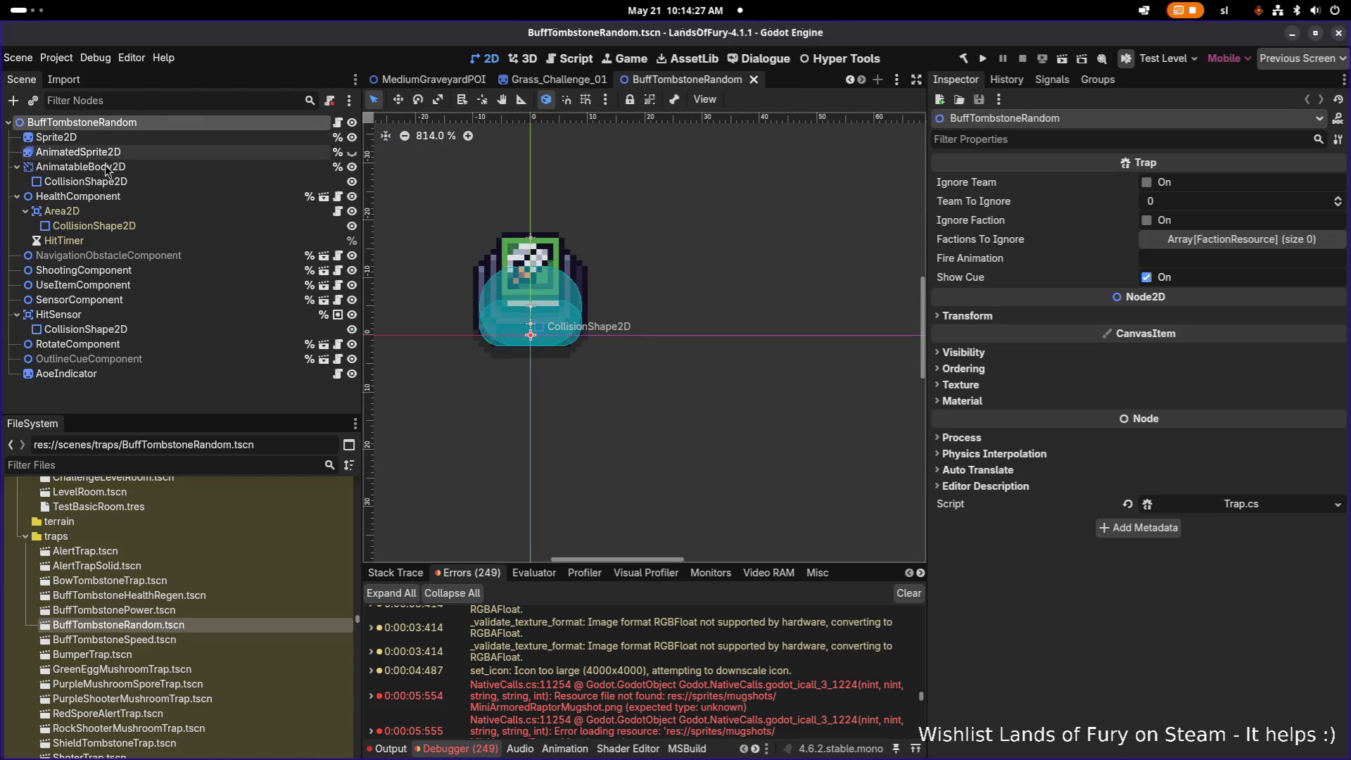
left_click(158, 194)
left_click(145, 211)
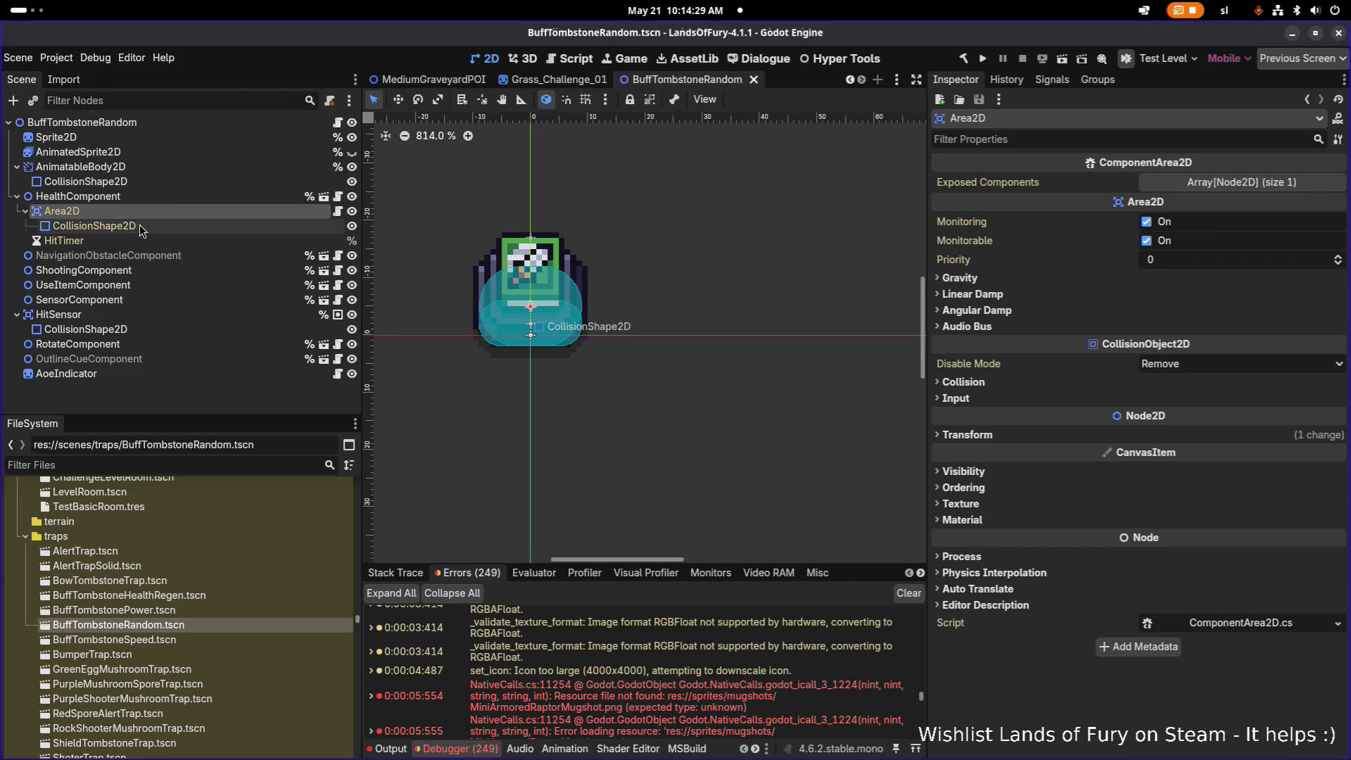
left_click(139, 225)
left_click_drag(536, 268, 614, 280)
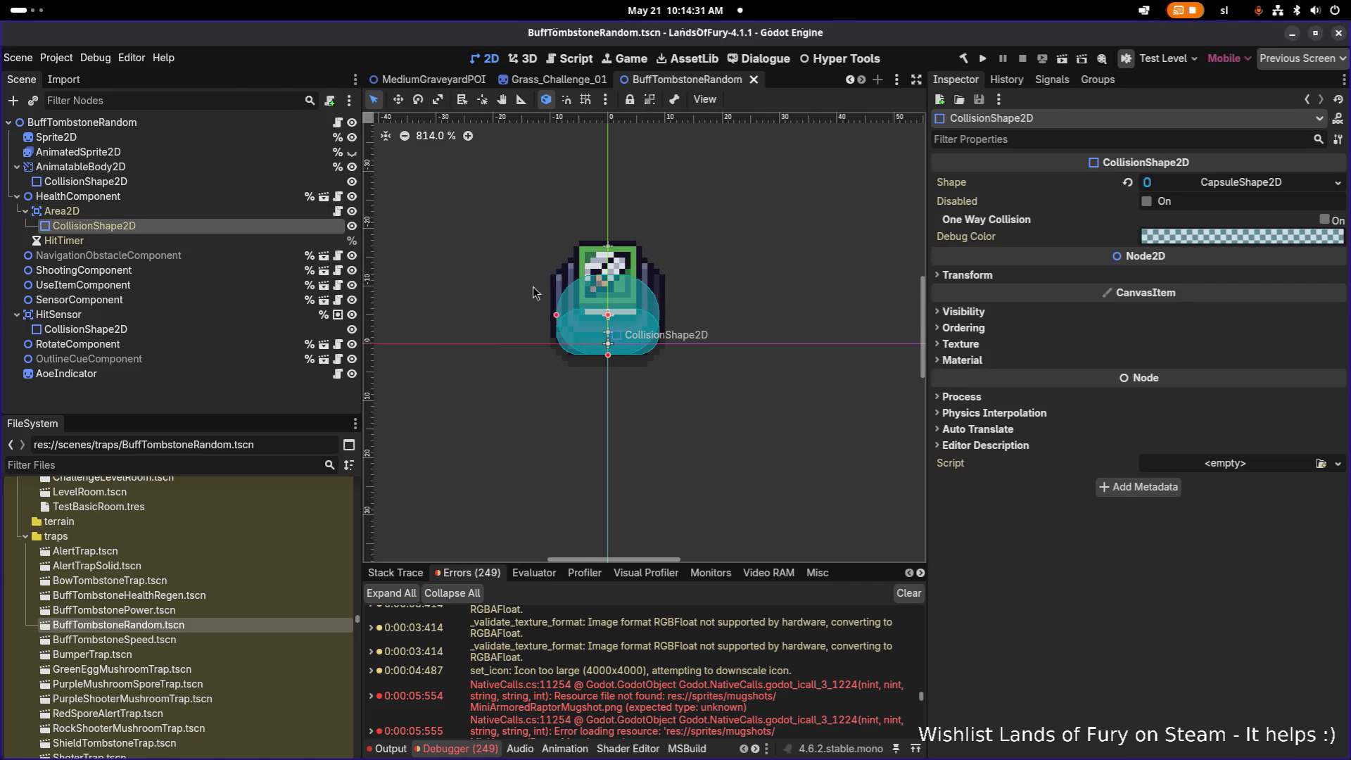
left_click(111, 181)
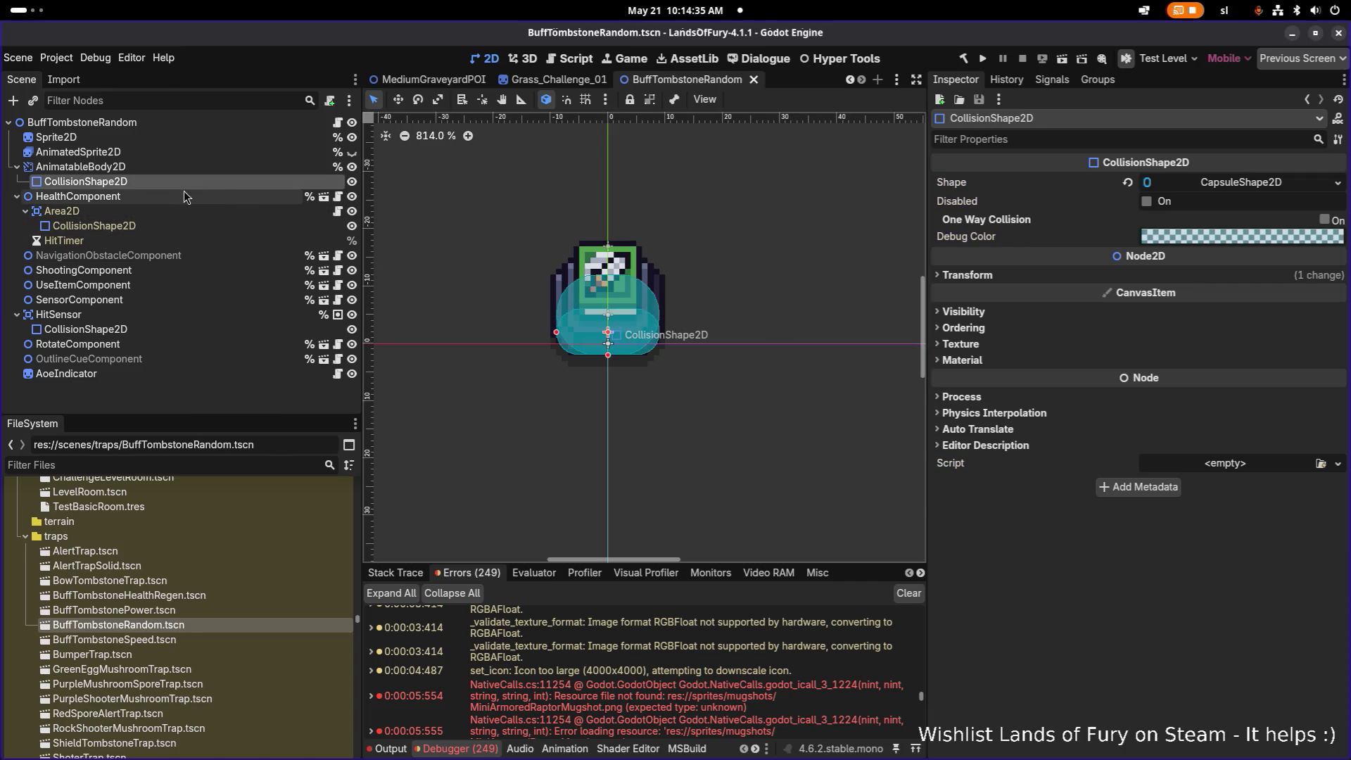
- Enlarge the AnimatableBody2D's capsule collision shape to a 9 px radius
left_click(1226, 182)
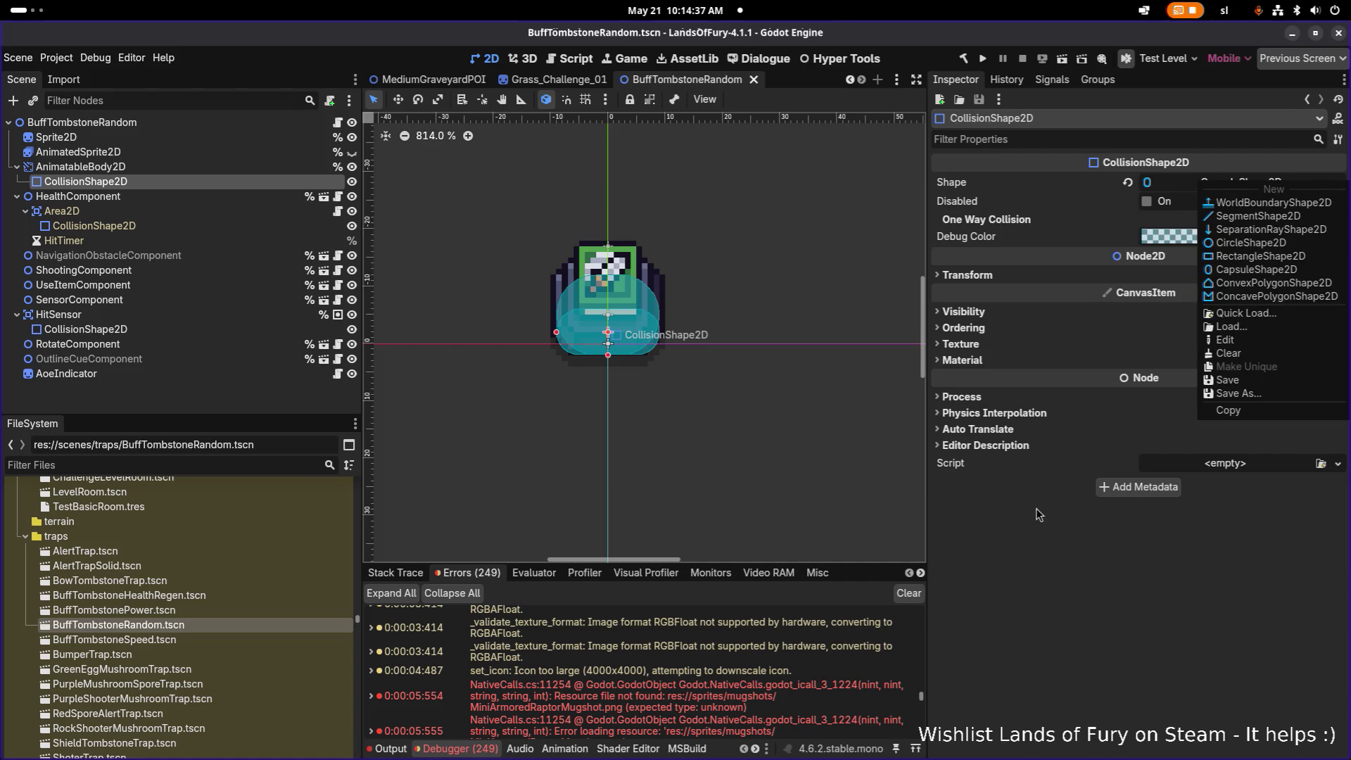
left_click(1000, 445)
left_click(1196, 182)
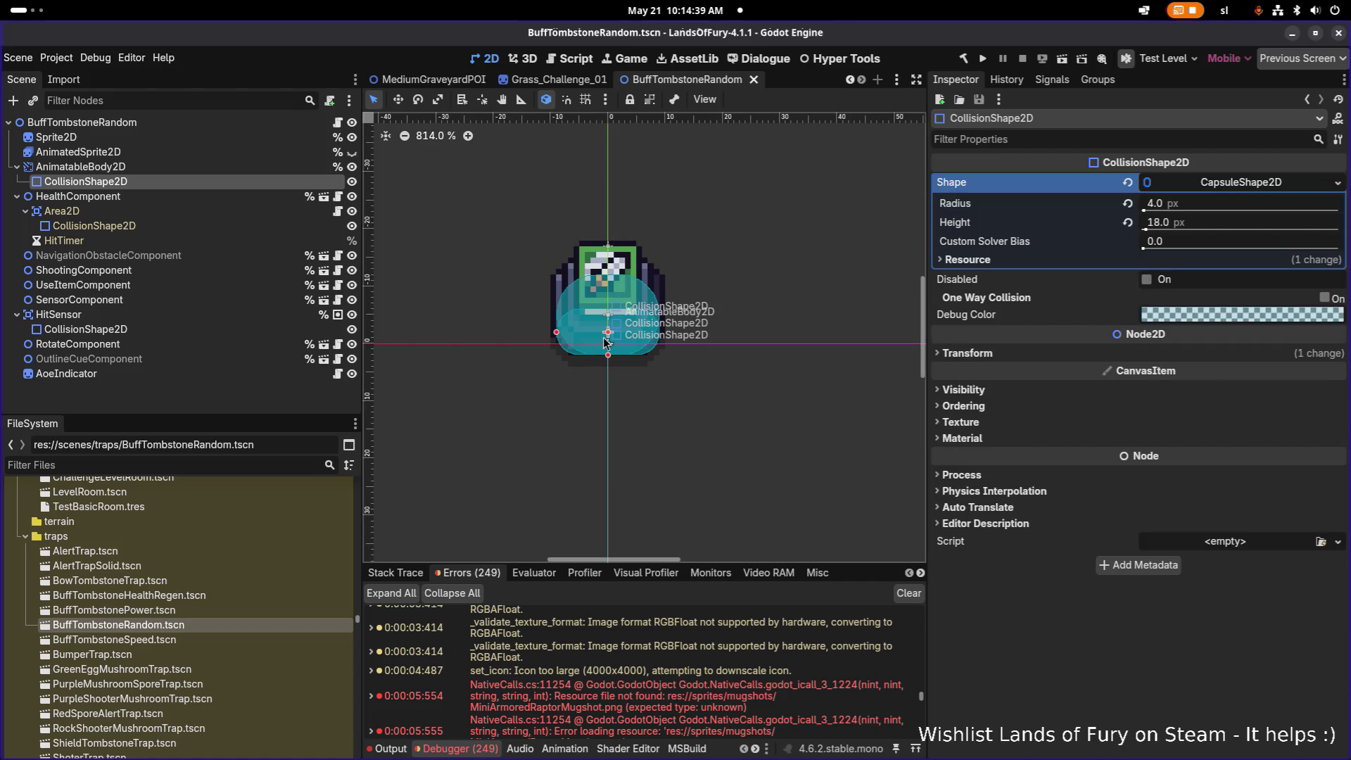
mouse_move(608, 355)
left_mouse_down()
mouse_move(610, 380)
mouse_move(611, 340)
mouse_move(610, 359)
left_mouse_up()
key("w")
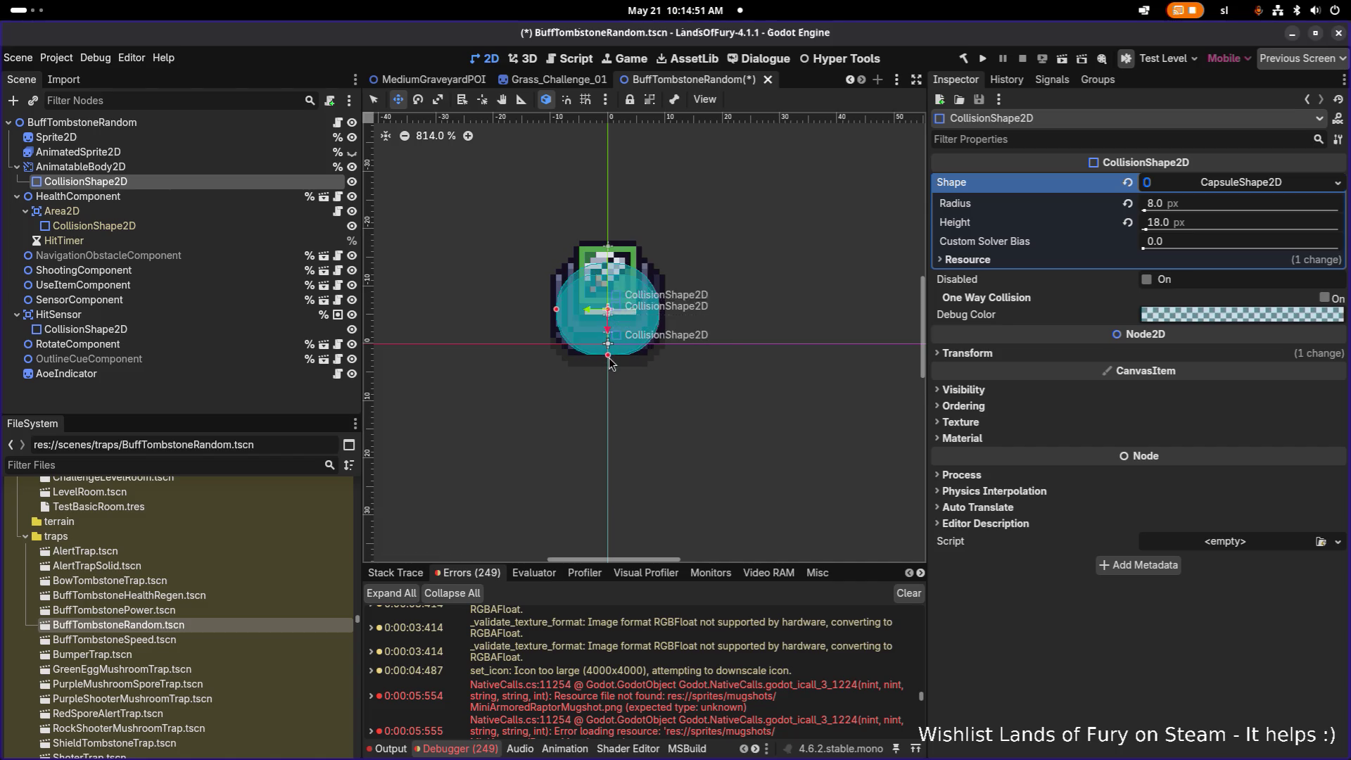
left_click_drag(611, 360, 606, 327)
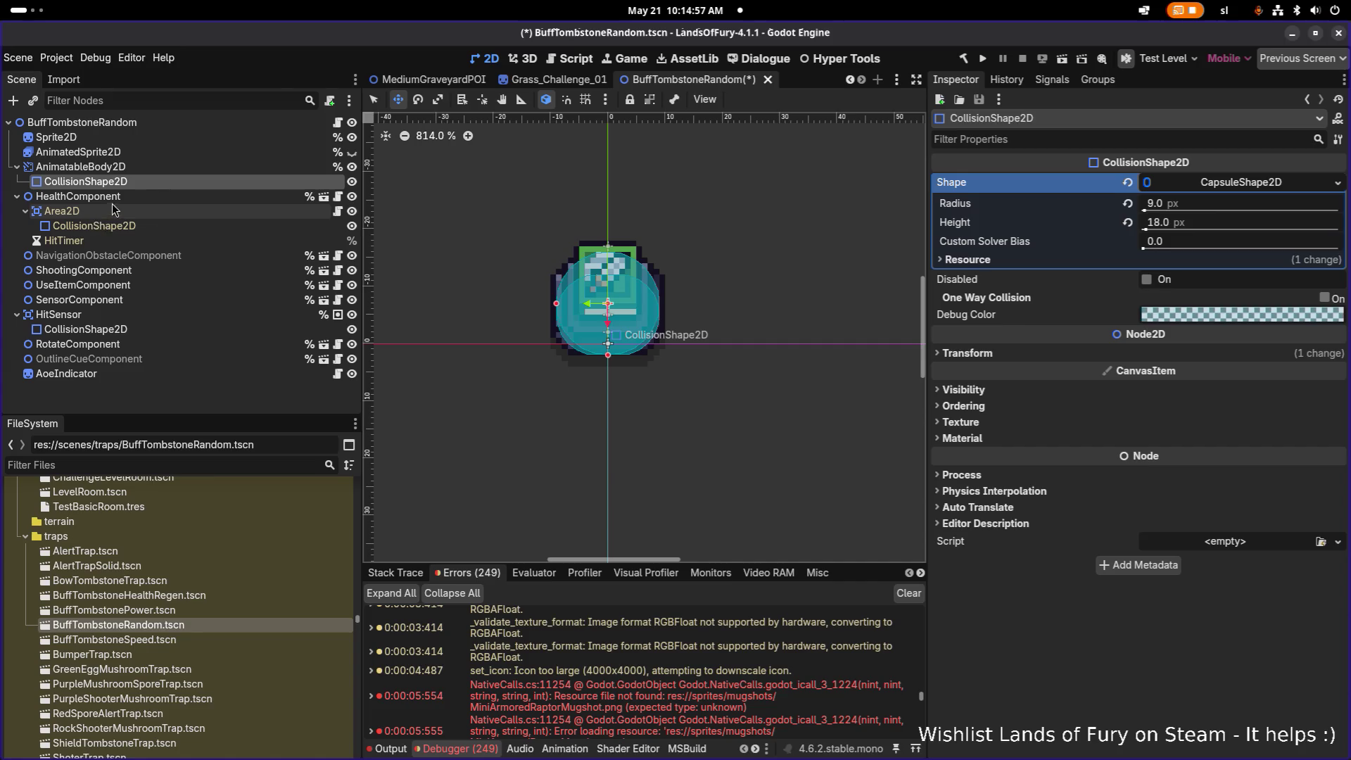
- Move the Area2D's collision shape up 2 px and save the scene
left_click(101, 225)
right_click(1222, 184)
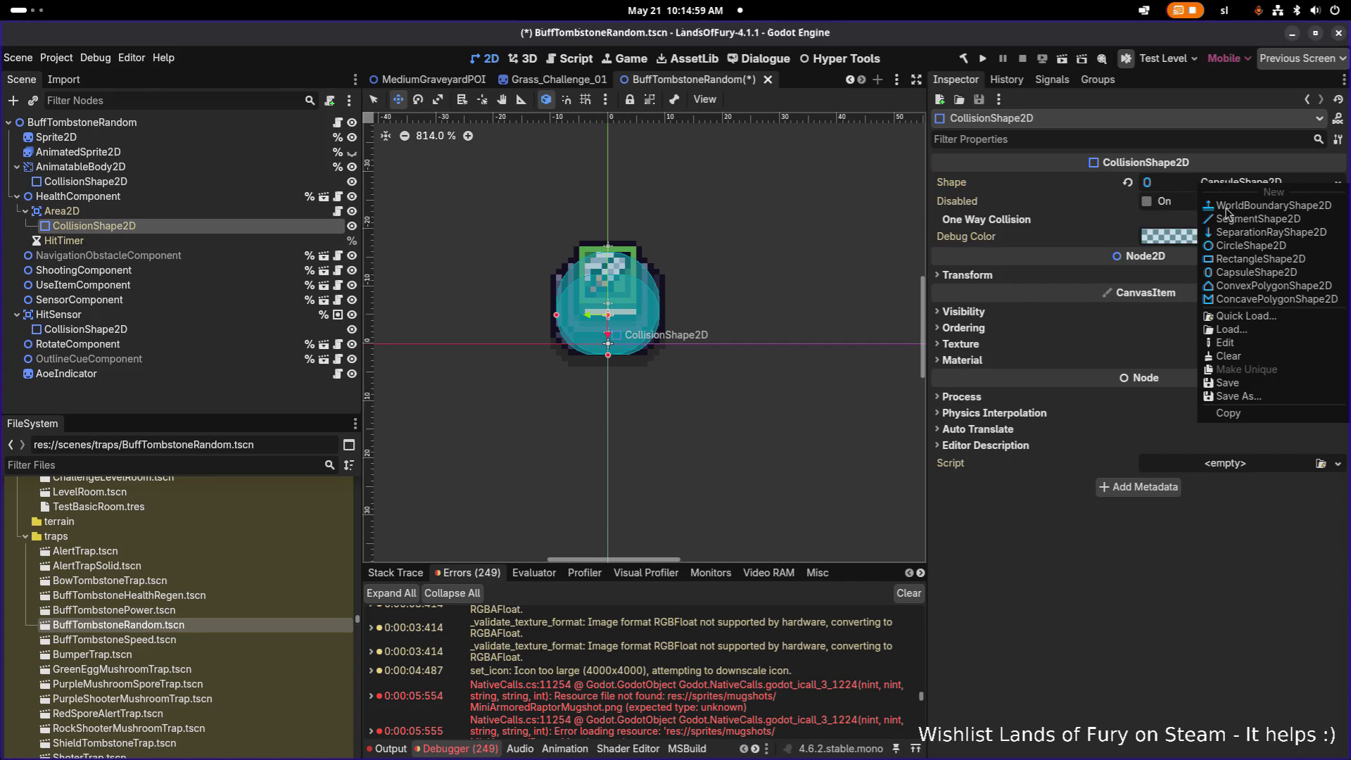
left_click(1133, 572)
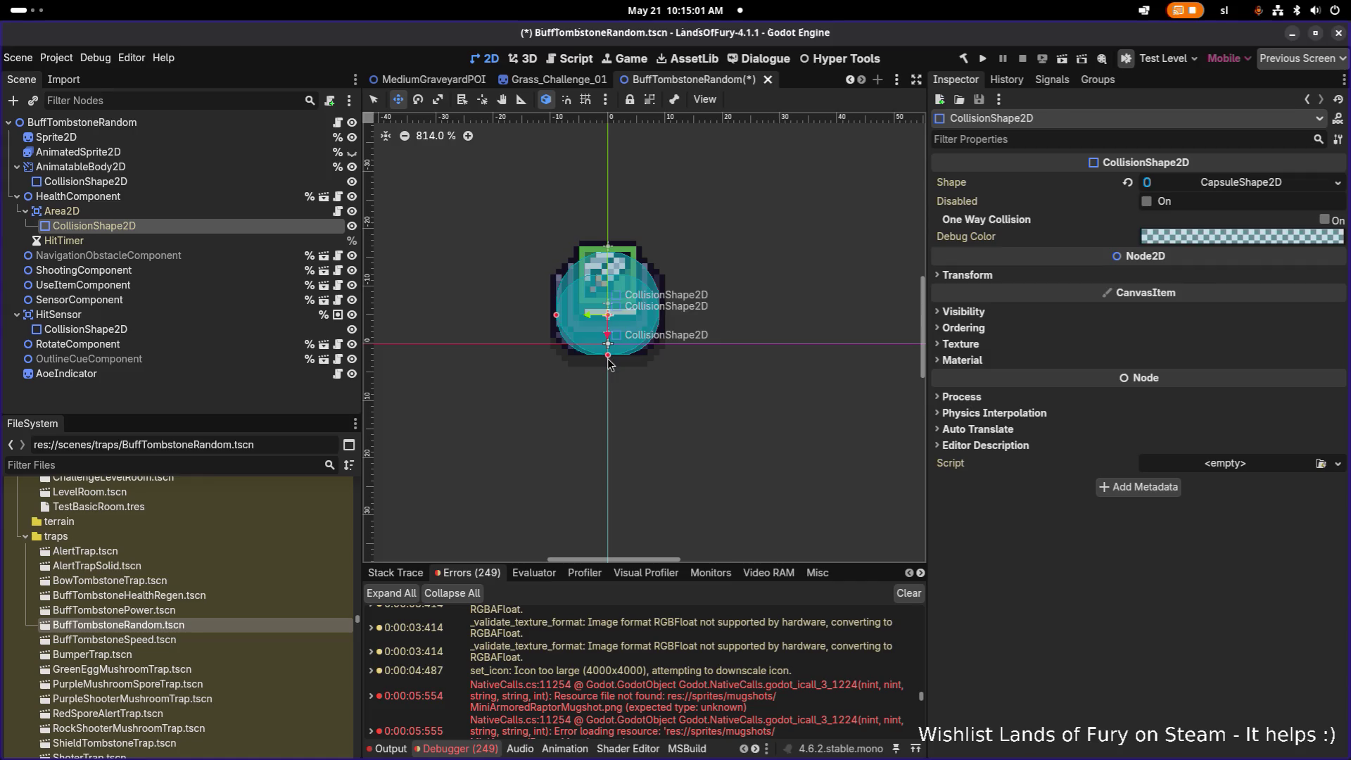
left_click_drag(610, 370, 610, 358)
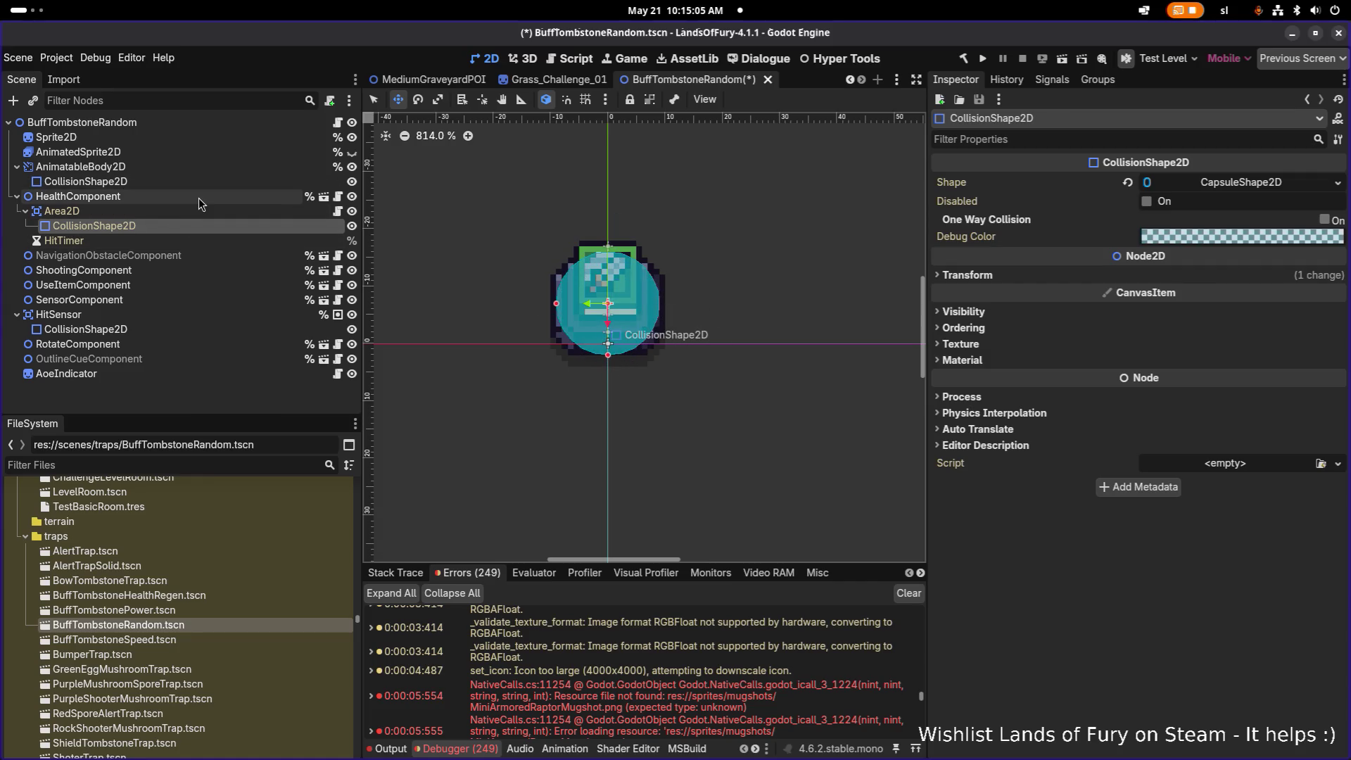
left_click(199, 197)
left_click(199, 214)
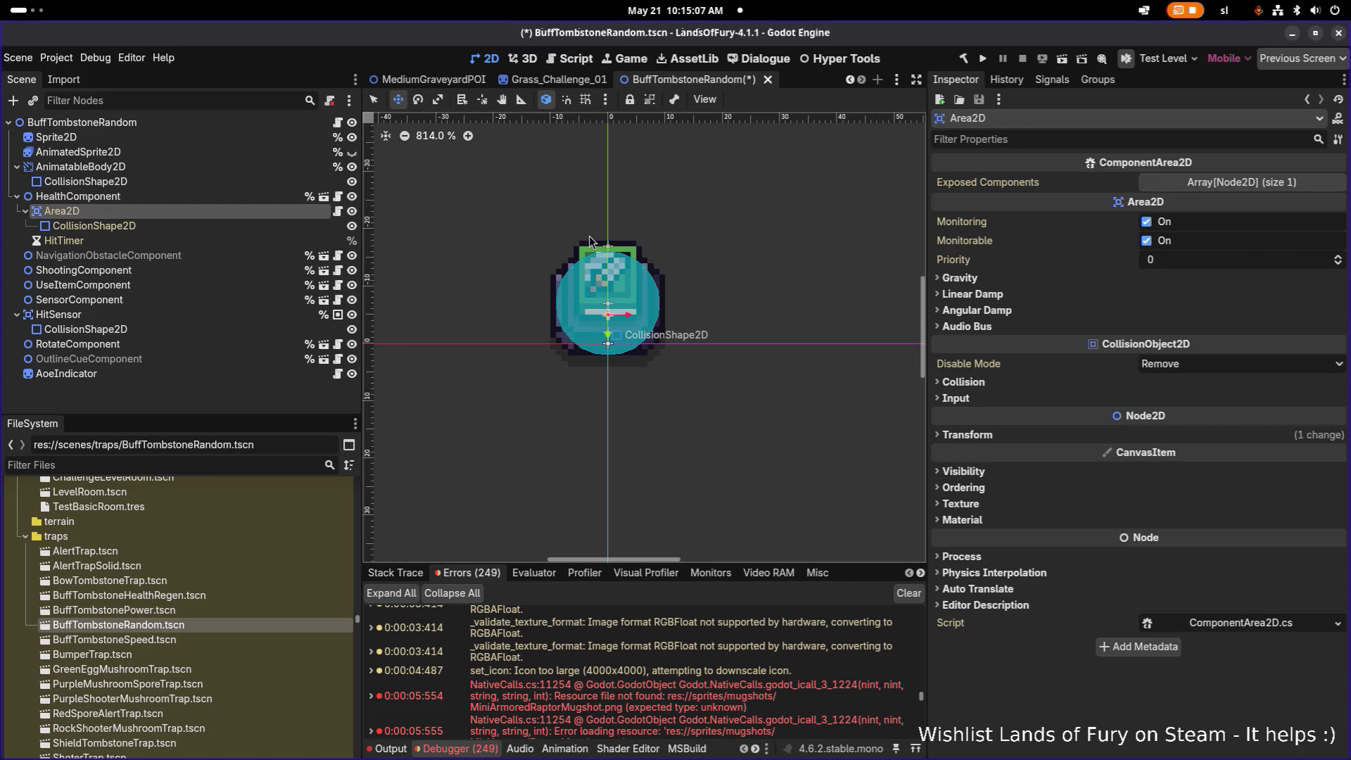
key("ctrl+s")
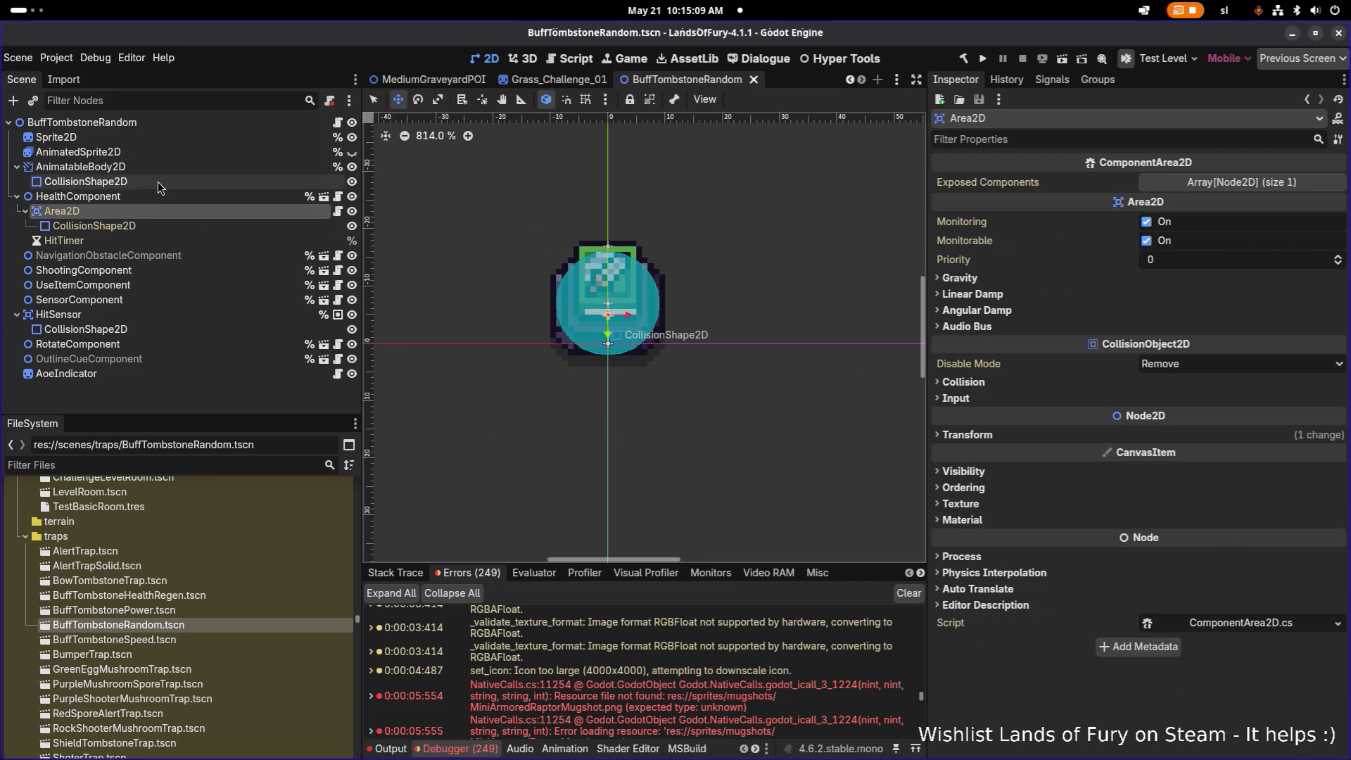
- Review the sprite and component nodes, show UseItemComponent's properties, and fold HitSensor's children
left_click(158, 181)
left_click(170, 147)
left_click(173, 136)
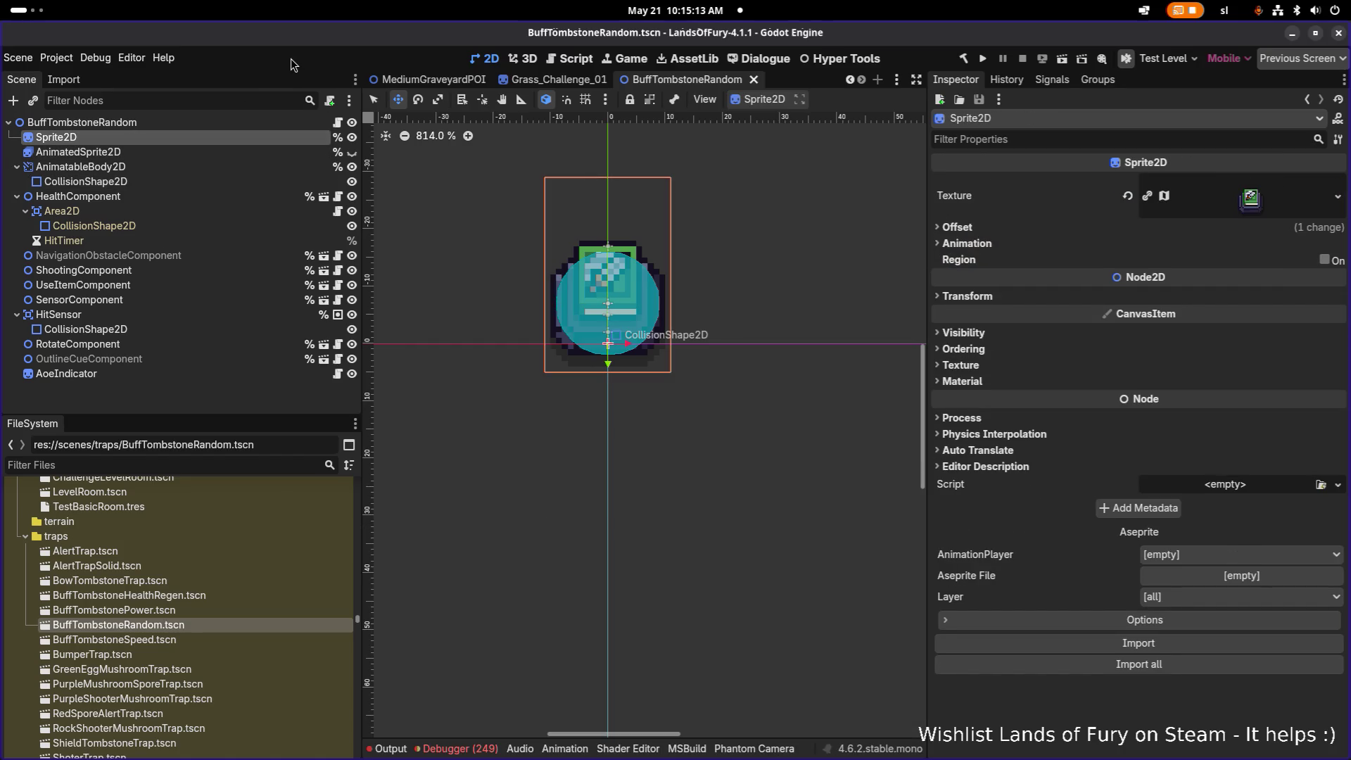
left_click(192, 121)
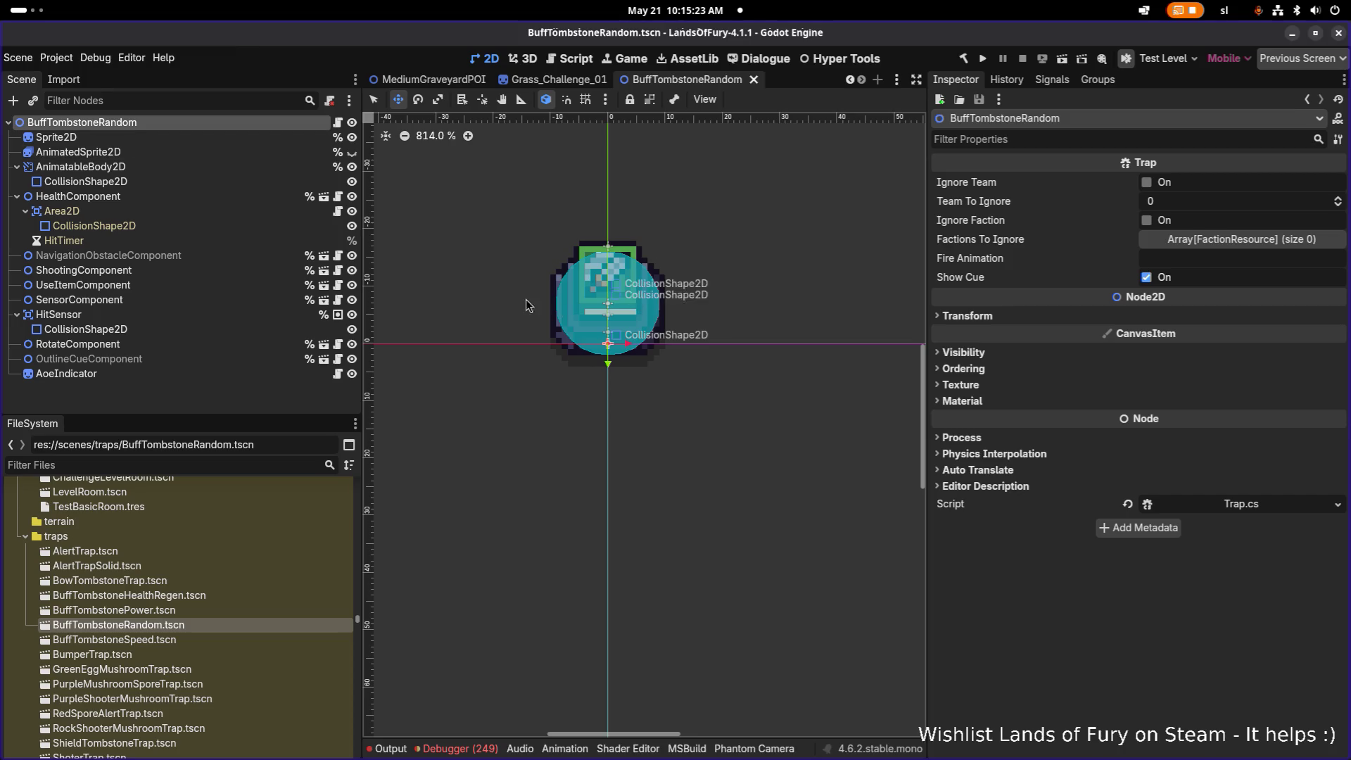
left_click(128, 140)
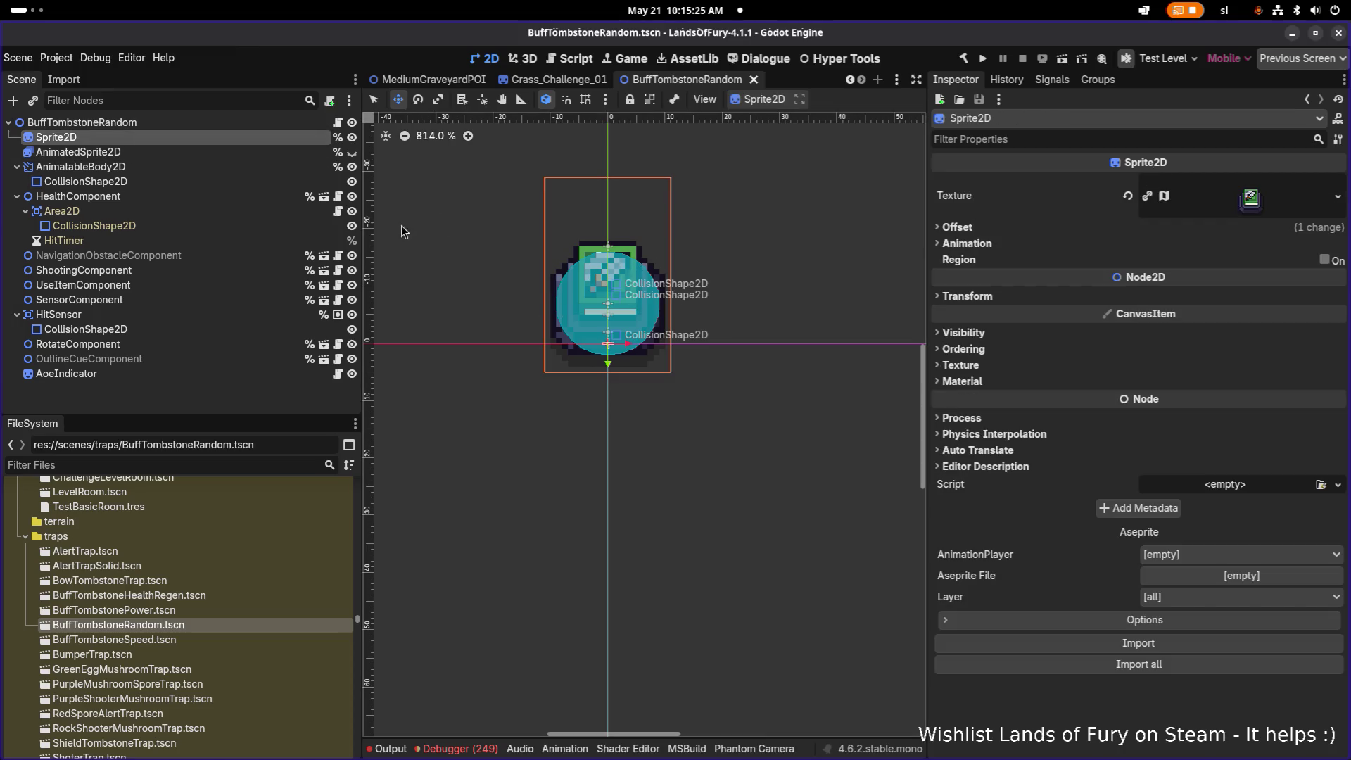
left_click(128, 274)
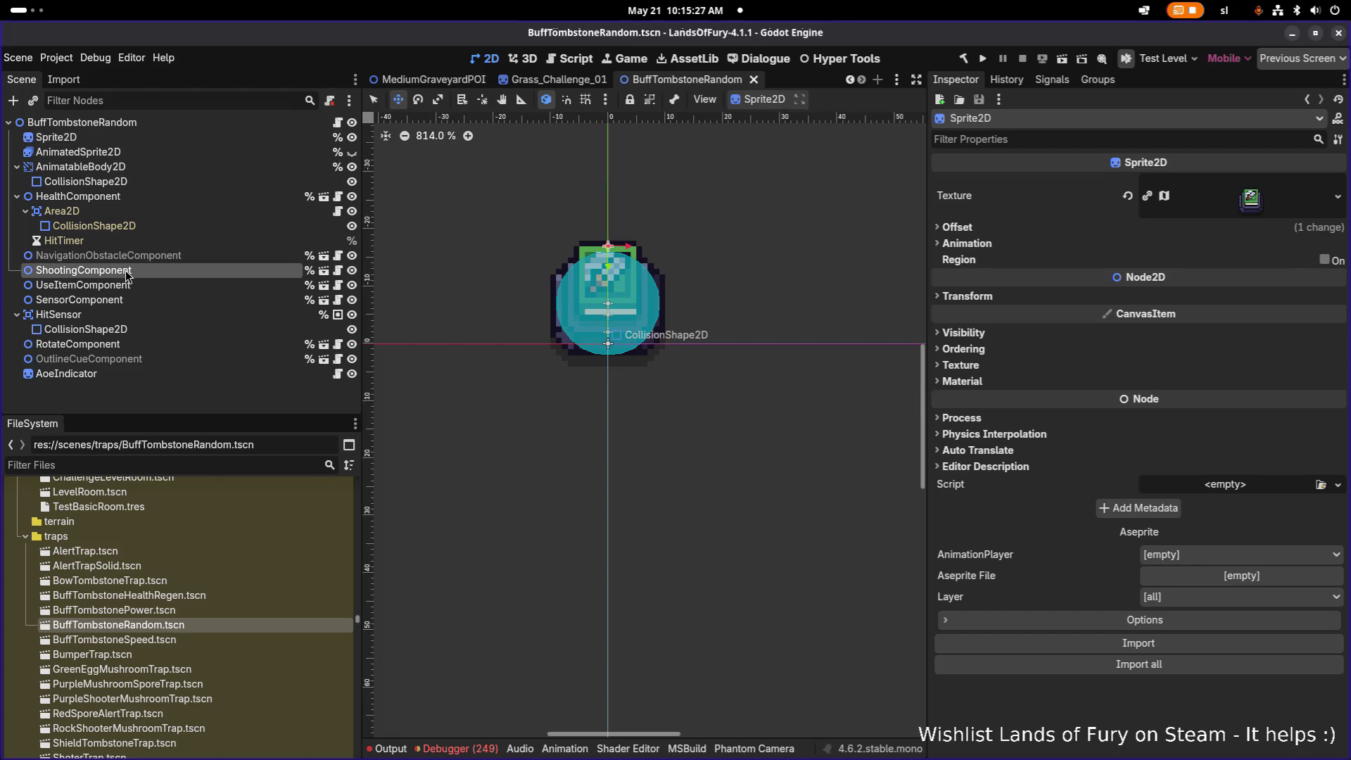
left_click(107, 288)
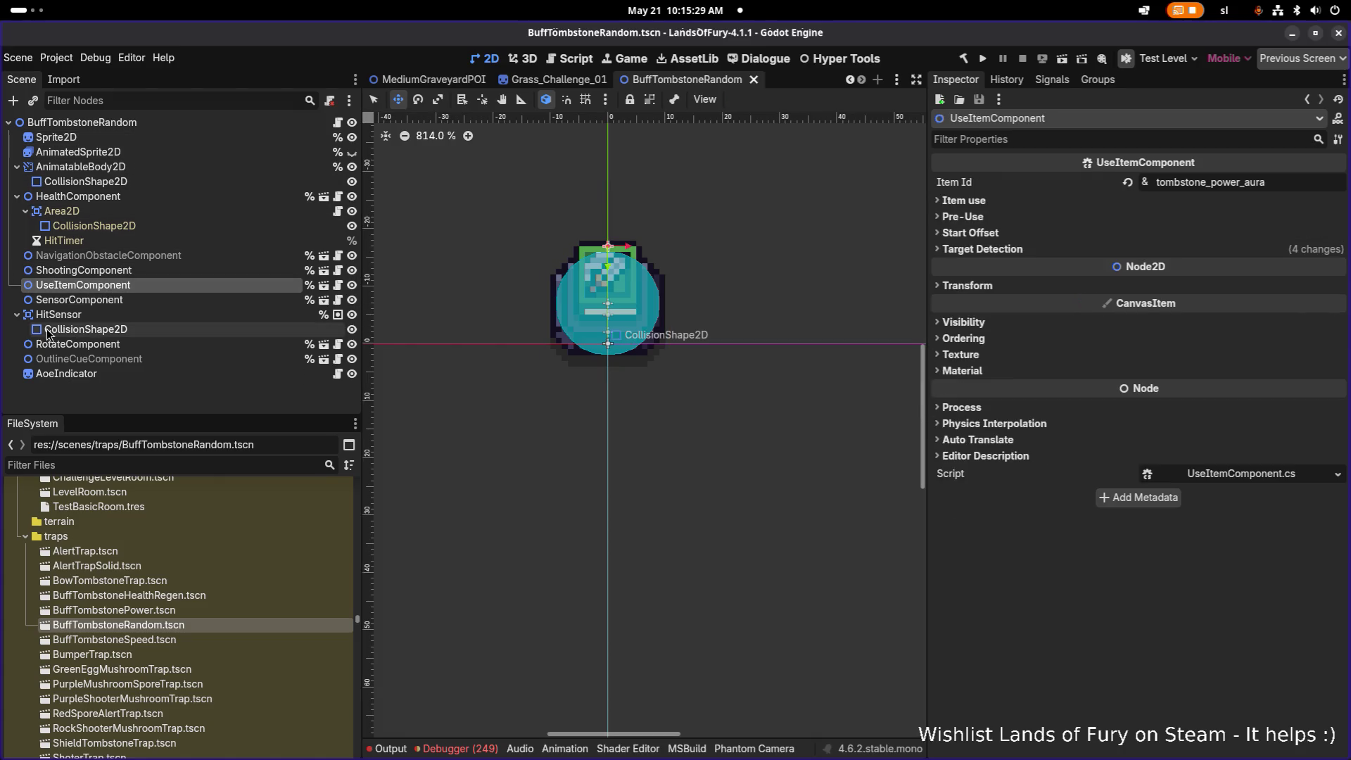
left_click(17, 314)
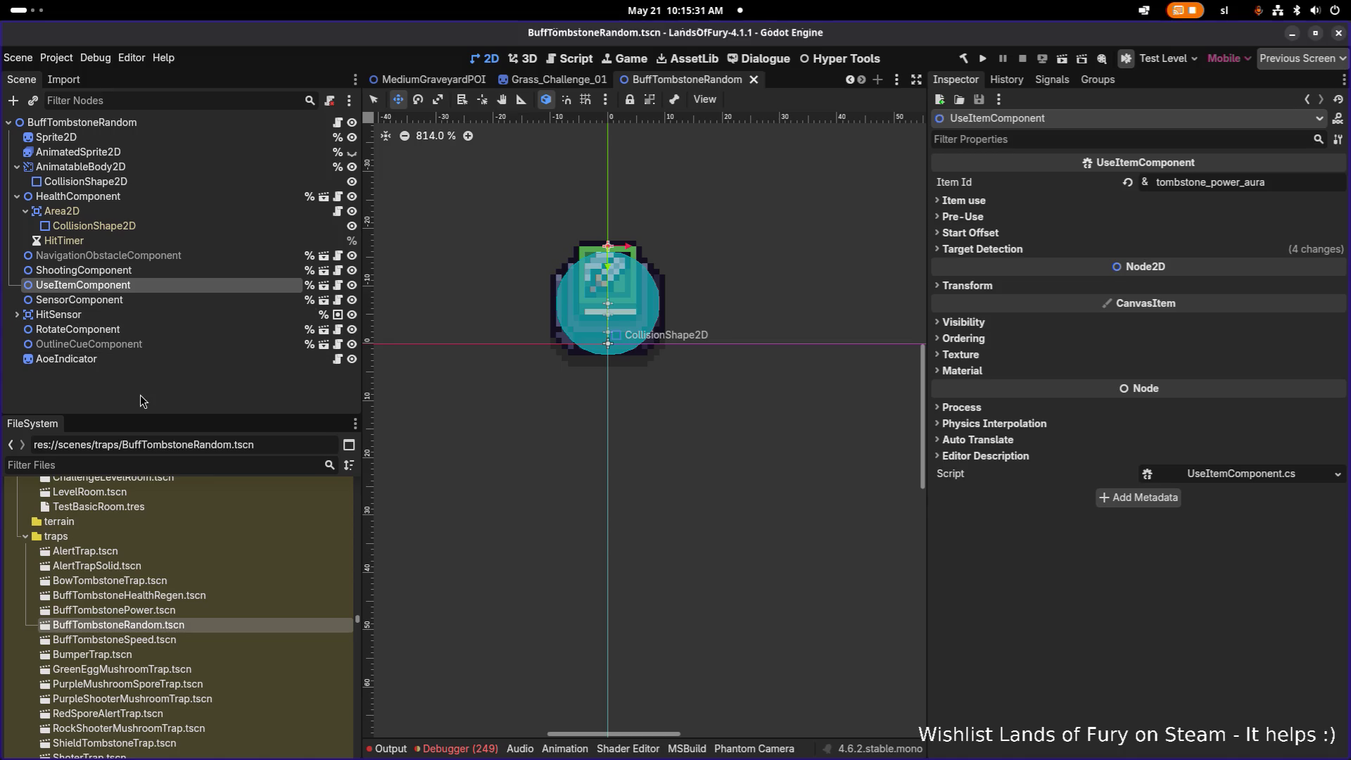
left_click(153, 464)
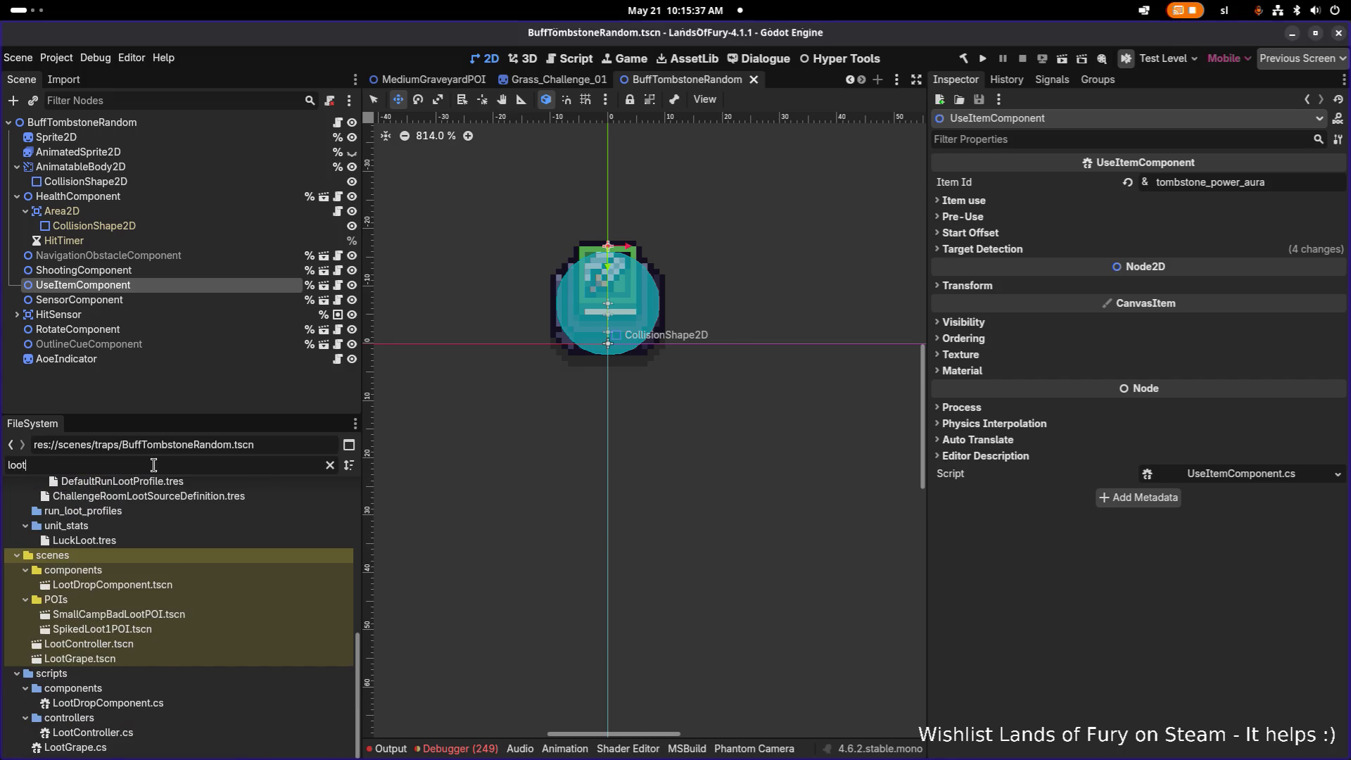
- Filter project files by 'lootdrop' and instance LootDropComponent.tscn into the scene tree
type("lootcomp")
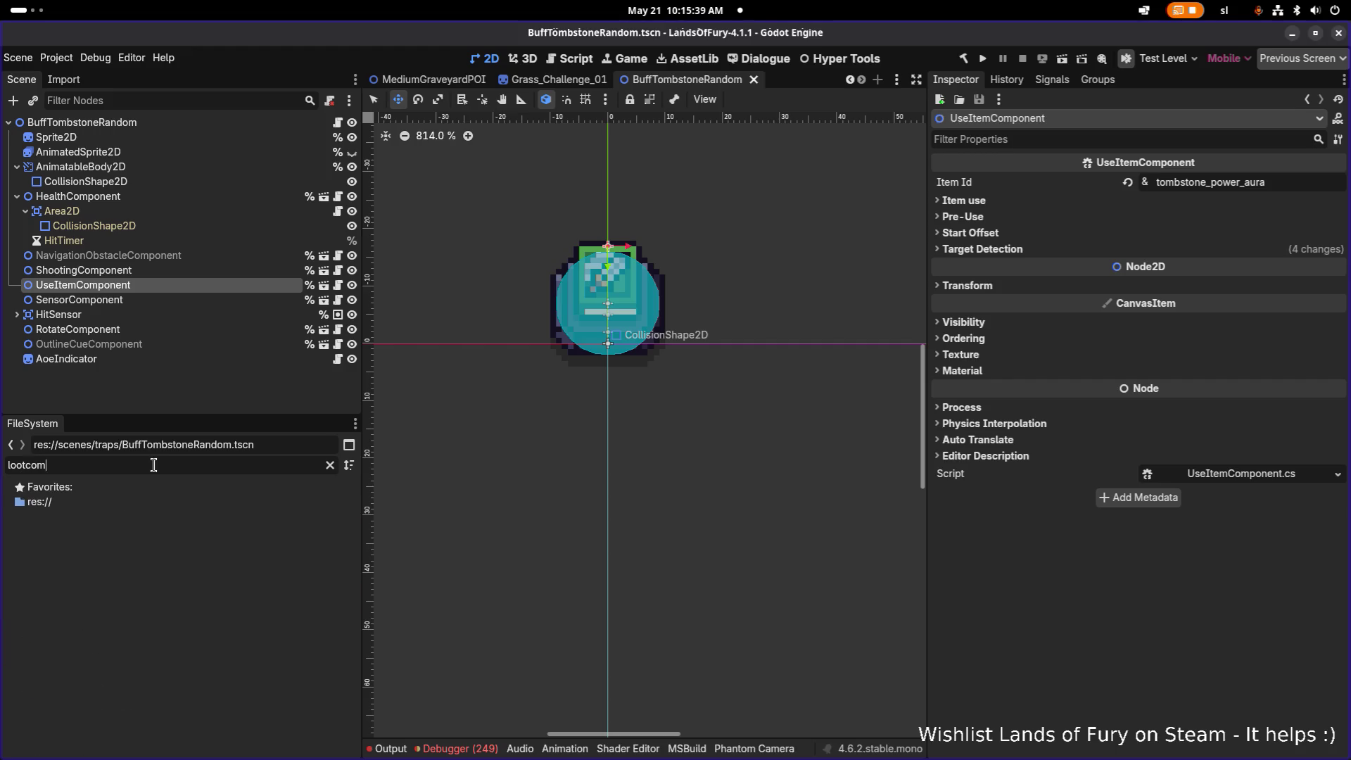
key("BackSpace")
key("BackSpace")
key("BackSpace")
type("drop")
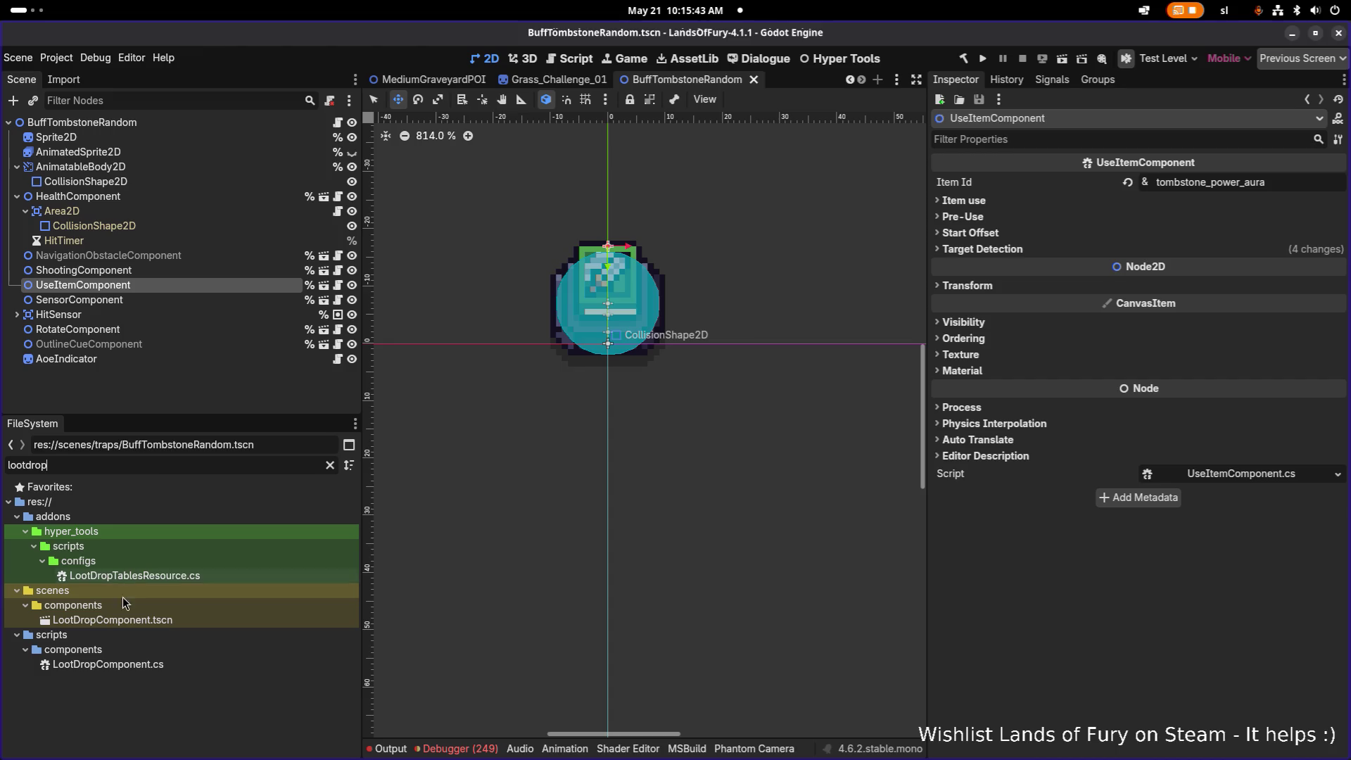
mouse_move(117, 624)
left_mouse_down()
mouse_move(198, 293)
mouse_move(182, 344)
mouse_move(185, 163)
left_mouse_up()
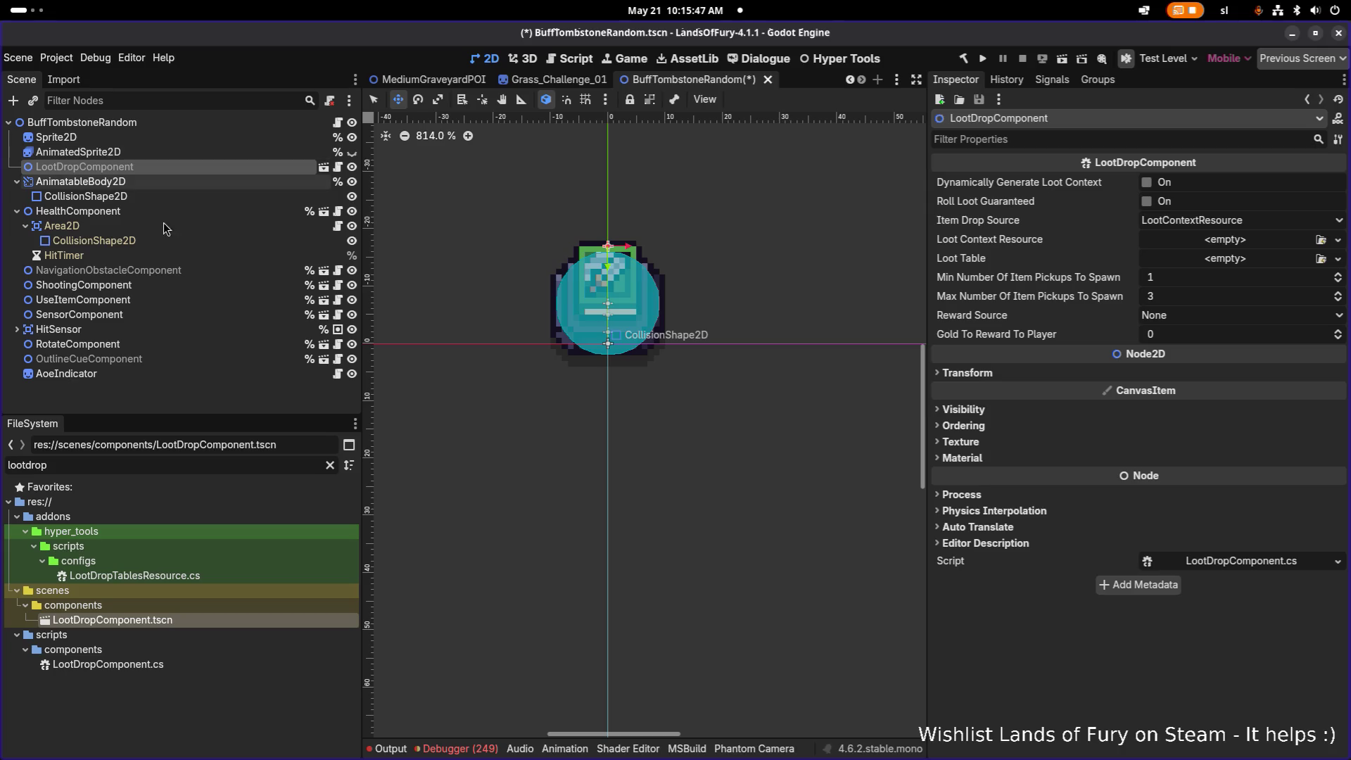
- Check the NavigationObstacleComponent's Collision Shape 2d setting, then the HealthComponent and Sprite2D properties
left_click(160, 270)
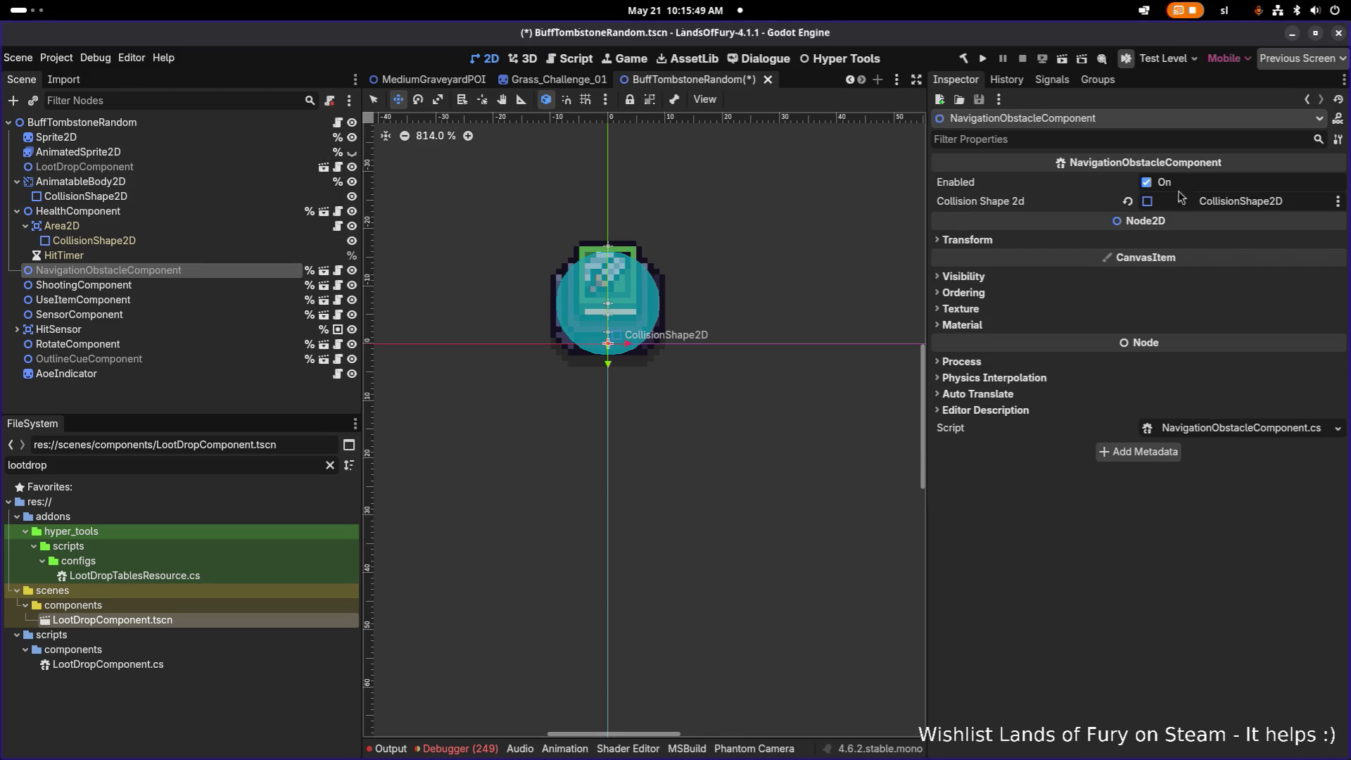
left_click(1239, 202)
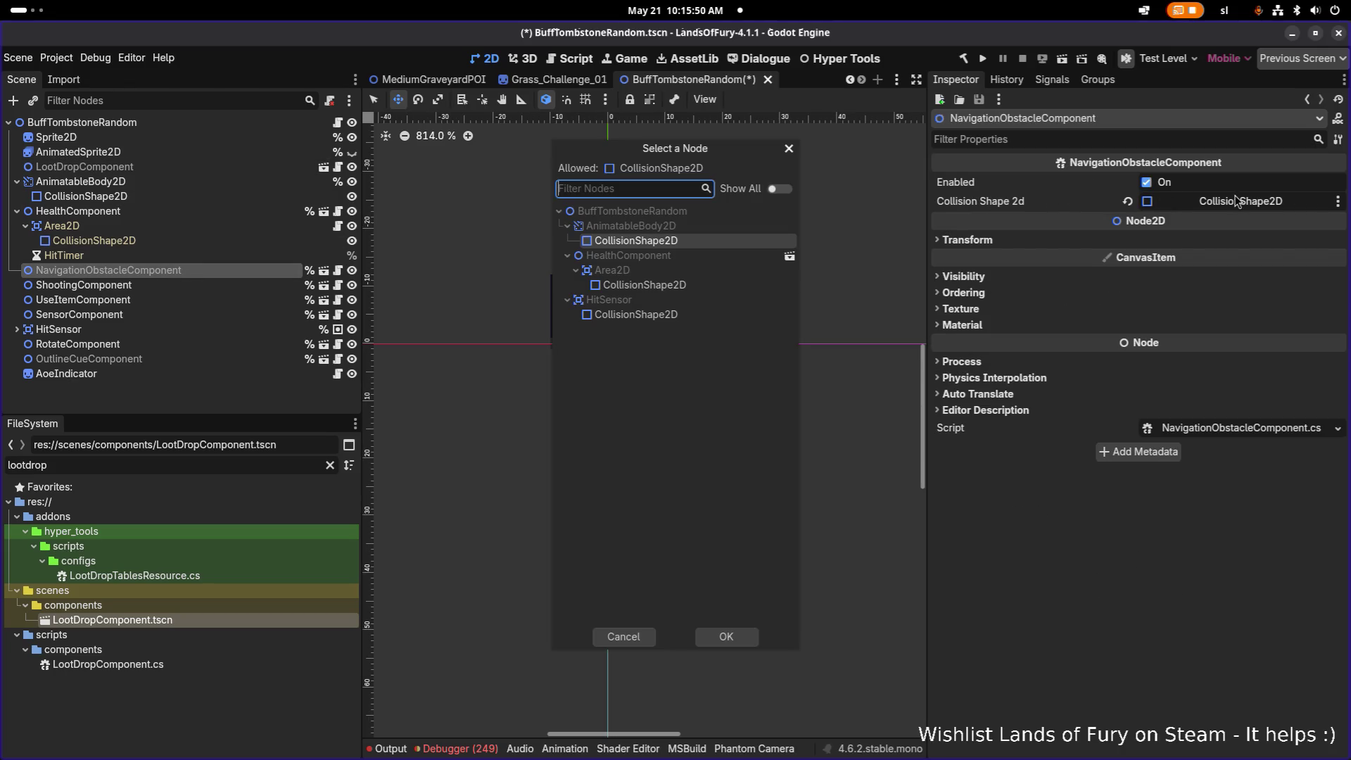
left_click(789, 148)
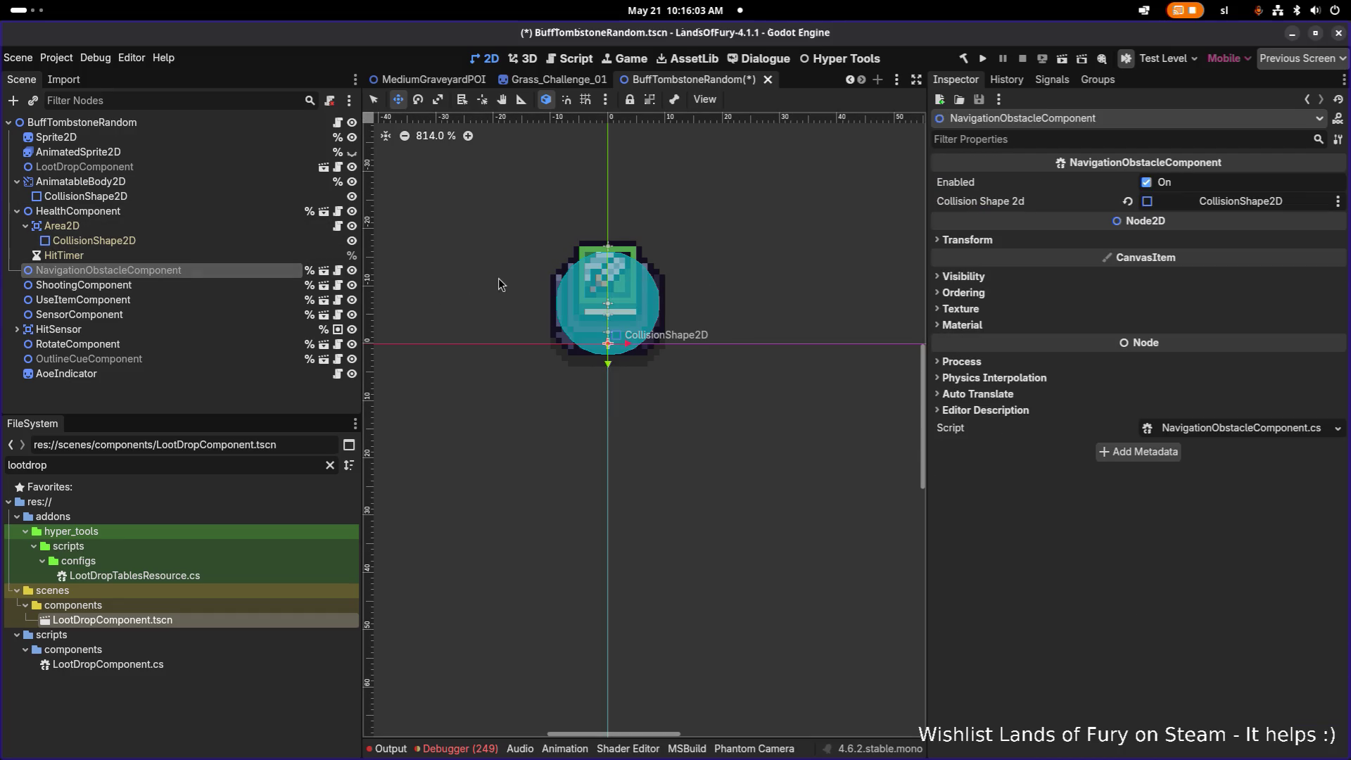
scroll(512, 244, "down", 3)
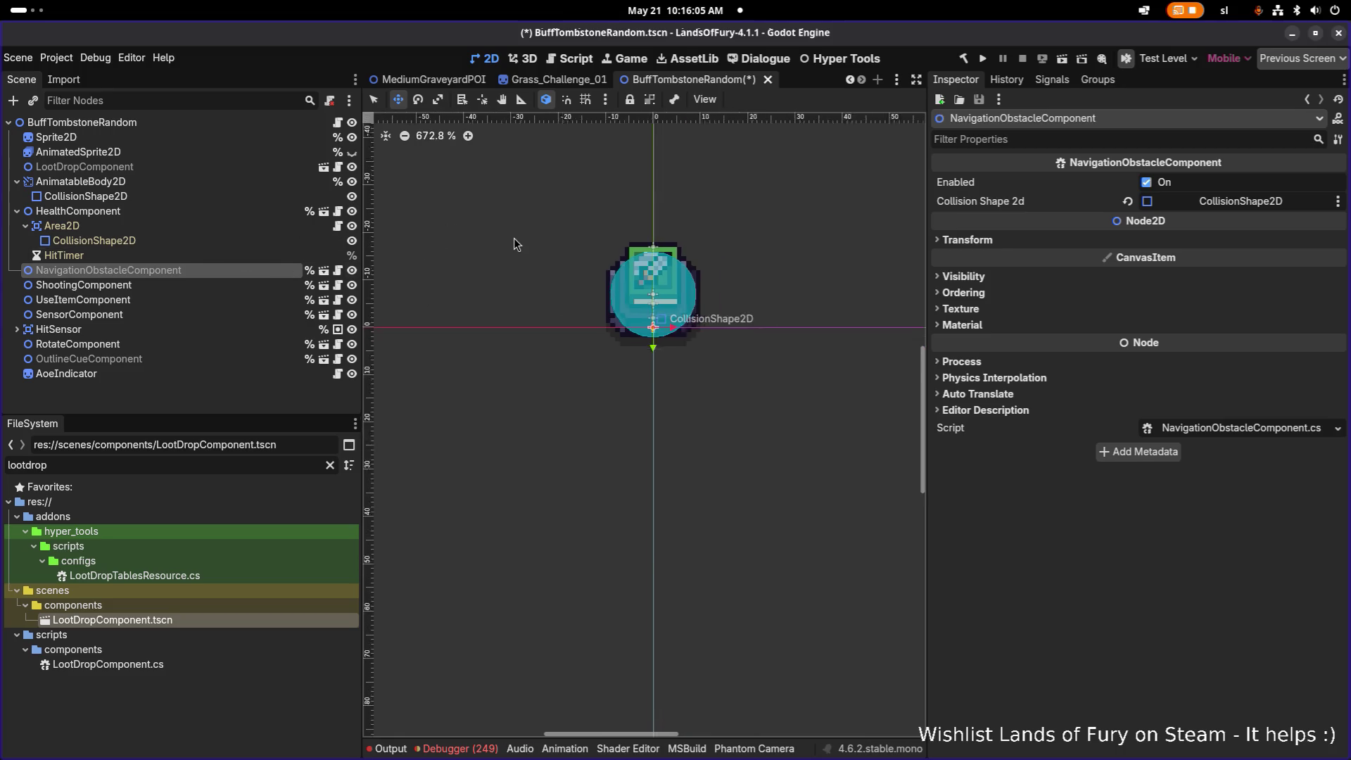
scroll(626, 267, "up", 5)
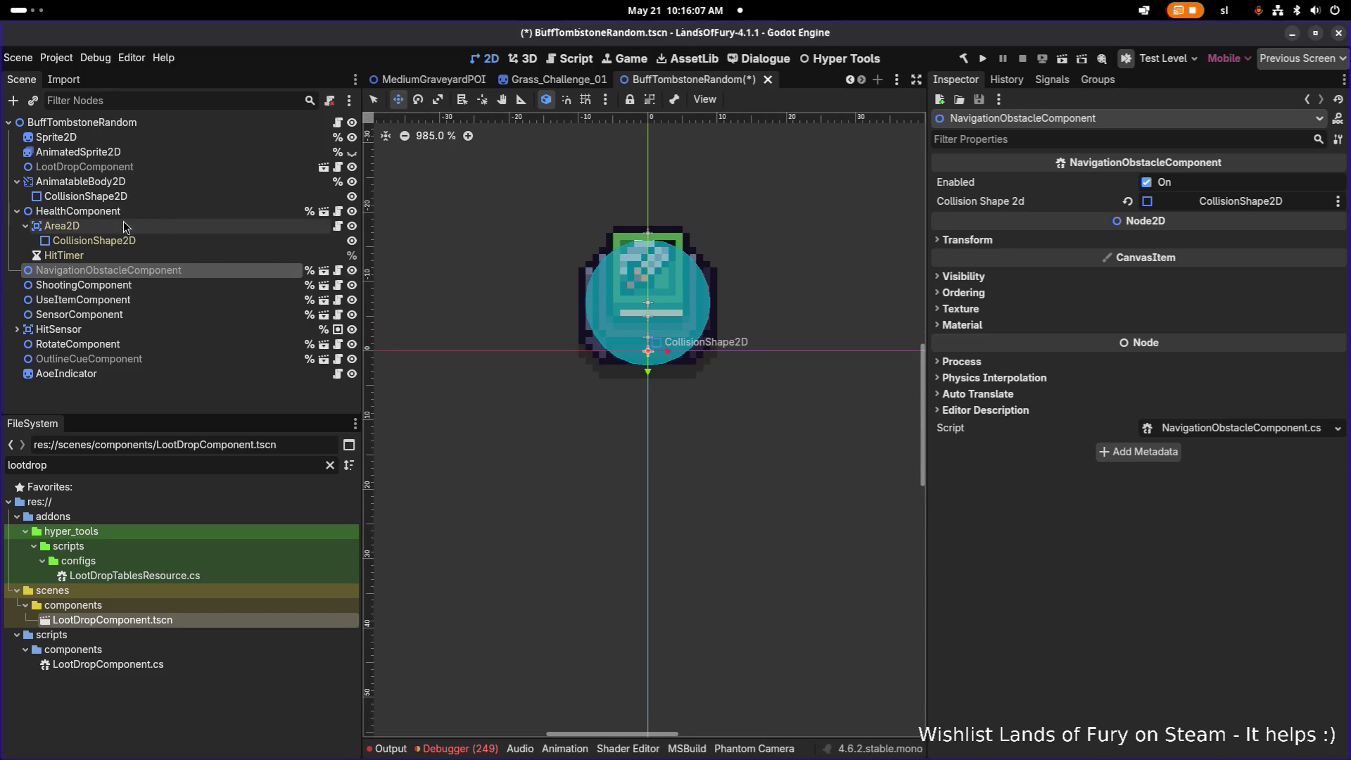
left_click(139, 211)
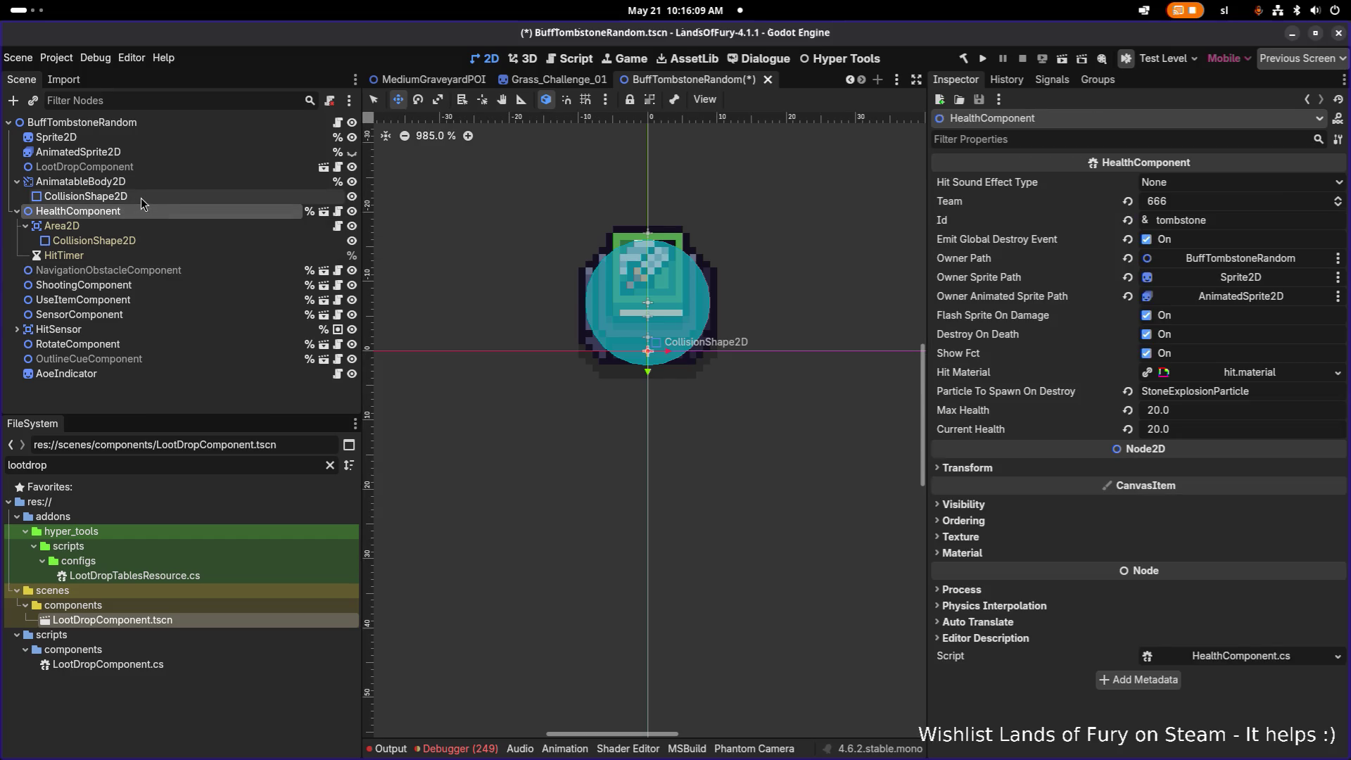
left_click(146, 138)
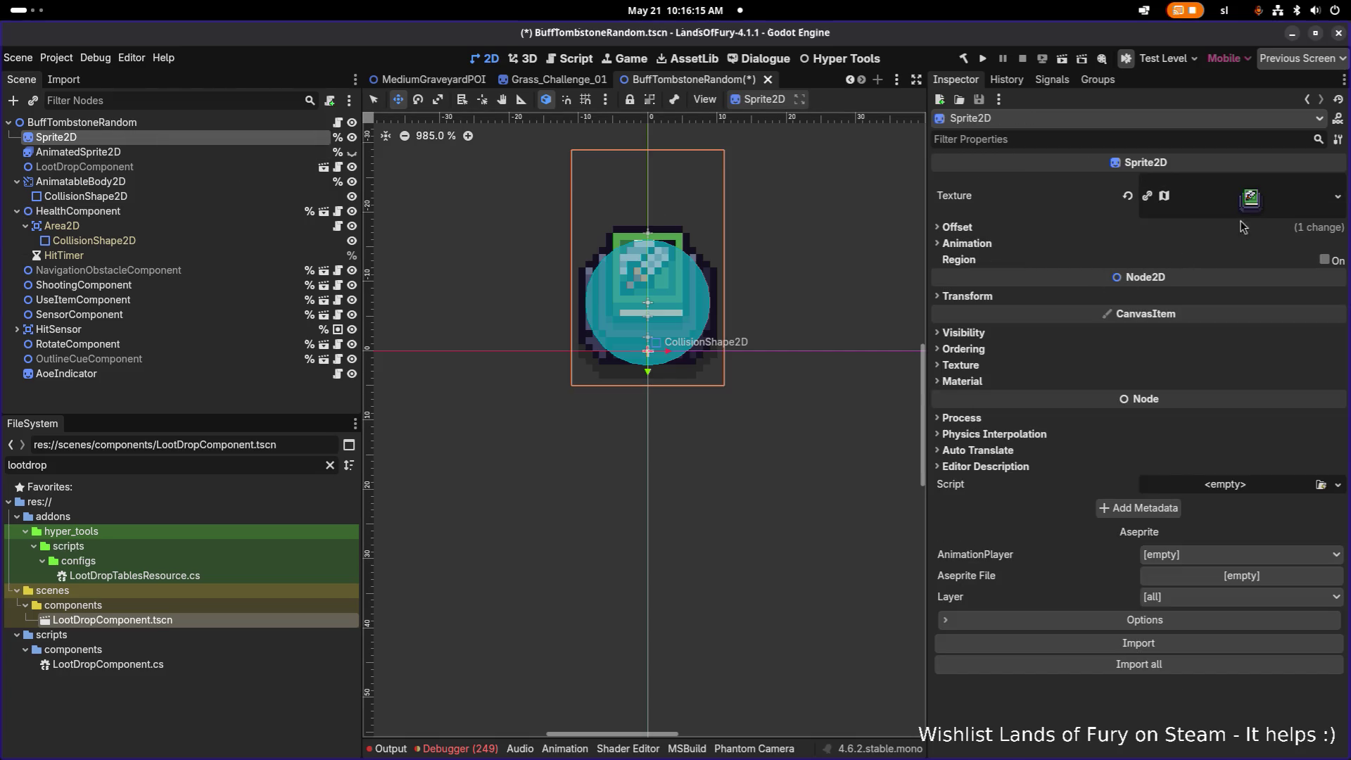
- Trim the Sprite2D atlas region's top edge down to the book pedestal in the region editor
left_click(1268, 204)
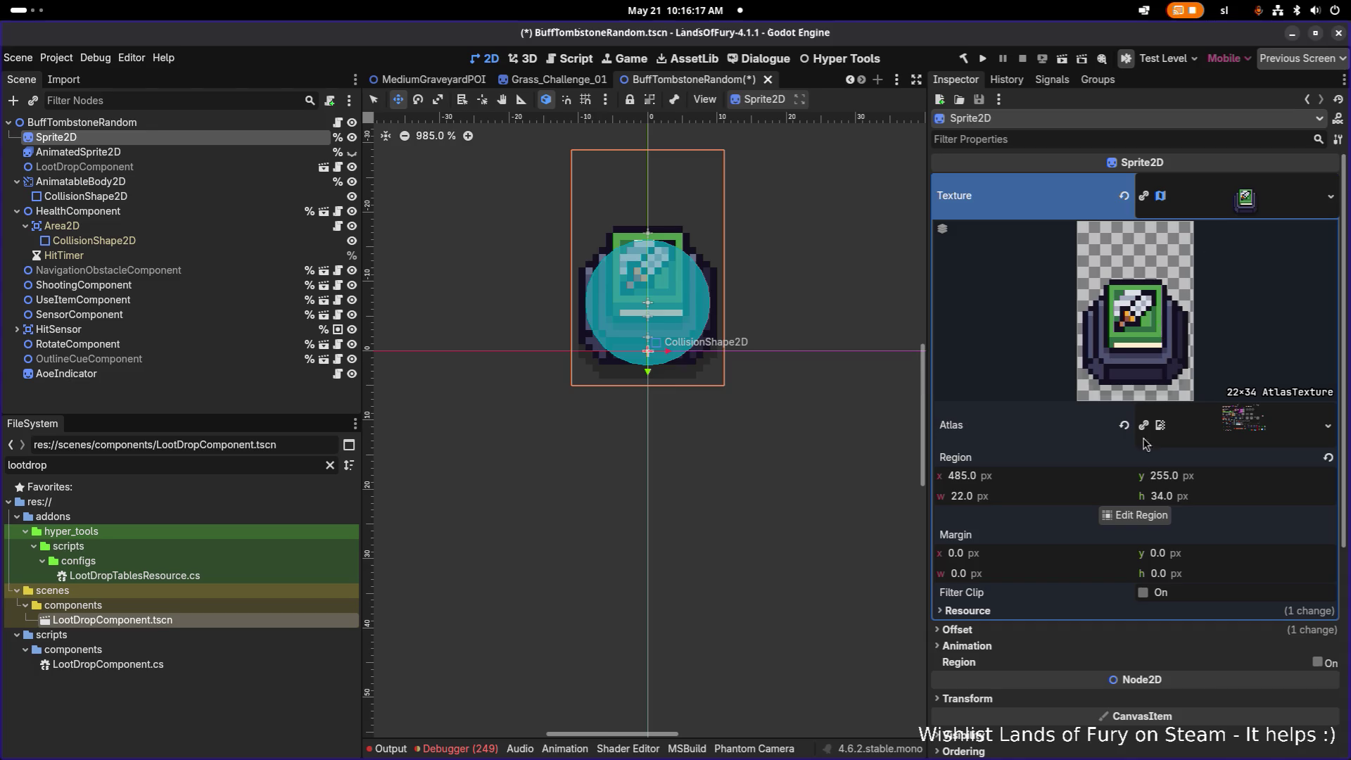
left_click(1137, 517)
scroll(704, 395, "down", 3)
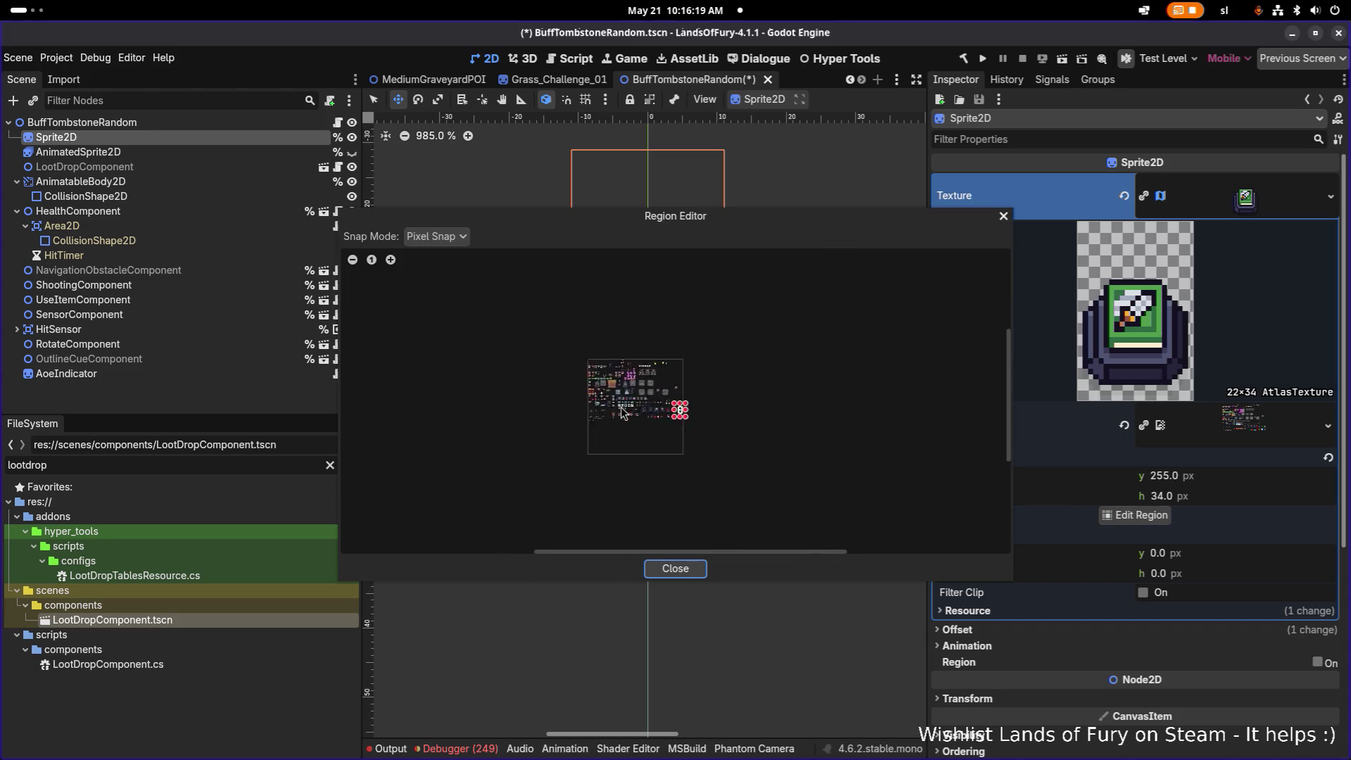
scroll(820, 459, "up", 3)
scroll(703, 408, "up", 5)
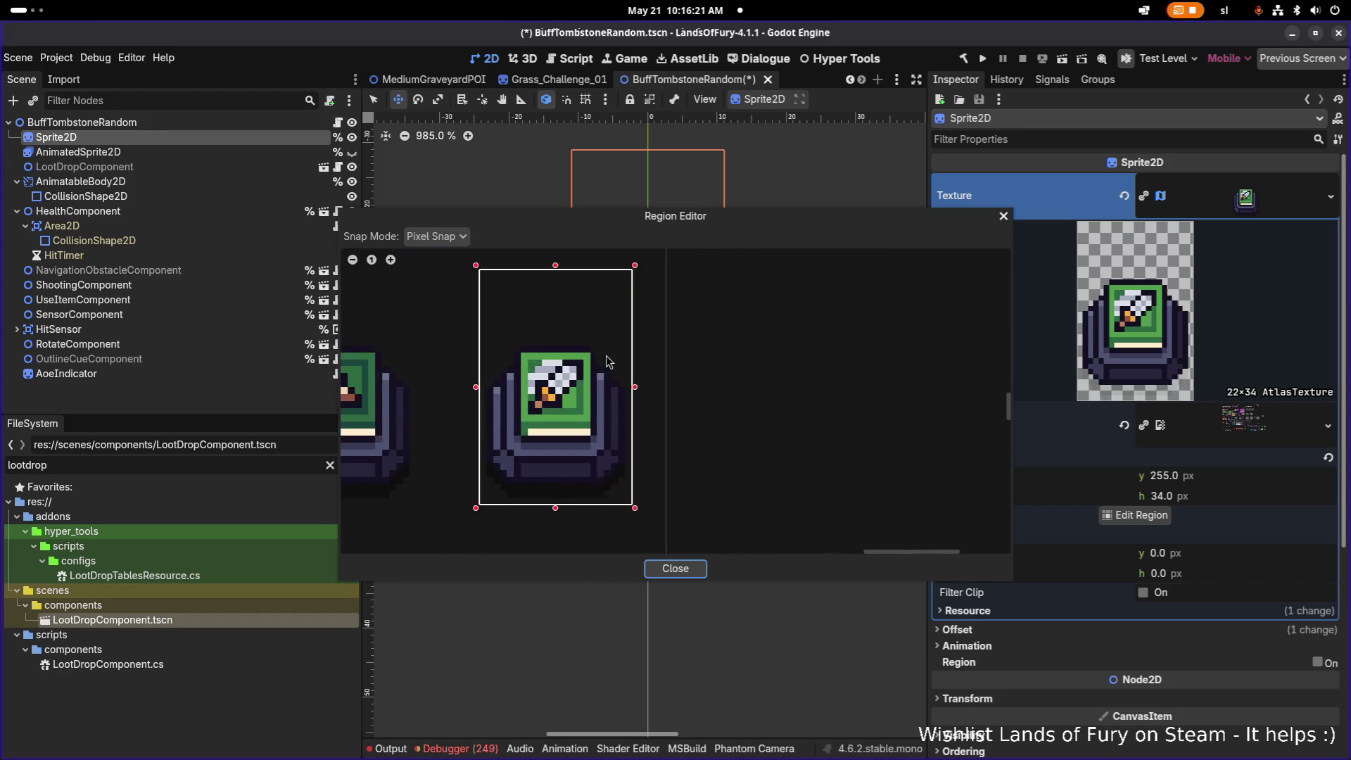
mouse_move(665, 256)
left_mouse_down()
mouse_move(672, 342)
mouse_move(674, 326)
left_mouse_up()
mouse_move(739, 214)
left_mouse_down()
mouse_move(978, 387)
mouse_move(829, 315)
mouse_move(795, 245)
mouse_move(754, 232)
left_mouse_up()
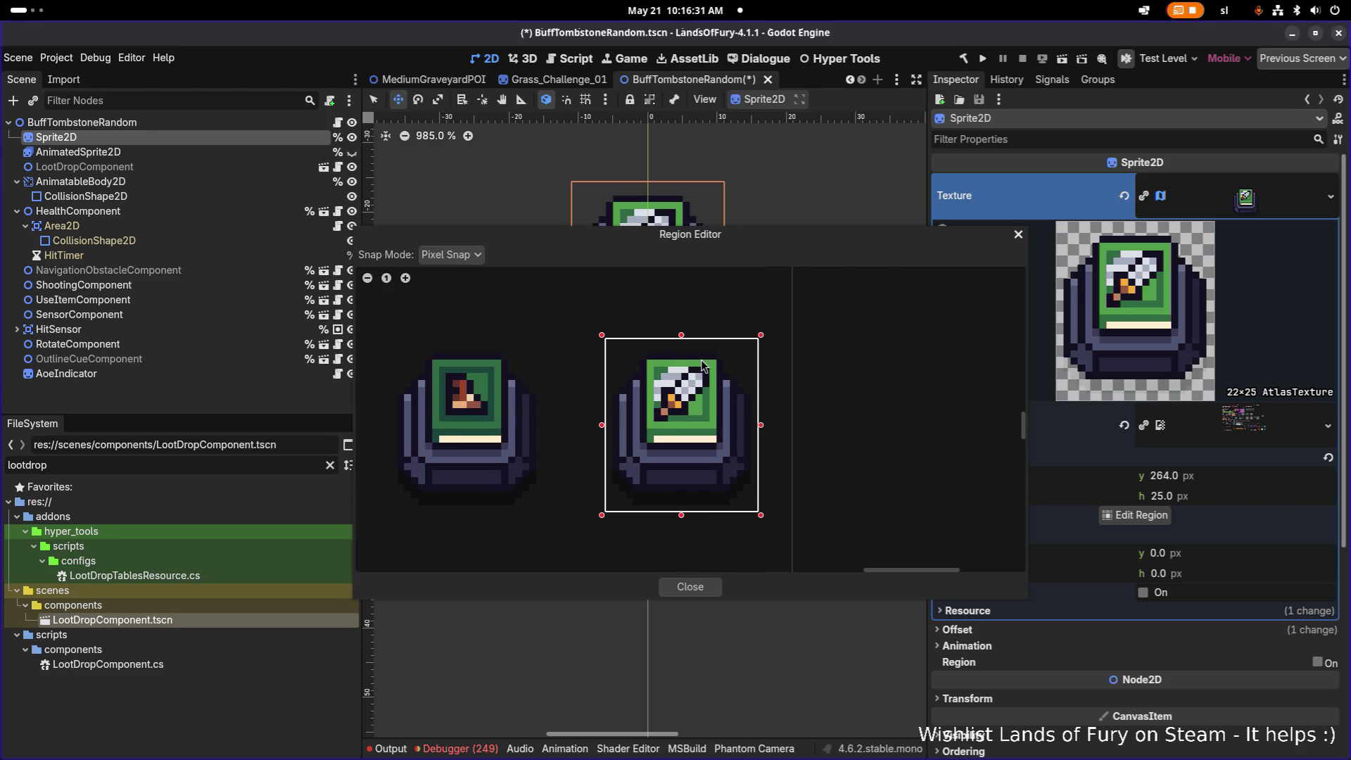
left_click(697, 587)
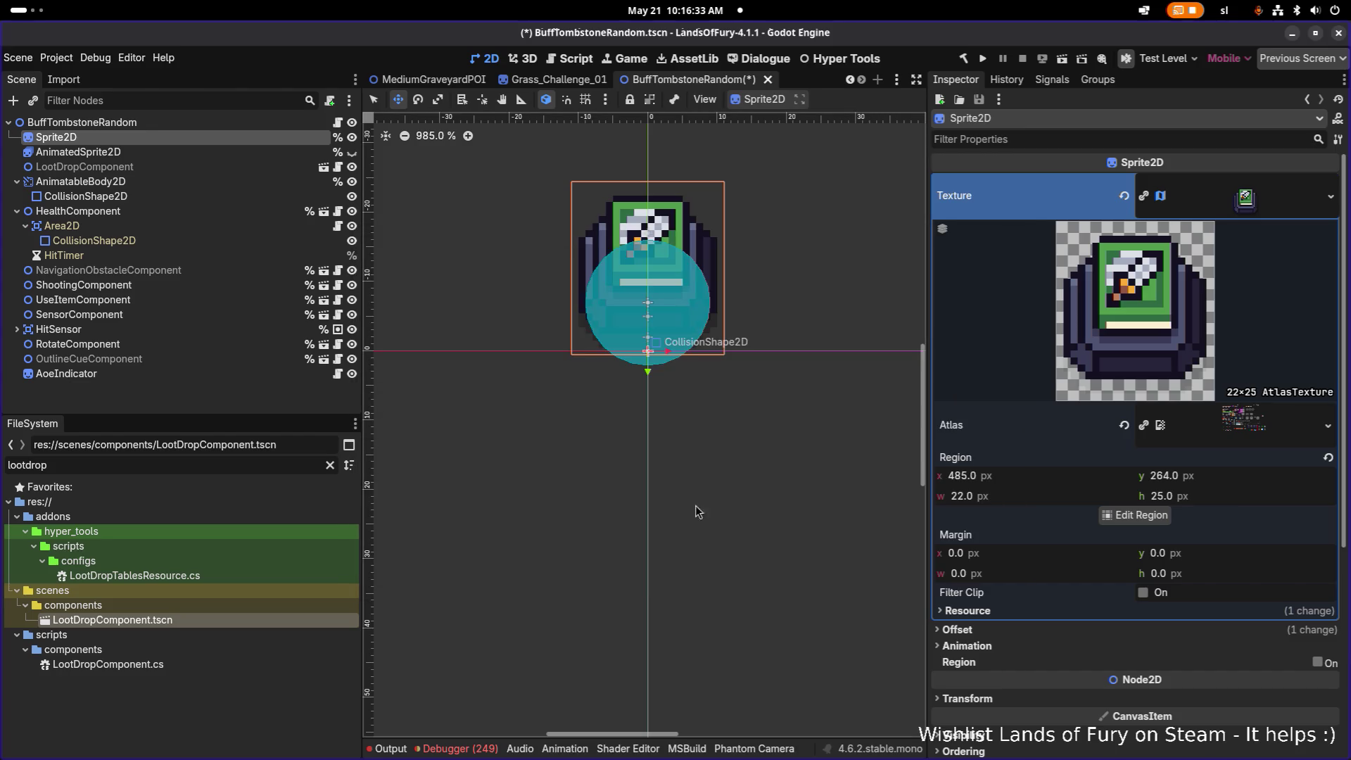
- Set the Sprite2D's region height to 26
scroll(731, 331, "left", 2)
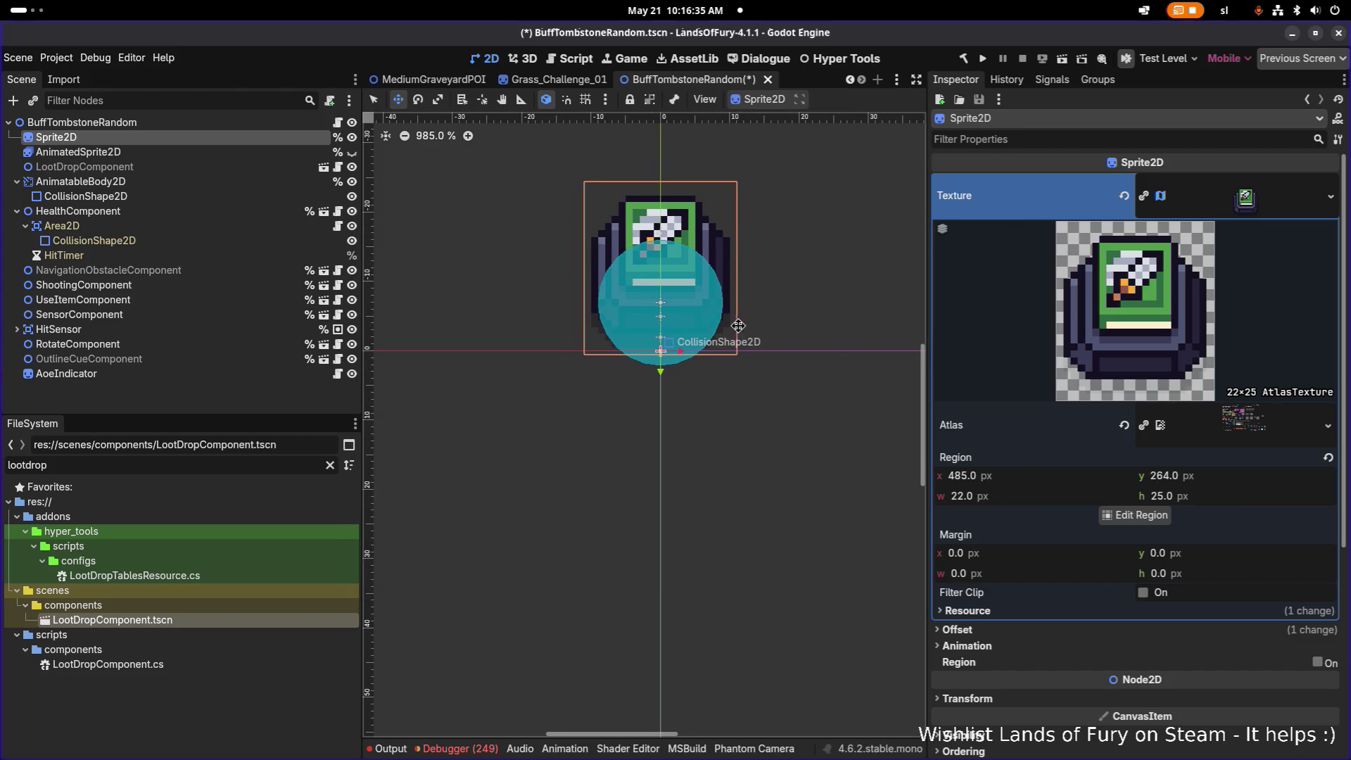
left_click(1202, 497)
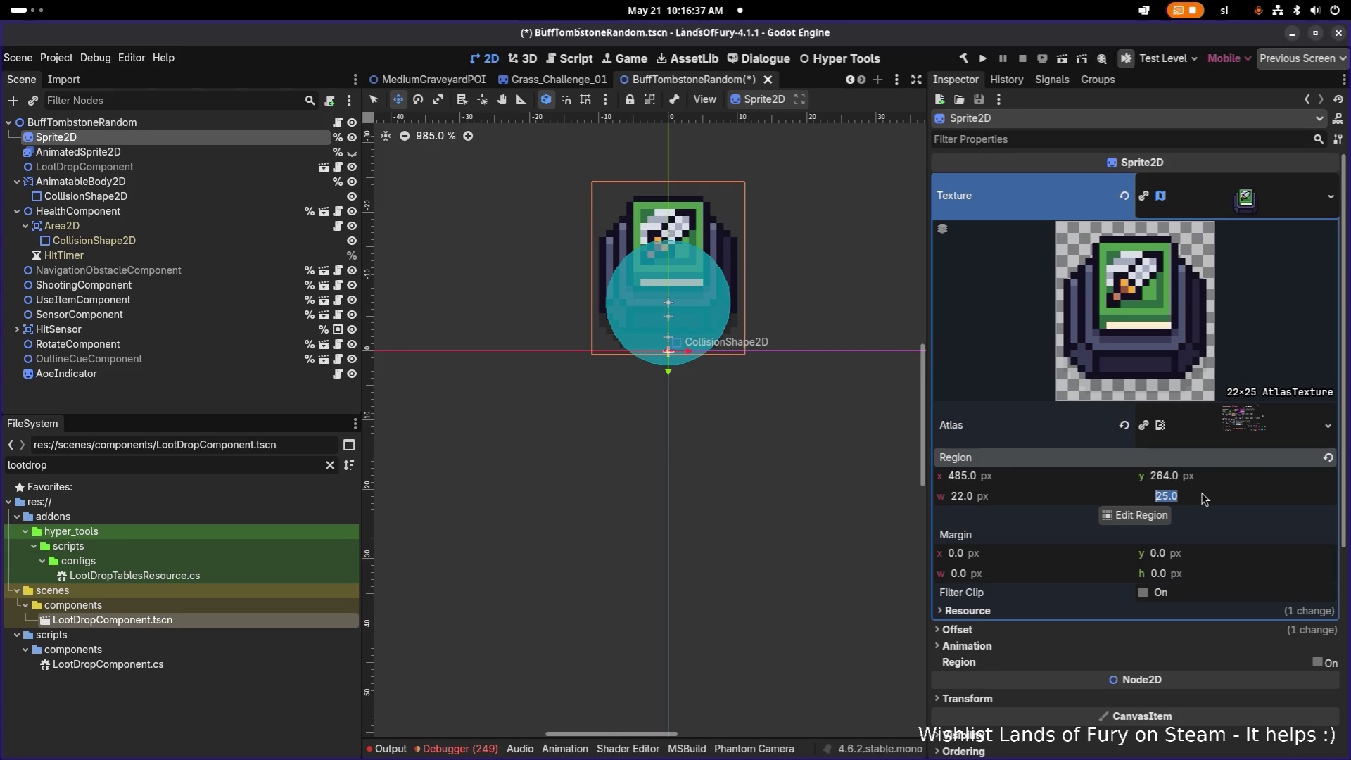
type("26")
key("Return")
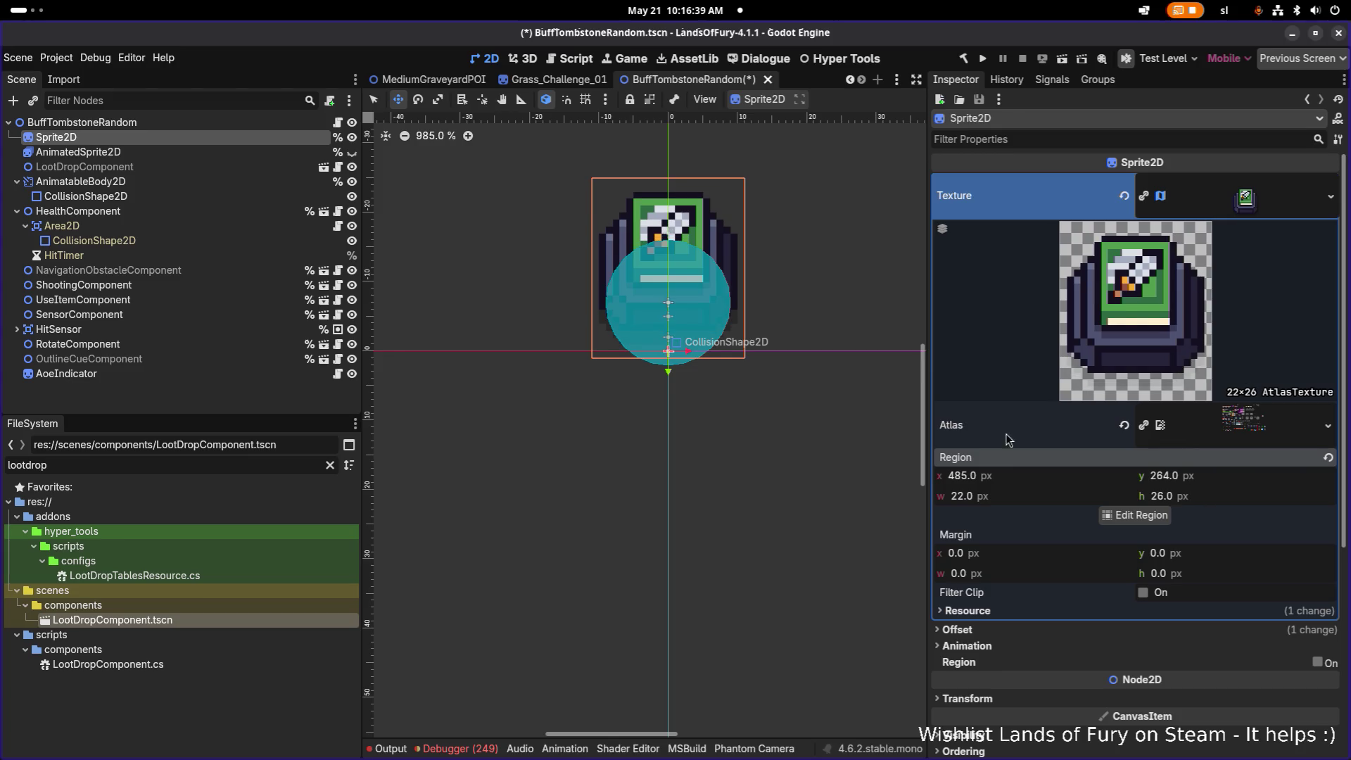
left_click(690, 292)
left_click(690, 292)
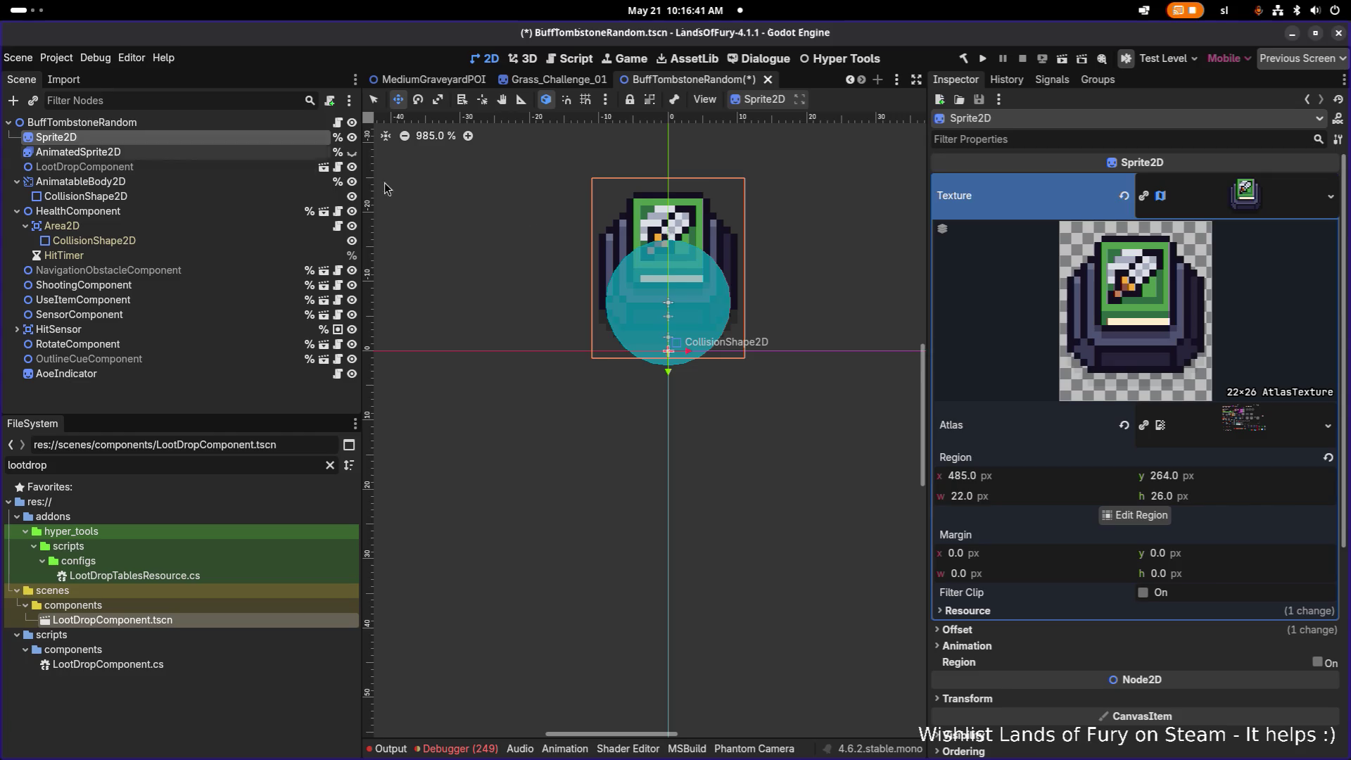
- Try Sprite2D vertical offsets of -8, -4 and 0
left_click(1007, 630)
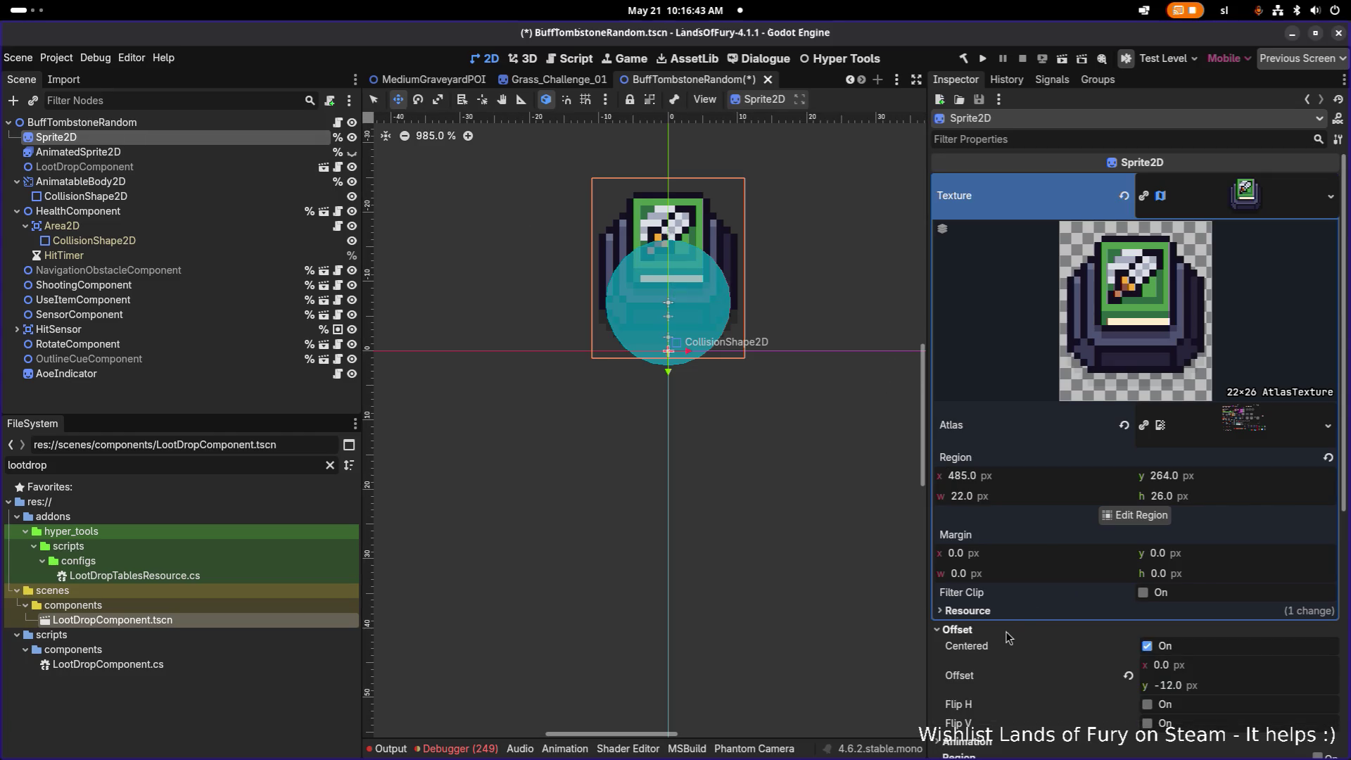
left_click(1233, 692)
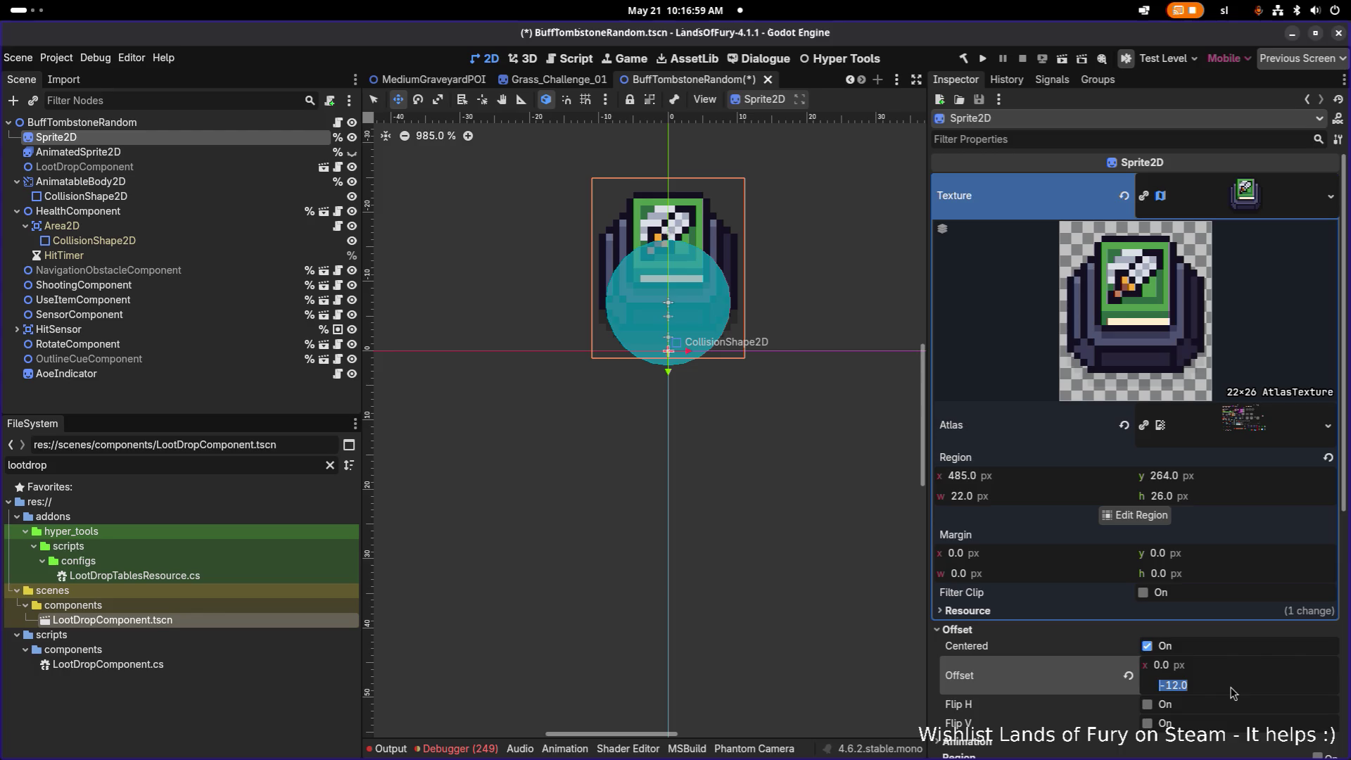
type("-")
type("8")
key("Return")
left_click(1232, 690)
type("-")
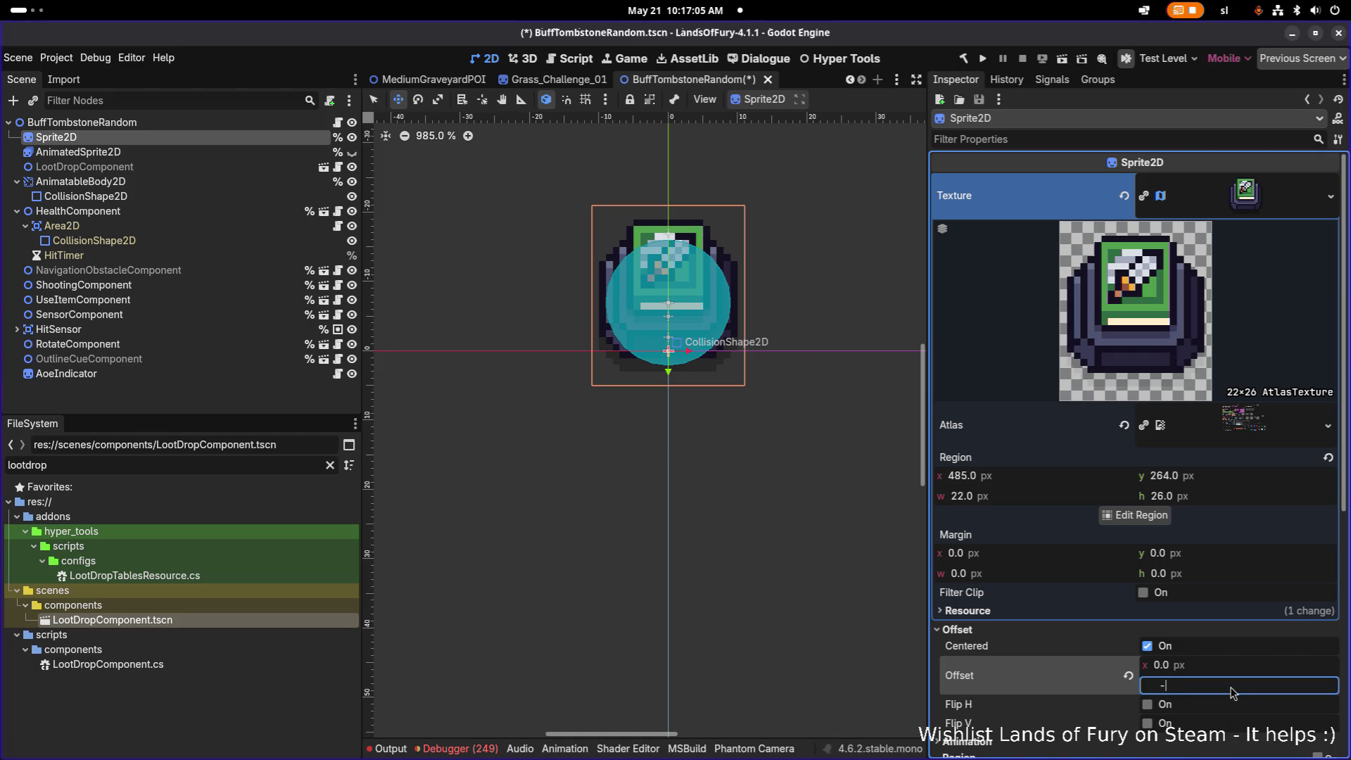
type("4")
key("Return")
left_click(1231, 686)
type("0")
key("Return")
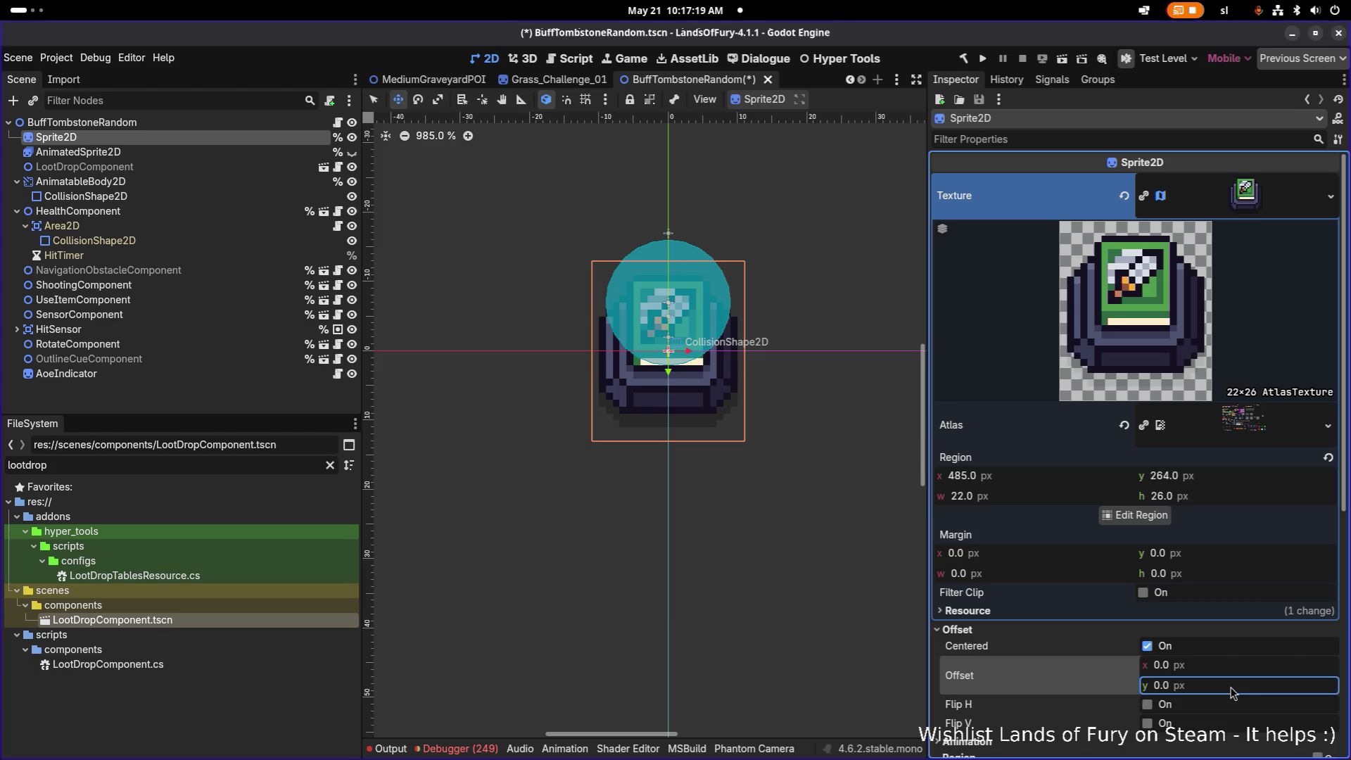
- Try vertical offsets of 2, 4 and 2 again, then enter 0
left_click(1231, 692)
type("2")
key("Return")
left_click(1231, 692)
type("4")
key("Return")
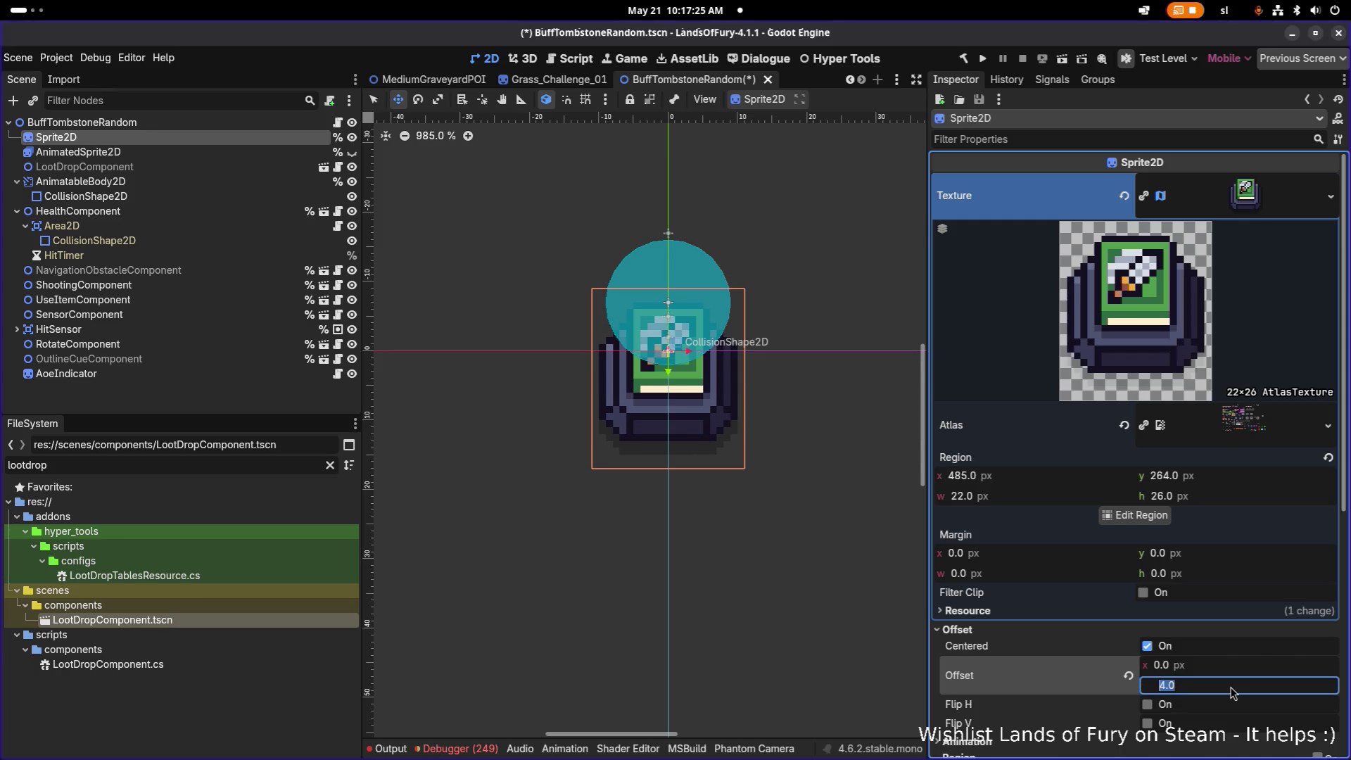
left_click(1232, 691)
type("2")
key("Return")
left_click(1232, 692)
type("0")
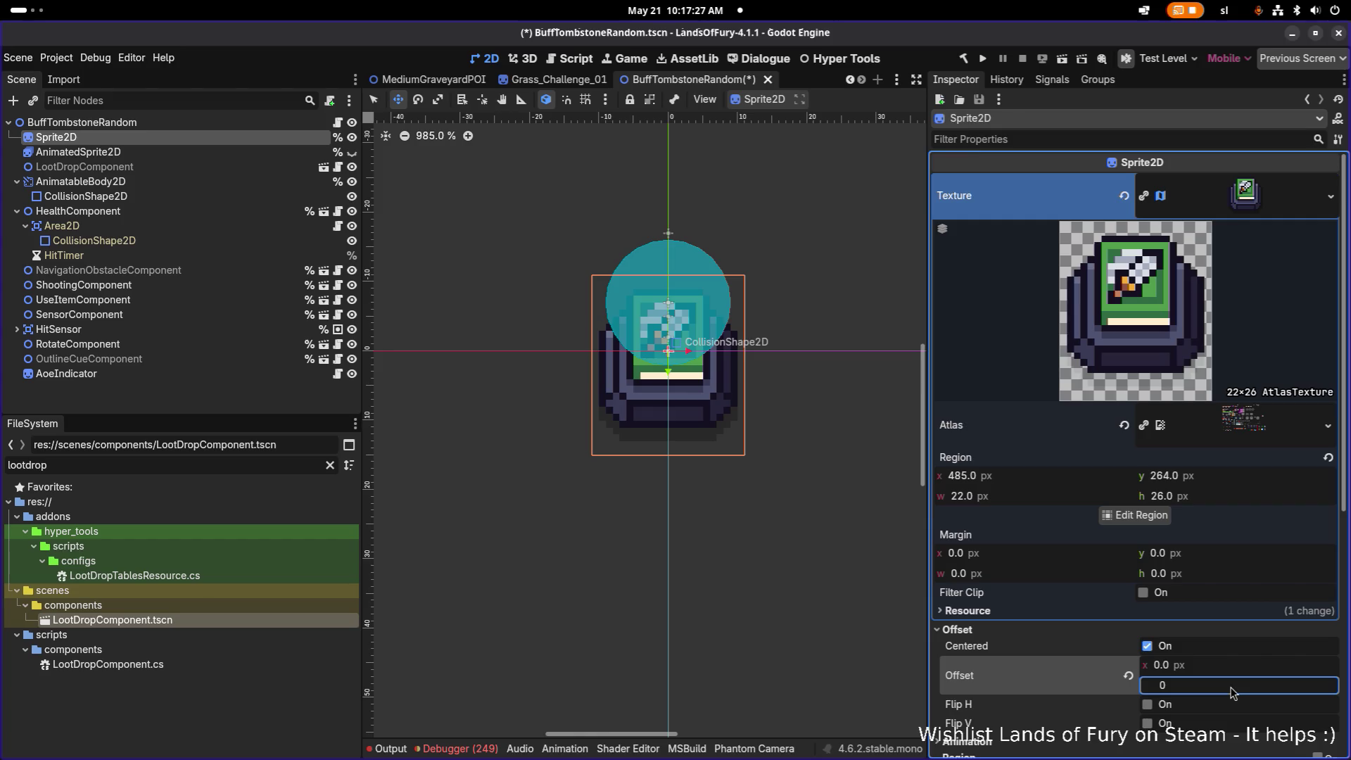
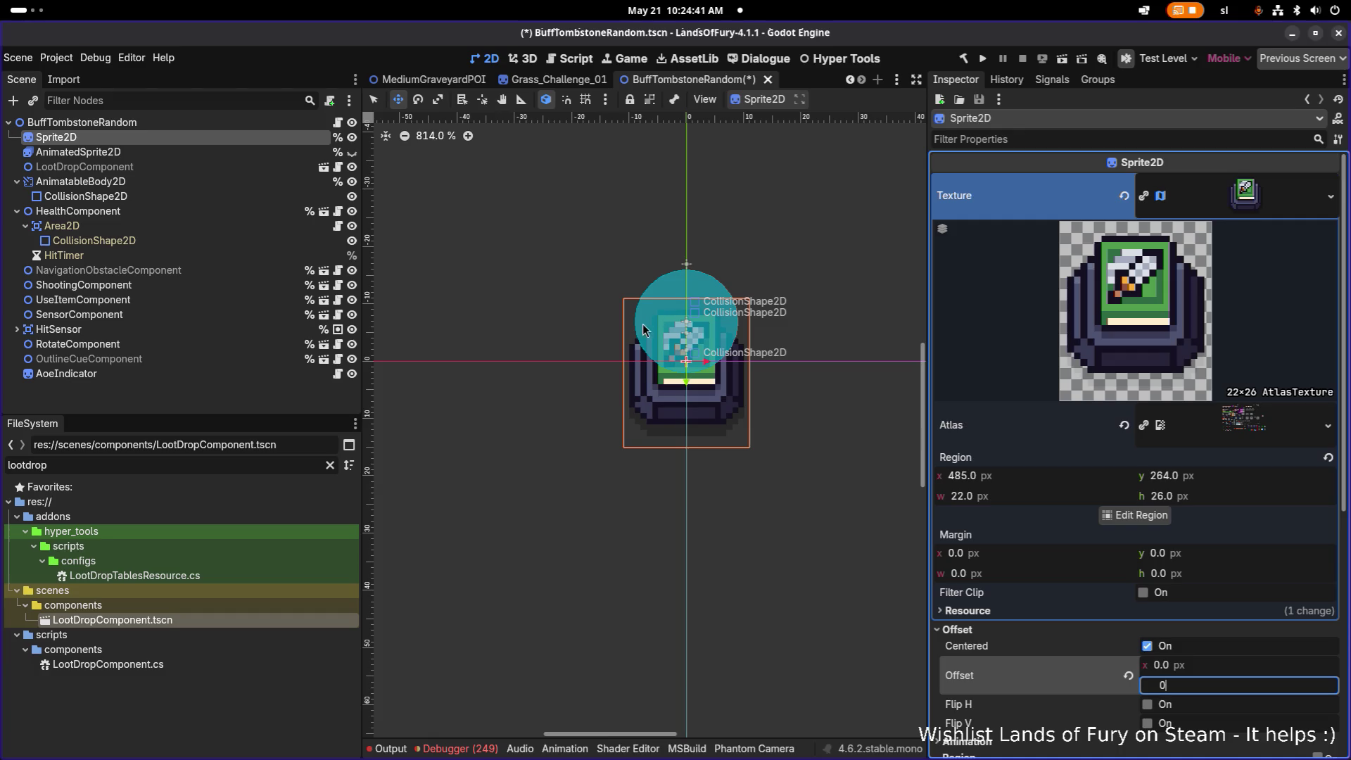
- Move the AnimatableBody2D and its collision capsule down 6 px
left_click(190, 182)
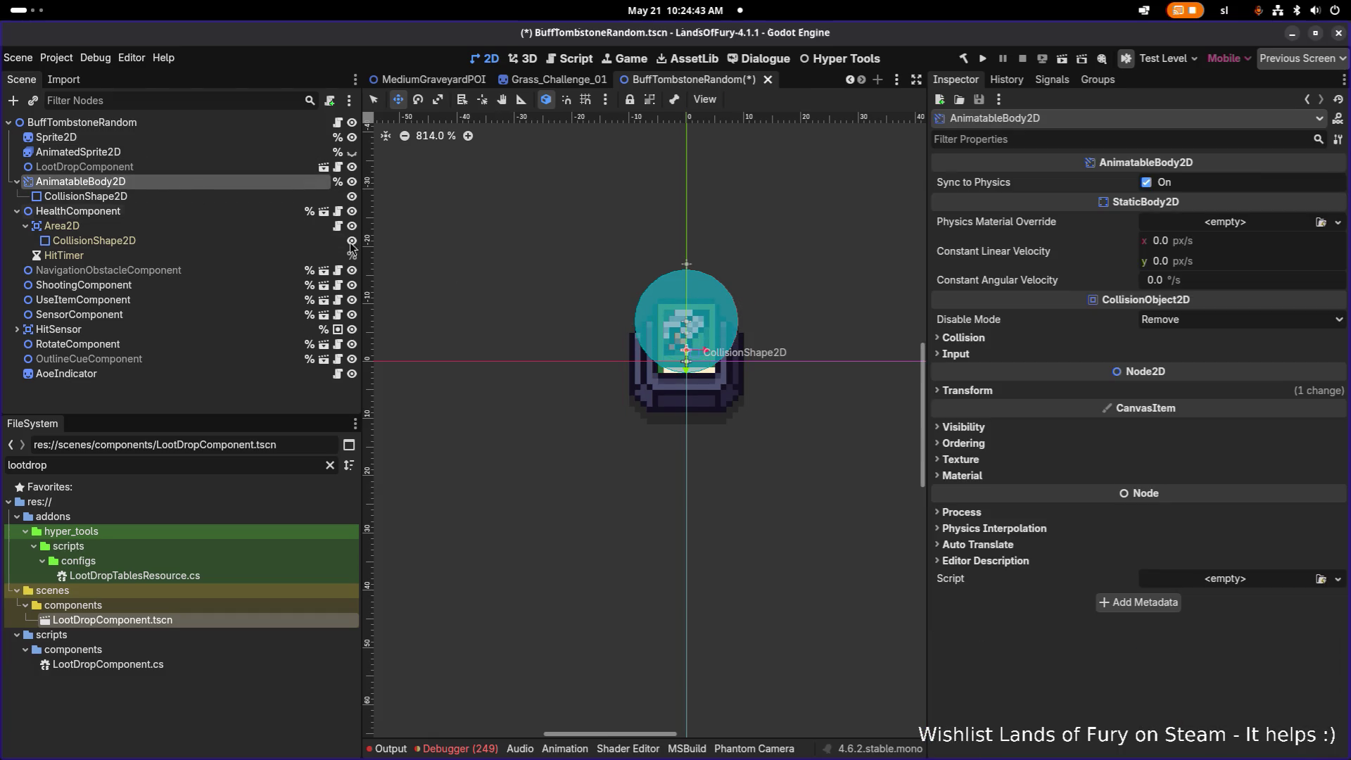
scroll(587, 320, "right", 3)
scroll(586, 320, "left", 3)
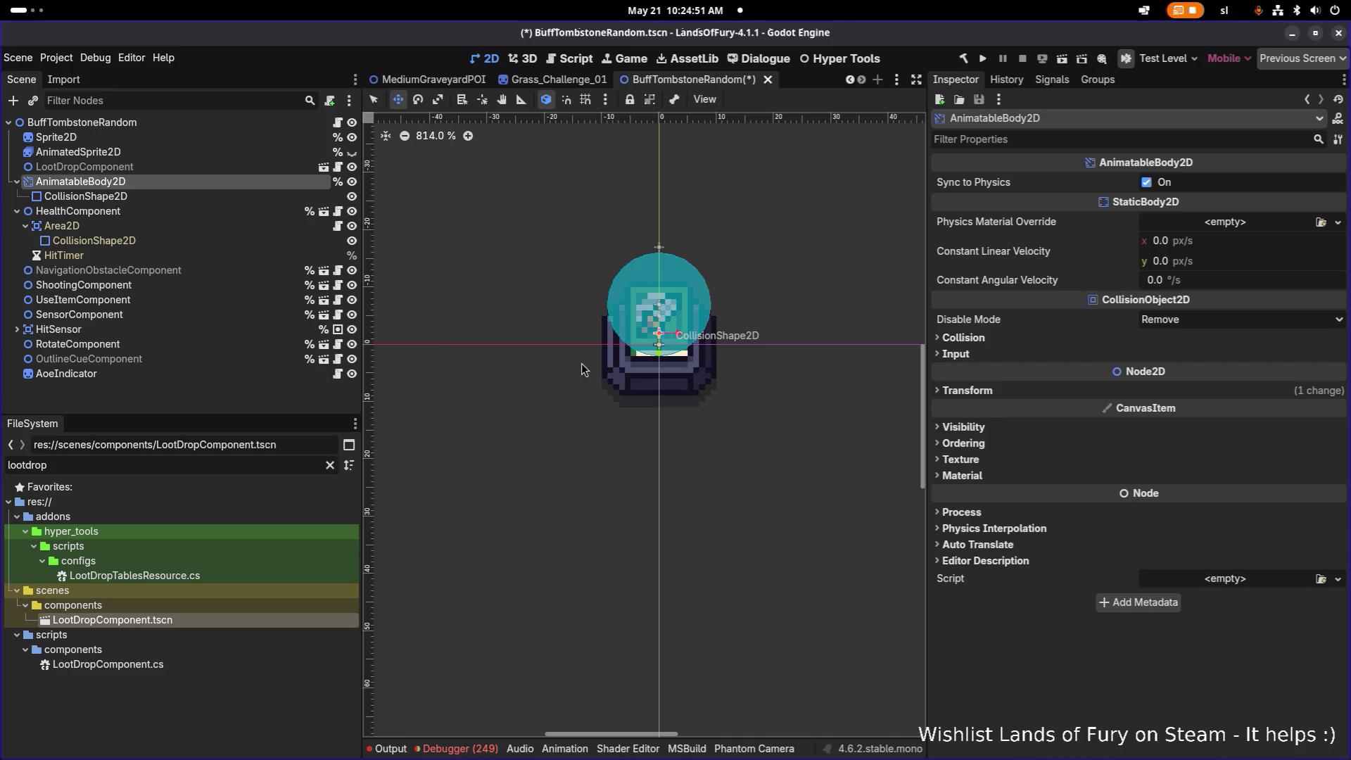
left_click(176, 199)
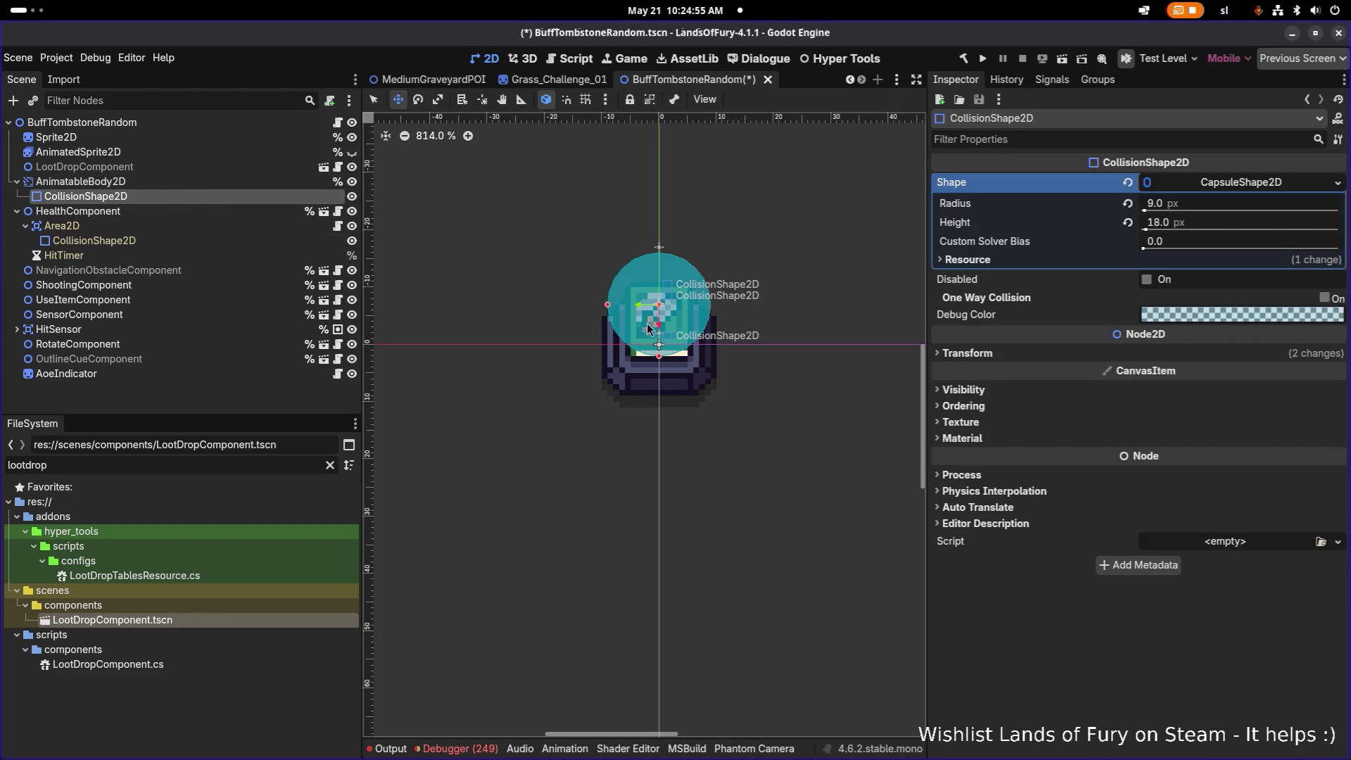
left_click(137, 181)
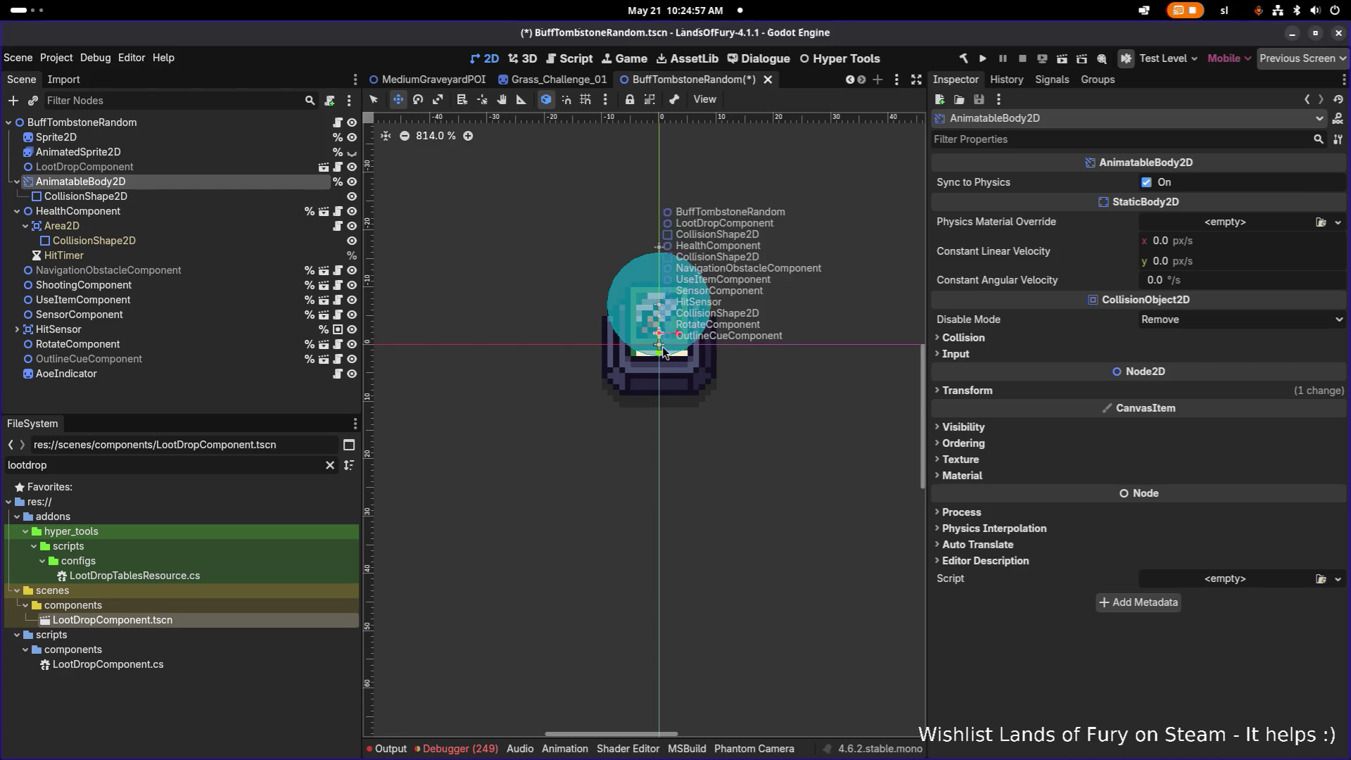
scroll(661, 346, "up", 5)
left_click_drag(662, 346, 660, 420)
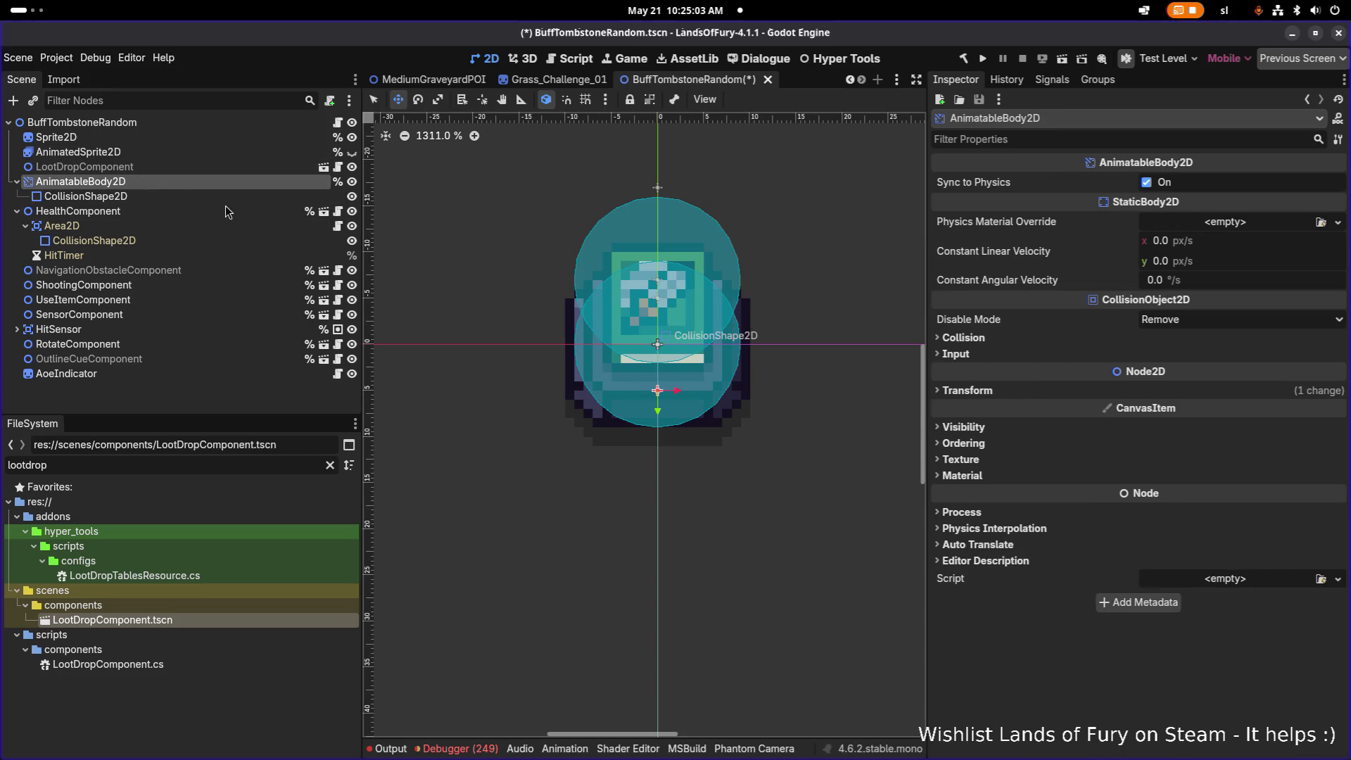
- Set the body's CollisionShape2D Transform Position y to 0
left_click(155, 200)
left_click(1009, 354)
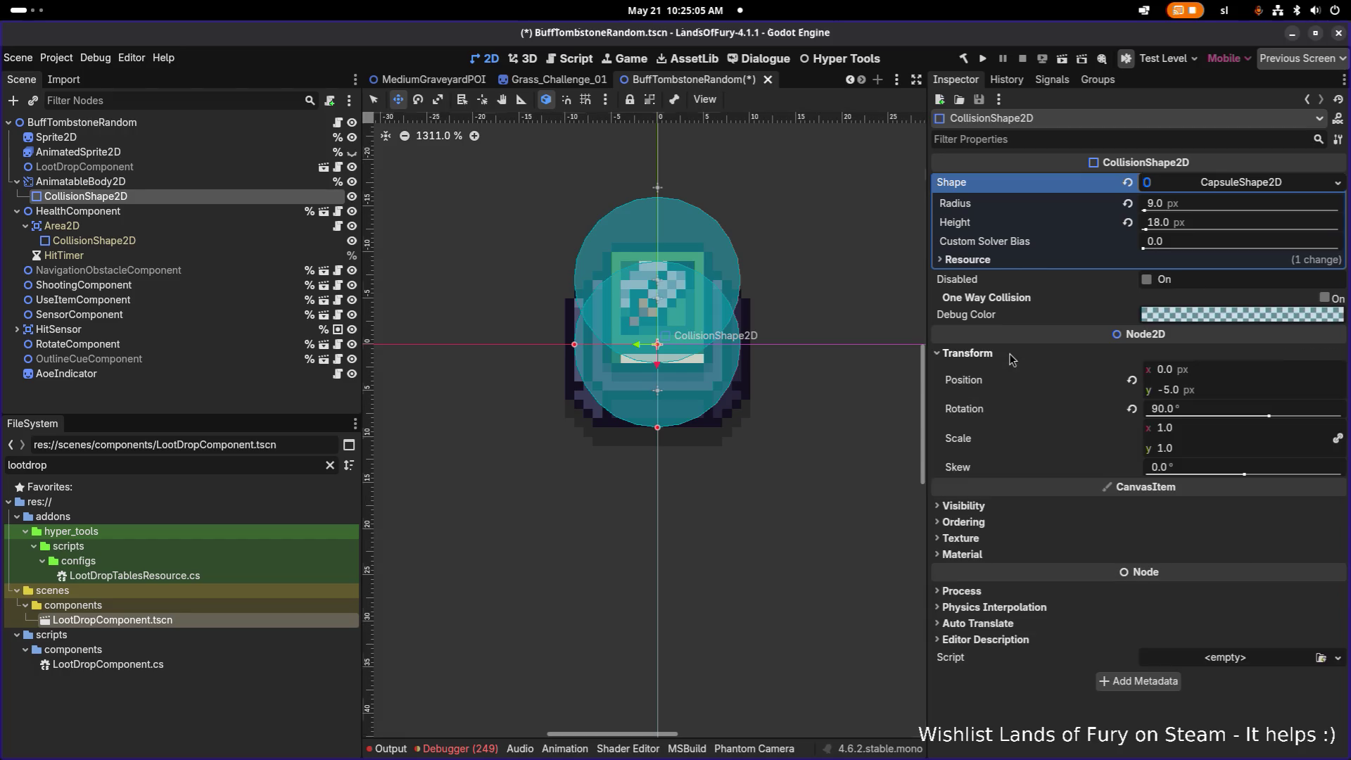
left_click(1196, 391)
type("-5.00")
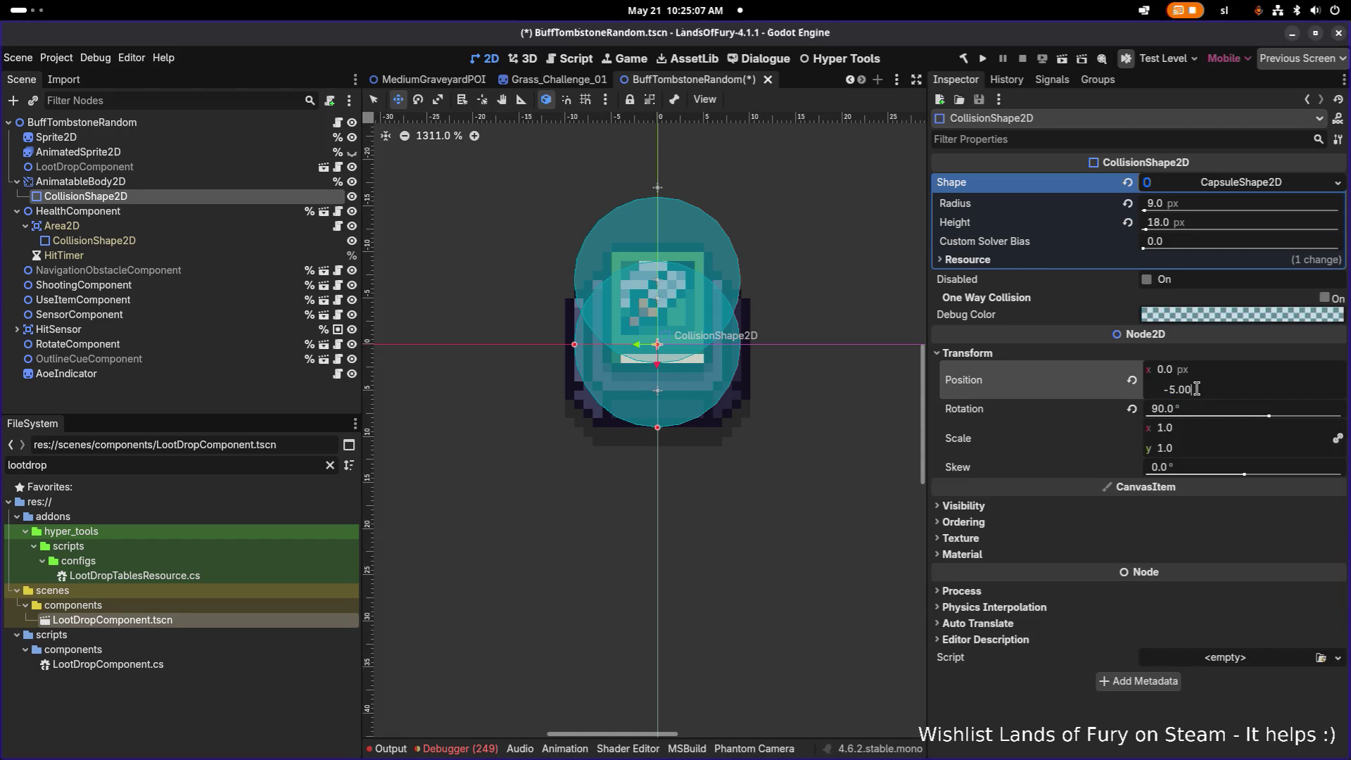
key("BackSpace")
key("BackSpace")
key("BackSpace")
type("0")
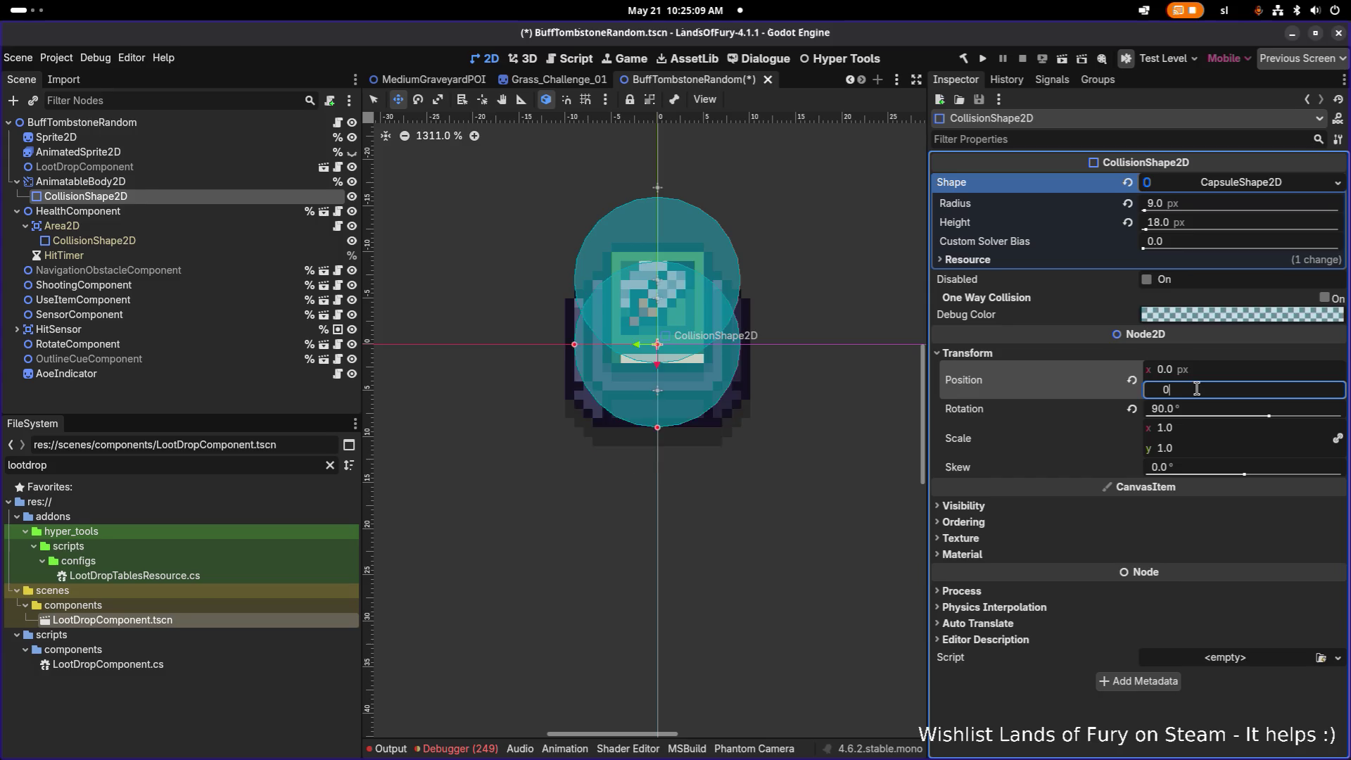
key("Return")
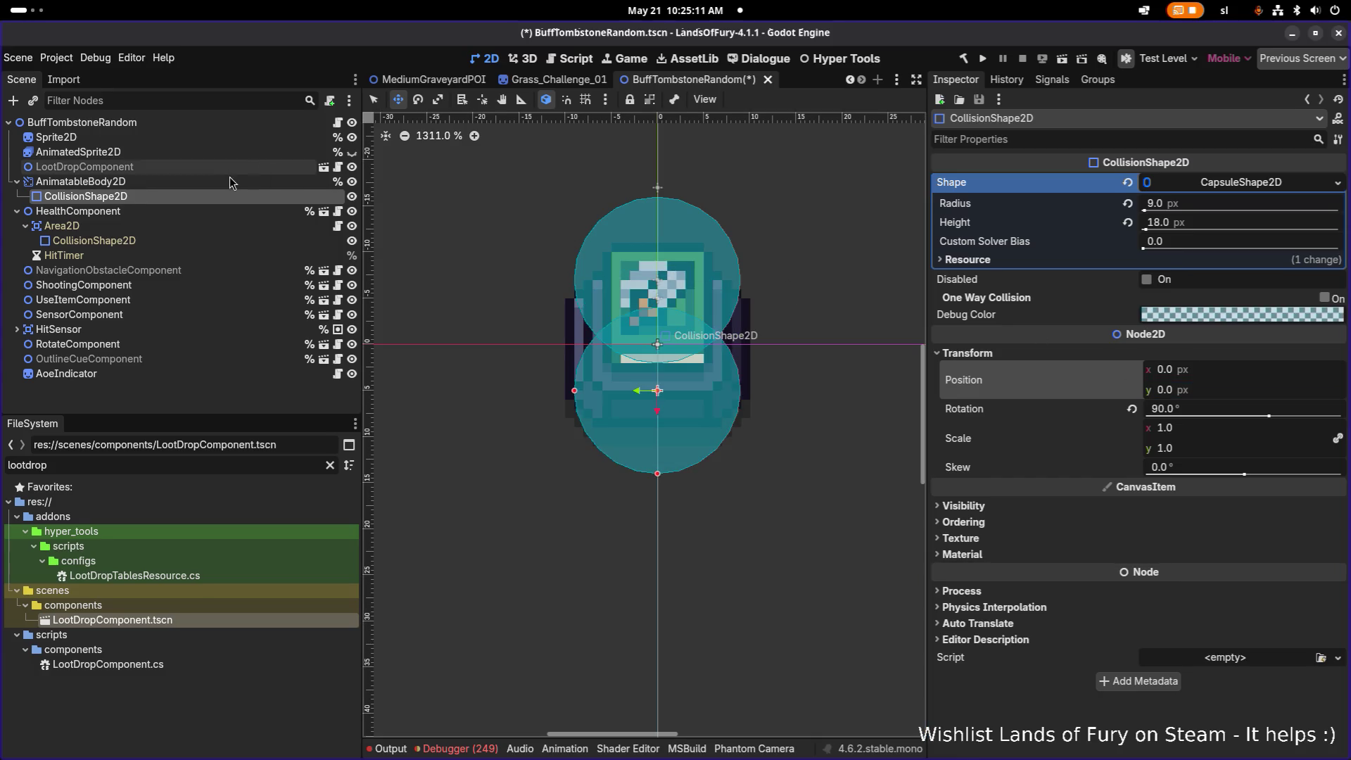
- Drag the AnimatableBody2D up 5 px so the capsule sits over the sprite
left_click(80, 181)
left_click_drag(658, 409, 655, 364)
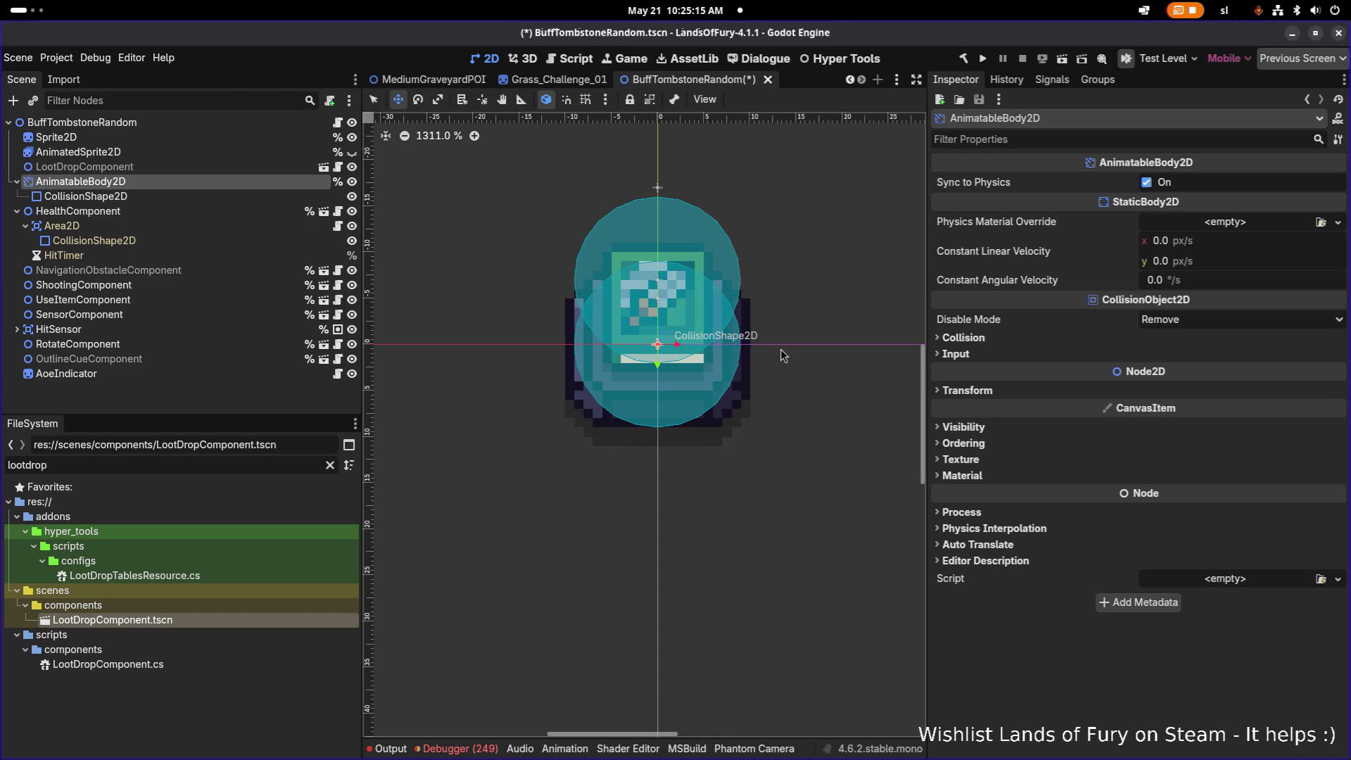
left_click(203, 213)
- Set the HealthComponent Area2D's Transform Position y to 0
left_click(196, 227)
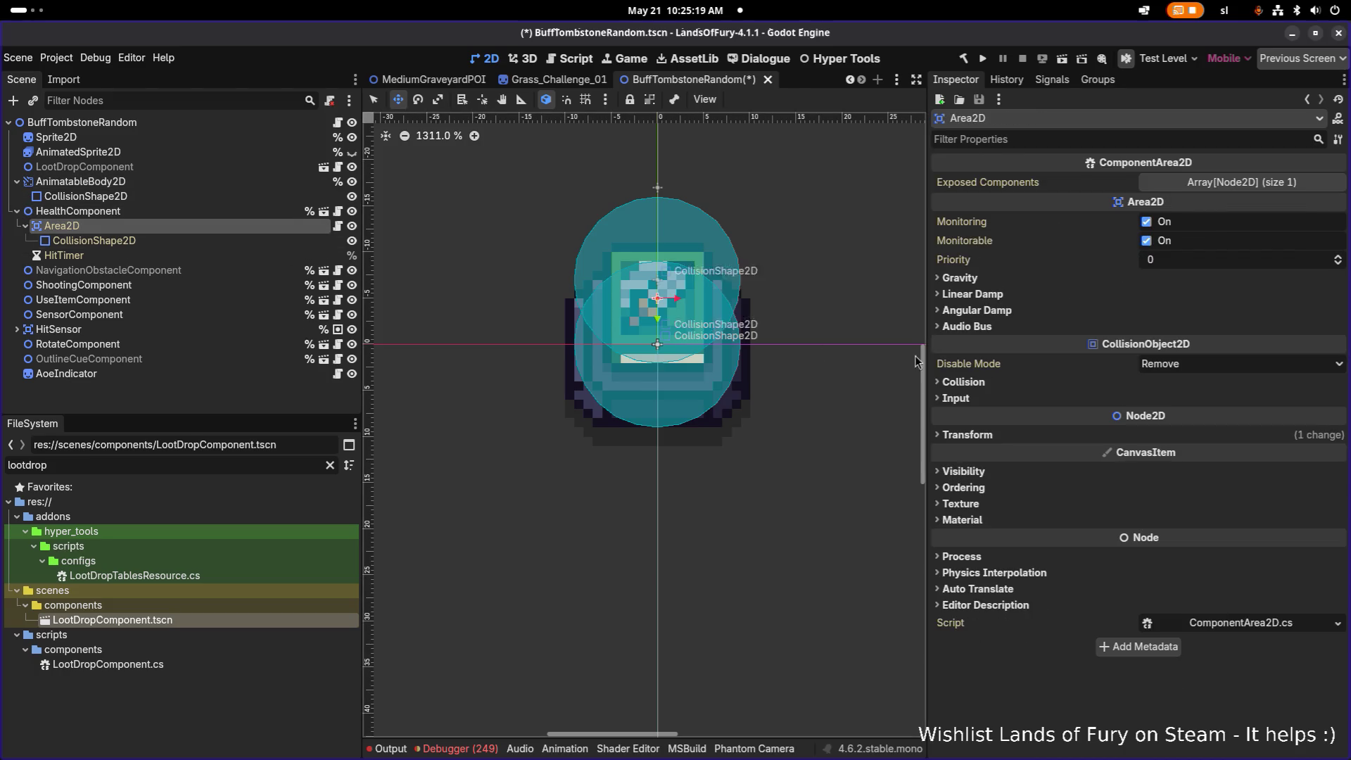
left_click(1006, 439)
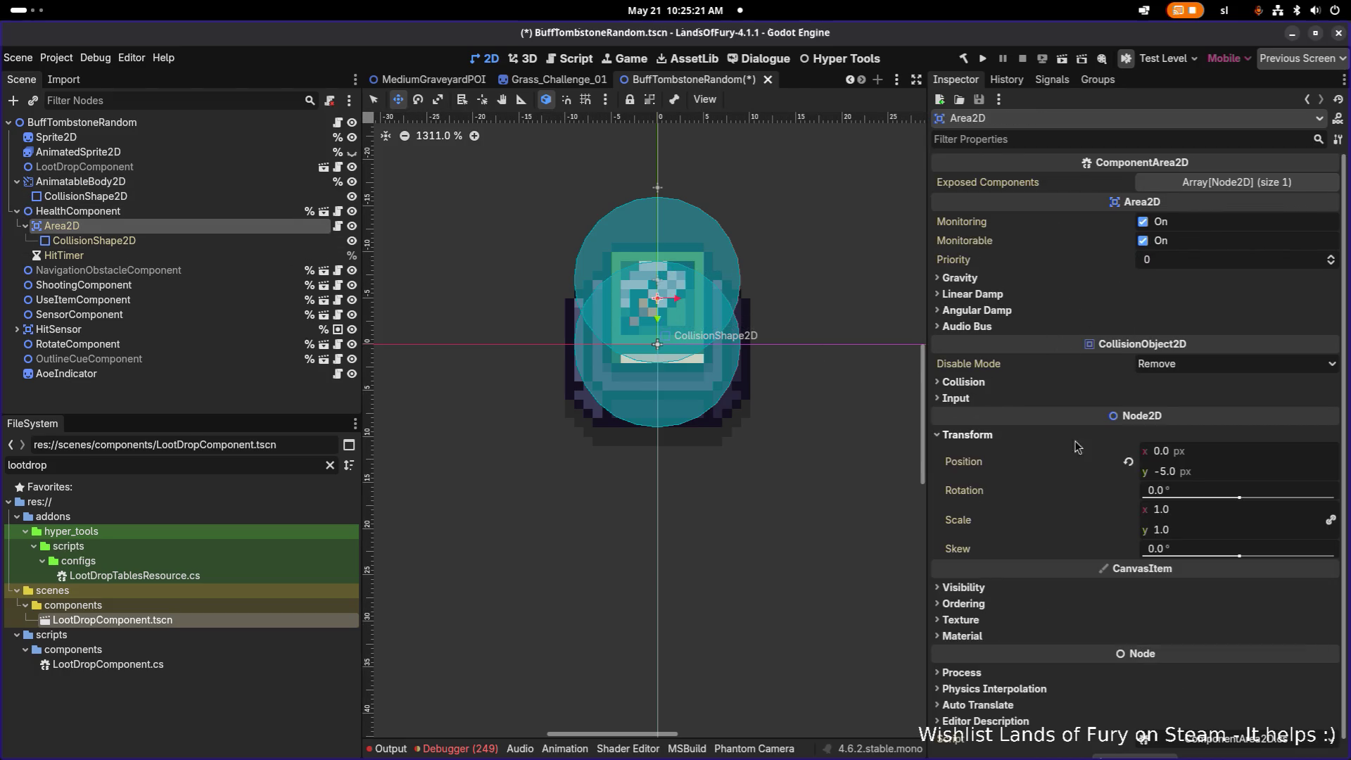
left_click(1190, 471)
type("0")
key("Return")
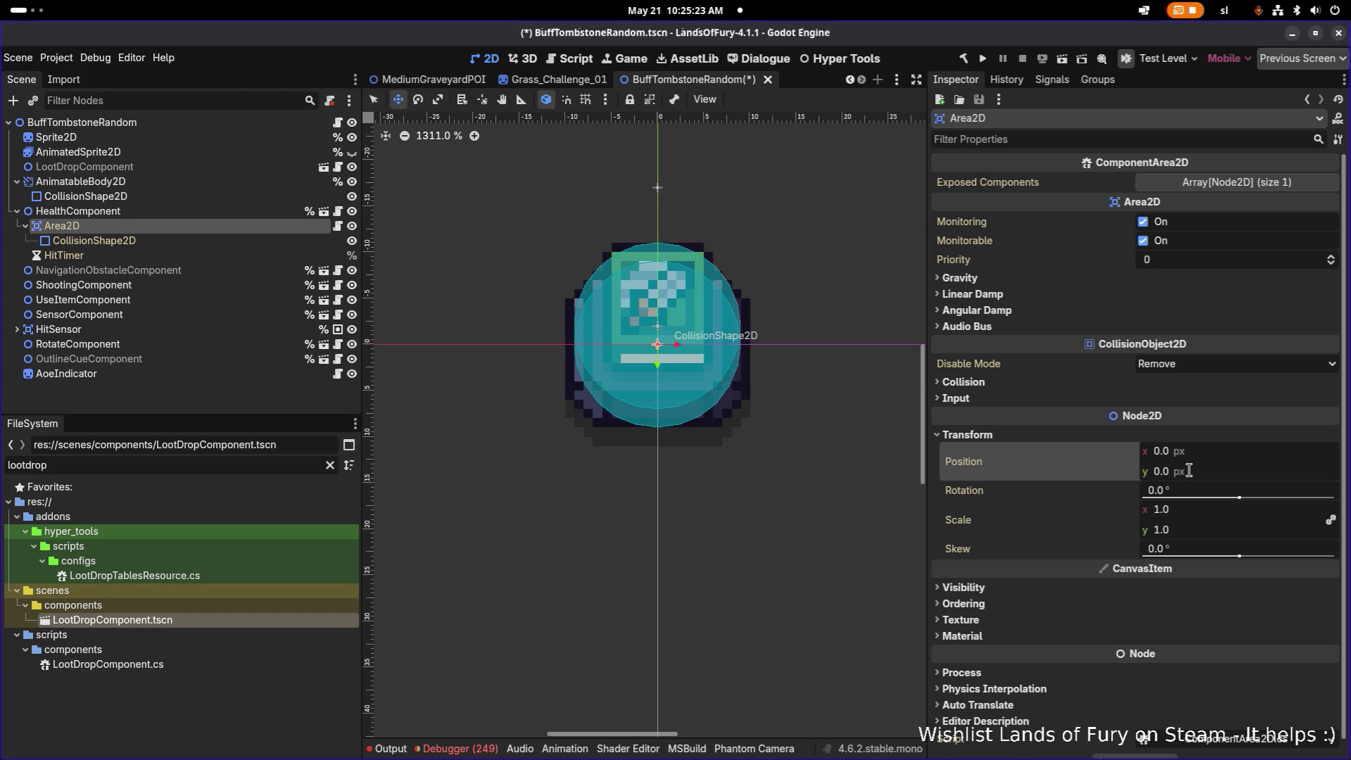
- Set the Area2D's CollisionShape2D Position y to 0
left_click(94, 240)
left_click(1016, 273)
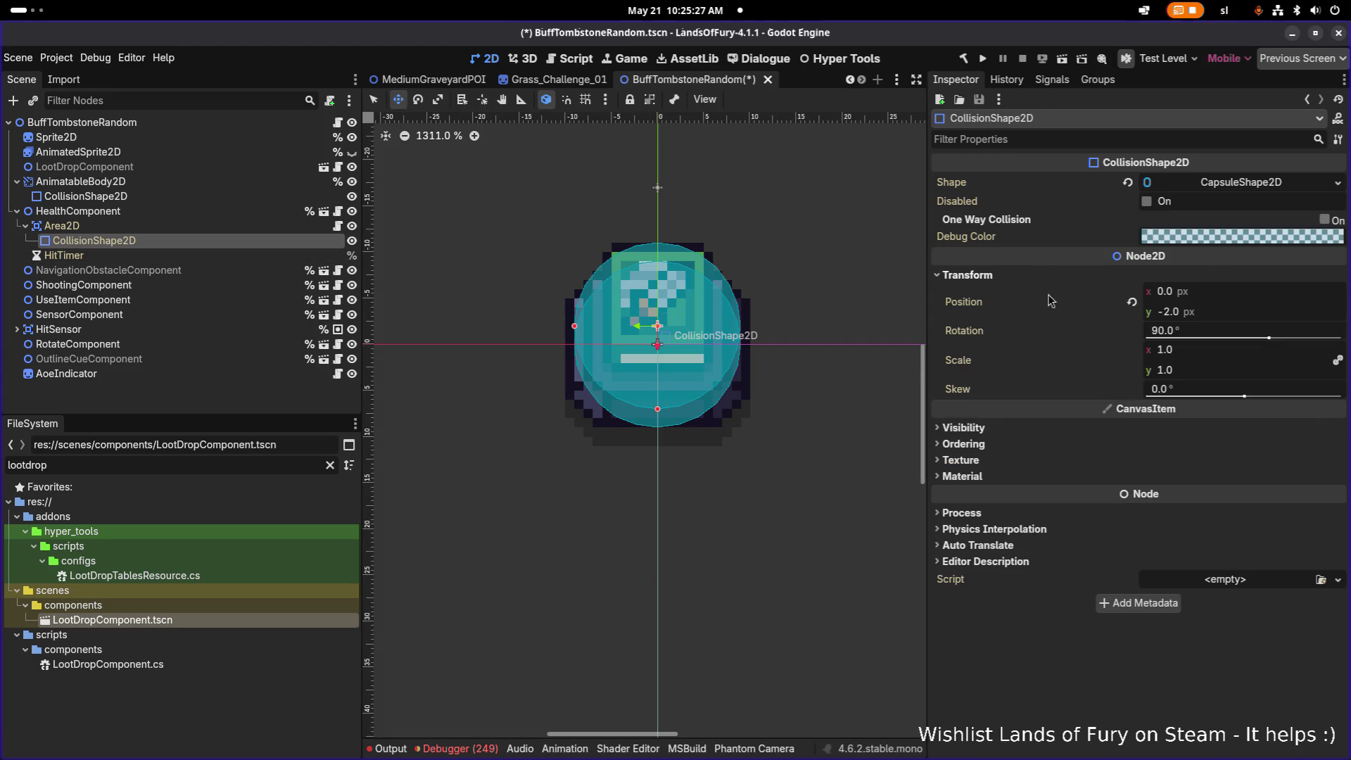
left_click(1200, 317)
type("0")
key("Return")
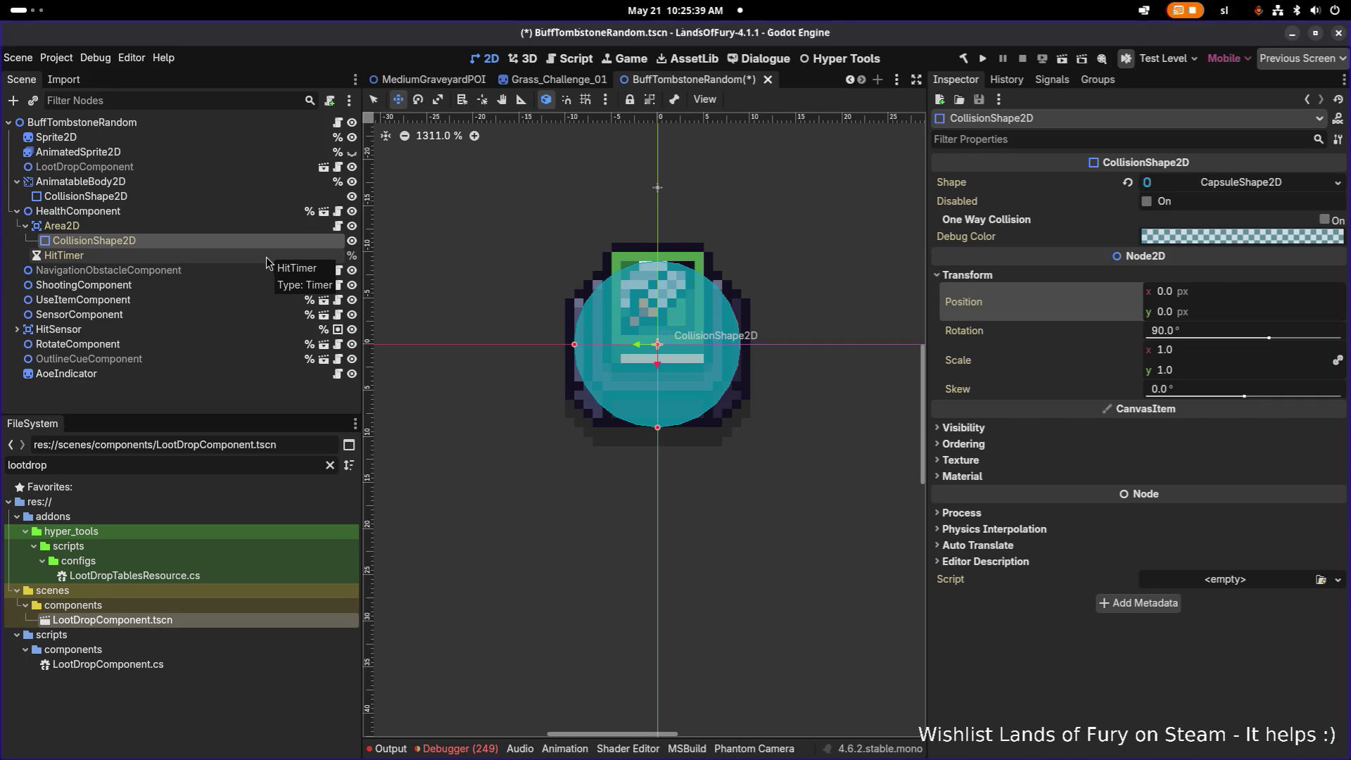
left_click(159, 215)
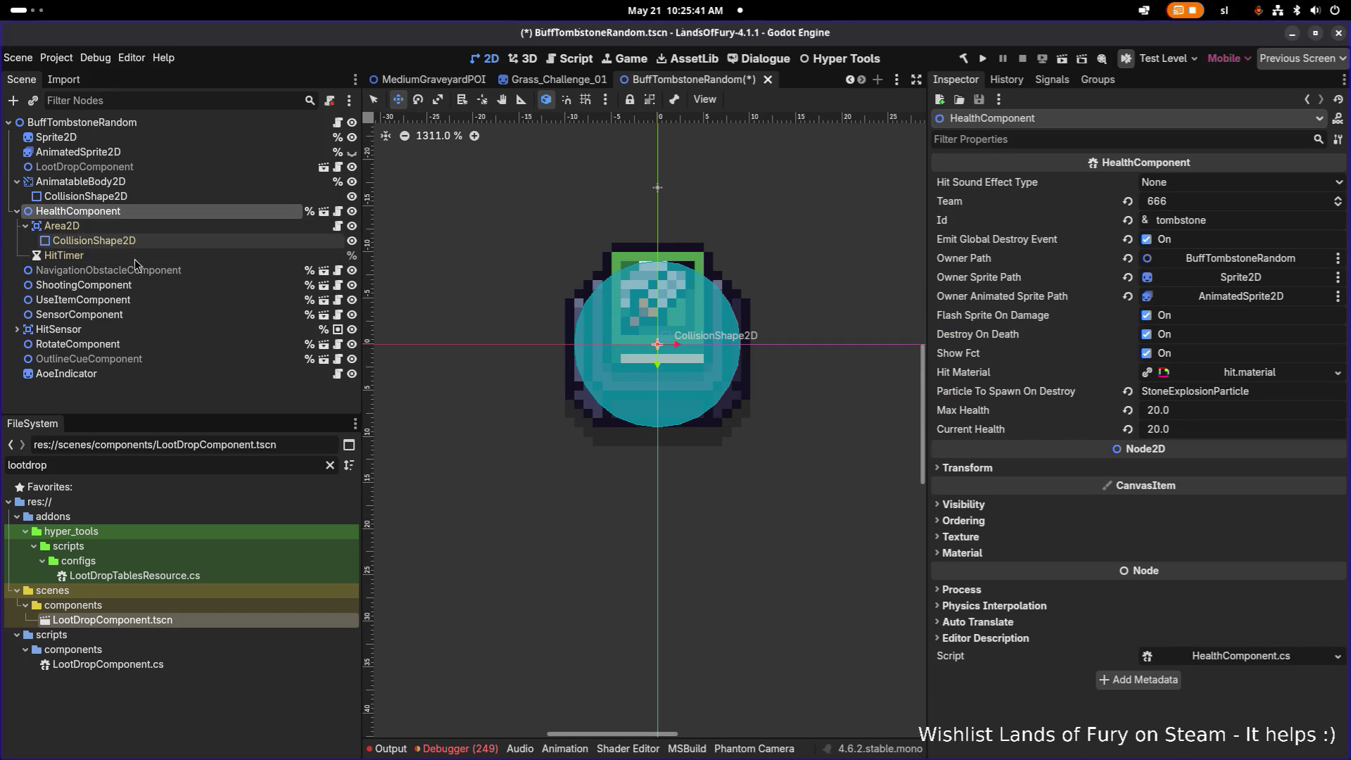
- Save BuffTombstoneRandom, check the Sprite2D texture region, then select LootDropComponent
key("ctrl+s")
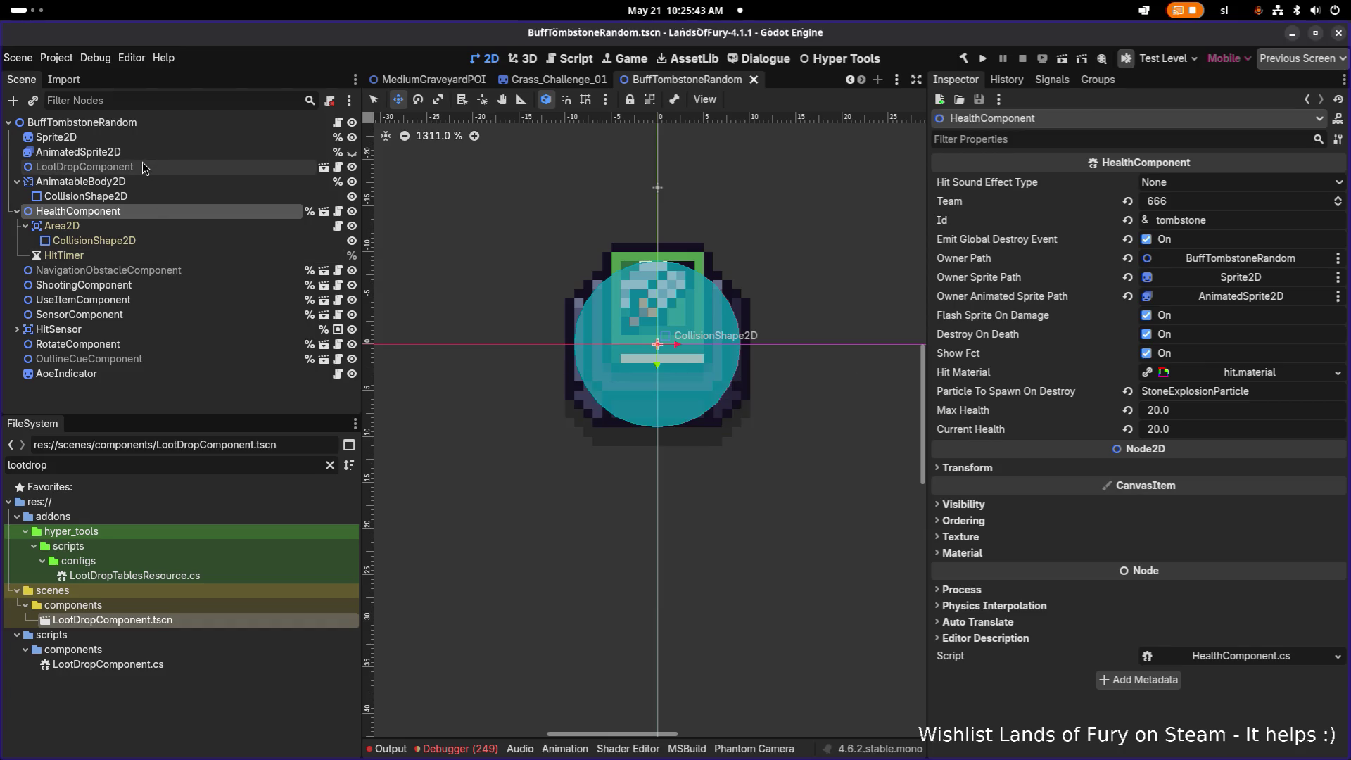
mouse_move(141, 163)
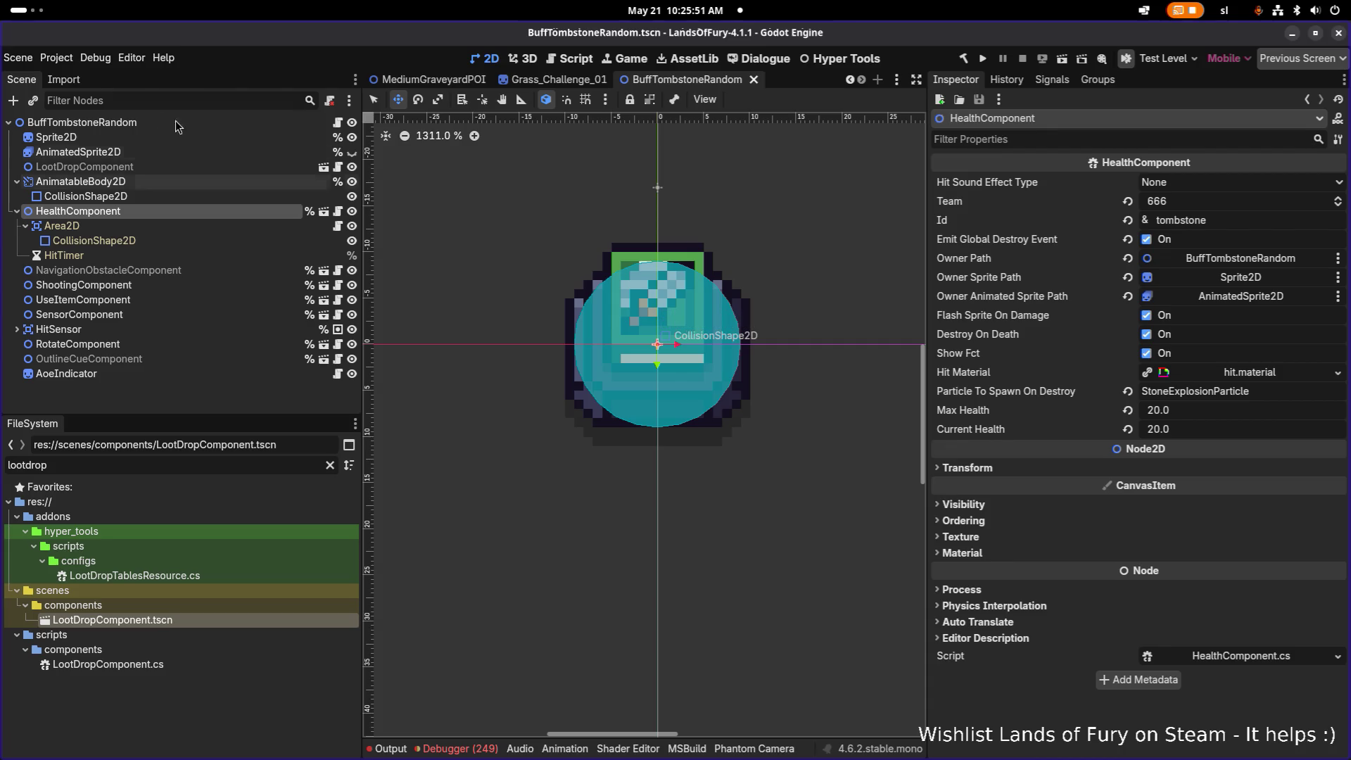
left_click(145, 138)
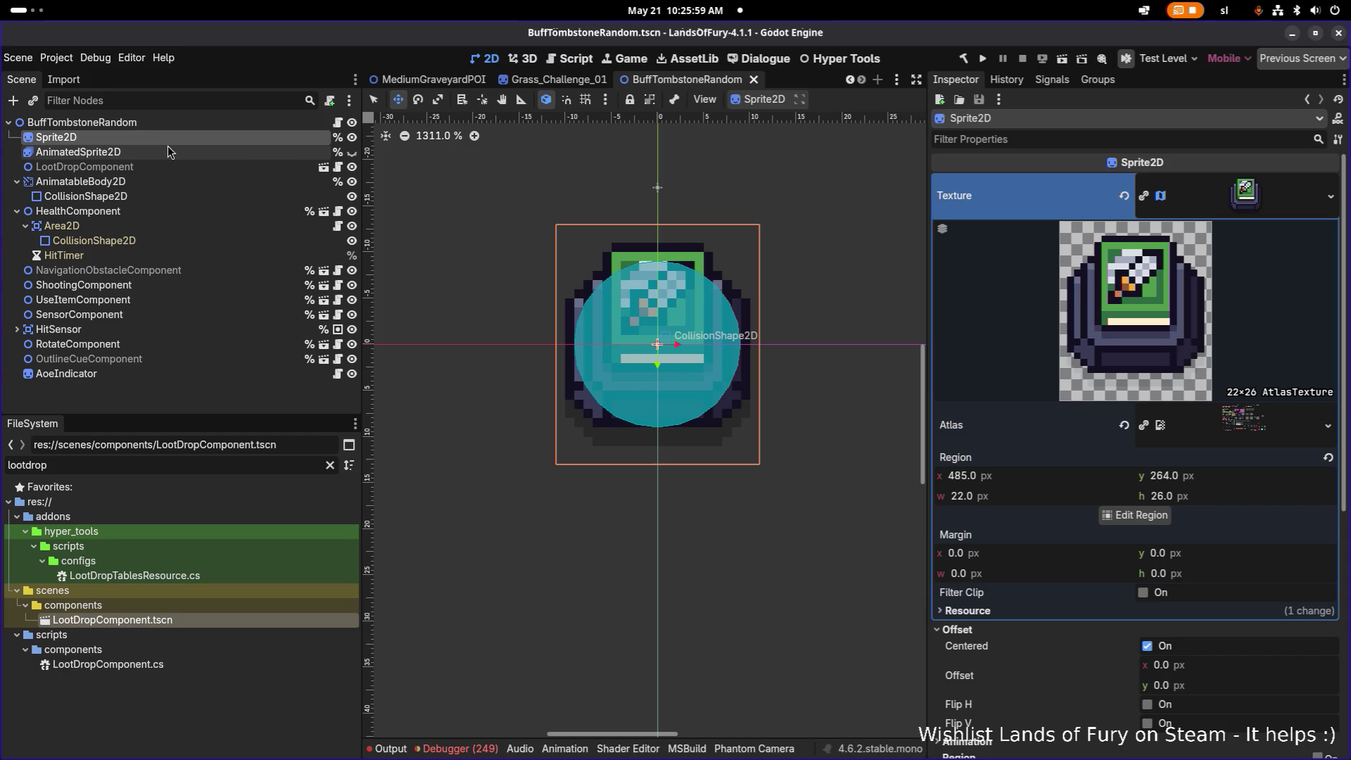
left_click(147, 167)
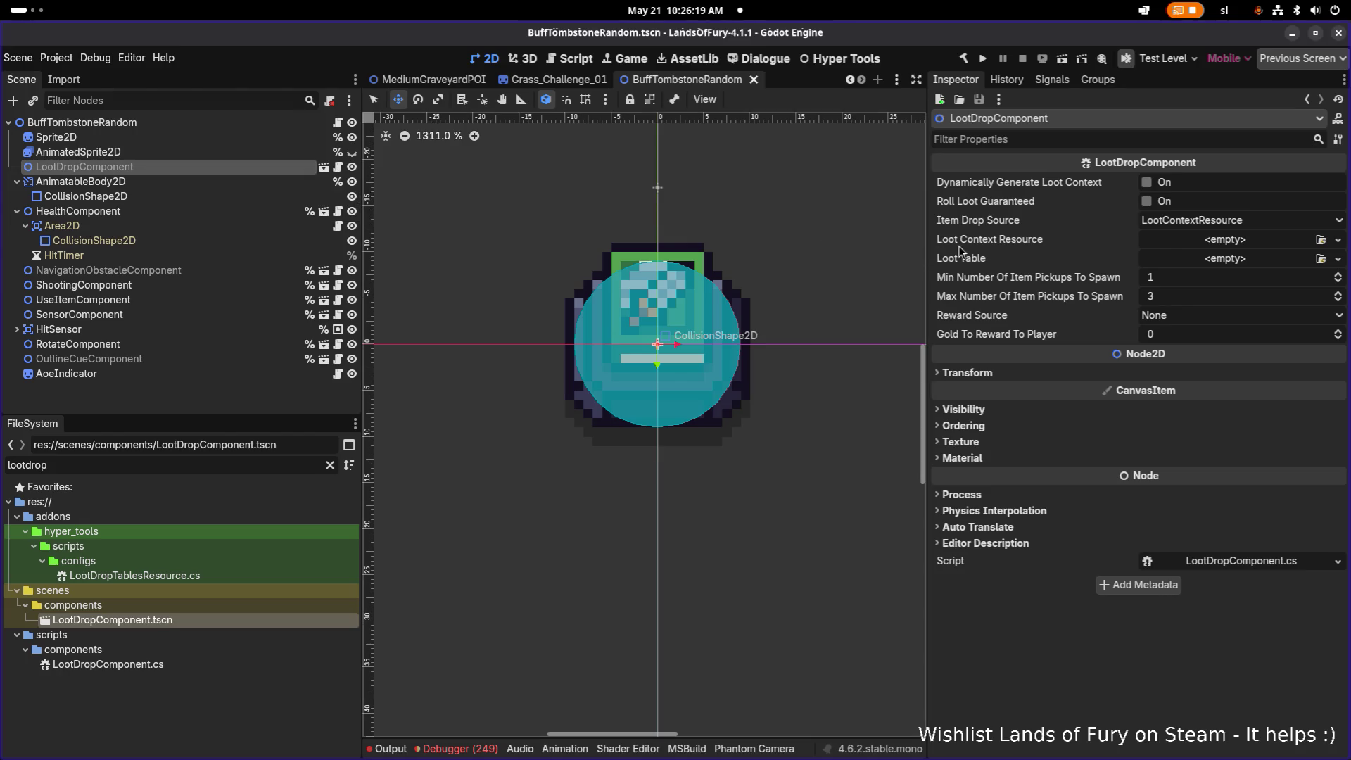
- Change the LootDropComponent's Item Drop Source from LootContextResource to Direct
left_click(1200, 220)
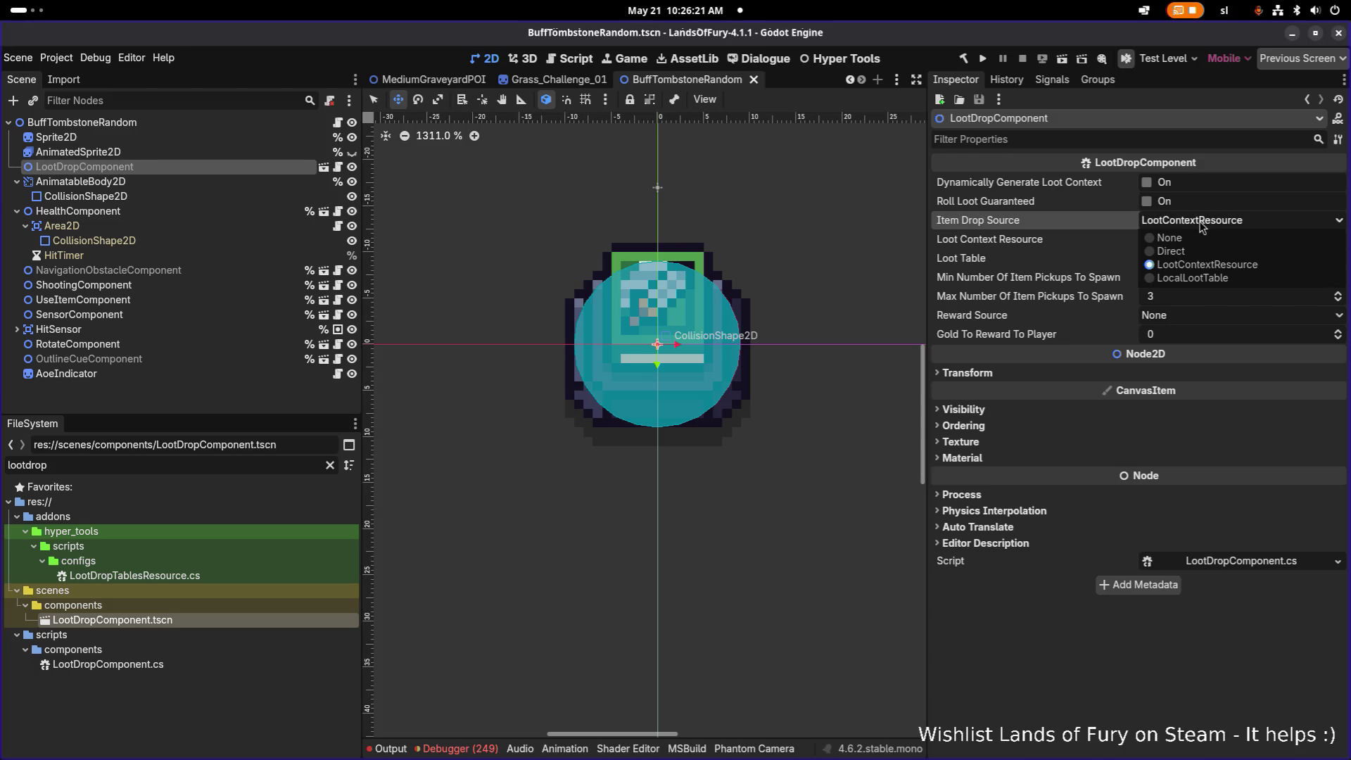
left_click(1200, 224)
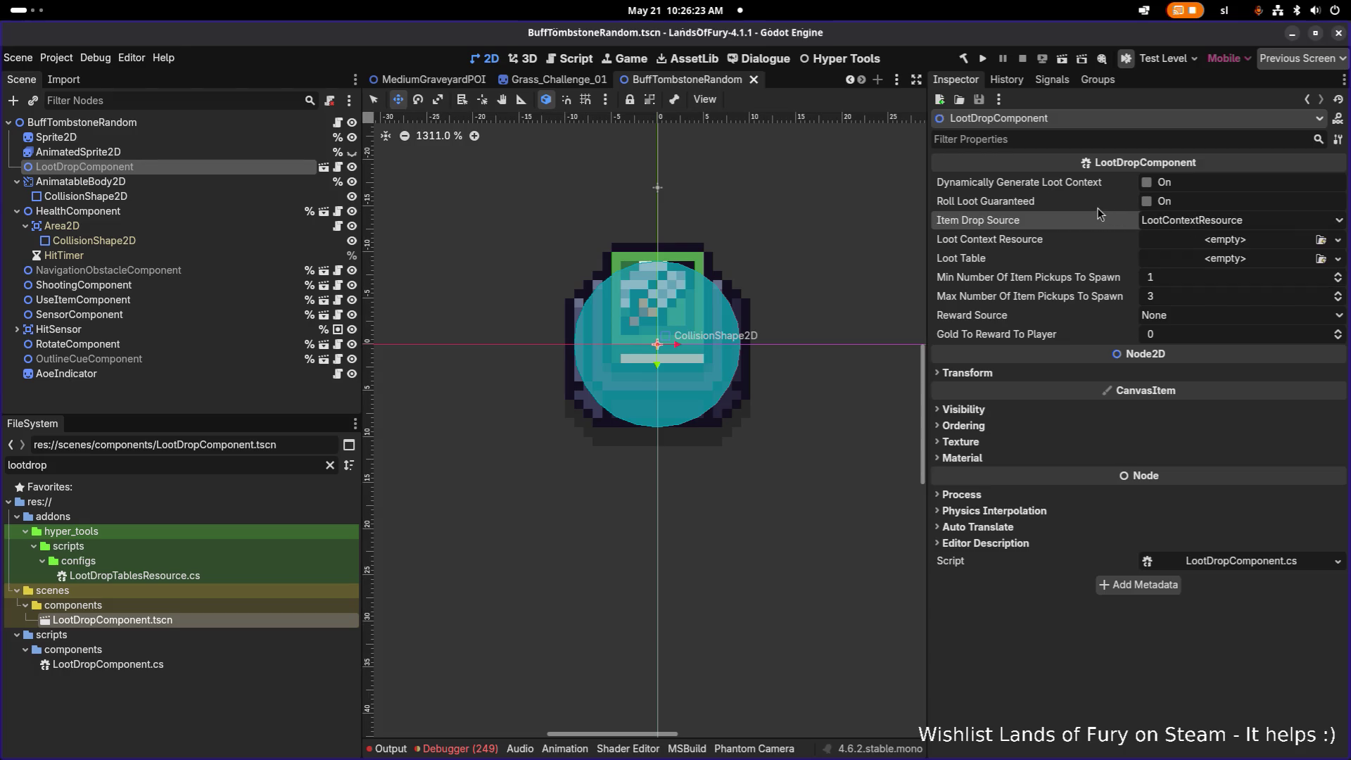
left_click(1212, 221)
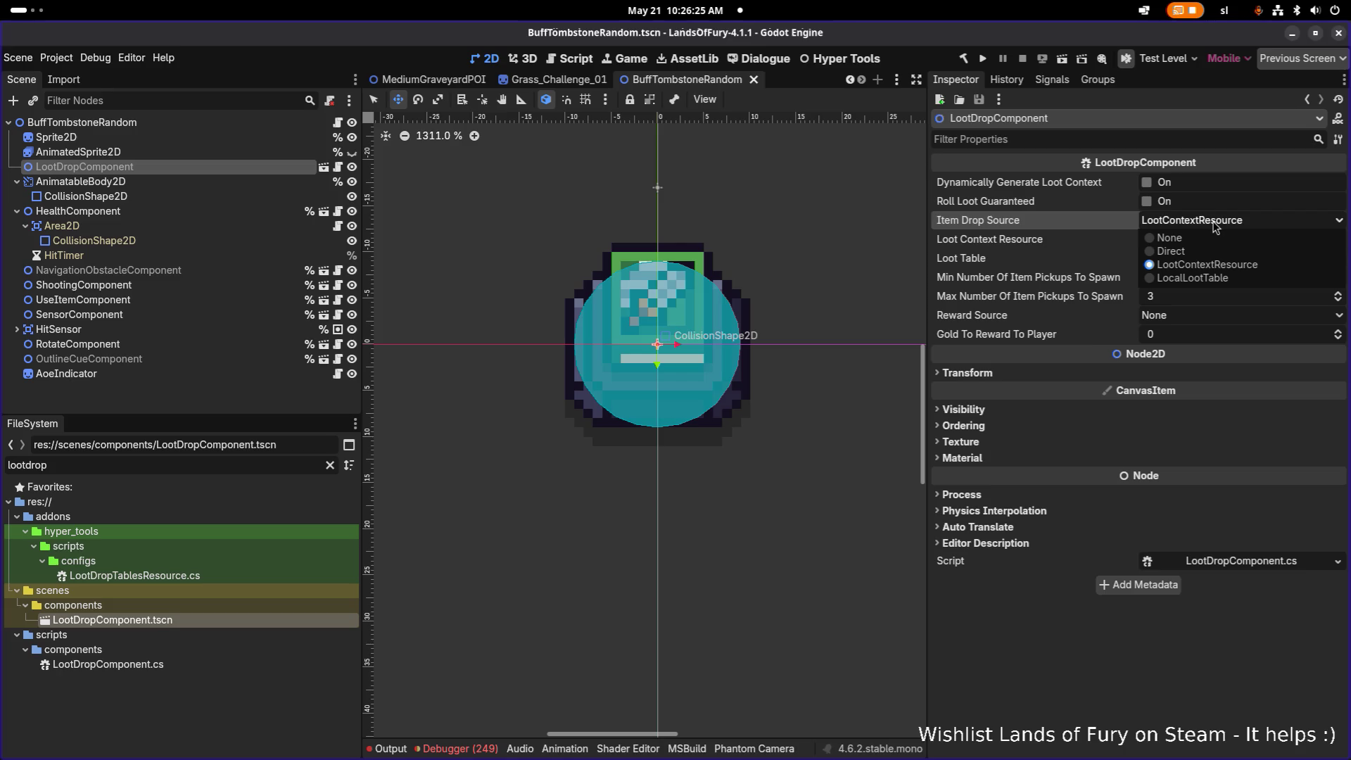
left_click(1103, 223)
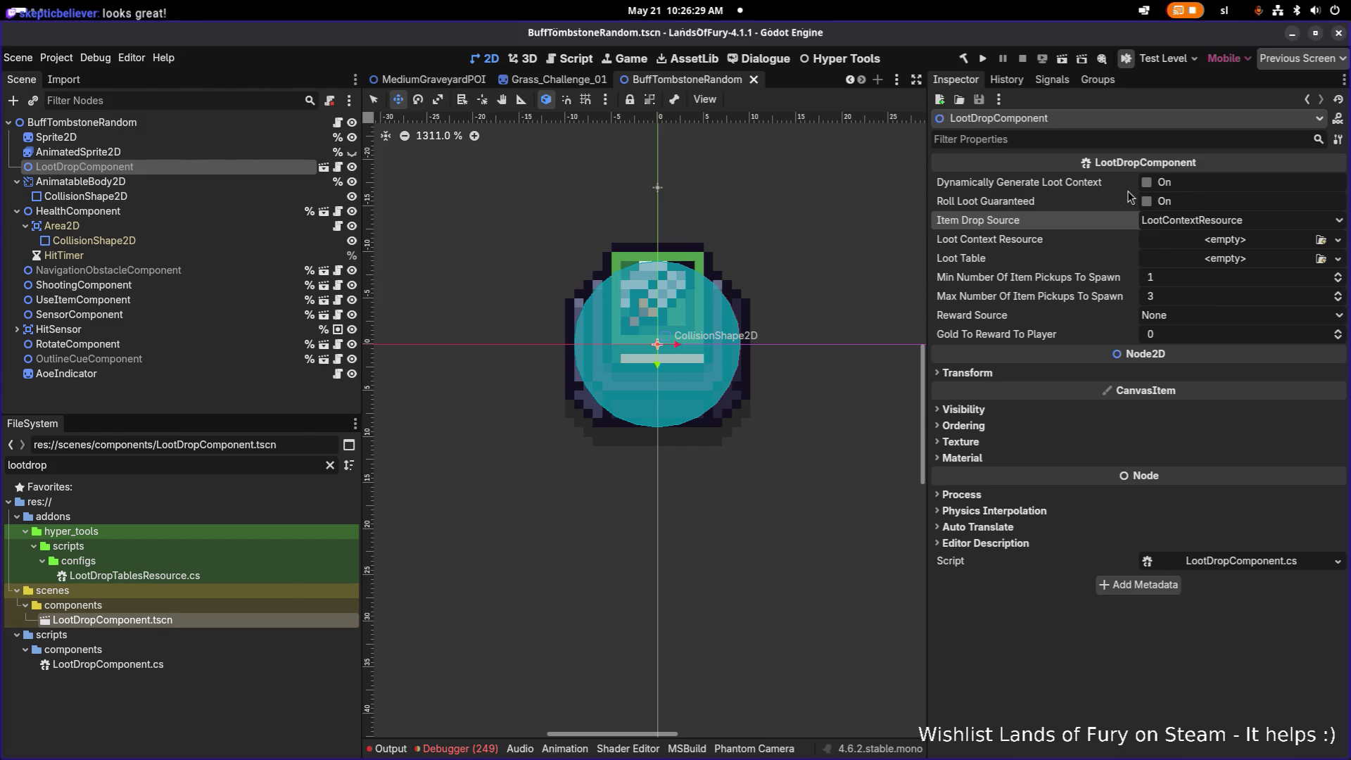
left_click(1209, 262)
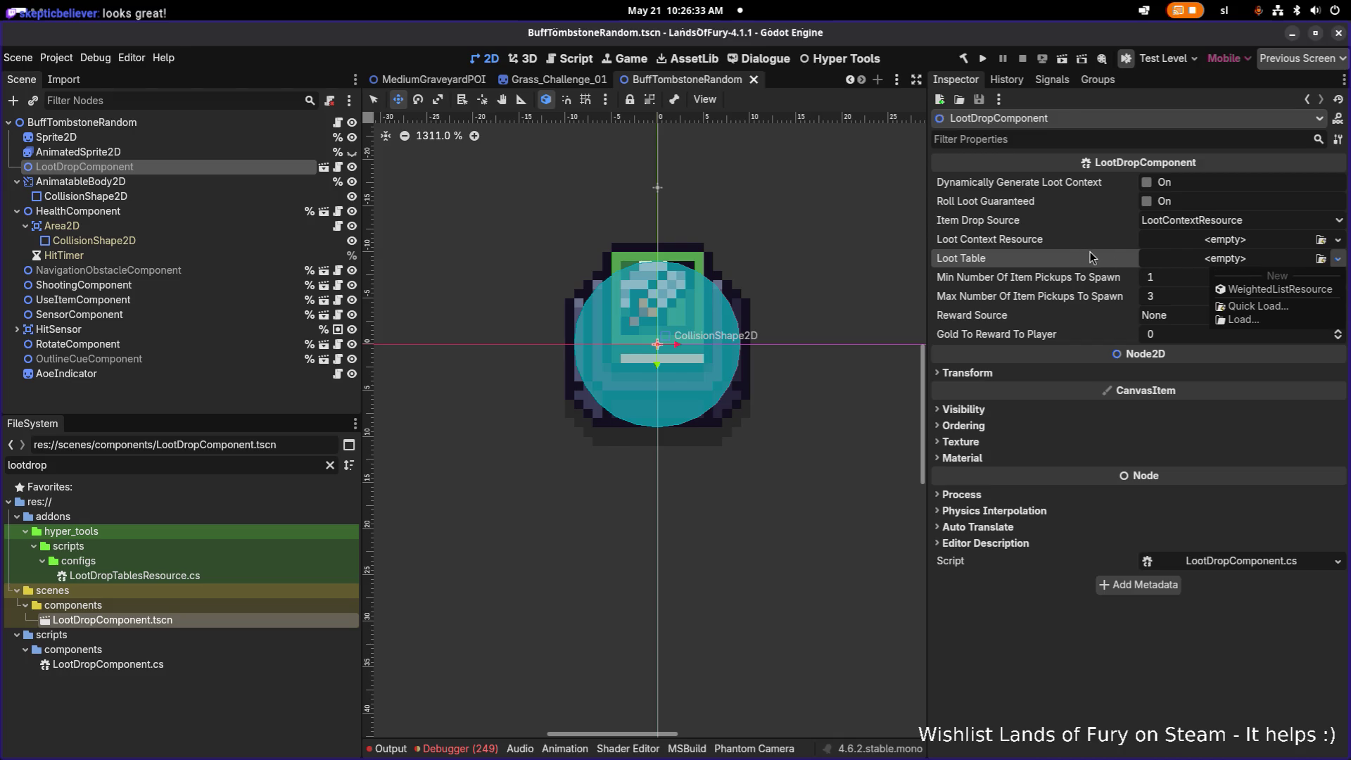
left_click(1209, 226)
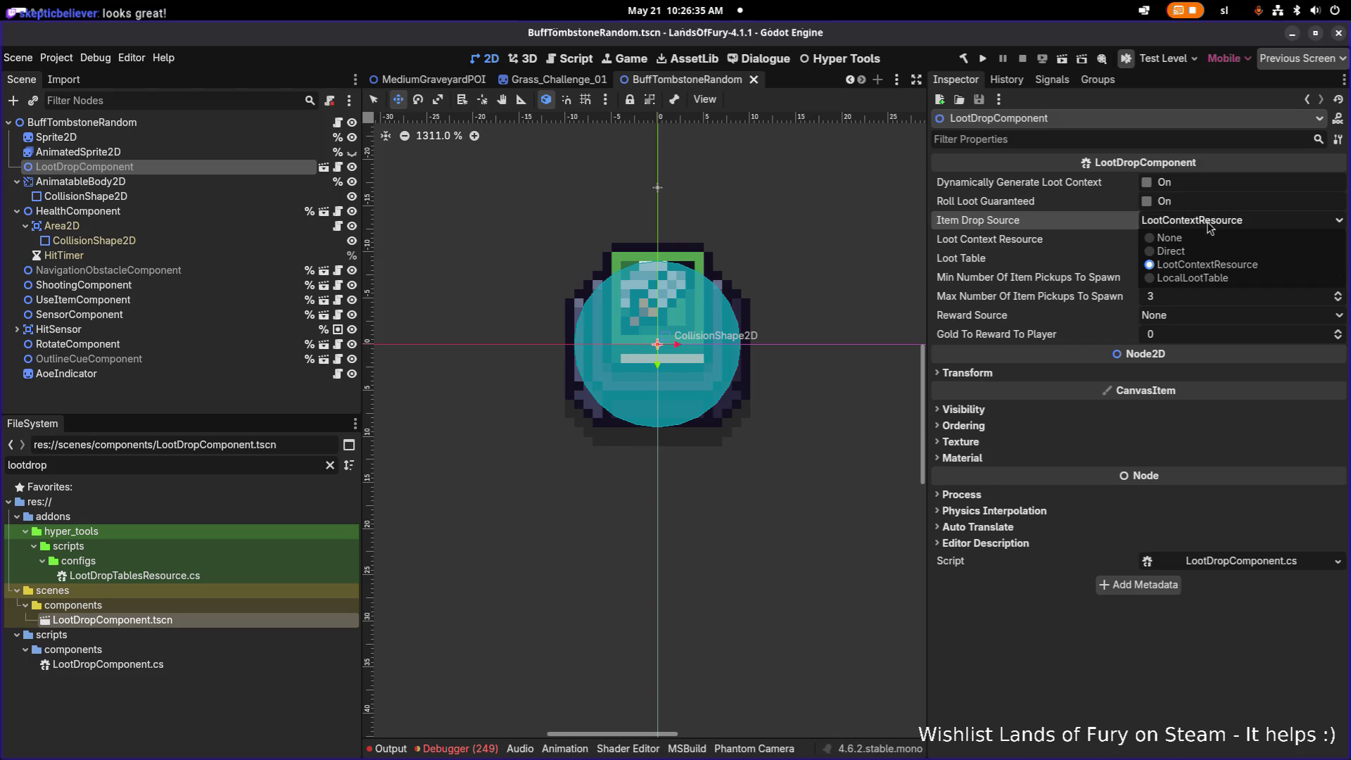
left_click(1187, 253)
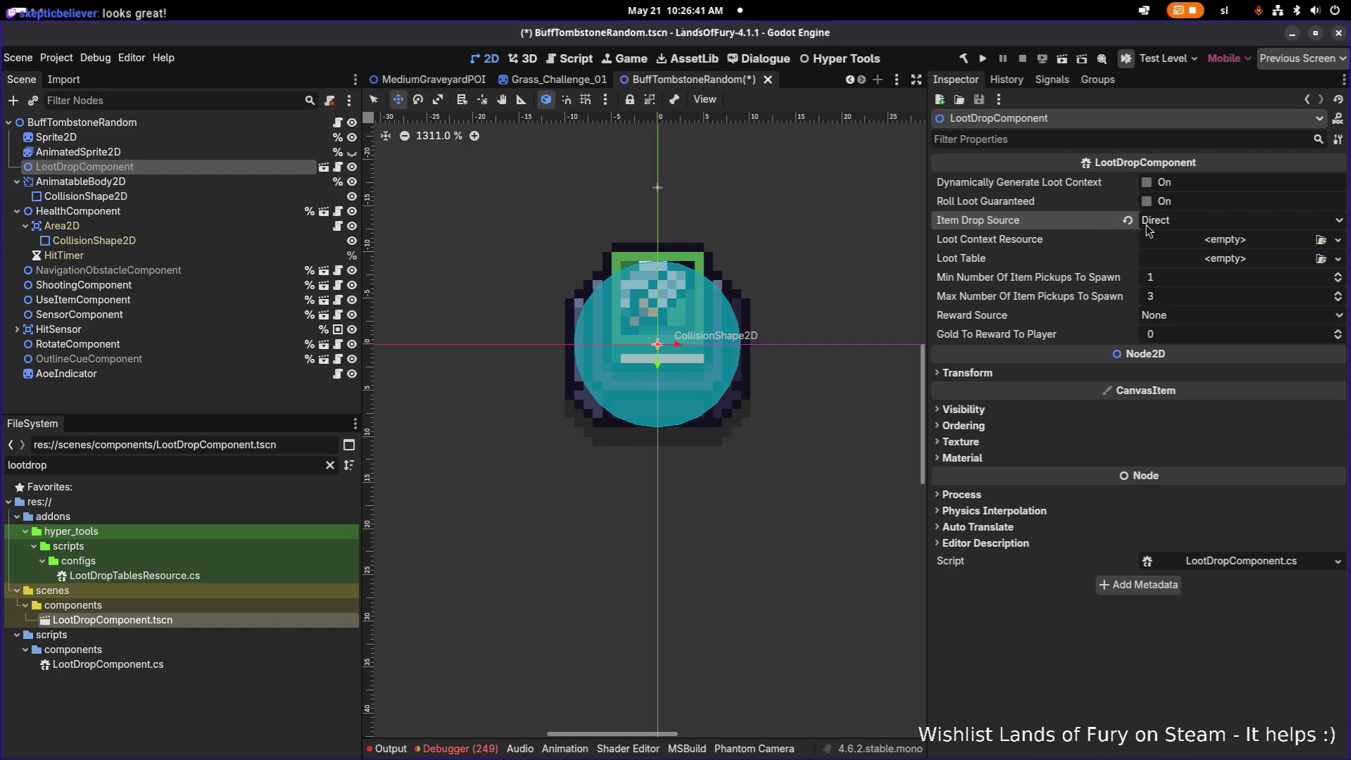
key("alt+Tab")
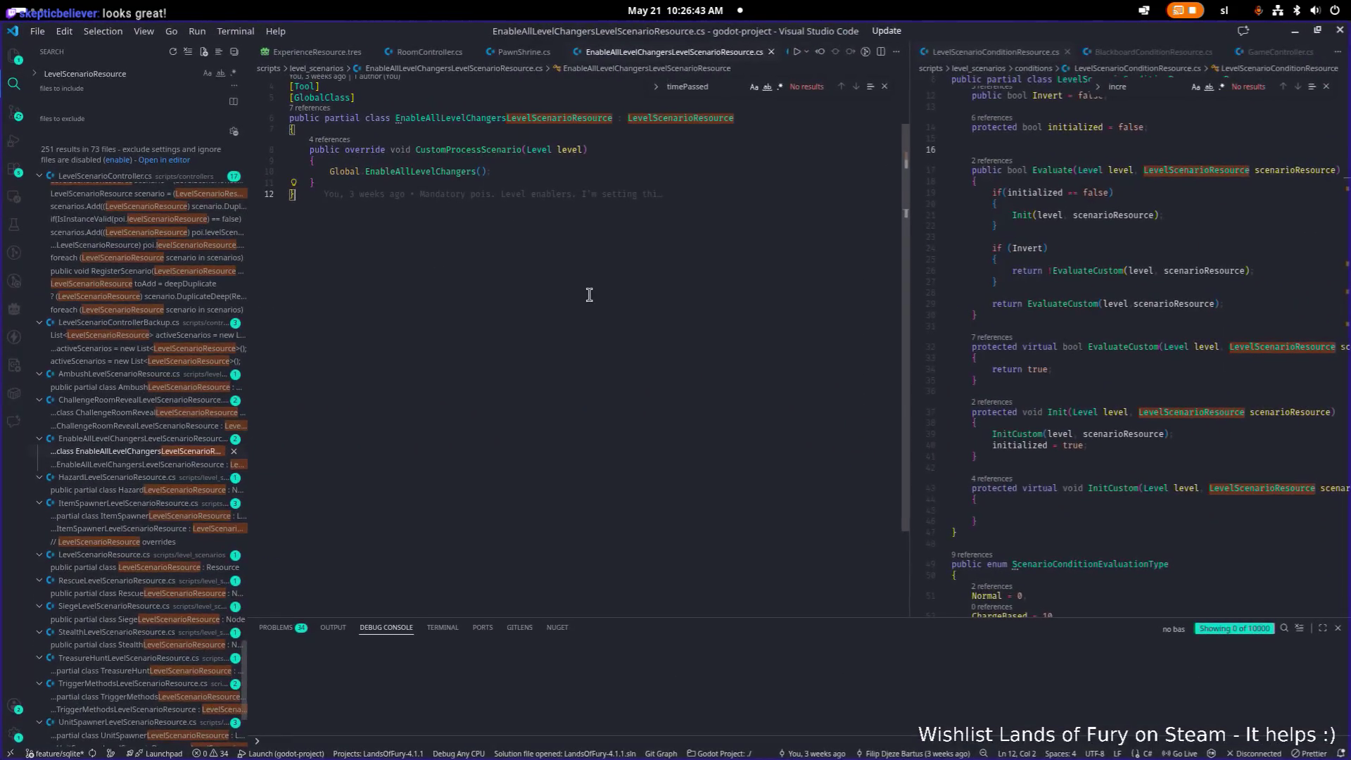
- Open LootDropComponent.cs and find where SpawnDroppedItem is called
key("ctrl+p")
type("lootdro")
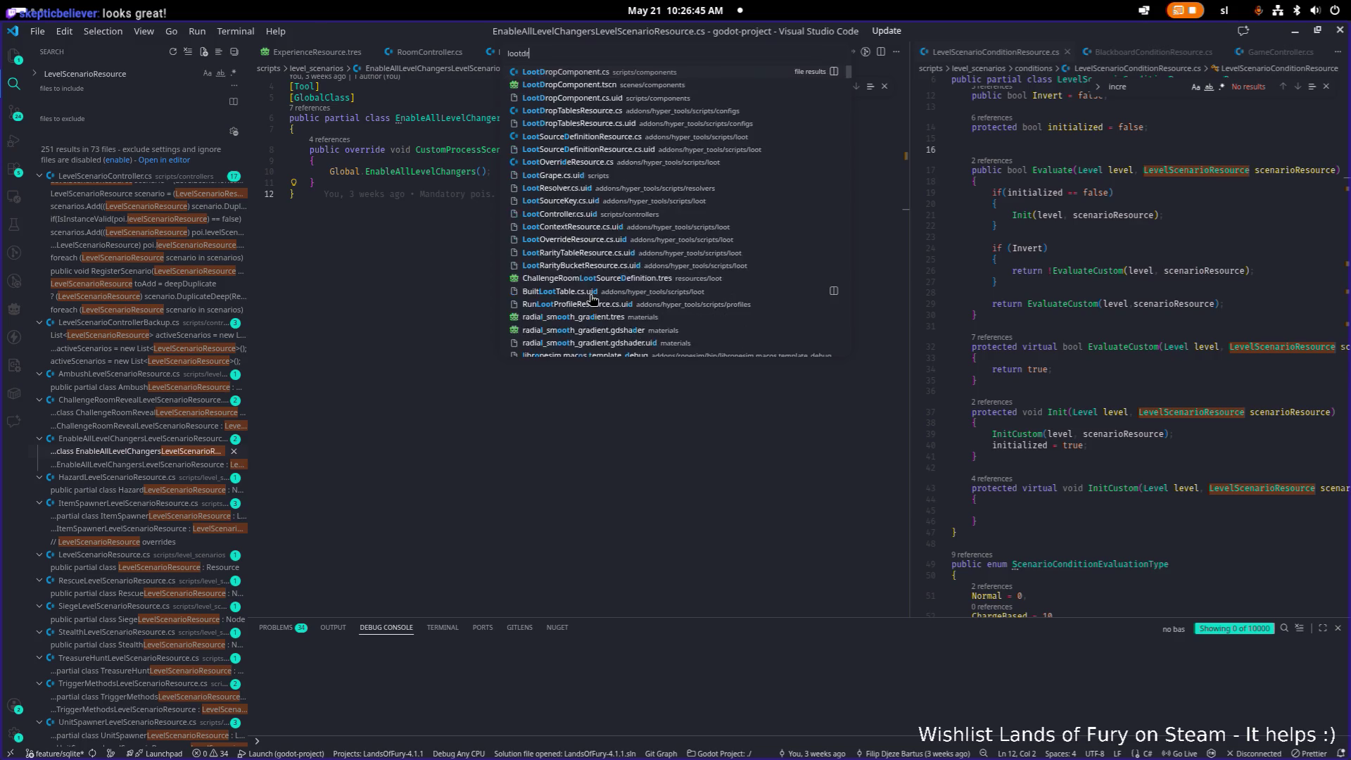
key("Return")
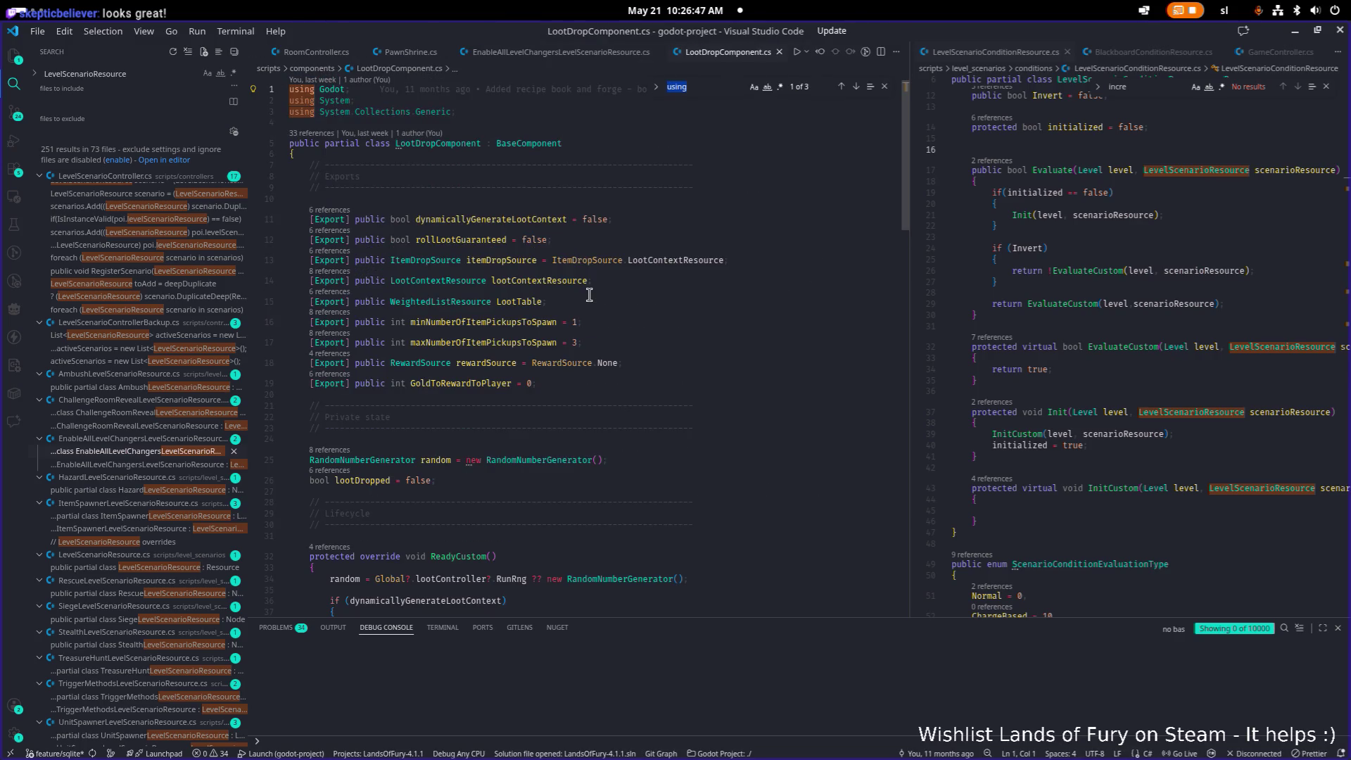
type("item")
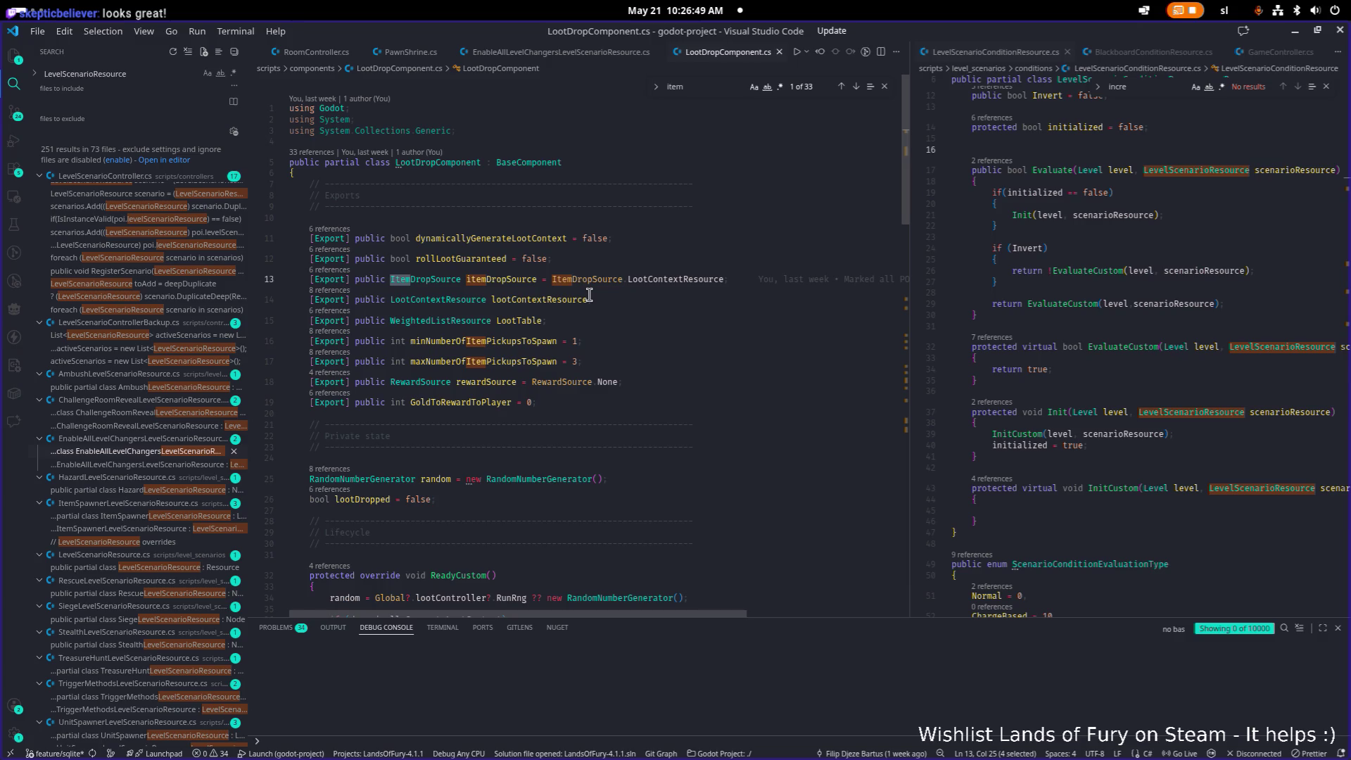
scroll(590, 296, "down", 20)
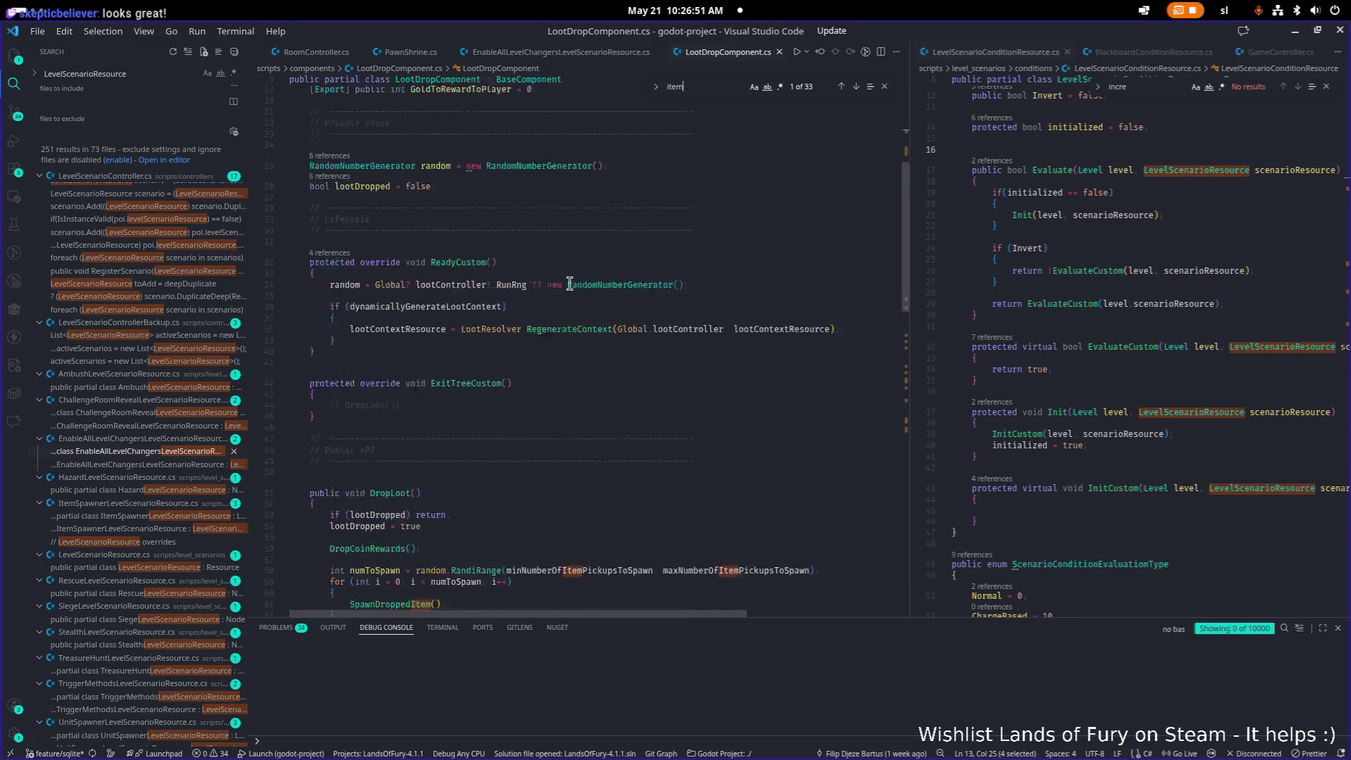
scroll(582, 280, "up", 1)
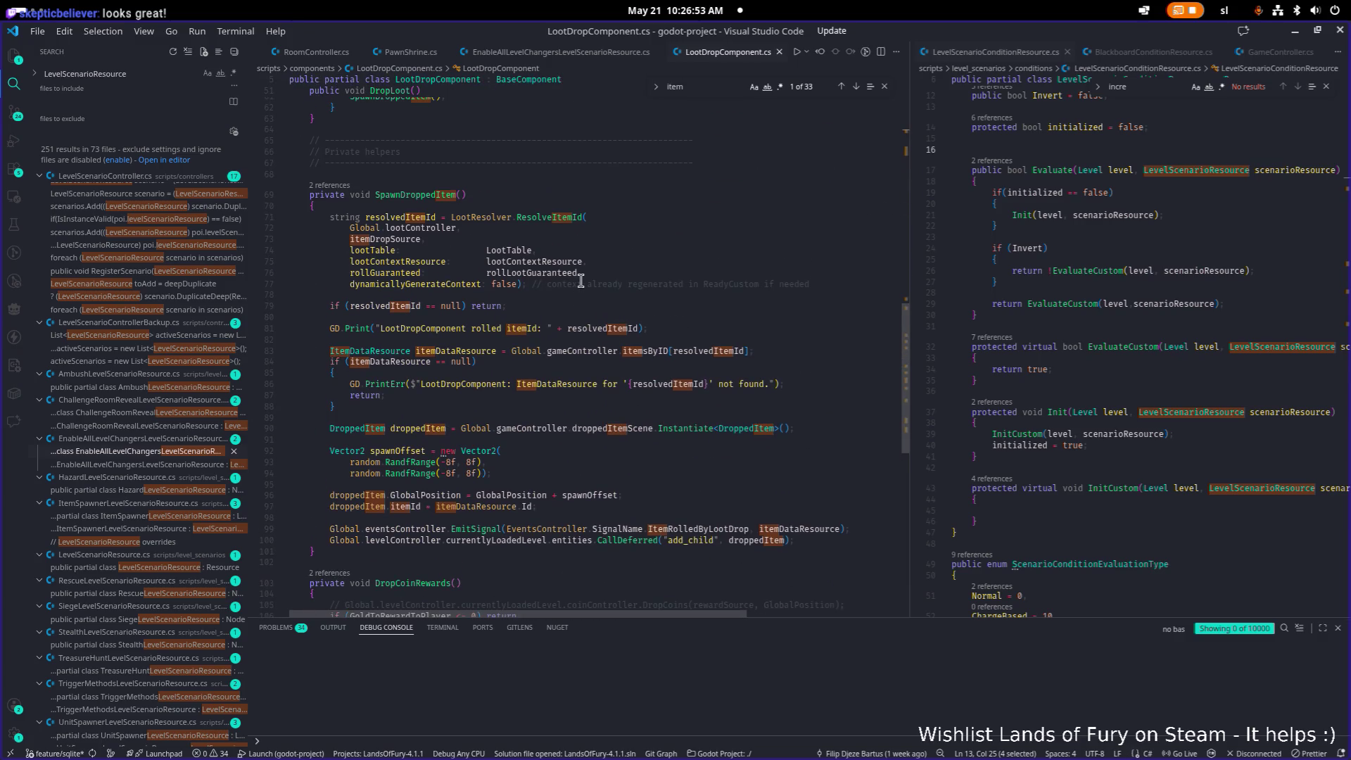
double_click(432, 194)
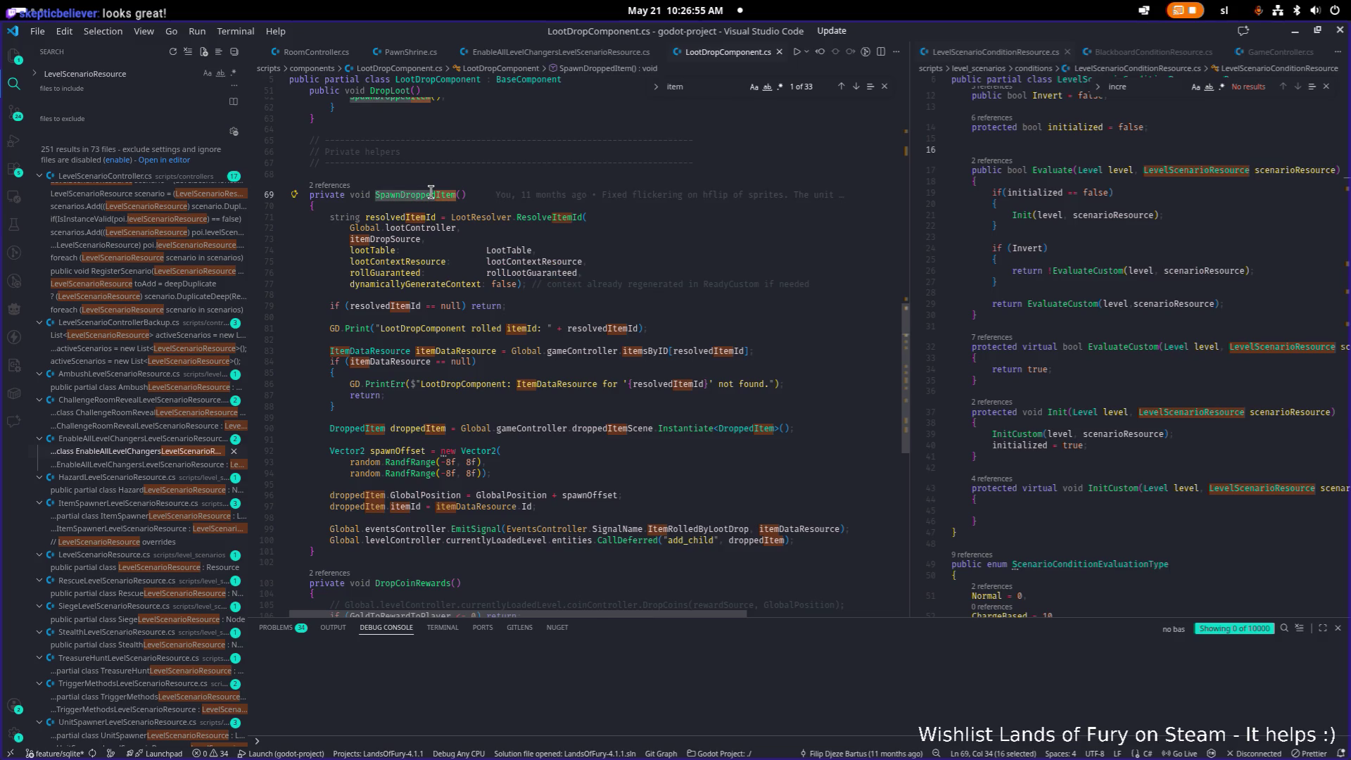
key("ctrl+f")
key("Return")
- Locate DropLoot's occurrences and peek all its references before returning to Godot
double_click(390, 240)
key("ctrl+f")
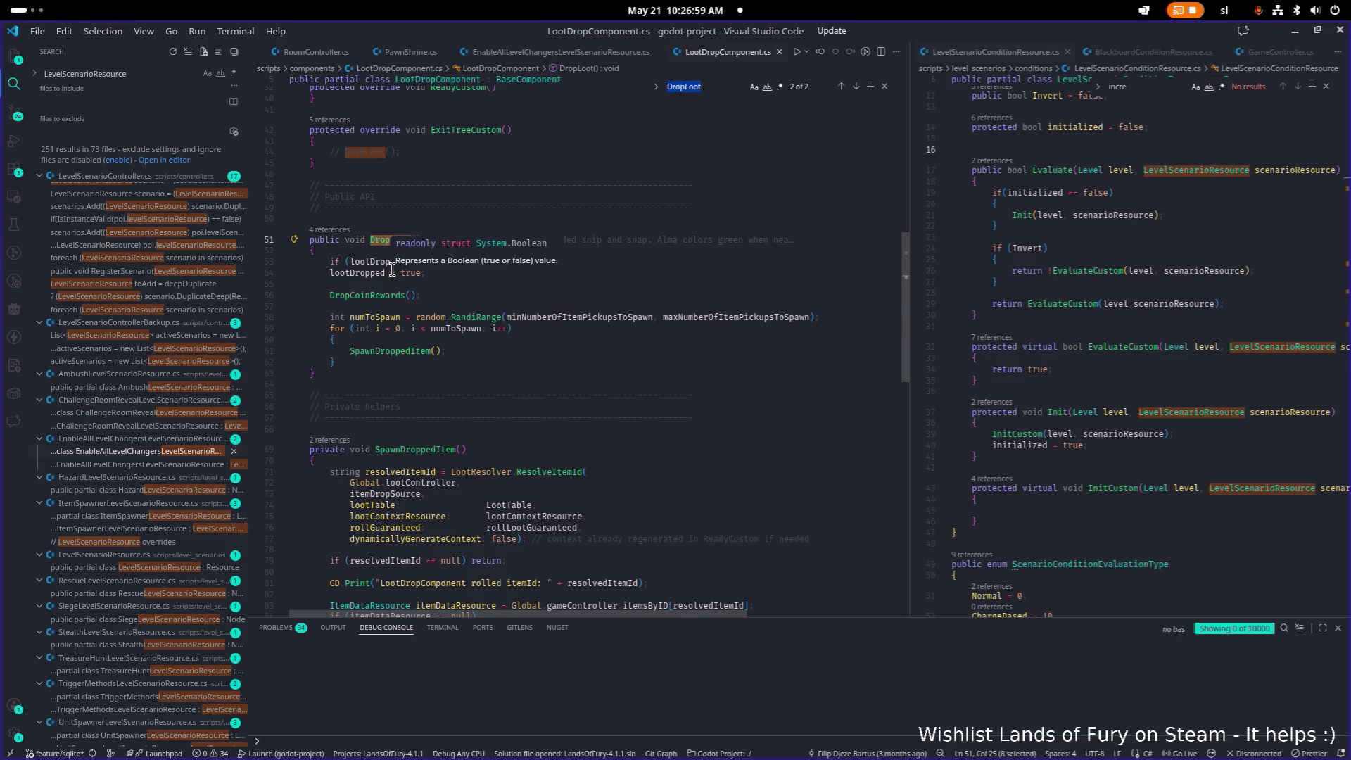
scroll(443, 310, "up", 3)
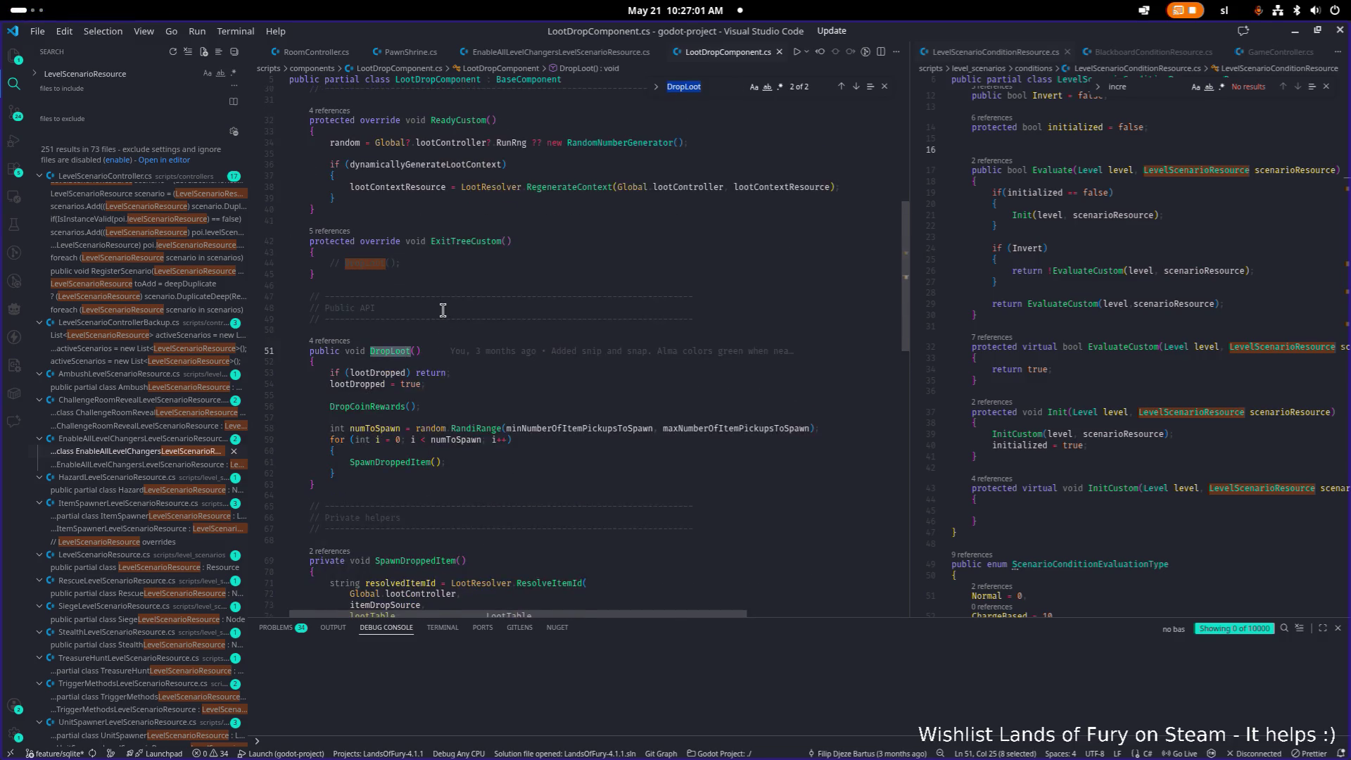
key("Return")
scroll(443, 310, "down", 2)
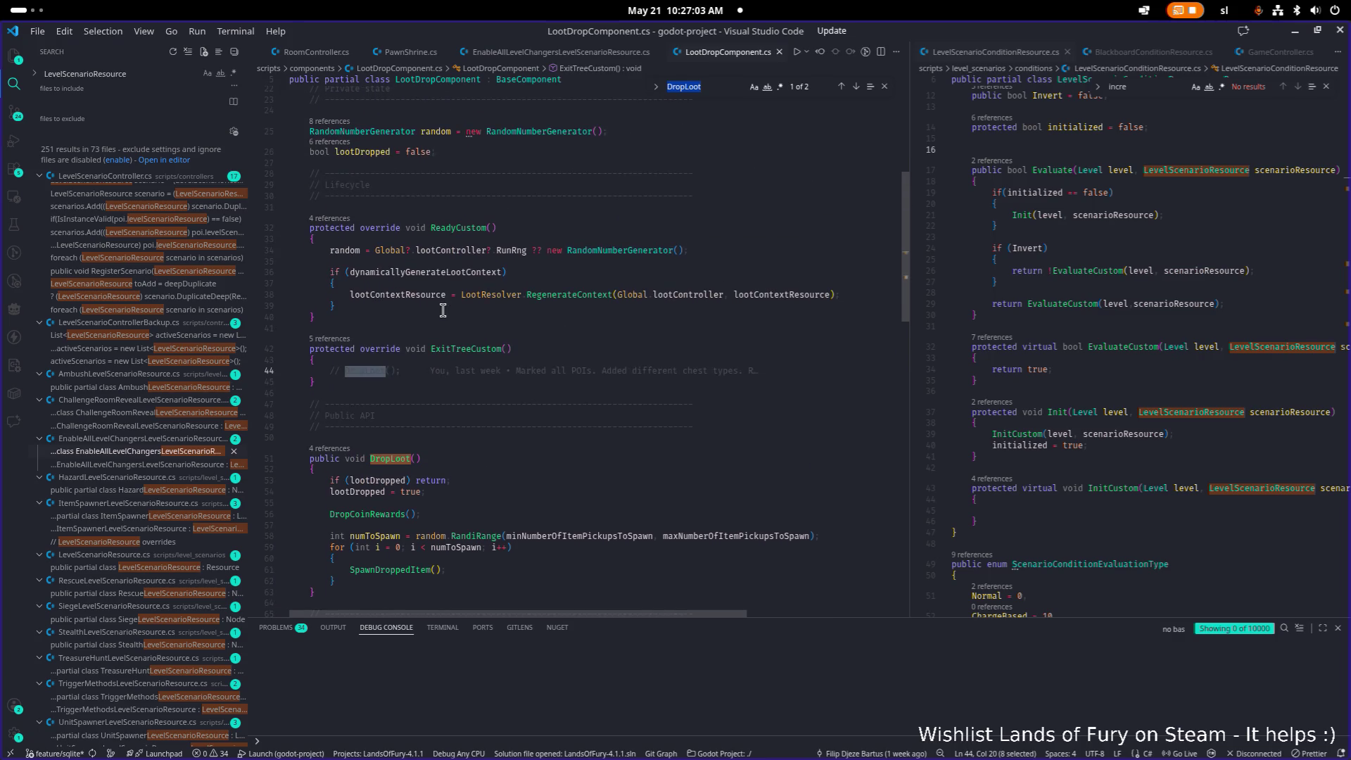
left_click(373, 413)
left_click(330, 403)
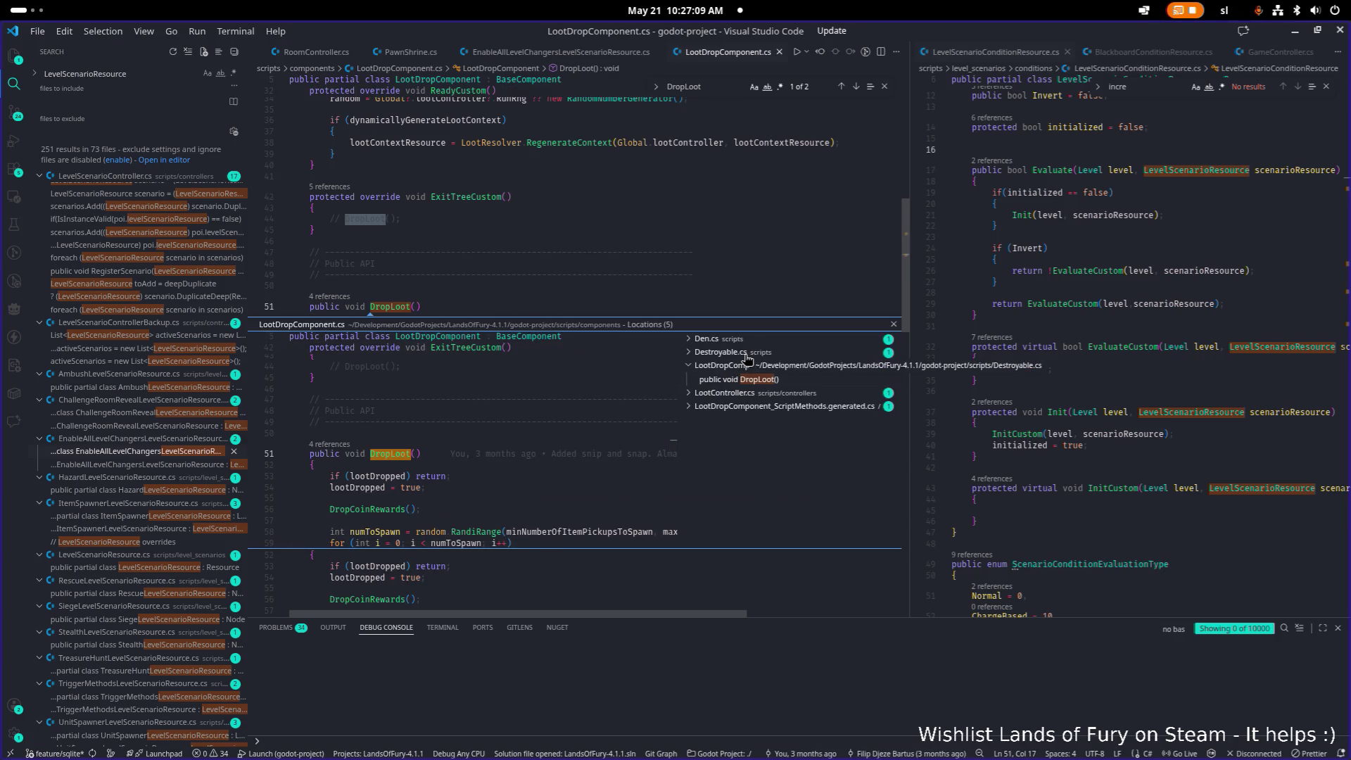
key("Escape")
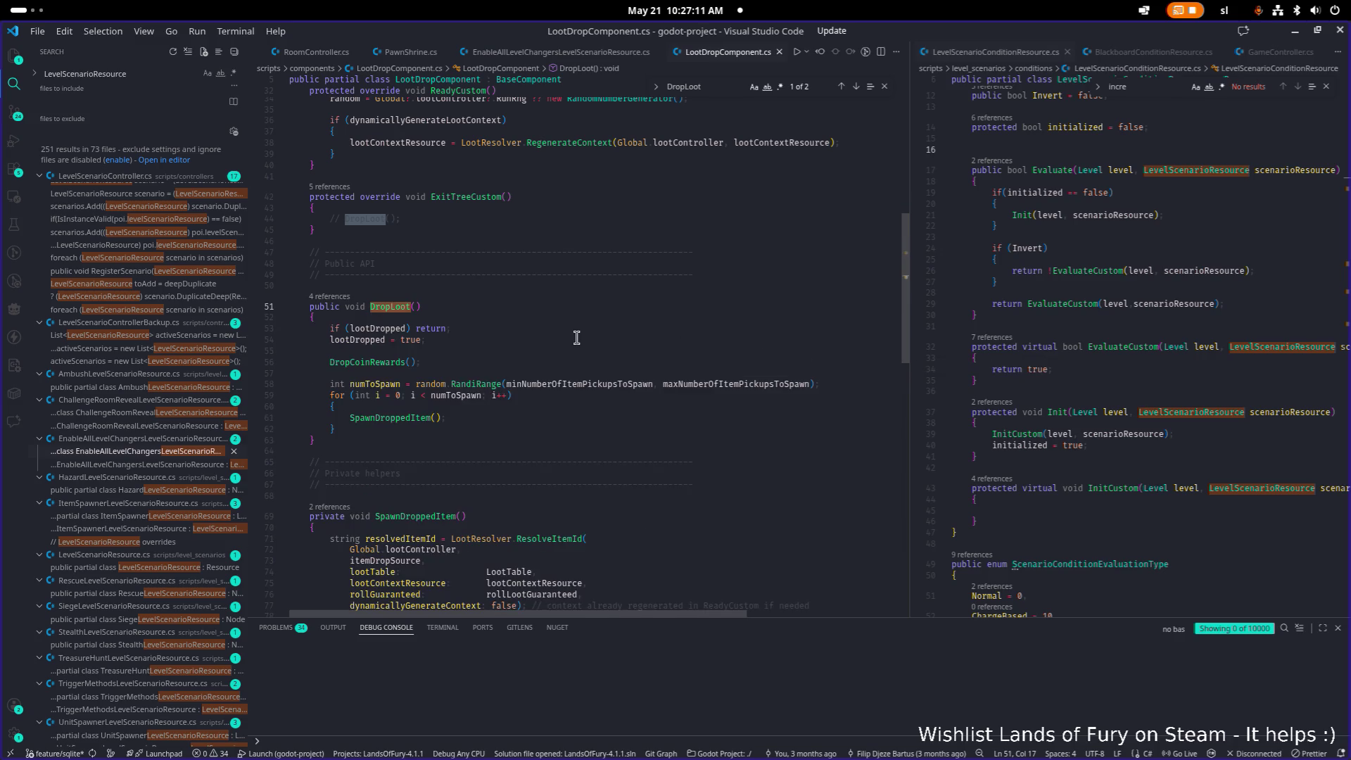
scroll(577, 339, "up", 5)
scroll(576, 337, "up", 5)
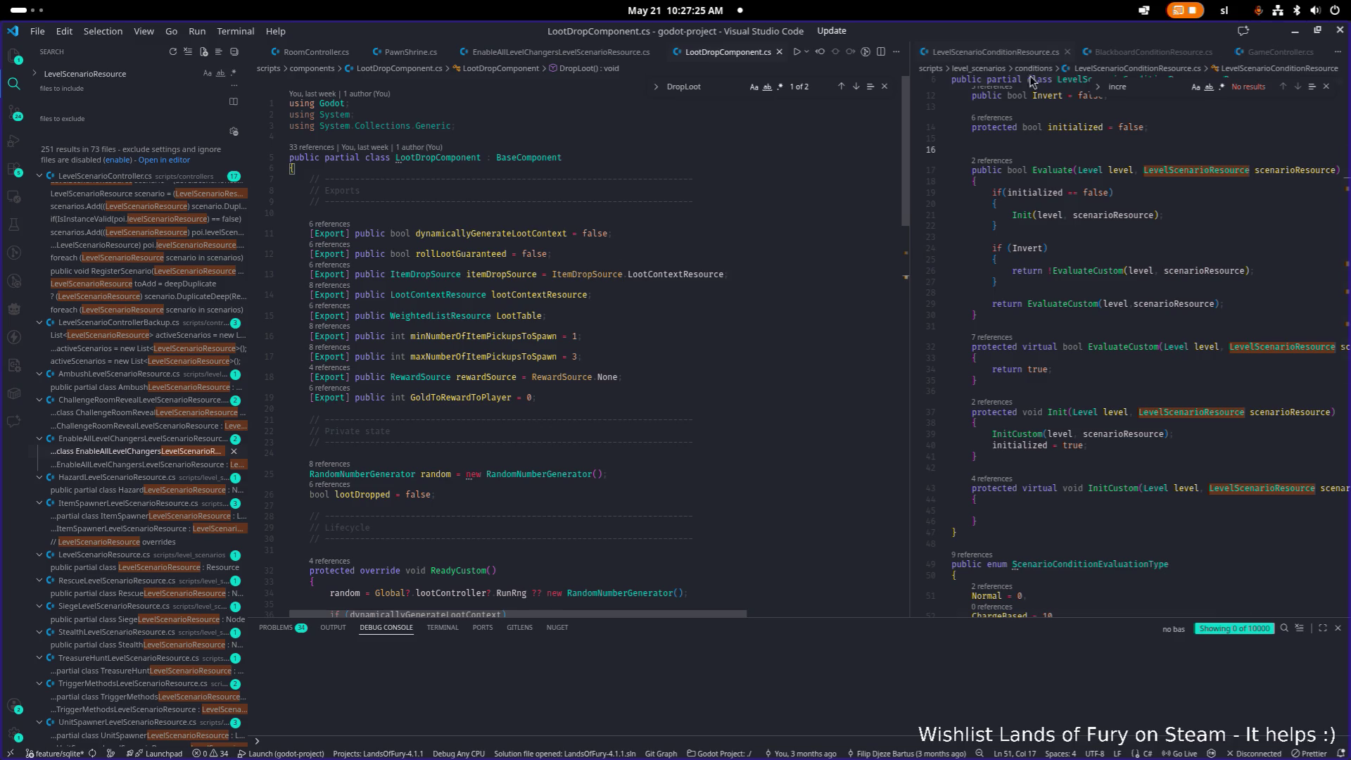
key("alt+Tab")
mouse_move(533, 193)
left_mouse_down()
mouse_move(609, 185)
mouse_move(546, 191)
left_mouse_up()
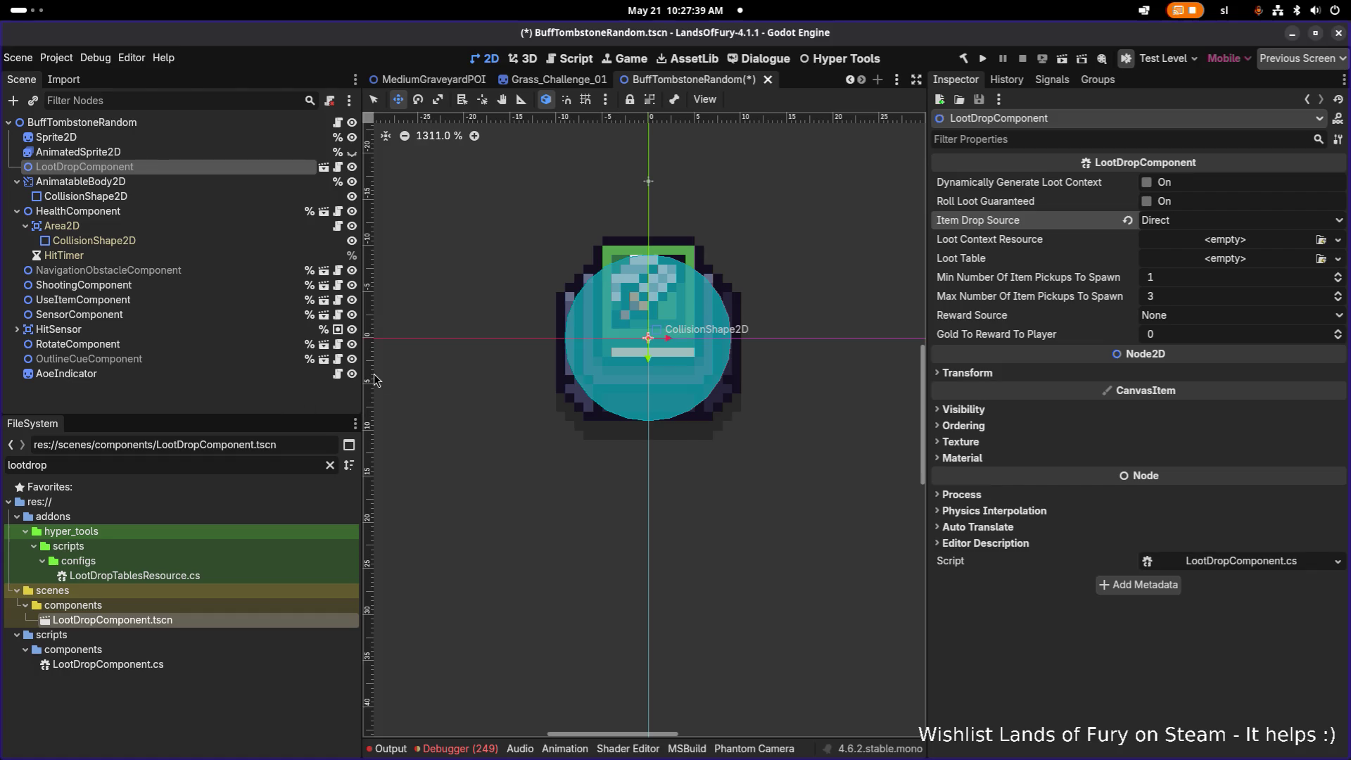
- Widen the scene and file docks and filter the FileSystem by 'buffto'
left_click(251, 306)
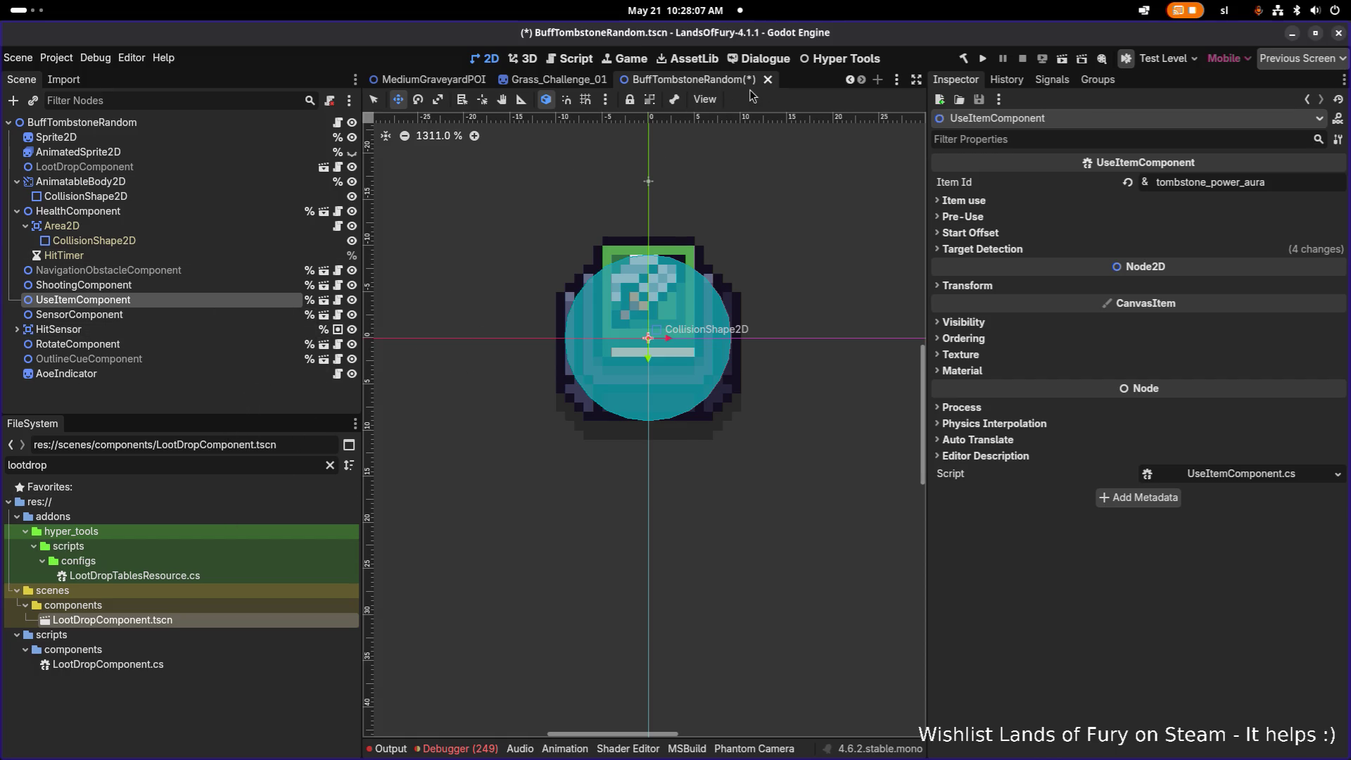
left_click_drag(363, 408, 495, 382)
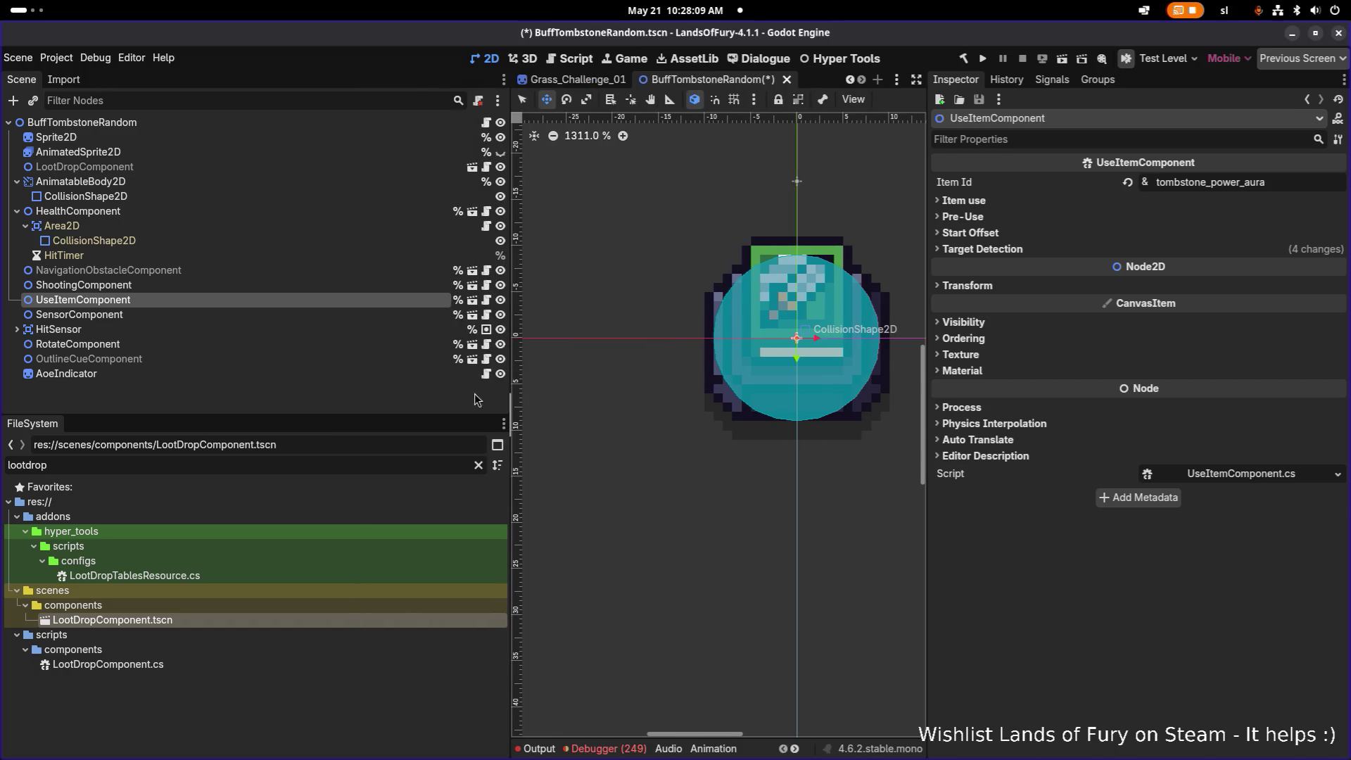
left_click(268, 468)
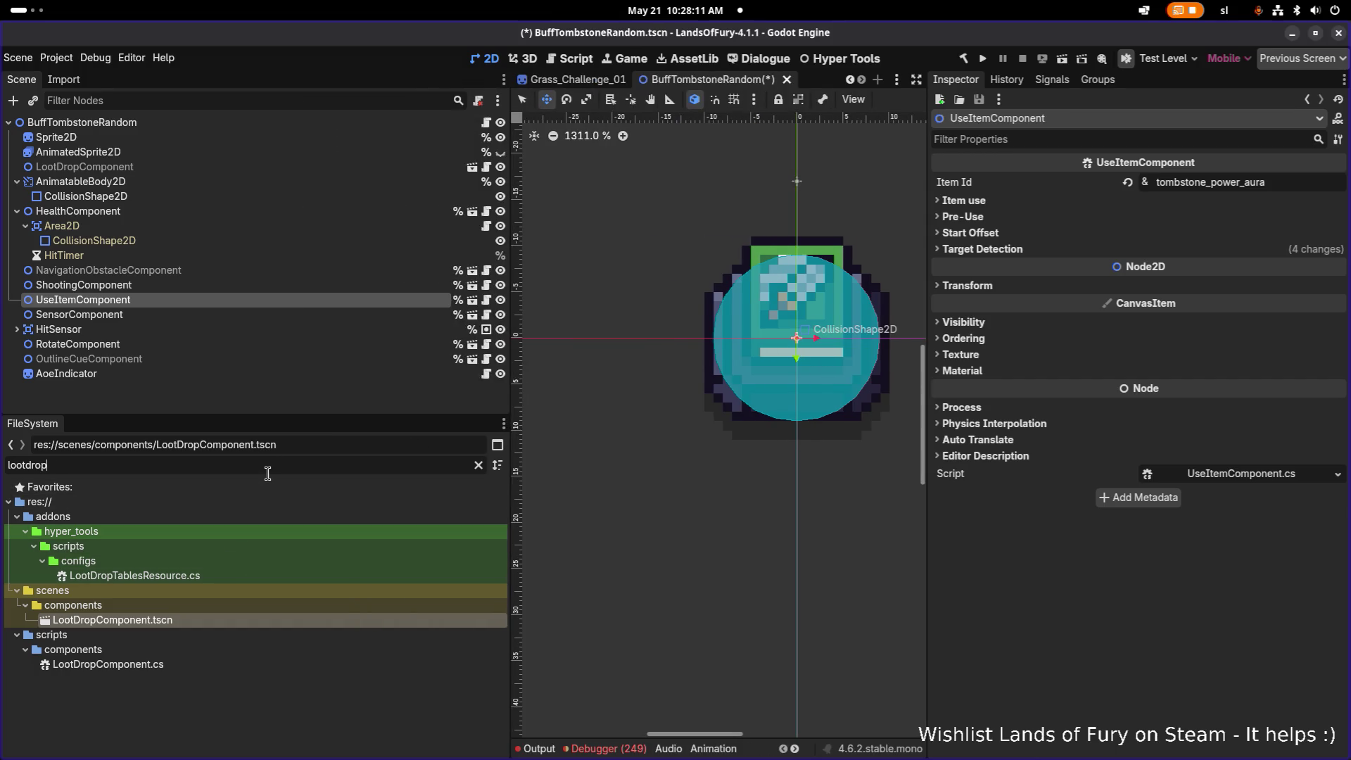
key("ctrl+a")
key("BackSpace")
type("buf")
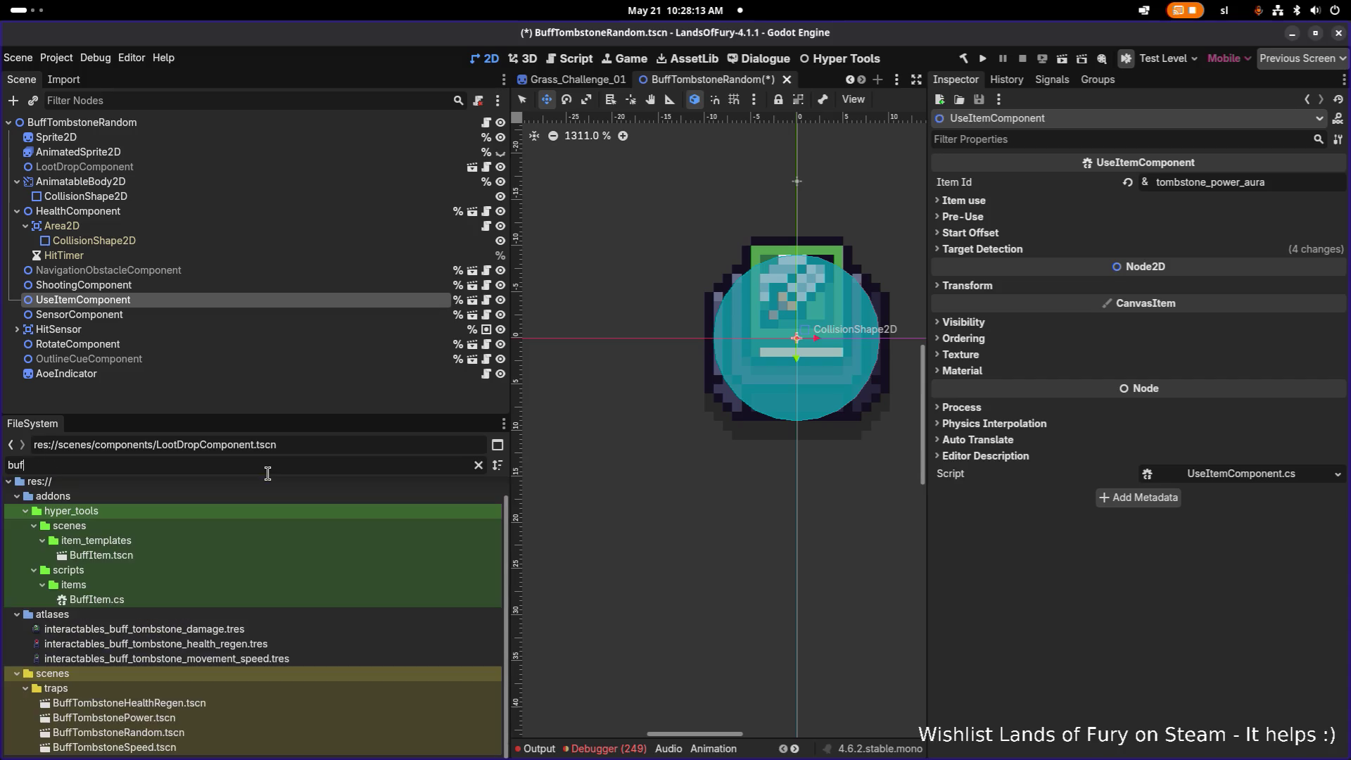
type("ftom")
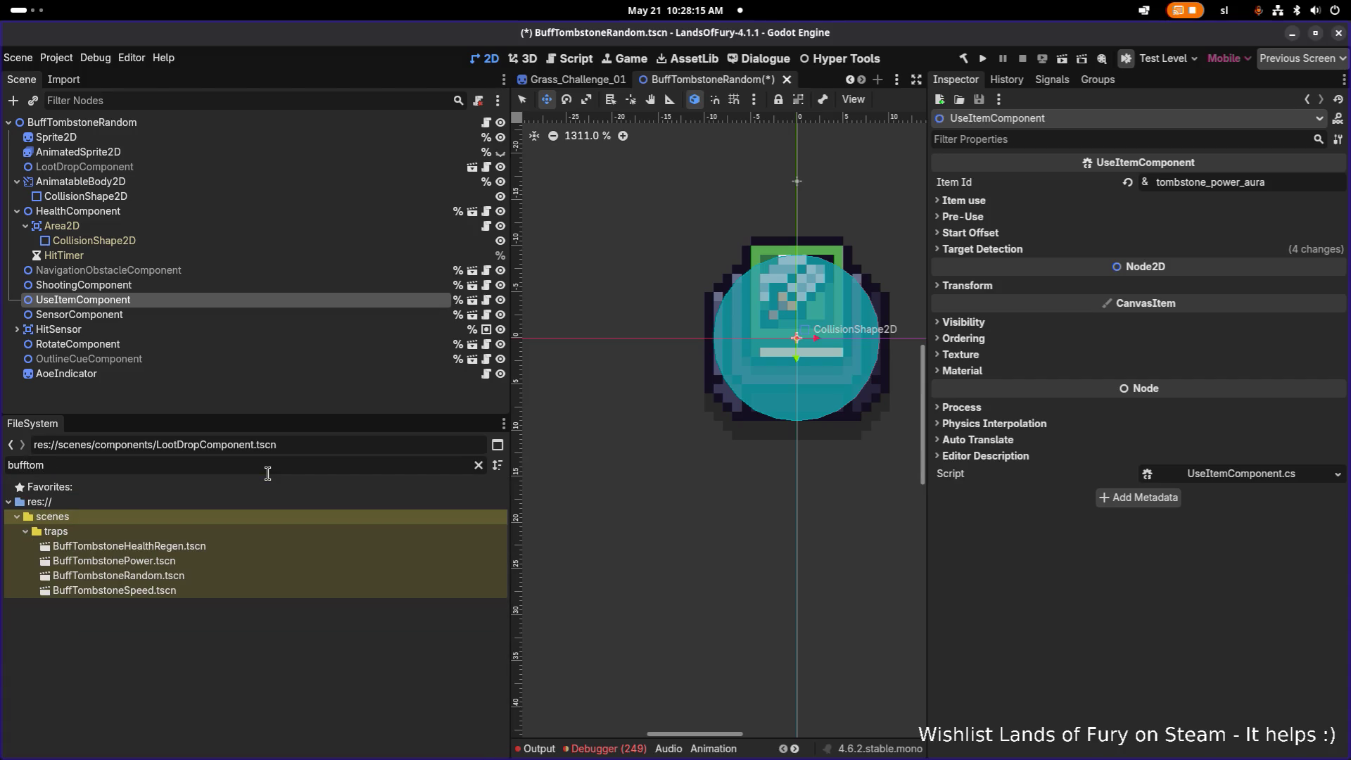
- Open BuffTombstonePower.tscn and filter the FileSystem by 'bufftom'
left_click(203, 560)
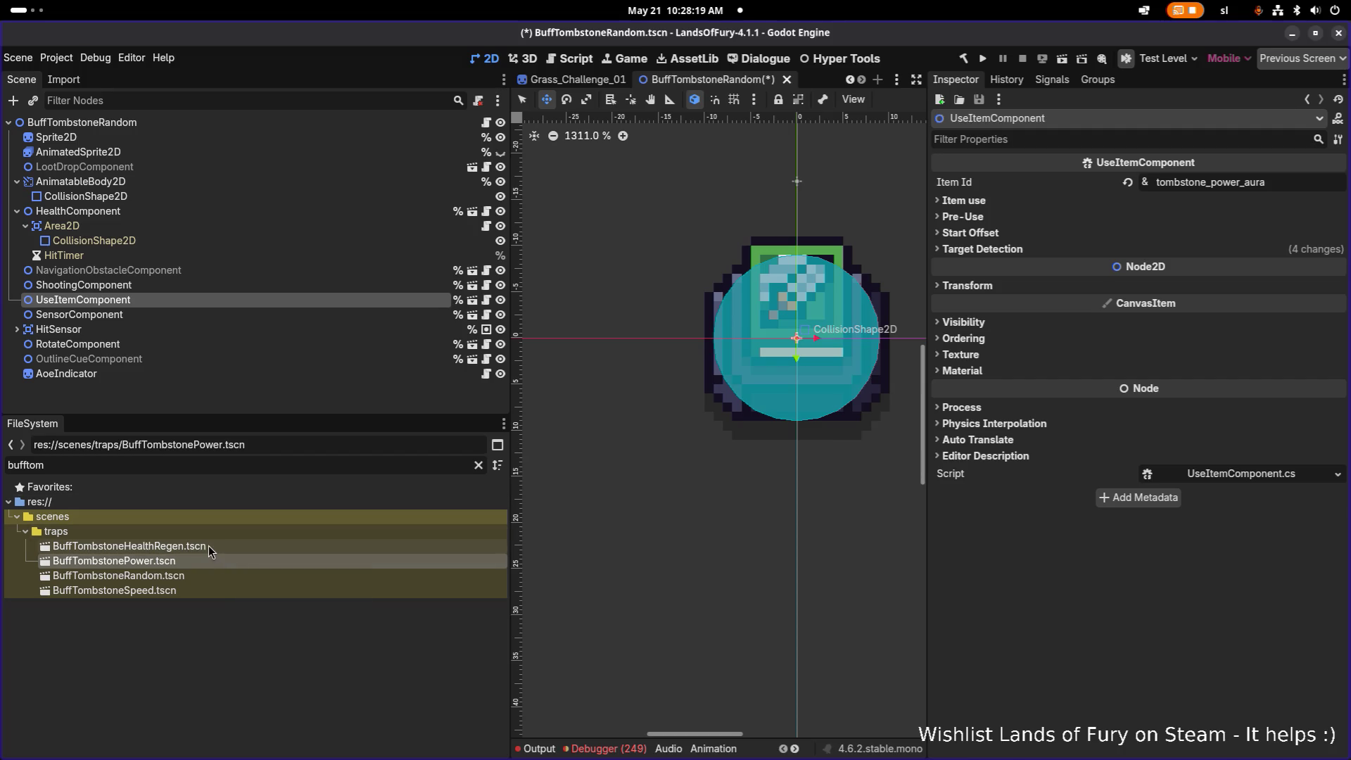
double_click(197, 563)
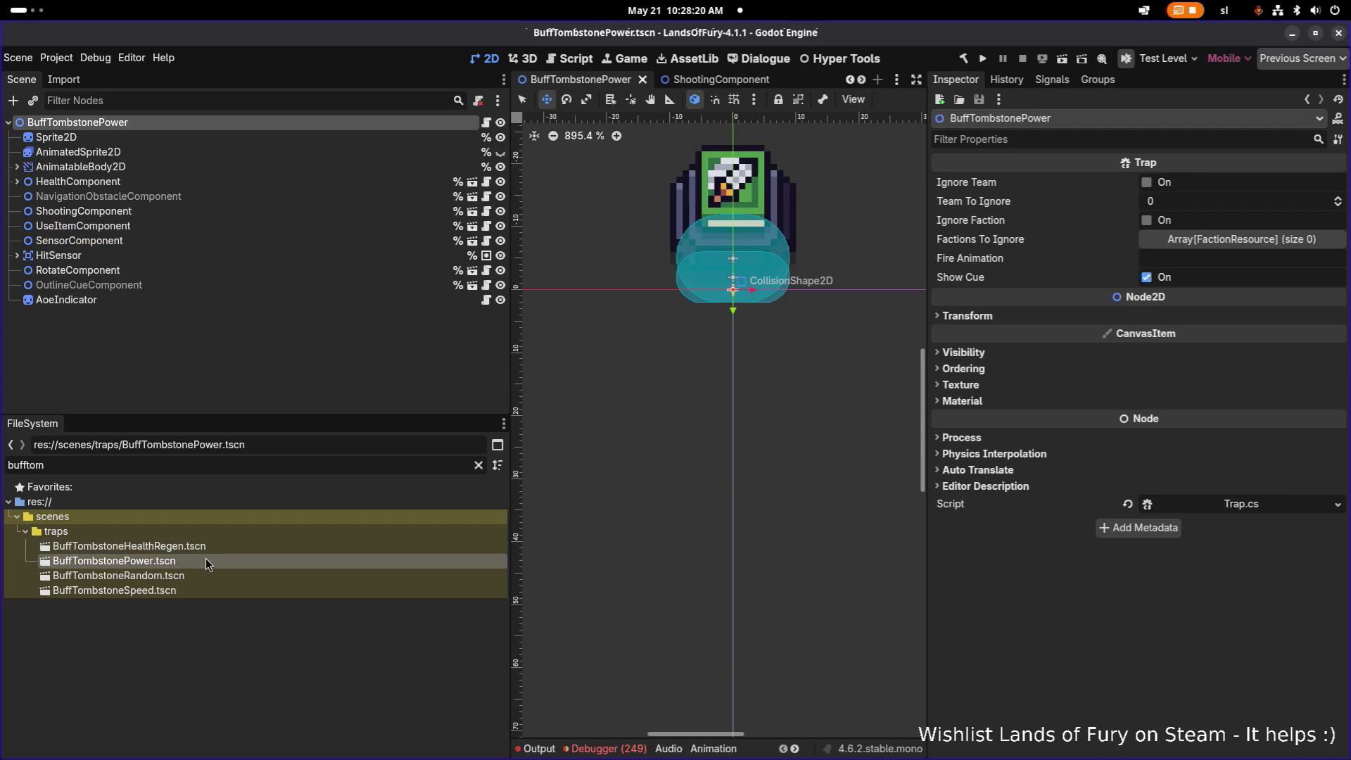
left_click(479, 466)
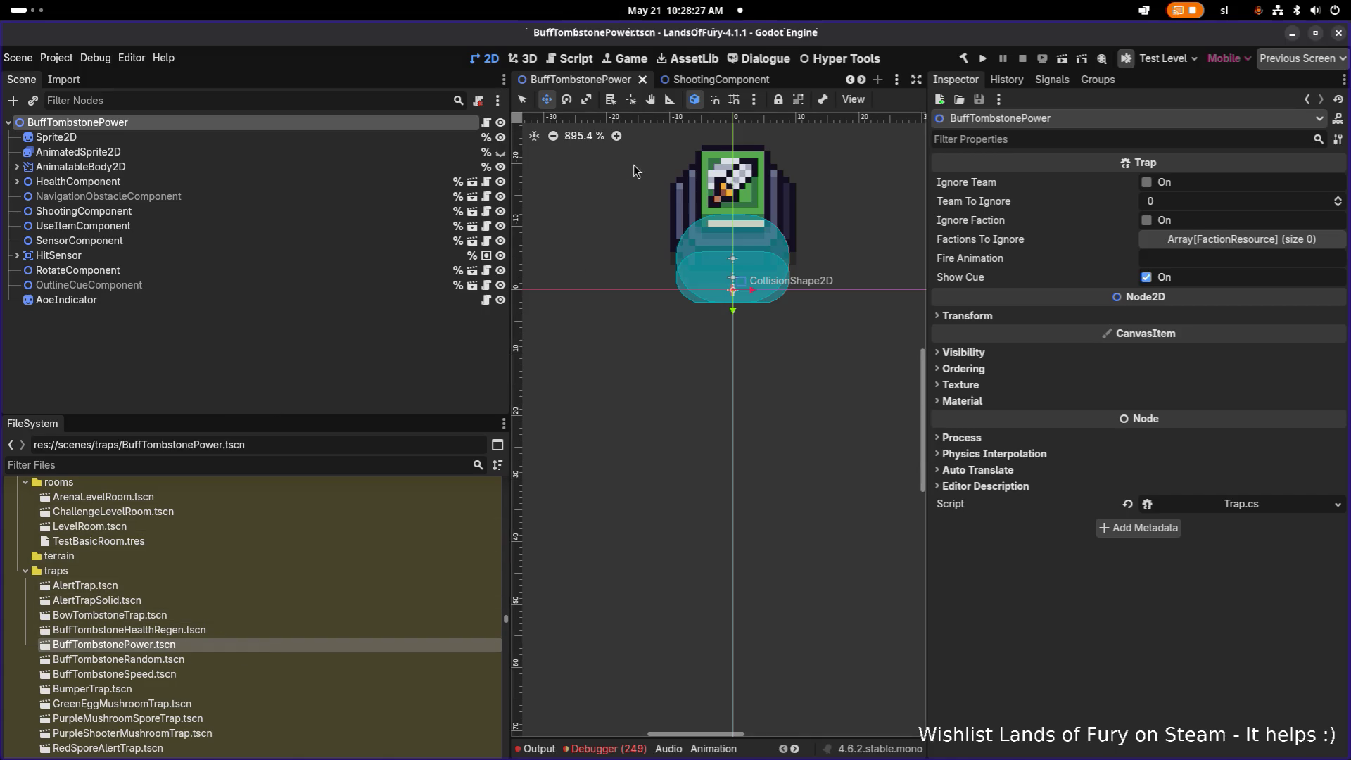
left_click(265, 466)
type("randomto")
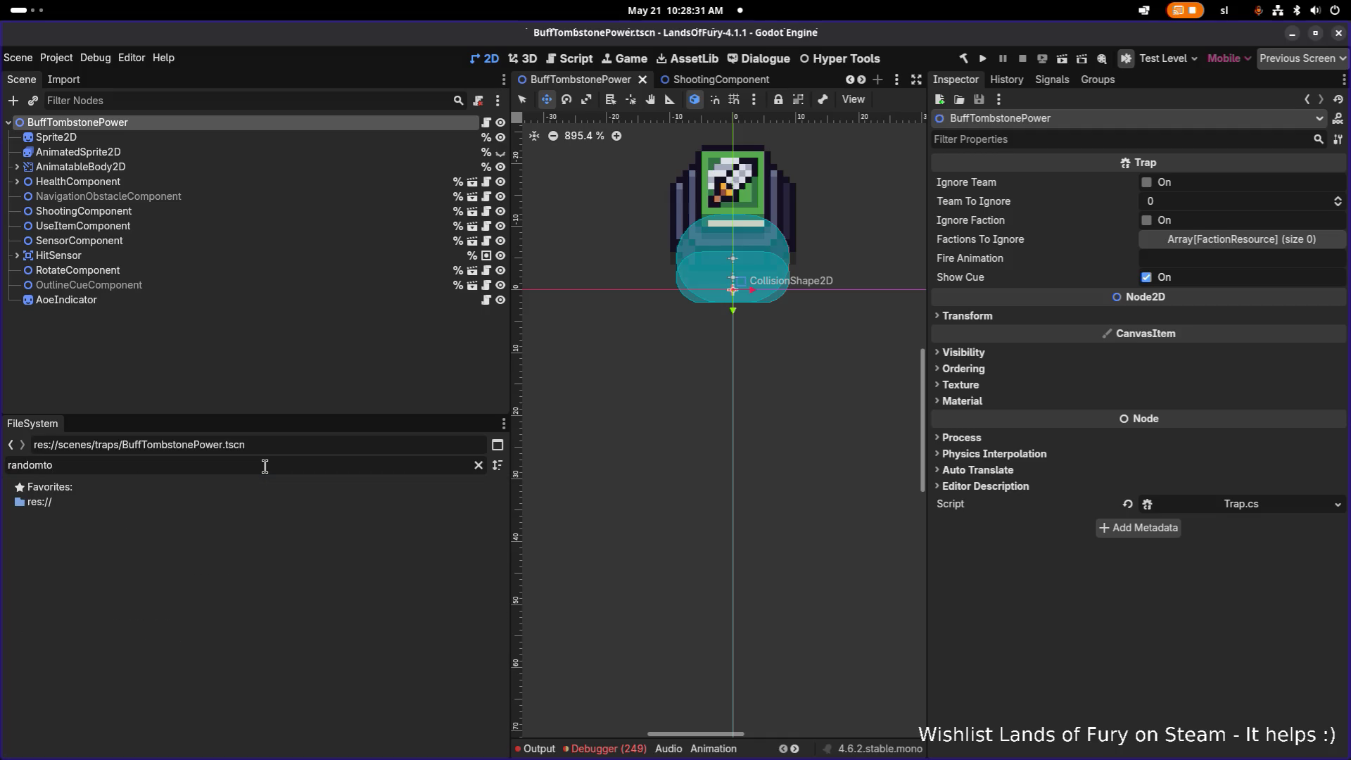
double_click(264, 466)
key("BackSpace")
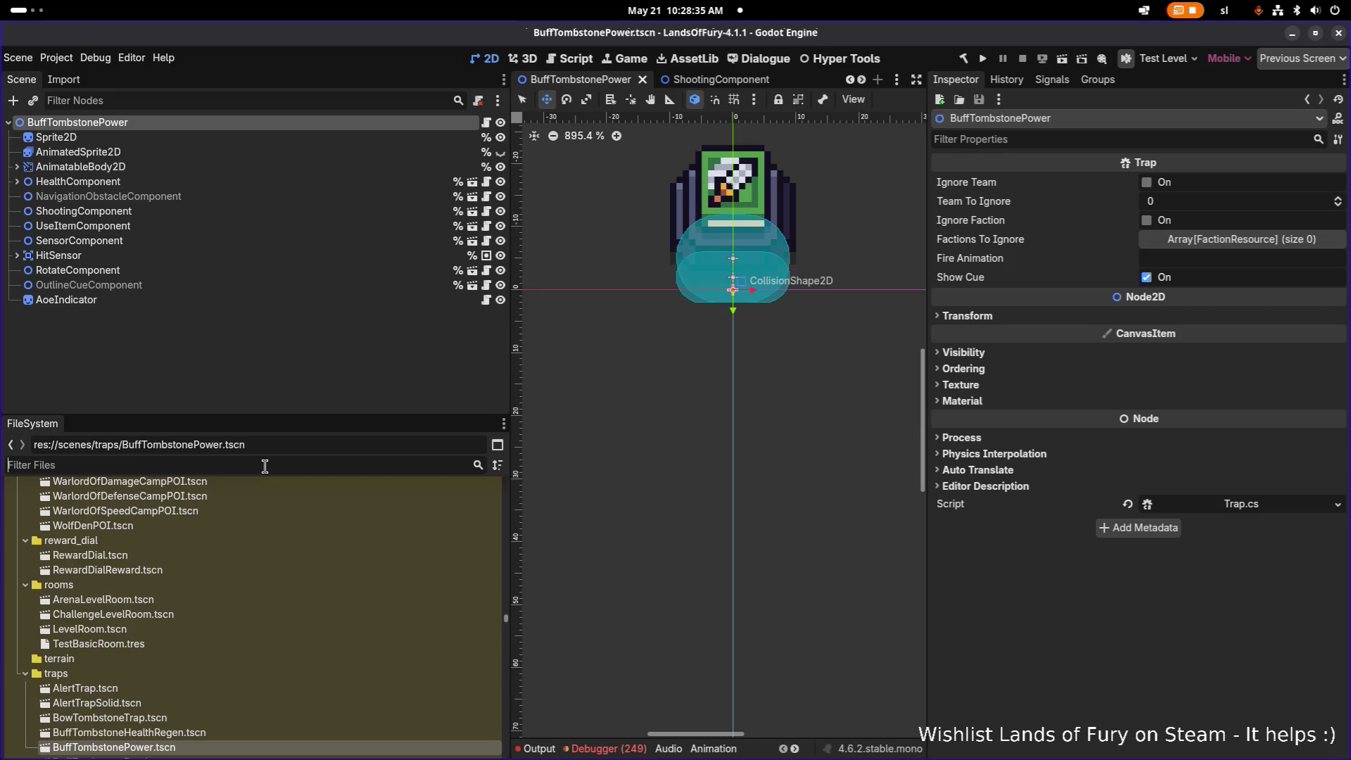
type("bufftom")
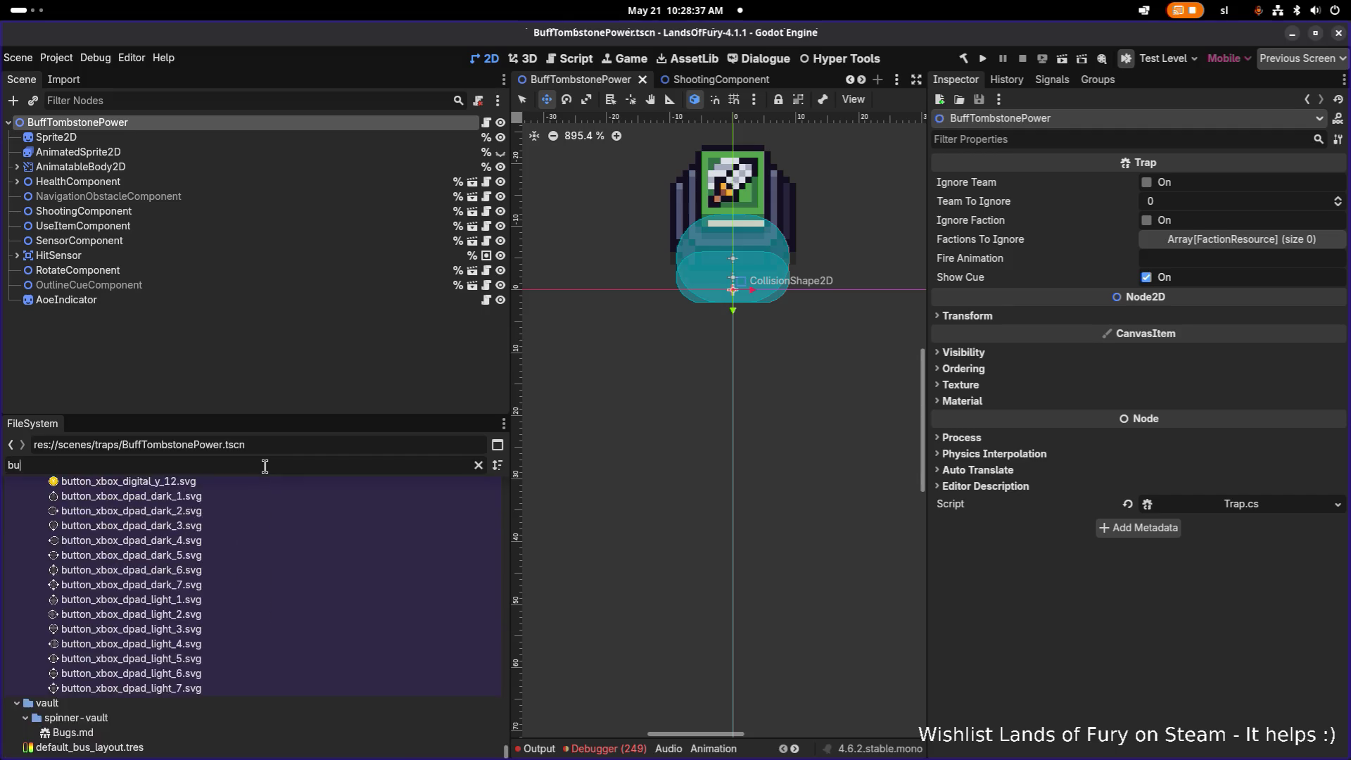
- Rename BuffTombstoneRandom.tscn to BuffTombstone.tscn, then to BuffAltar.tscn
key("Down")
key("F2")
key("BackSpace")
key("BackSpace")
key("BackSpace")
key("BackSpace")
key("Return")
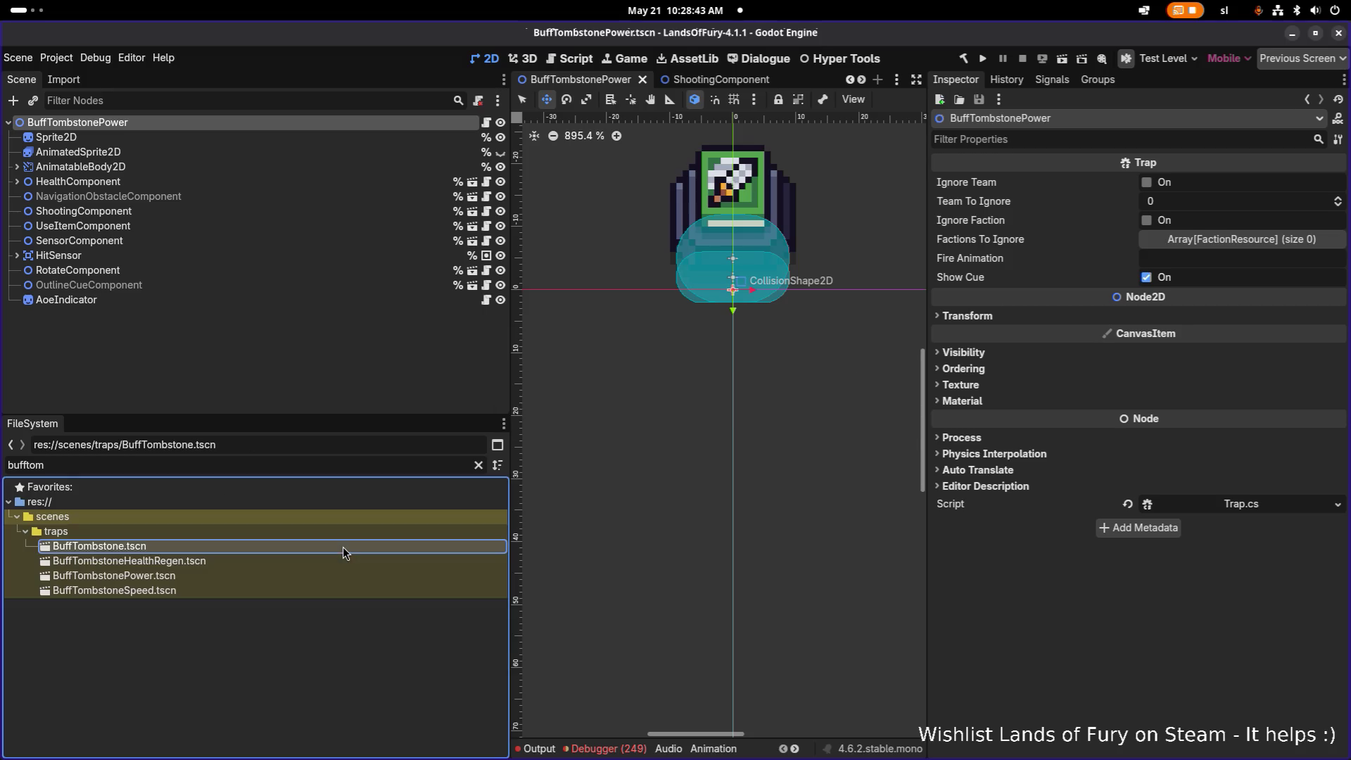
key("F2")
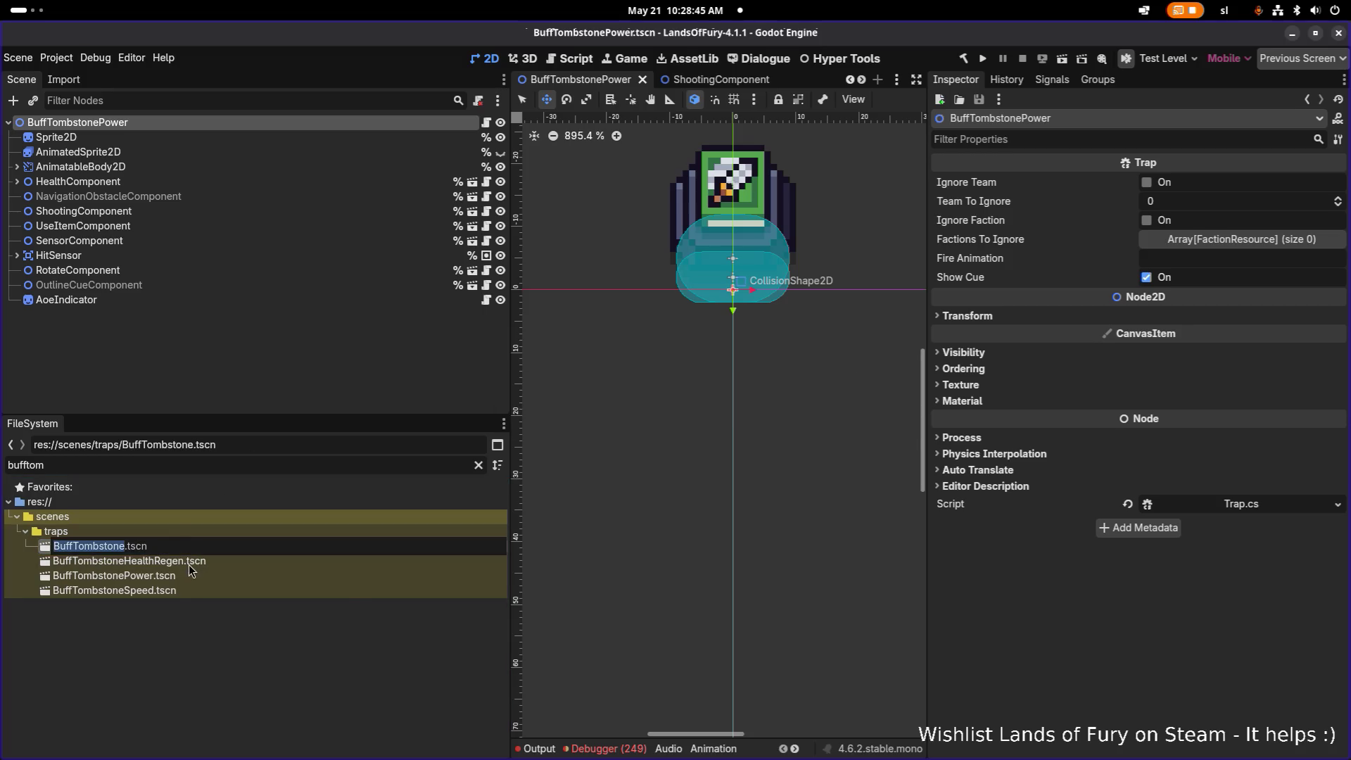
left_click(190, 567)
left_click(182, 547)
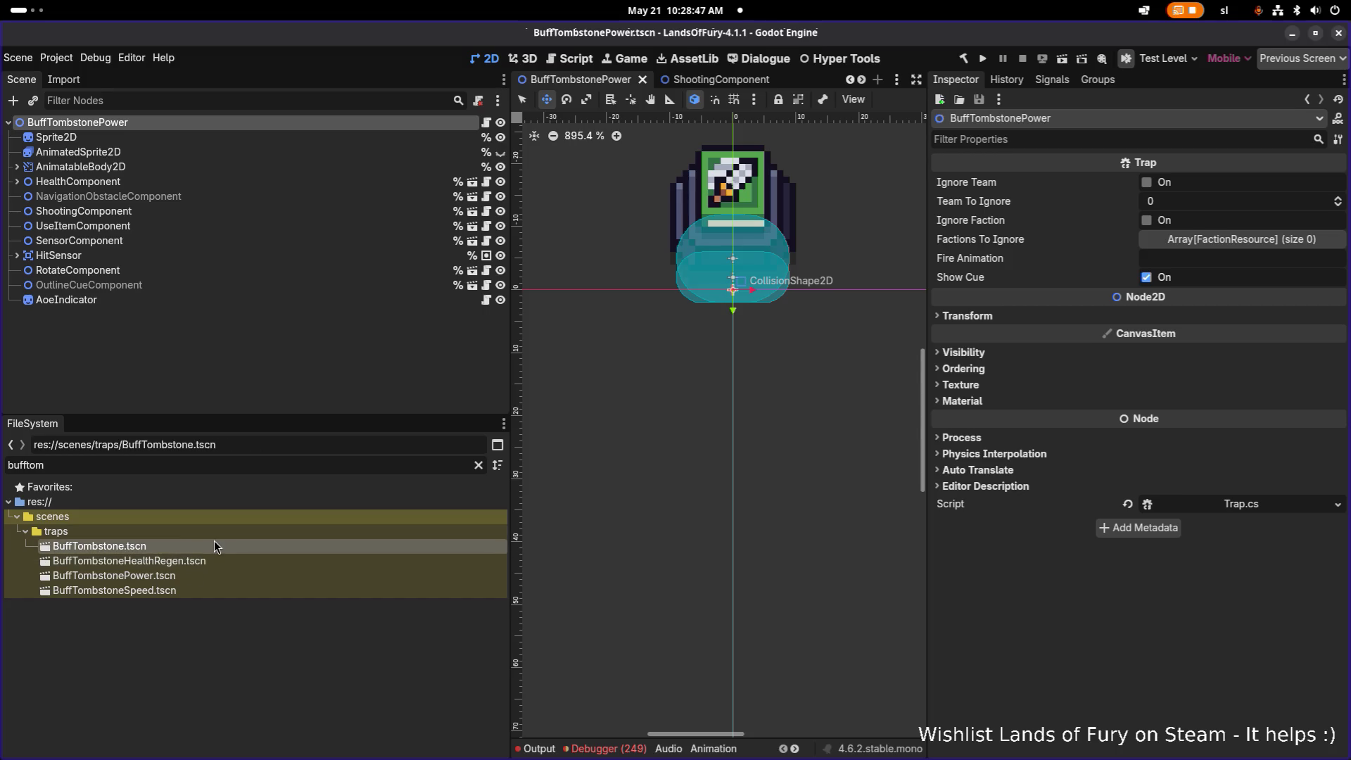
key("F2")
key("ctrl+shift+Right")
type("Altar")
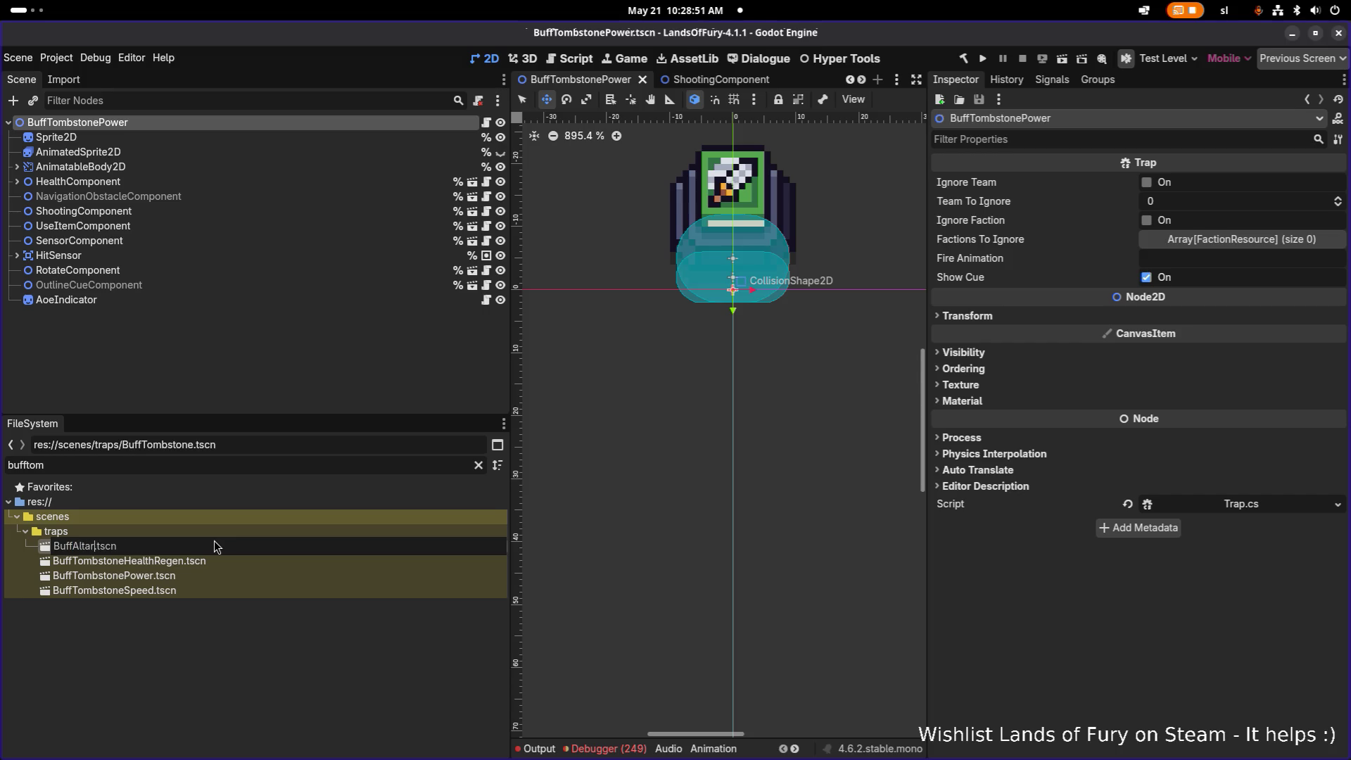
key("Return")
- Change the filter to 'buffal' and select BuffAltar.tscn
left_click(215, 547)
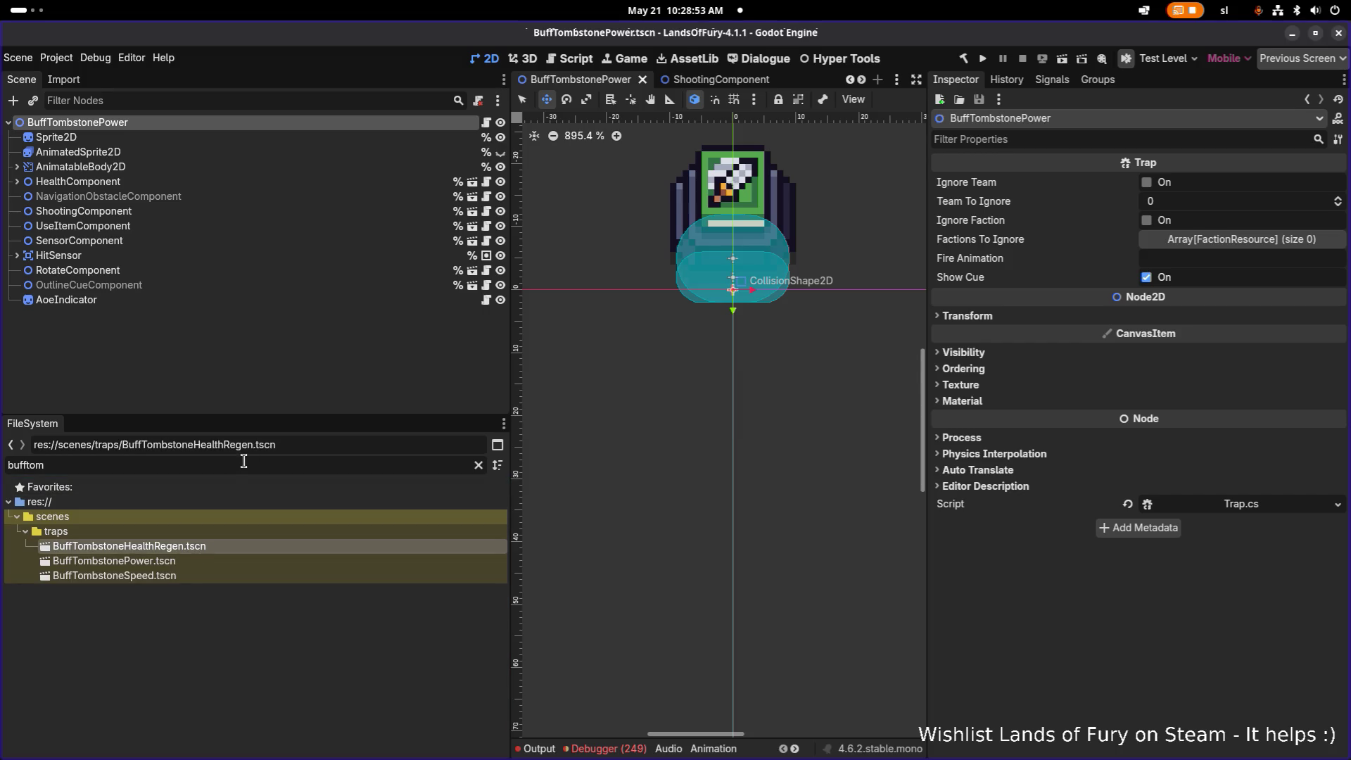
key("BackSpace")
key("BackSpace")
key("BackSpace")
type("al")
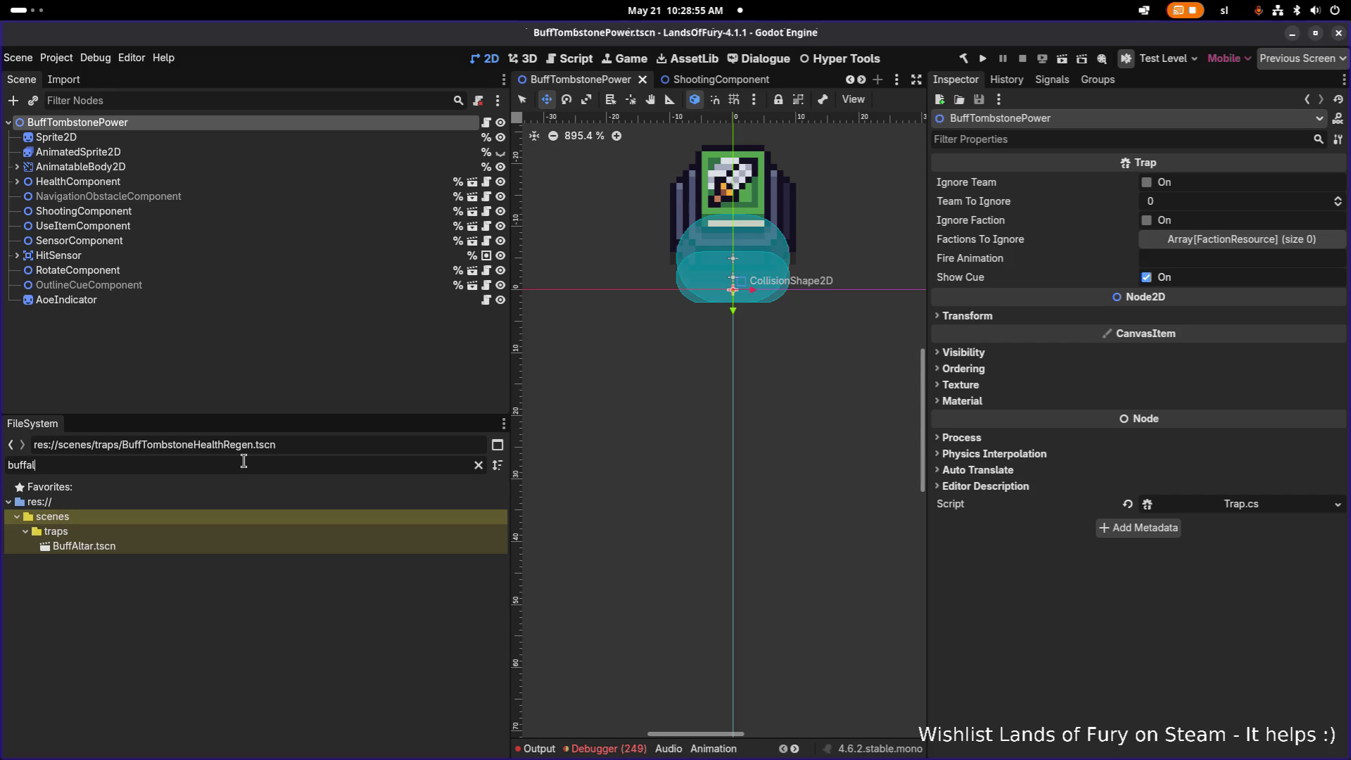
left_click(158, 542)
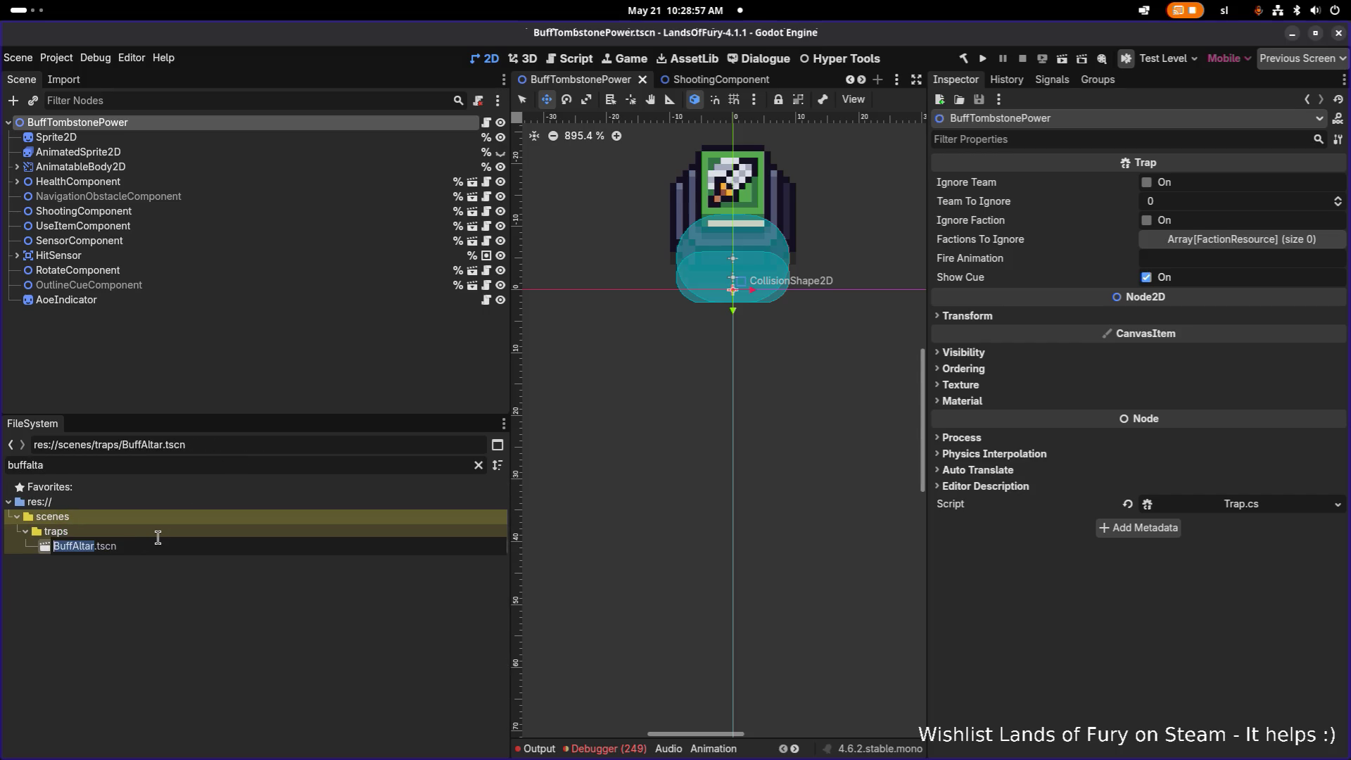
left_click(211, 301)
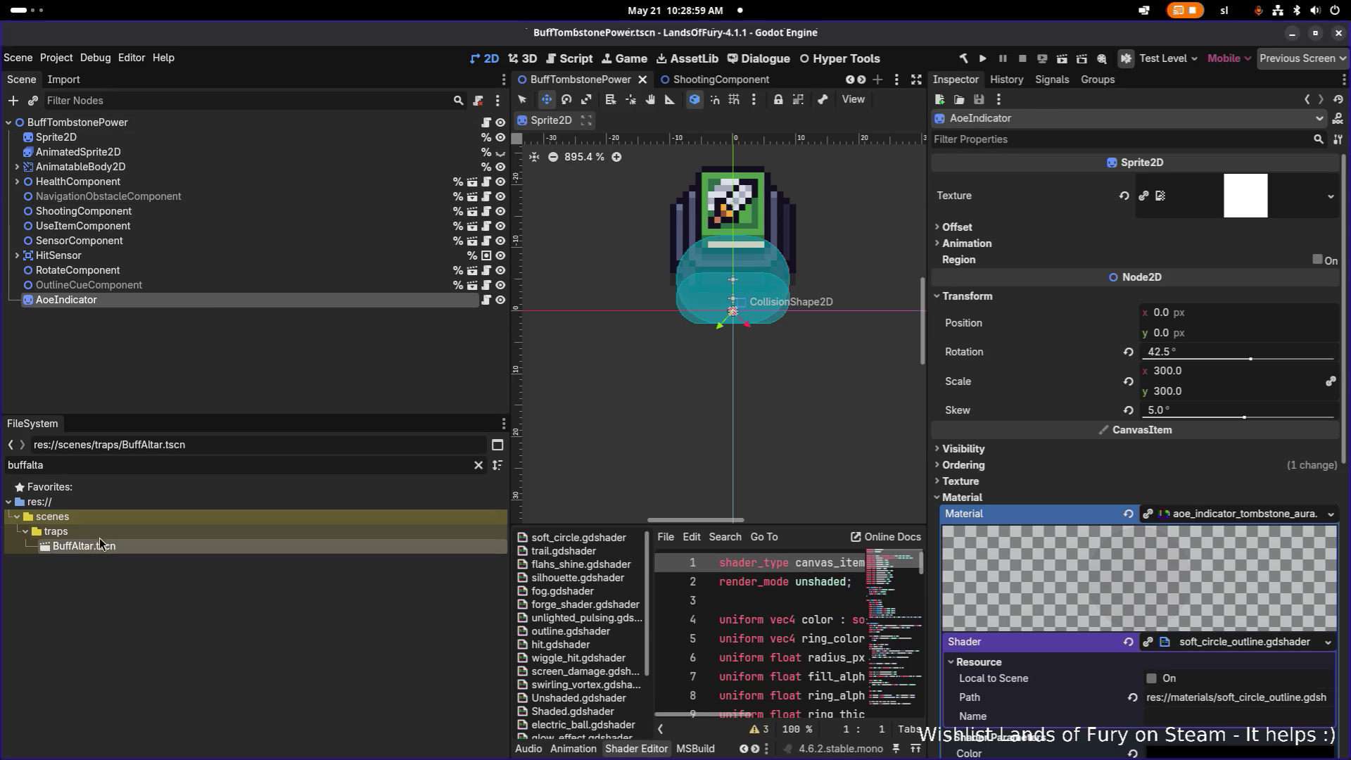
- Open the BuffAltar scene, rename its root node to BuffAltar, and save
double_click(104, 540)
left_click(174, 125)
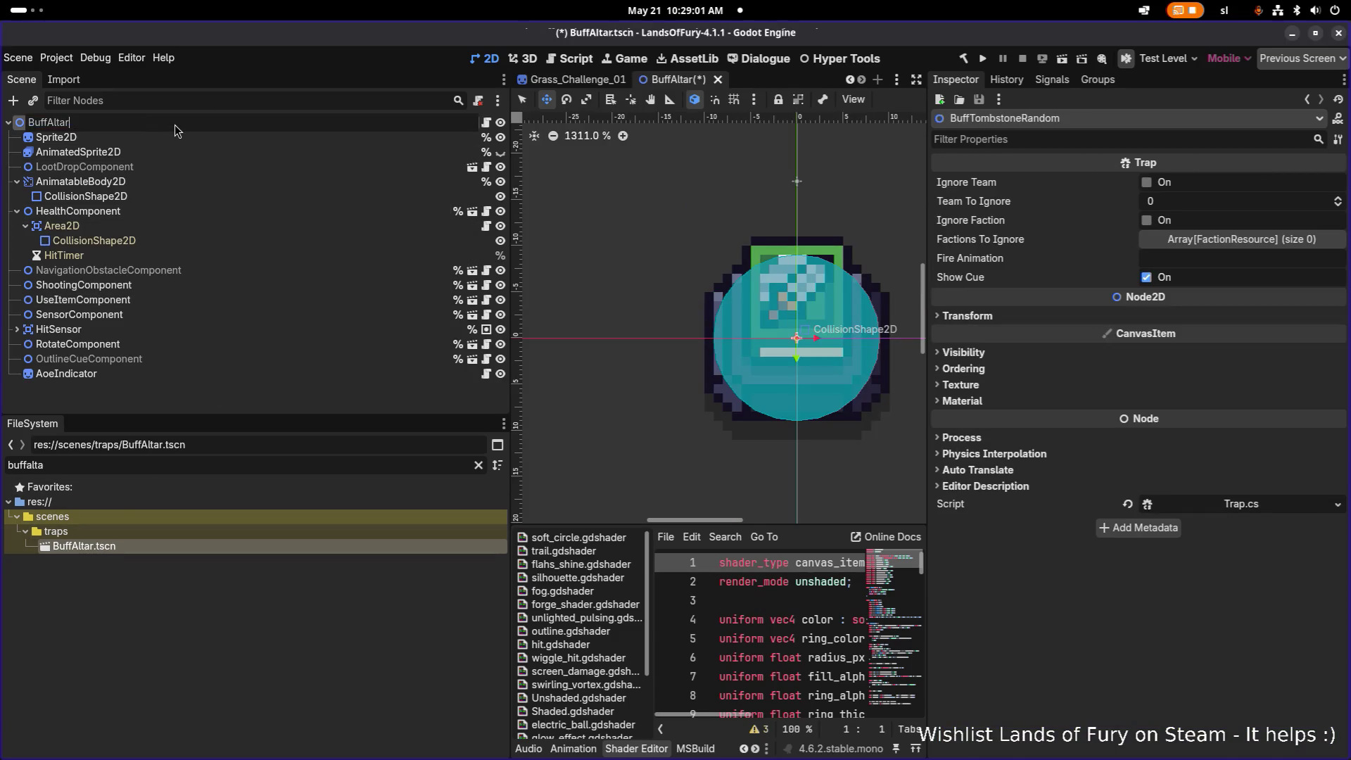
key("ctrl+s")
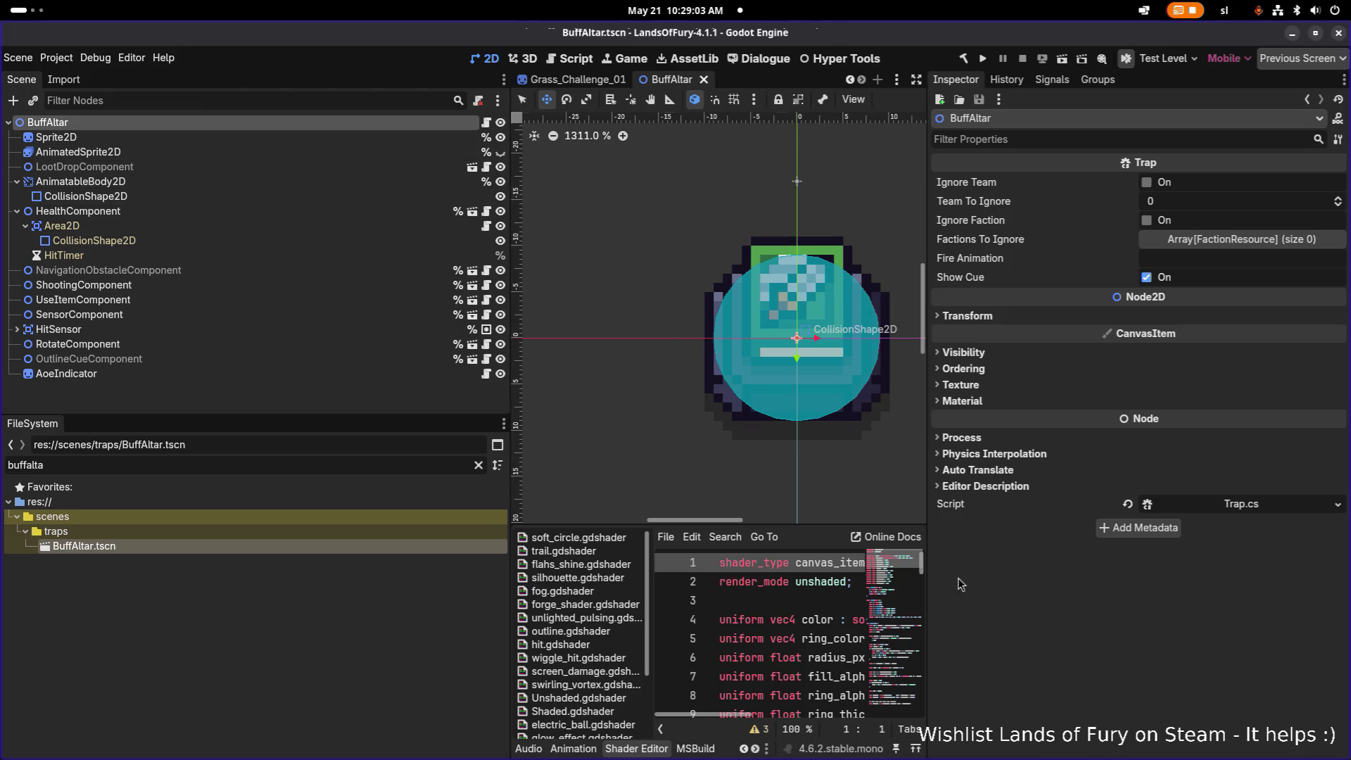
- Inspect the OutlineCueComponent, UseItemComponent and AoeIndicator nodes' properties
left_click(228, 358)
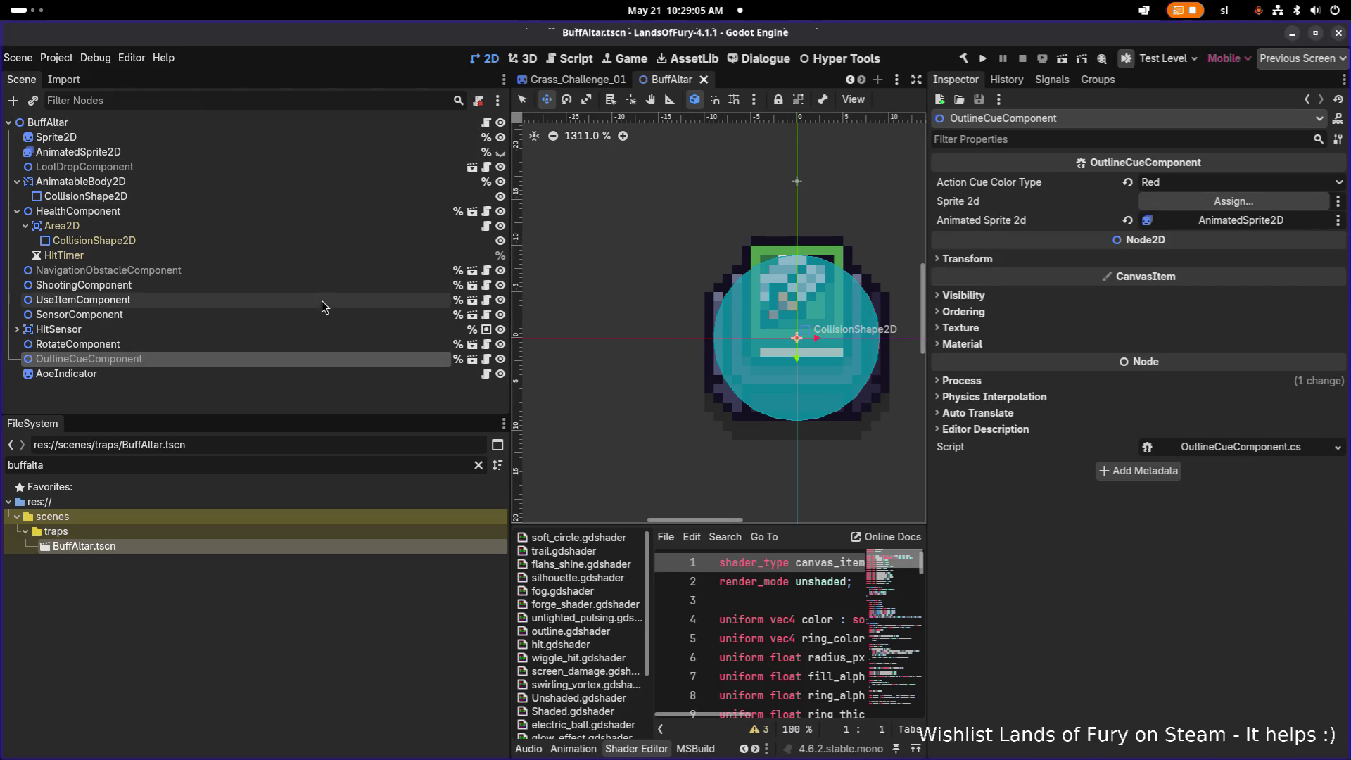
left_click(263, 306)
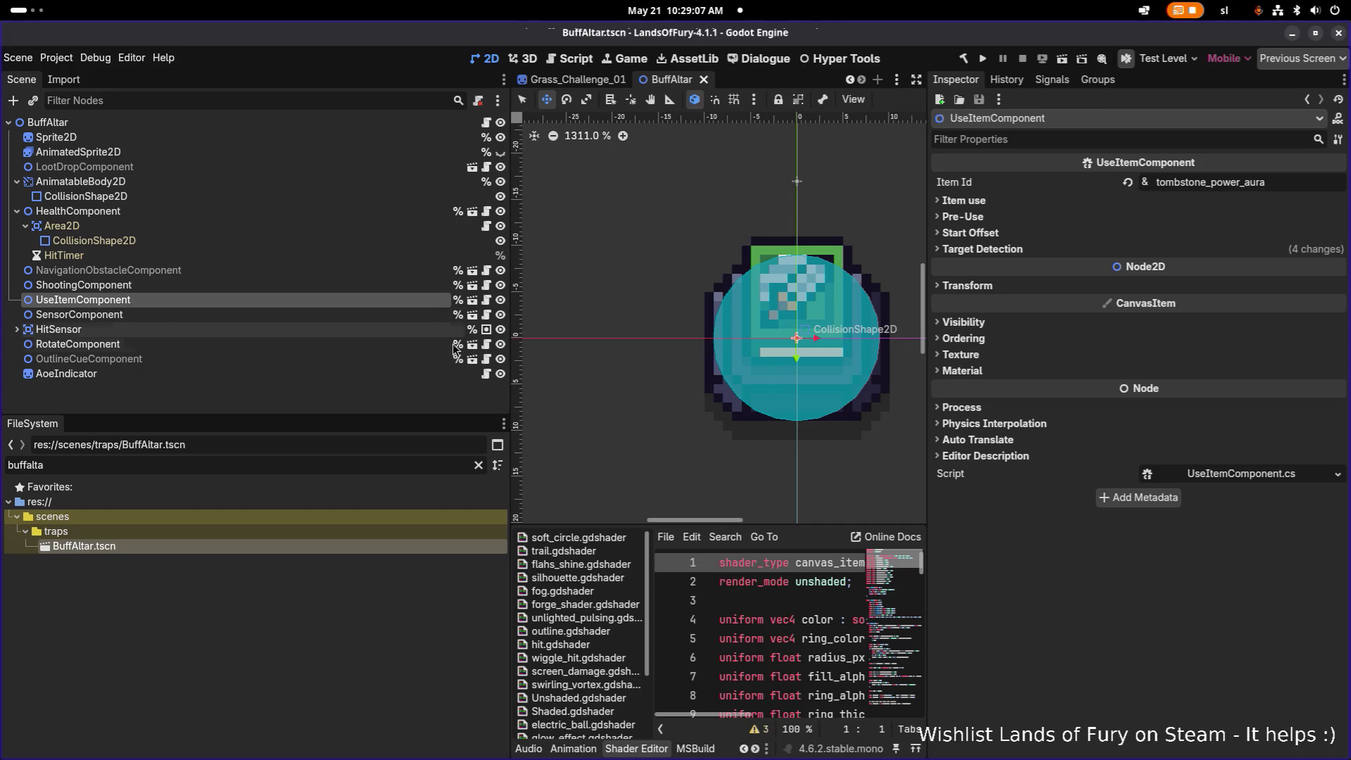
left_click(296, 375)
scroll(634, 348, "down", 2)
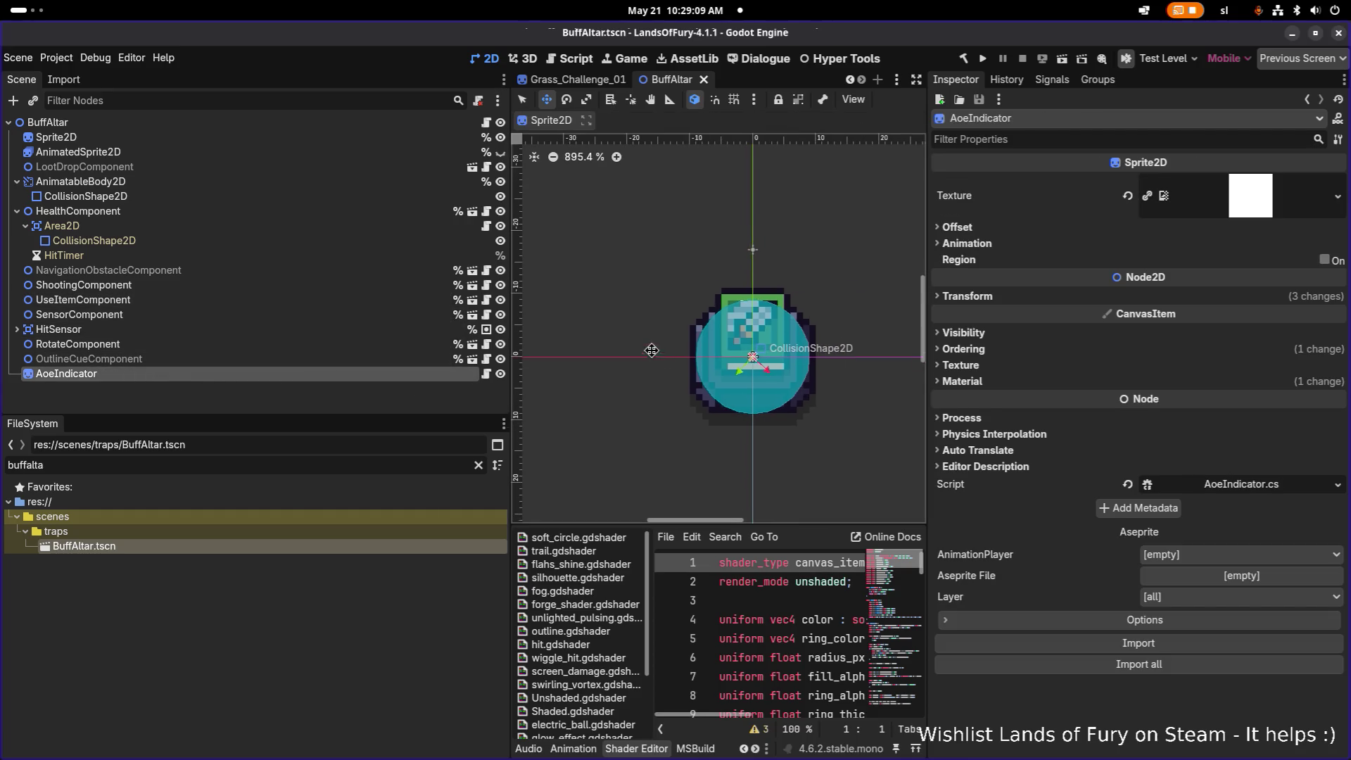
left_click(292, 358)
left_click(284, 379)
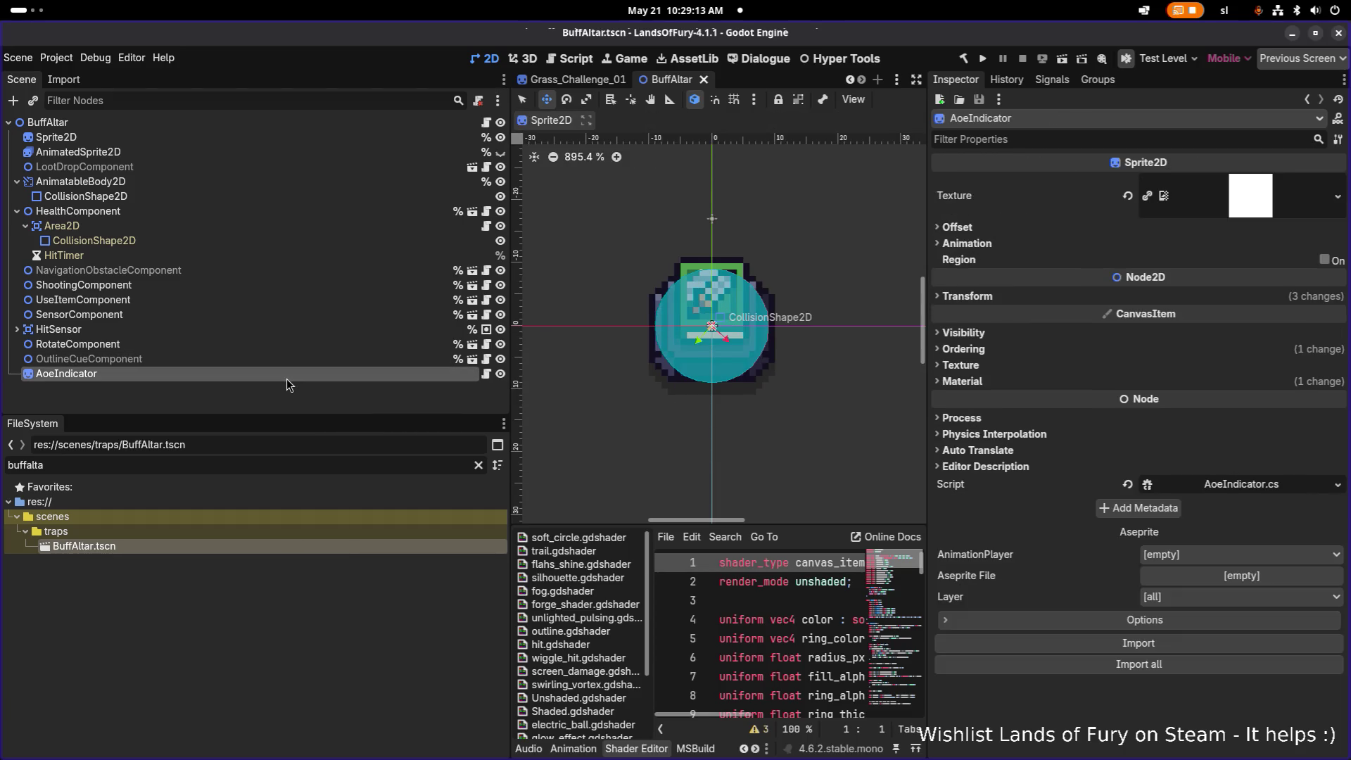
scroll(670, 364, "down", 10)
scroll(641, 368, "up", 5)
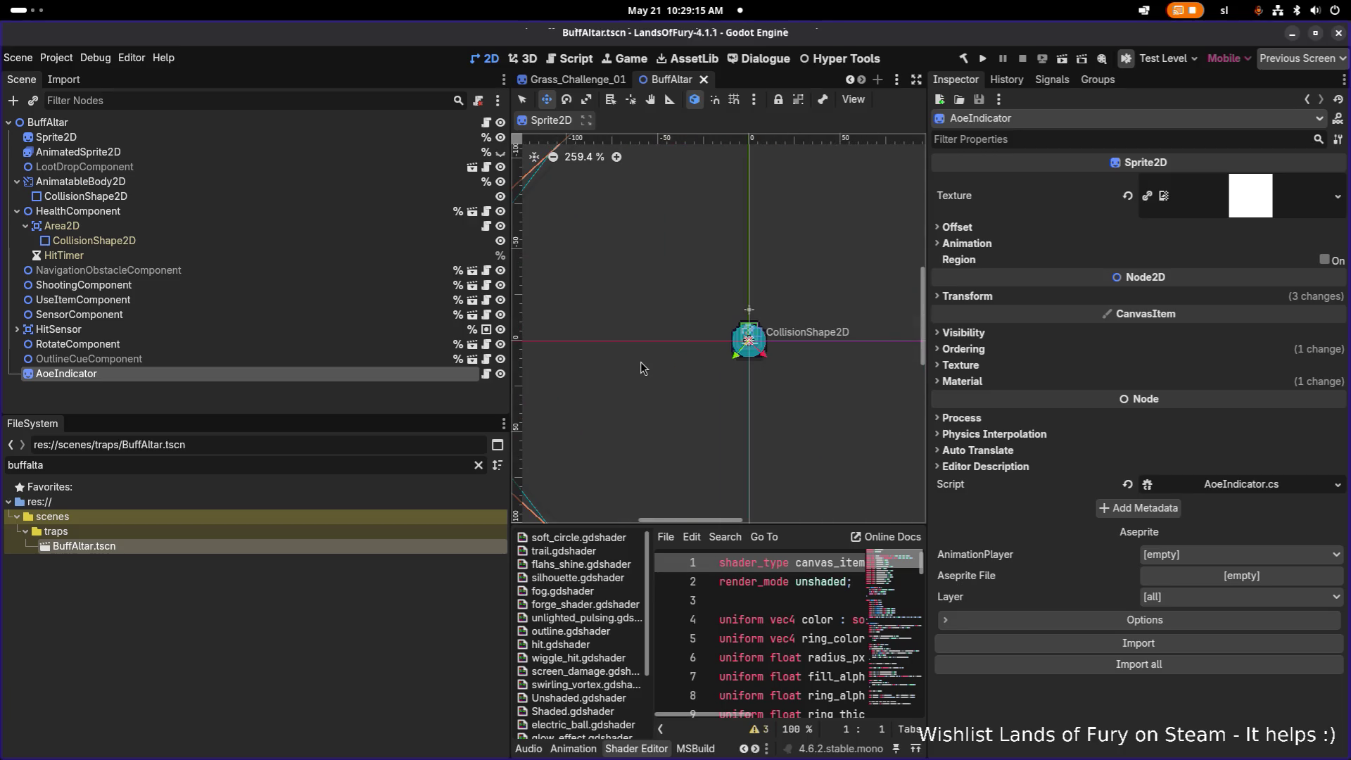
scroll(640, 362, "down", 2)
scroll(641, 361, "up", 4)
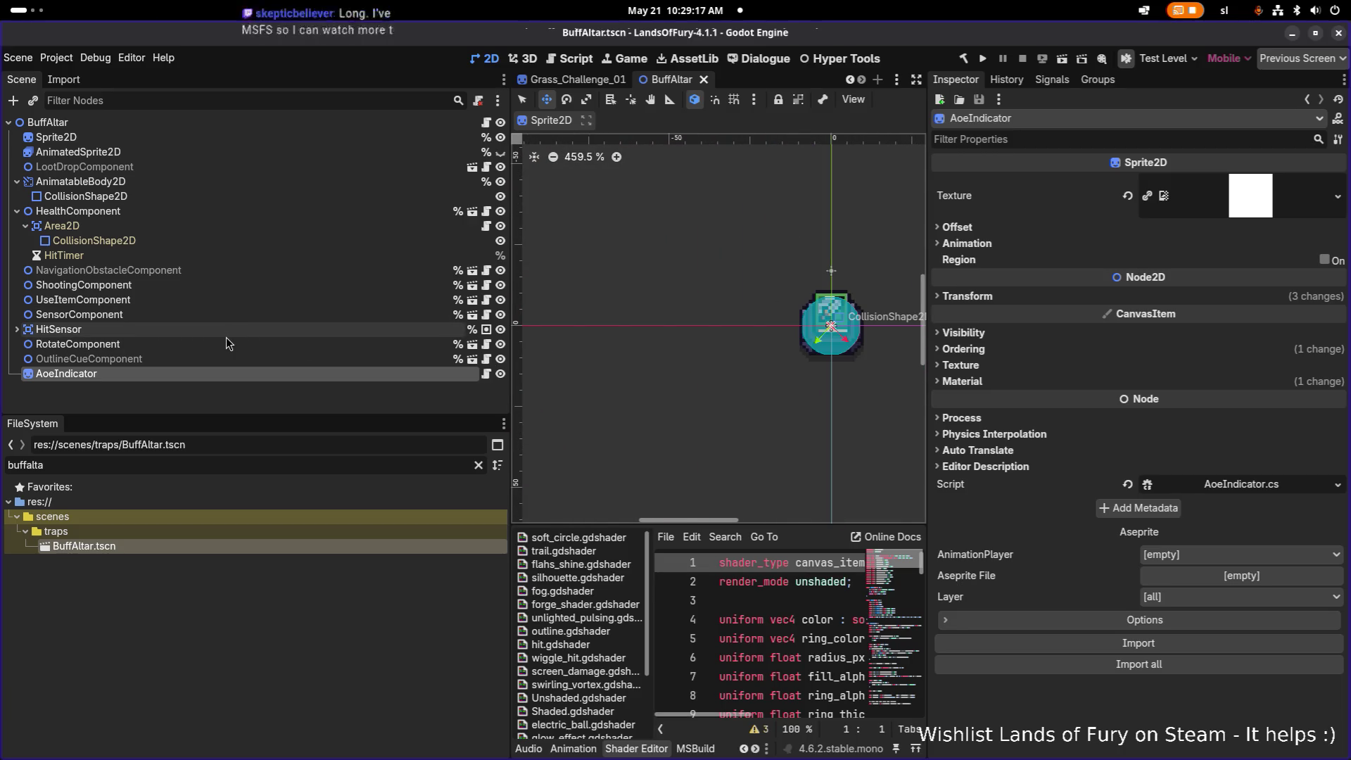
left_click(218, 359)
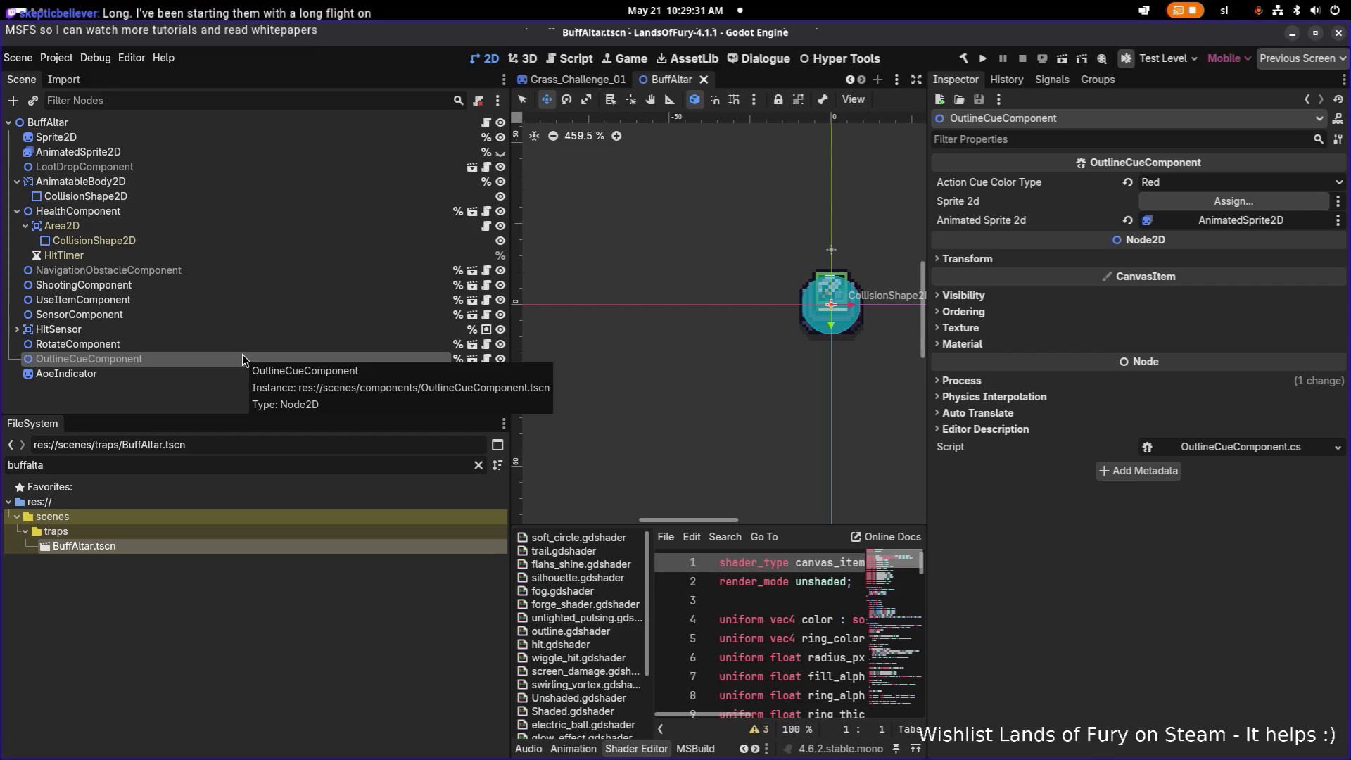
left_click(169, 371)
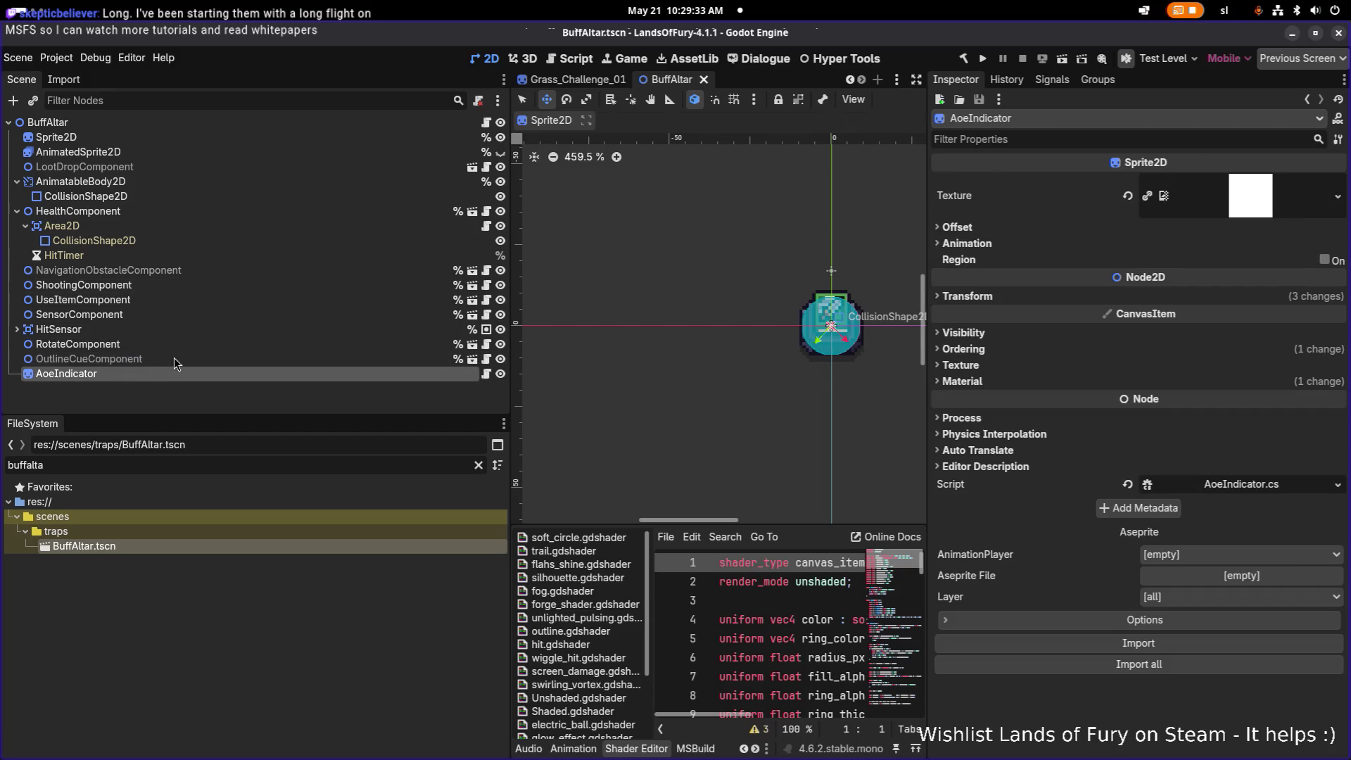
- Select the altar's Sprite2D and expand its 22×26 atlas texture region
left_click_drag(660, 330, 407, 294)
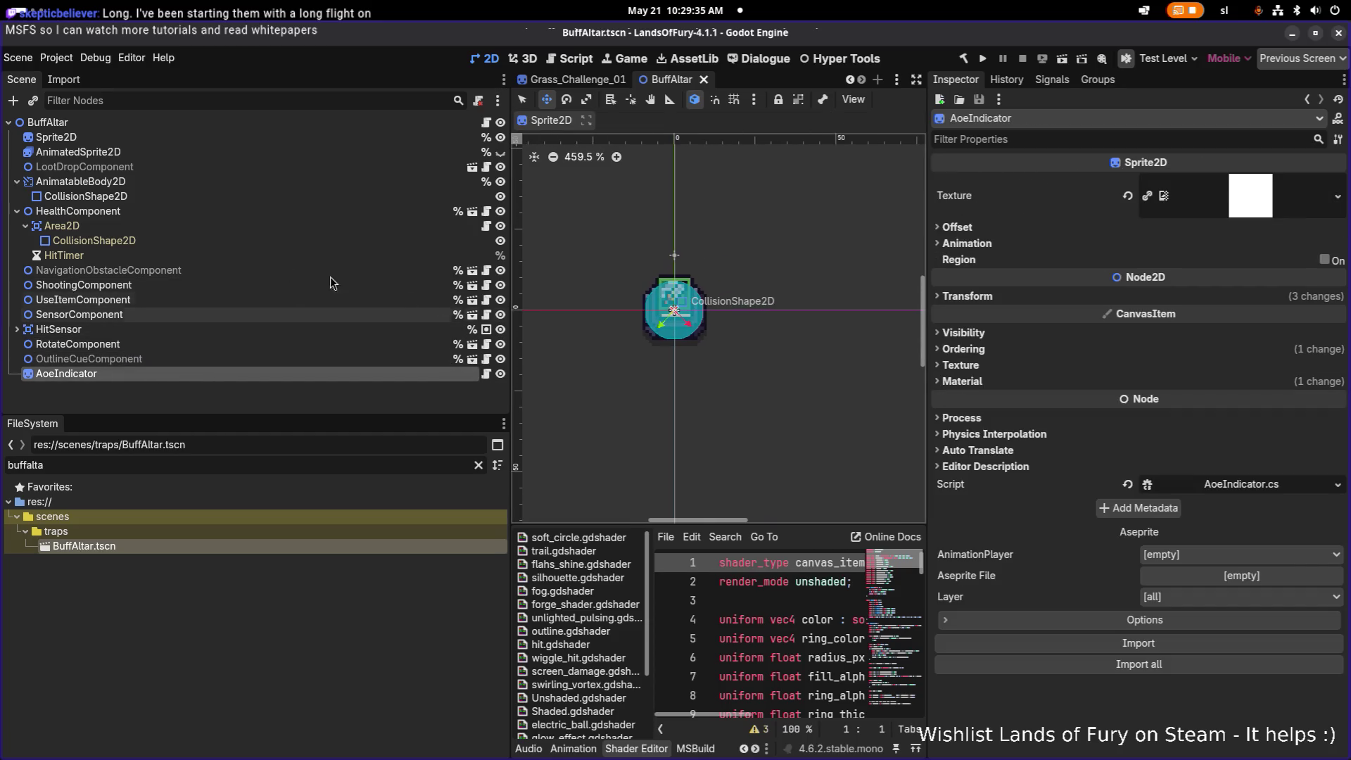
left_click(198, 184)
left_click(230, 135)
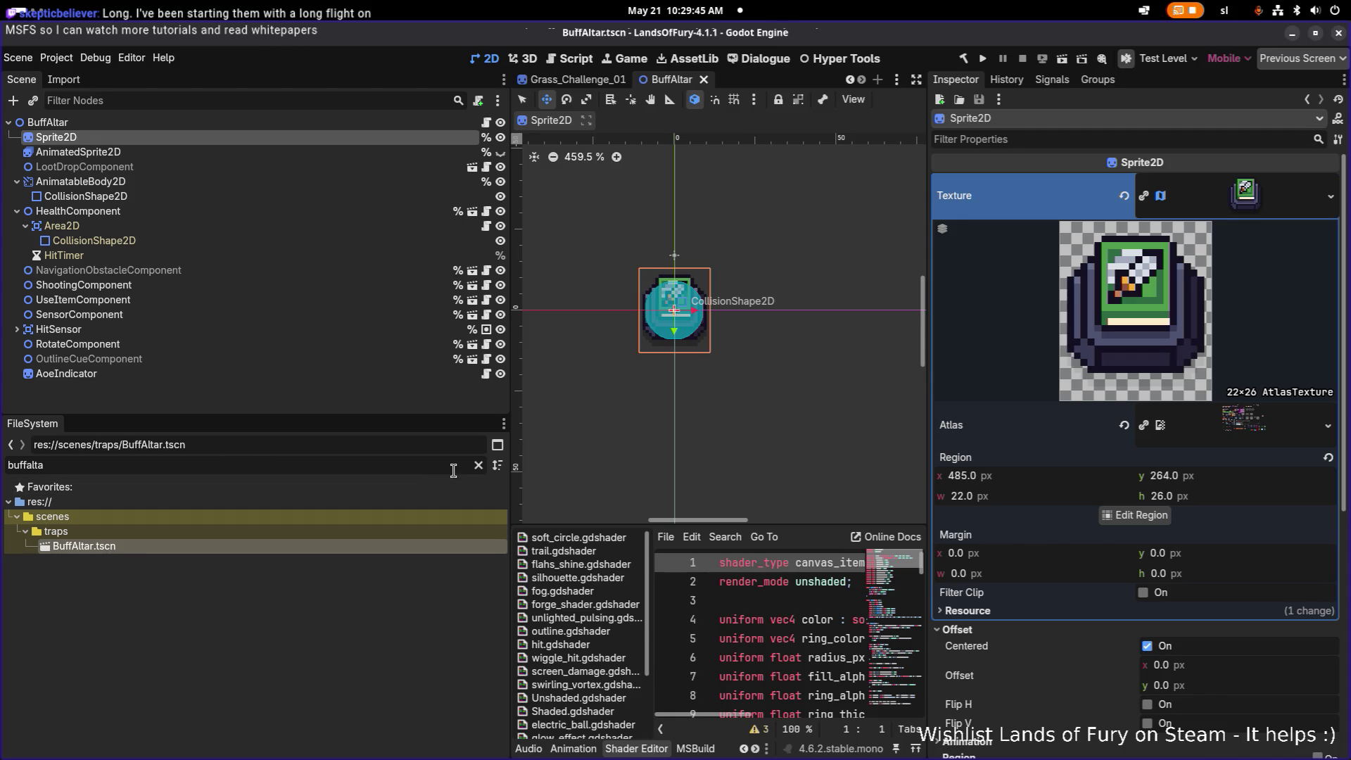
left_click(478, 465)
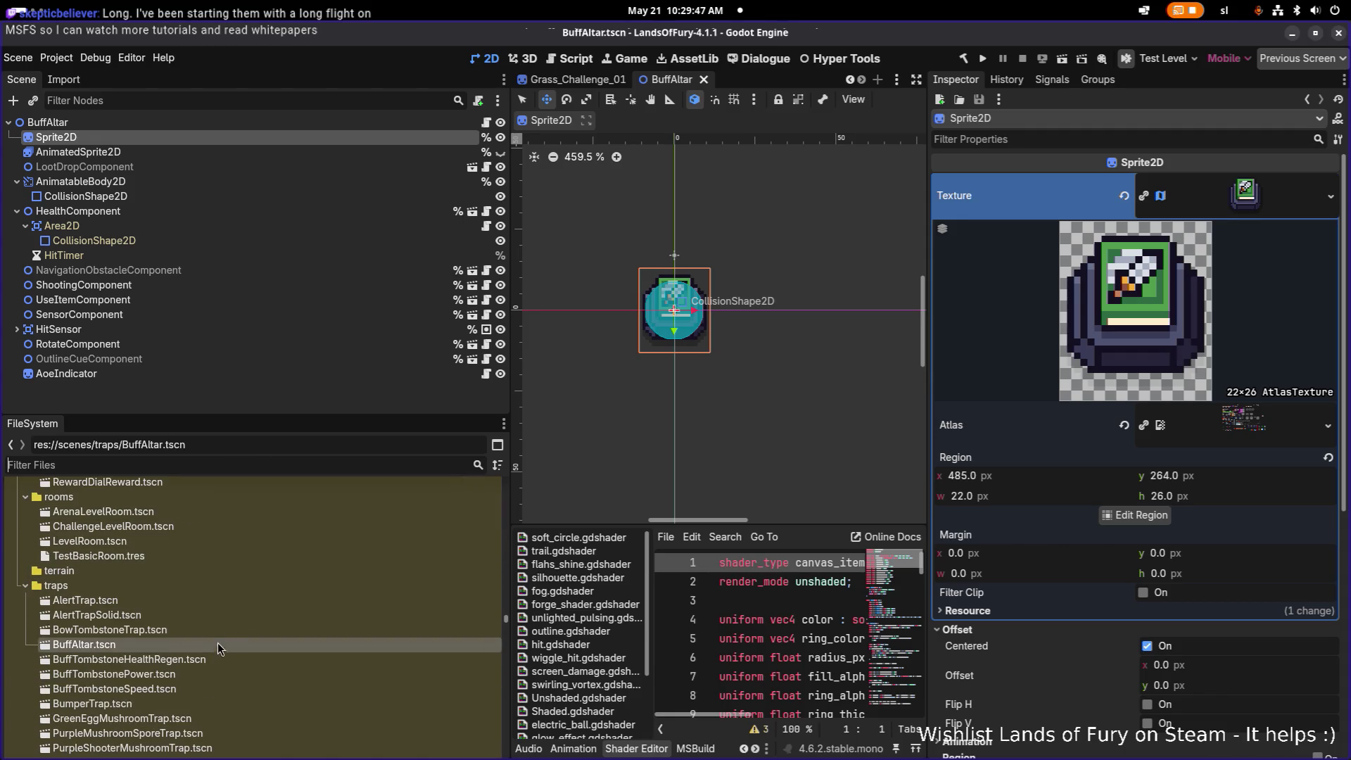
- Create a New Inherited Scene from BuffAltar.tscn via its FileSystem context menu
key("Up")
left_click(214, 644)
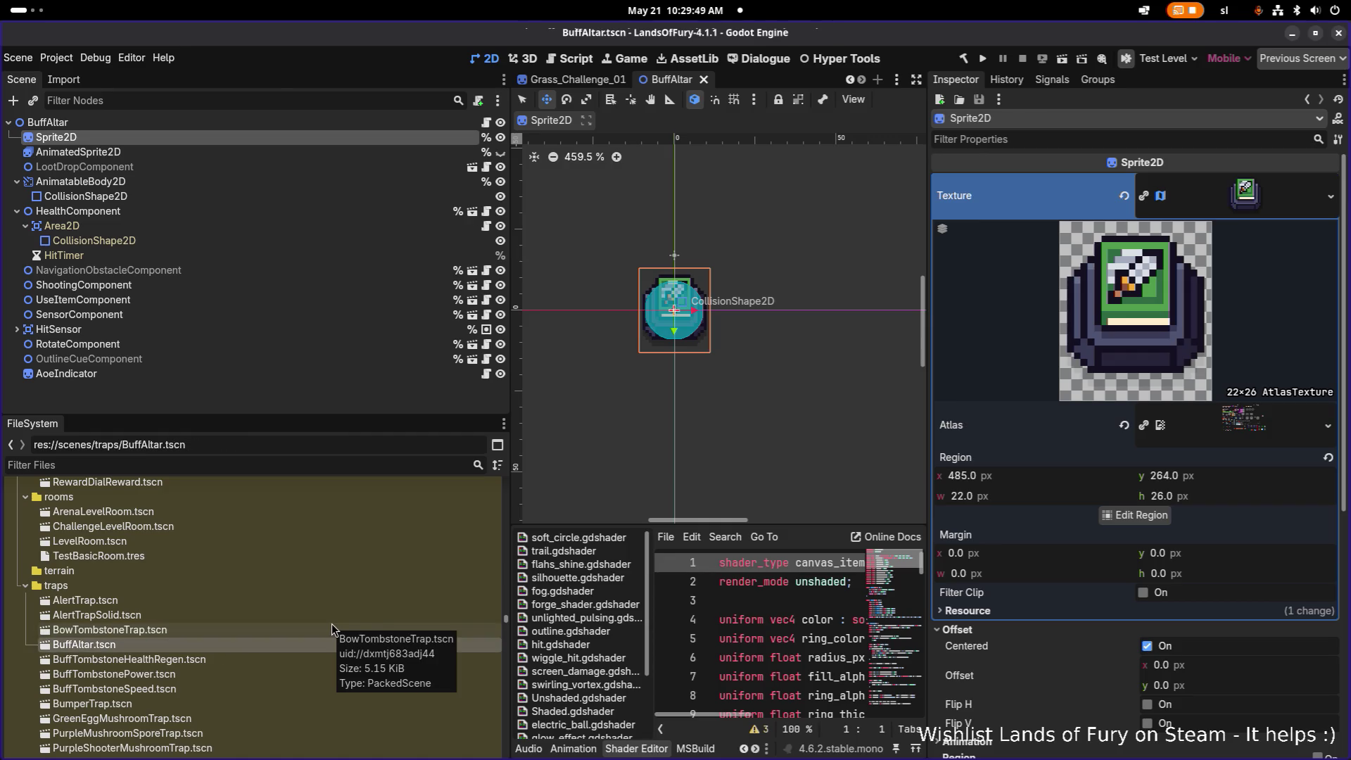
key("ctrl+d")
key("Escape")
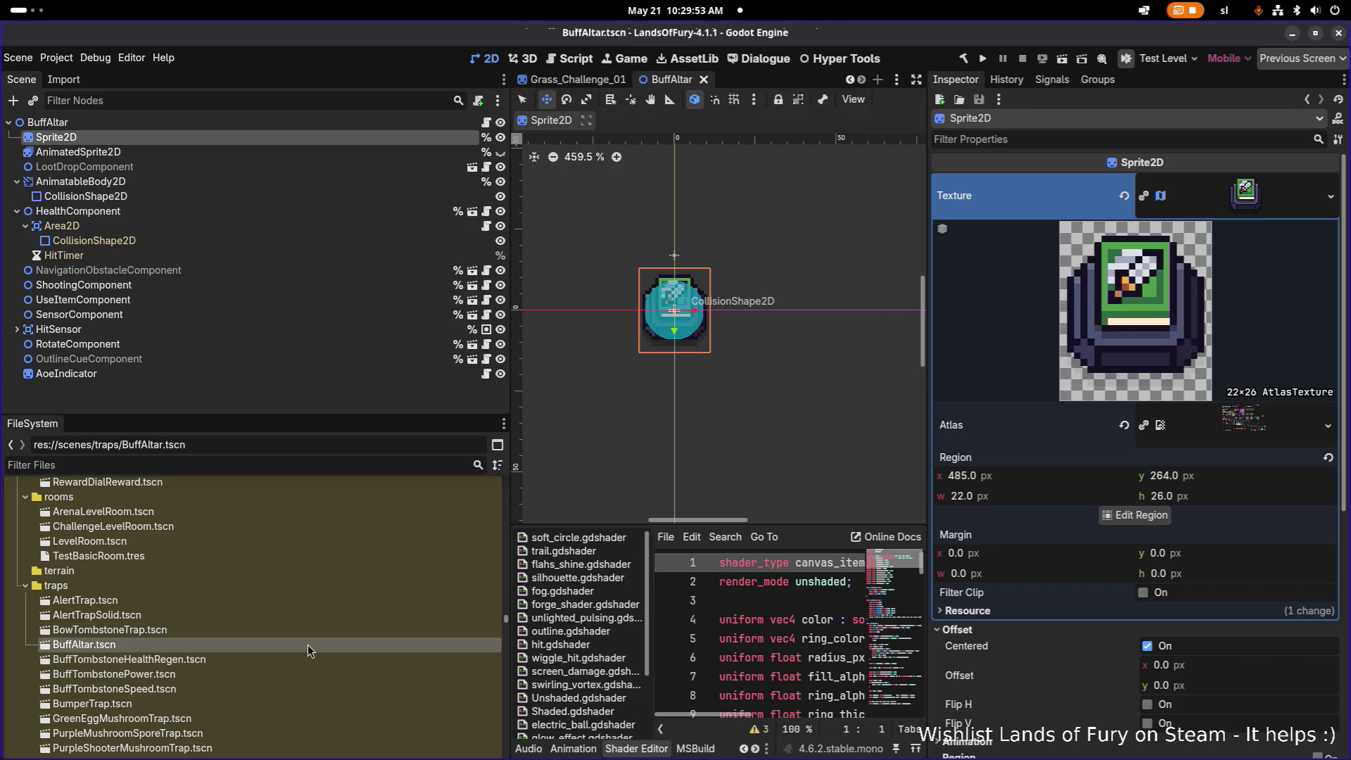
right_click(307, 645)
mouse_move(454, 595)
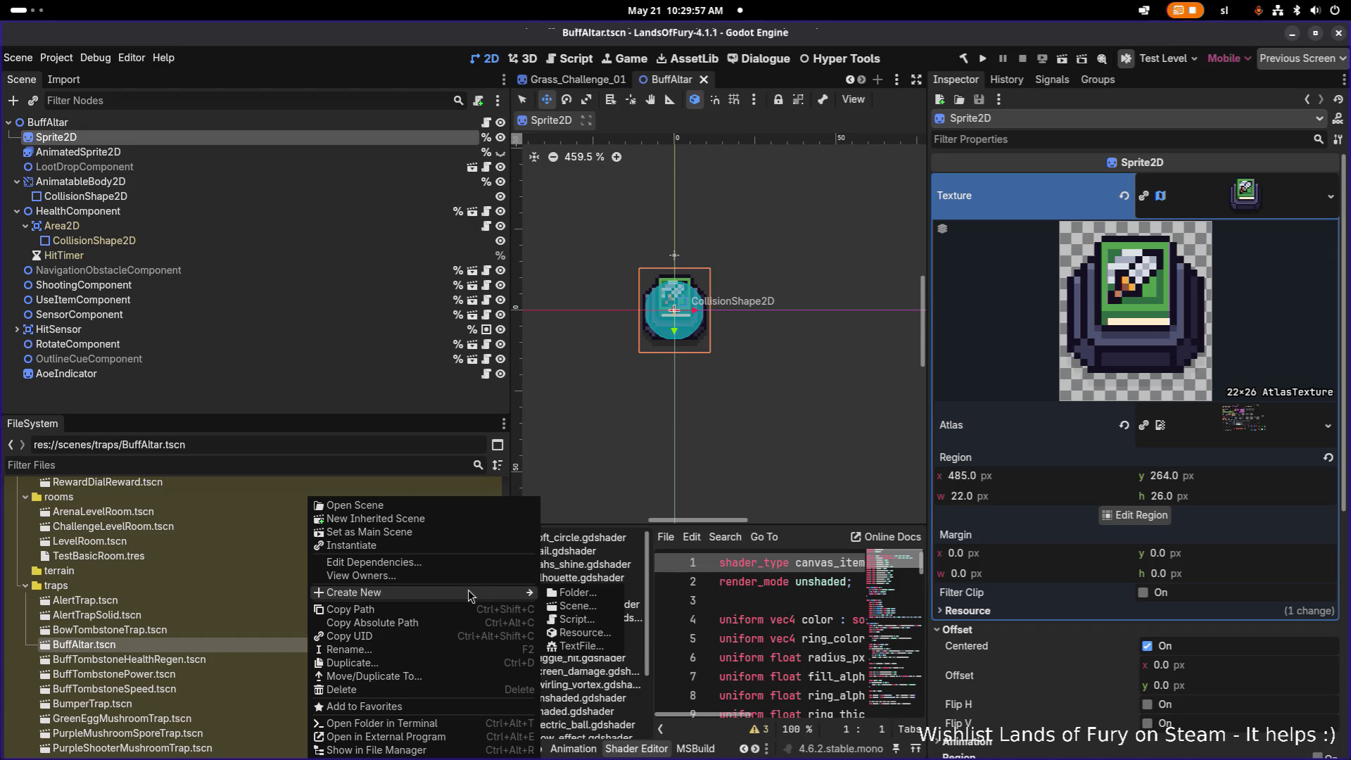
left_click(436, 518)
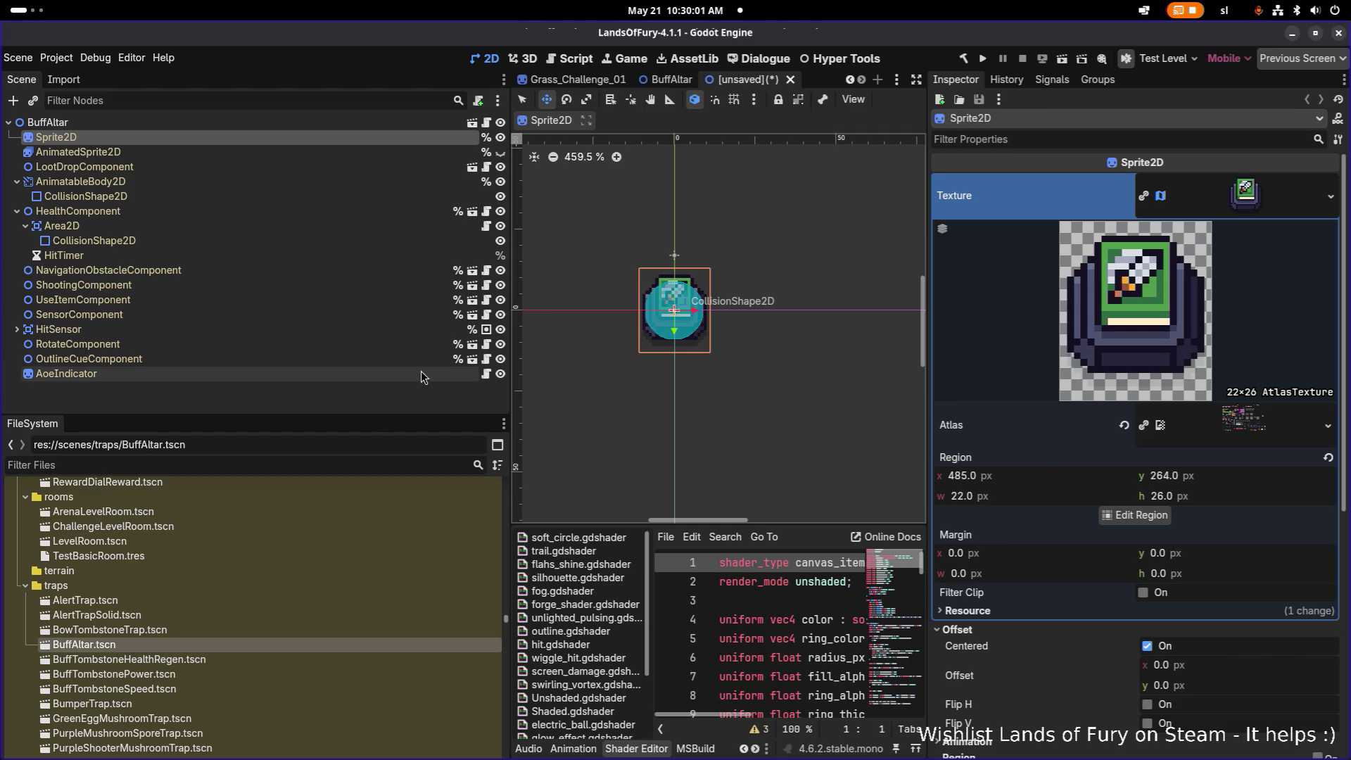
key("ctrl+s")
double_click(654, 383)
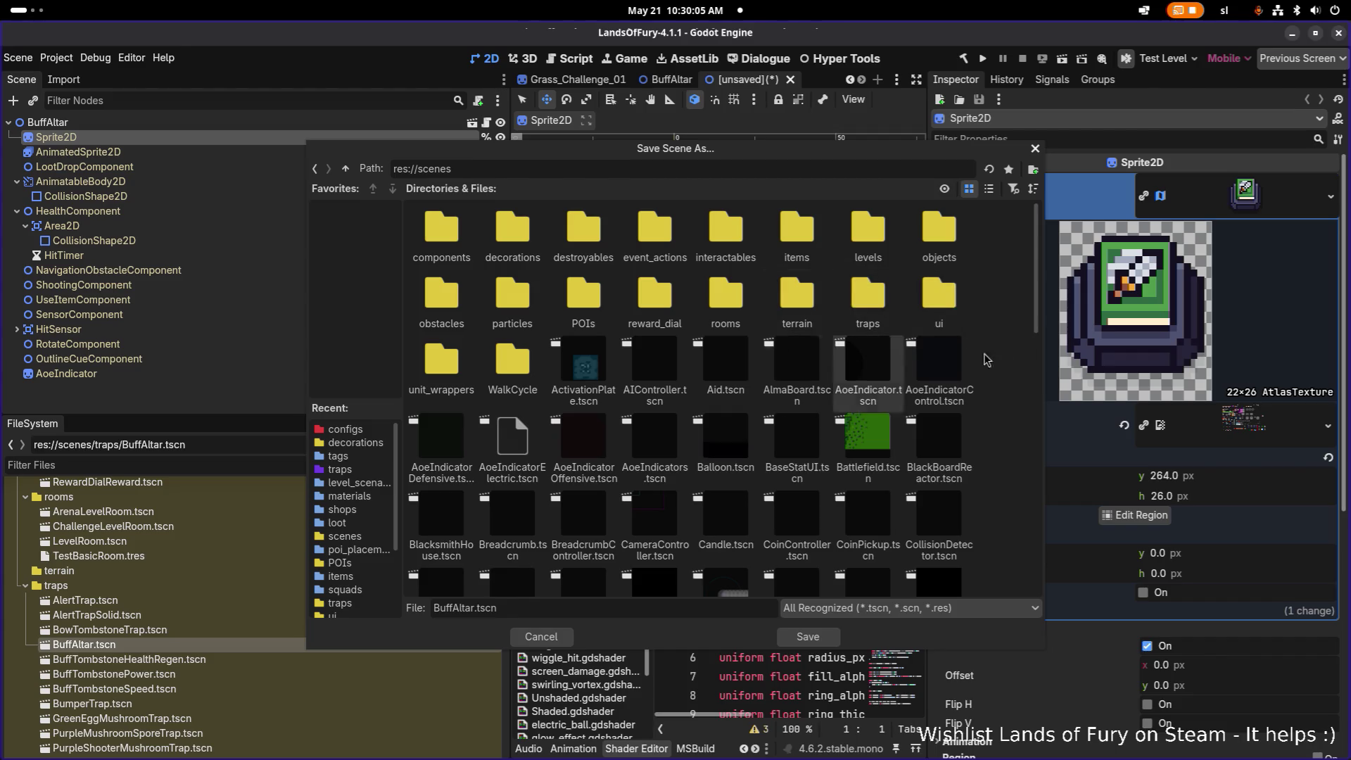
- Create an 'altars' folder inside res://scenes
left_click(1017, 351)
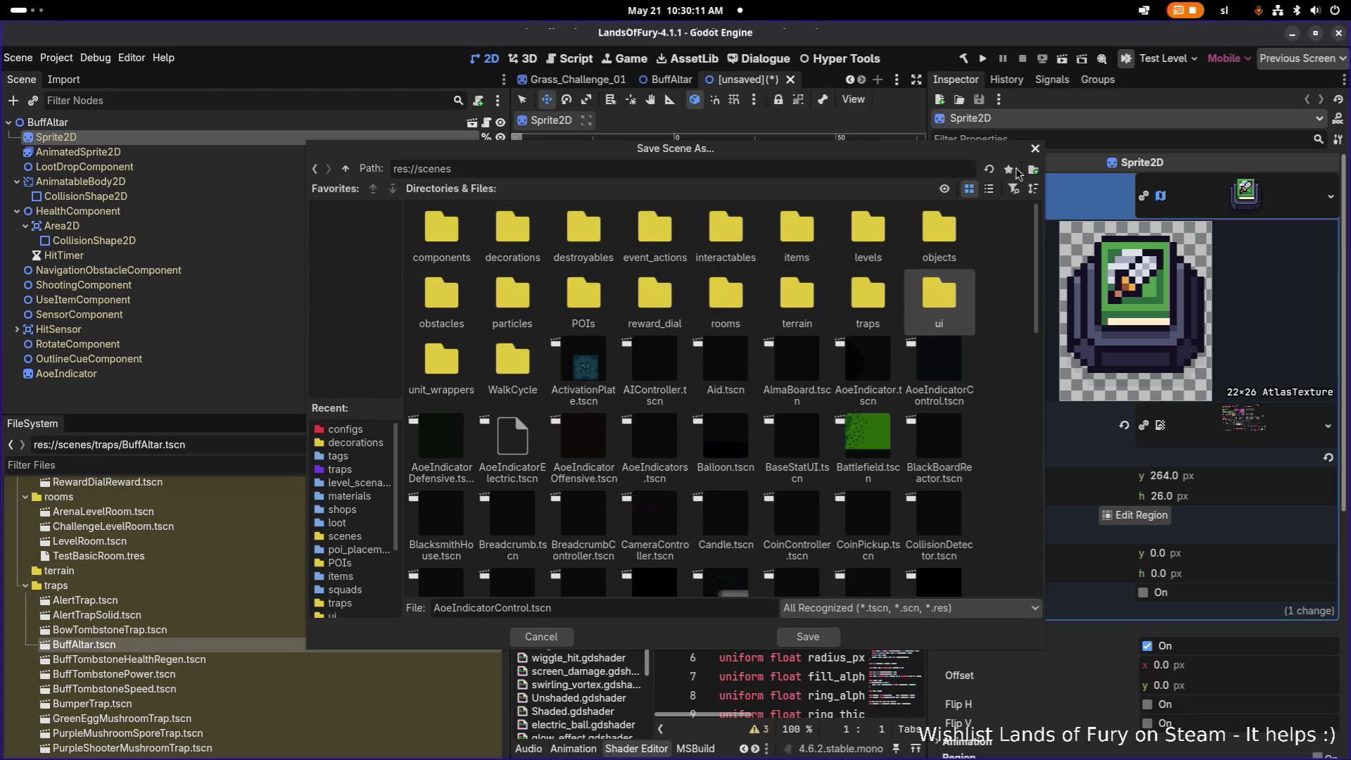
left_click(1033, 169)
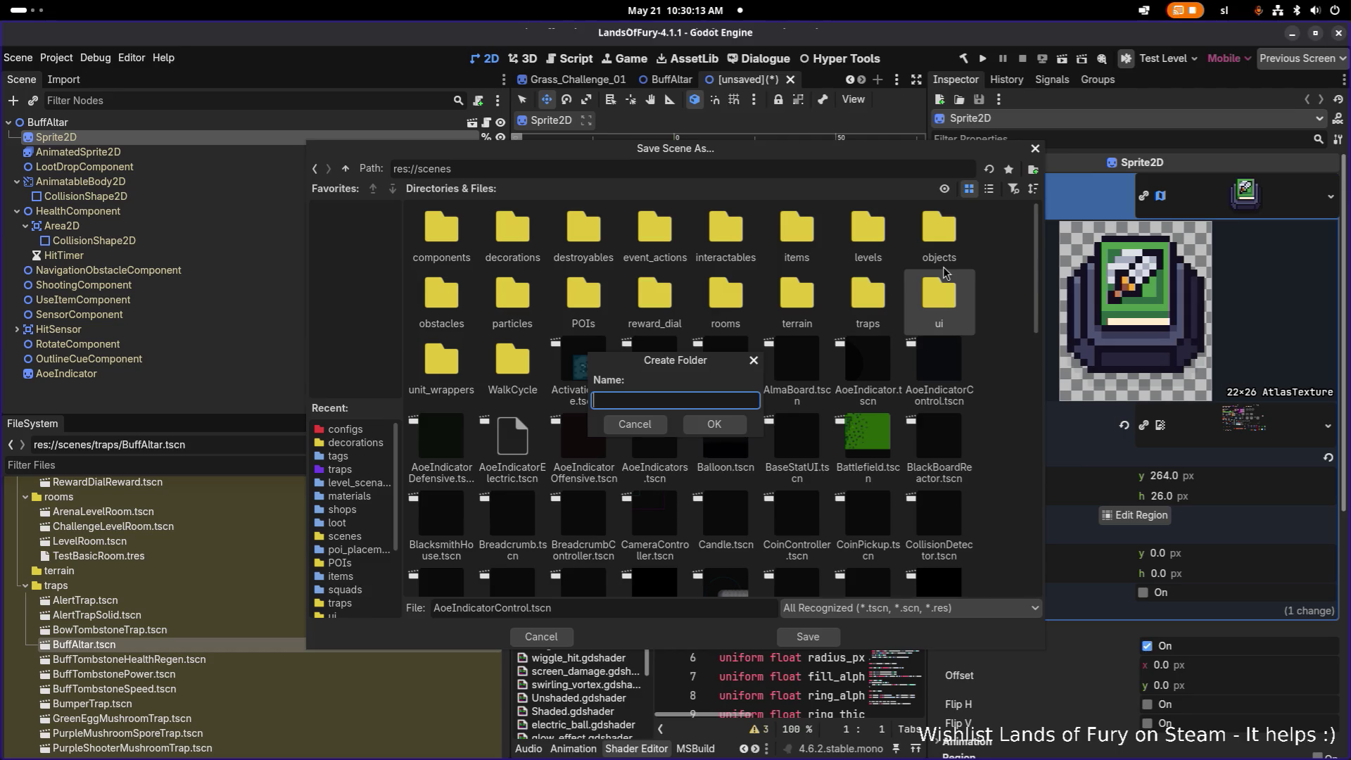
type("altars")
key("Return")
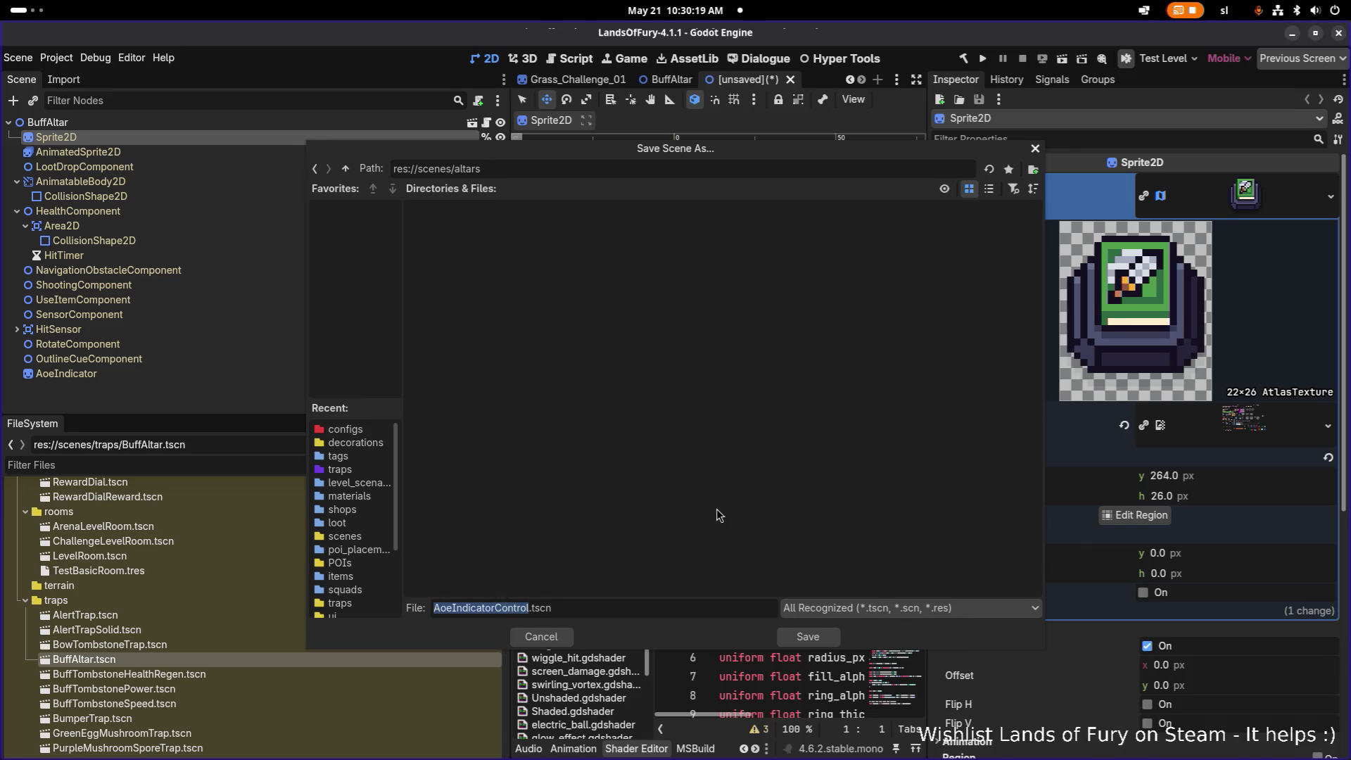
- Save the inherited scene there as HealthAltar.tscn
type("Bu")
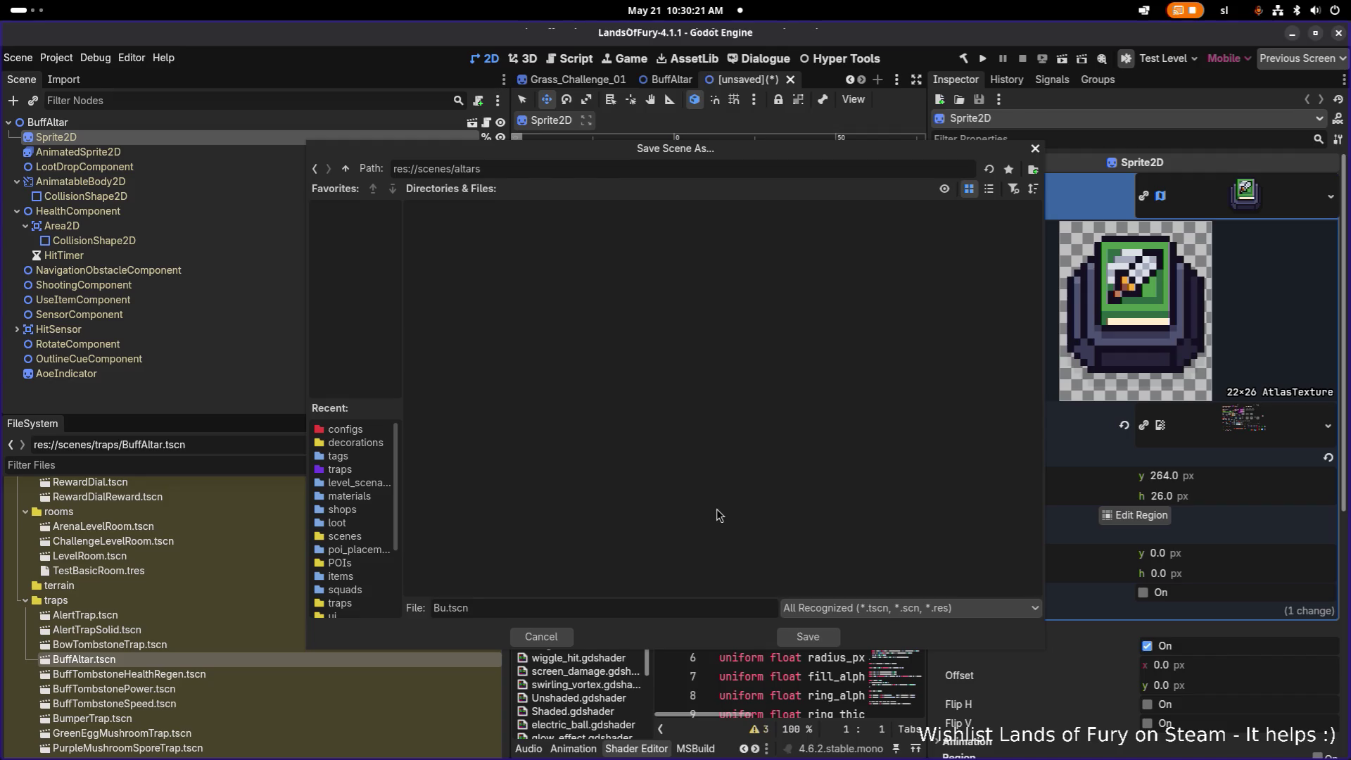
key("BackSpace")
key("BackSpace")
key("alt+Tab")
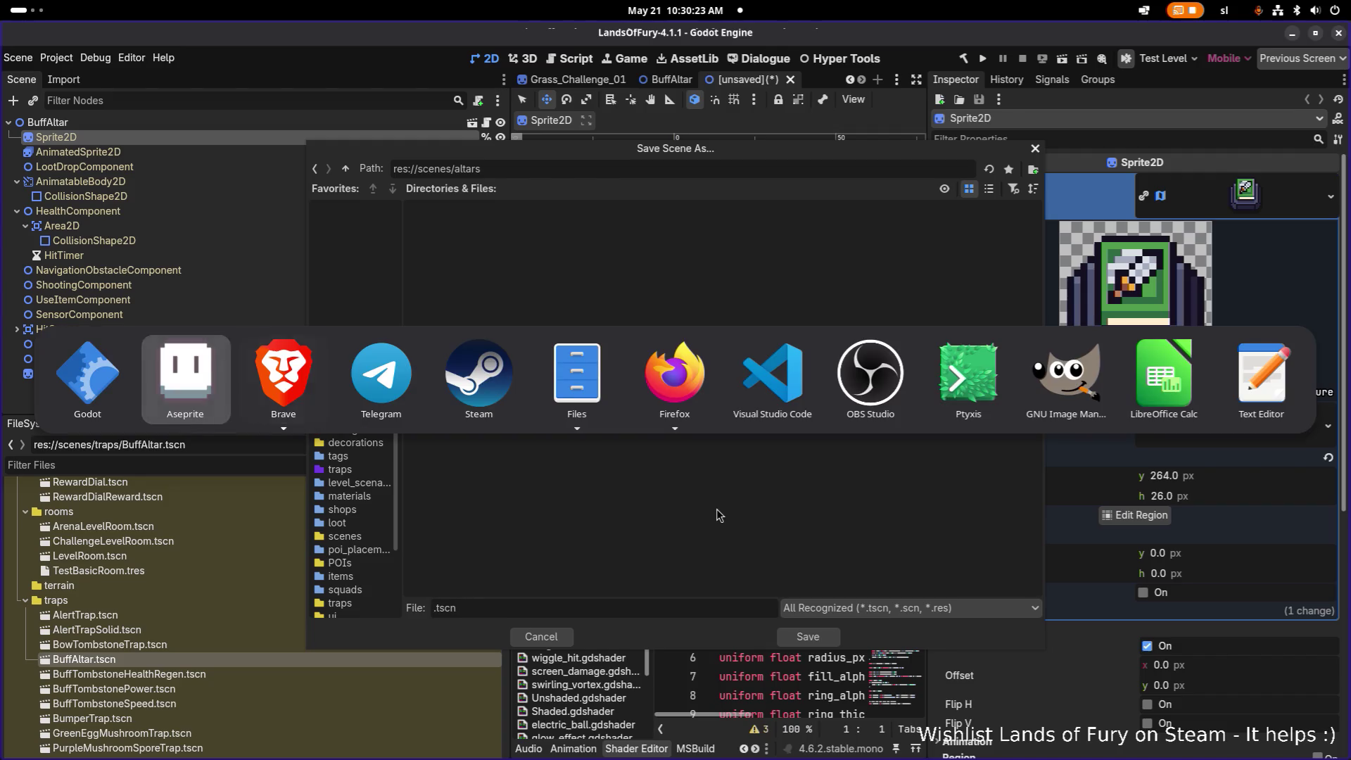
key("alt+Tab")
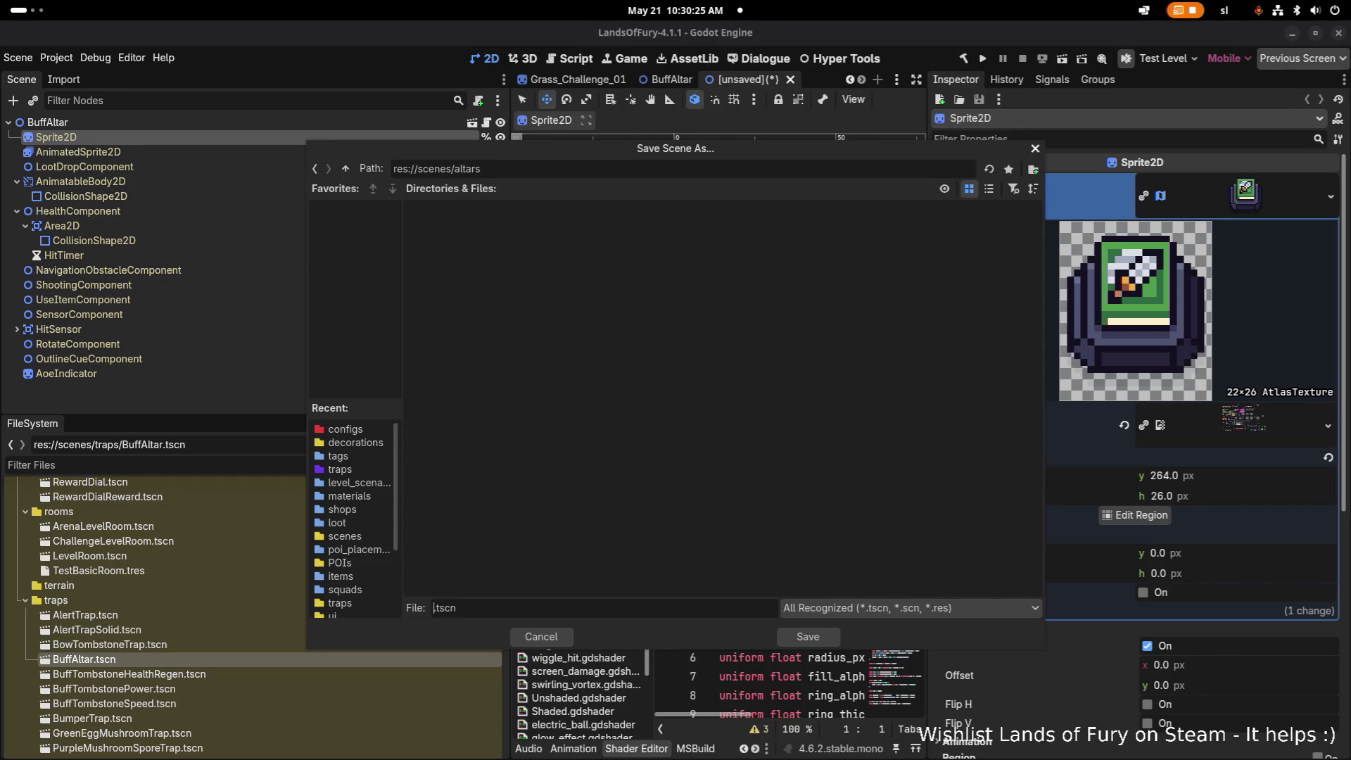
left_click(559, 604)
type("He")
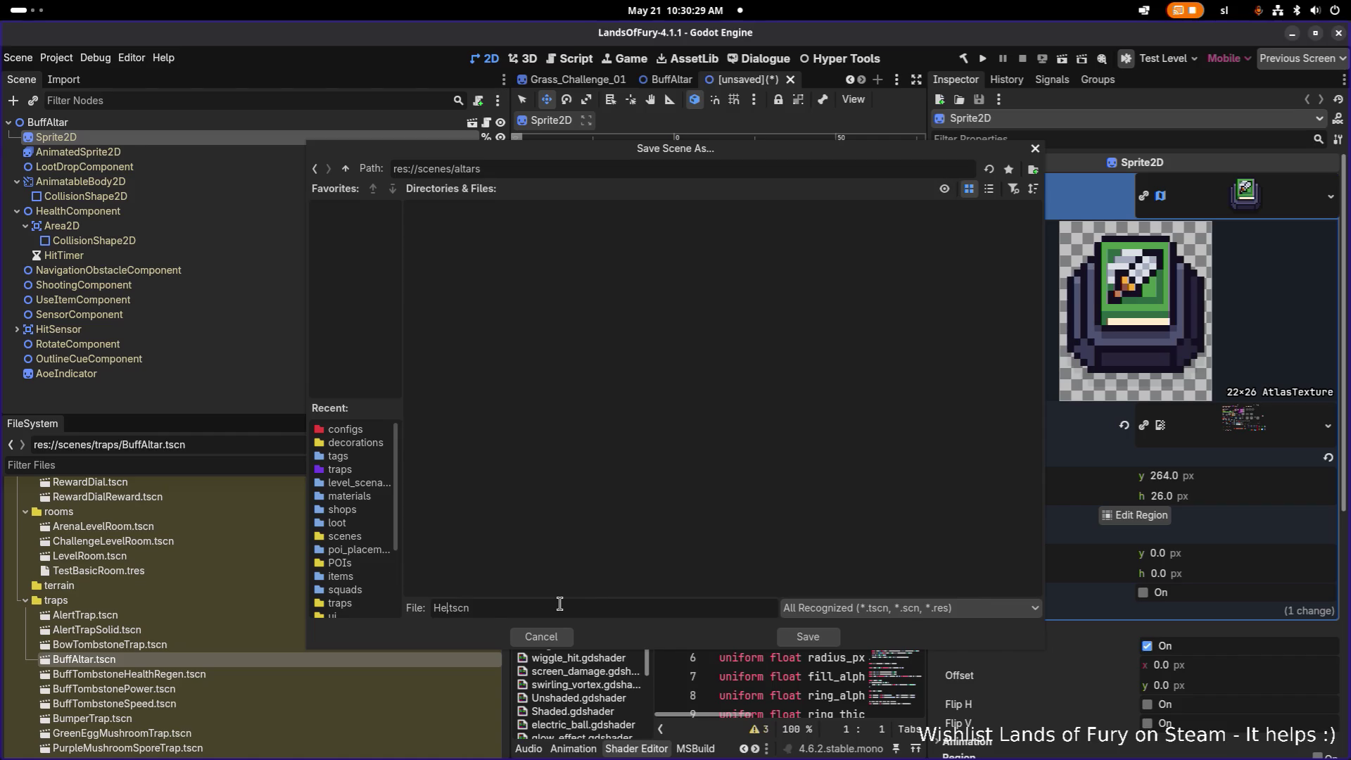
type("althAltar")
key("Return")
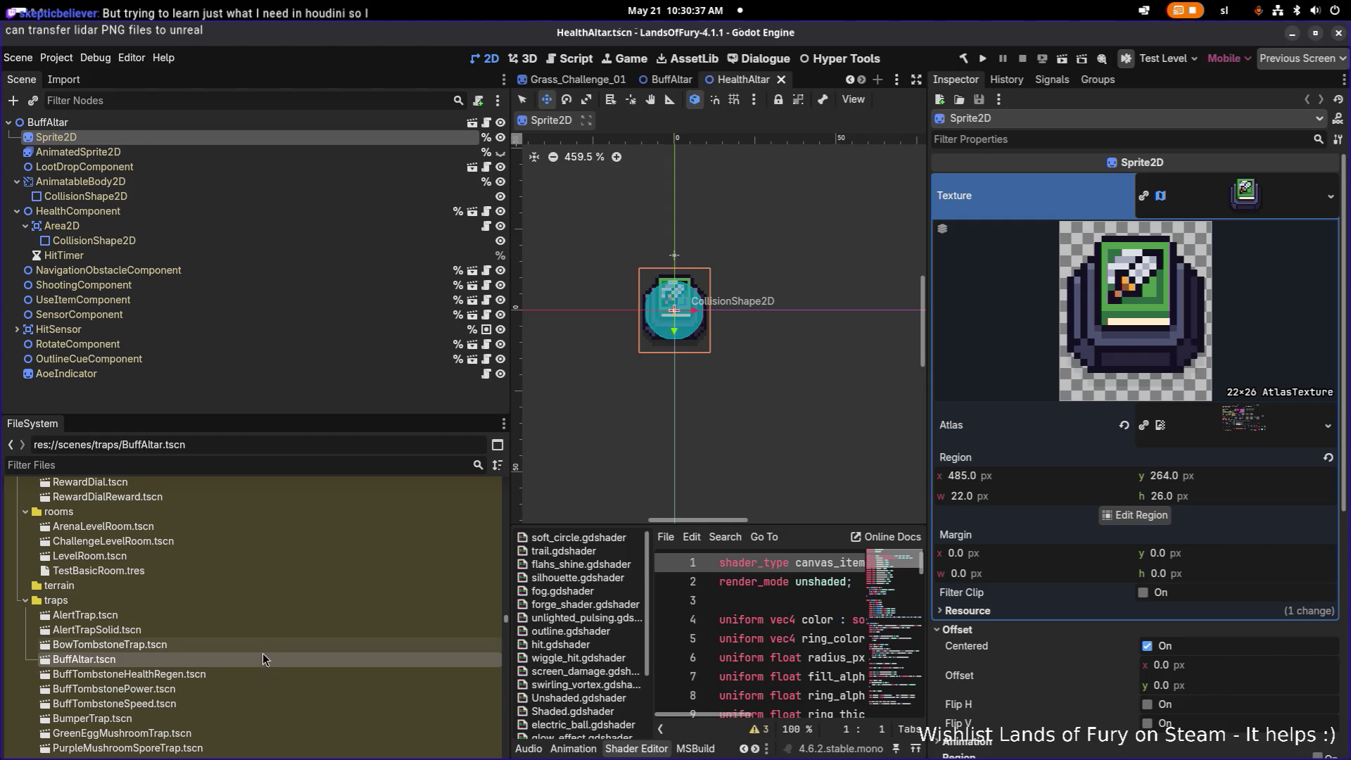
- Filter files by 'healtha' and duplicate HealthAltar.tscn as MovementSpeedAltar.tscn
scroll(264, 649, "down", 3)
left_click(272, 463)
type("health")
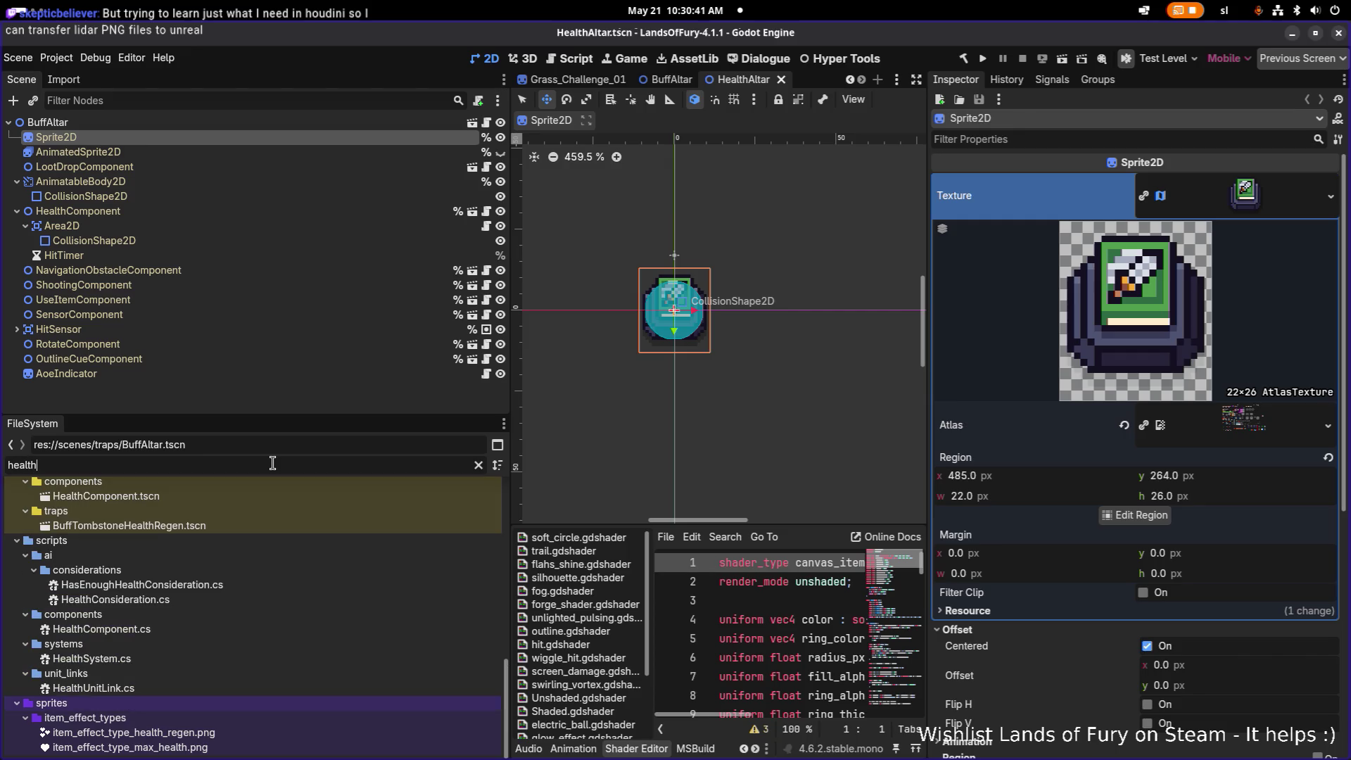
type("a")
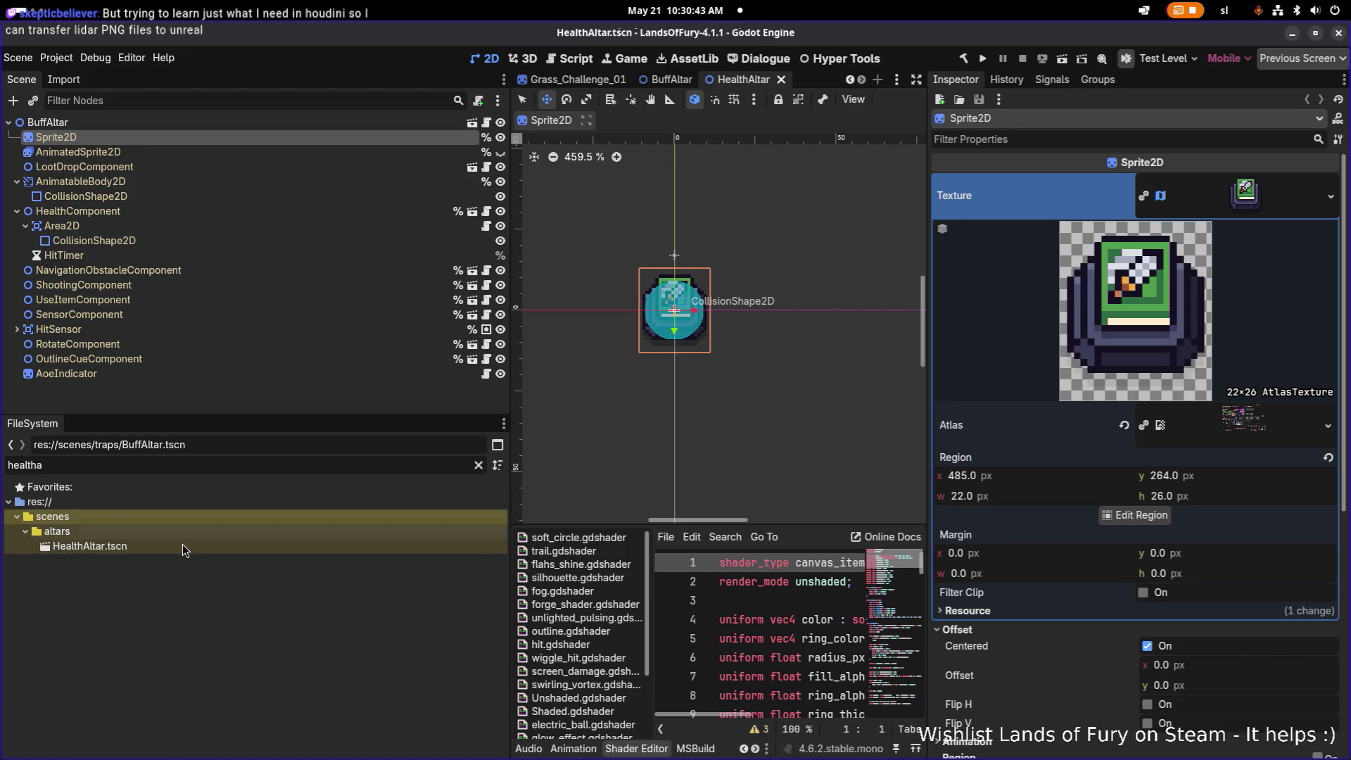
left_click(214, 545)
key("ctrl+d")
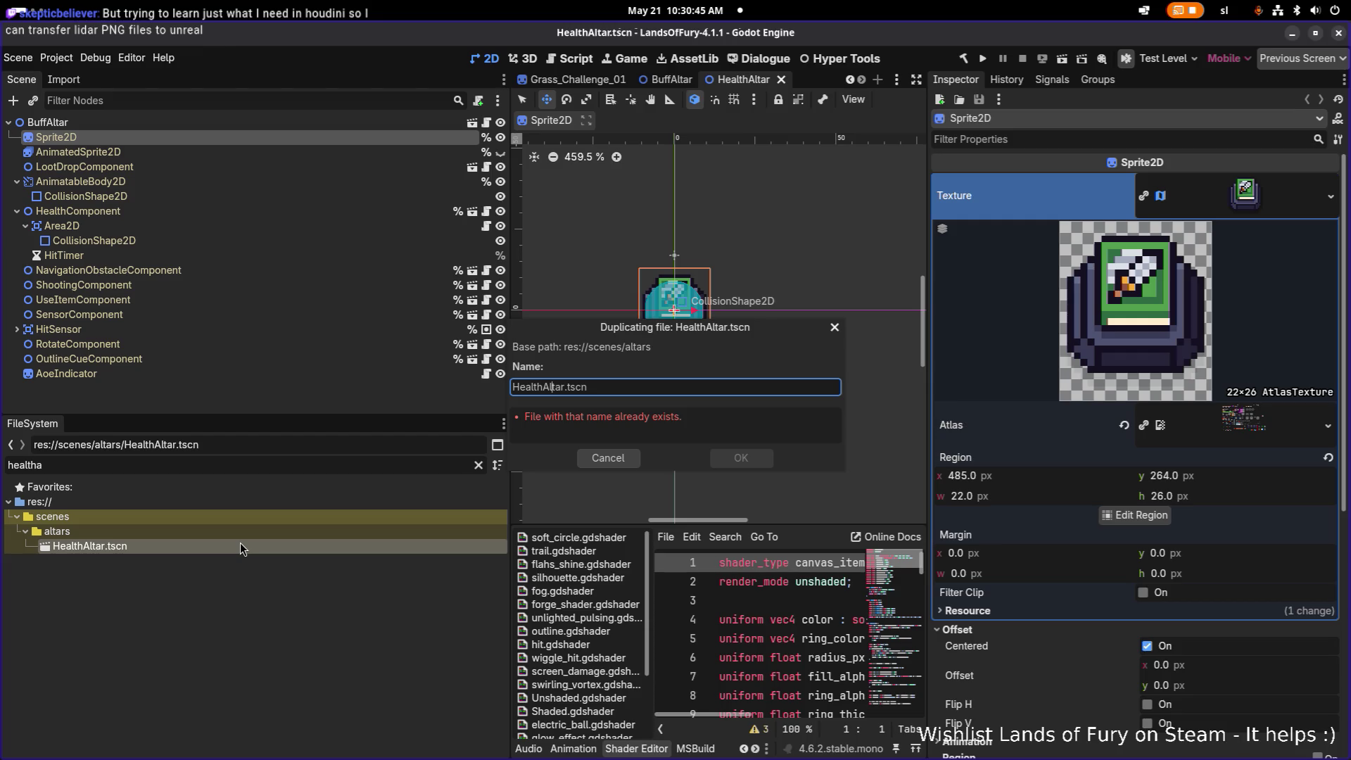
key("shift+Home")
type("MovementSp")
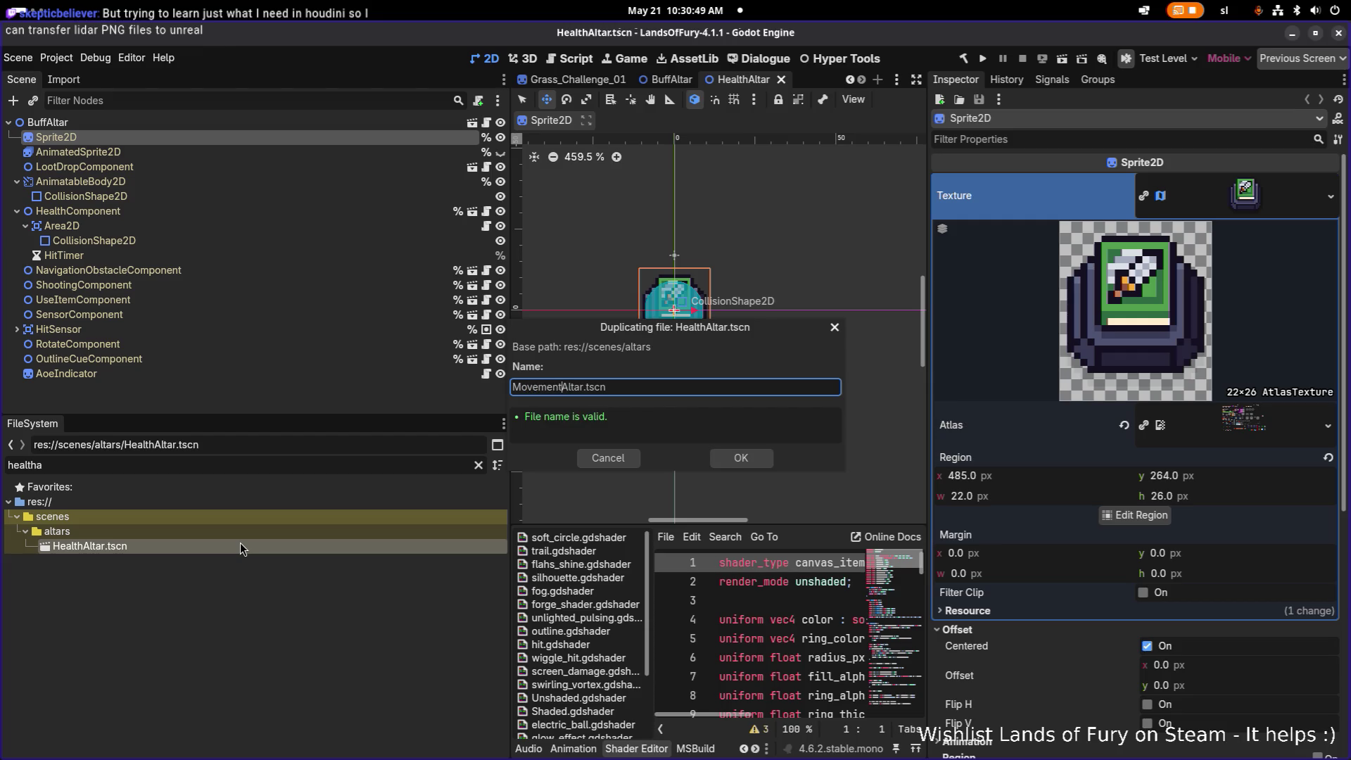
type("eed")
key("Return")
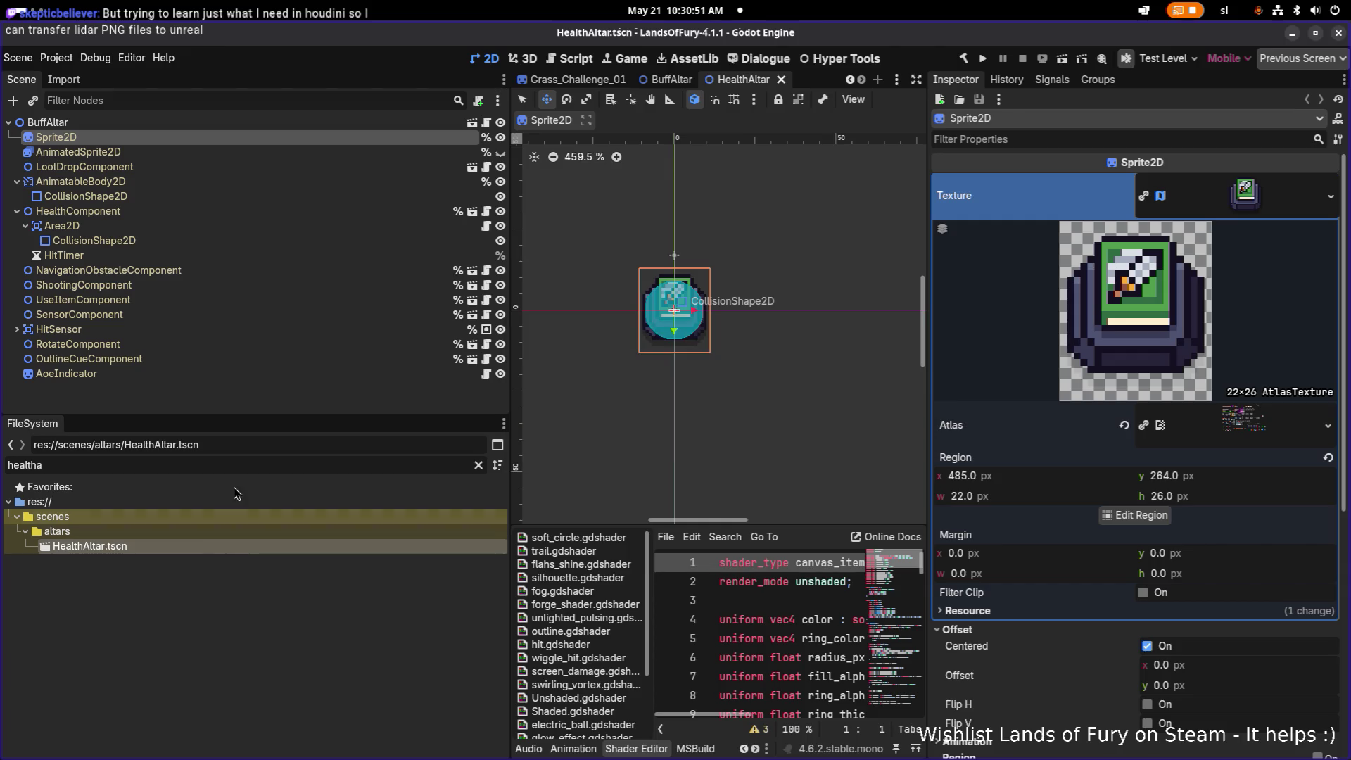
- Make another HealthAltar.tscn copy named for the attack altar
left_click(215, 468)
left_click(174, 544)
key("ctrl+d")
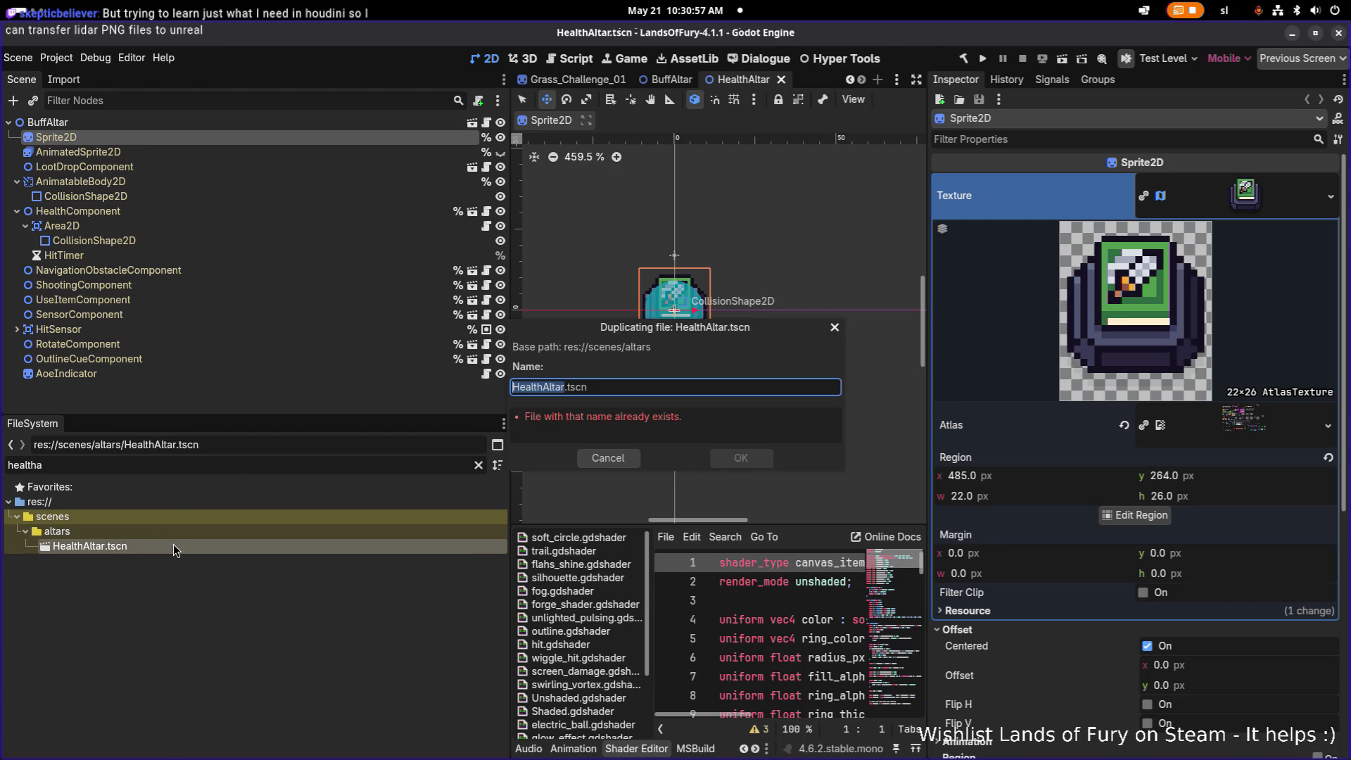
key("Right")
key("shift+Home")
type("tack")
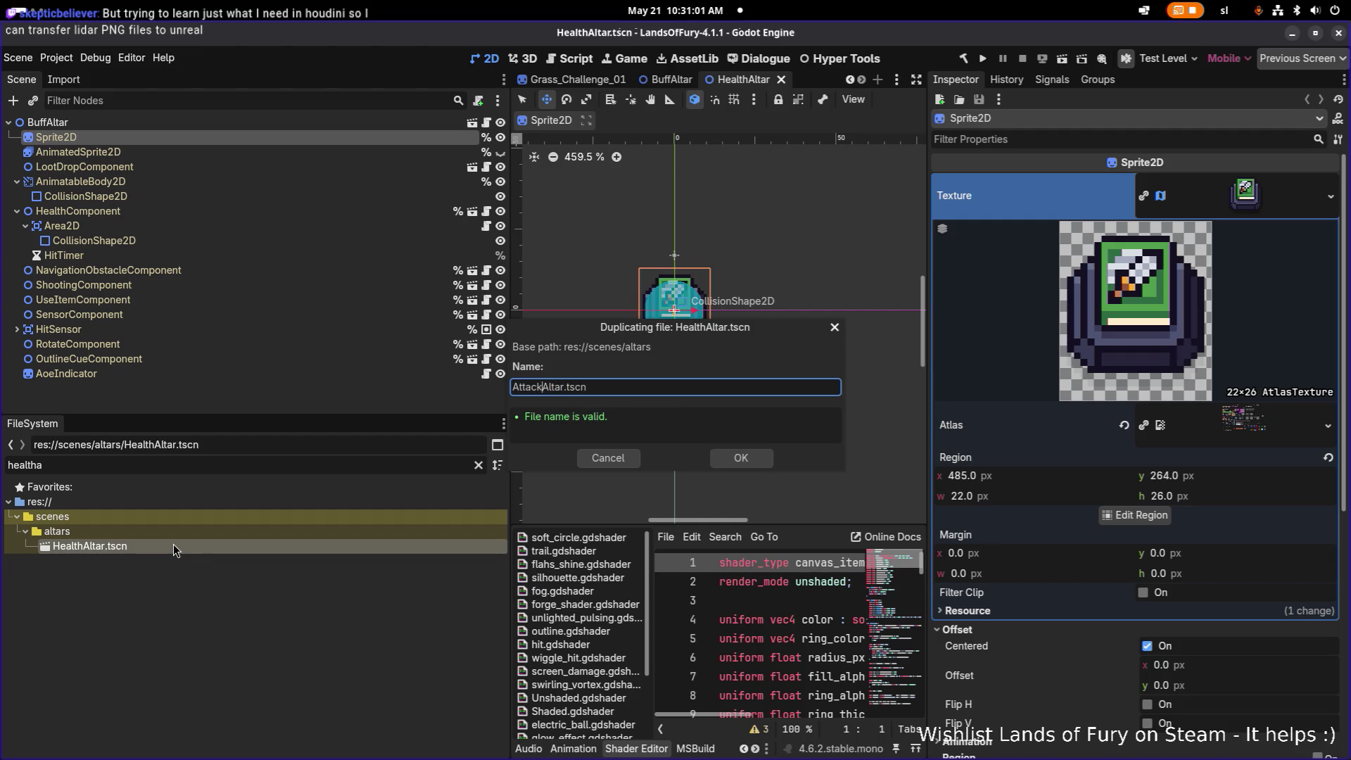
key("Return")
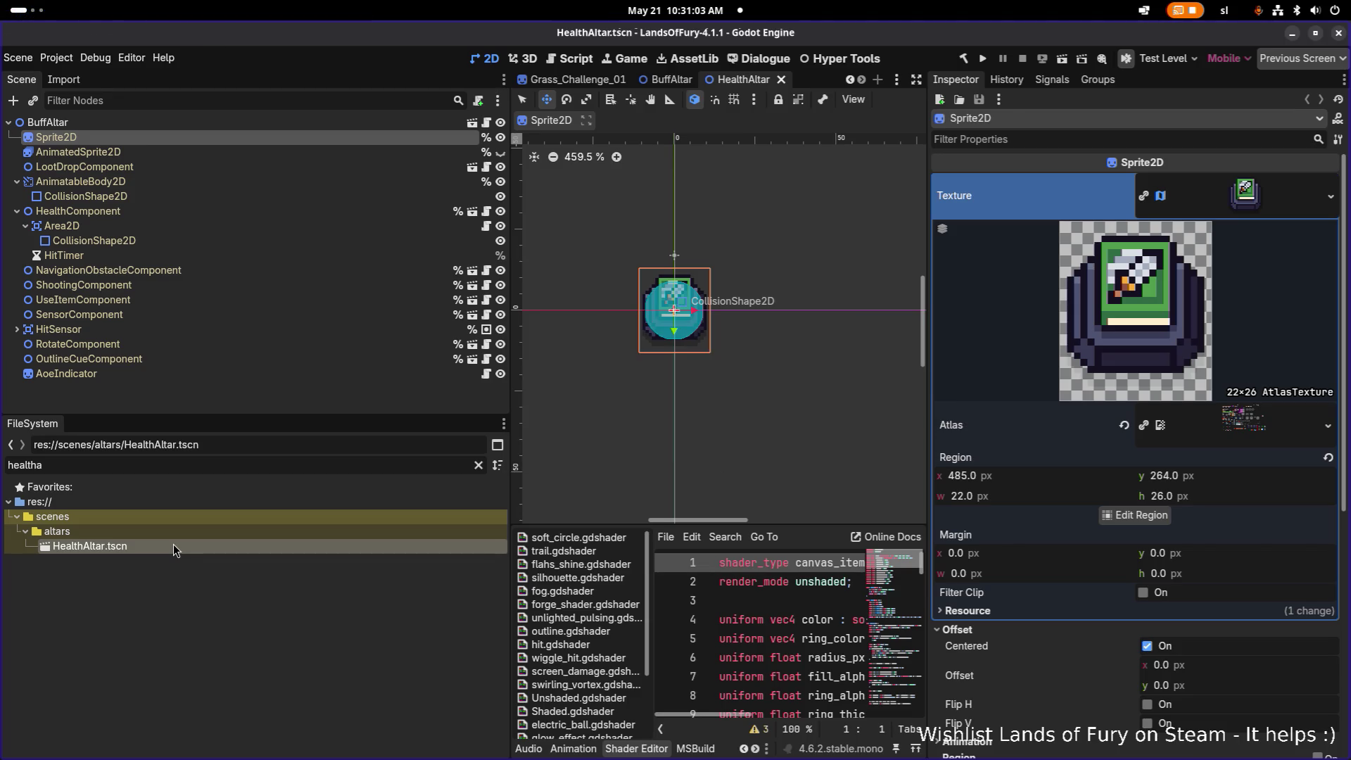
- Duplicate HealthAltar.tscn as MeleePowerAltar.tscn and RangedPowerAltar.tscn
left_click(202, 464)
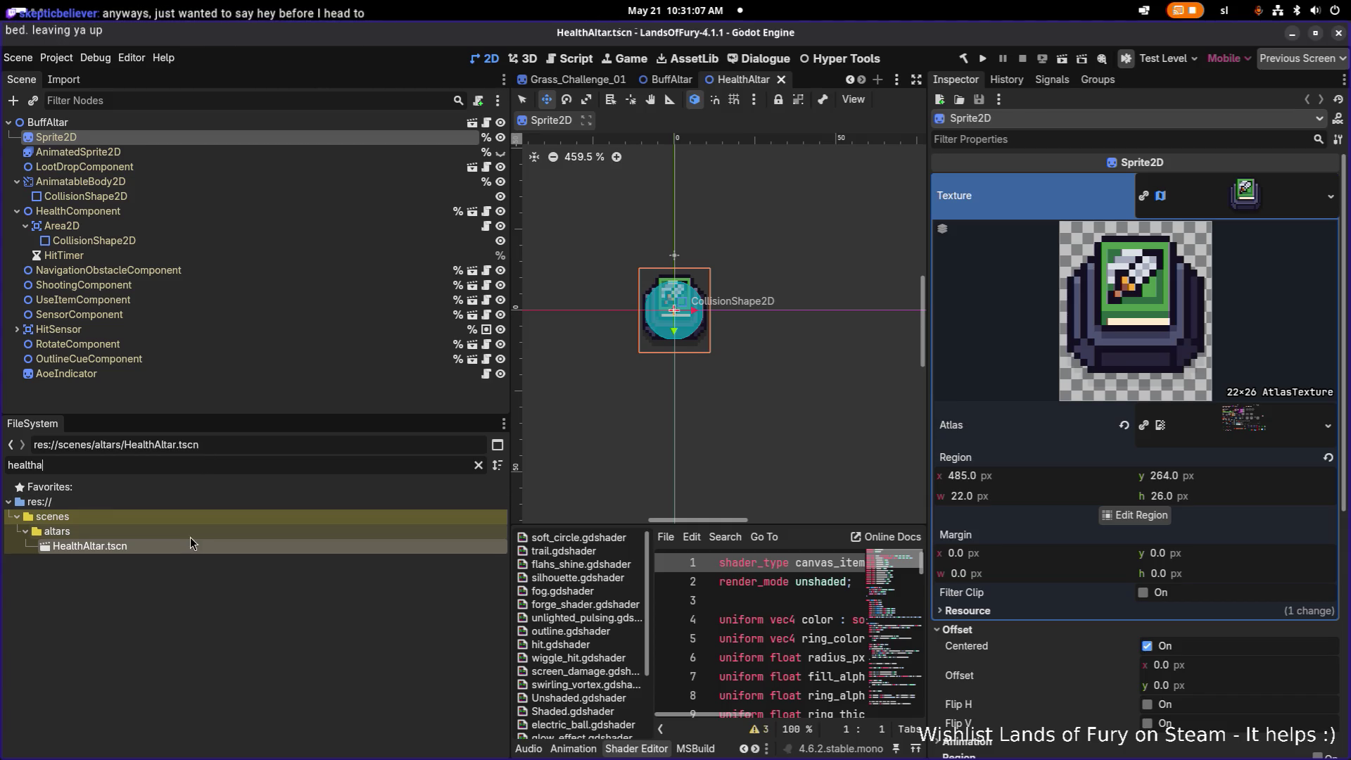
key("ctrl+d")
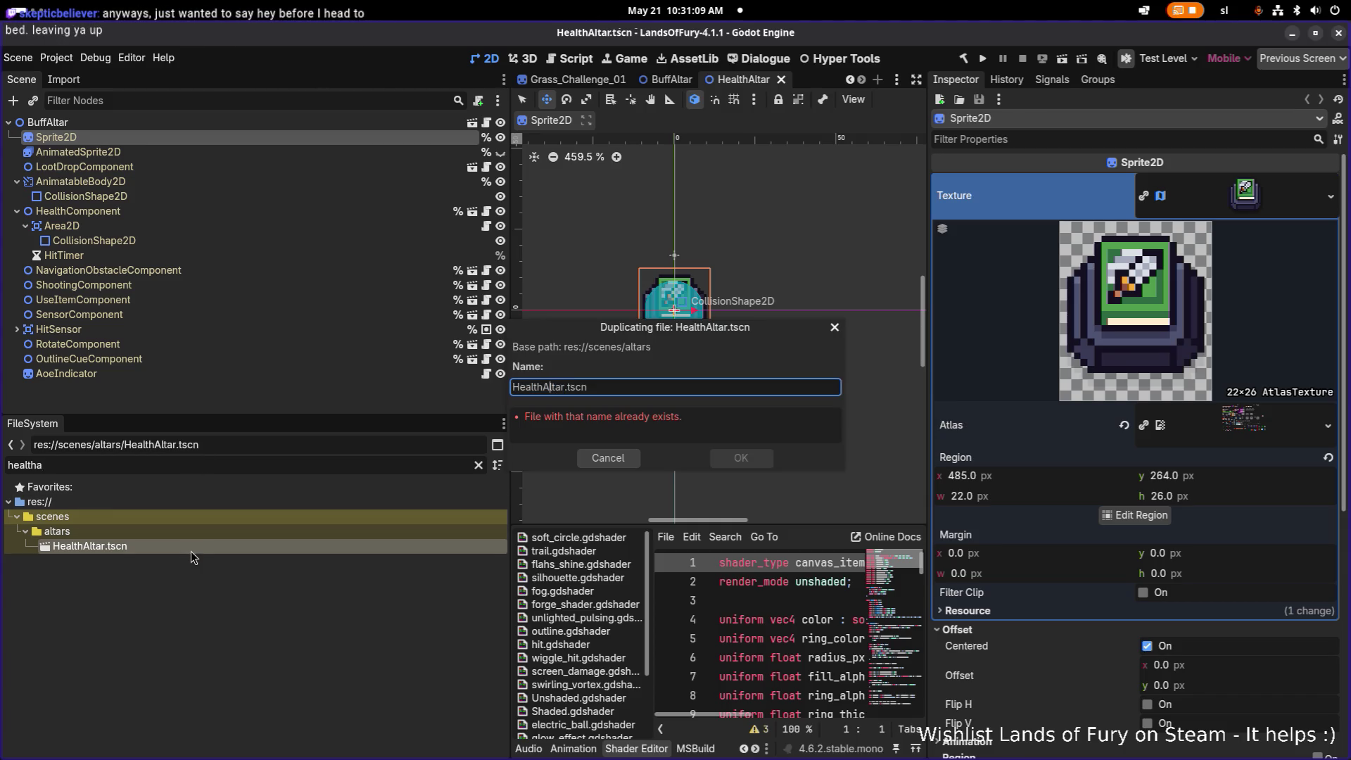
type("MeleePower")
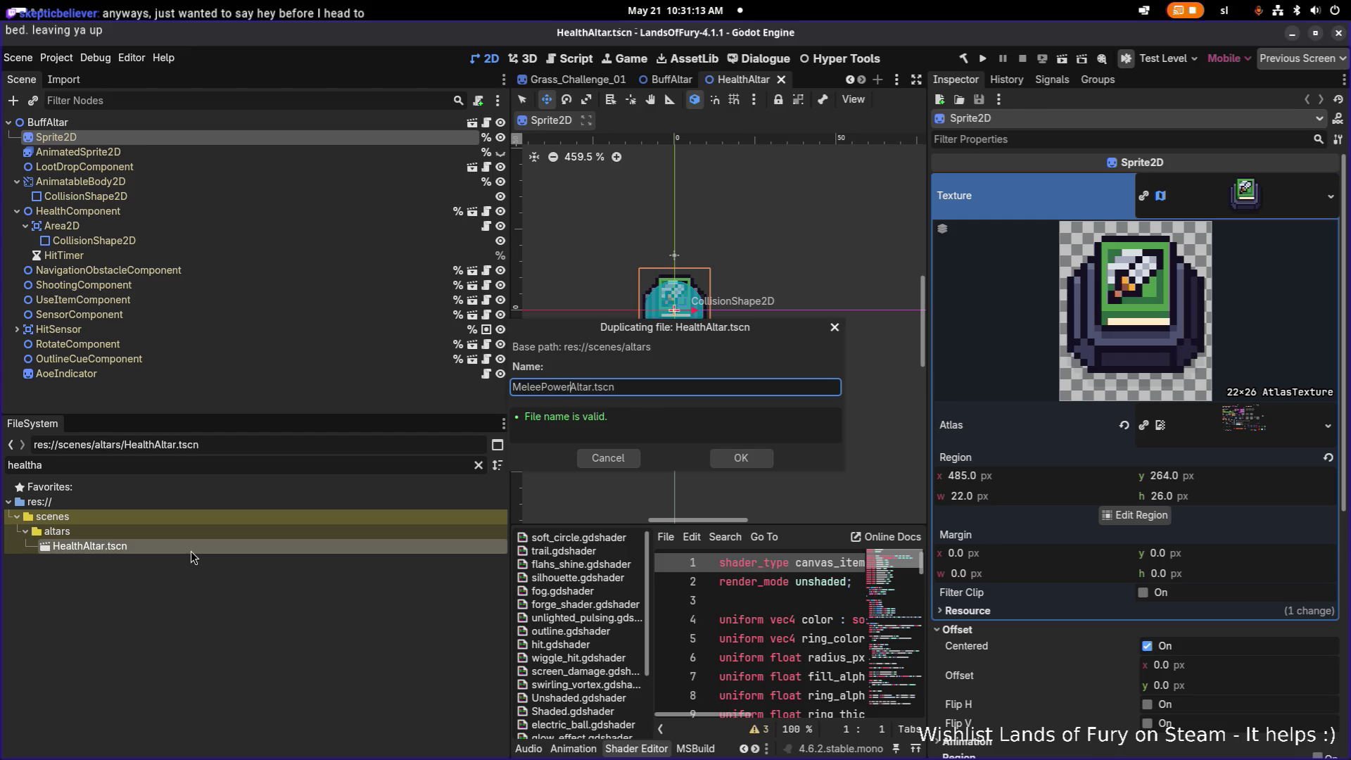
key("Return")
key("ctrl+d")
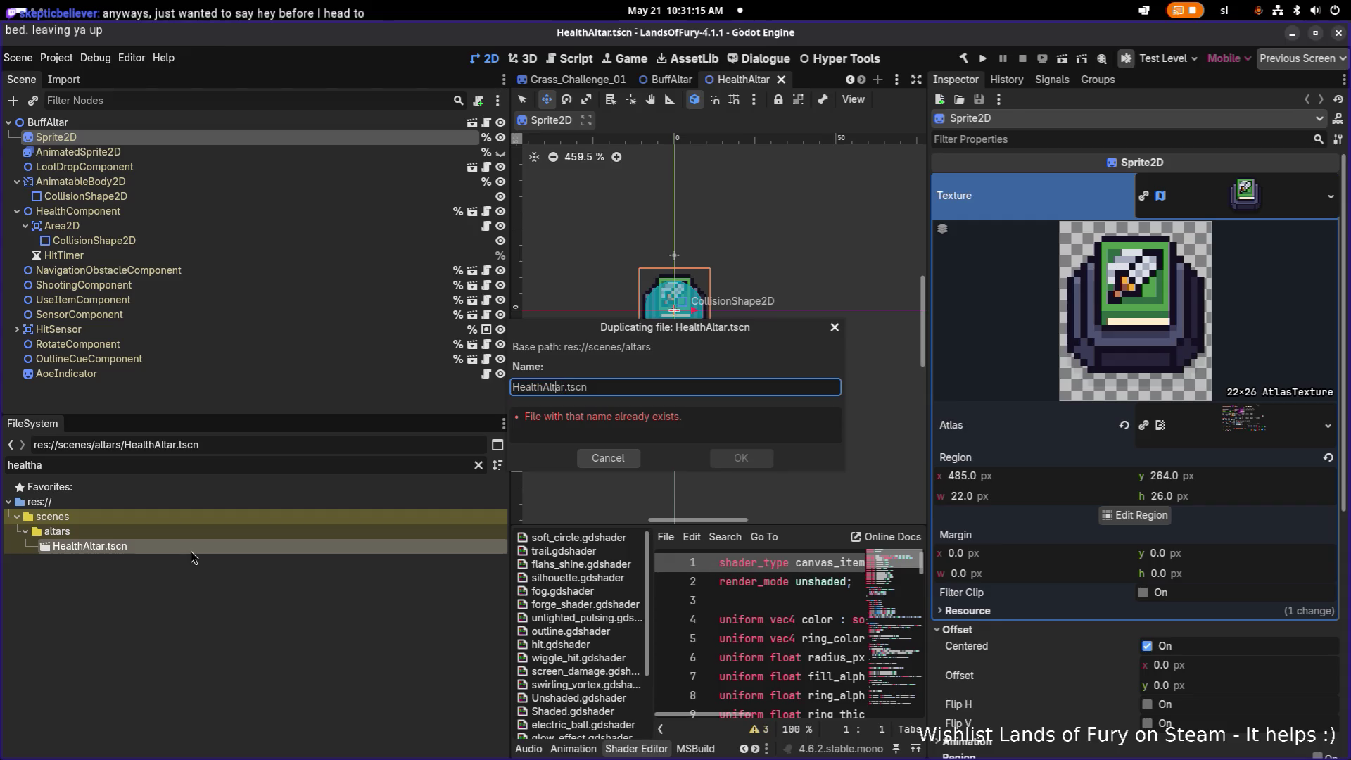
key("shift+Home")
type("Ranged")
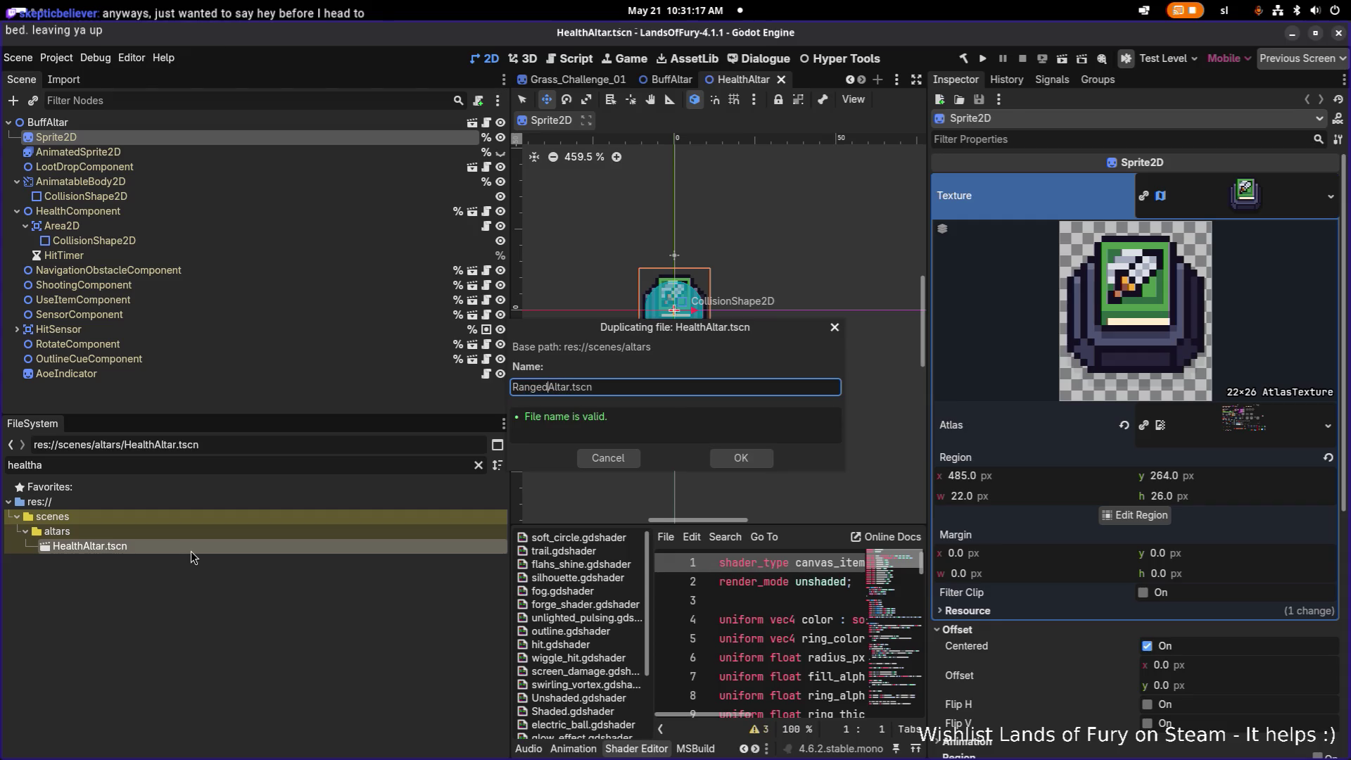
type("Power")
key("Return")
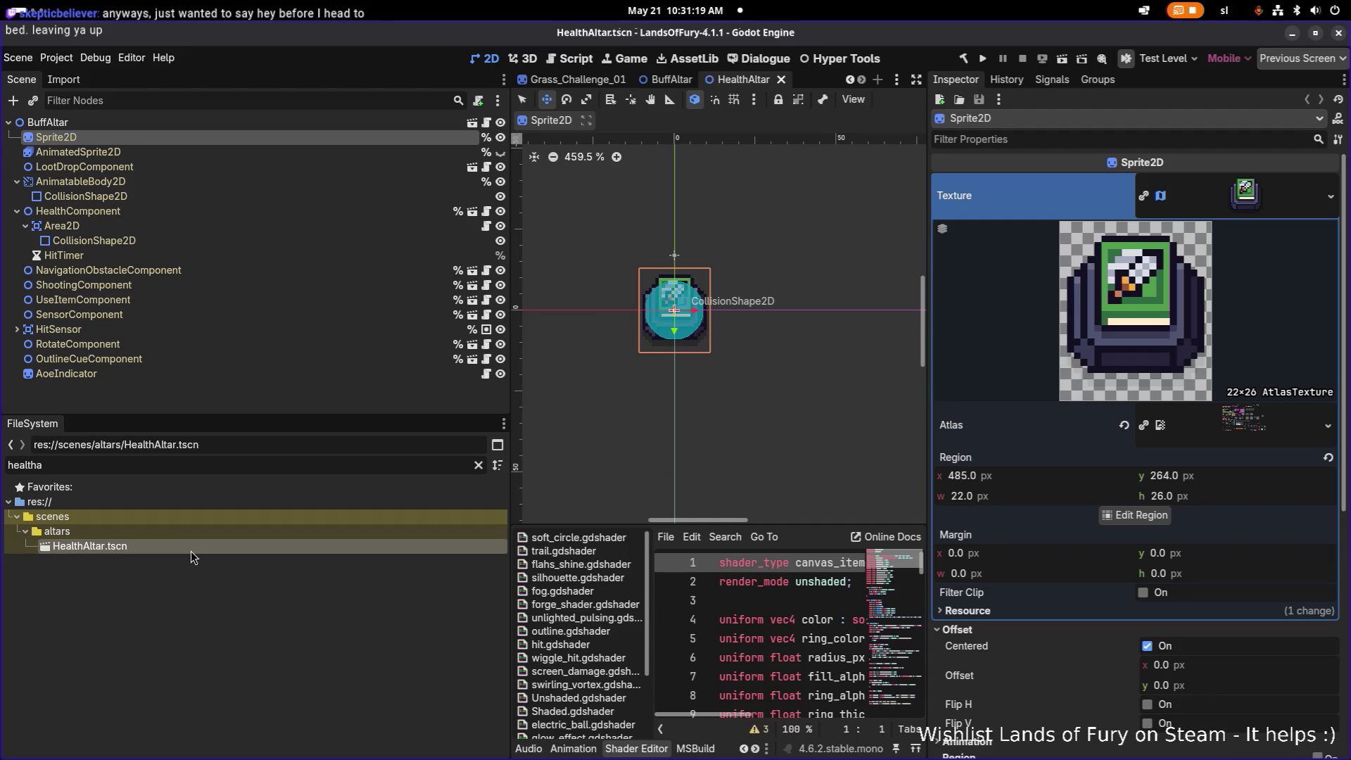
- Duplicate HealthAltar.tscn as MagicPowerAltar.tscn, then filter files by 'altar'
key("ctrl+d")
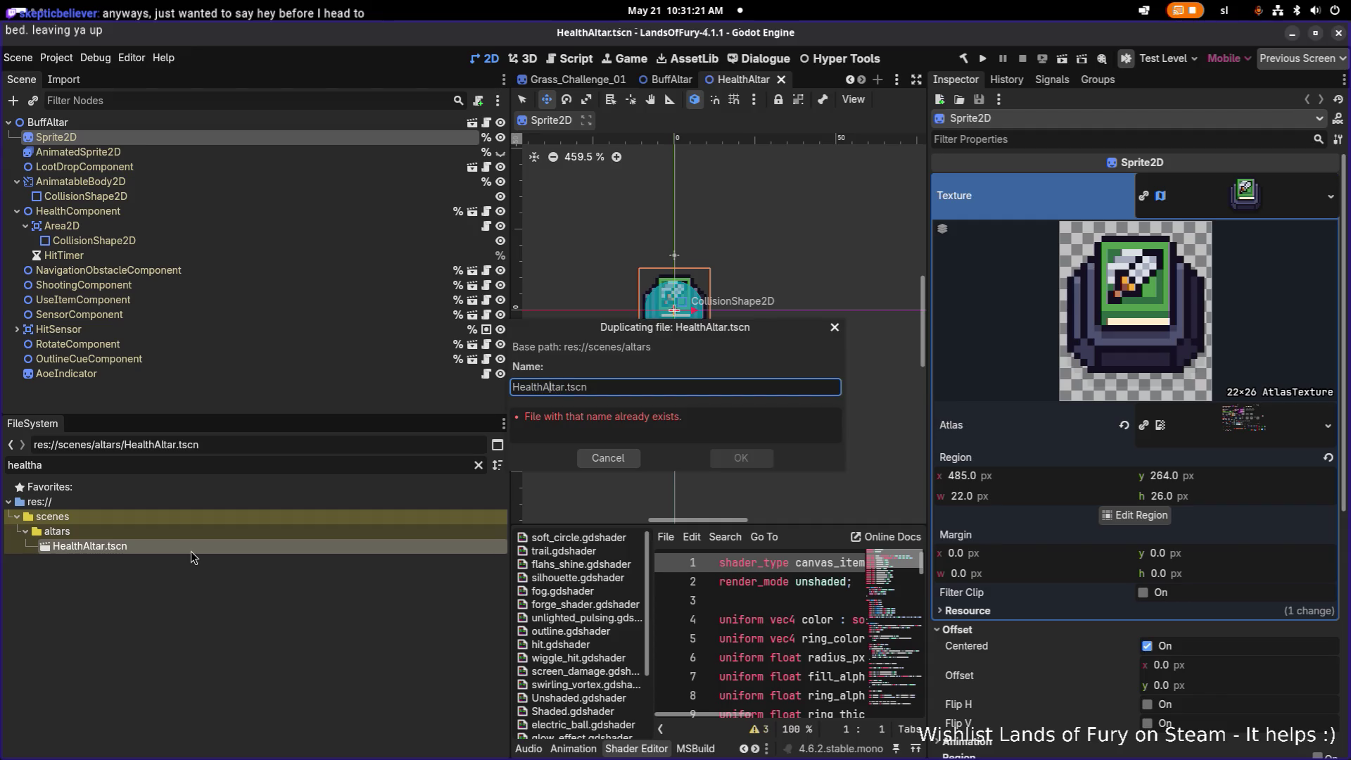
key("shift+Home")
type("MagicPowe")
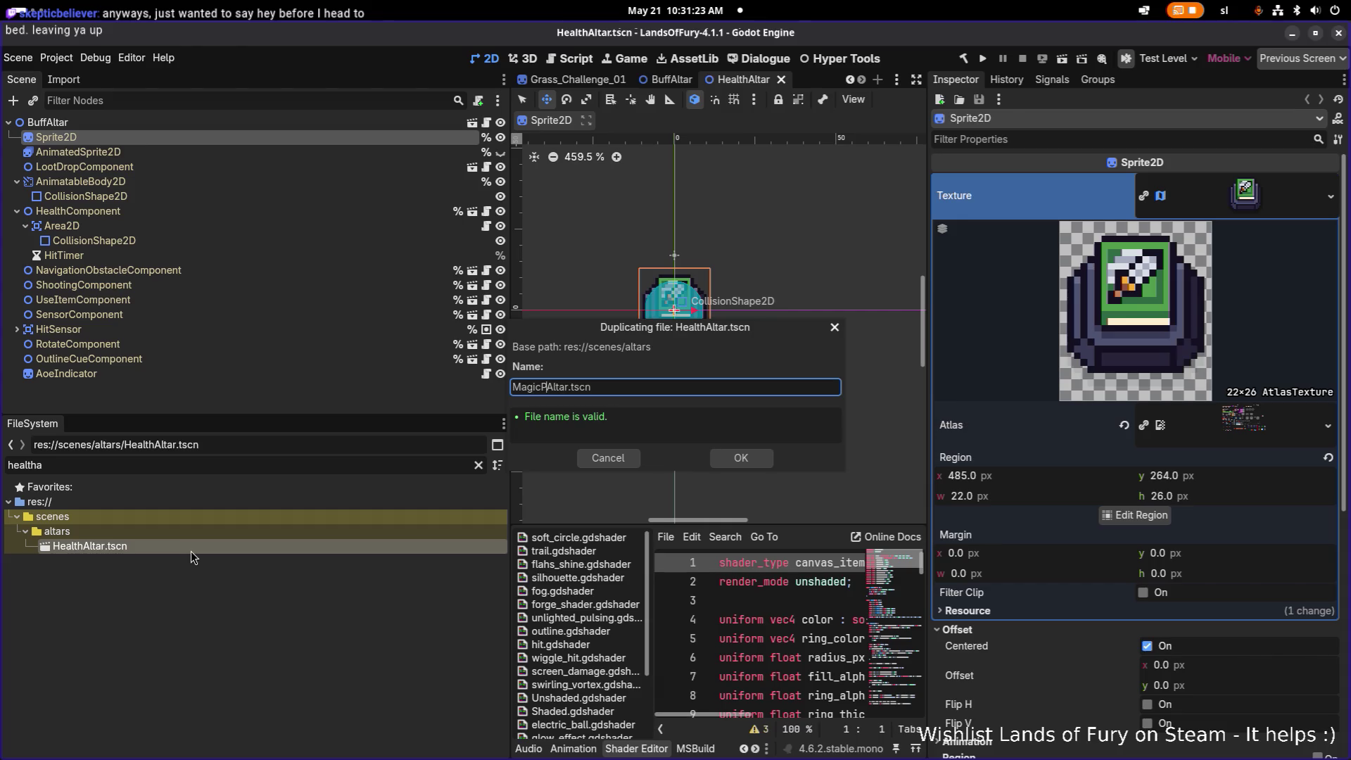
type("r")
key("Return")
left_click(211, 467)
key("ctrl+a")
type("alte")
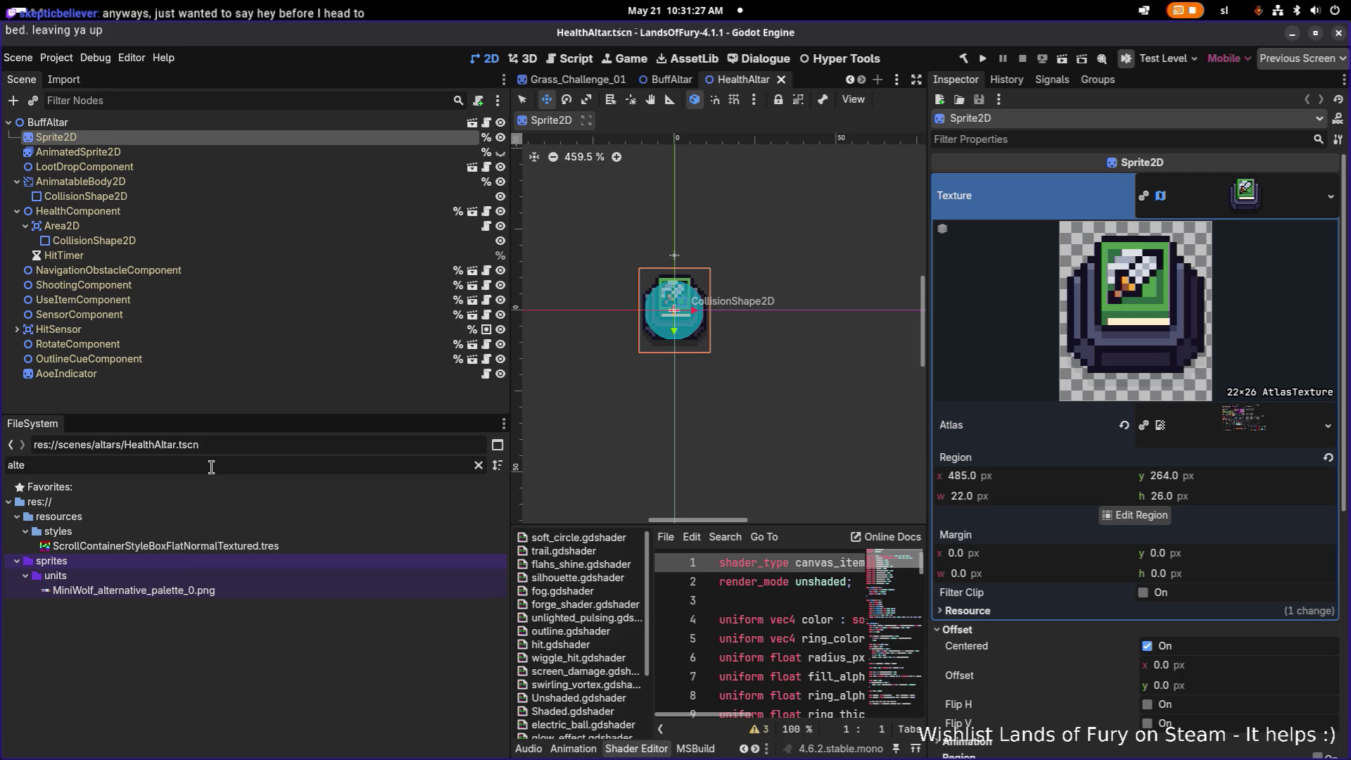
key("BackSpace")
type("ar")
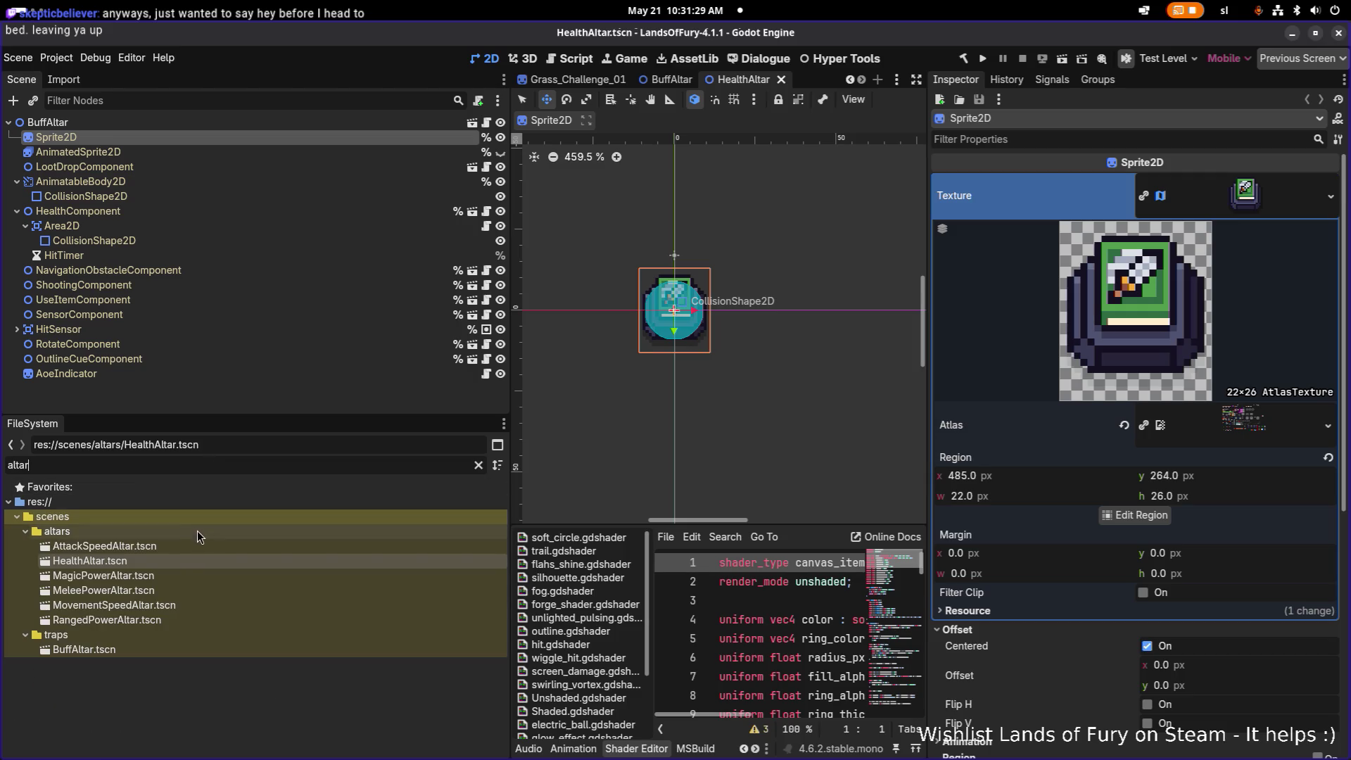
- Rename the AttackSpeedAltar and HealthAltar root nodes to their scene names and save both
double_click(192, 551)
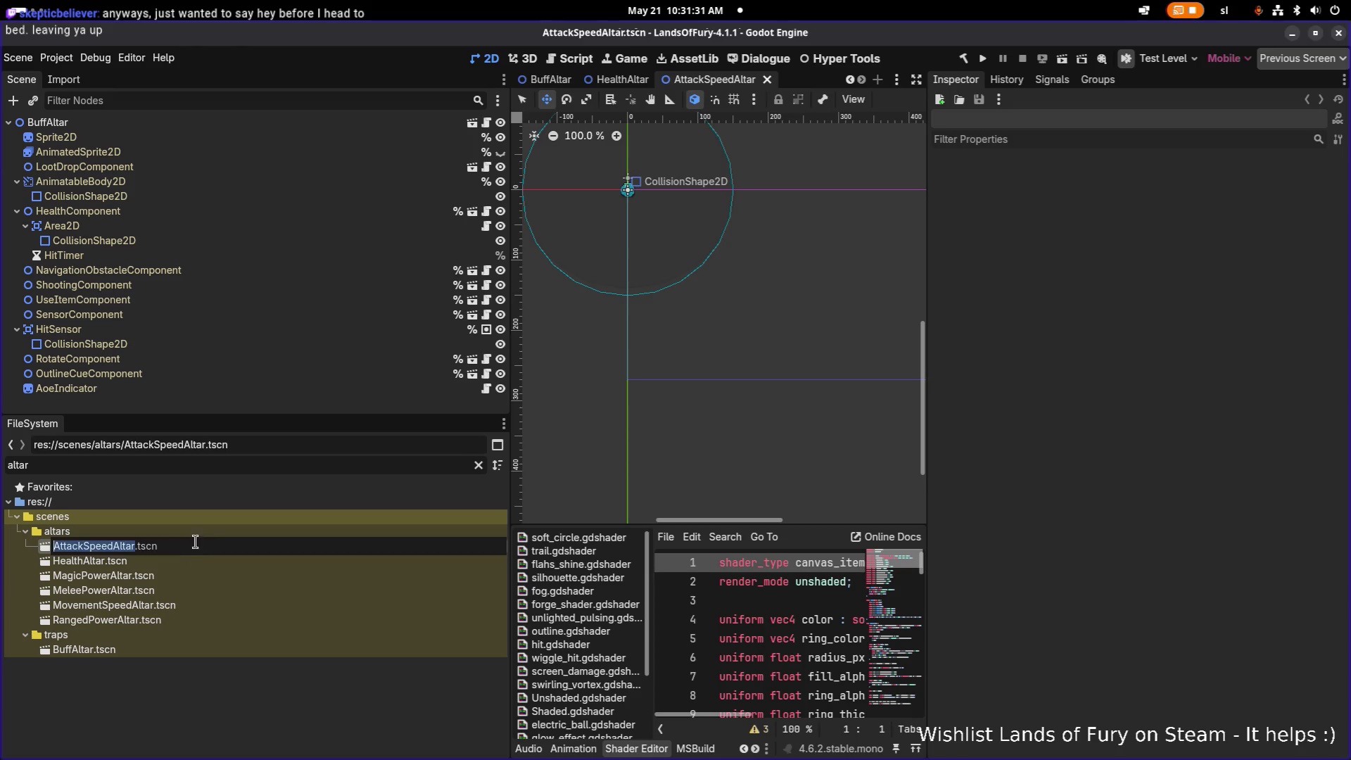
left_click(255, 283)
left_click(159, 121)
type("AttackSpeedAltar")
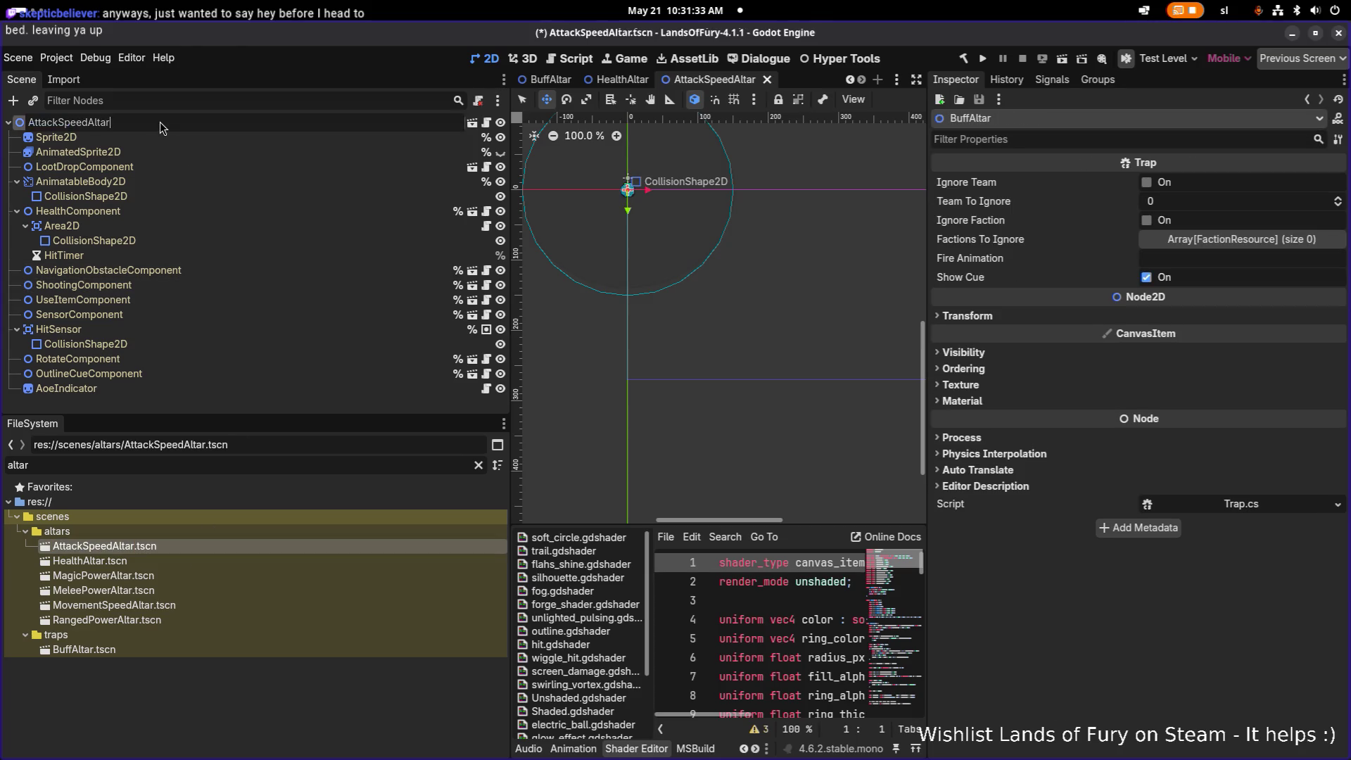
key("Return")
key("ctrl+s")
double_click(125, 562)
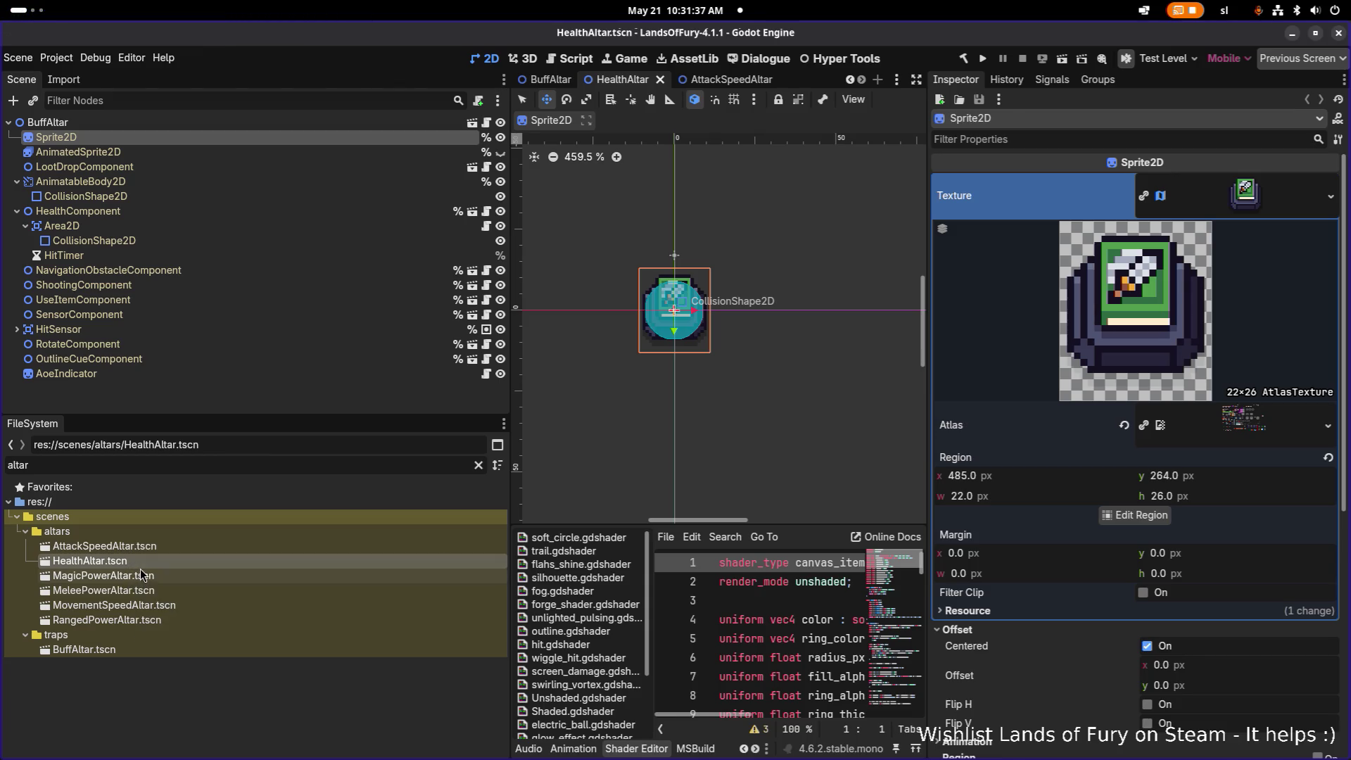
left_click(176, 196)
double_click(171, 124)
key("ctrl+v")
key("Return")
key("ctrl+s")
- Rename the MagicPowerAltar and MeleePowerAltar root nodes to match their scenes and save them
double_click(112, 576)
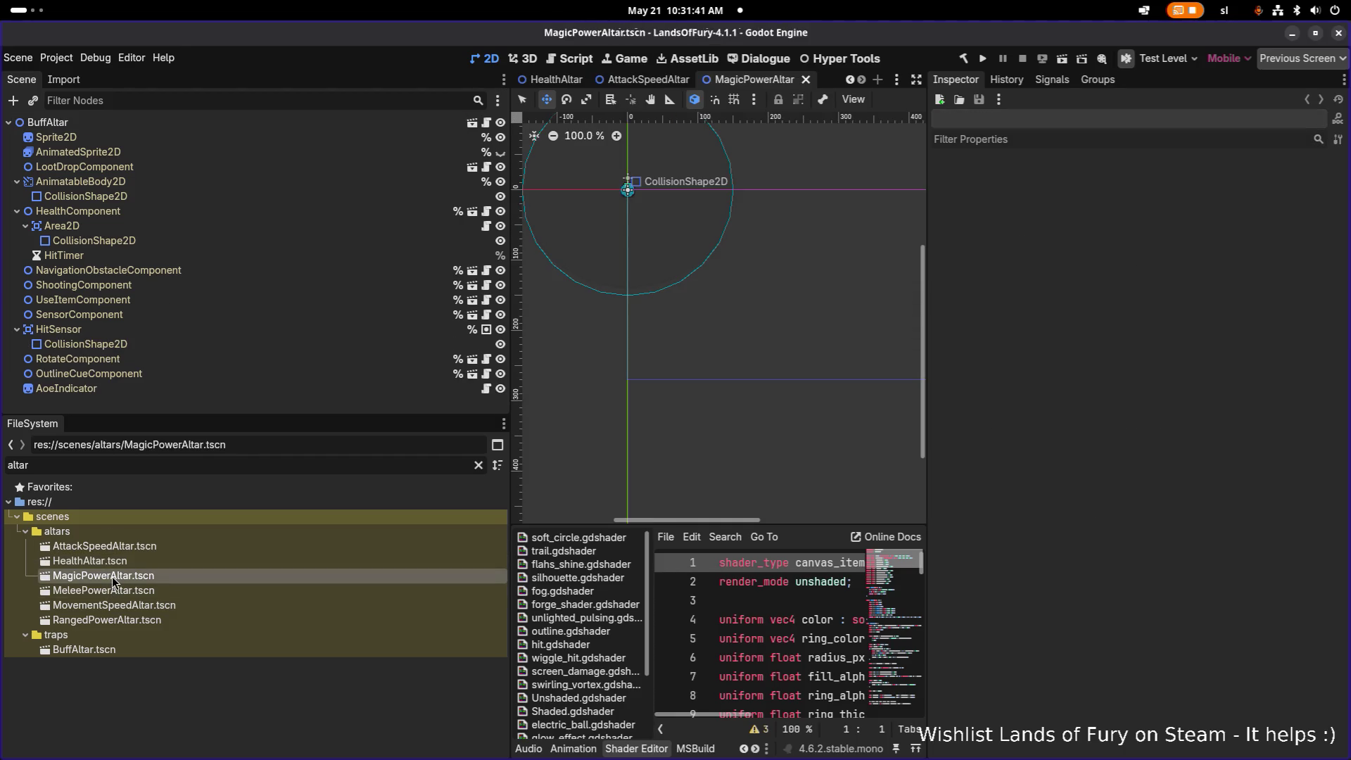
left_click(165, 125)
double_click(165, 124)
type("MagicPowerAltar")
key("Return")
key("ctrl+s")
double_click(118, 590)
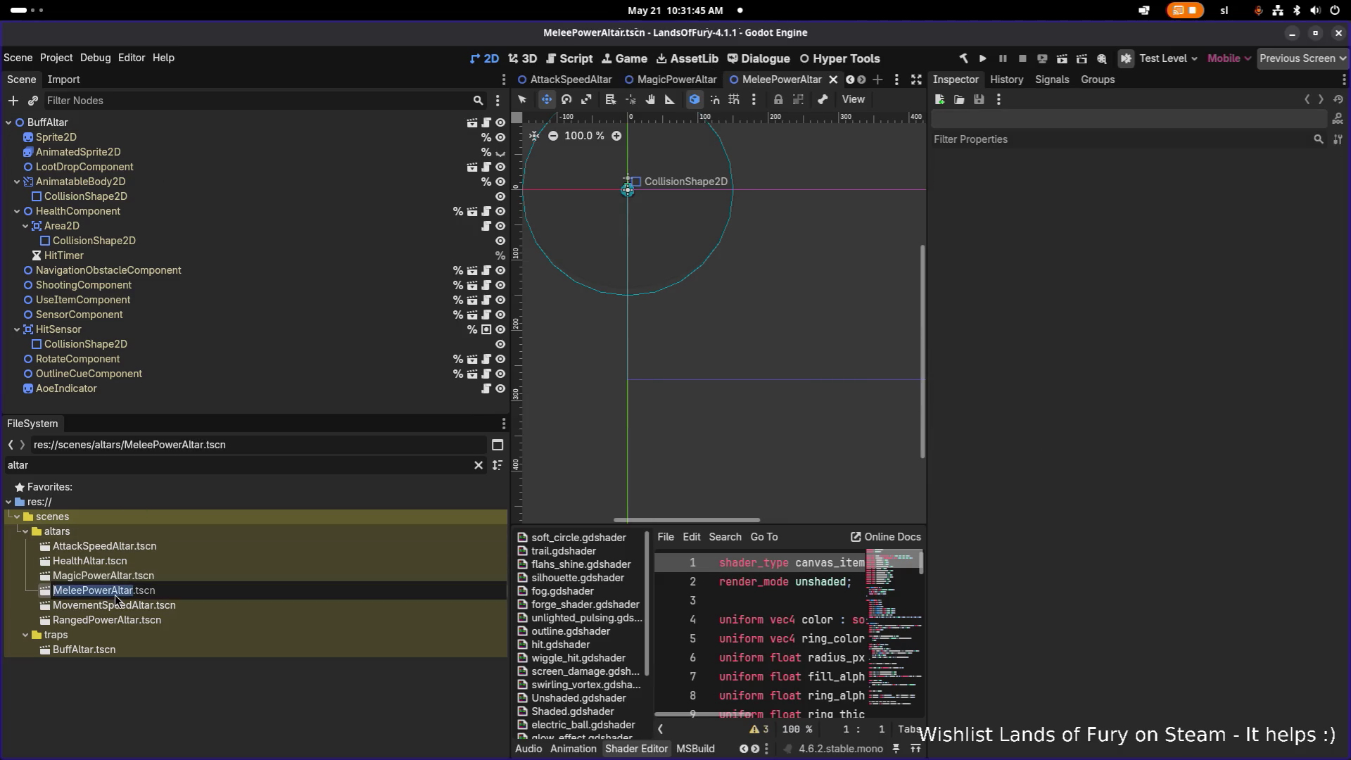
double_click(136, 120)
key("Return")
key("ctrl+s")
- Name the MovementSpeedAltar root node MovementSpeedAltar, removing a stray trailing 's', and save
double_click(131, 603)
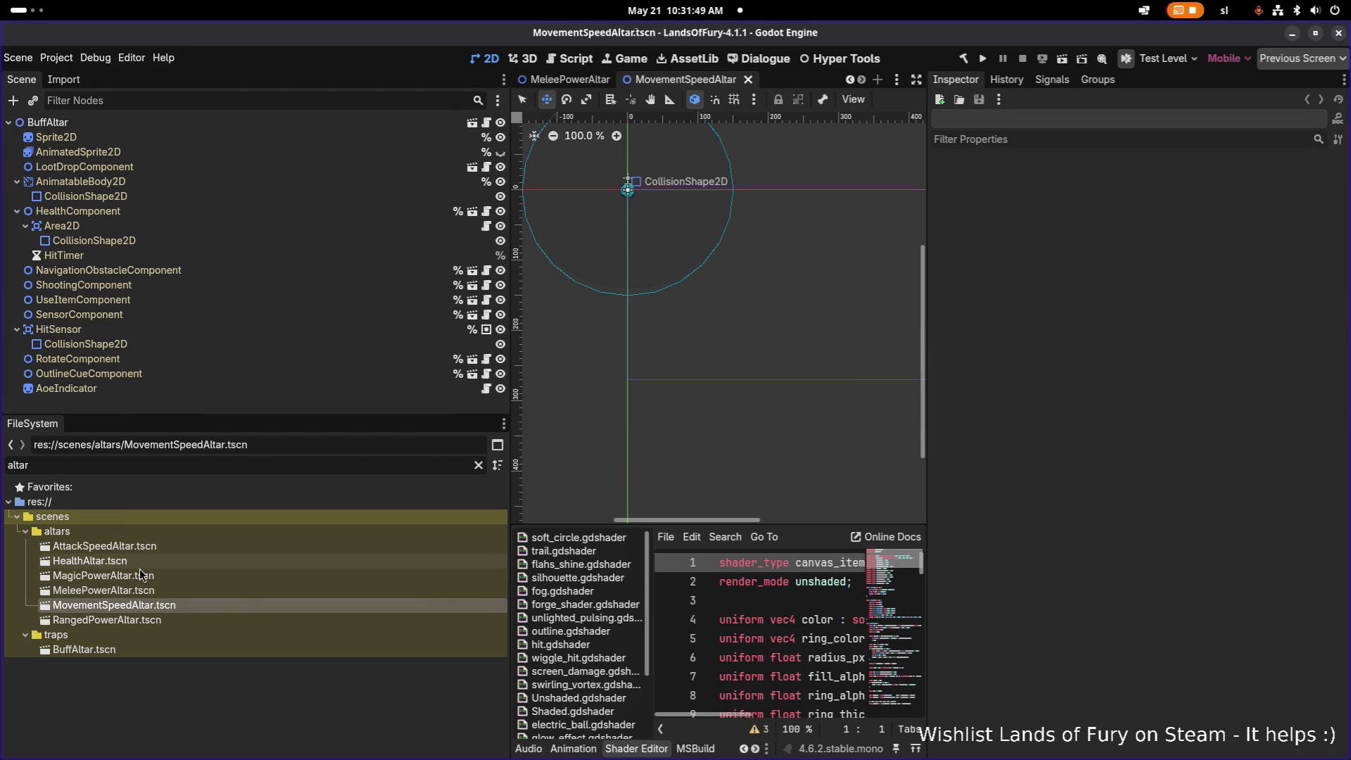
key("F2")
key("ctrl+c")
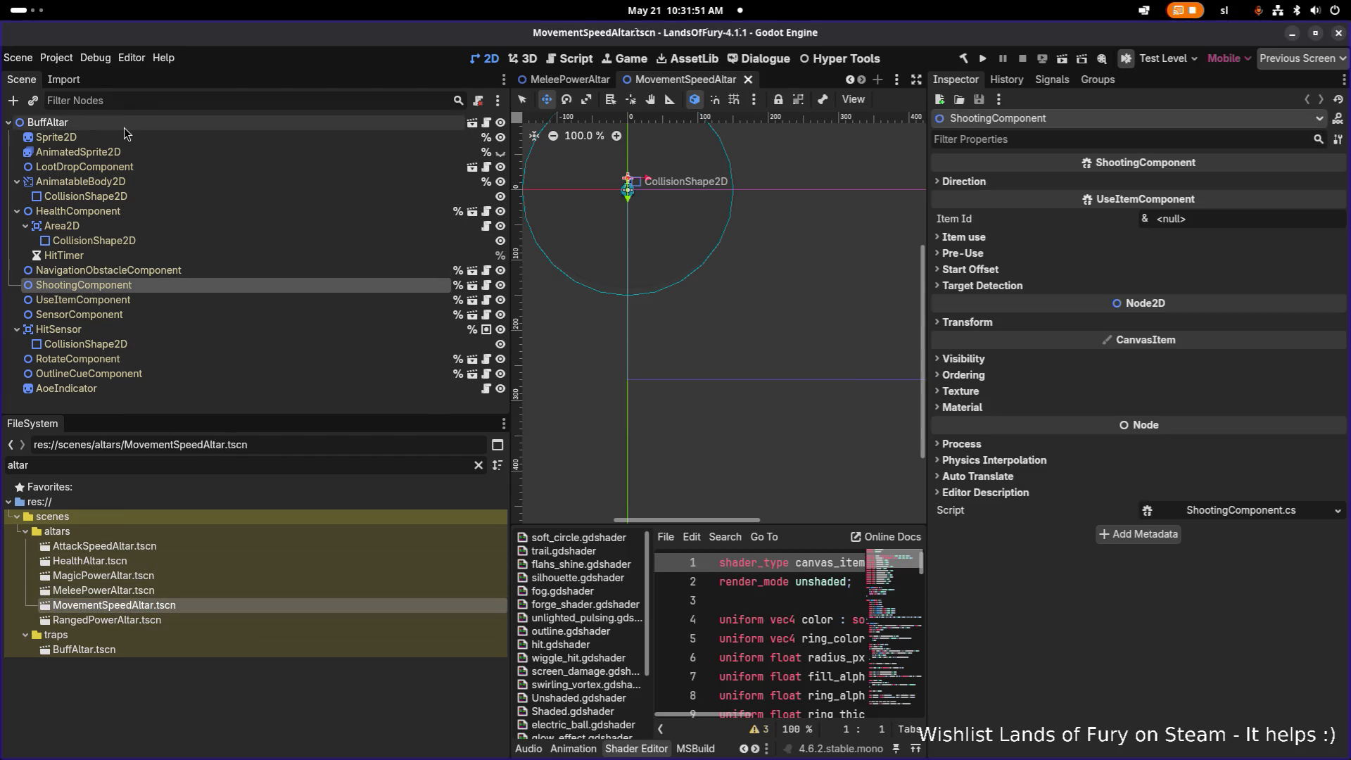
double_click(124, 125)
key("ctrl+v")
key("Return")
double_click(124, 125)
key("End")
key("BackSpace")
key("Return")
key("ctrl+s")
- Rename the RangedPowerAltar root node to RangedPowerAltar, save, then reopen AttackSpeedAltar
double_click(144, 620)
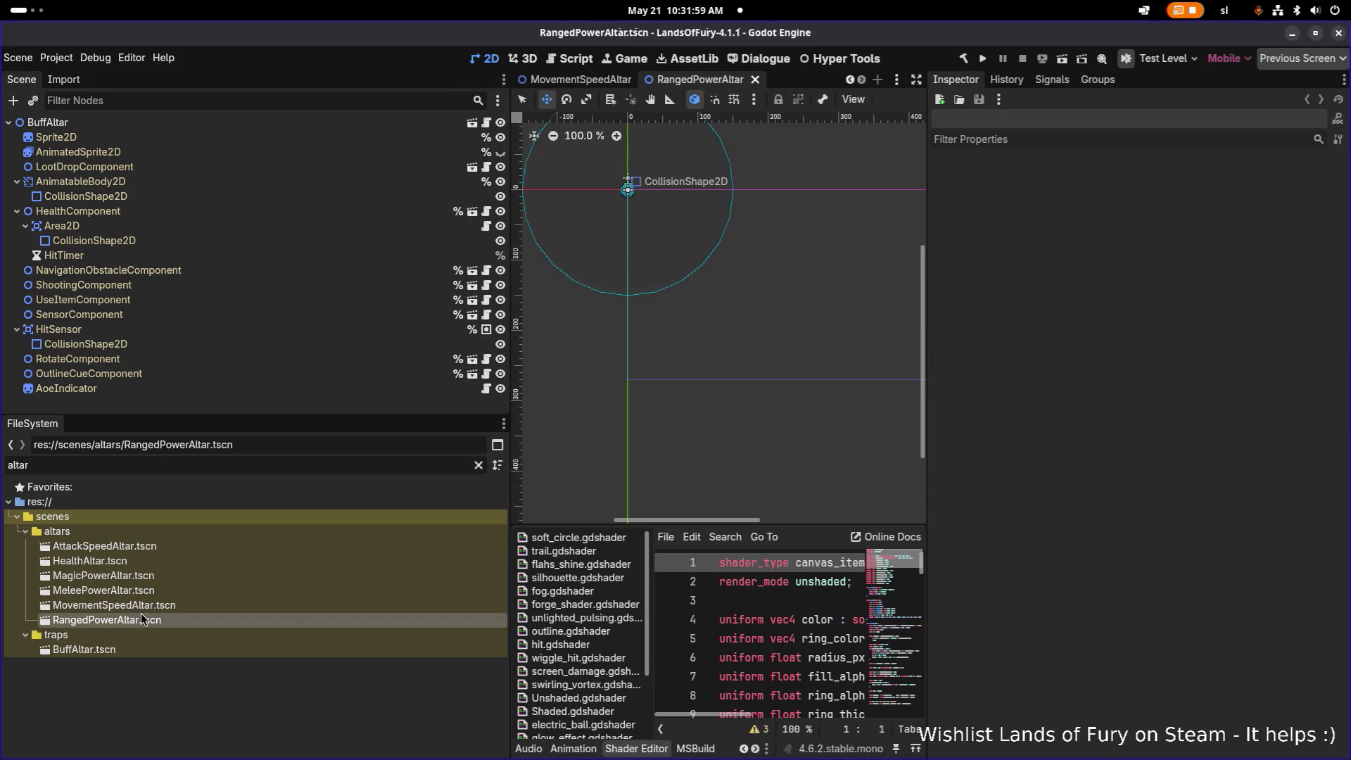
left_click(141, 255)
double_click(129, 124)
type("RangedPowerAltar")
key("Return")
key("ctrl+s")
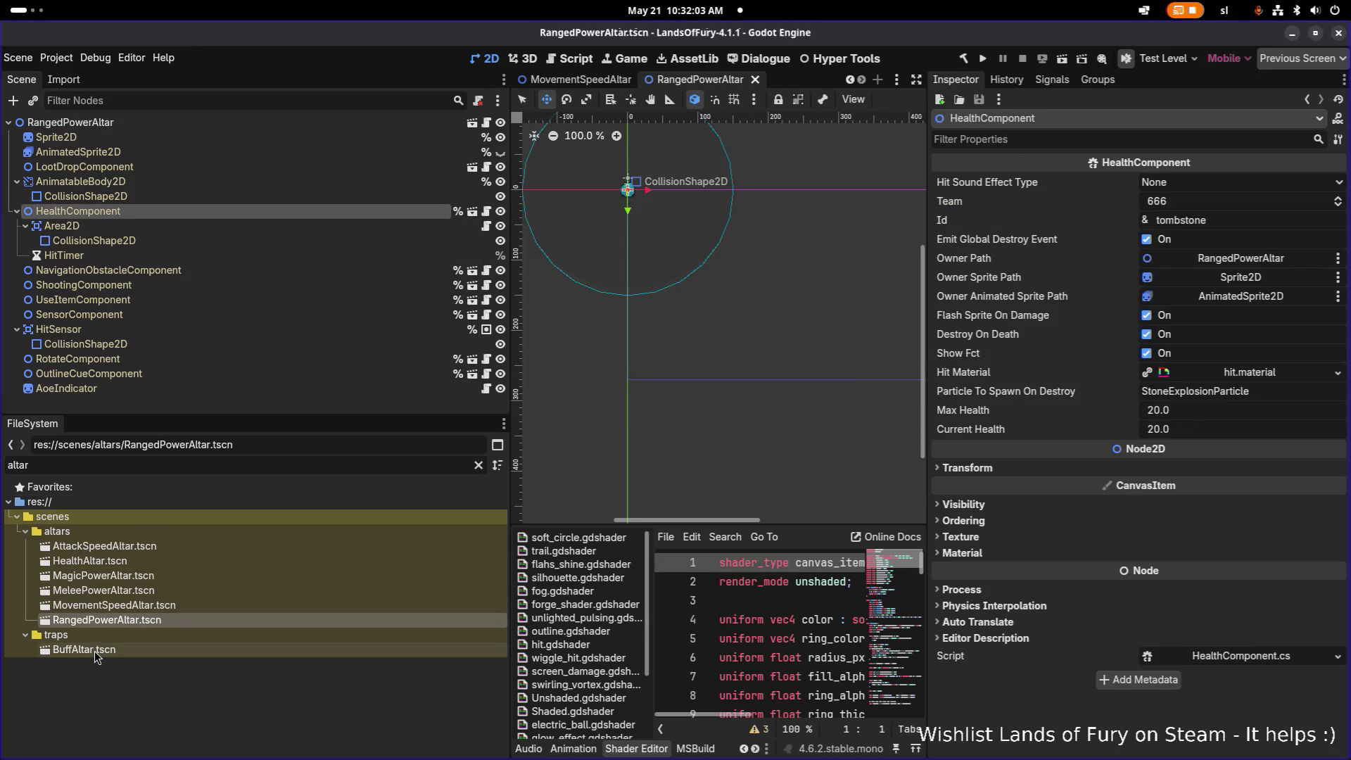
double_click(95, 650)
double_click(121, 546)
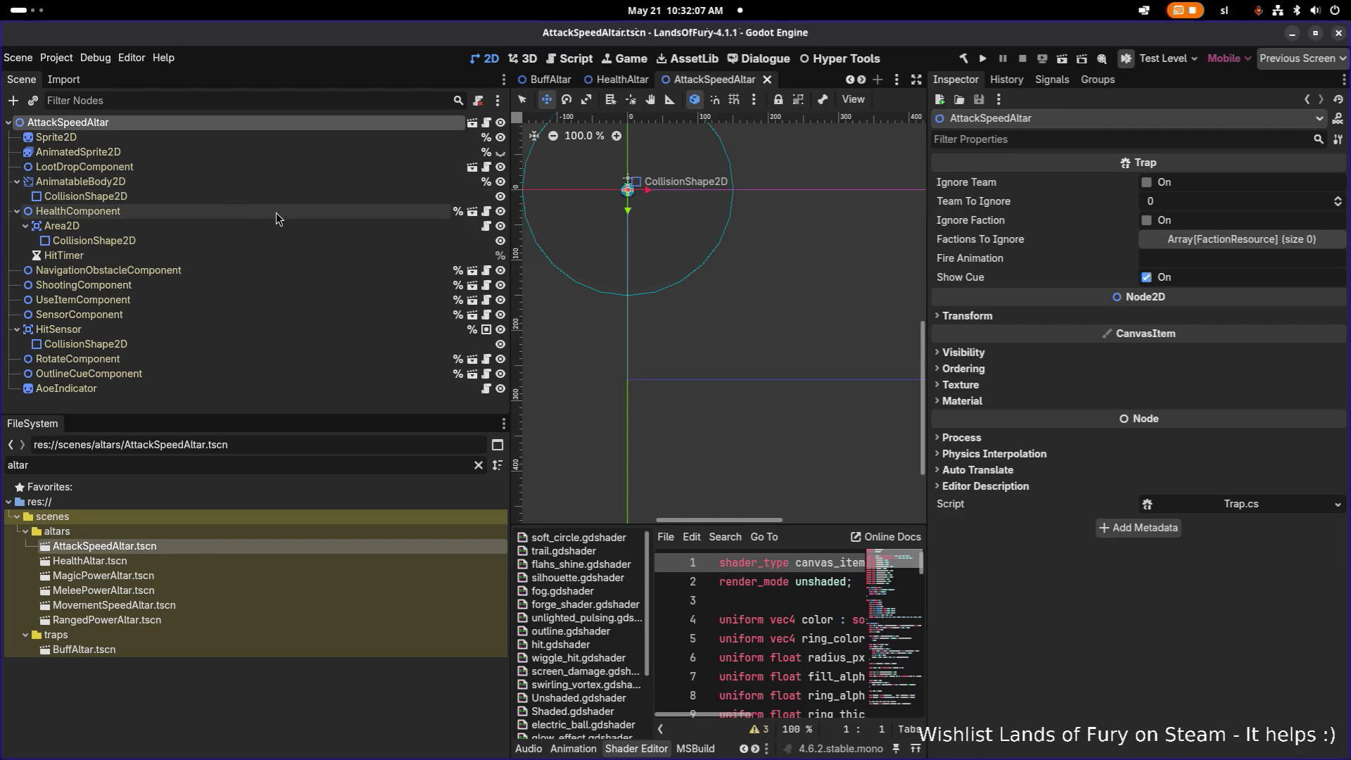
- Set LootDropComponent's Item Drop Source to LocalLootTable with a new WeightedListResource loot table
scroll(595, 196, "up", 5)
scroll(719, 412, "up", 14)
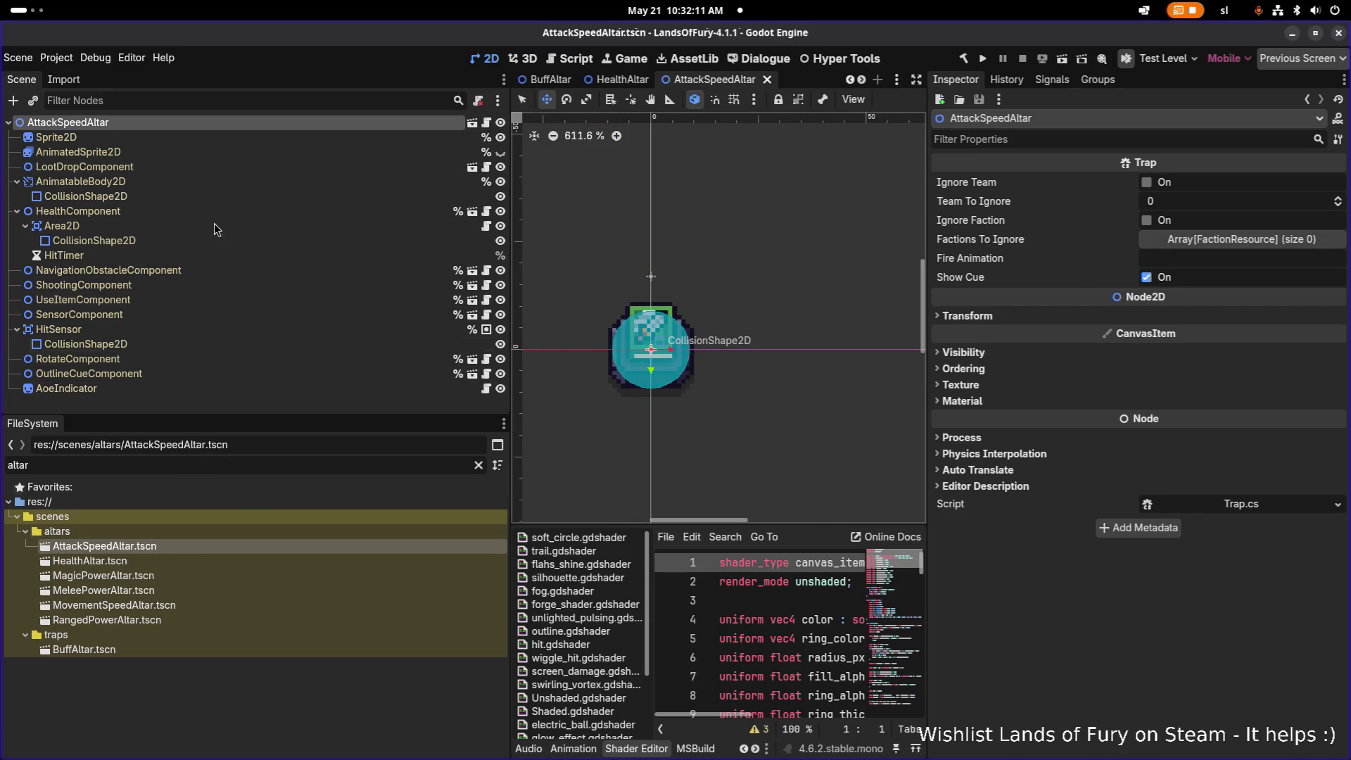
left_click(211, 167)
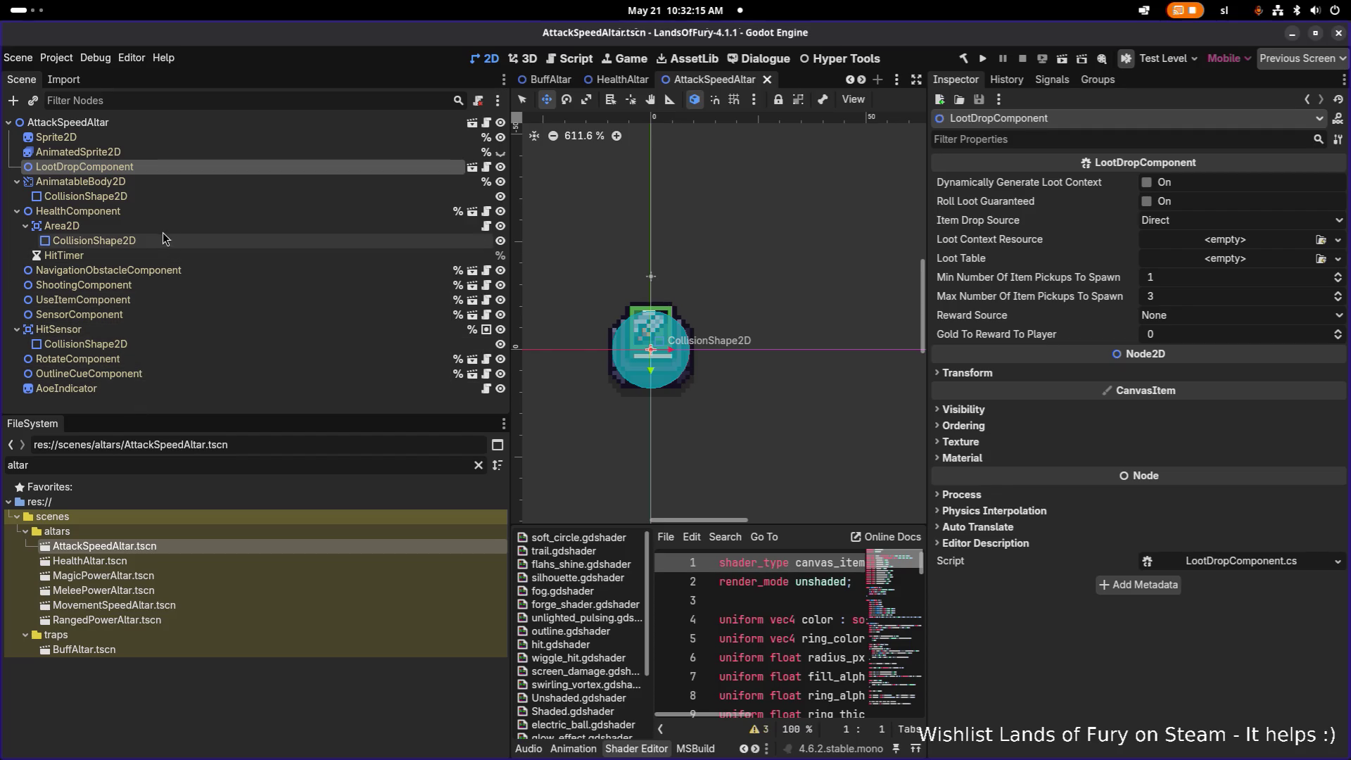
left_click(131, 181)
left_click(134, 167)
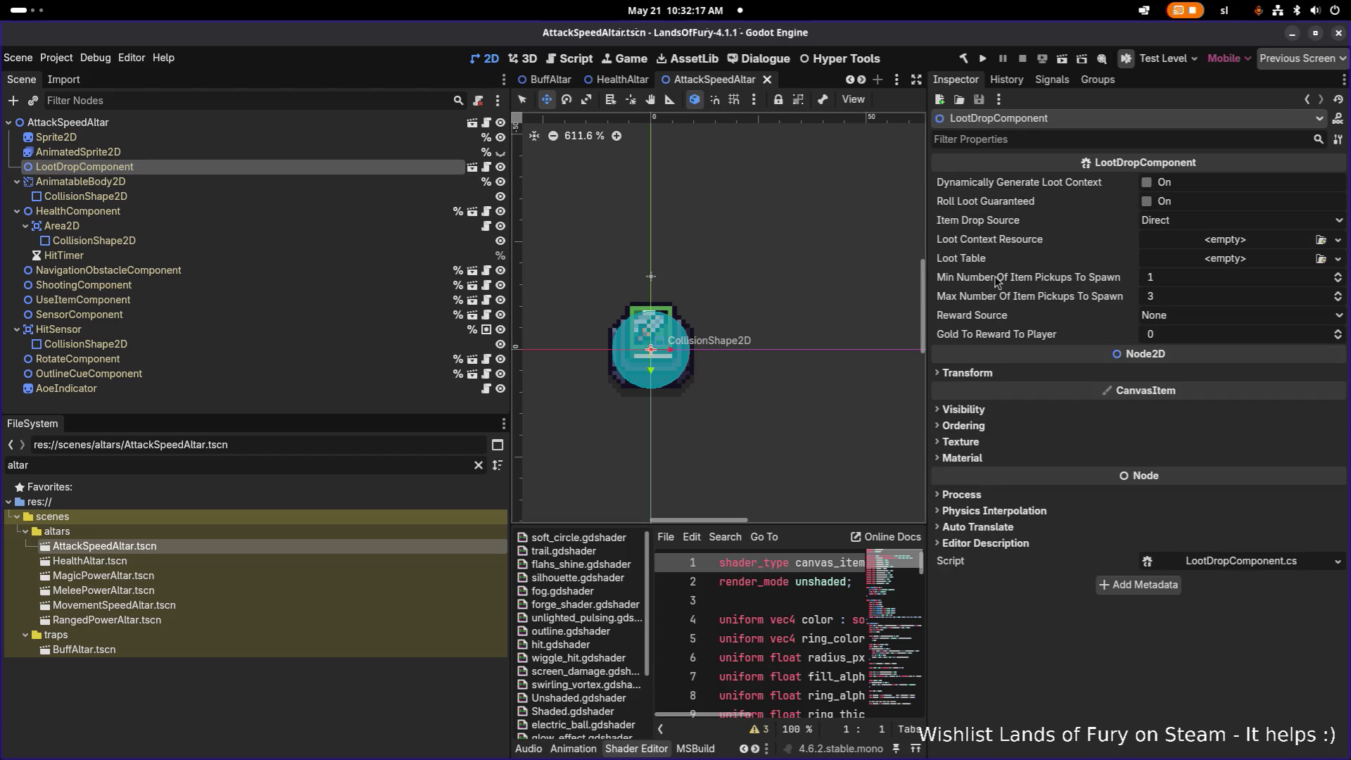
left_click(1185, 220)
left_click(1228, 278)
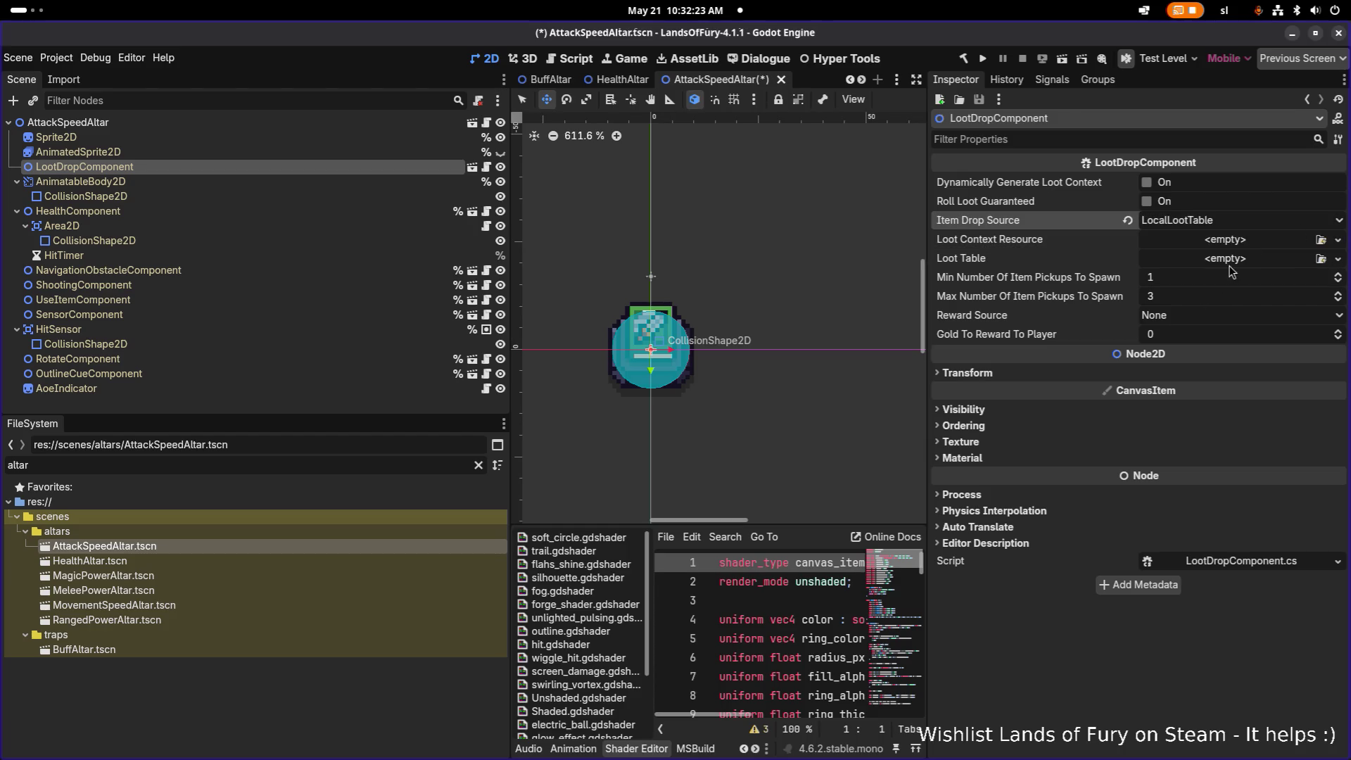
left_click(1211, 258)
left_click(1246, 289)
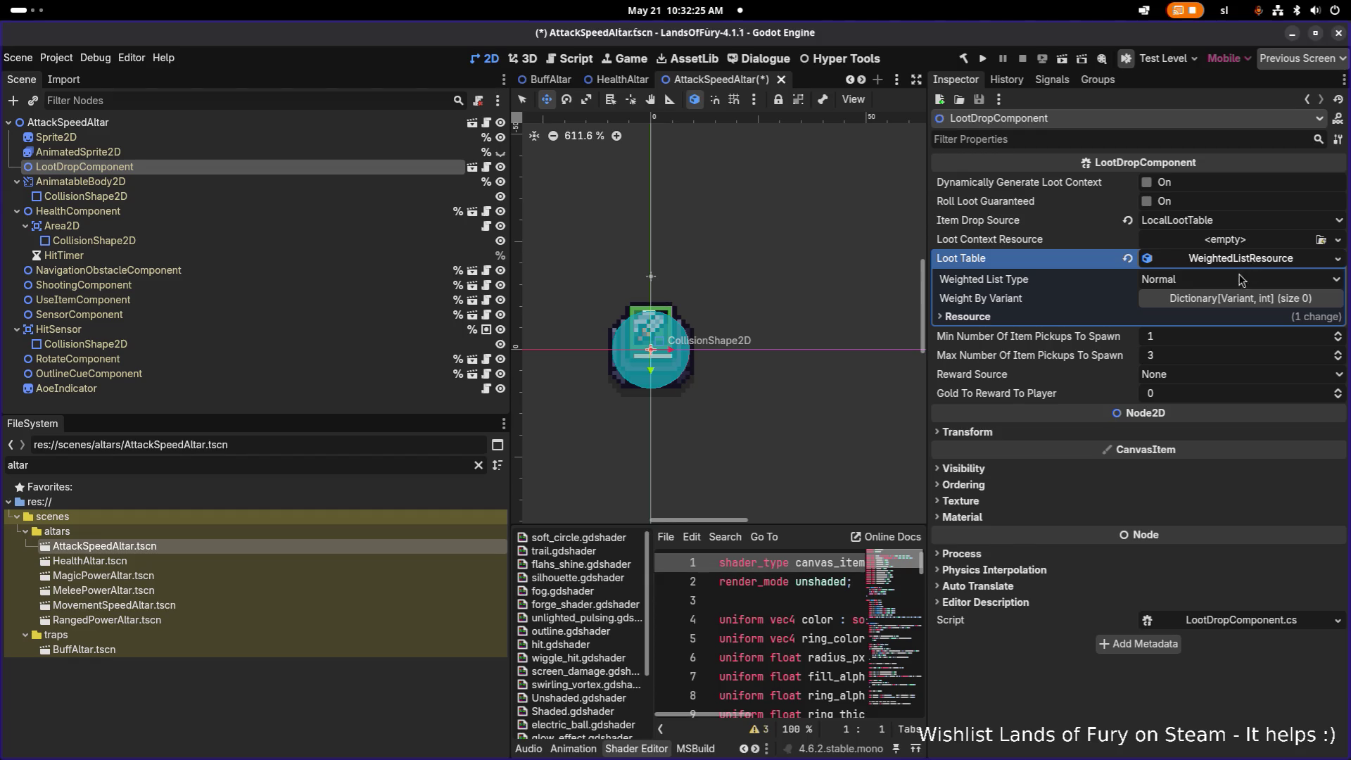
left_click(1247, 296)
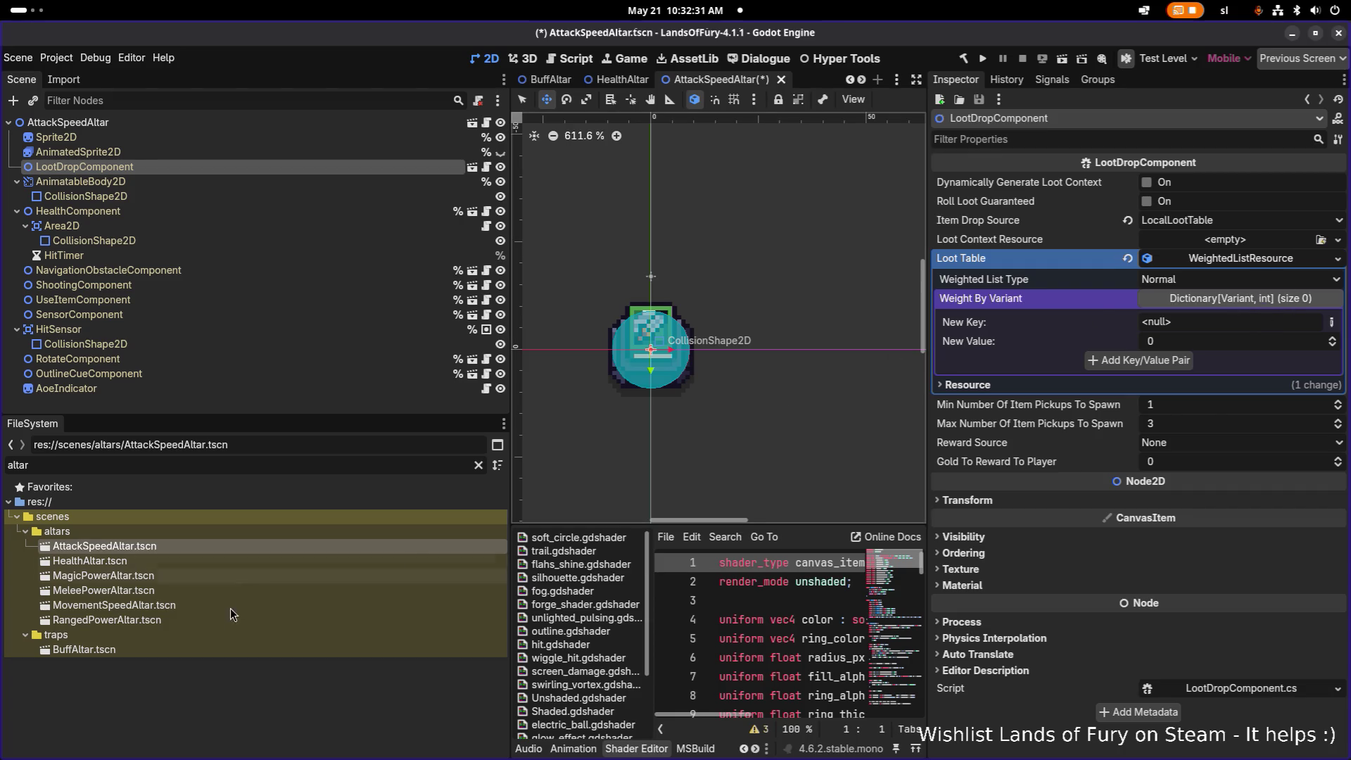
left_click(274, 684)
left_click(321, 464)
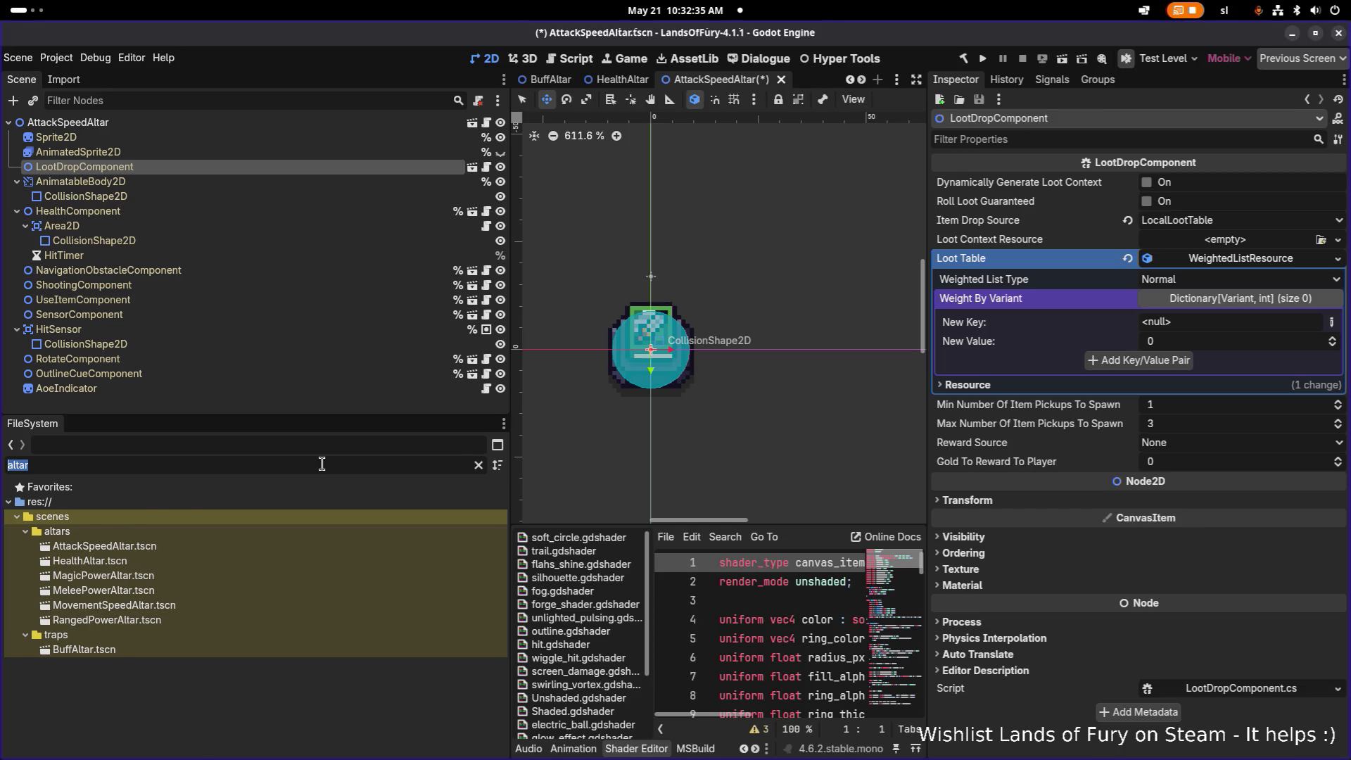
- Save AttackSpeedAltar.tscn and replace the 'altar' file filter with 'smallheal'
key("BackSpace")
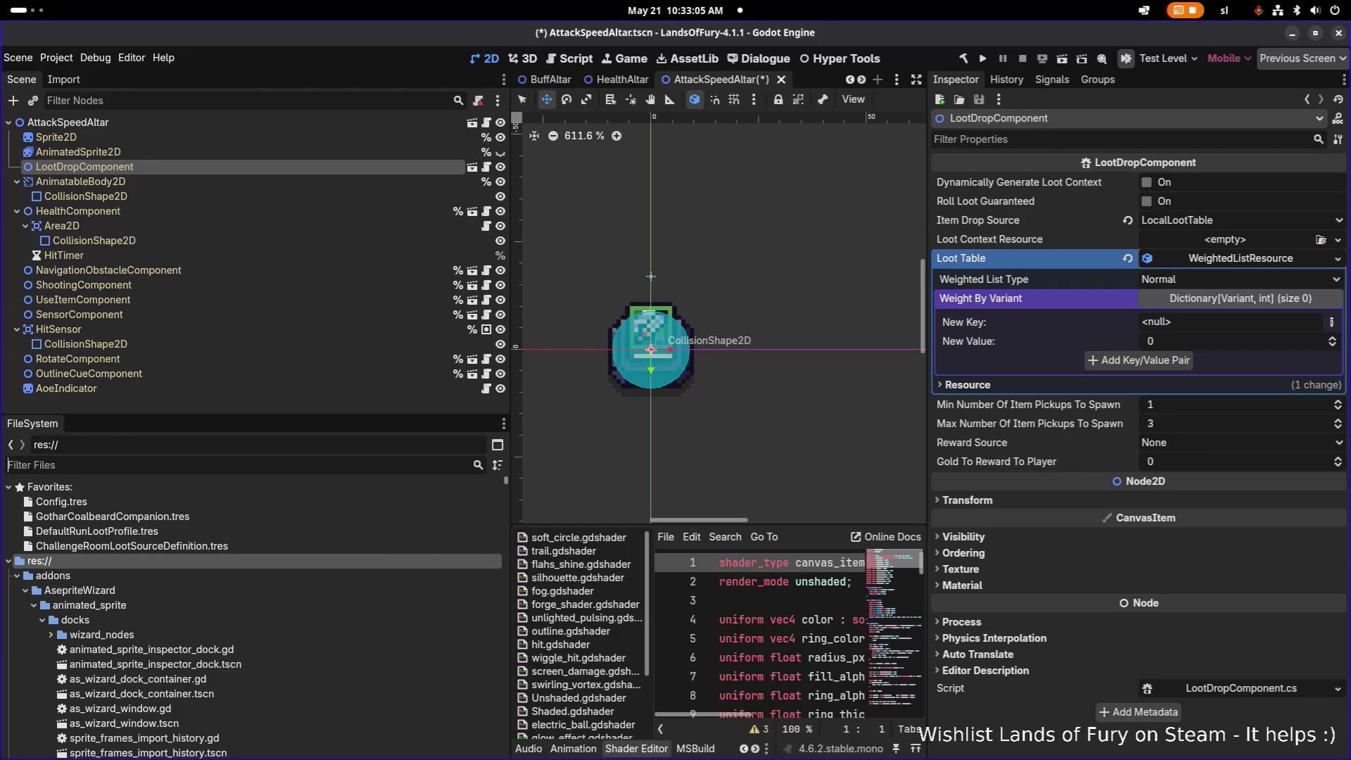
left_click(226, 649)
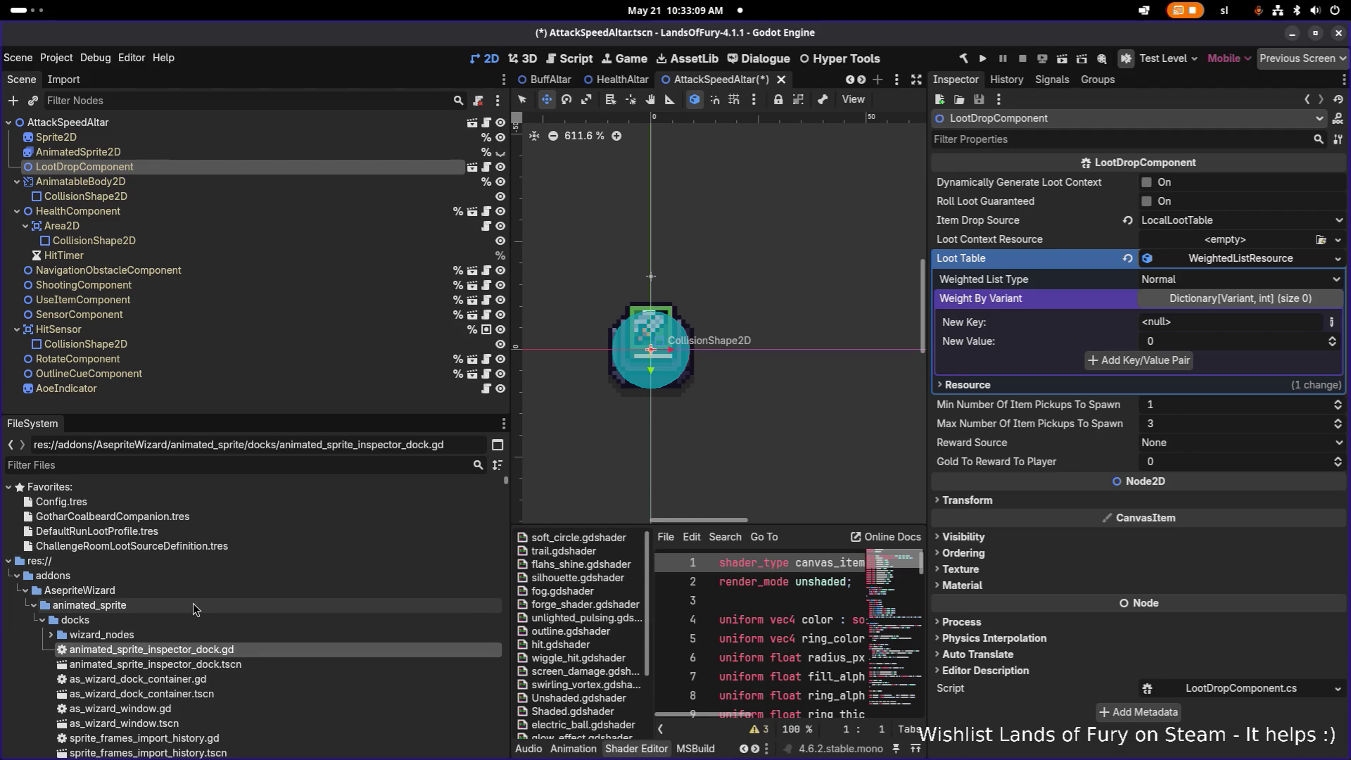
left_click(143, 467)
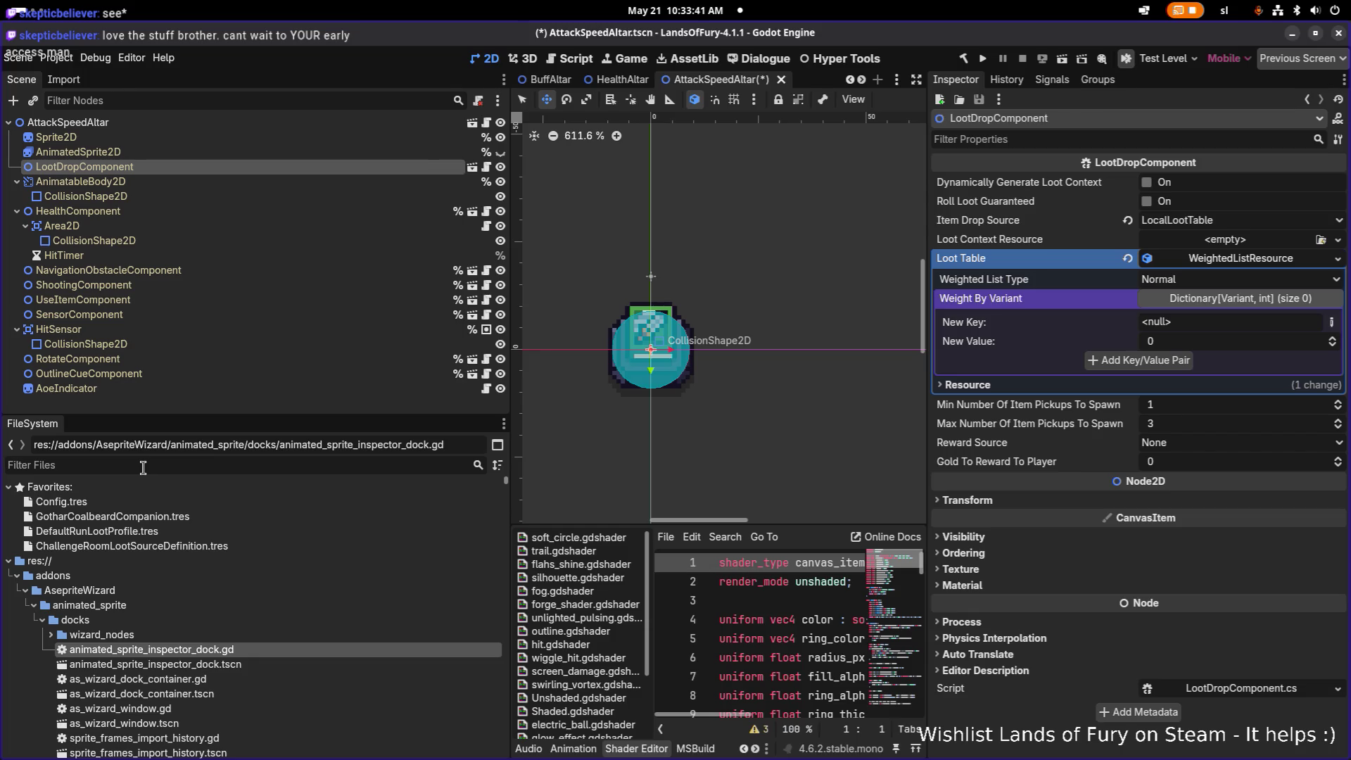
key("ctrl+s")
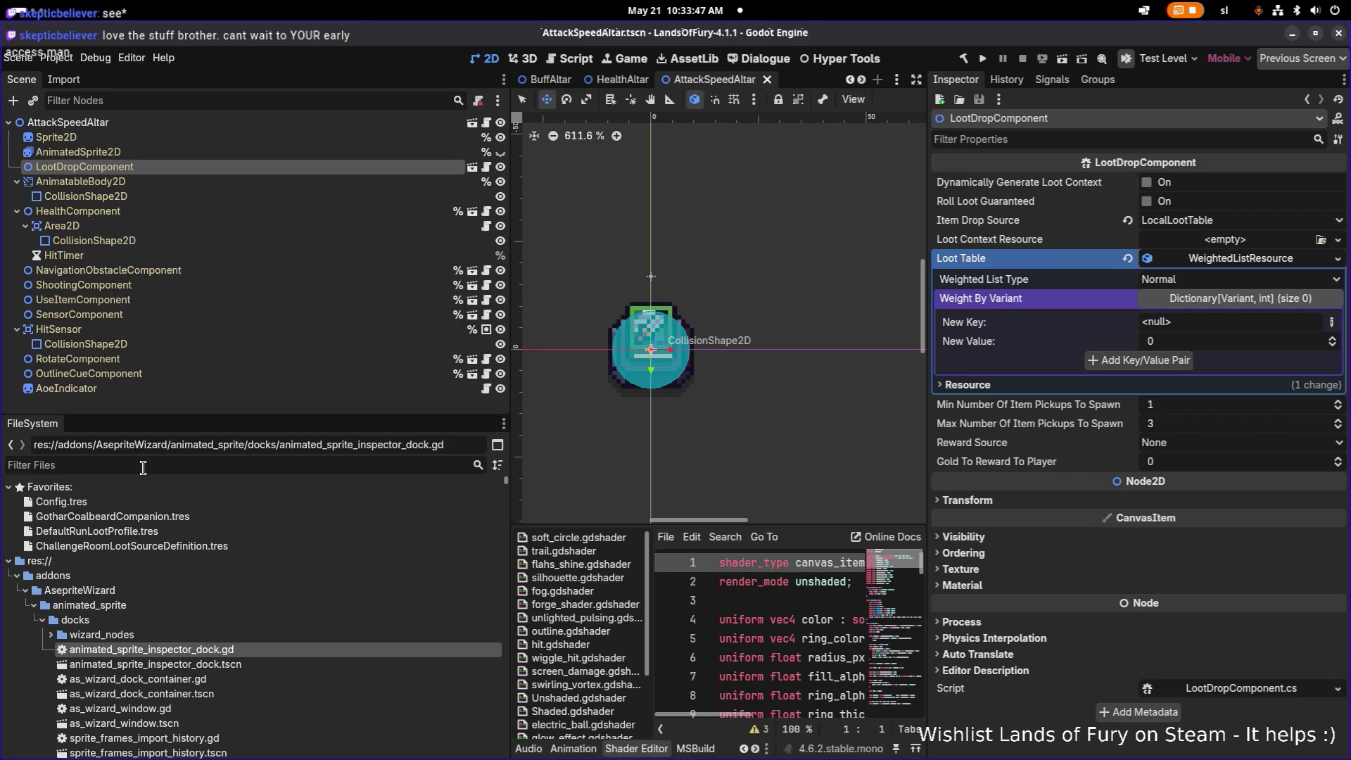
type("it")
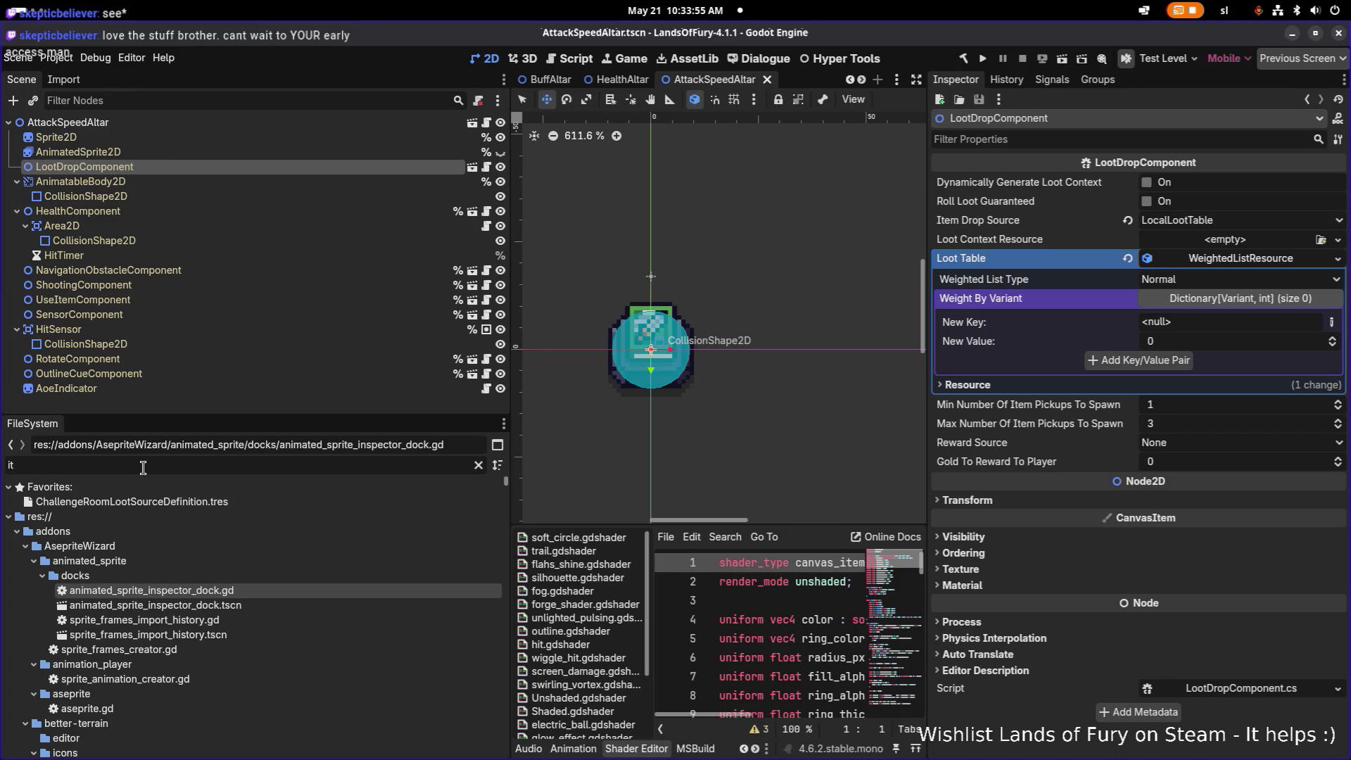
double_click(143, 467)
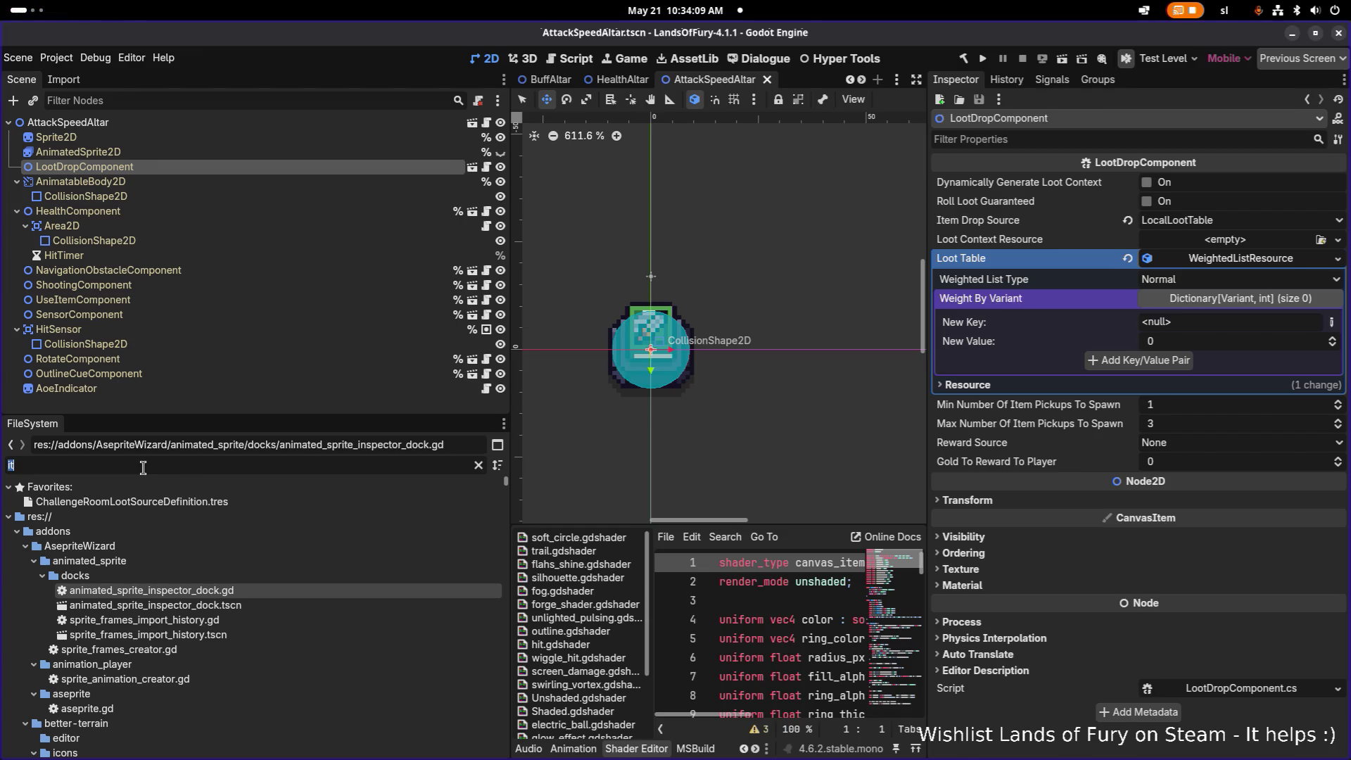
type("smallheal")
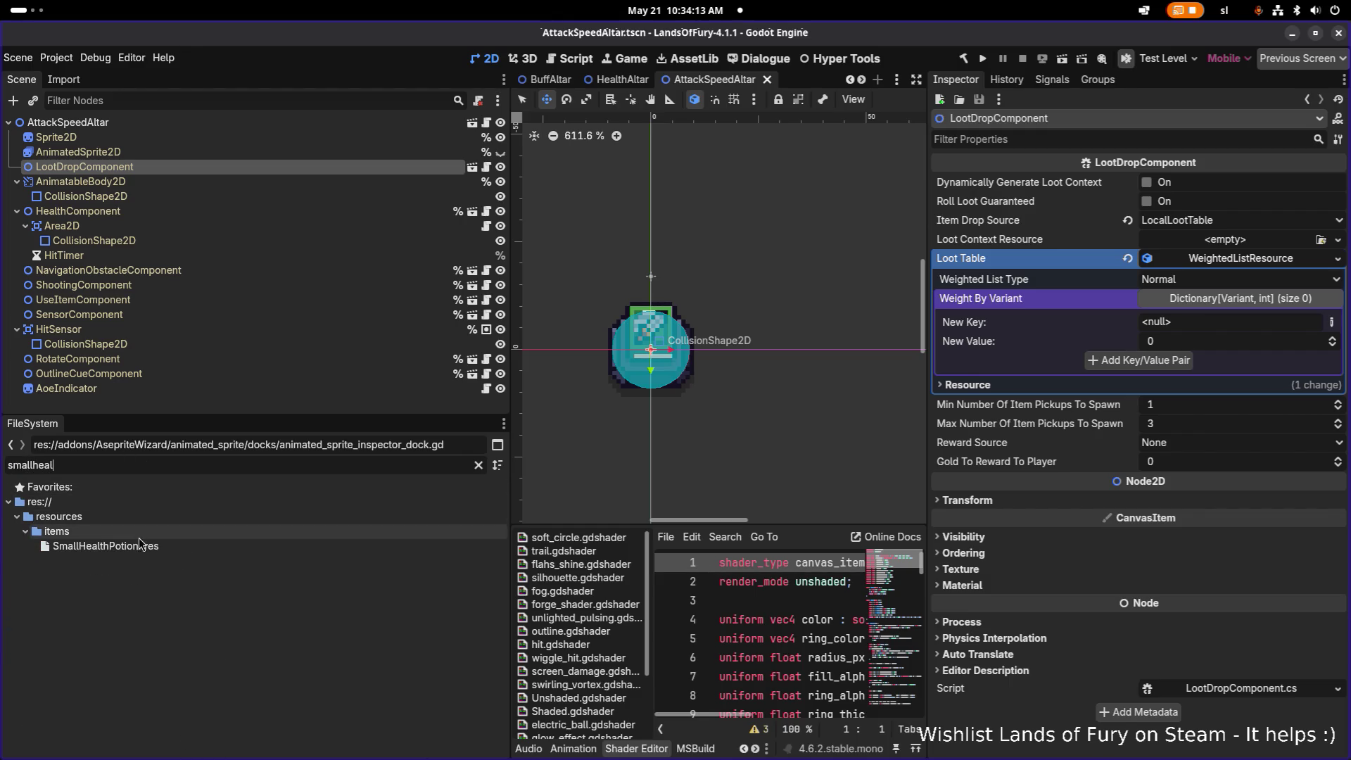
- Duplicate SmallHealthPotion.tres as BookOfAttackSpeed.tres
left_click(126, 546)
left_click(478, 464)
scroll(221, 591, "down", 3)
left_click(219, 664)
key("Down")
key("ctrl+d")
key("Right")
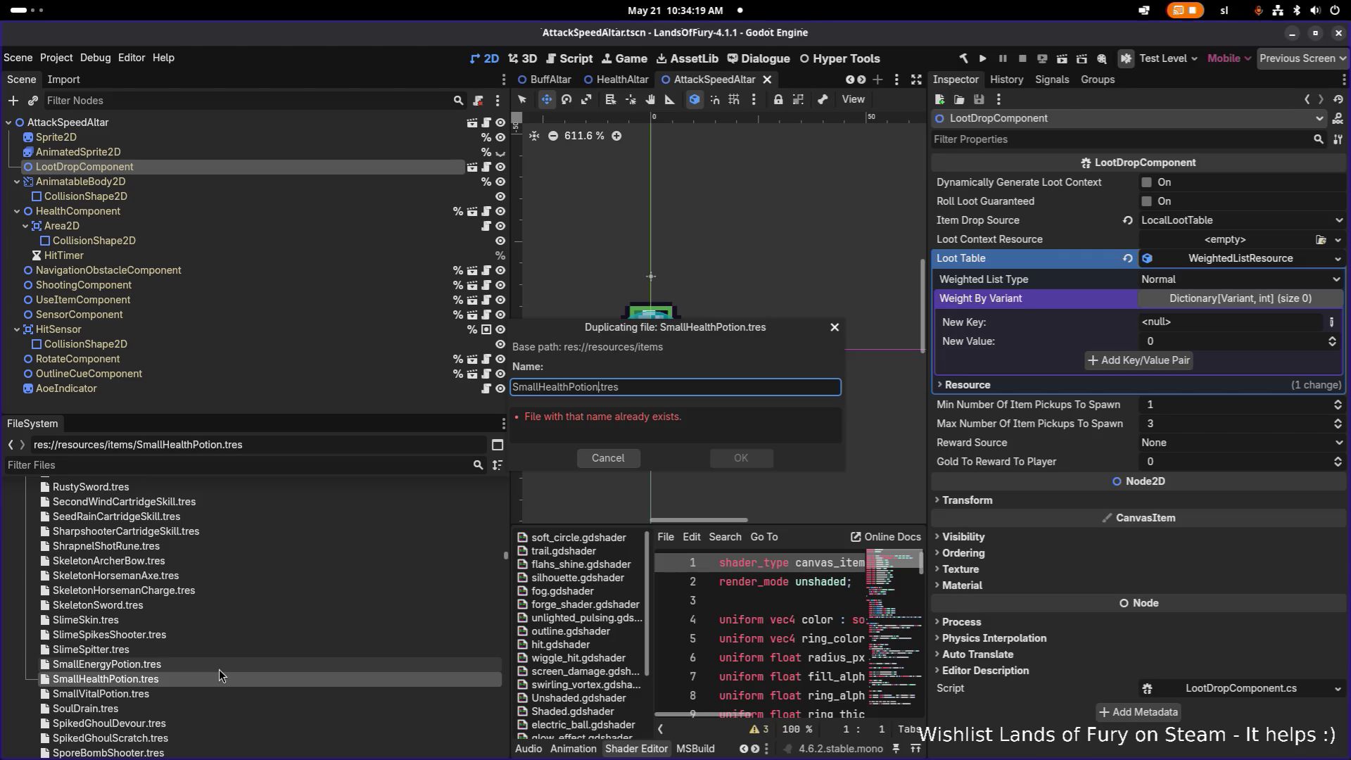
key("shift+Home")
type("ook")
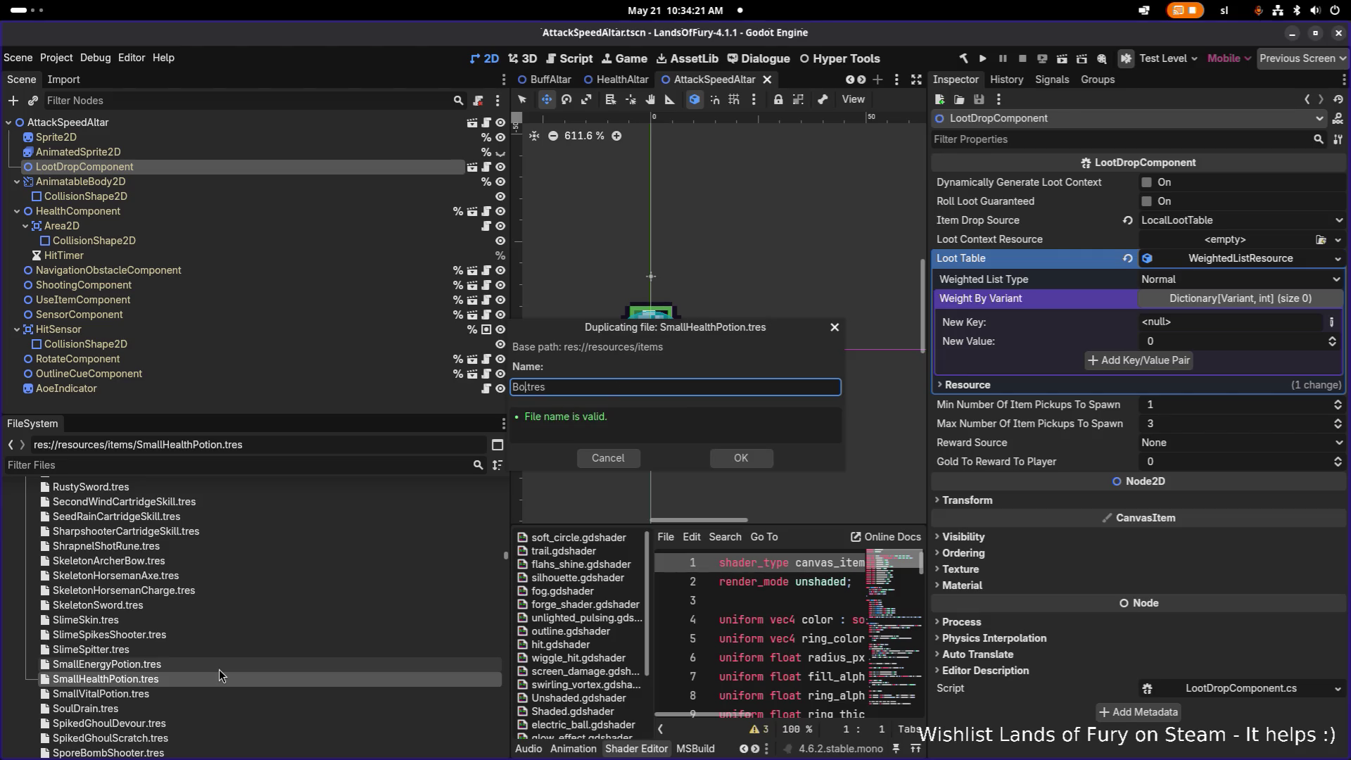
type("OfAttackS")
type("peed")
key("Return")
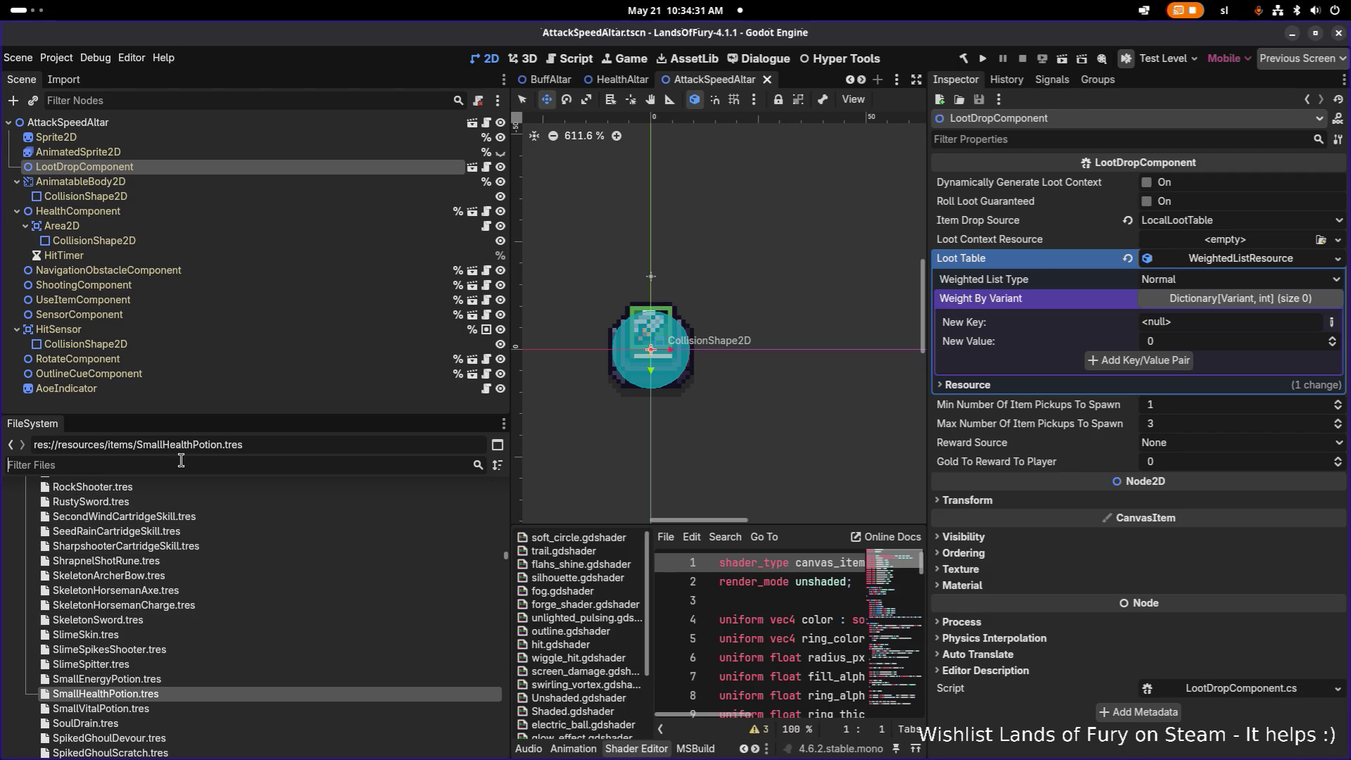
- Filter files by 'booko' and select BookOfAttackSpeed.tres in the file tree
type("book")
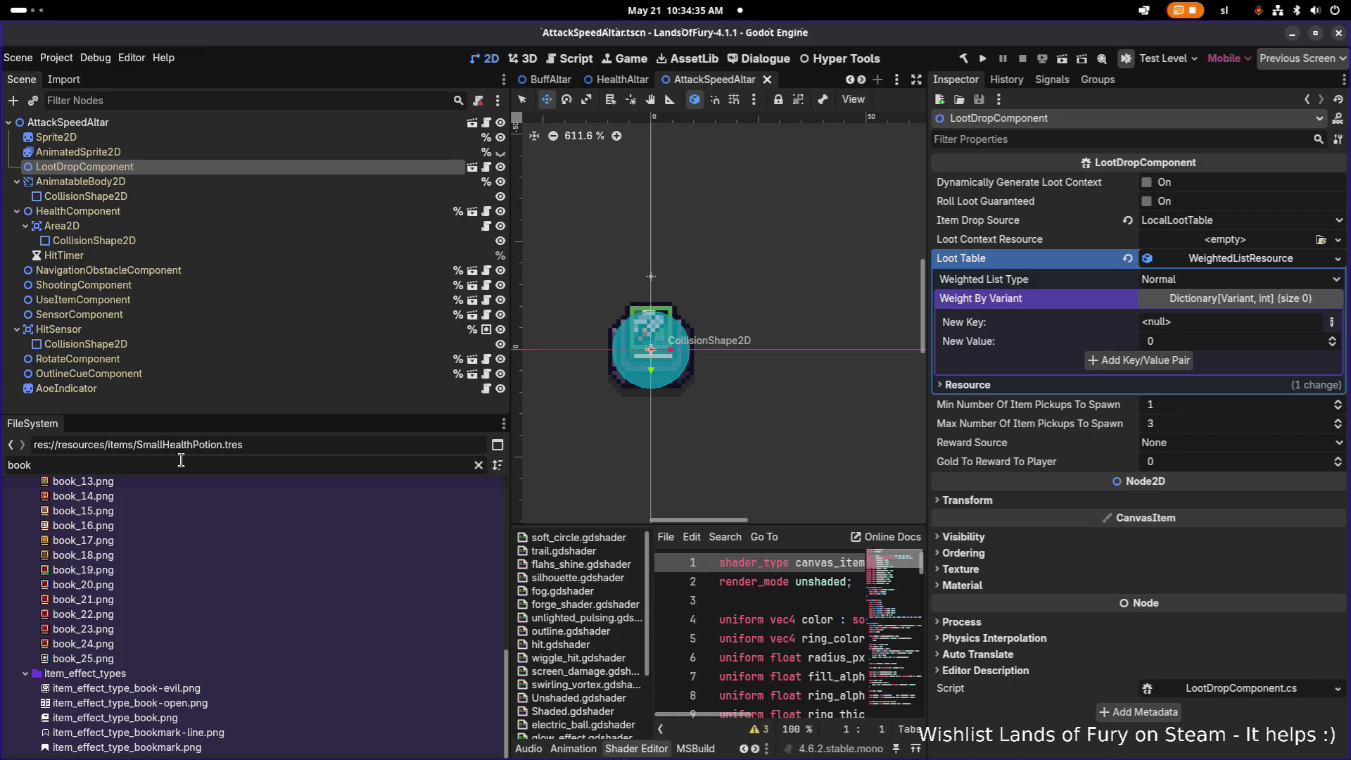
type("ok")
key("BackSpace")
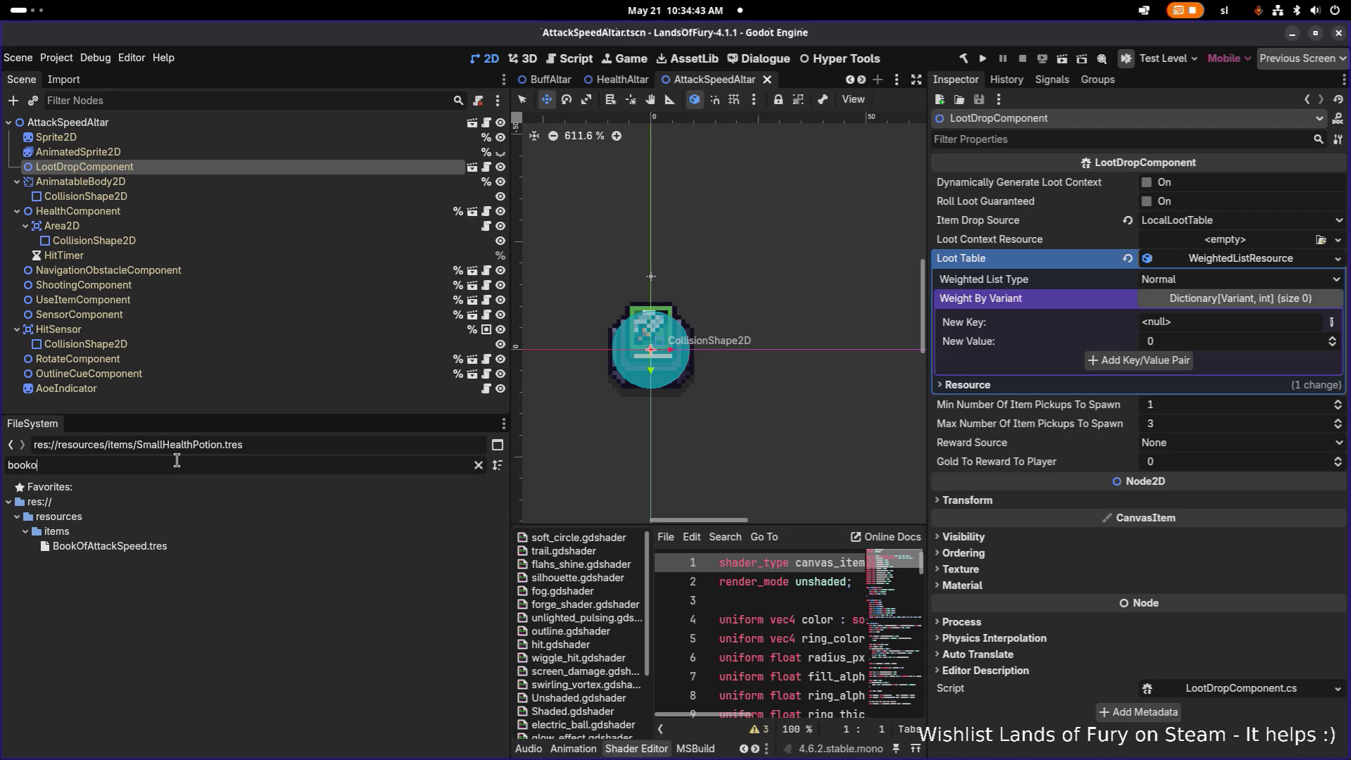
left_click(158, 545)
left_click(477, 468)
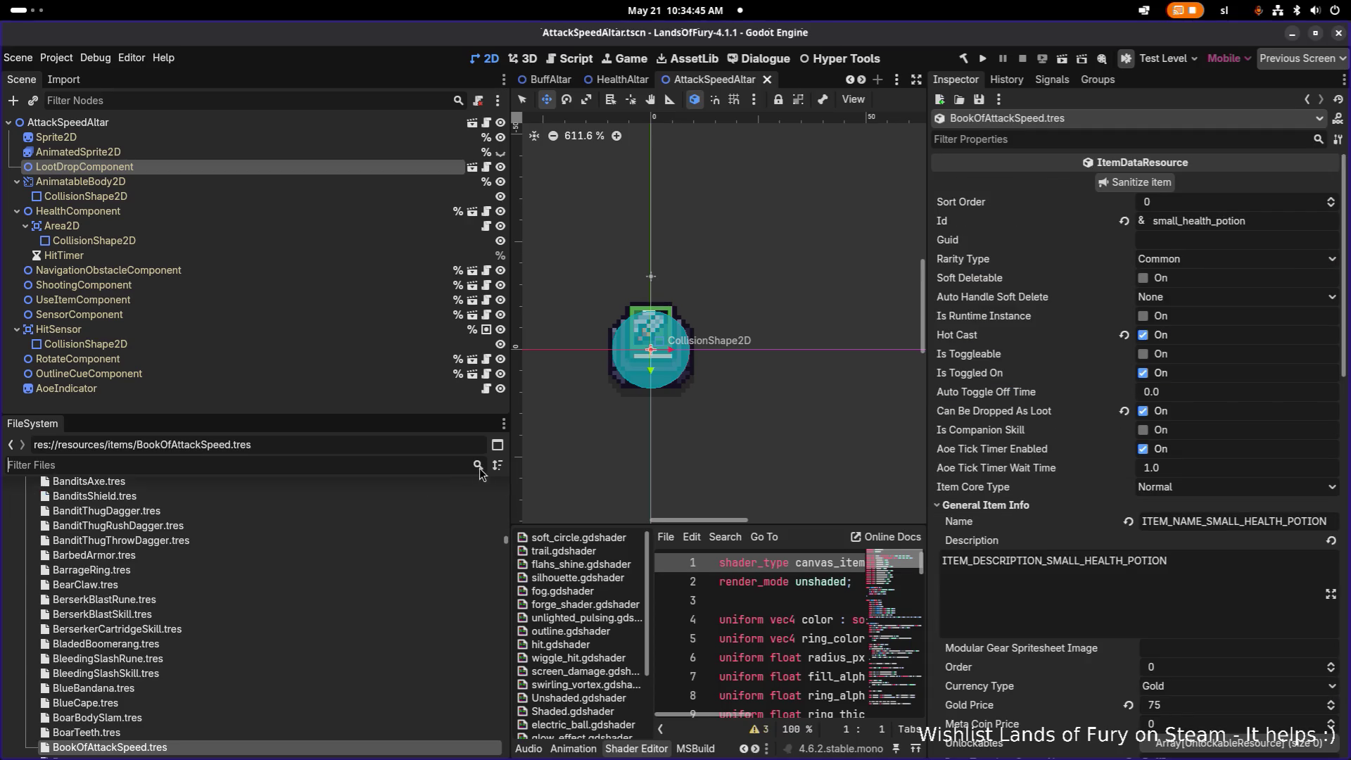
left_click(166, 628)
left_click(166, 644)
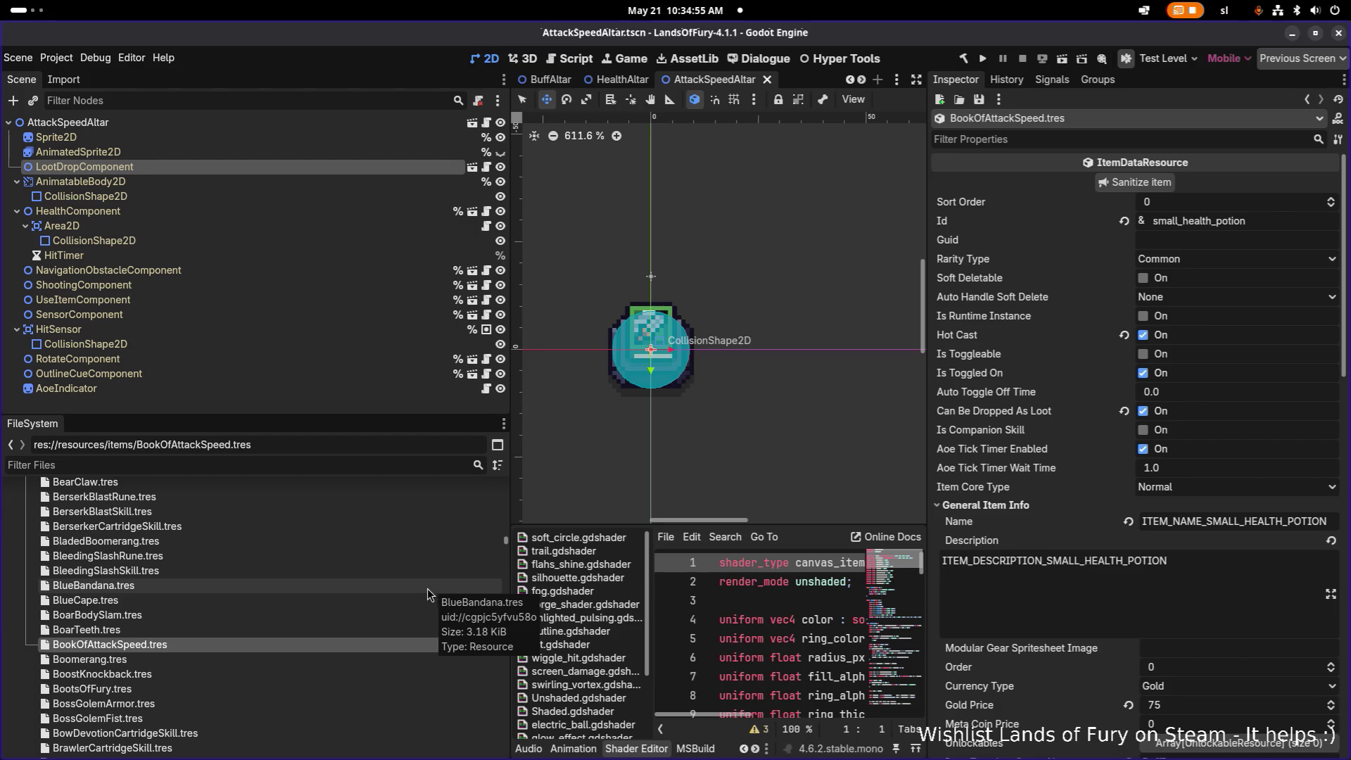
left_click(328, 625)
scroll(227, 610, "up", 1)
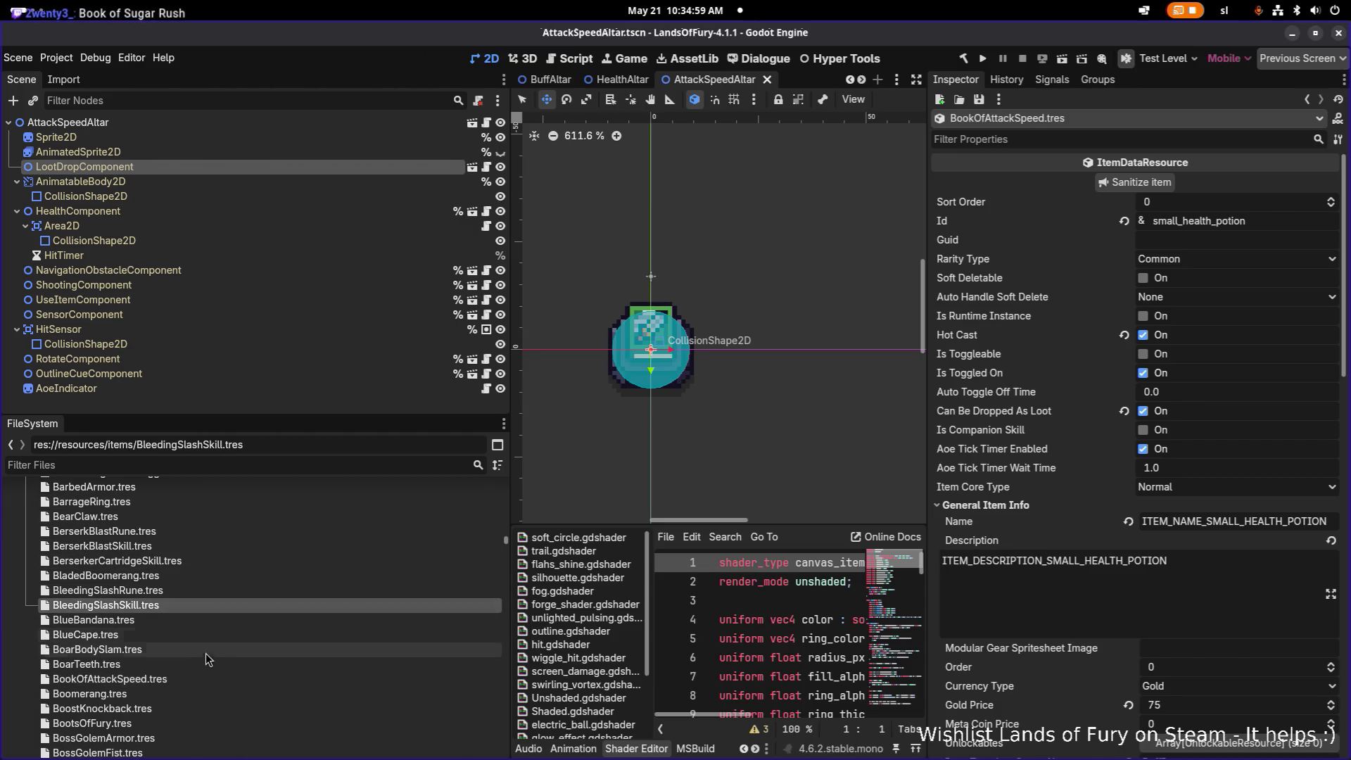
left_click(196, 677)
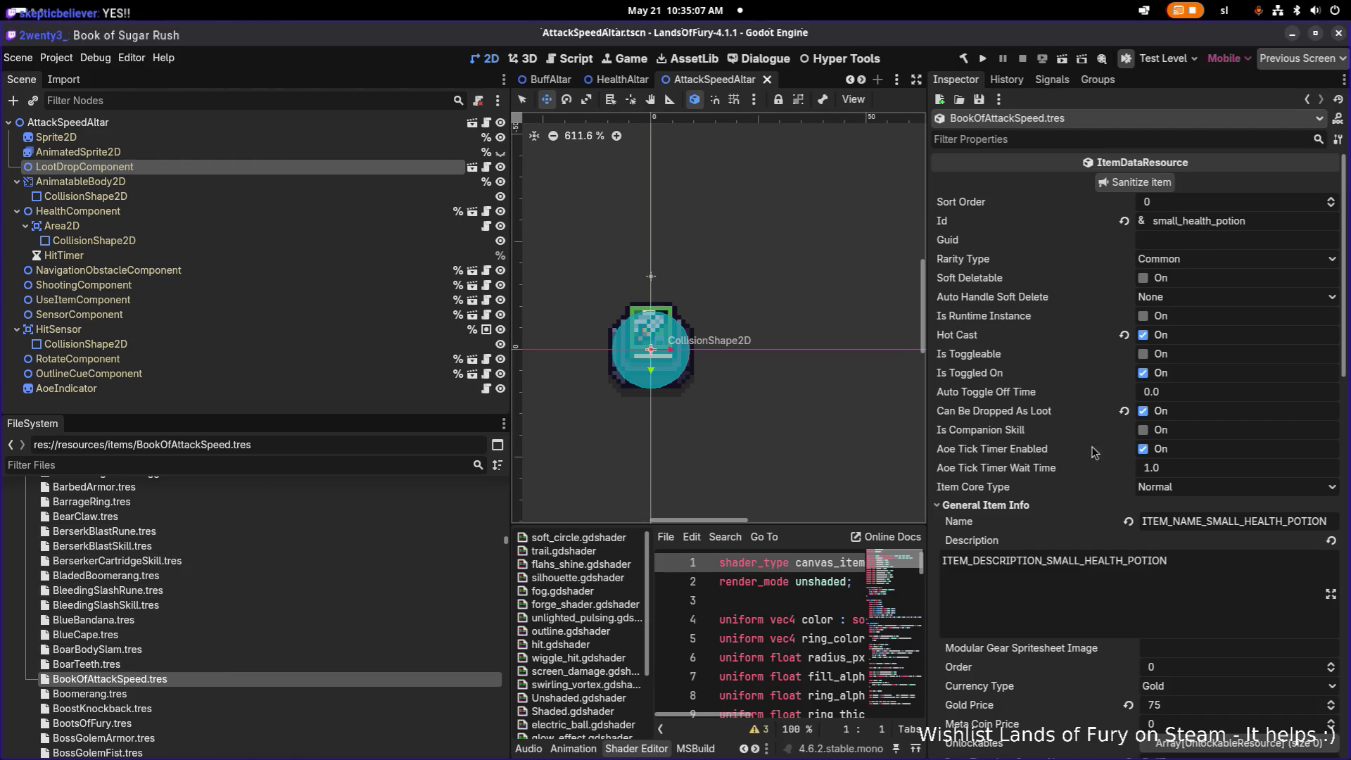
- Change the item's Id and set Name to ITEM_NAME_BOOK_OF_ATTACK_SPEED
left_click(1285, 223)
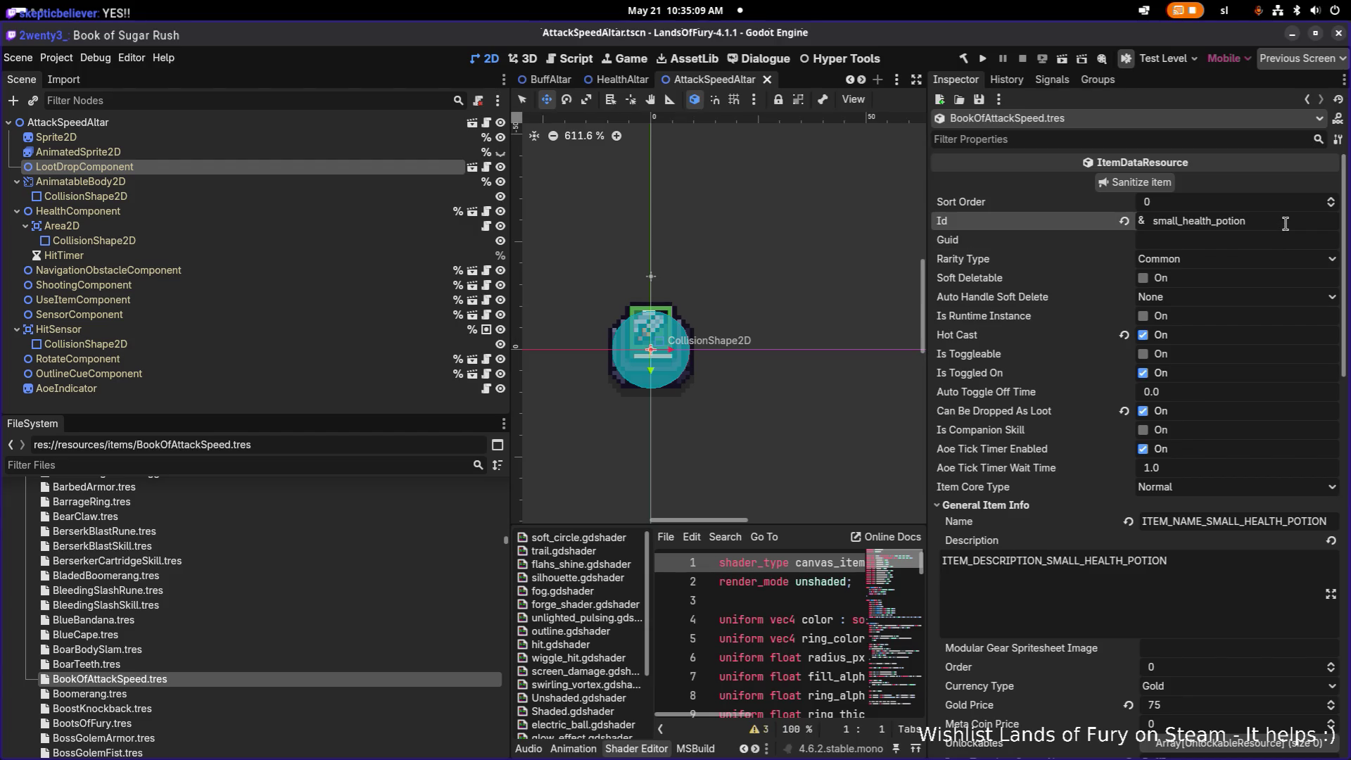
key("ctrl+a")
type("book")
type("of")
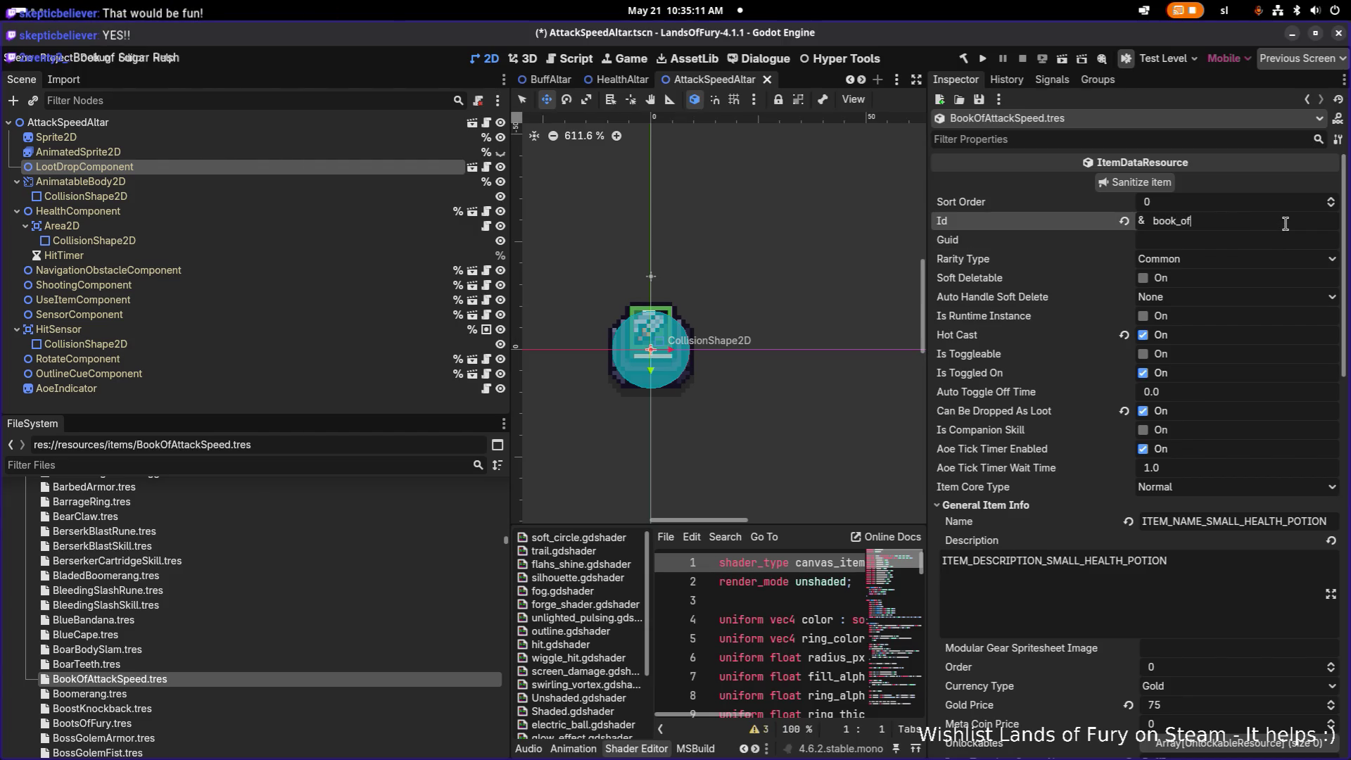
type("ck-spe")
type("pee")
key("Tab")
left_click(1295, 221)
double_click(1295, 220)
scroll(1228, 348, "down", 3)
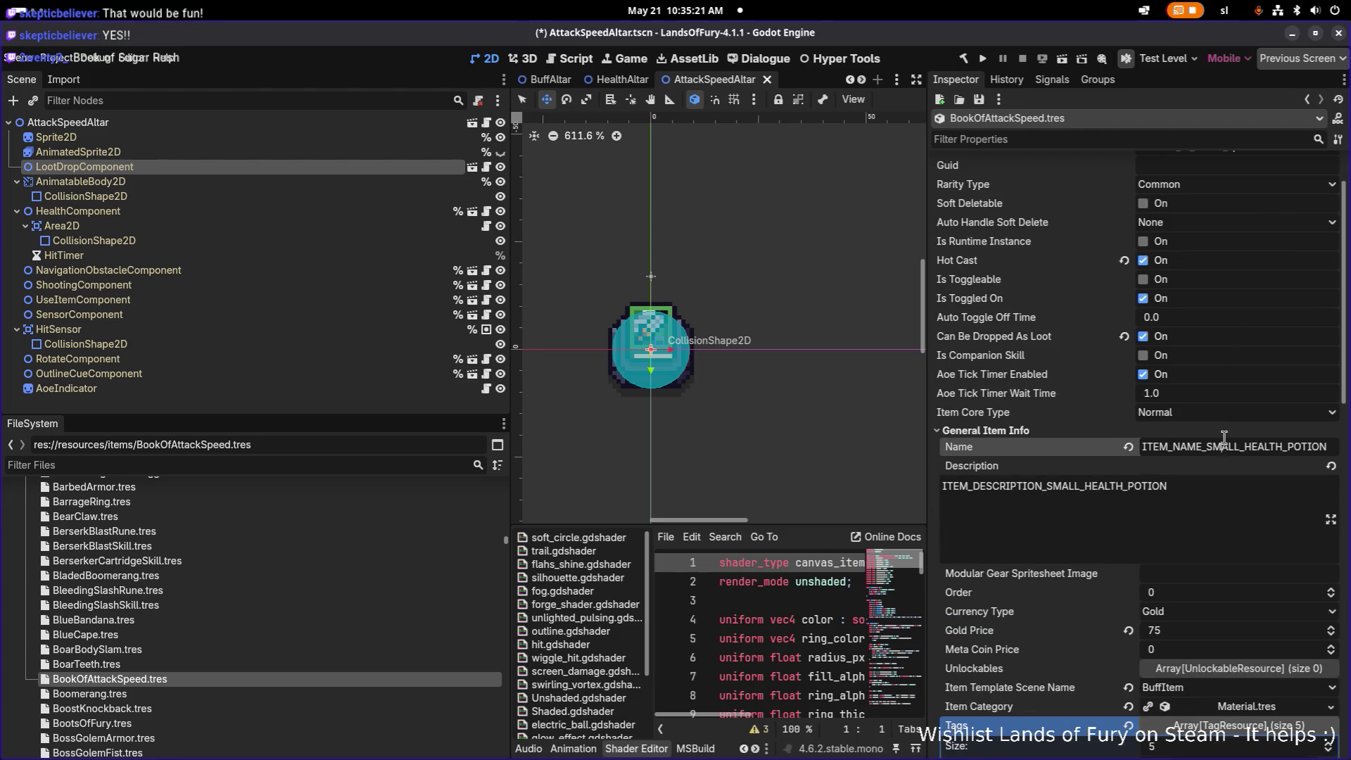
key("shift+End")
type("BOOK_OF_ATTACK_SPEED")
key("Tab")
- Set Description to ITEM_DESCRIPTION_BOOK_OF_ATTACK_SPEED and save the item
key("ctrl+a")
type("ITEM_NAME_BOOK_OF_ATTACK_SPEED")
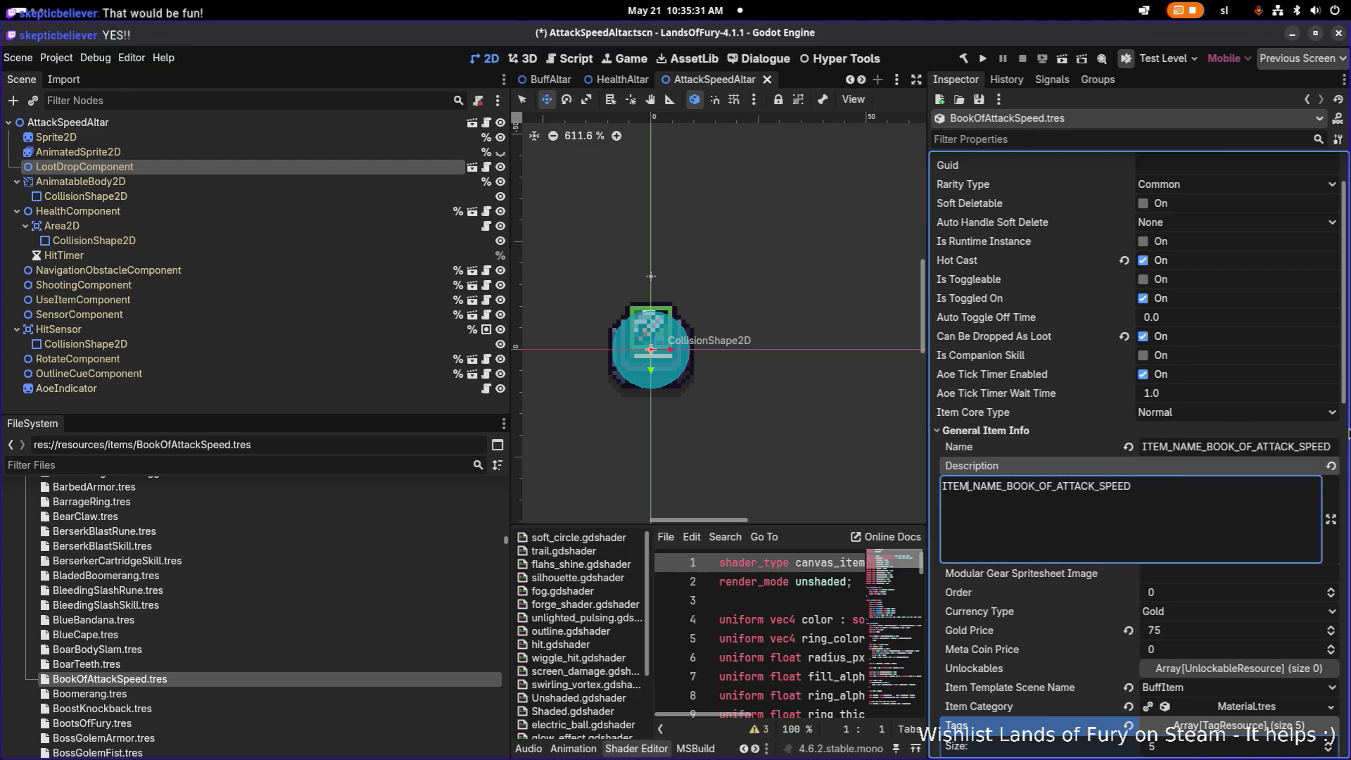
key("Delete")
key("Delete")
key("Delete")
key("BackSpace")
type("DESCRIPTION")
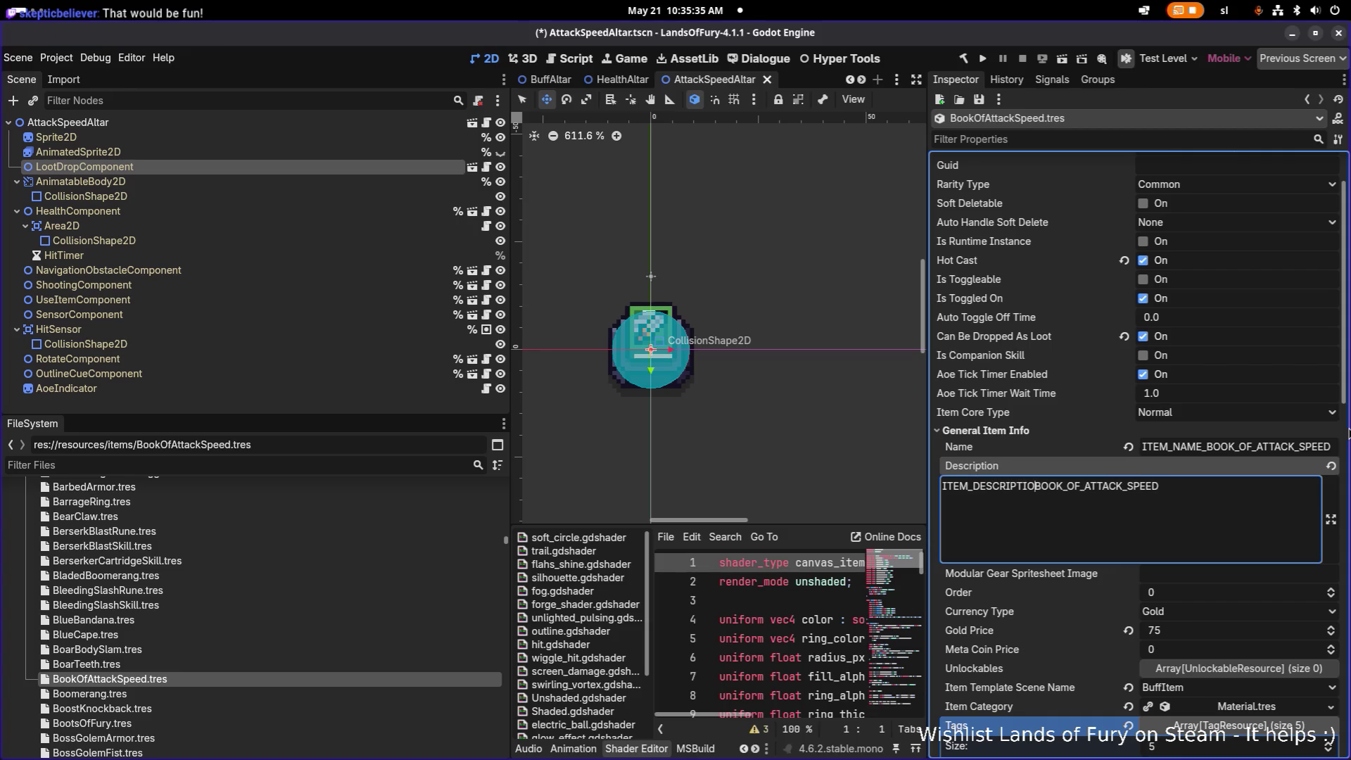
type("_")
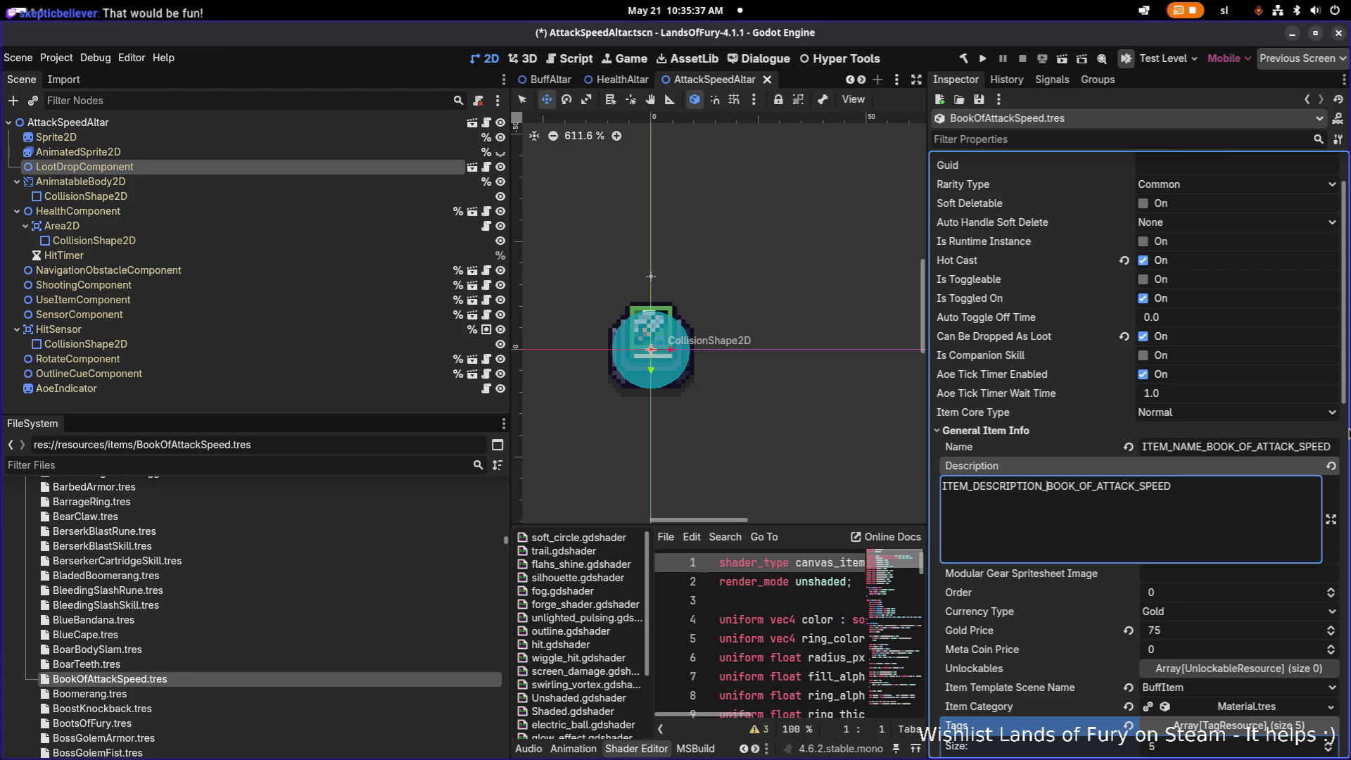
key("ctrl+s")
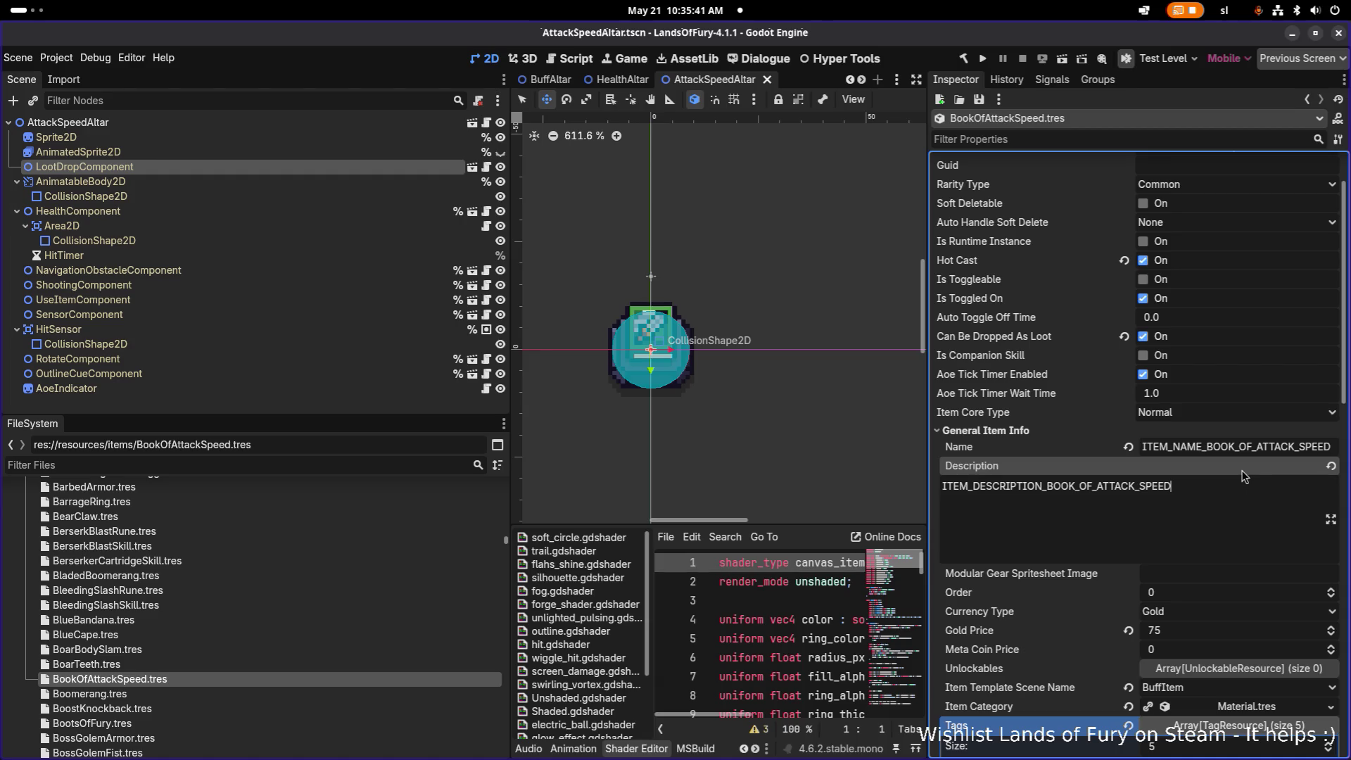
- Set the Gold Price to 500 and save BookOfAttackSpeed.tres
scroll(1244, 476, "down", 3)
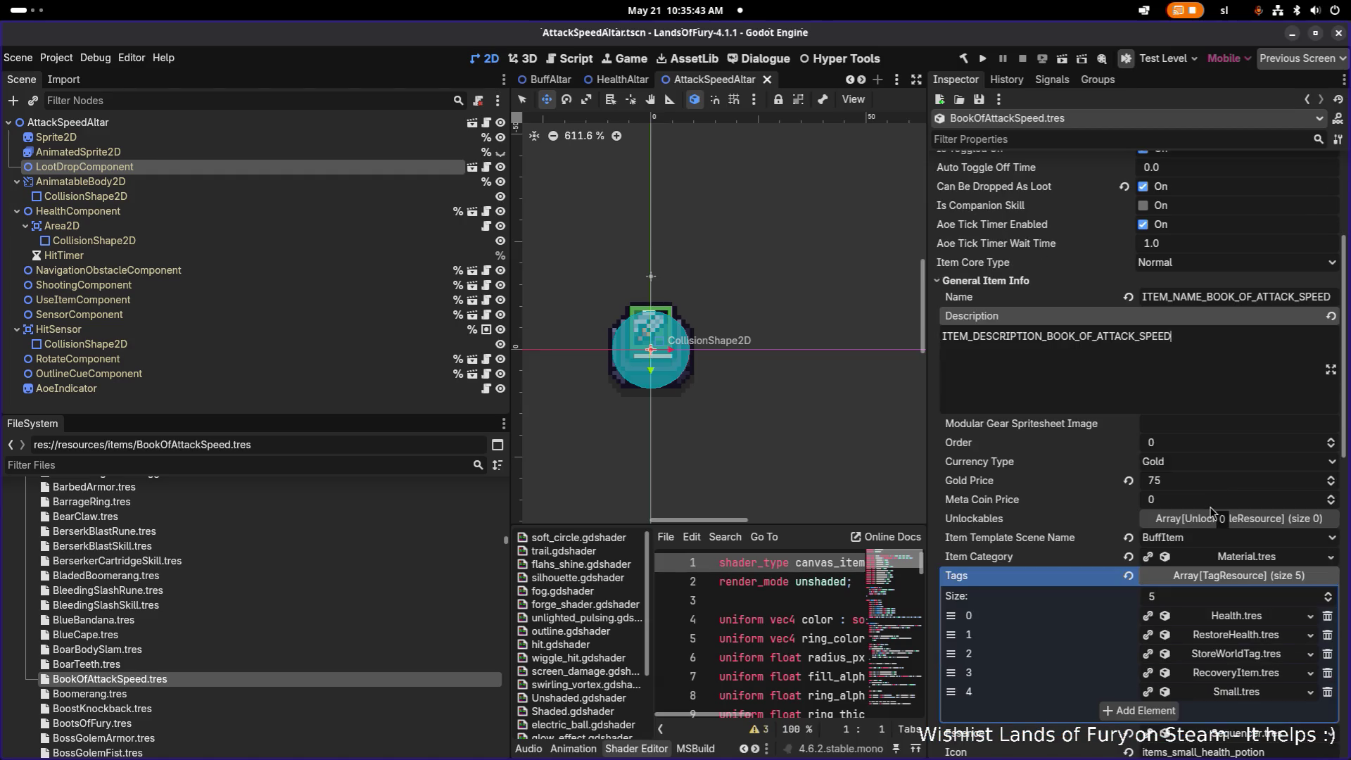
scroll(1206, 508, "down", 1)
left_click(1218, 406)
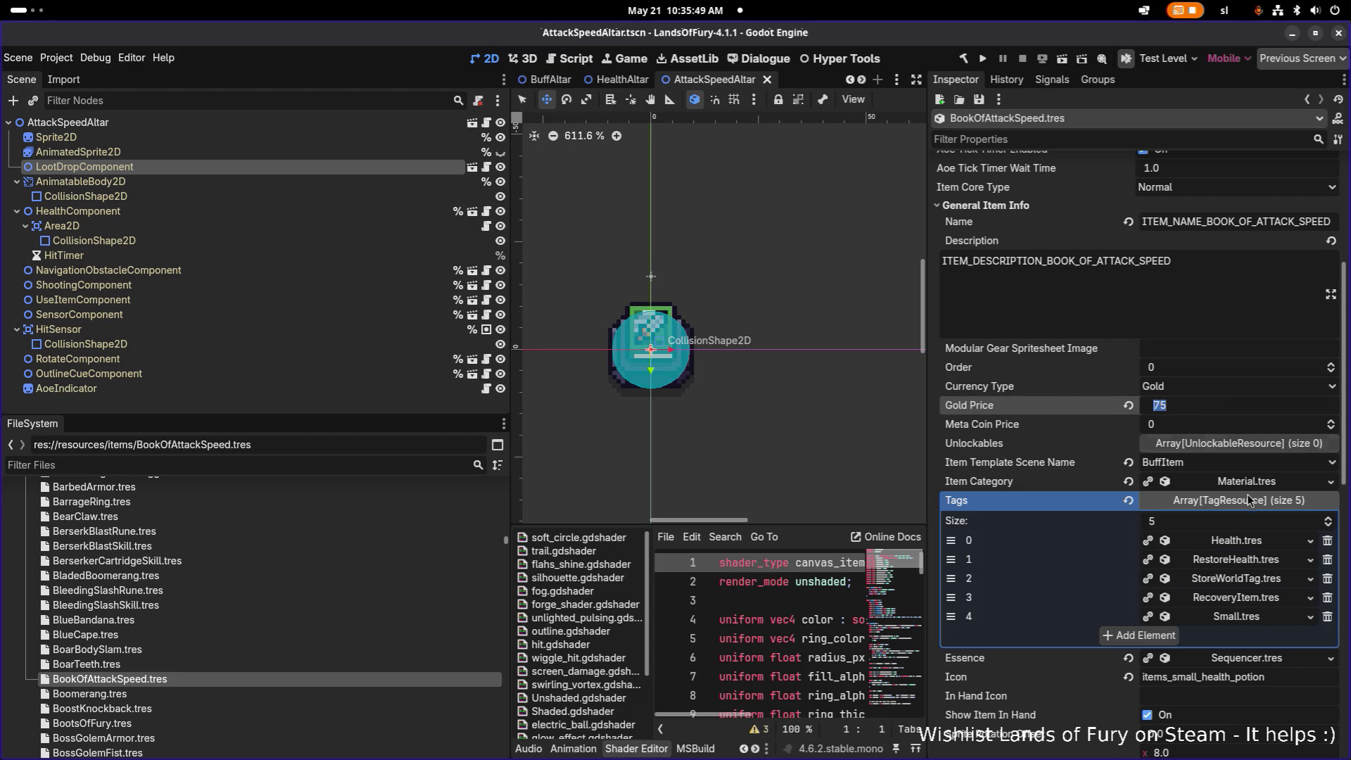
scroll(1248, 492, "up", 3)
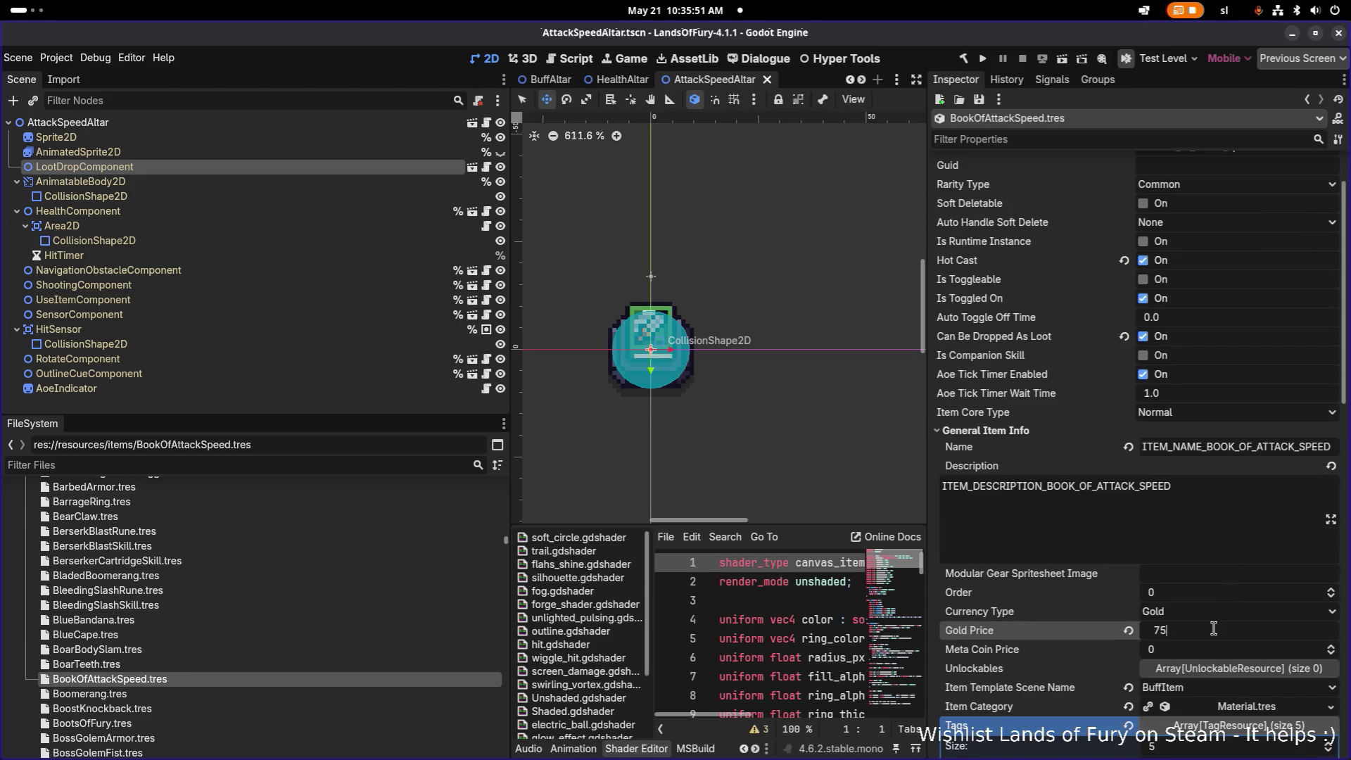
type("500")
key("Return")
key("ctrl+s")
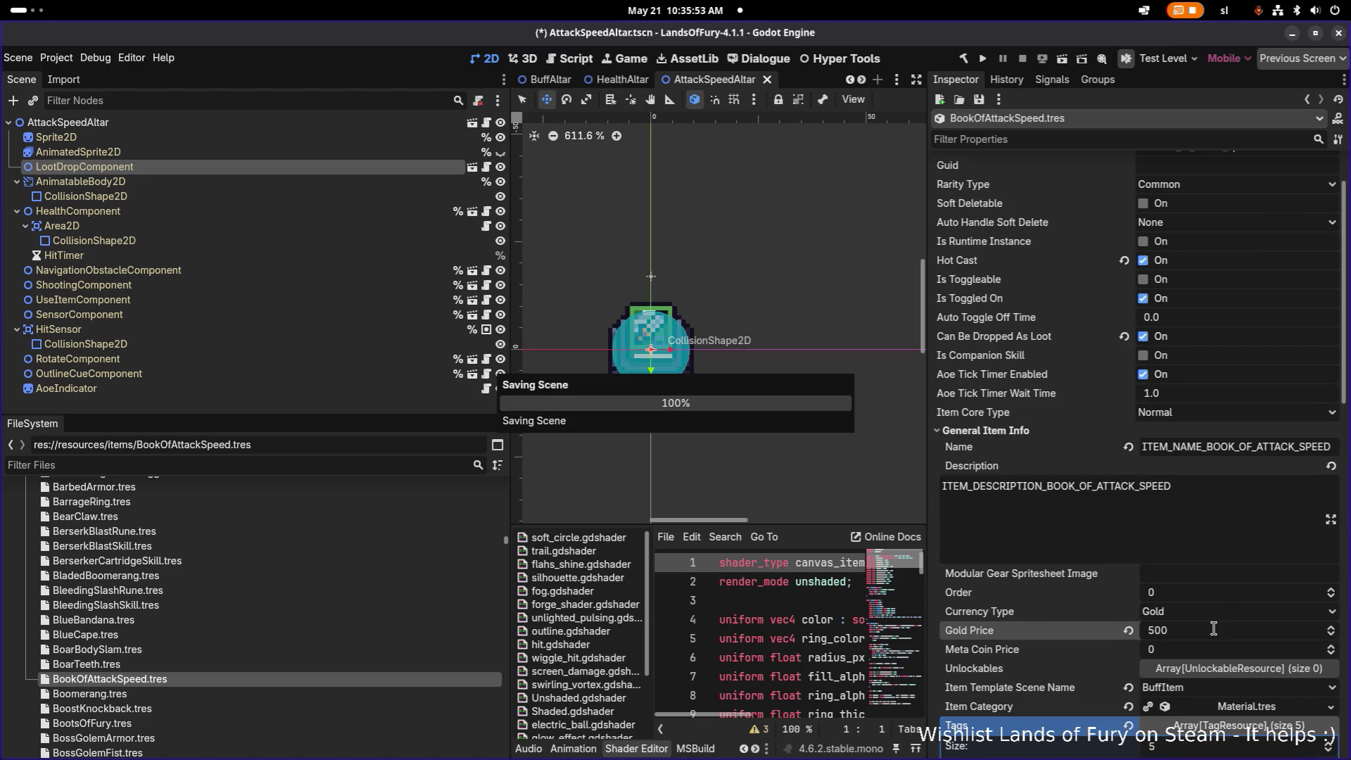
scroll(1201, 491, "down", 3)
scroll(1200, 490, "down", 6)
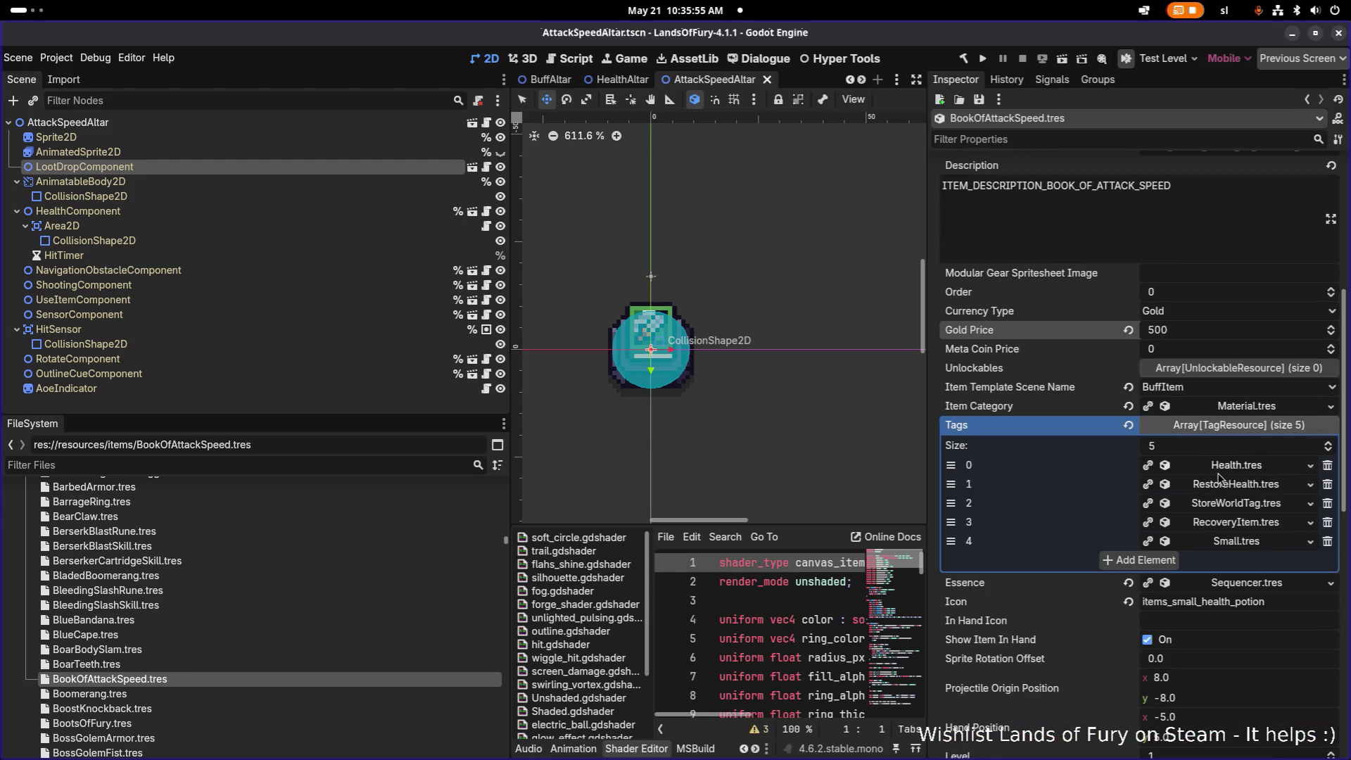
scroll(1224, 477, "up", 3)
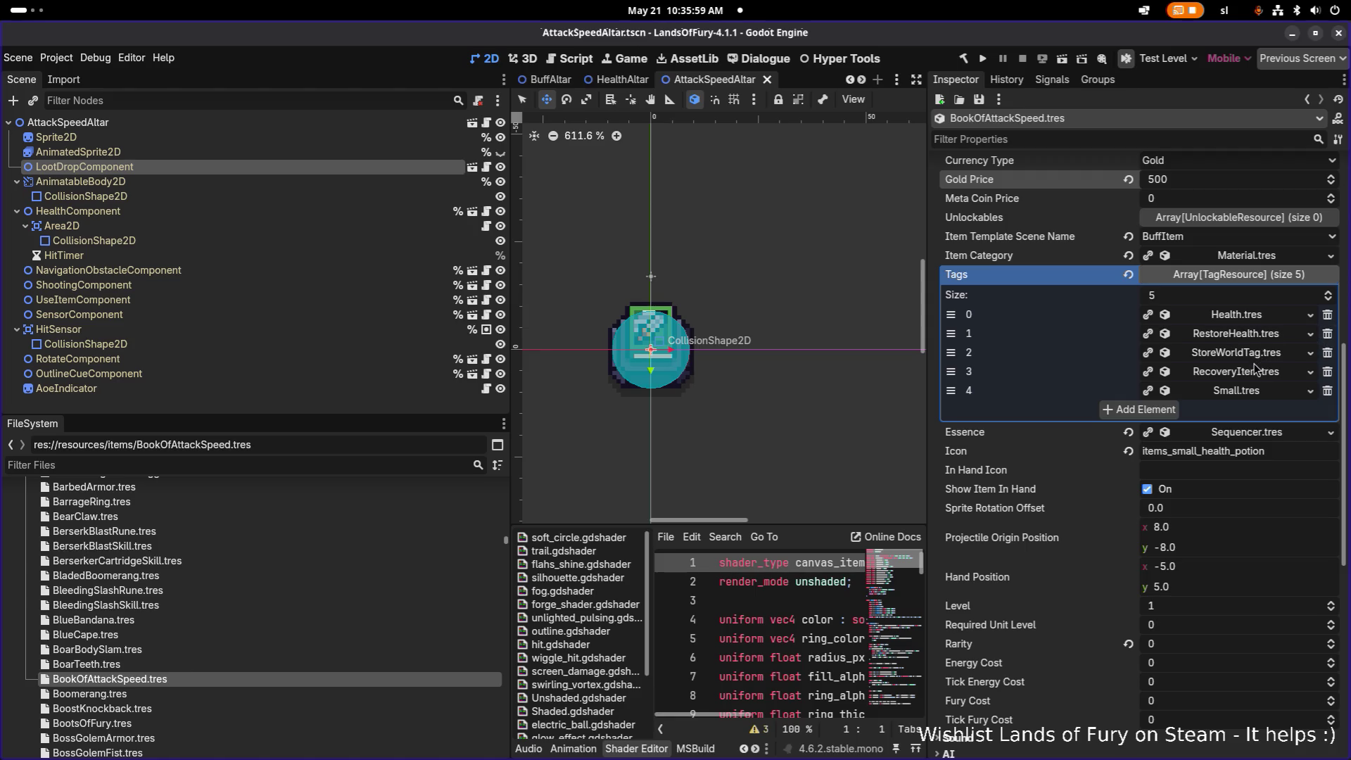
- Remove the RecoveryItem, Small and RestoreHealth tags from the item's Tags list
left_click(1327, 373)
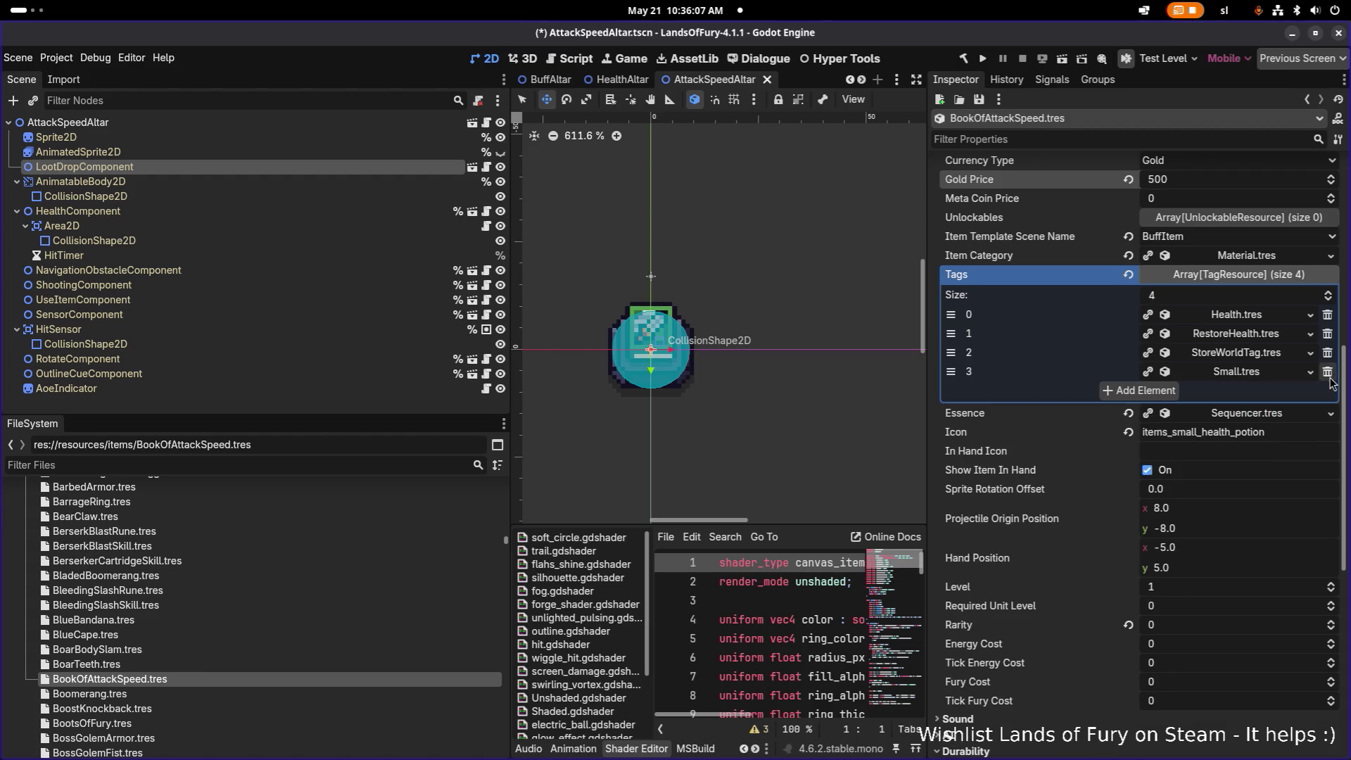
left_click(1328, 373)
left_click(1328, 333)
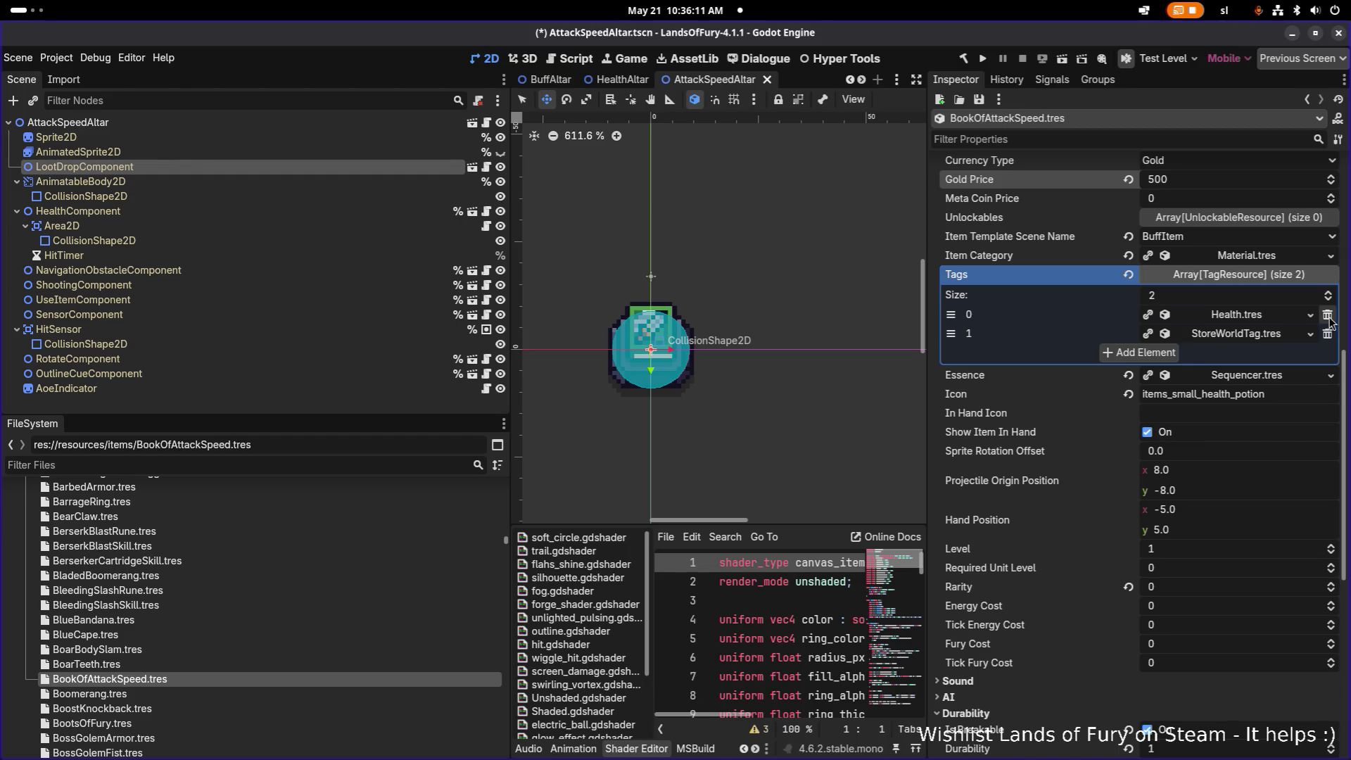
- Add a new TagResource tag with Id 'book' and description 'Book', then save
left_click(1180, 354)
left_click(1242, 354)
left_click(1277, 386)
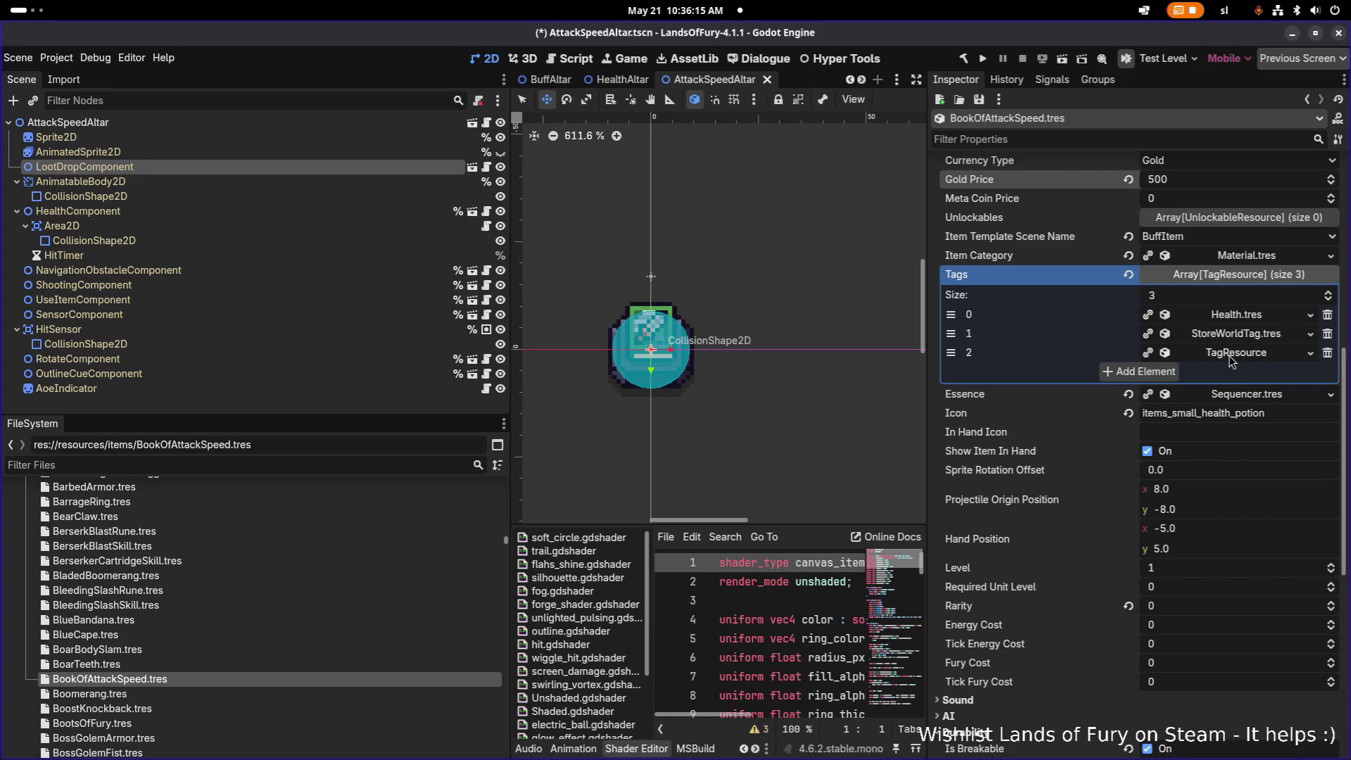
left_click(1231, 358)
left_click(1225, 373)
type("book")
key("Tab")
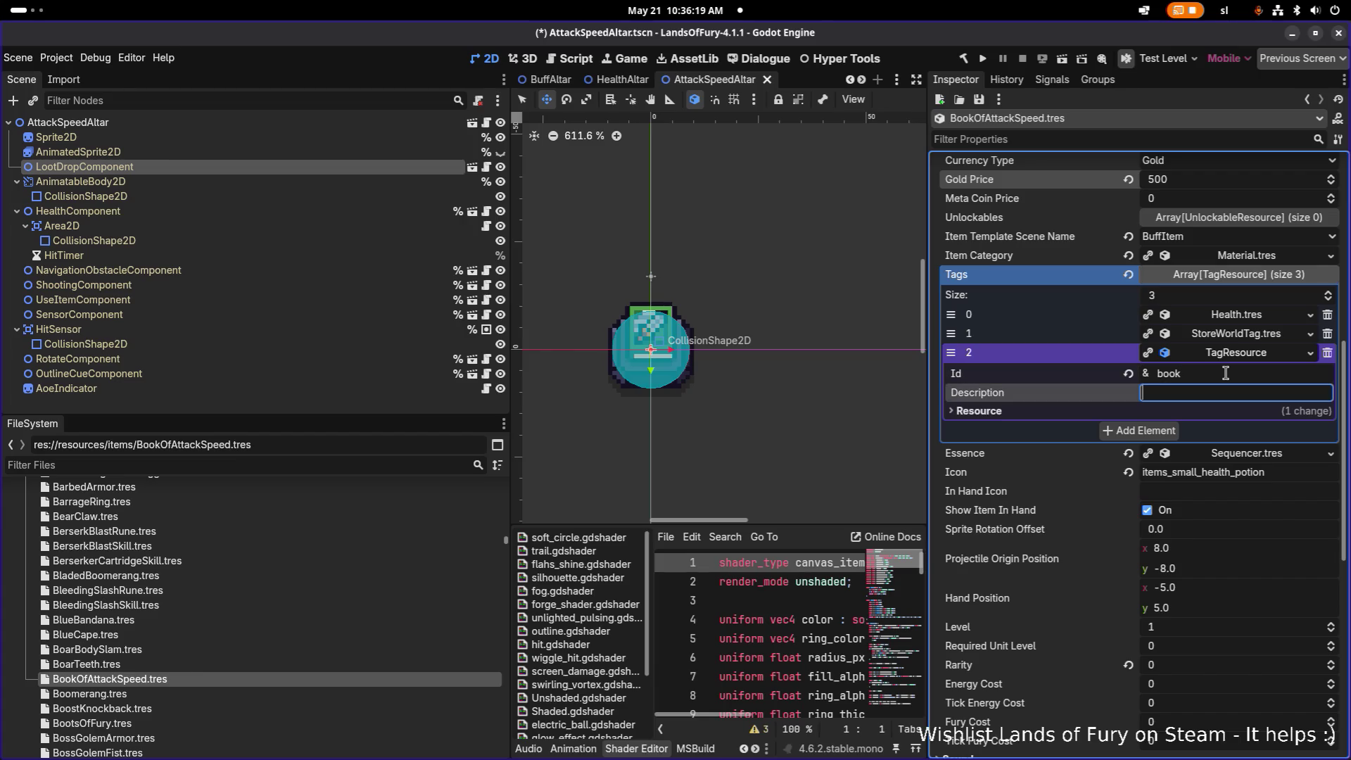
type("Book")
key("ctrl+s")
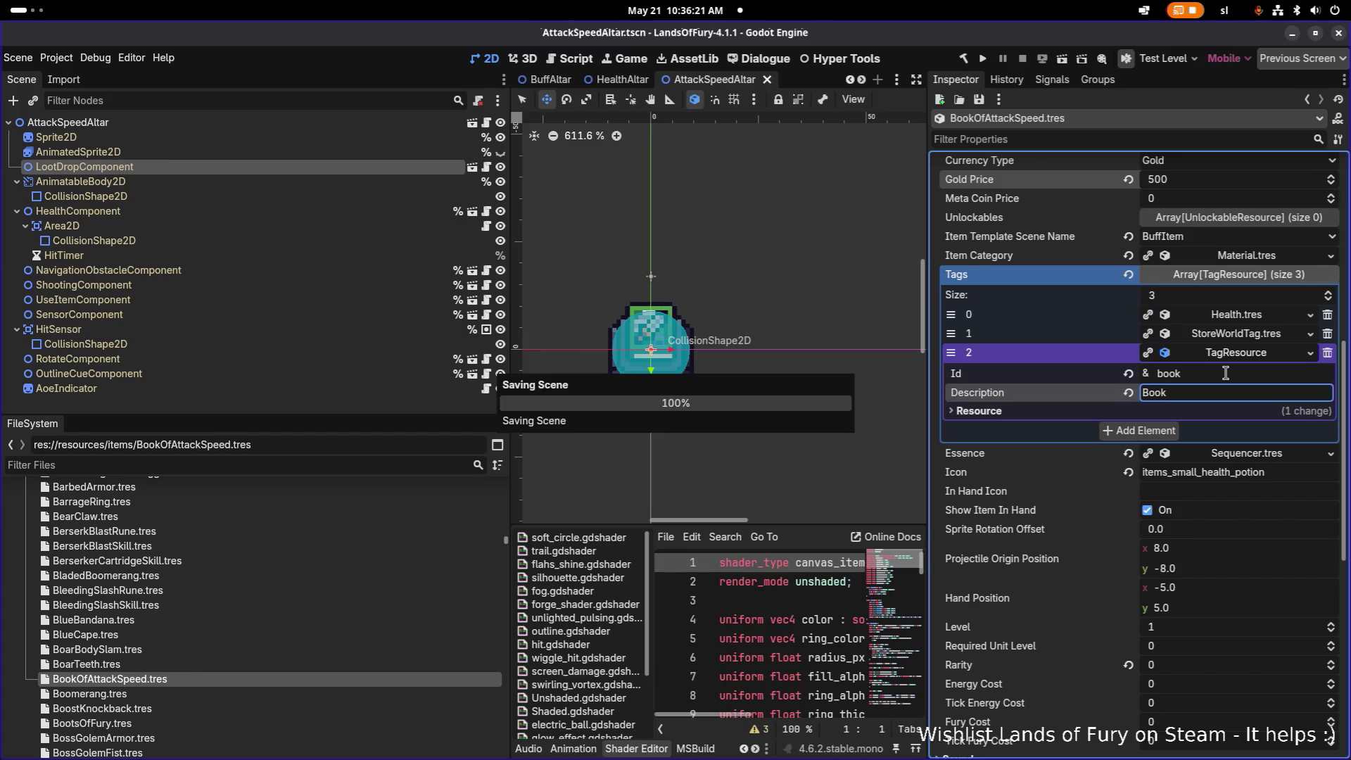
- Save the new tag as Book.tres in resources/tags and save the scene
right_click(1243, 354)
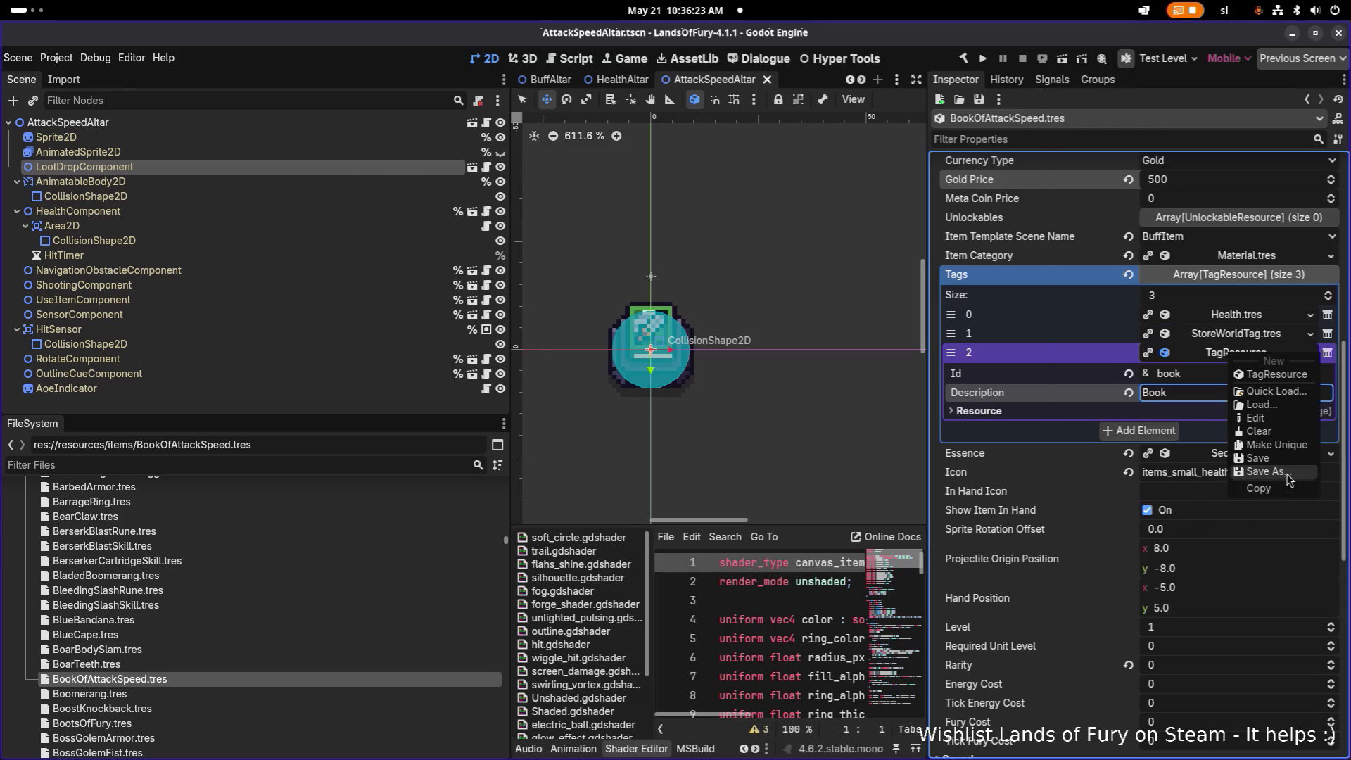
left_click(1268, 472)
left_click(346, 169)
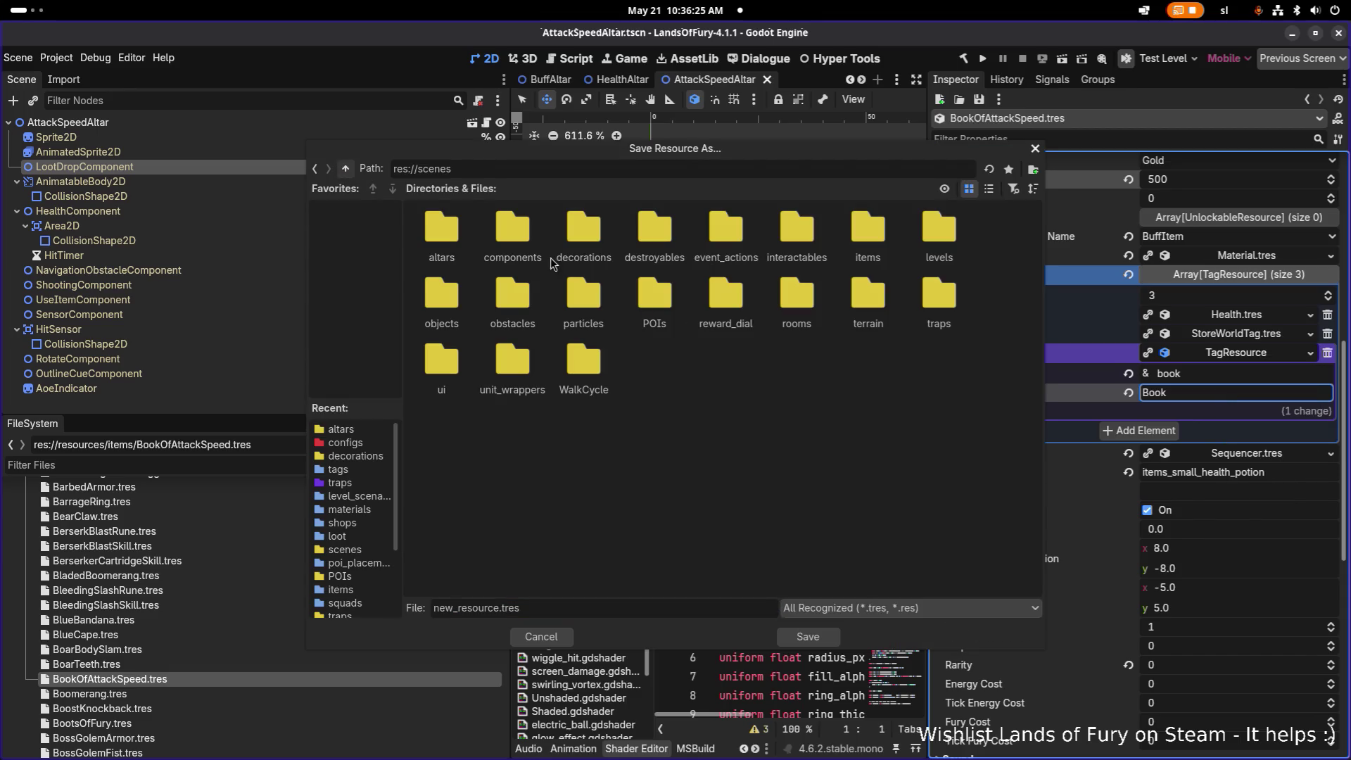
left_click(345, 169)
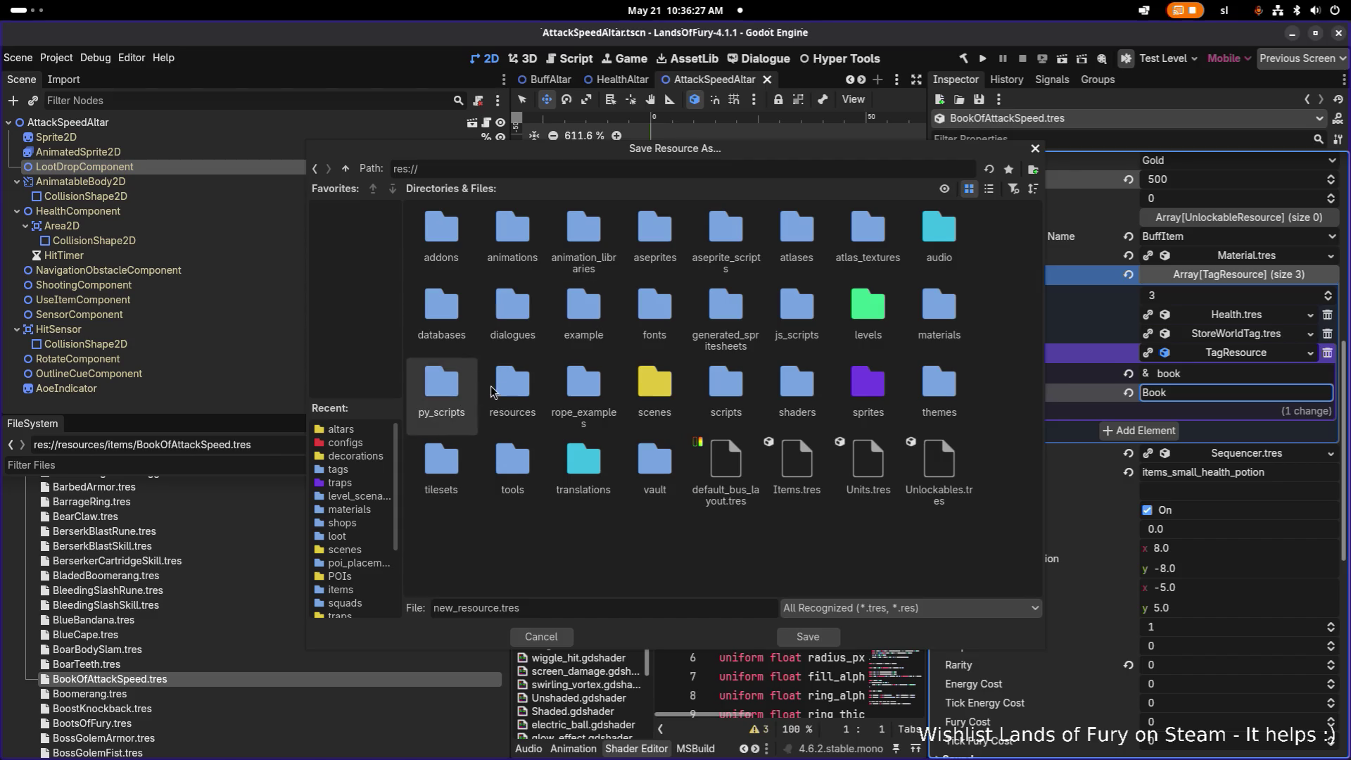
double_click(512, 385)
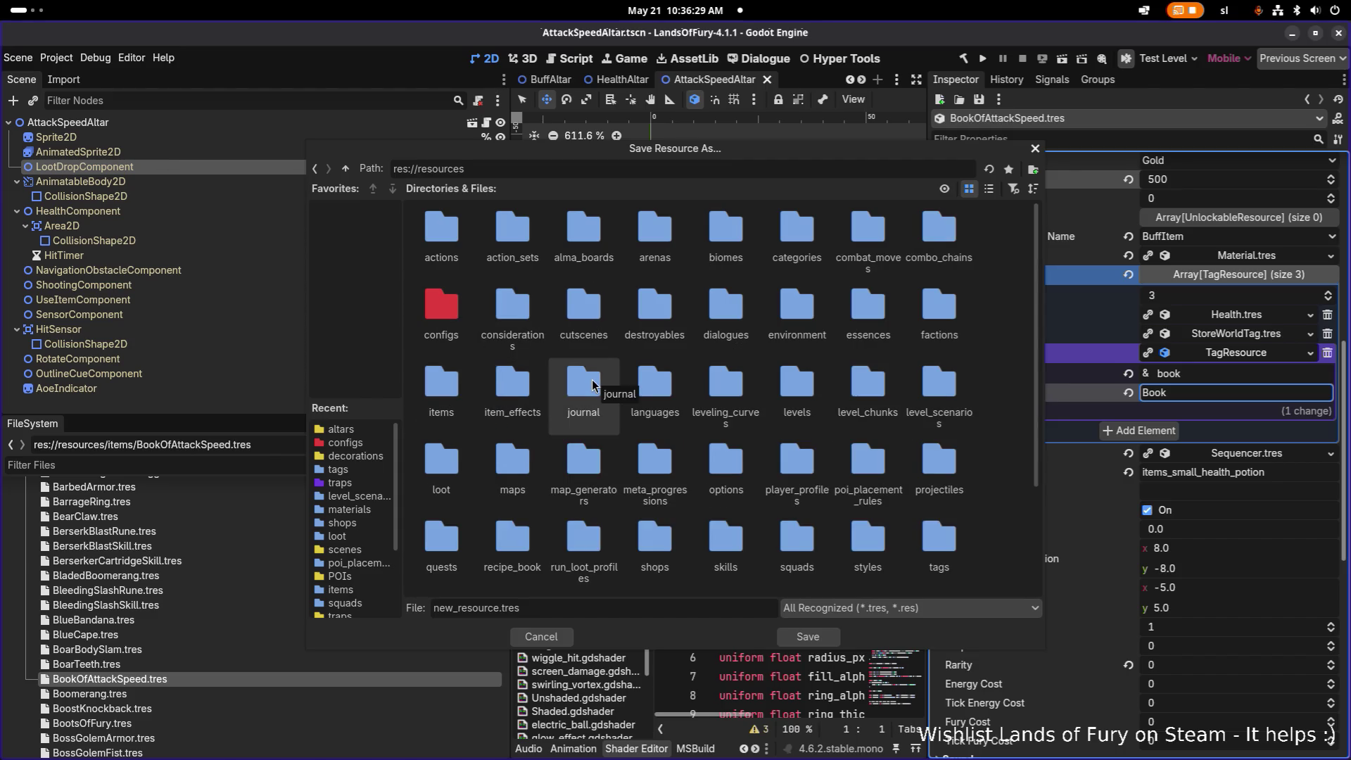
double_click(946, 554)
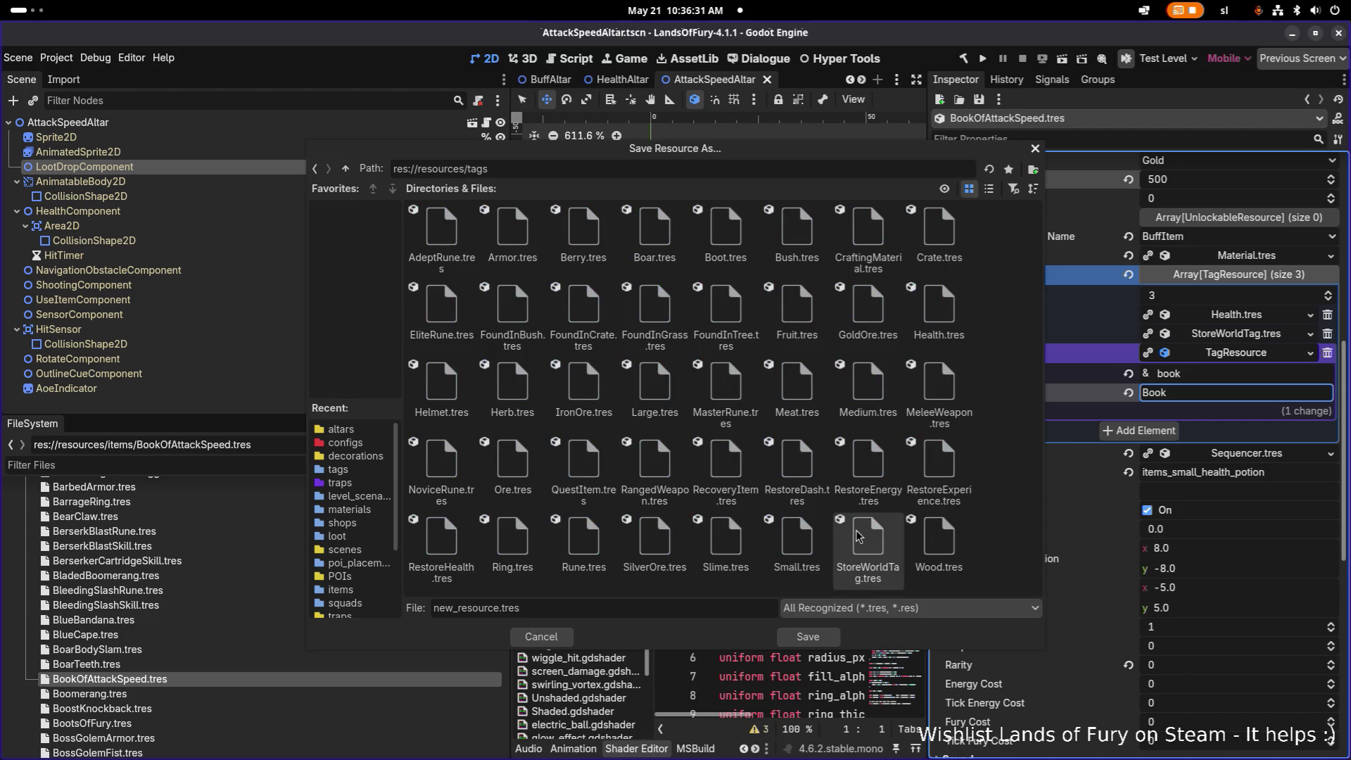
left_click(525, 600)
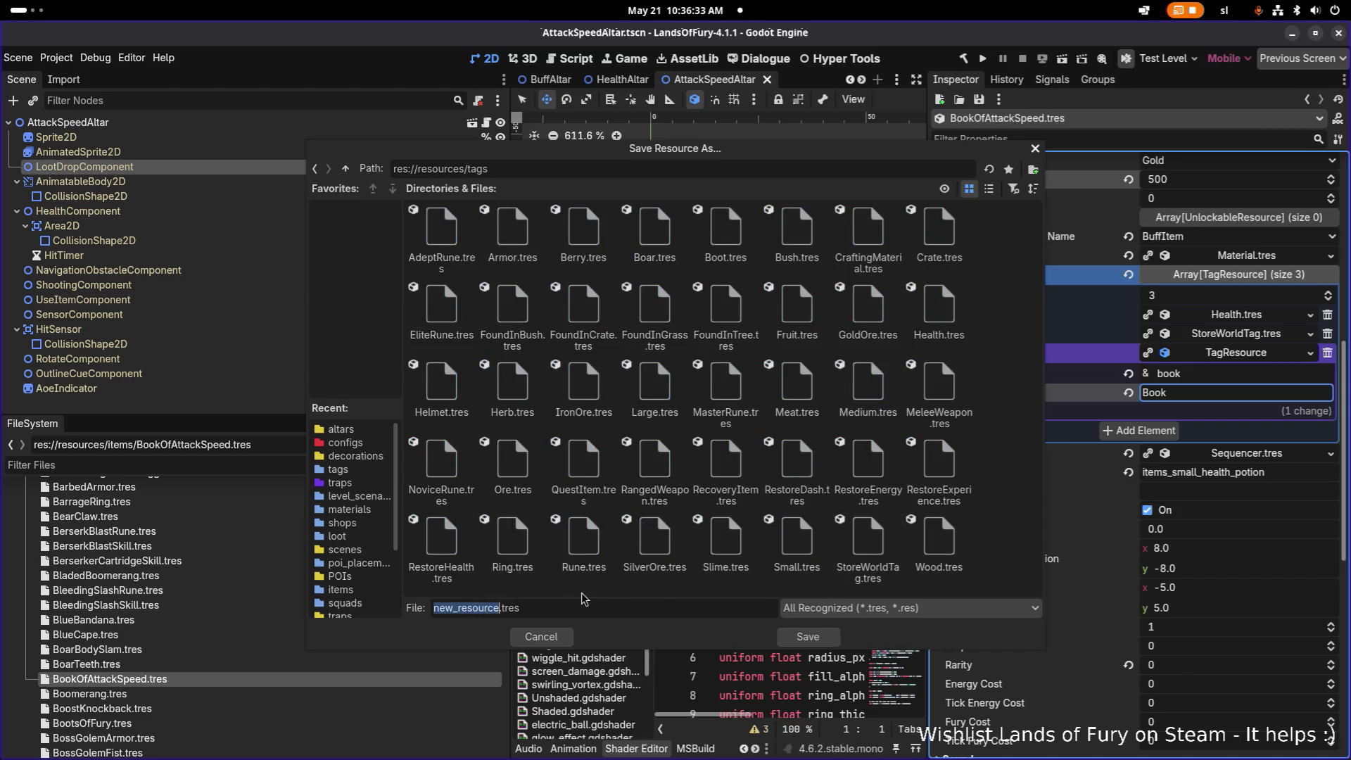
type("Book")
left_click(793, 640)
key("ctrl+s")
left_click(1288, 414)
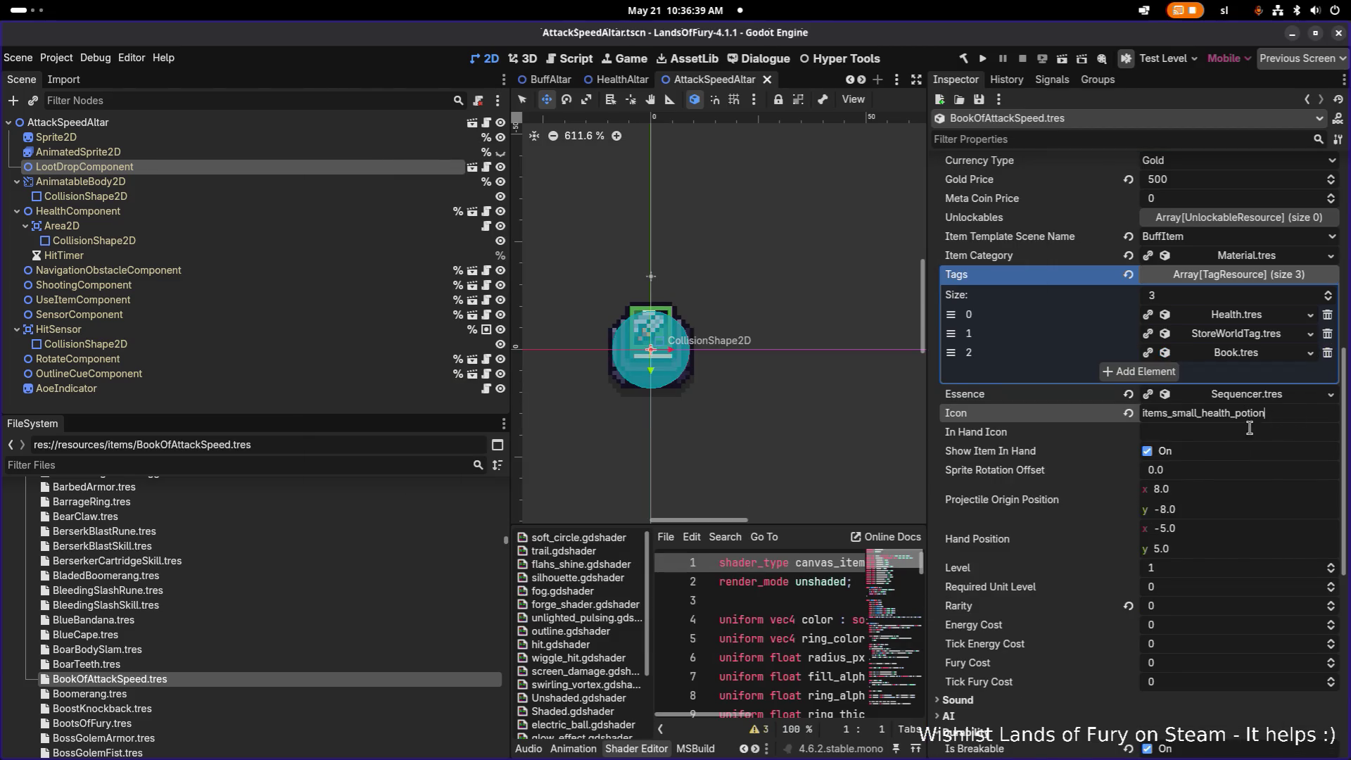
- Set the item's Icon name to items_book_of_attack_speed and save the scene
scroll(424, 529, "up", 5)
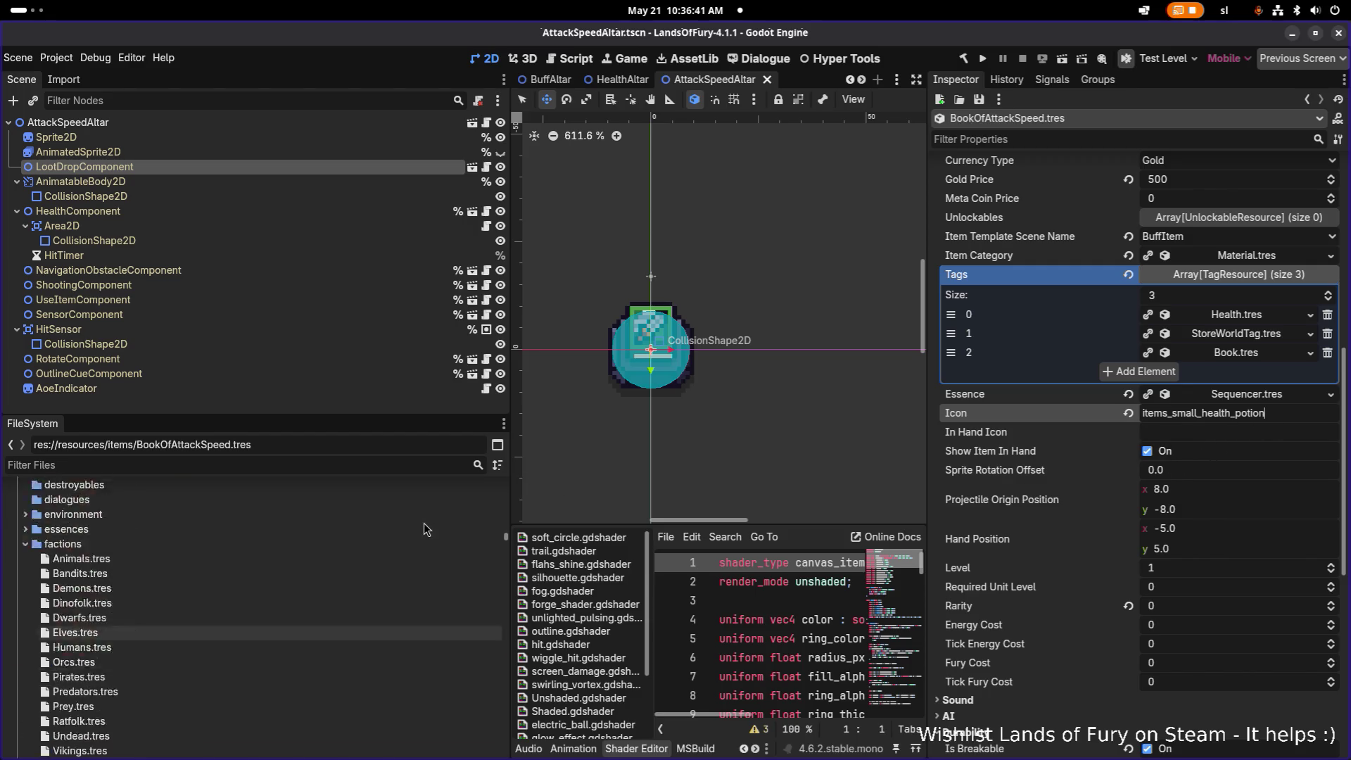
scroll(426, 527, "up", 3)
left_click_drag(1171, 413, 1348, 402)
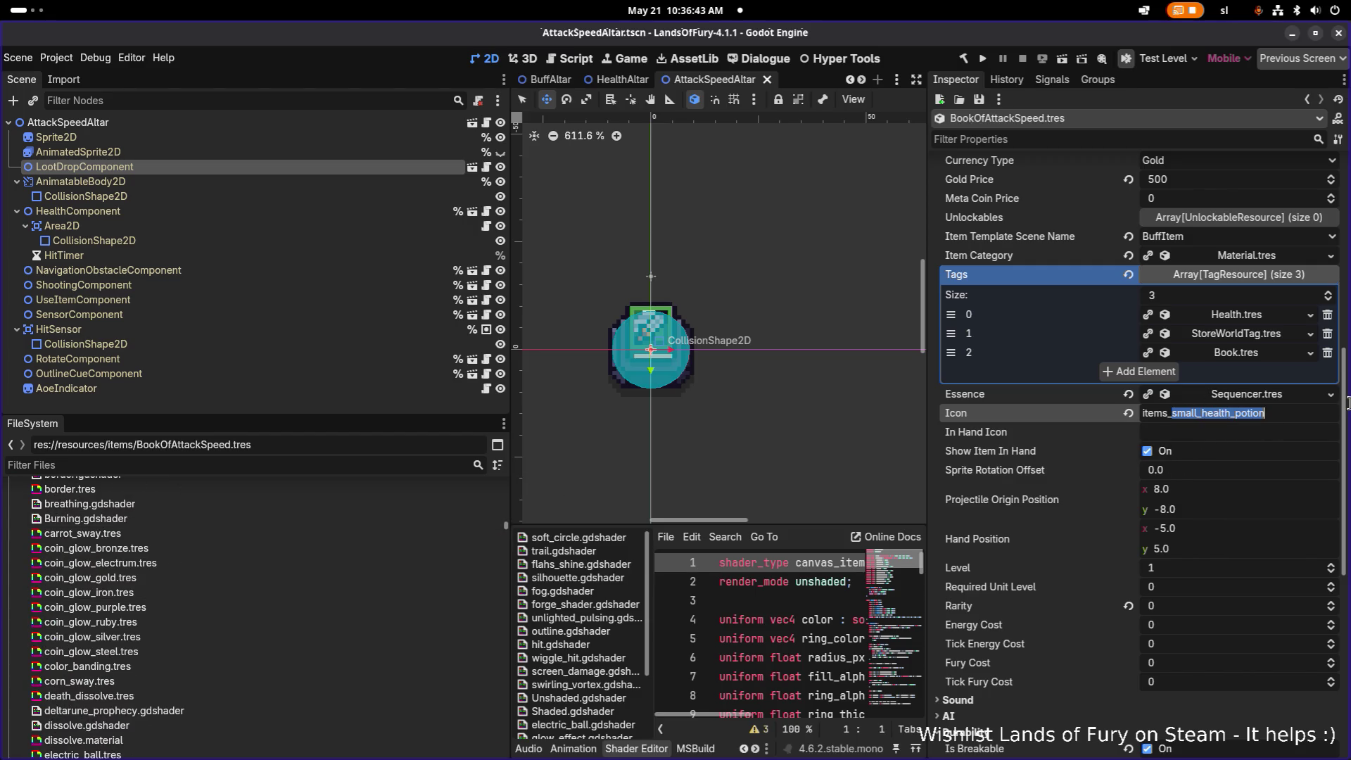
type("_book_of_attack_speed")
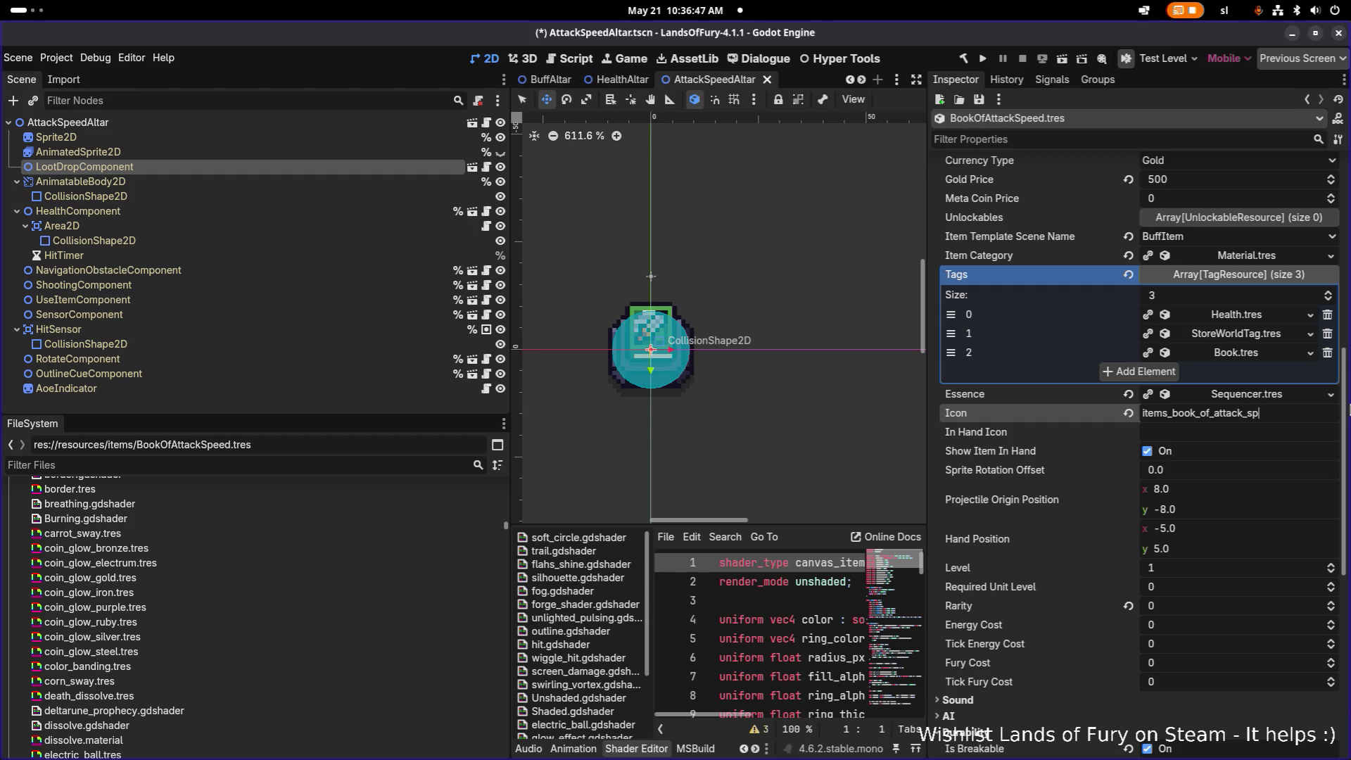
key("ctrl+s")
- Filter files by 'items_' and duplicate items_anas_elven_bread.tres as items_book_of_attack_speed.tres
scroll(368, 600, "down", 15)
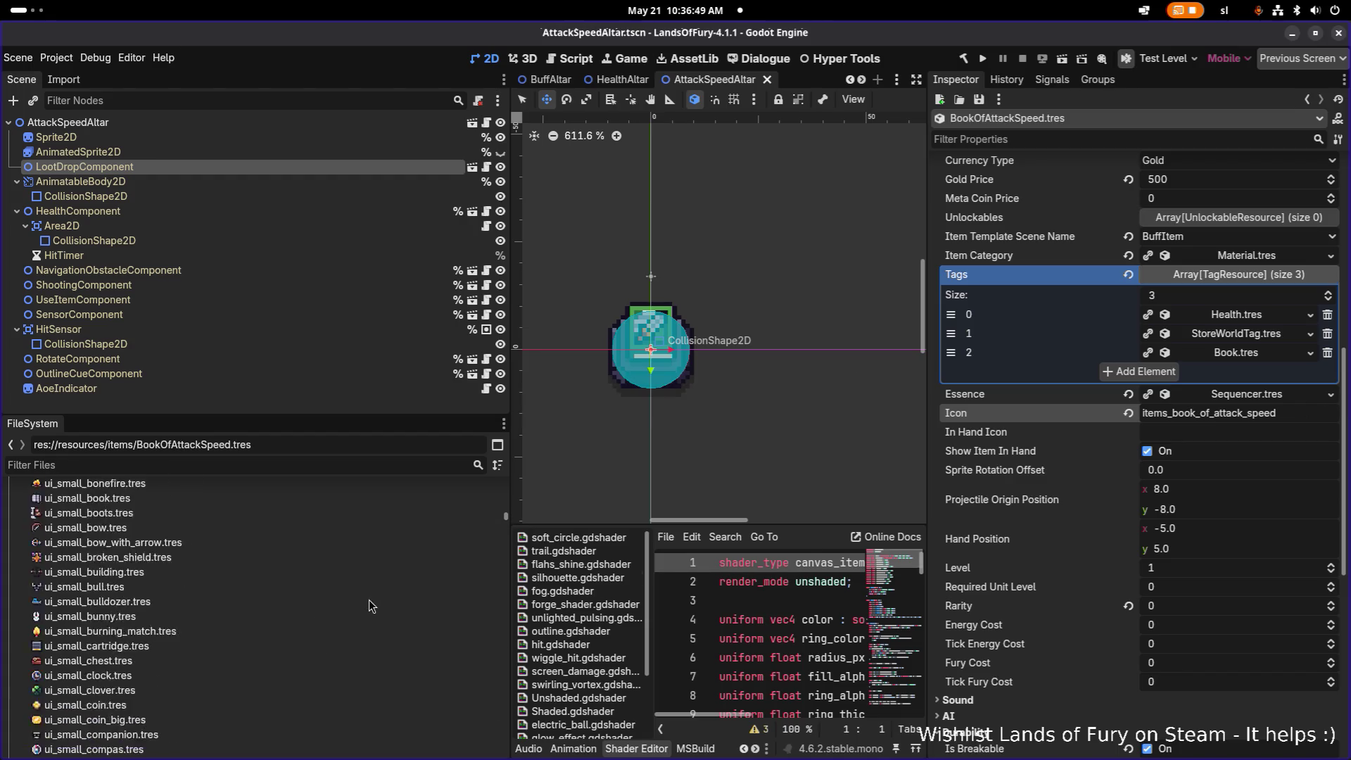
scroll(517, 497, "down", 1)
left_click_drag(505, 512, 502, 478)
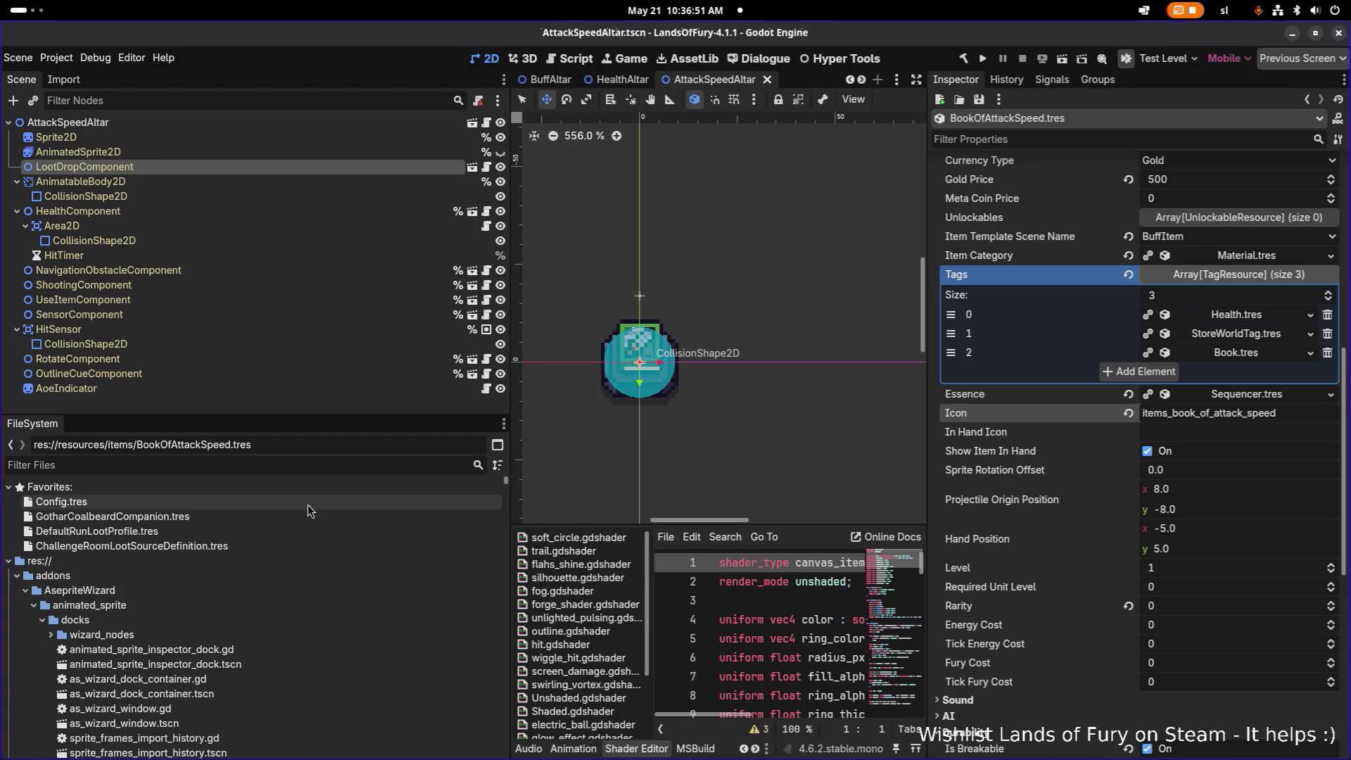
left_click(259, 547)
type("items_")
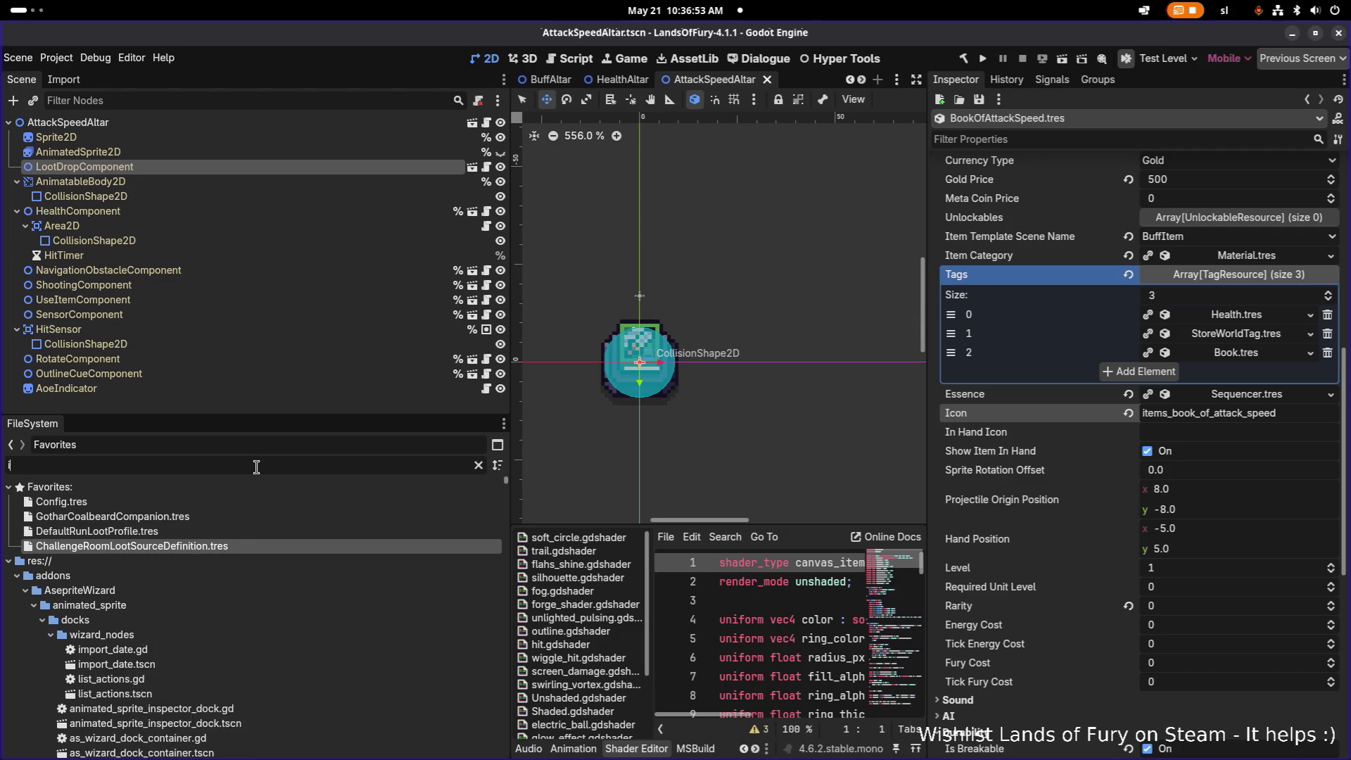
left_click(214, 556)
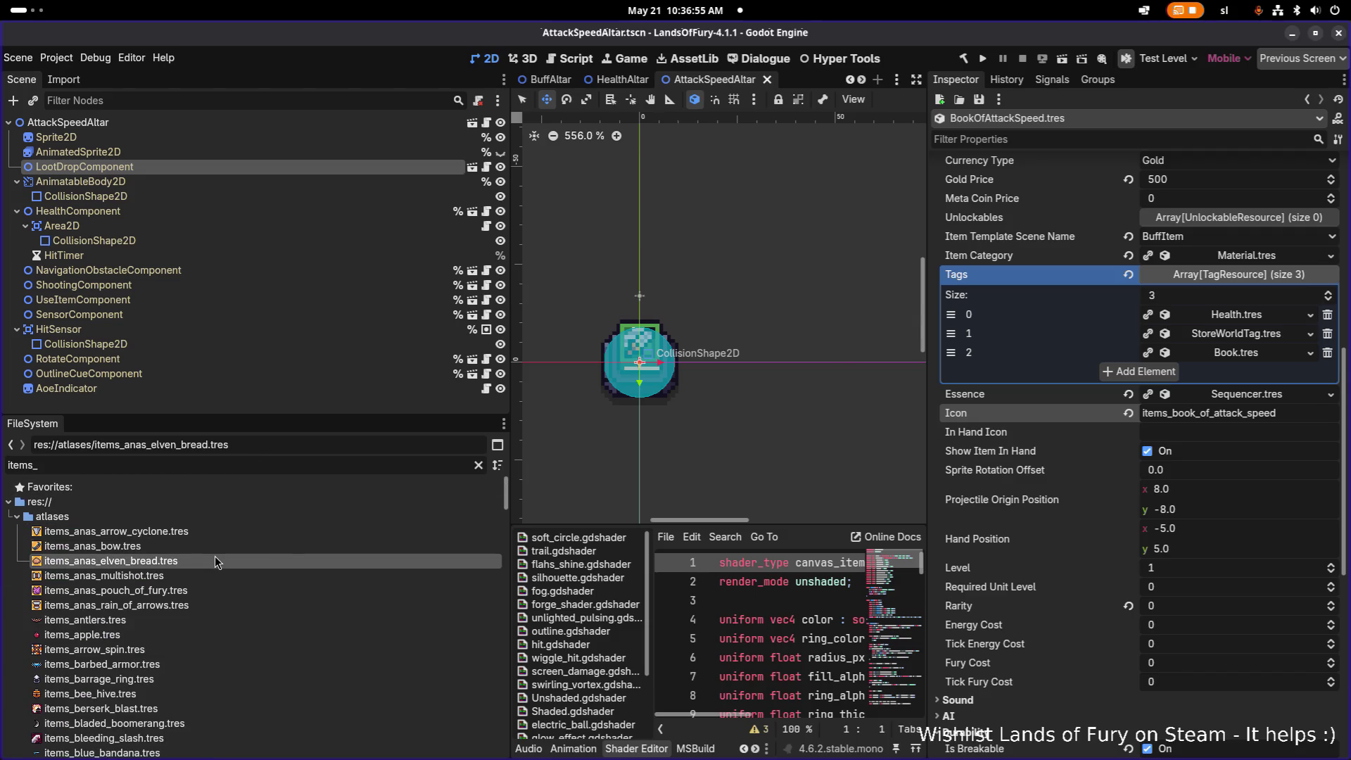
key("ctrl+d")
left_click(541, 386)
key("ctrl+shift+Right")
type("book_of_attack_speed")
key("Return")
- Filter to the book atlases and duplicate items_book_of_attack_speed.tres
double_click(363, 470)
type("bookof")
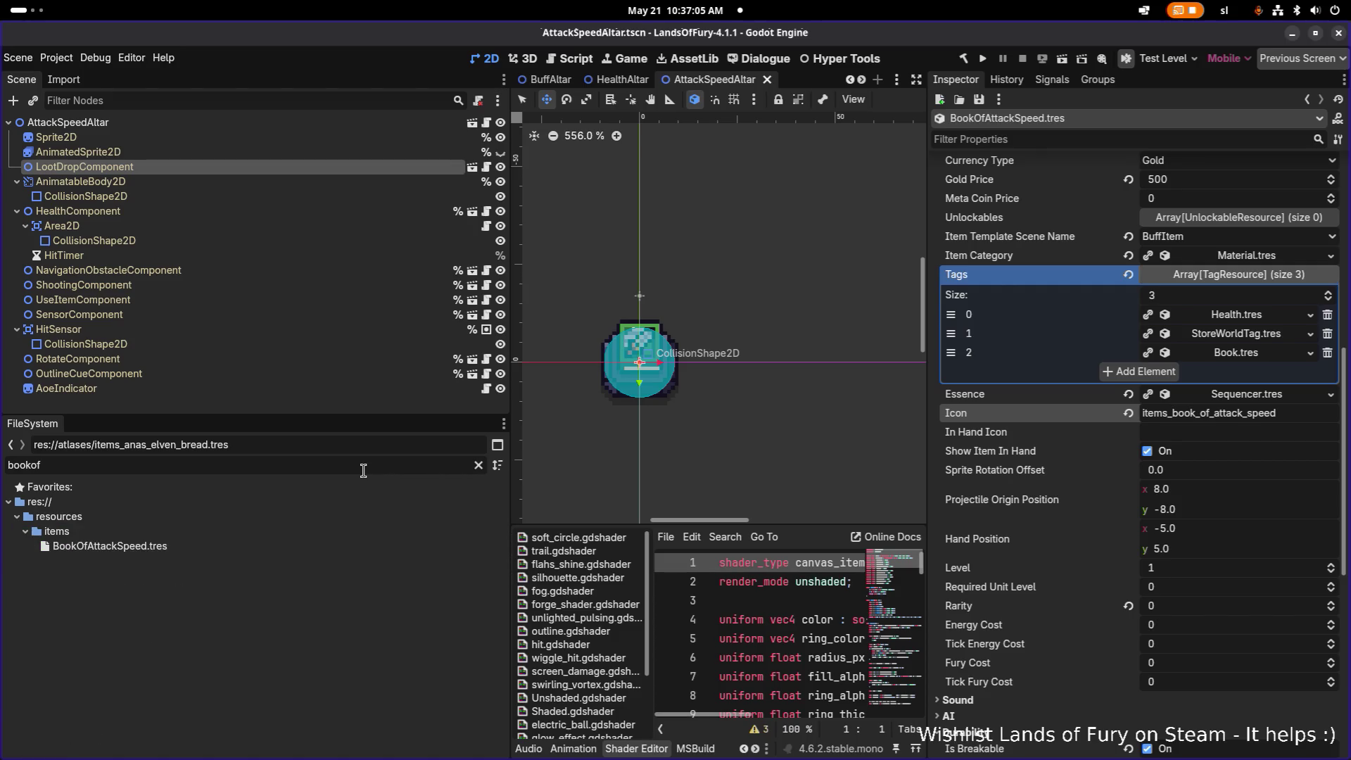
key("BackSpace")
key("BackSpace")
type("_of")
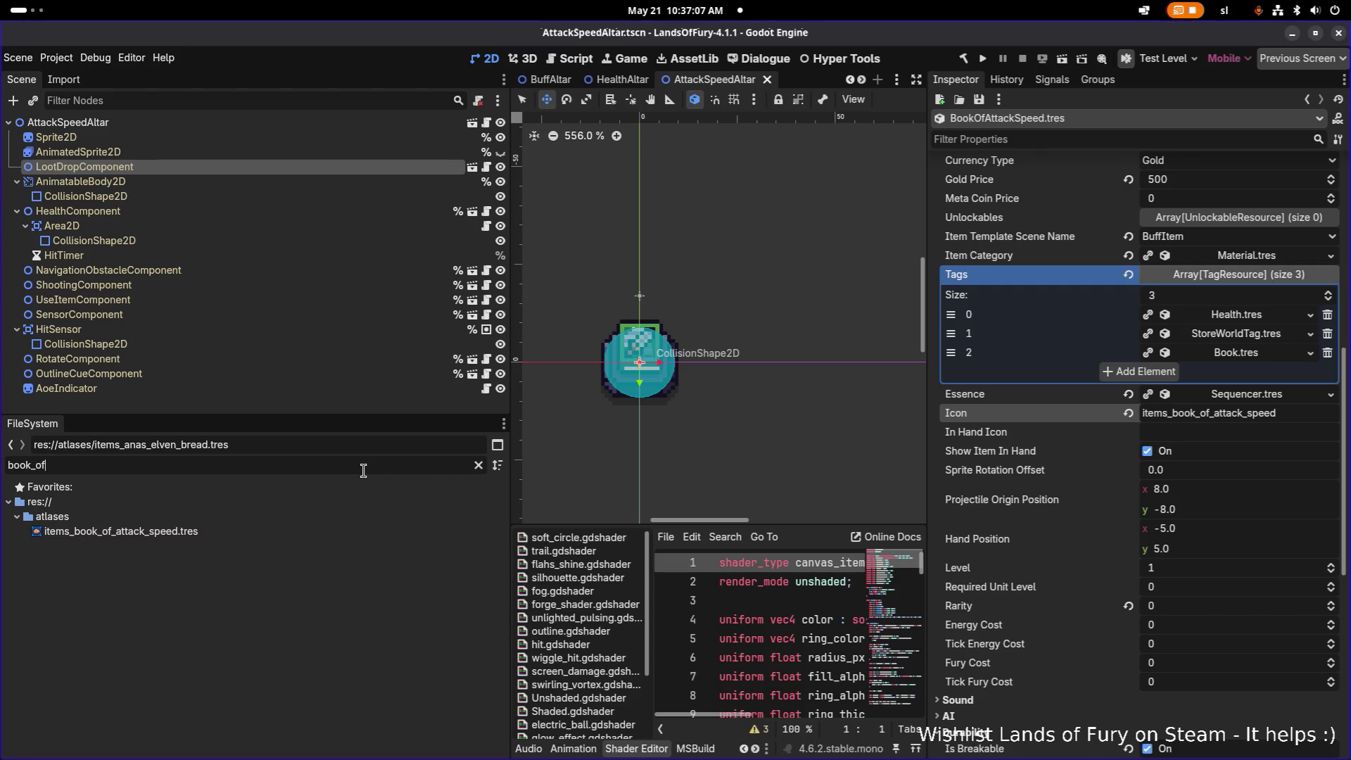
left_click(344, 531)
key("ctrl+d")
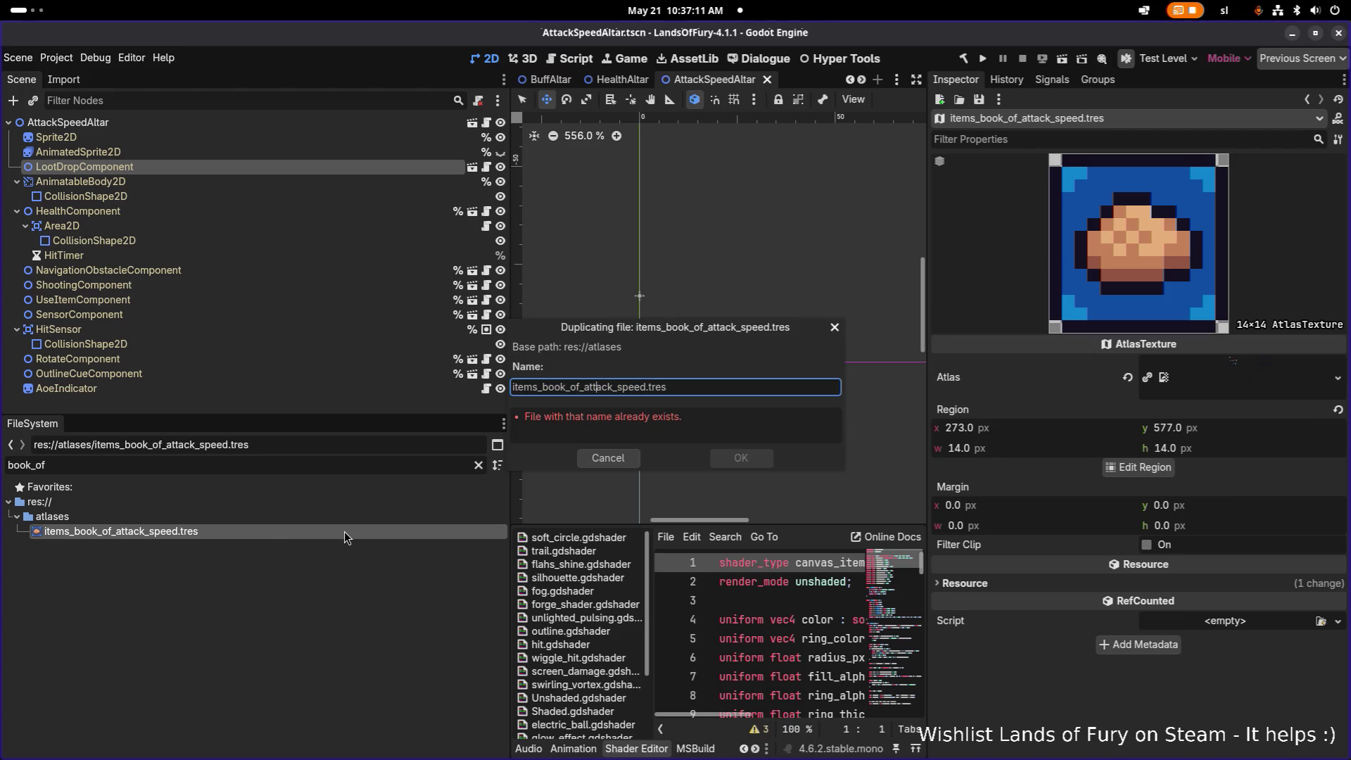
- Create copies named items_book_of_melee_power.tres and items_book_of_movement_speed.tres
key("ctrl+shift+Right")
type("melee_ps")
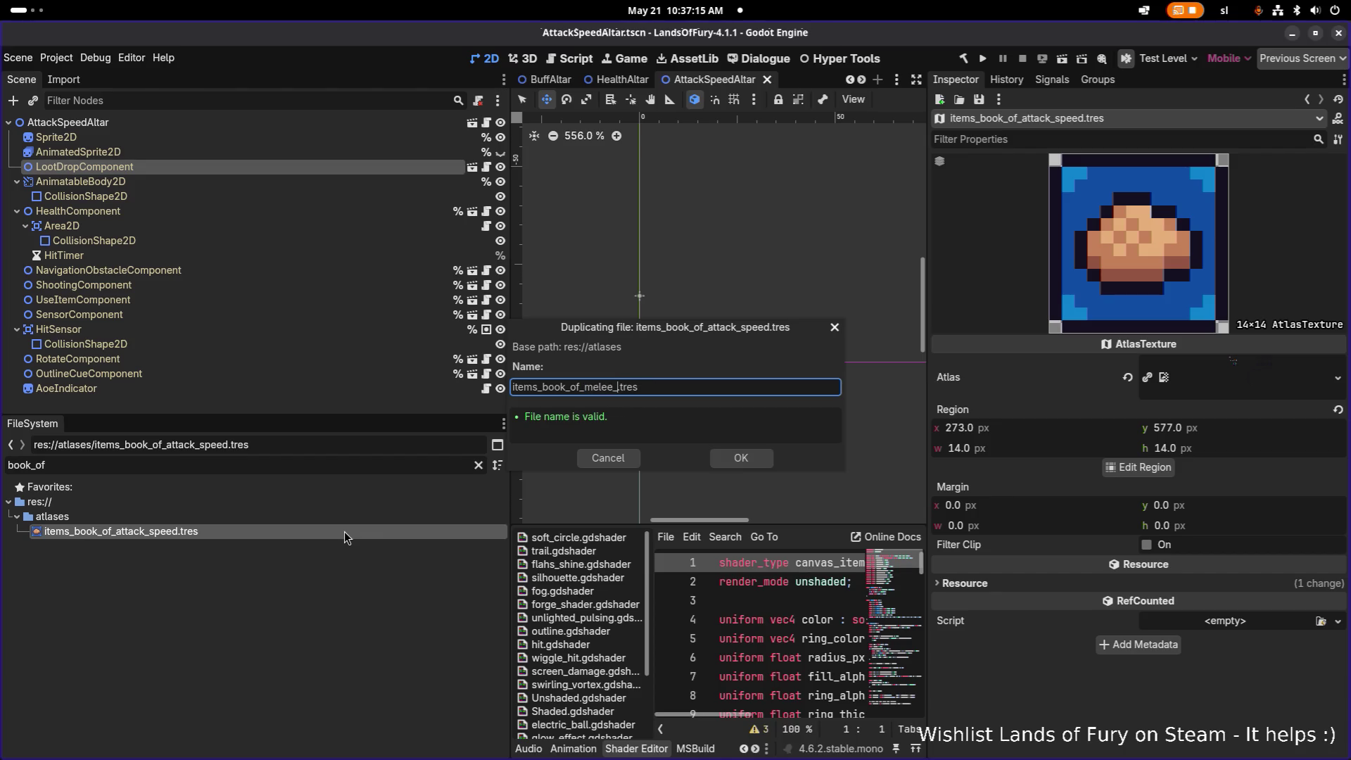
type("ower")
key("Return")
key("ctrl+d")
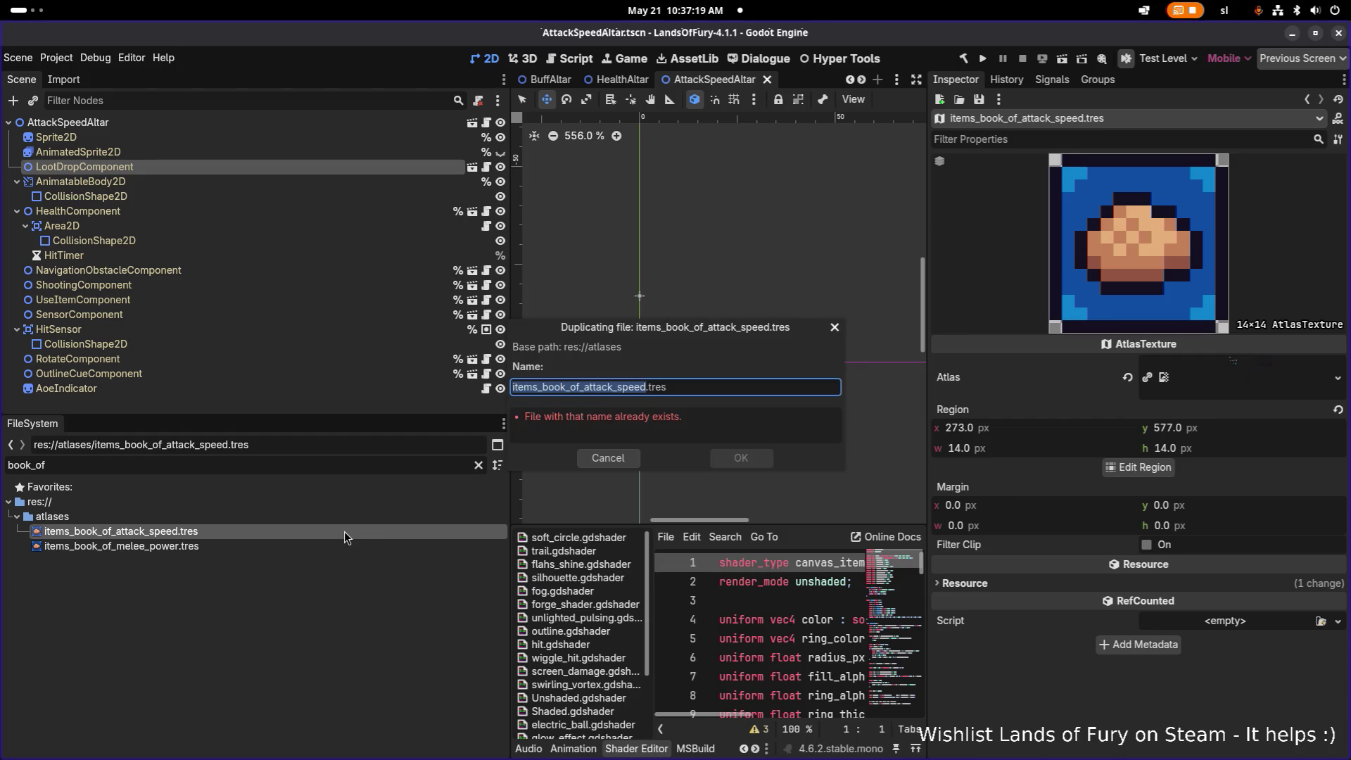
key("Left")
key("ctrl+shift+Right")
key("shift+Left")
key("shift+Left")
key("shift+Left")
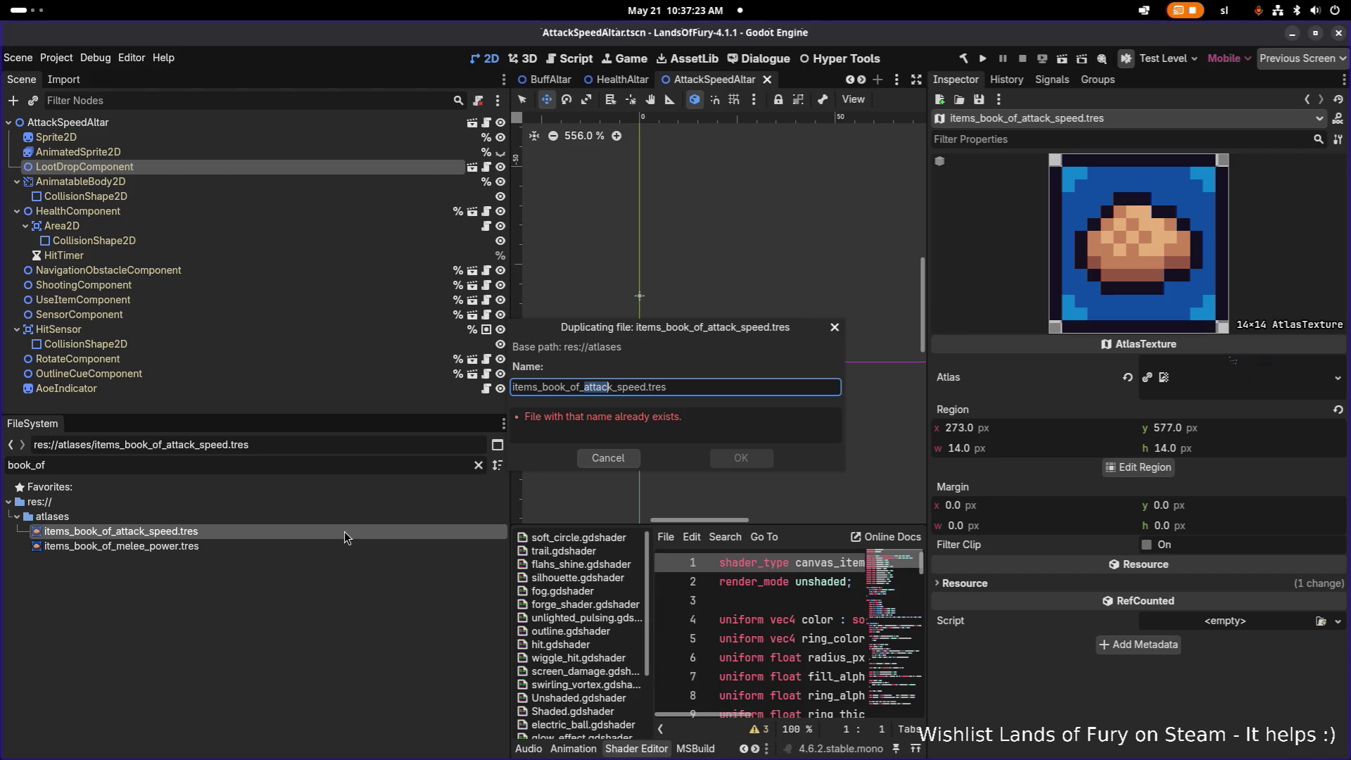
type("movement")
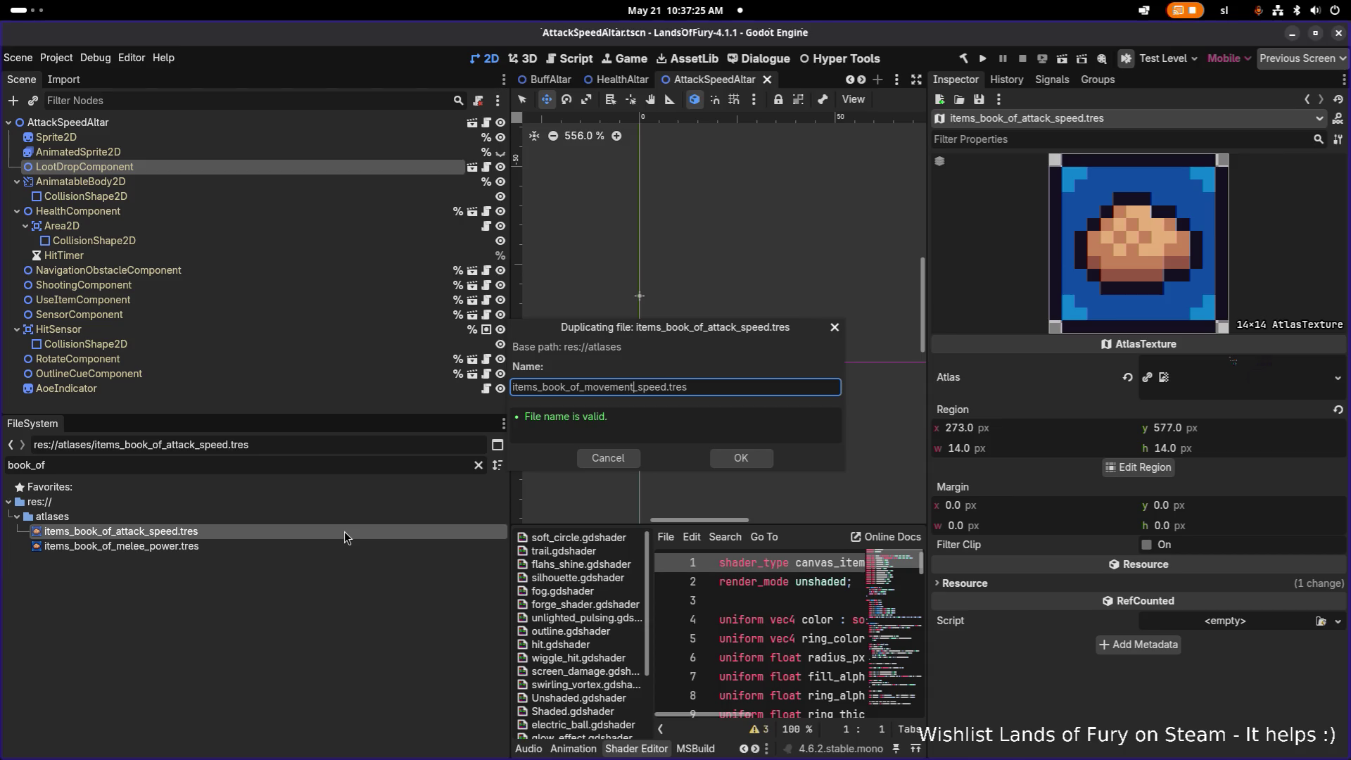
key("Return")
- Create copies named items_book_of_magic_power.tres and items_book_of_ranged_power.tres
key("ctrl+d")
key("Left")
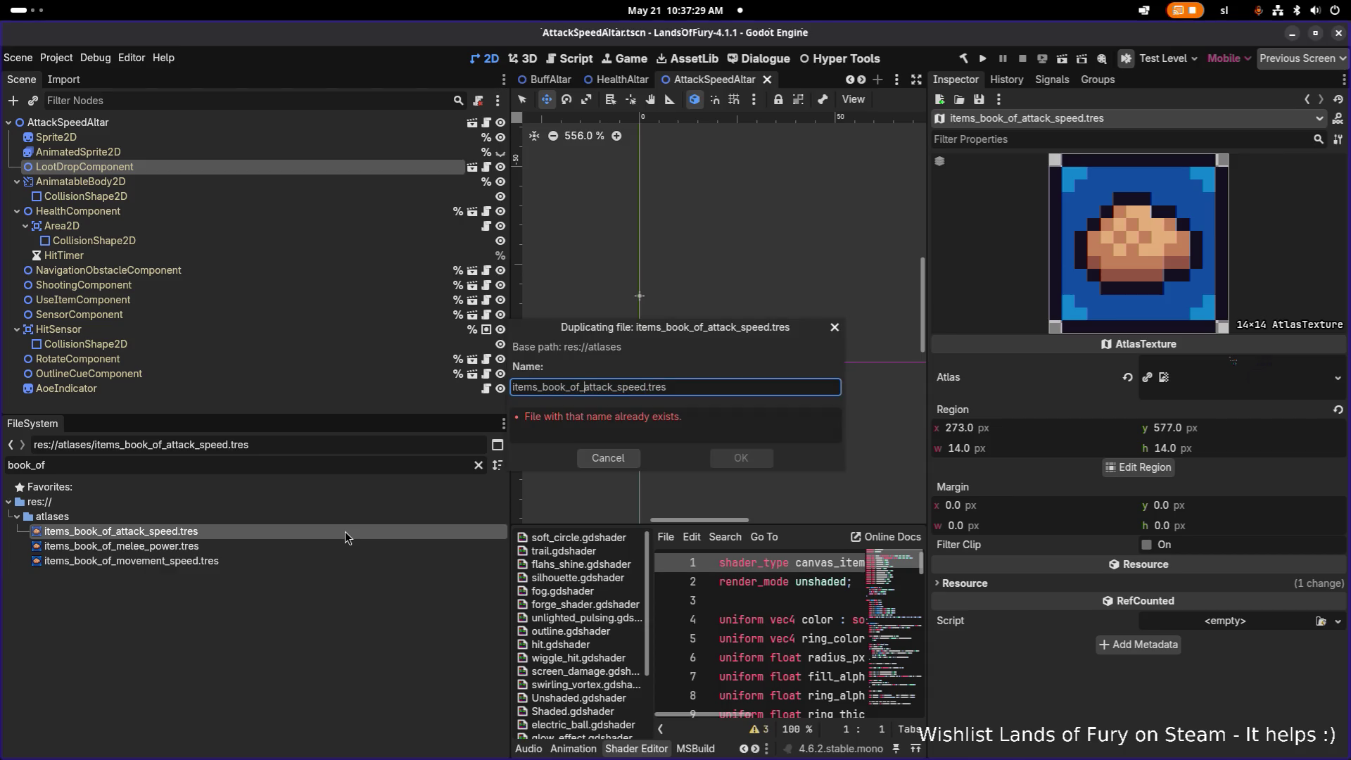
key("shift+Right")
key("shift+Right")
key("shift+Right")
type("magic_power")
key("Return")
key("ctrl+d")
type("ranged_power")
key("Return")
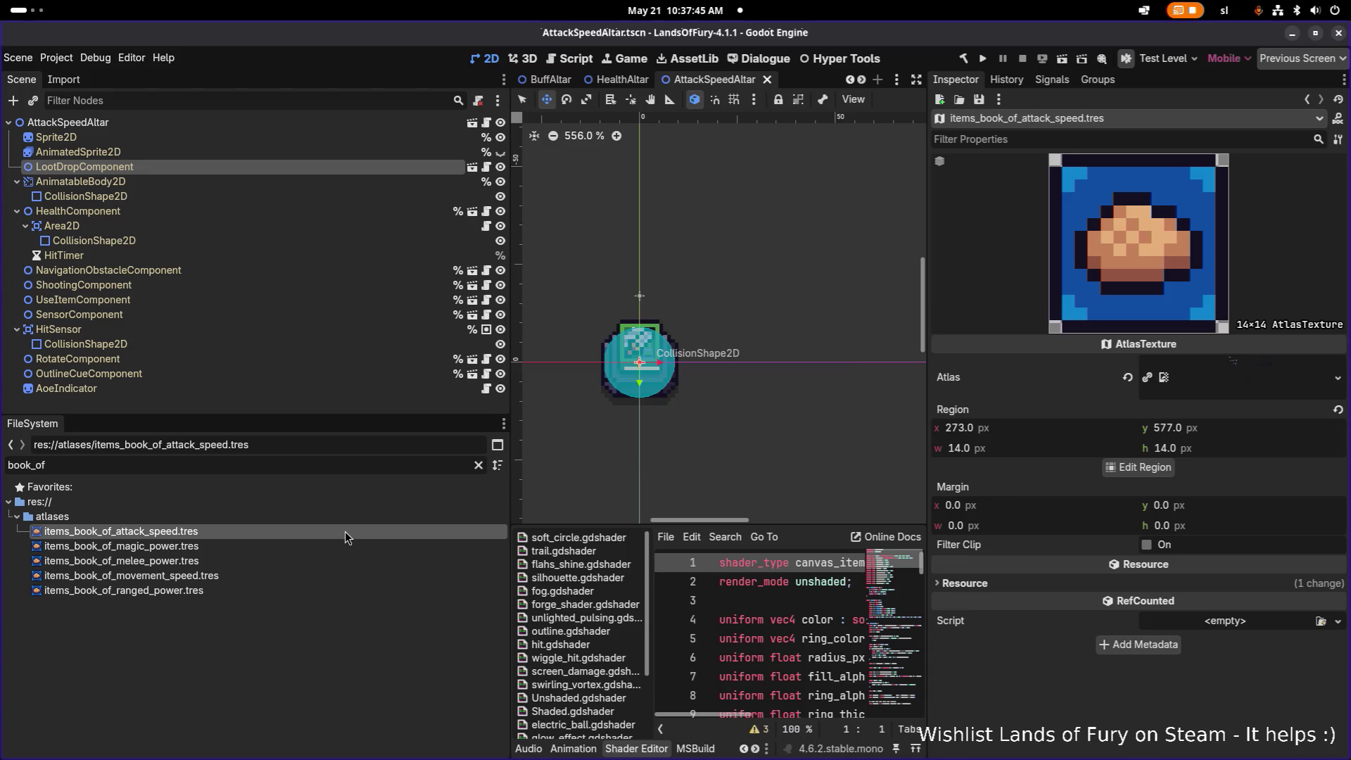
- Create items_book_of_health.tres and open the attack speed atlas's region editor
key("alt+Tab")
key("Tab")
key("Tab")
key("Tab")
key("ctrl+d")
key("Left")
key("ctrl+shift+Right")
type("heal")
key("Return")
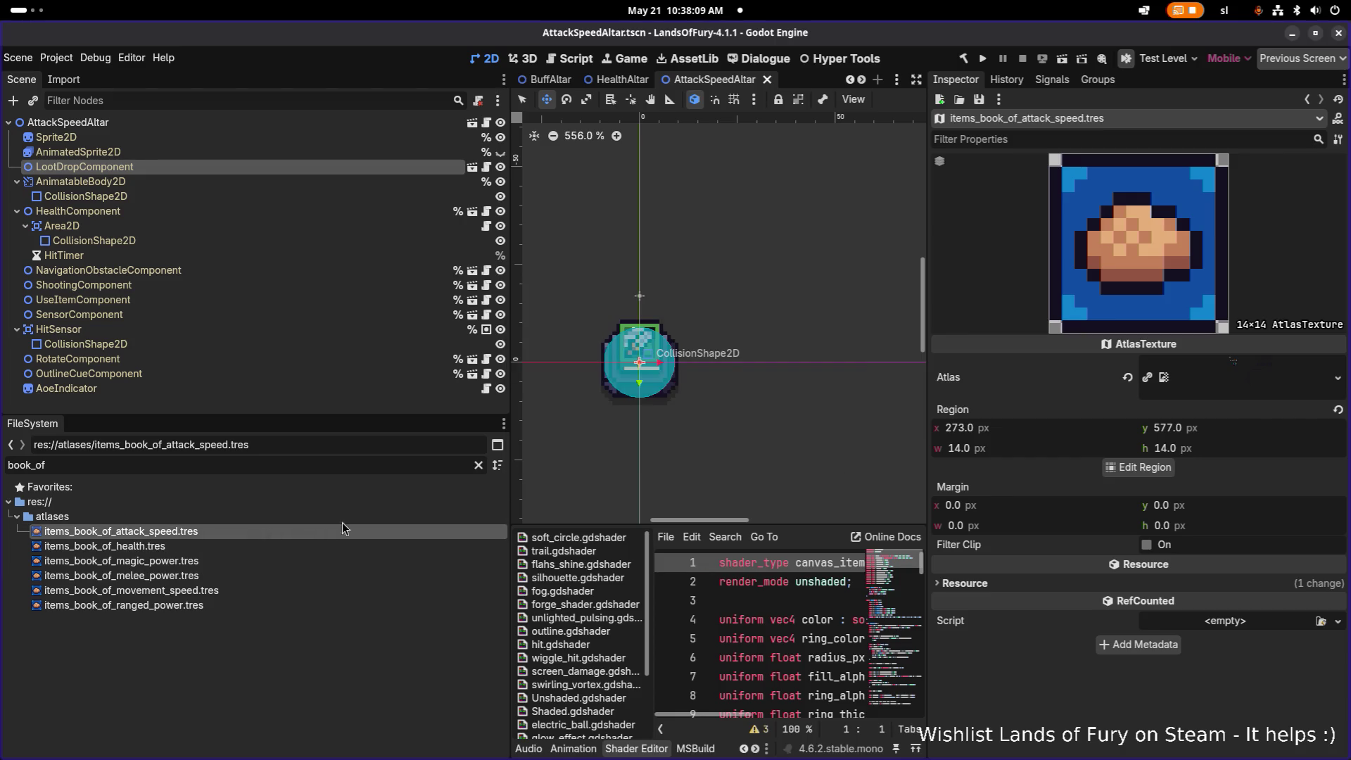
left_click(1137, 470)
scroll(604, 385, "down", 5)
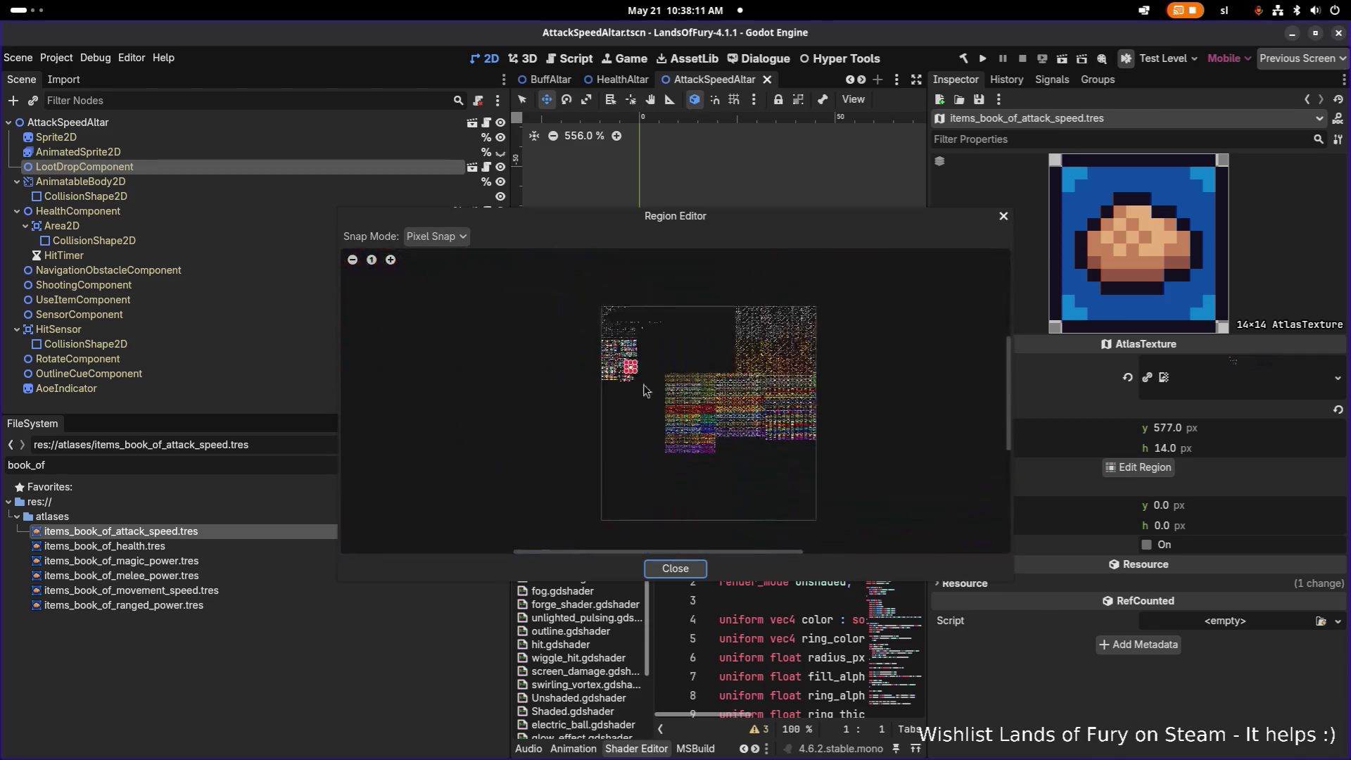
- Set the attack speed atlas region to the 16×16 green sword book
scroll(604, 385, "up", 2)
scroll(606, 380, "down", 6)
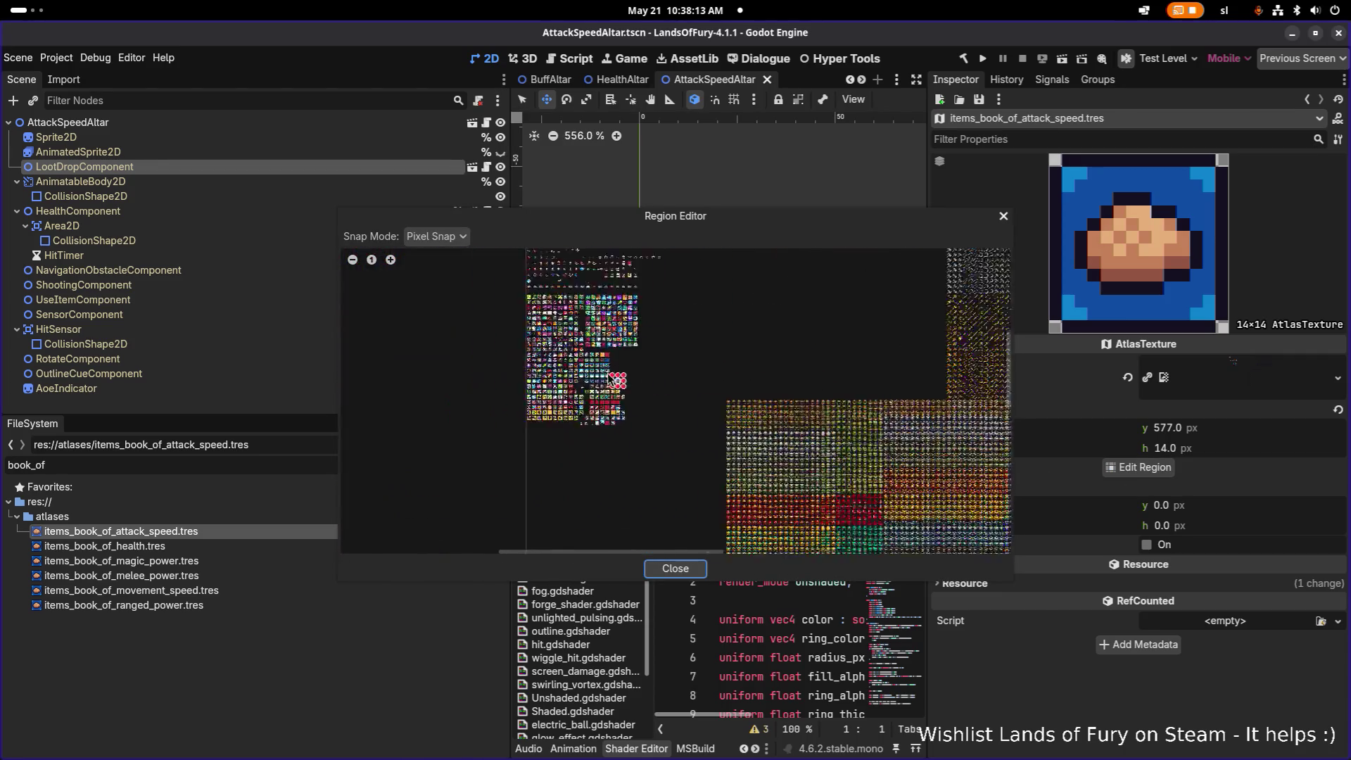
scroll(610, 375, "up", 8)
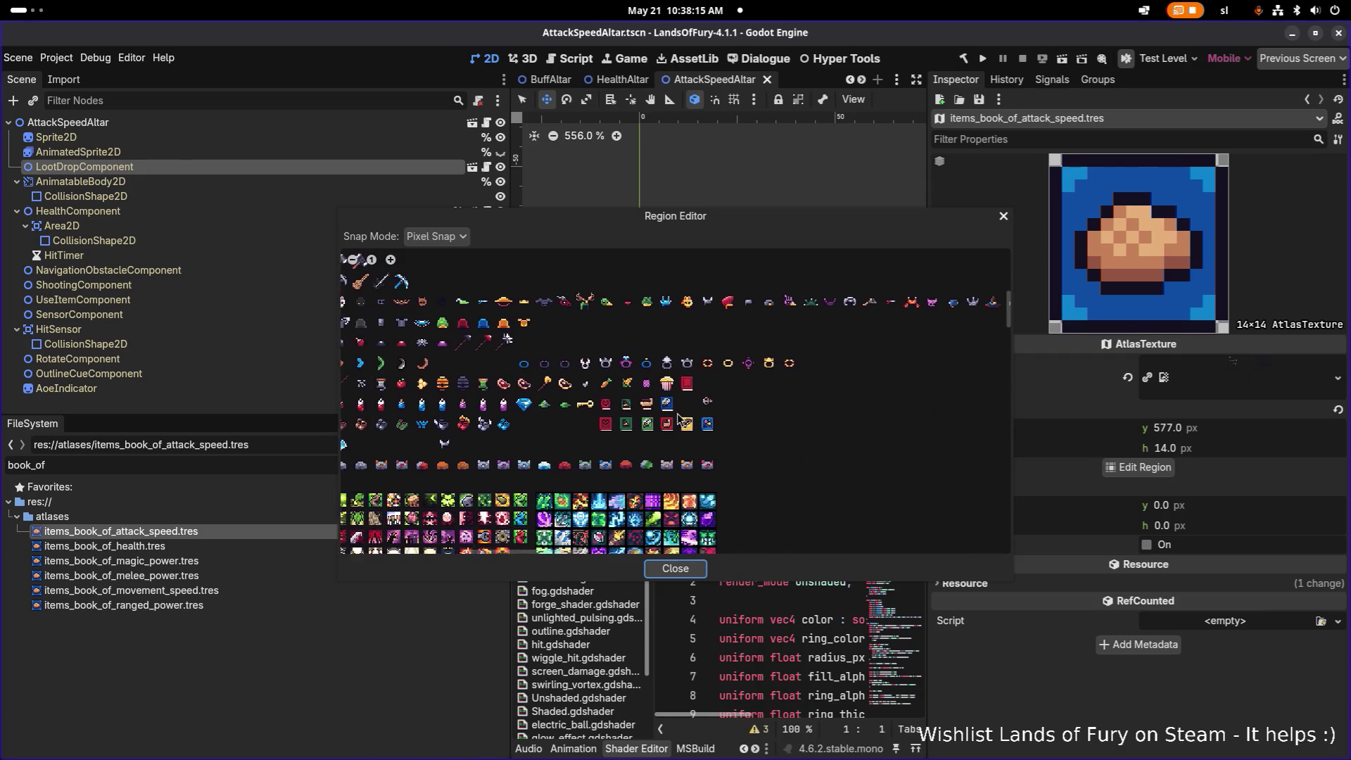
scroll(659, 437, "up", 3)
mouse_move(585, 281)
left_mouse_down()
mouse_move(687, 466)
mouse_move(728, 467)
mouse_move(727, 456)
left_mouse_up()
left_click_drag(658, 279, 655, 296)
left_click_drag(720, 218, 511, 217)
left_click_drag(383, 367, 380, 368)
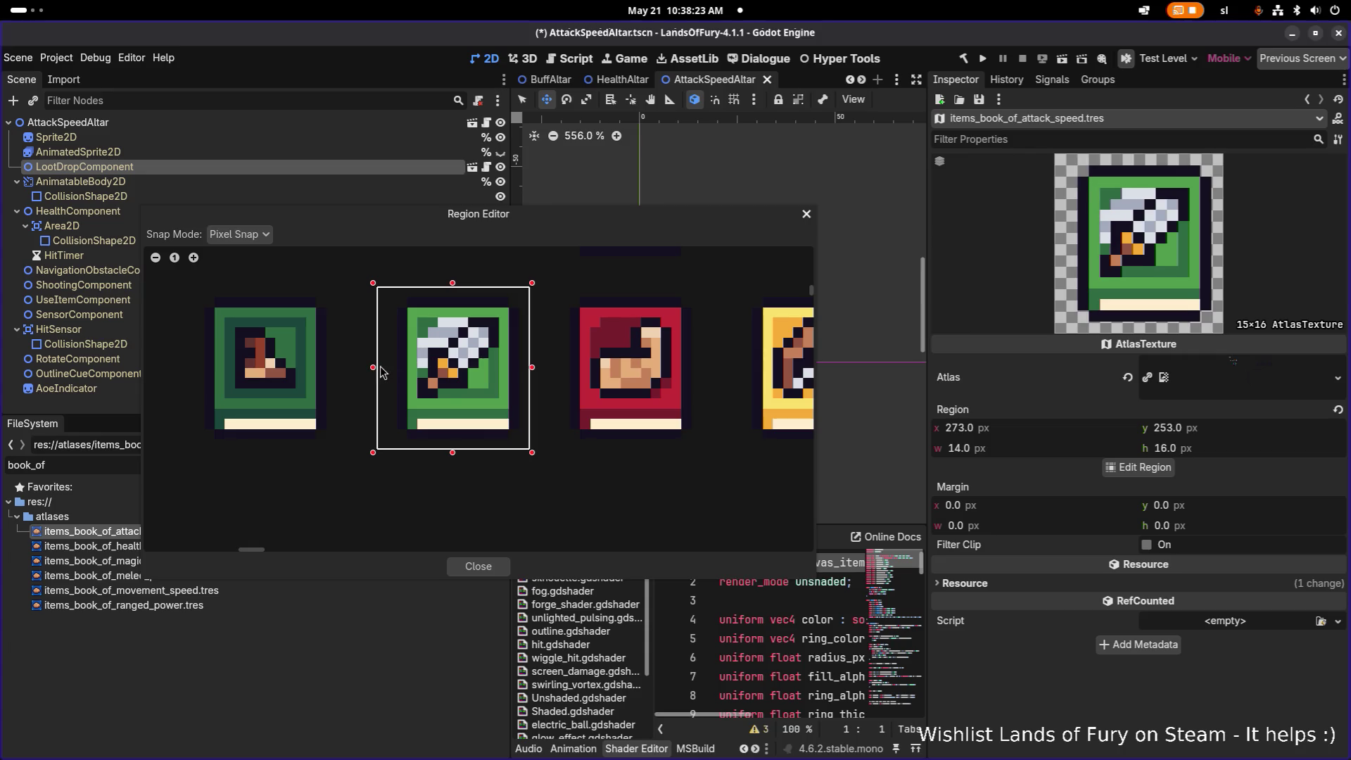
left_click_drag(532, 366, 536, 366)
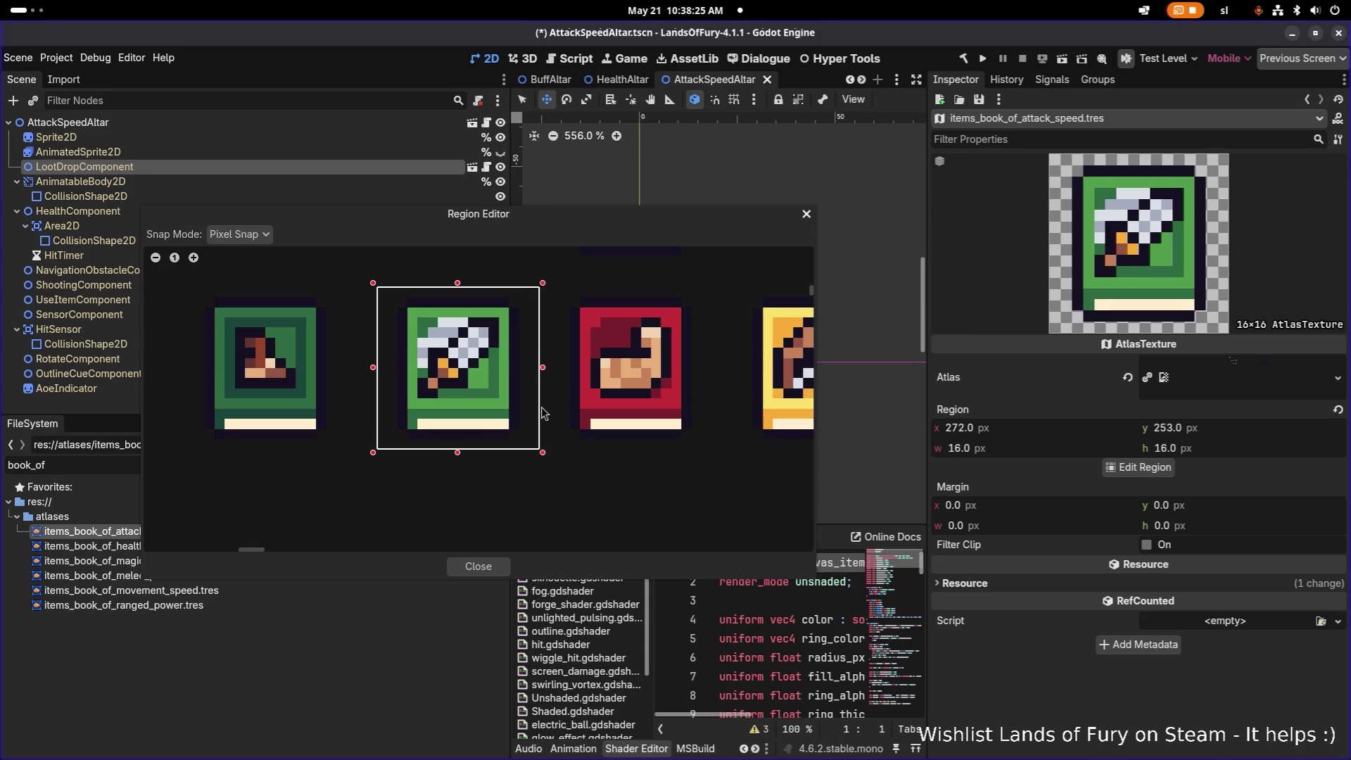
left_click(482, 571)
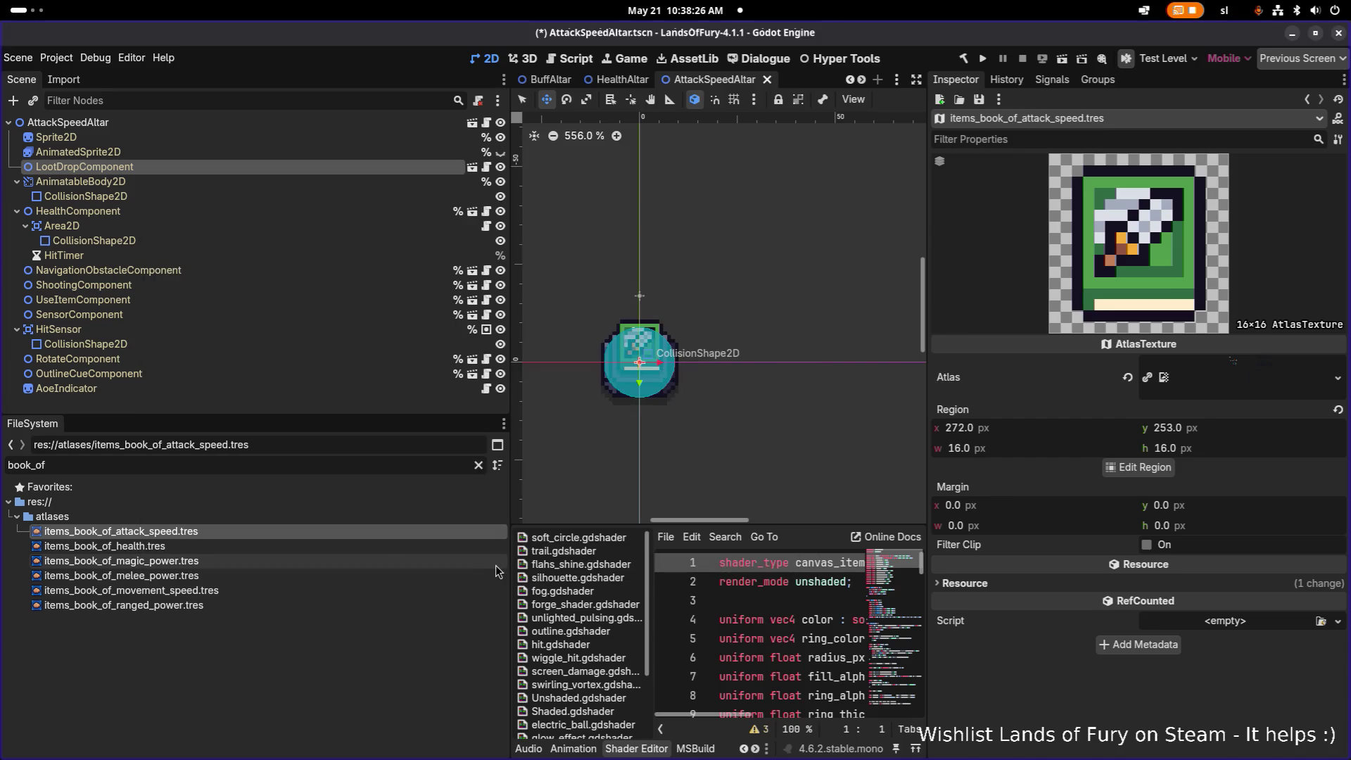
- Set items_book_of_health.tres to the 16×16 red book at 235, 253 and save
left_click(244, 546)
left_click(1161, 467)
scroll(529, 326, "down", 5)
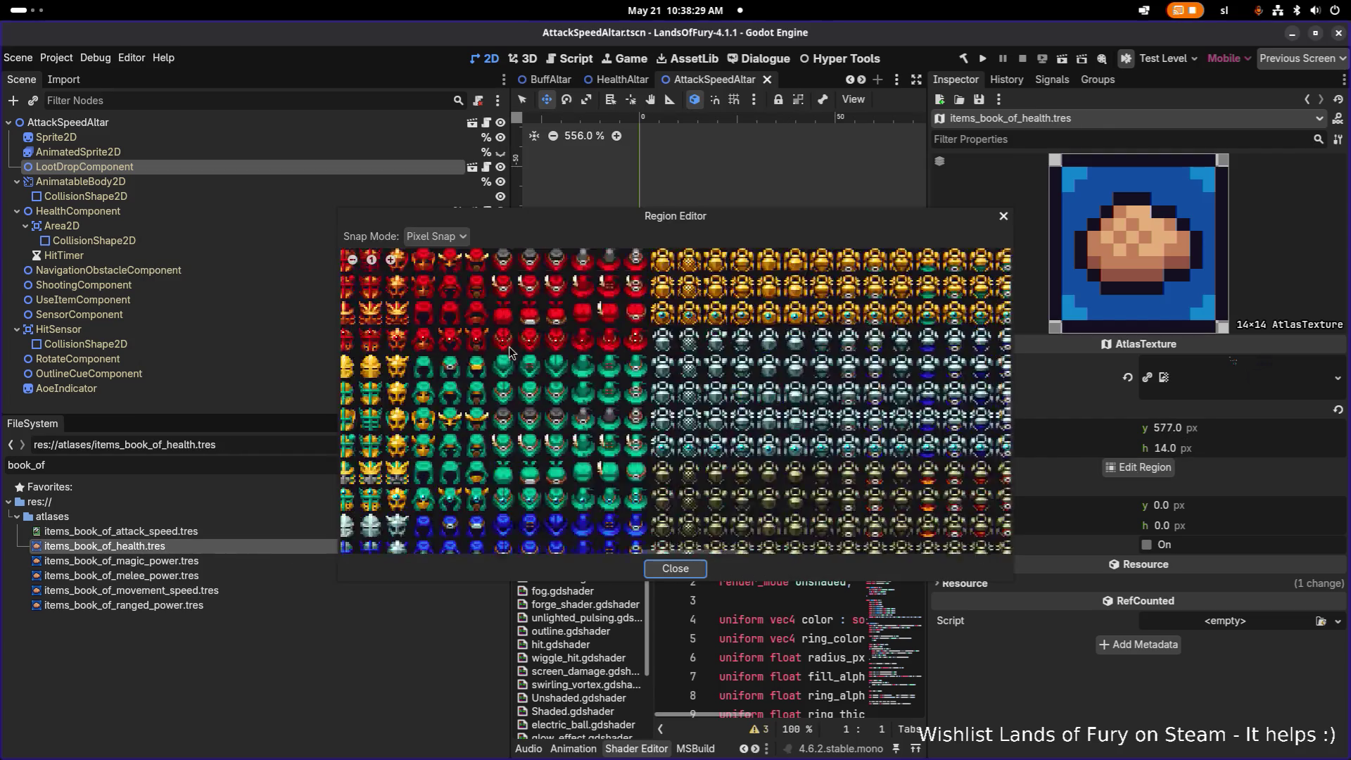
scroll(530, 326, "up", 2)
scroll(531, 326, "up", 3)
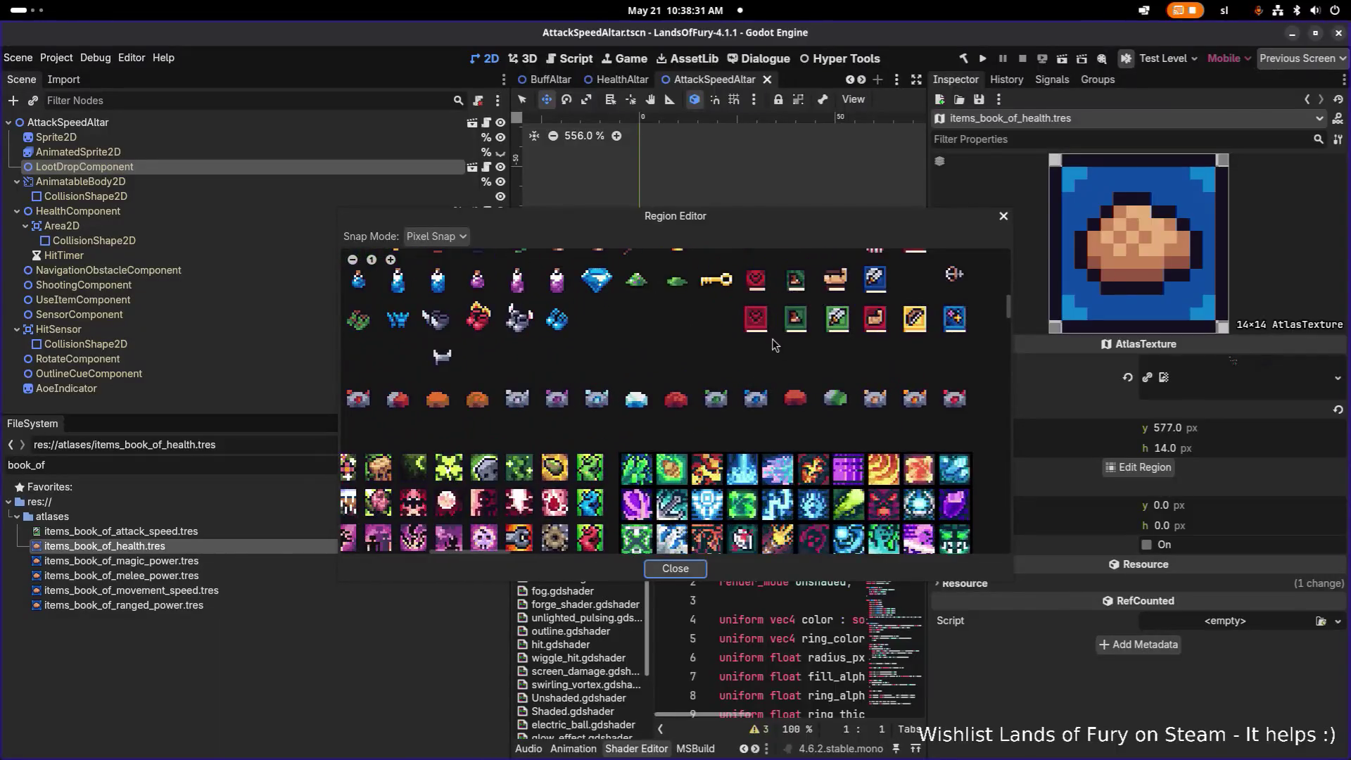
scroll(731, 356, "up", 3)
left_click_drag(661, 340, 771, 465)
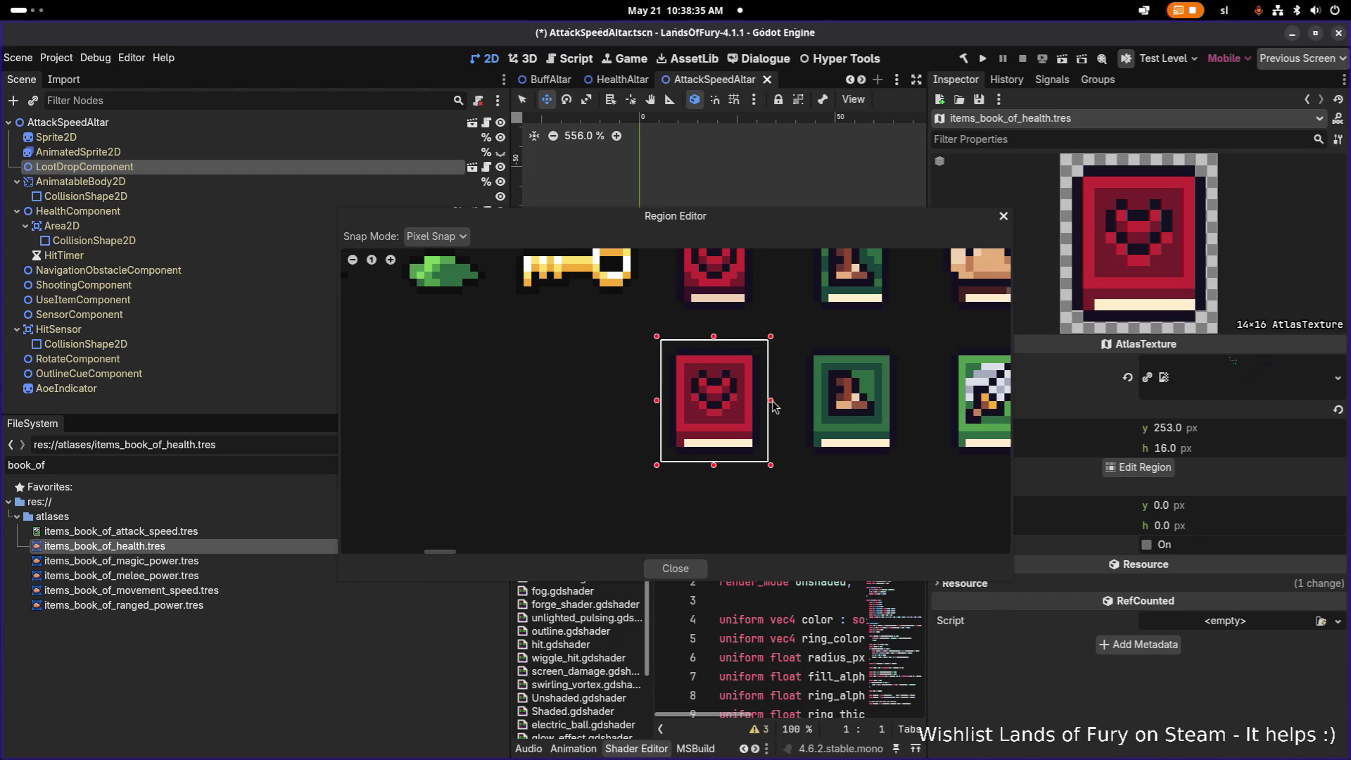
left_click_drag(772, 403, 778, 402)
left_click_drag(656, 401, 650, 401)
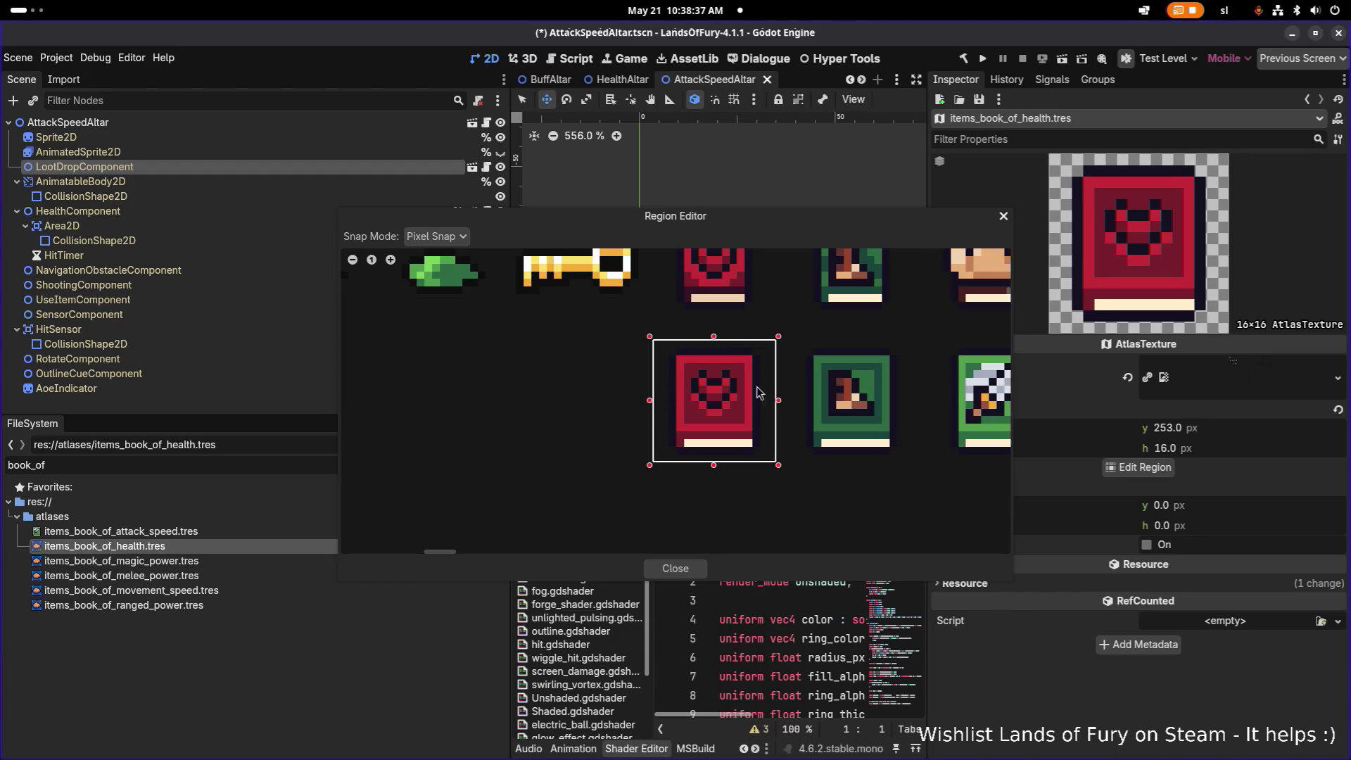
mouse_move(750, 231)
left_mouse_down()
mouse_move(634, 152)
mouse_move(642, 135)
left_mouse_up()
left_click(568, 473)
key("ctrl+s")
left_click(257, 560)
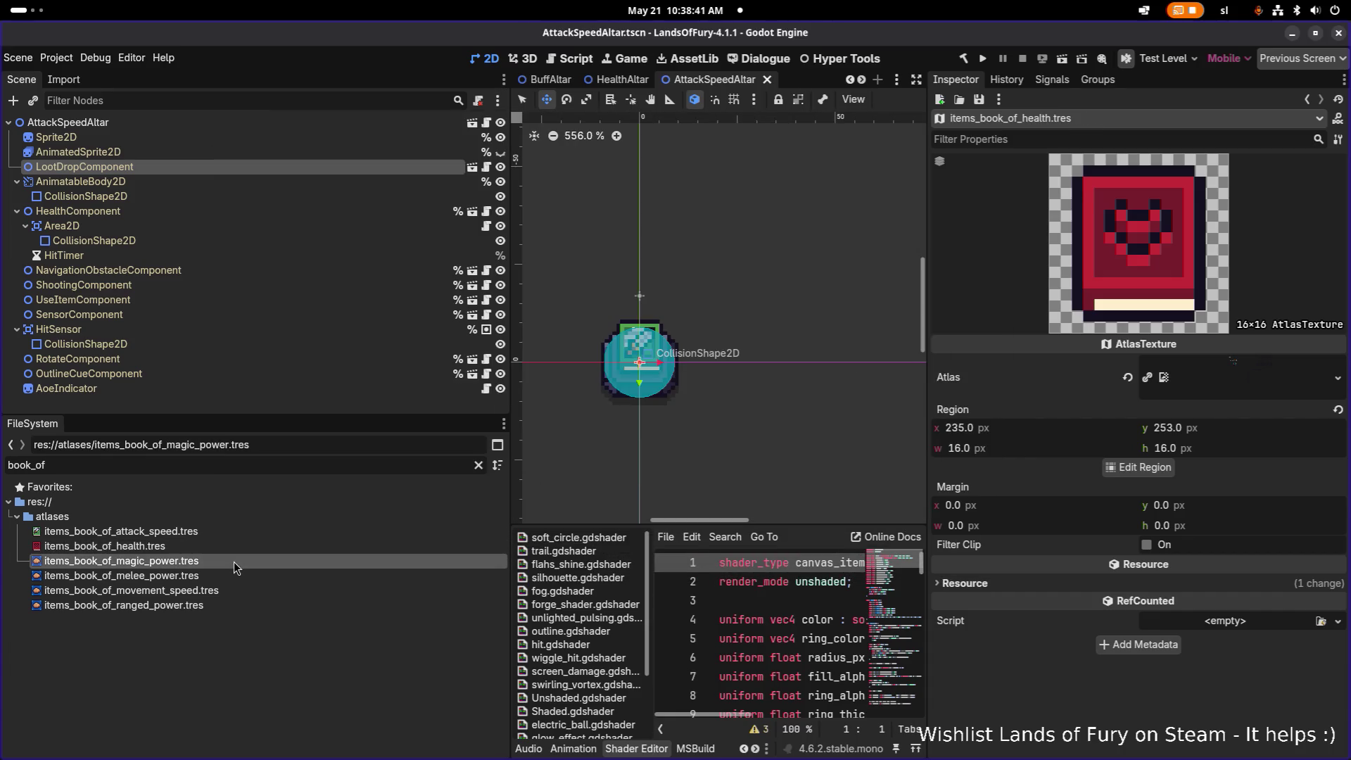
- Set the magic power atlas region to the 16×16 blue starred book and save
left_click(1138, 468)
scroll(602, 325, "down", 10)
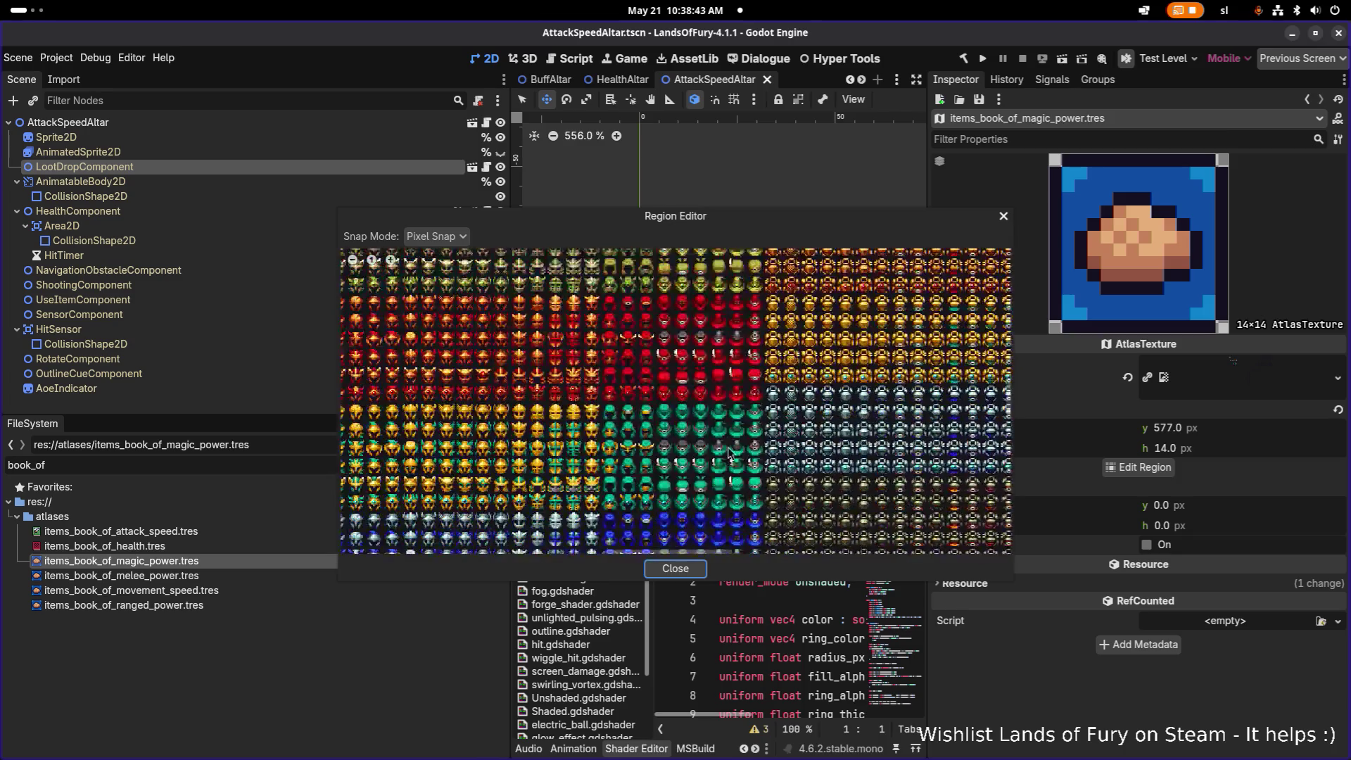
scroll(666, 359, "up", 10)
scroll(665, 357, "down", 6)
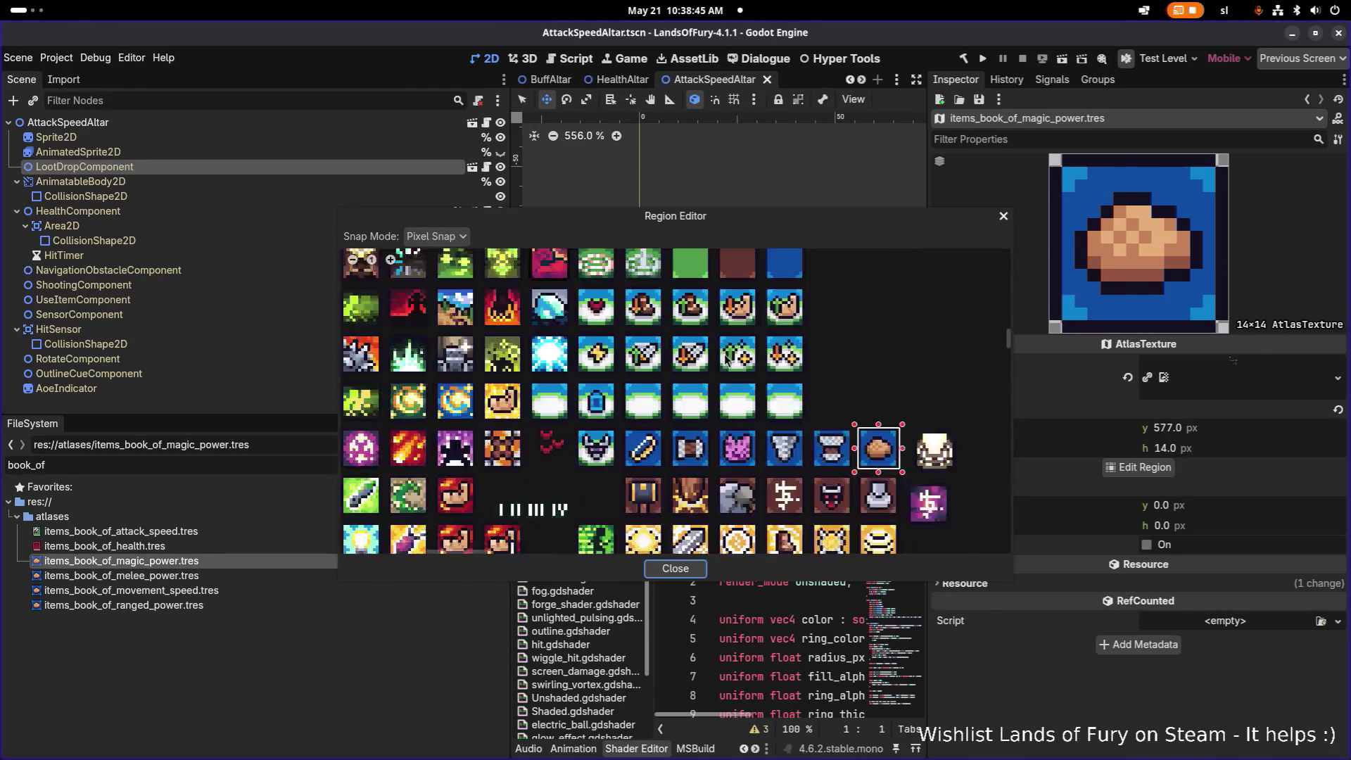
scroll(663, 388, "up", 6)
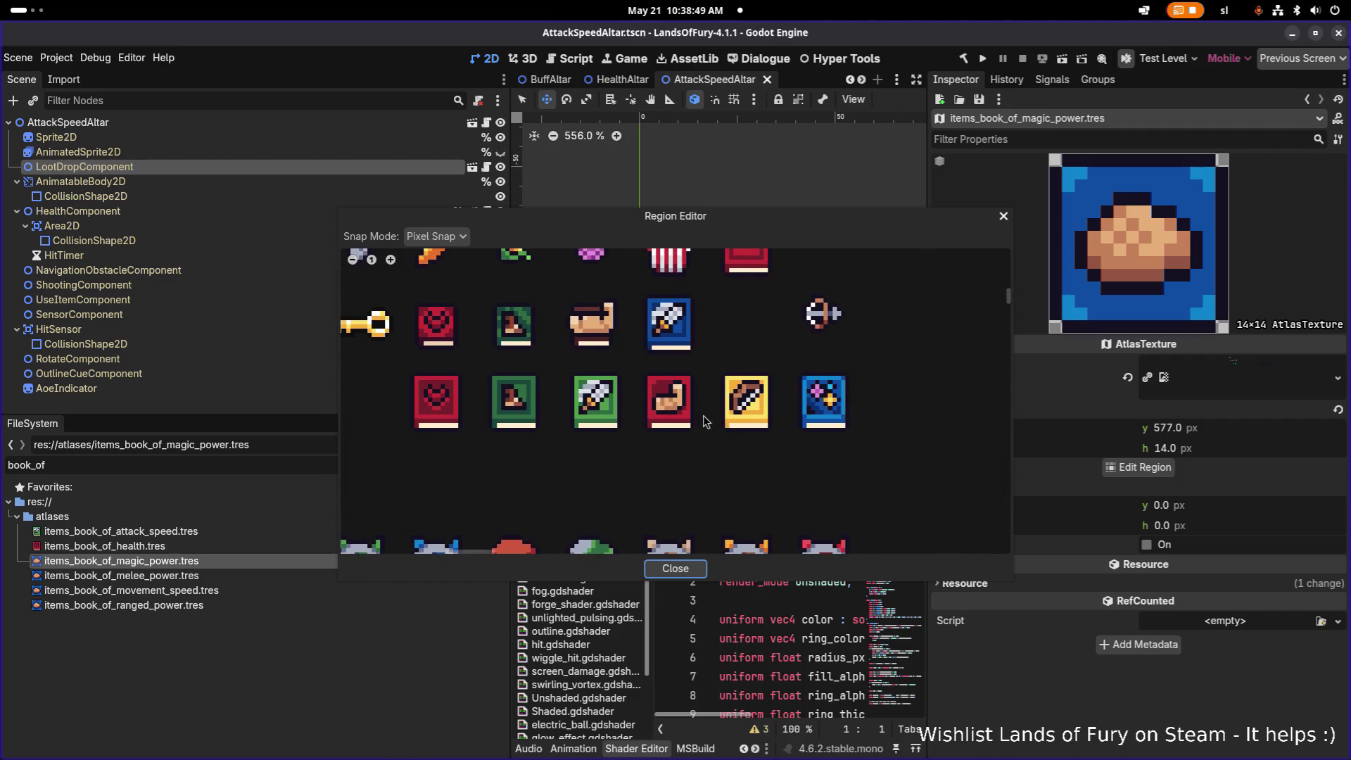
scroll(823, 394, "up", 4)
left_click_drag(729, 336, 904, 524)
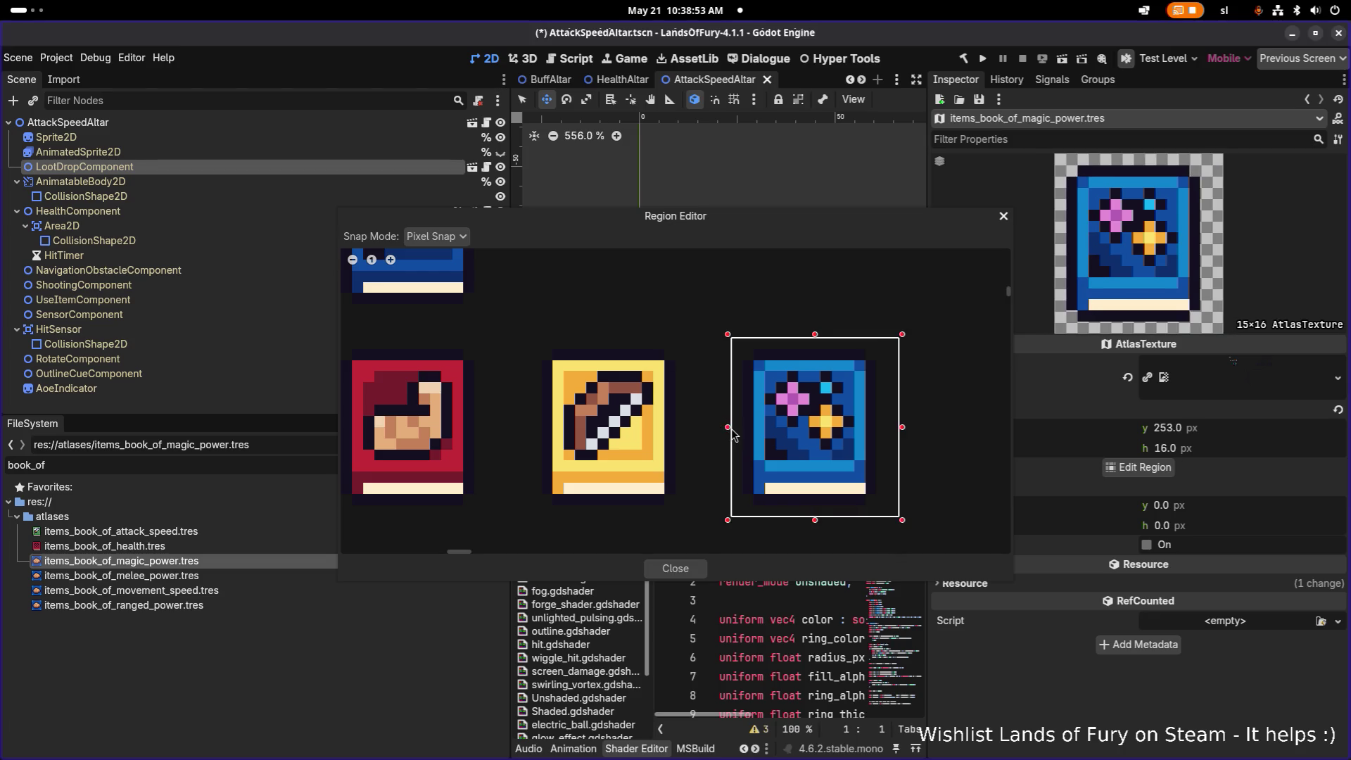
left_click_drag(732, 432, 724, 431)
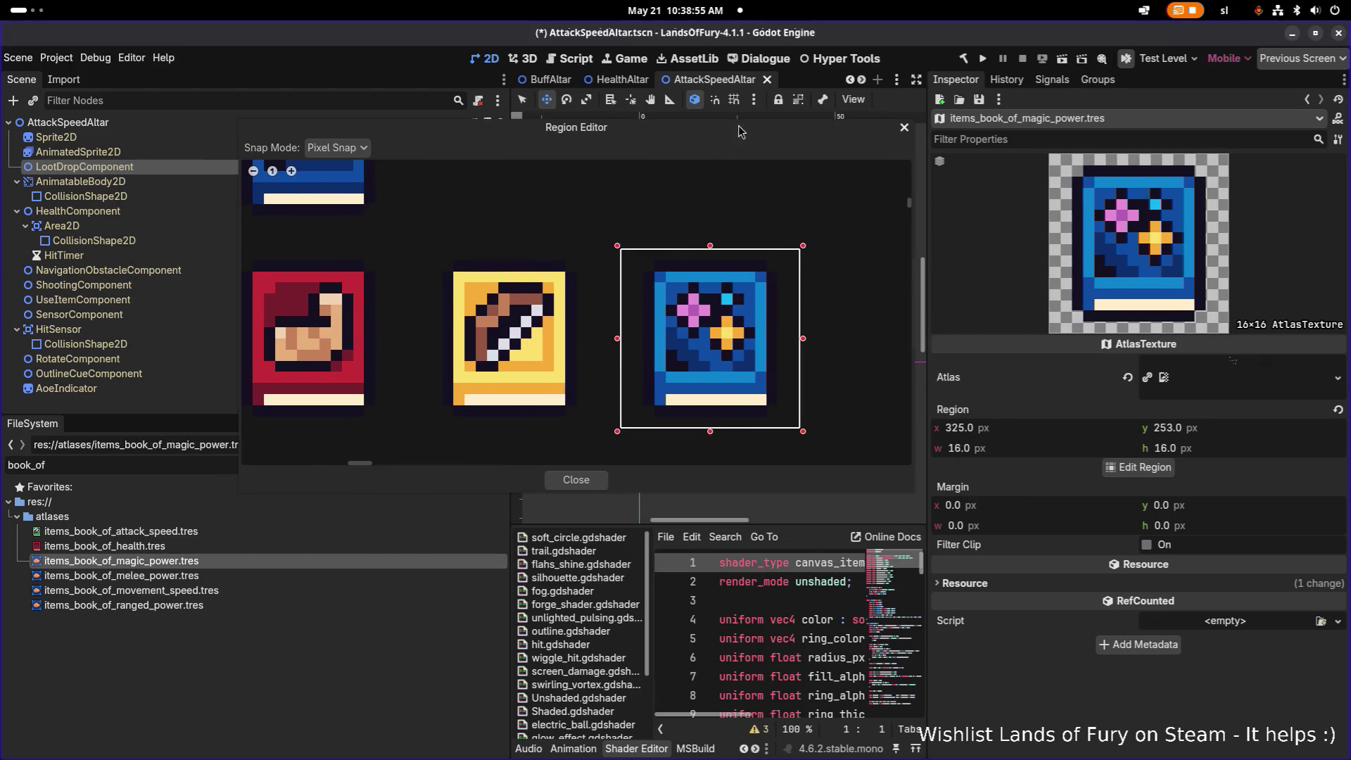
left_click(584, 480)
key("ctrl+s")
- Set items_book_of_melee_power.tres to the 16×16 red fist book at 289, 253 and save
left_click(326, 577)
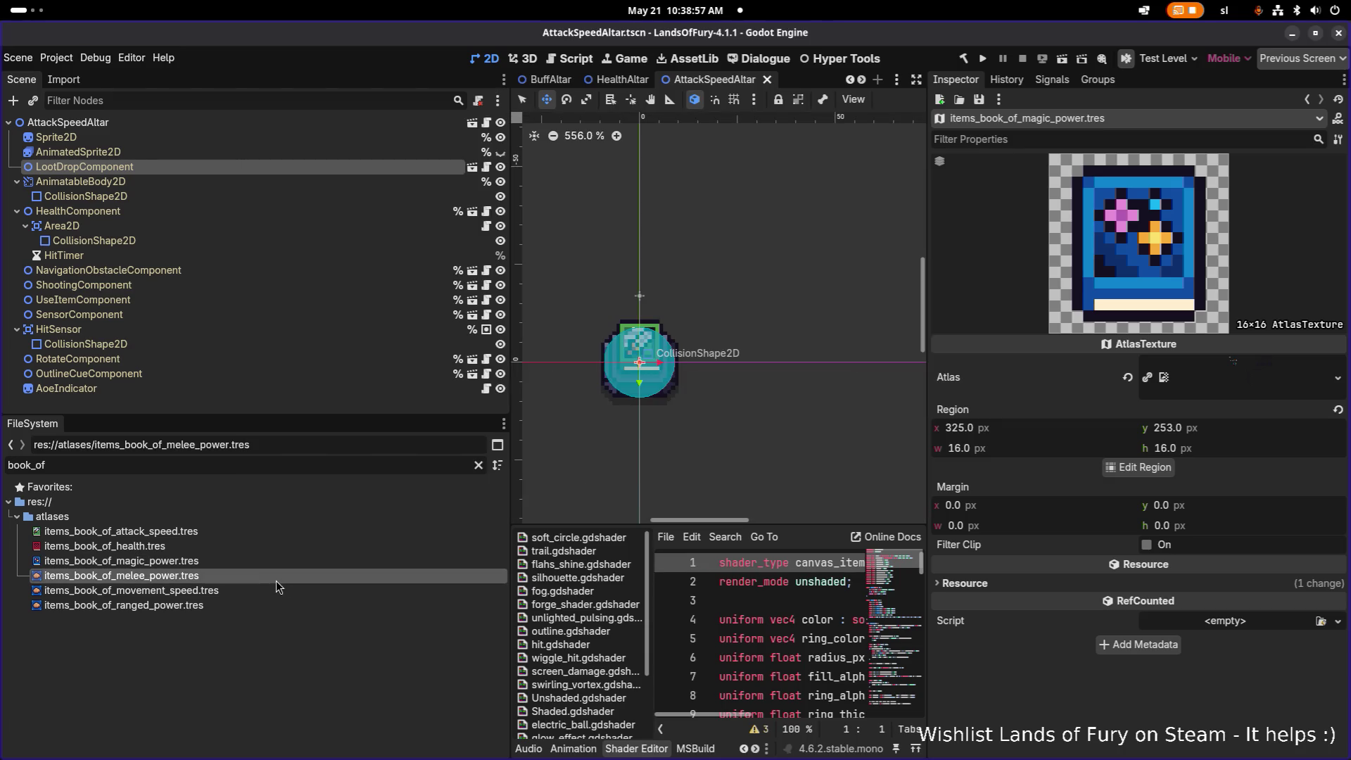
left_click(1138, 468)
scroll(550, 404, "down", 5)
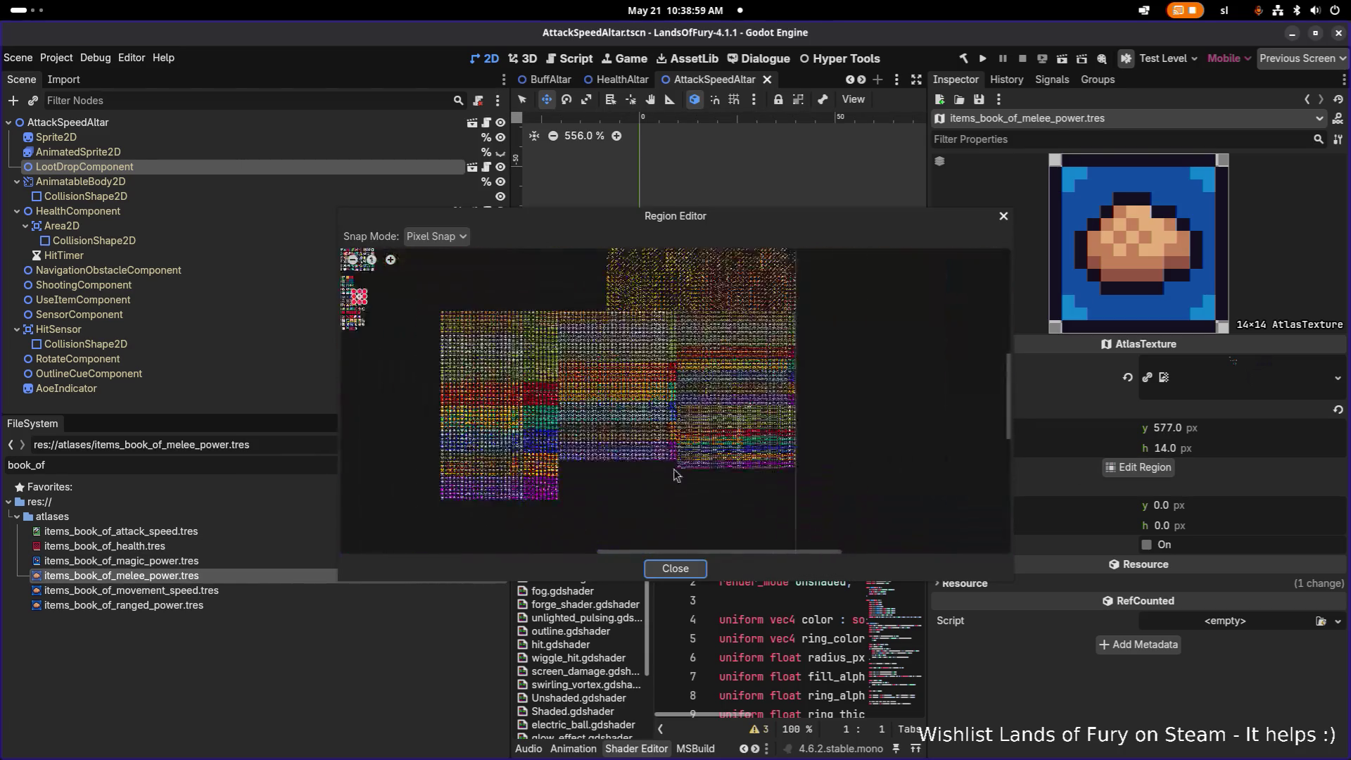
scroll(605, 428, "up", 8)
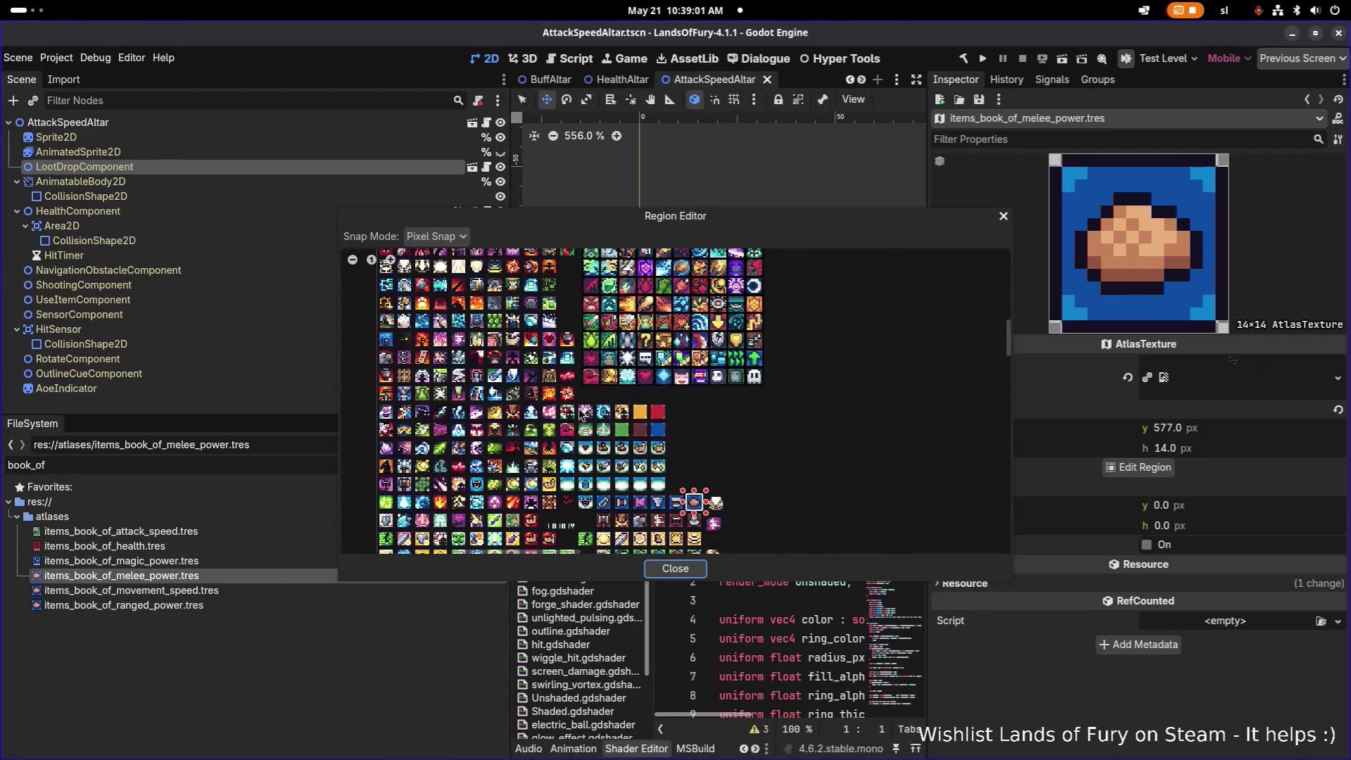
scroll(666, 399, "down", 2)
scroll(702, 424, "up", 3)
scroll(702, 424, "up", 1)
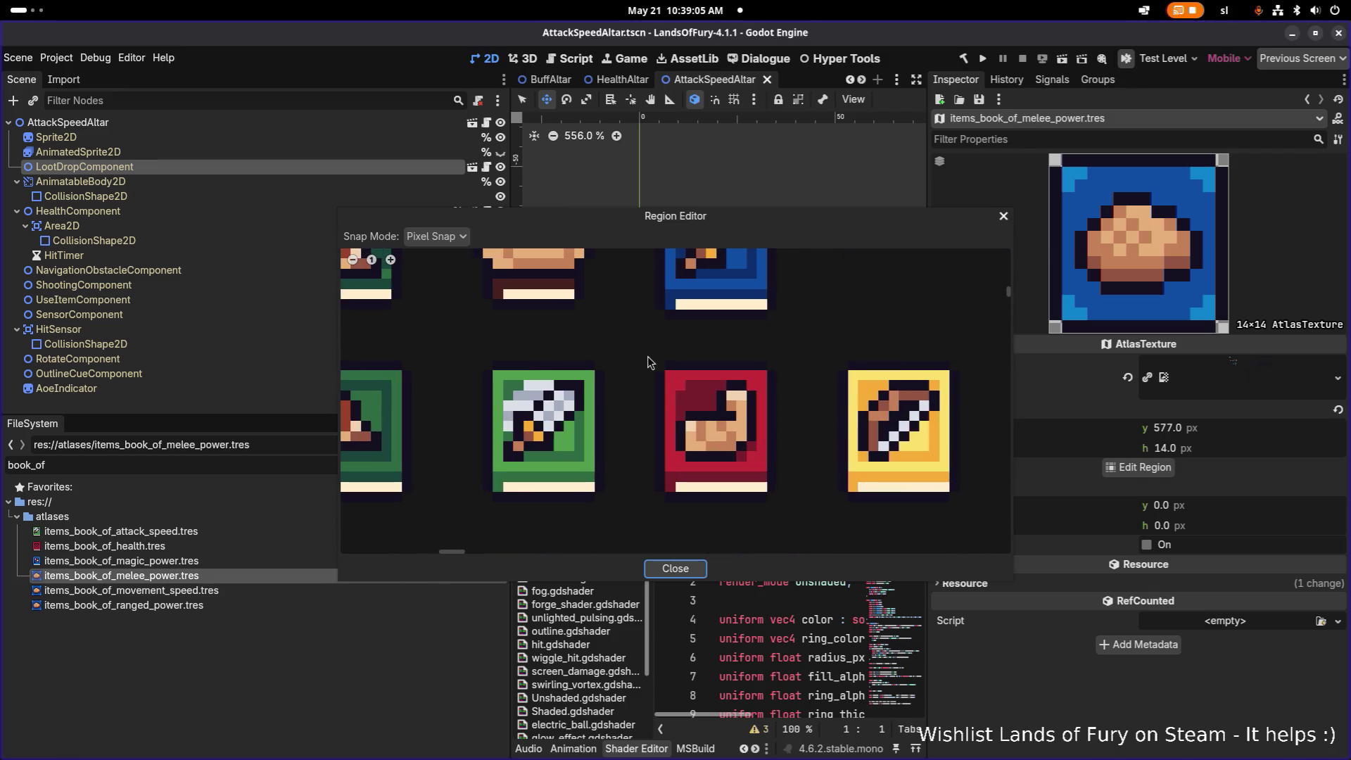
left_click_drag(643, 348, 789, 515)
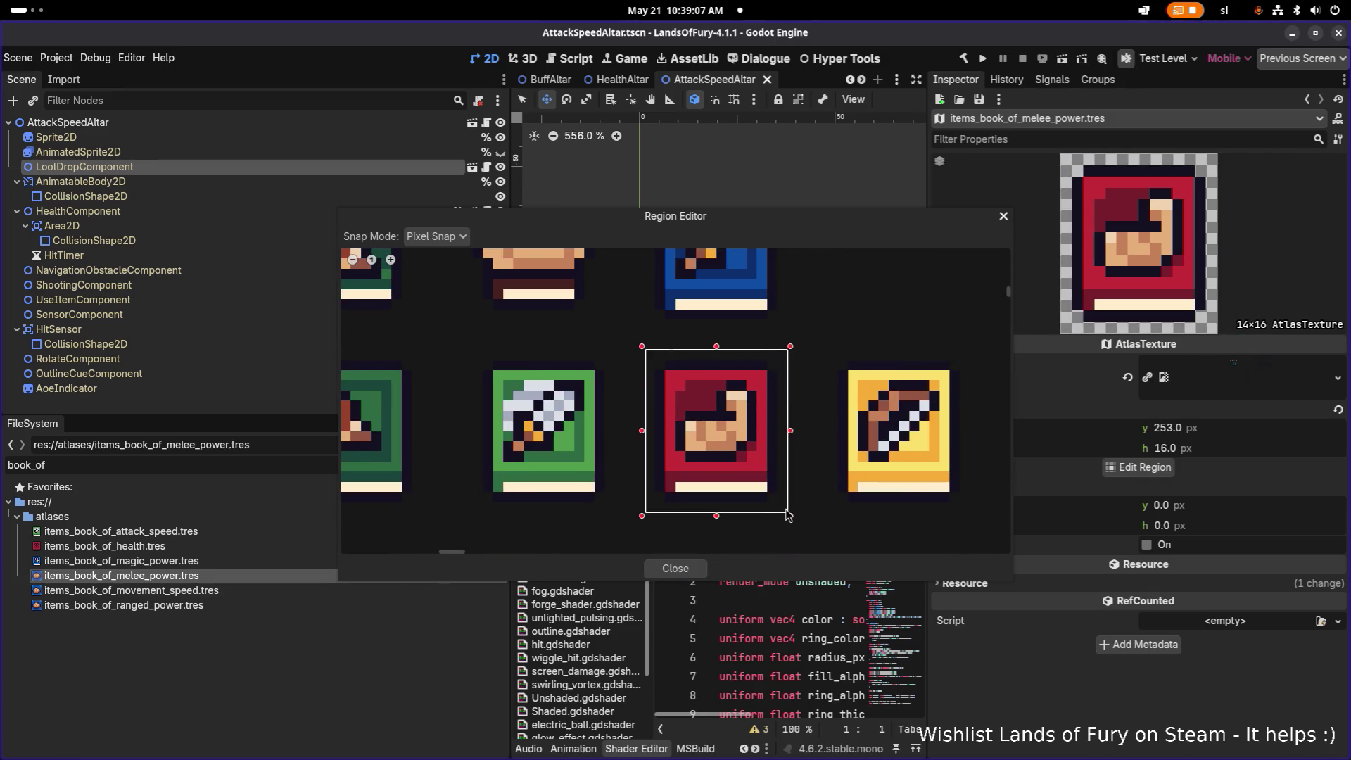
left_click_drag(645, 429, 640, 436)
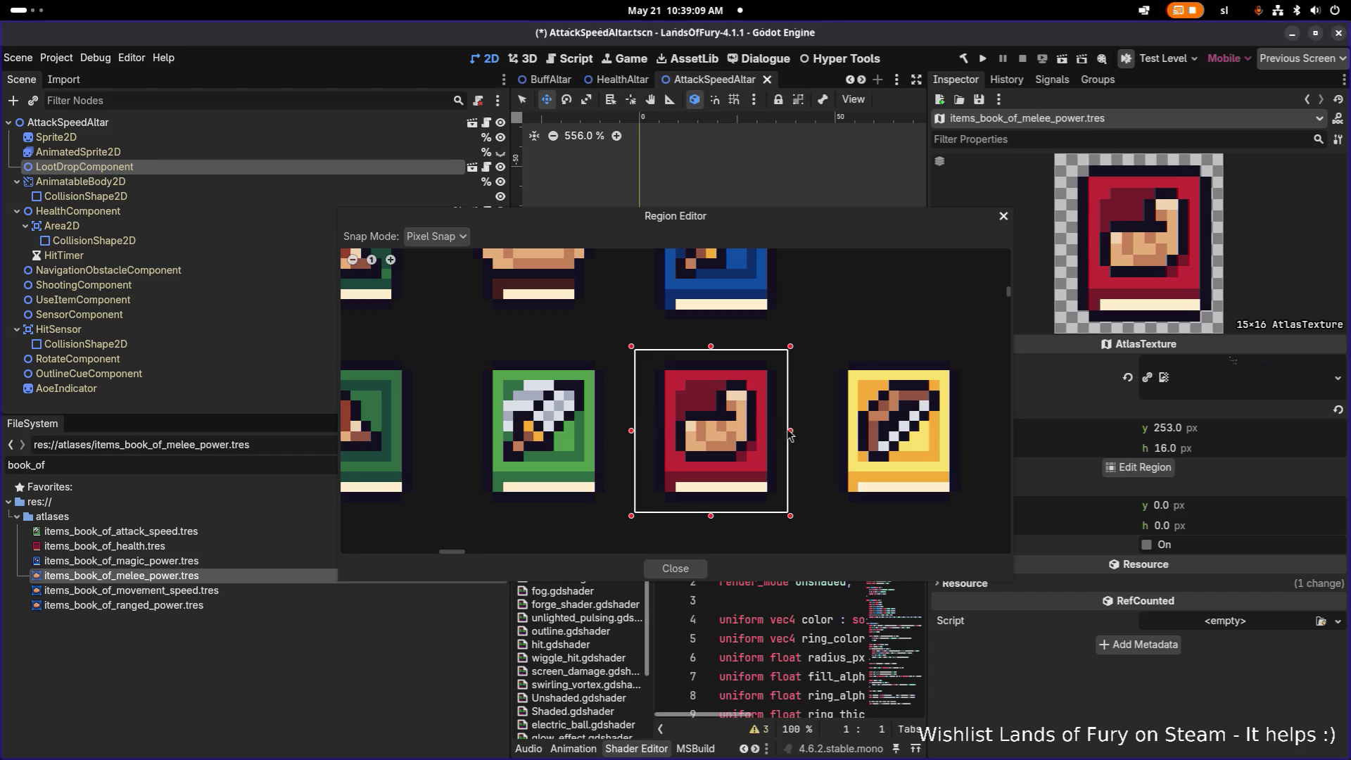
left_click_drag(789, 432, 801, 431)
left_click_drag(793, 225, 637, 173)
left_click(526, 517)
key("ctrl+s")
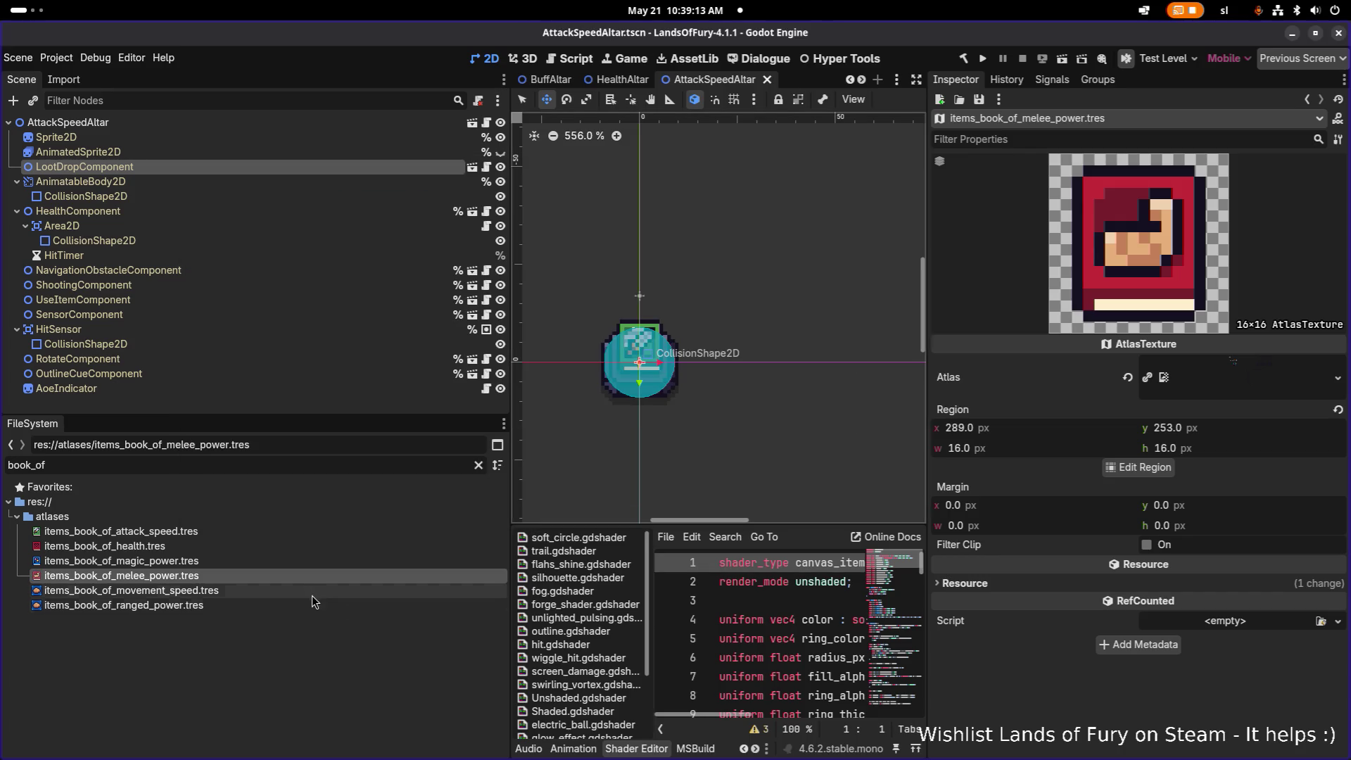
- Set the movement speed atlas region to the 16×16 green book
left_click(310, 591)
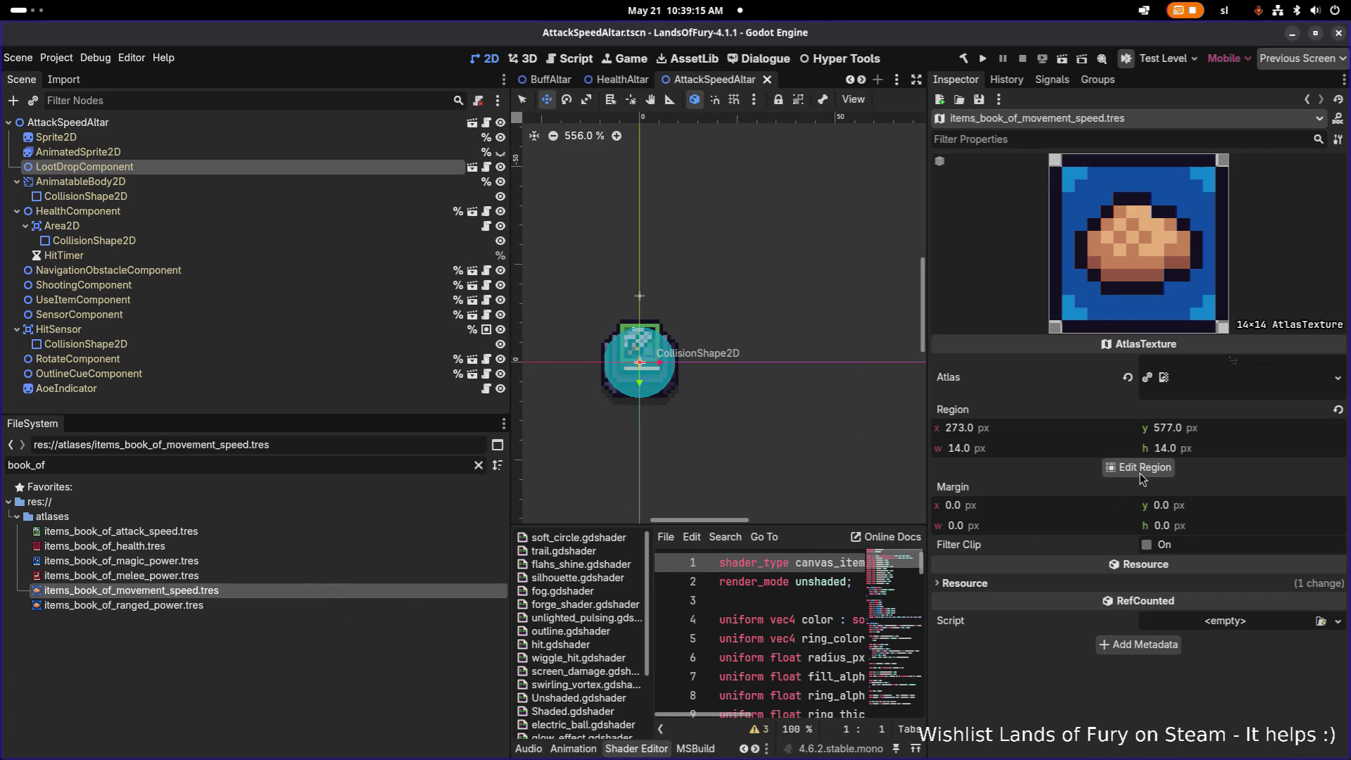
left_click(1139, 470)
scroll(582, 407, "down", 6)
scroll(583, 403, "down", 1)
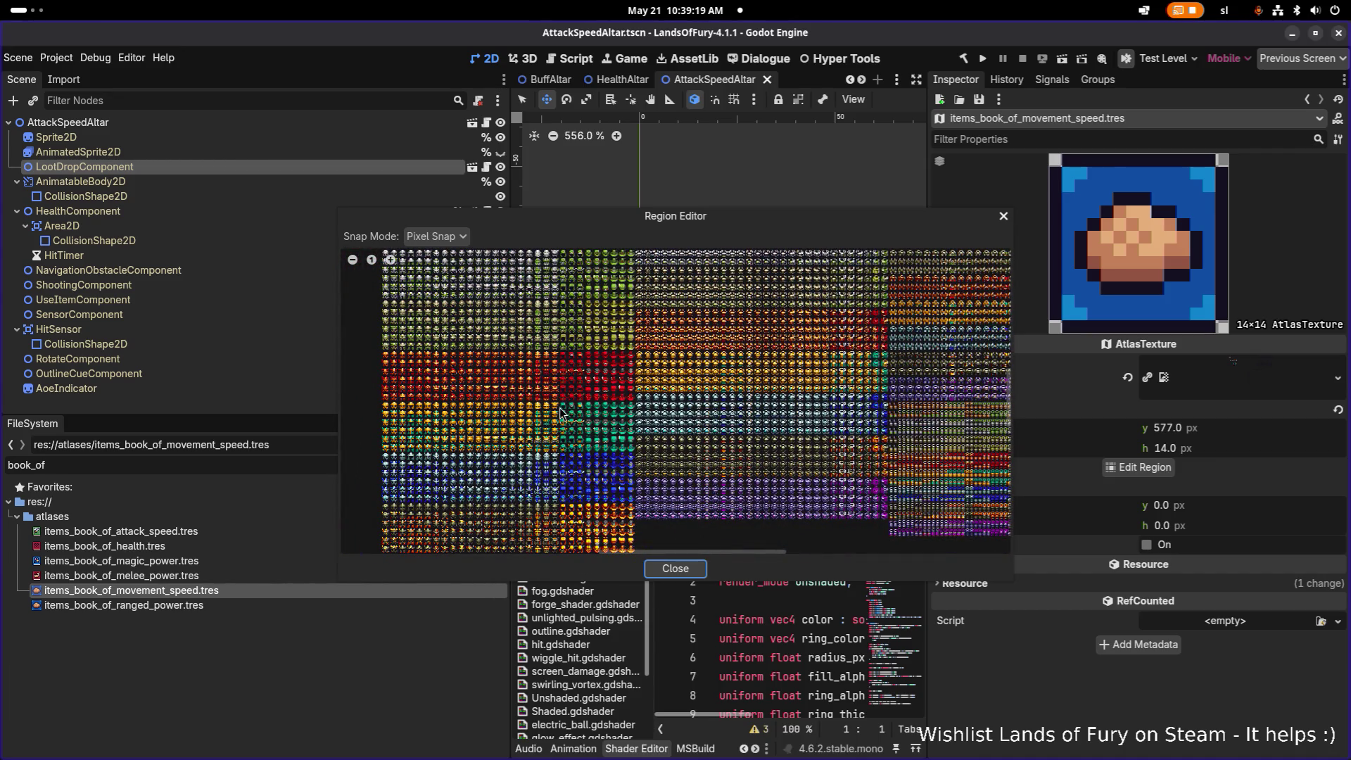
scroll(558, 411, "down", 3)
scroll(517, 388, "up", 5)
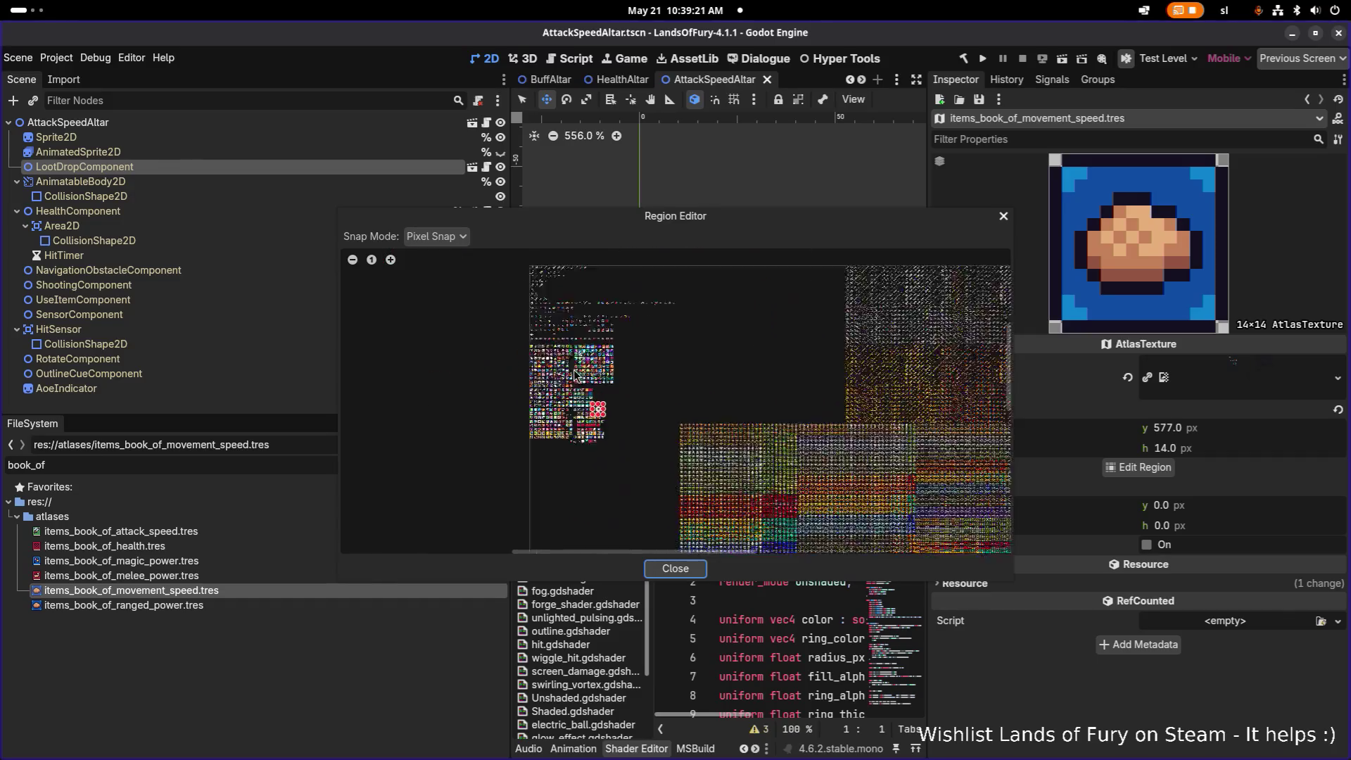
scroll(689, 440, "up", 6)
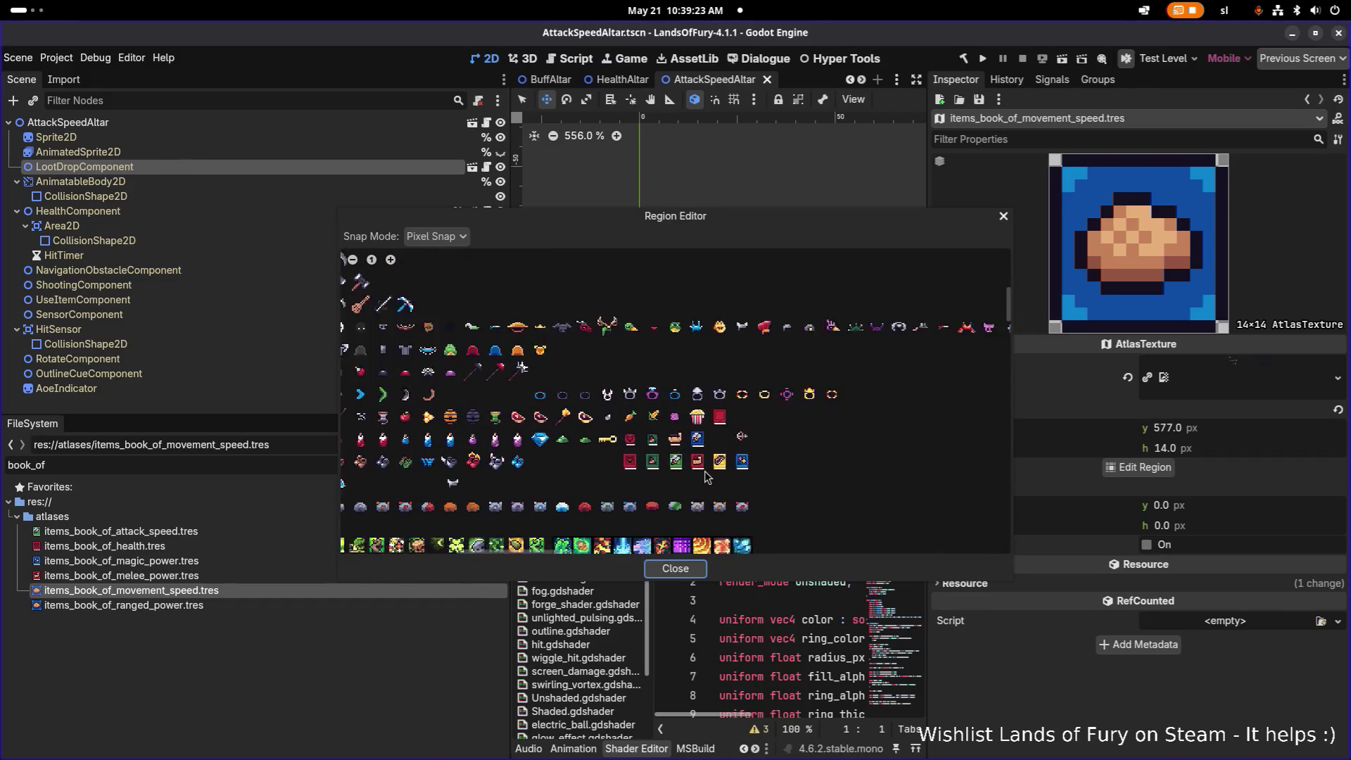
scroll(648, 446, "down", 3)
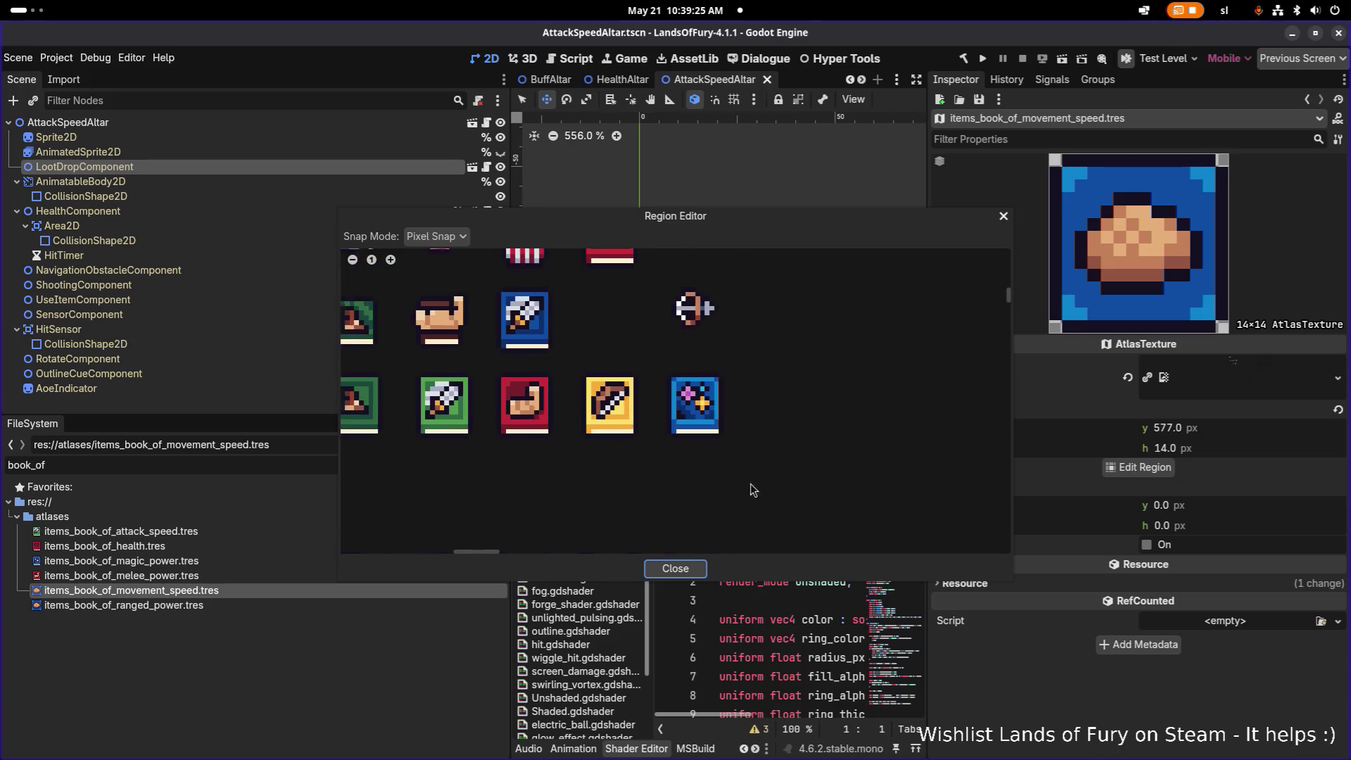
scroll(682, 366, "up", 5)
left_click_drag(613, 278, 808, 474)
left_click(686, 572)
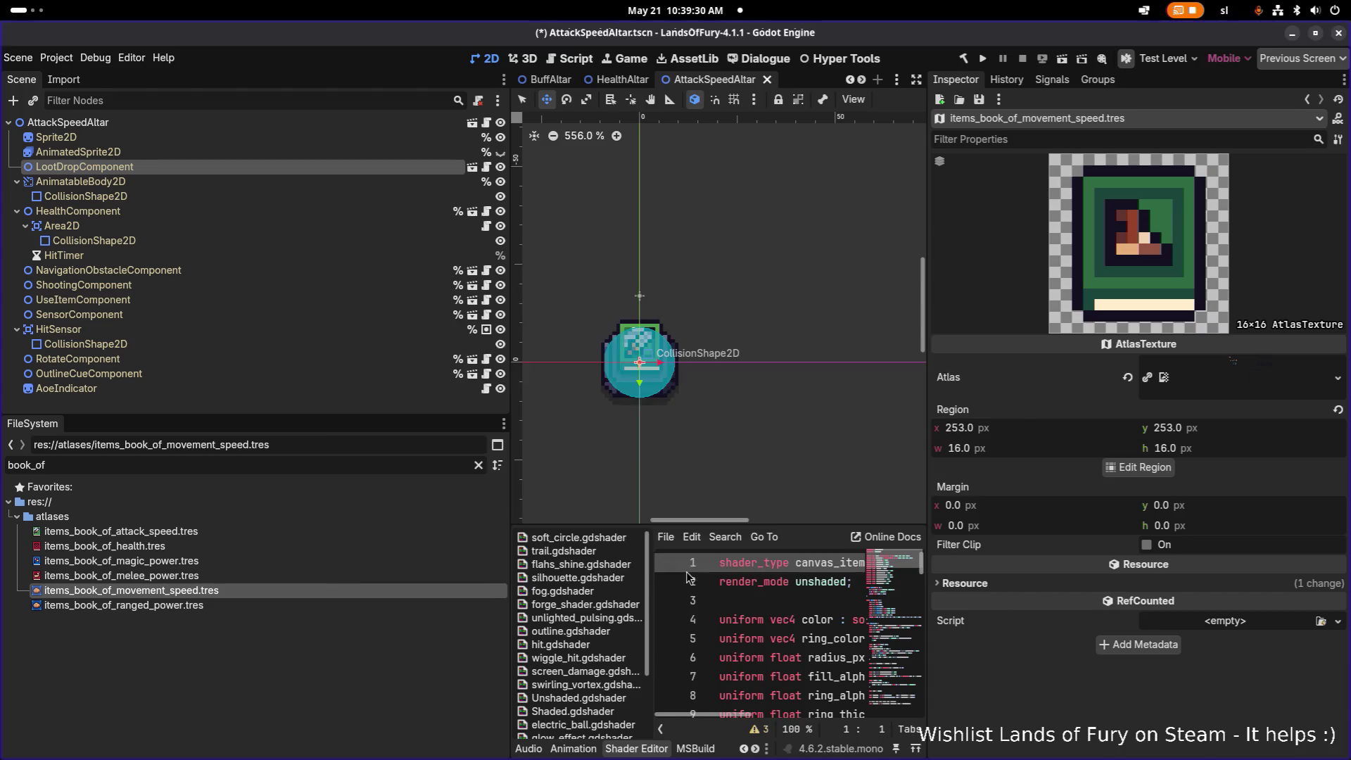
- Set items_book_of_ranged_power.tres to the 16×16 yellow bow book at 307, 253 and save
left_click(247, 608)
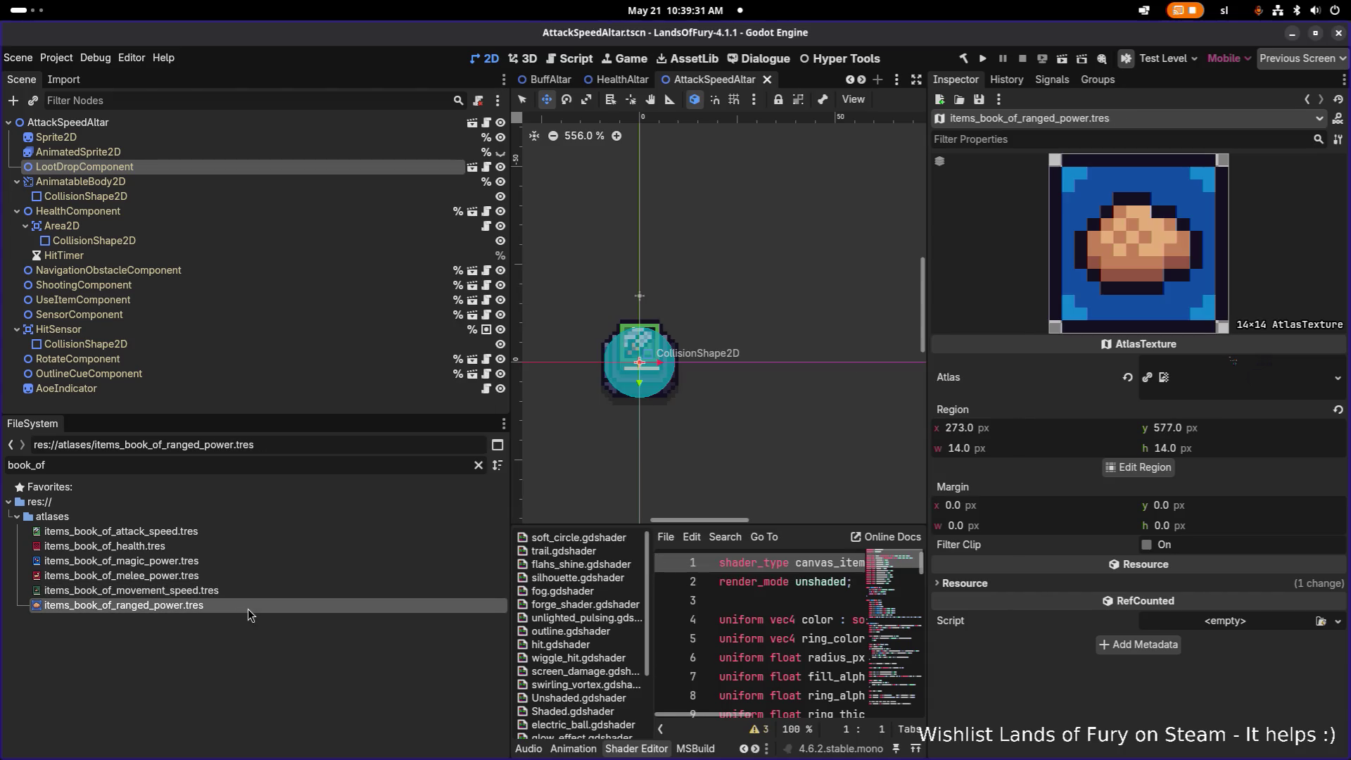
left_click(1141, 469)
scroll(712, 420, "down", 5)
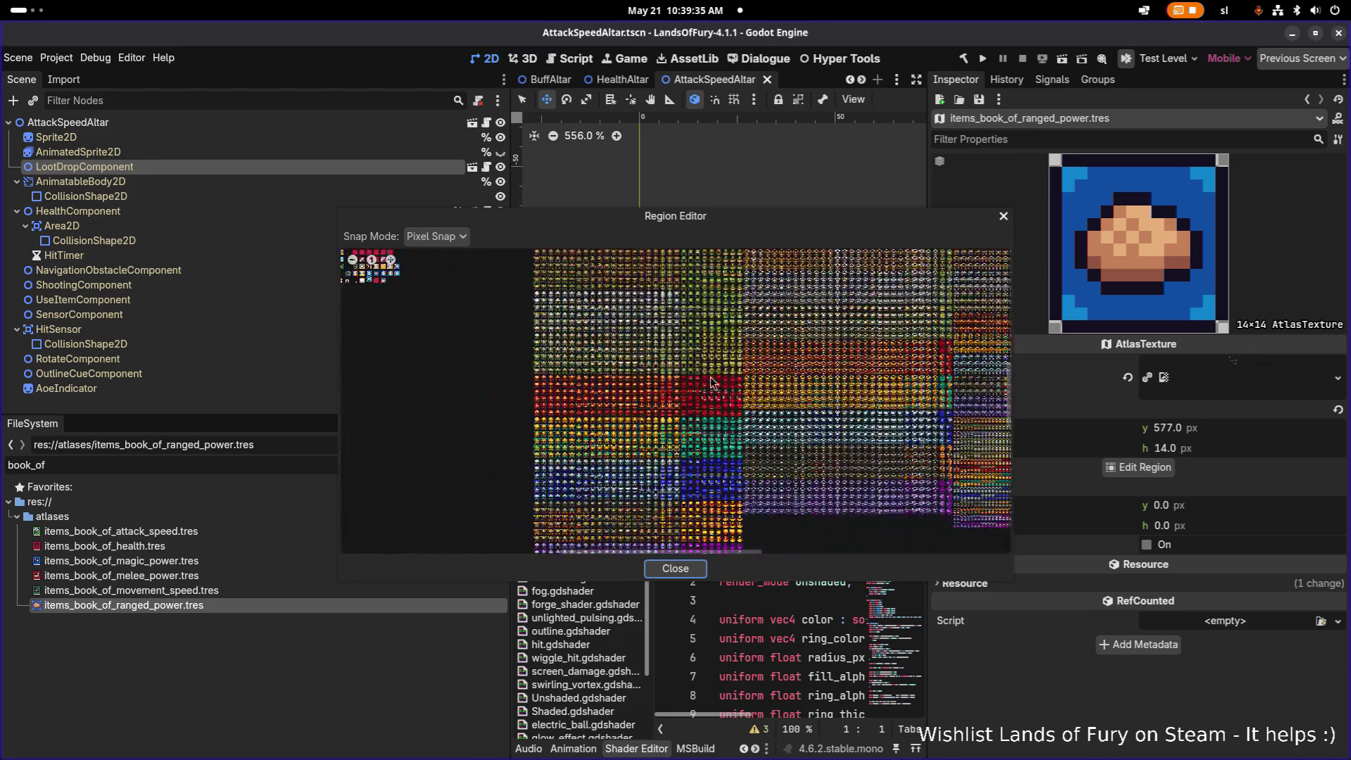
scroll(712, 368, "up", 5)
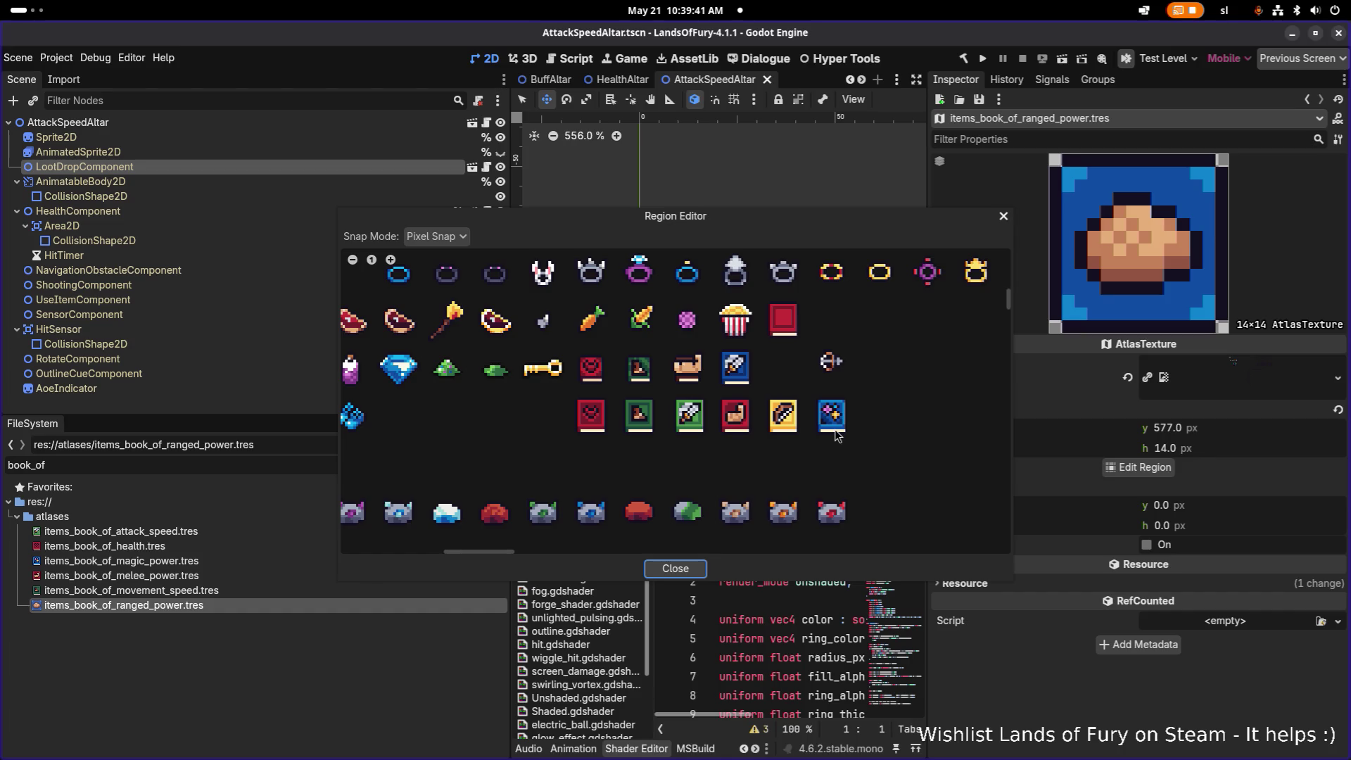
scroll(810, 418, "up", 3)
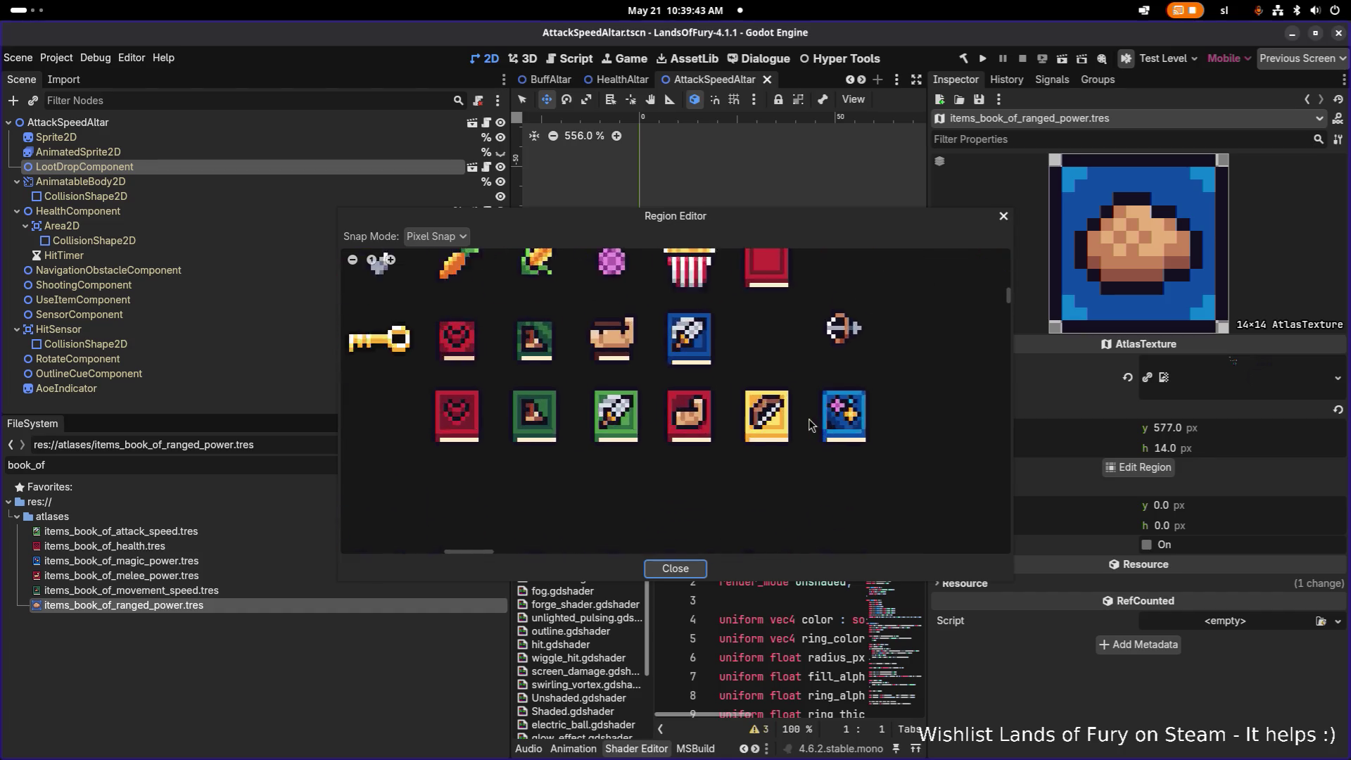
scroll(719, 378, "up", 2)
mouse_move(699, 365)
left_mouse_down()
mouse_move(829, 474)
mouse_move(836, 512)
left_mouse_up()
left_click_drag(799, 218, 623, 194)
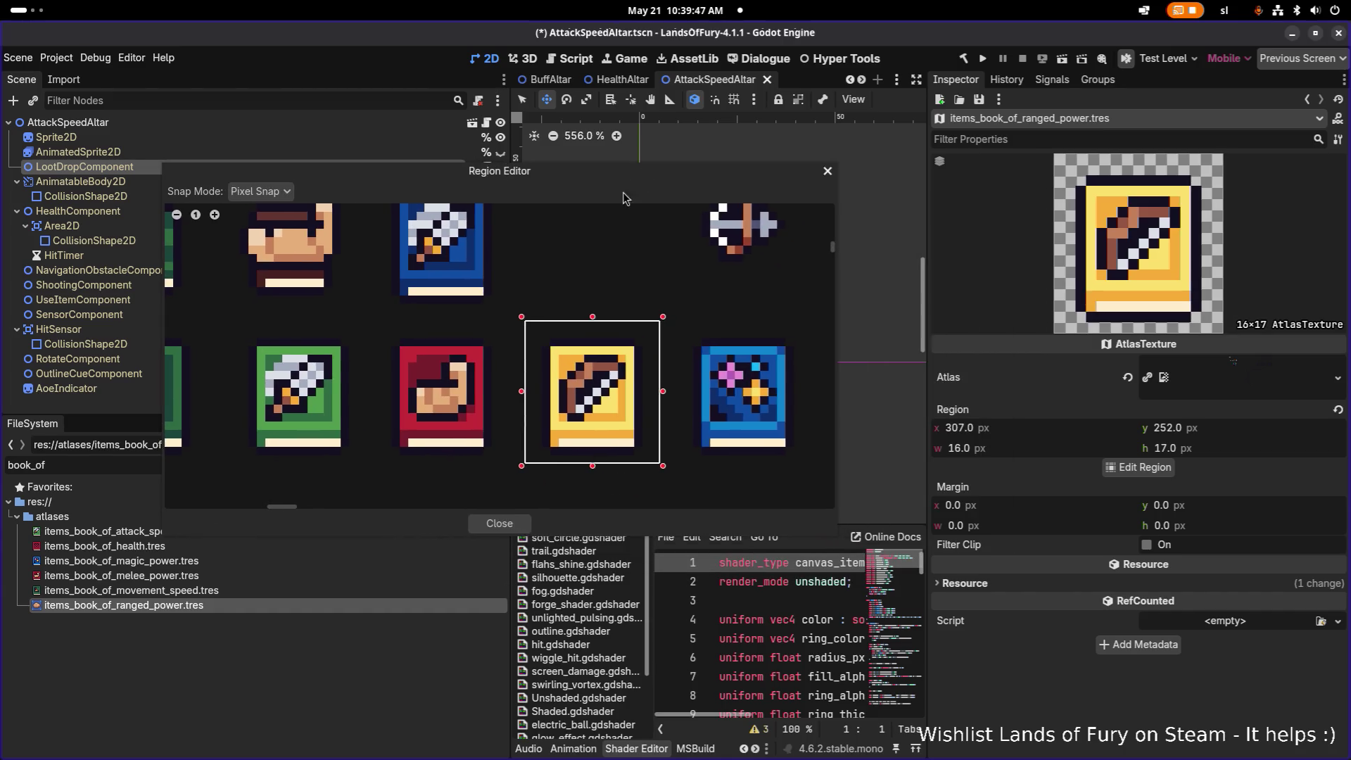
left_click_drag(593, 322, 595, 329)
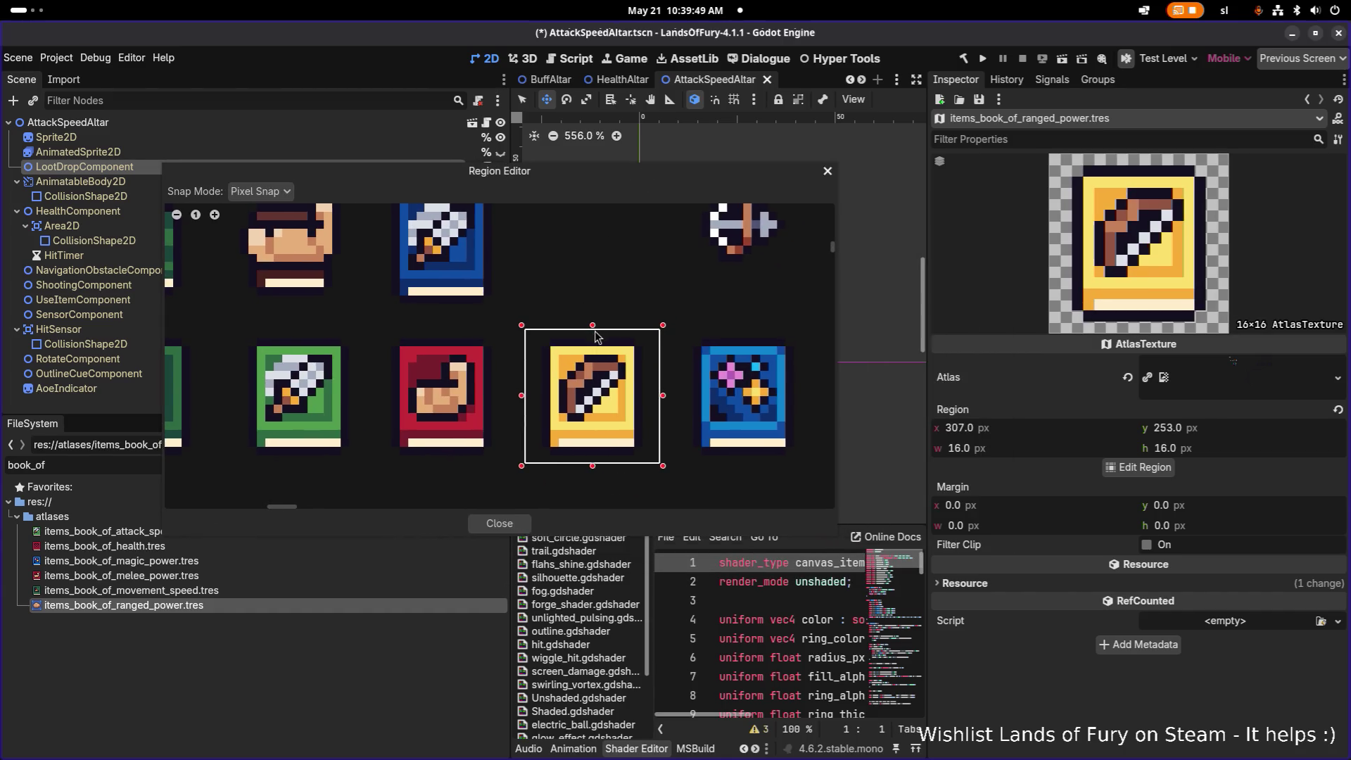
left_click(501, 524)
key("ctrl+s")
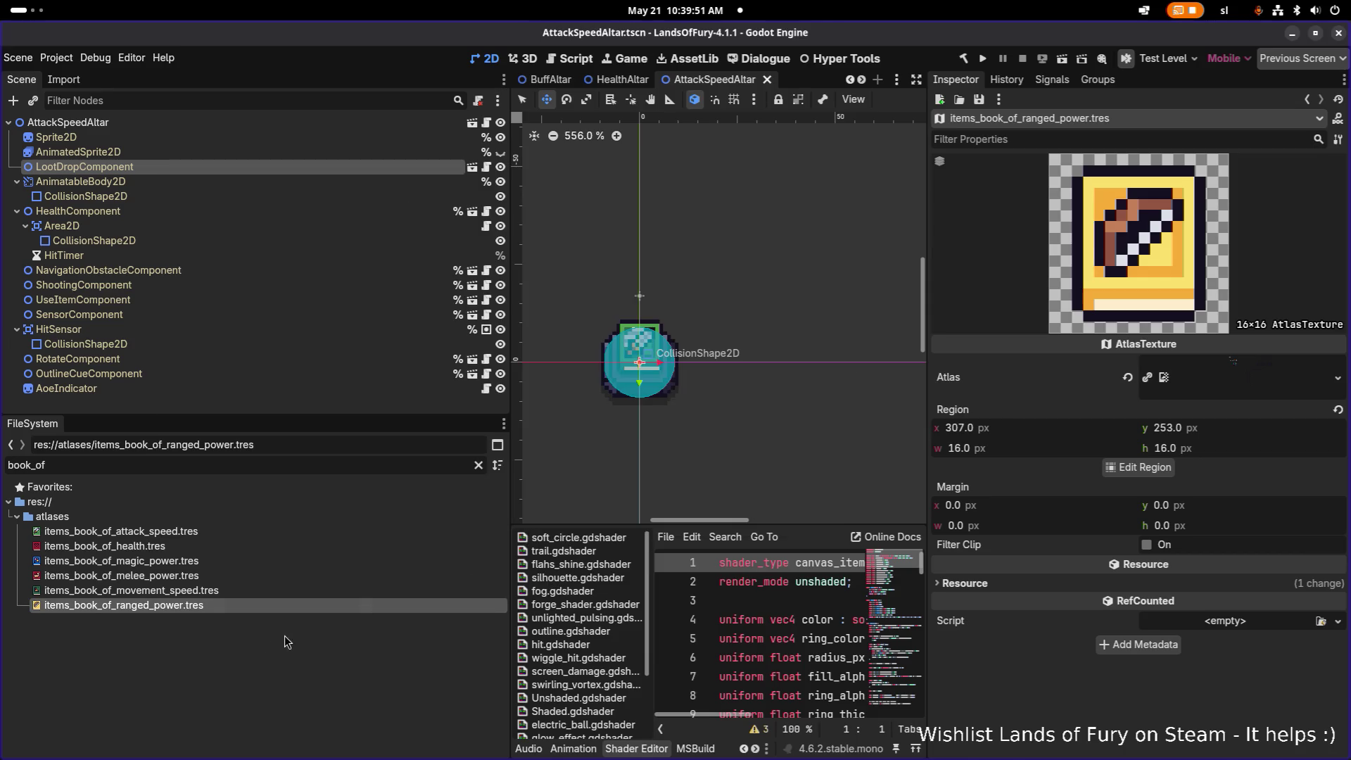
left_click(303, 594)
- Review the attack speed, magic, melee, movement and ranged book textures' regions in turn
left_click(307, 570)
left_click(220, 530)
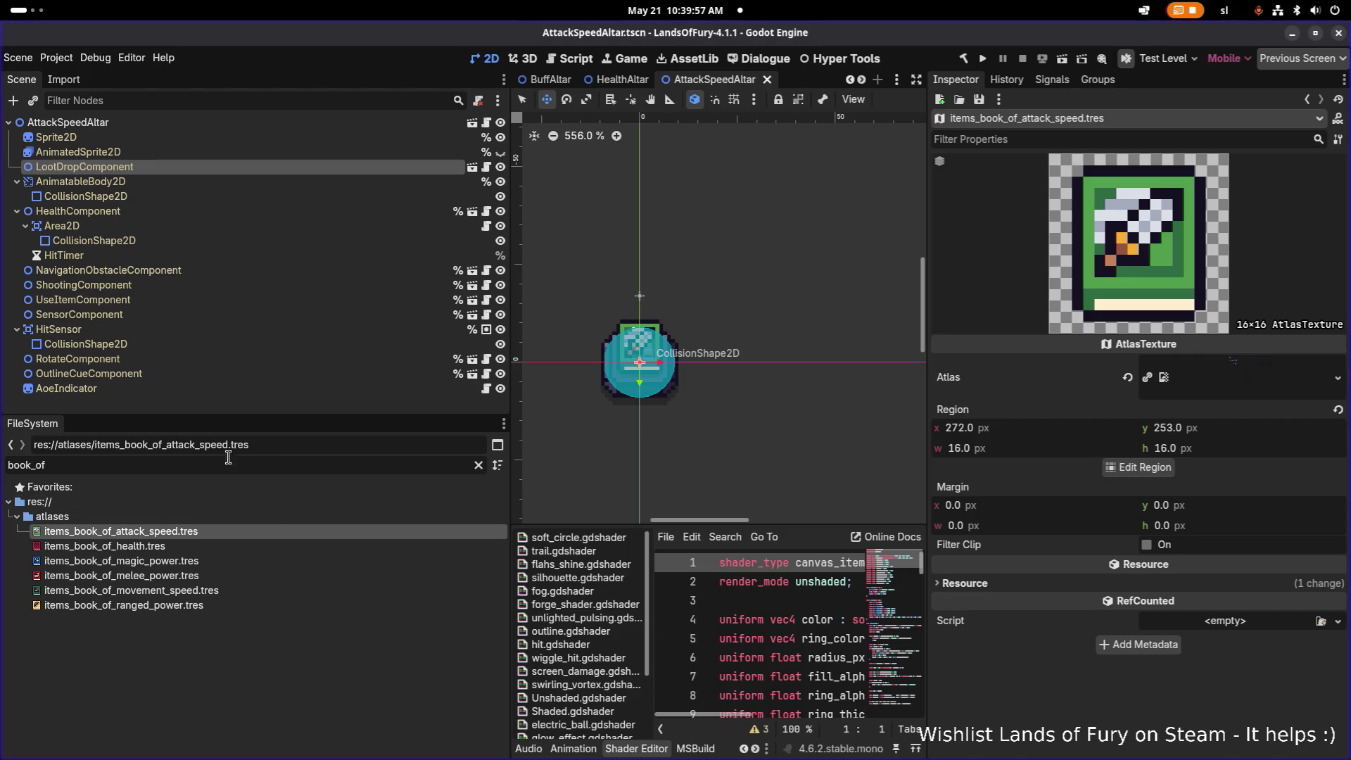
left_click(210, 561)
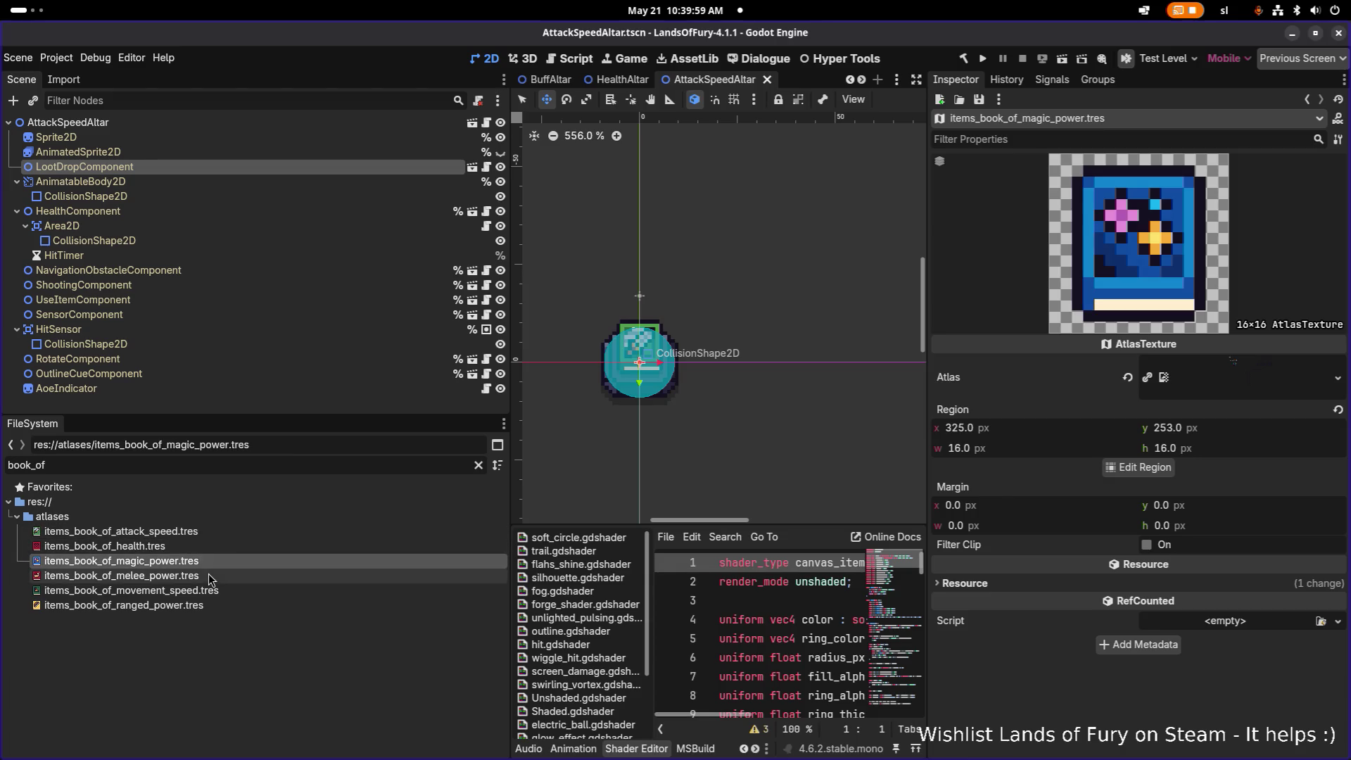
left_click(208, 575)
left_click(197, 593)
left_click(192, 605)
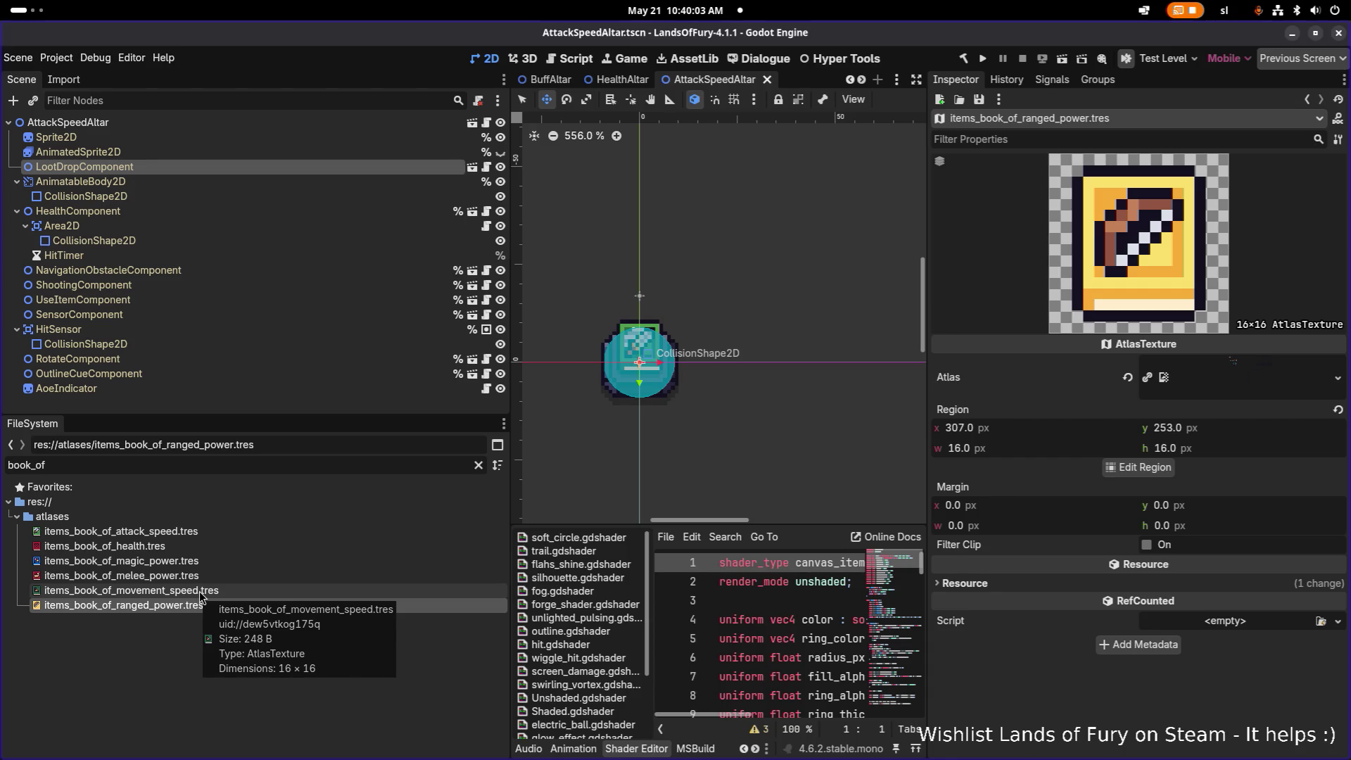
left_click(200, 577)
- Clear the book_of filter, then recheck magic, melee and movement speed books (region 253, 253)
left_click(228, 465)
key("ctrl+a")
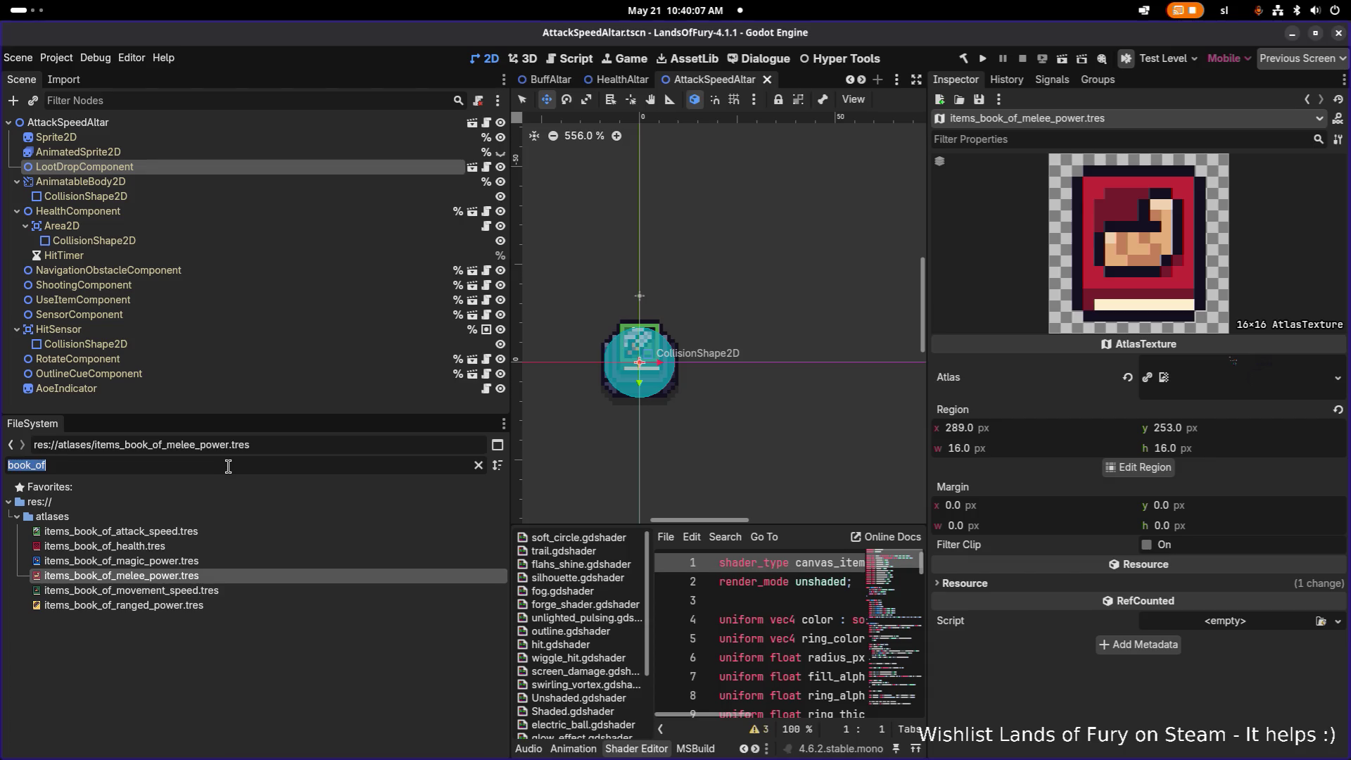
key("BackSpace")
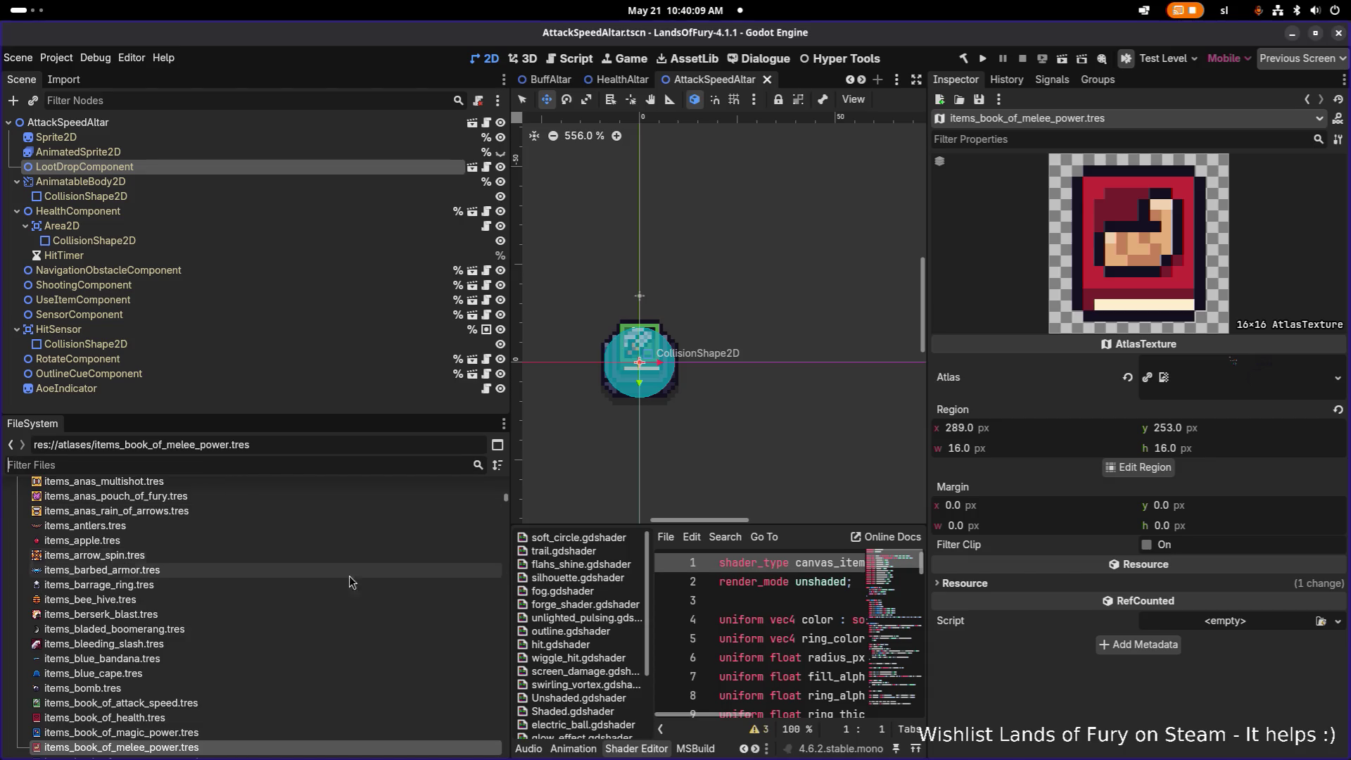
scroll(337, 560, "down", 2)
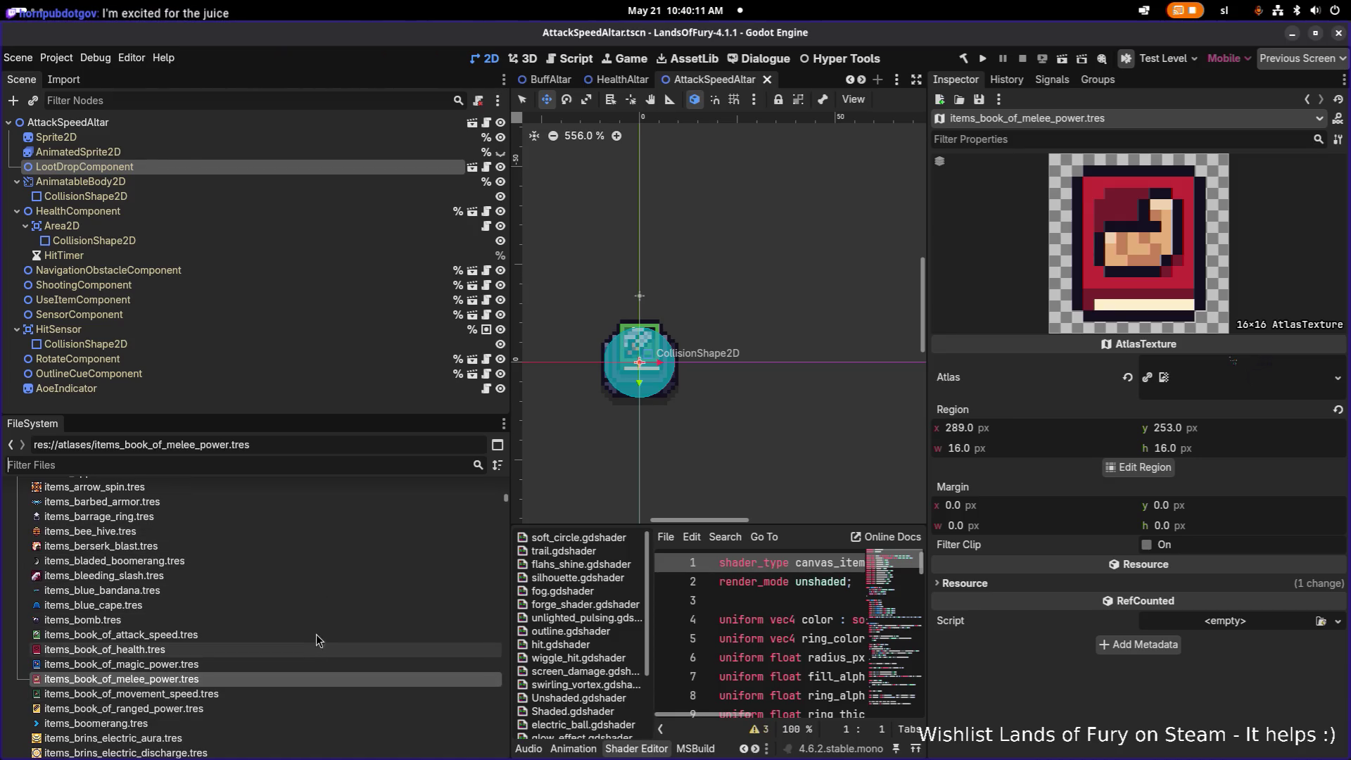
scroll(304, 616, "down", 2)
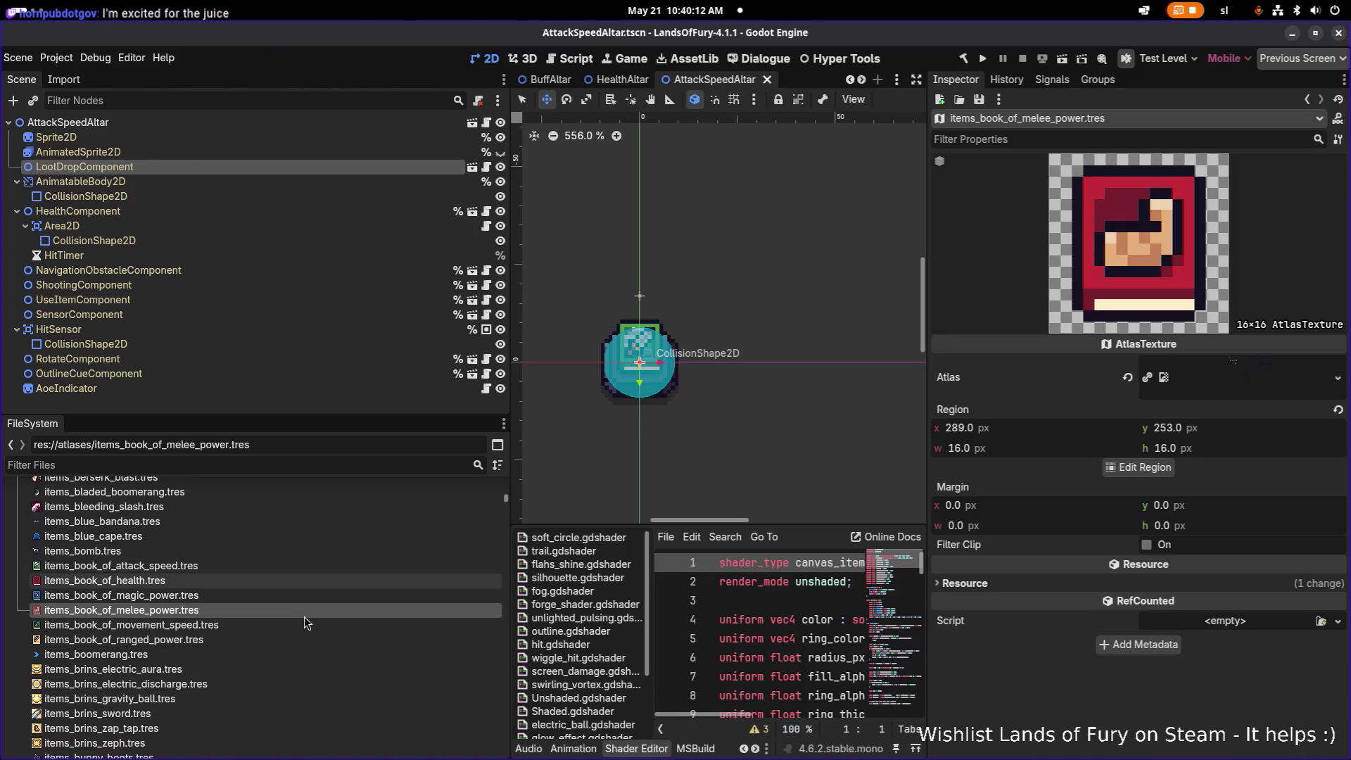
left_click(247, 598)
left_click(238, 608)
left_click(231, 623)
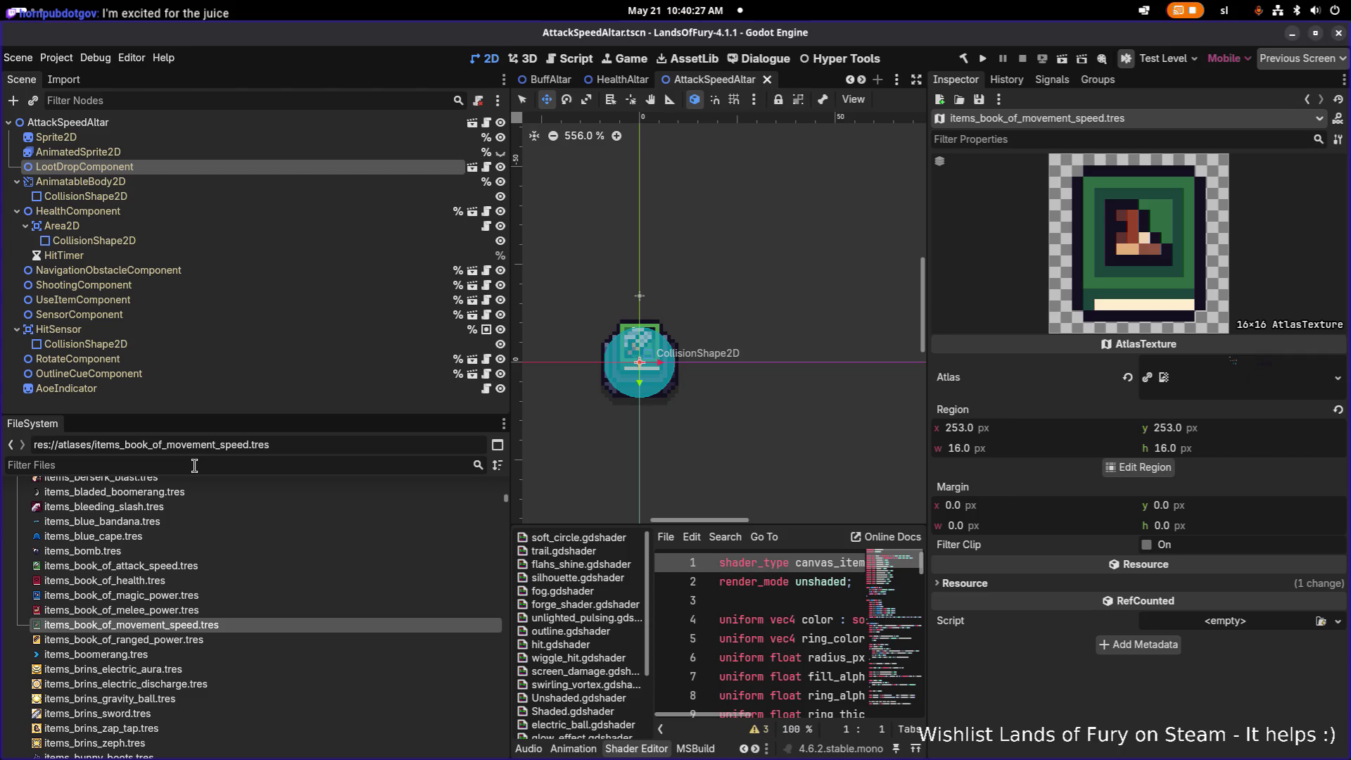
- Filter FileSystem for 'bookof', open BookOfAttackSpeed.tres, and widen the Inspector to review its properties
type("book")
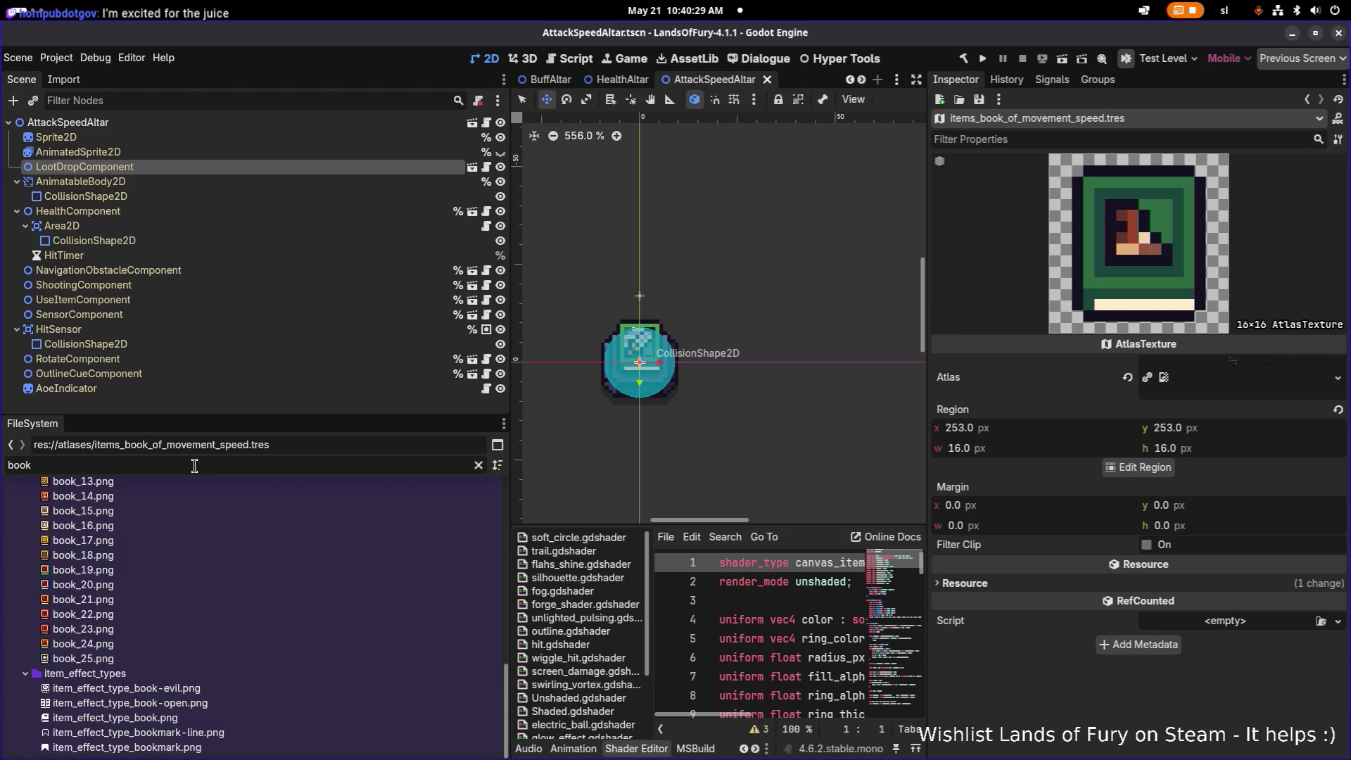
type("of")
left_click(204, 547)
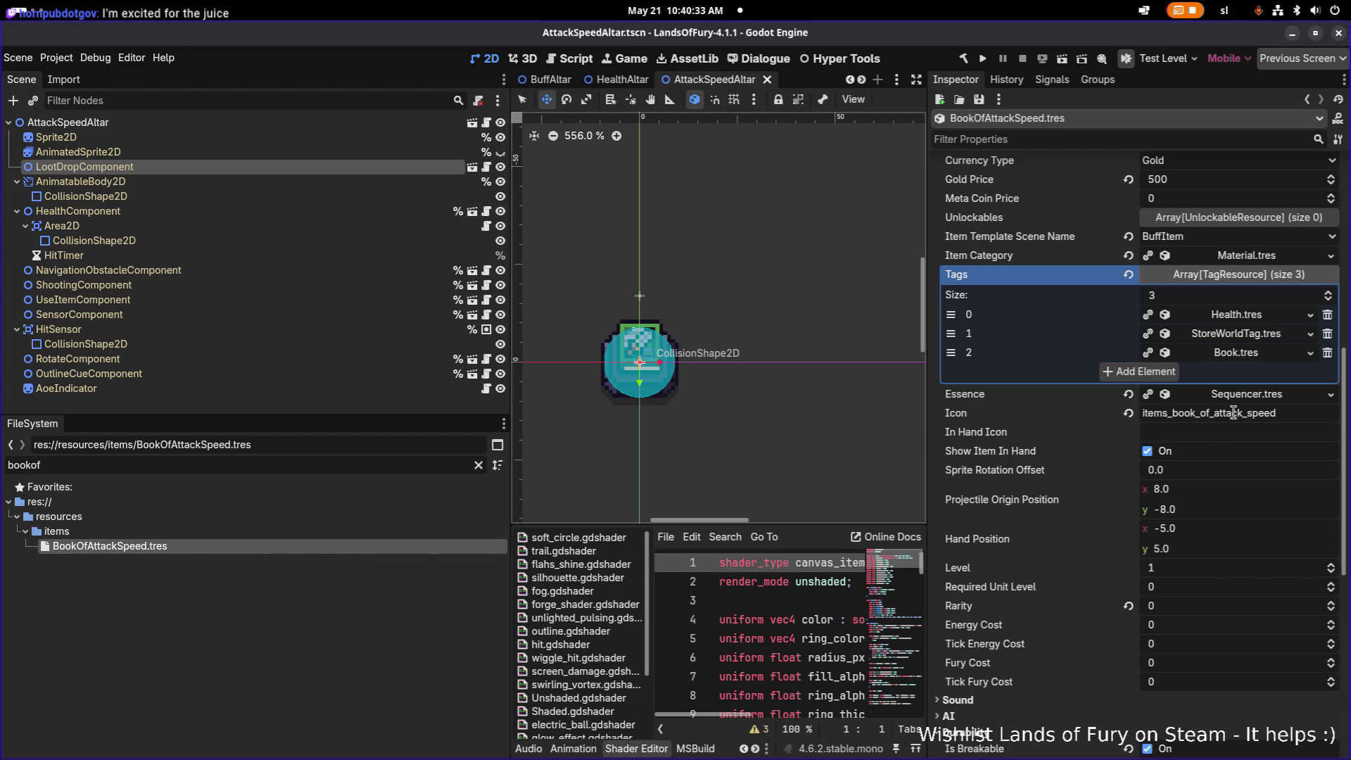
scroll(1233, 412, "down", 10)
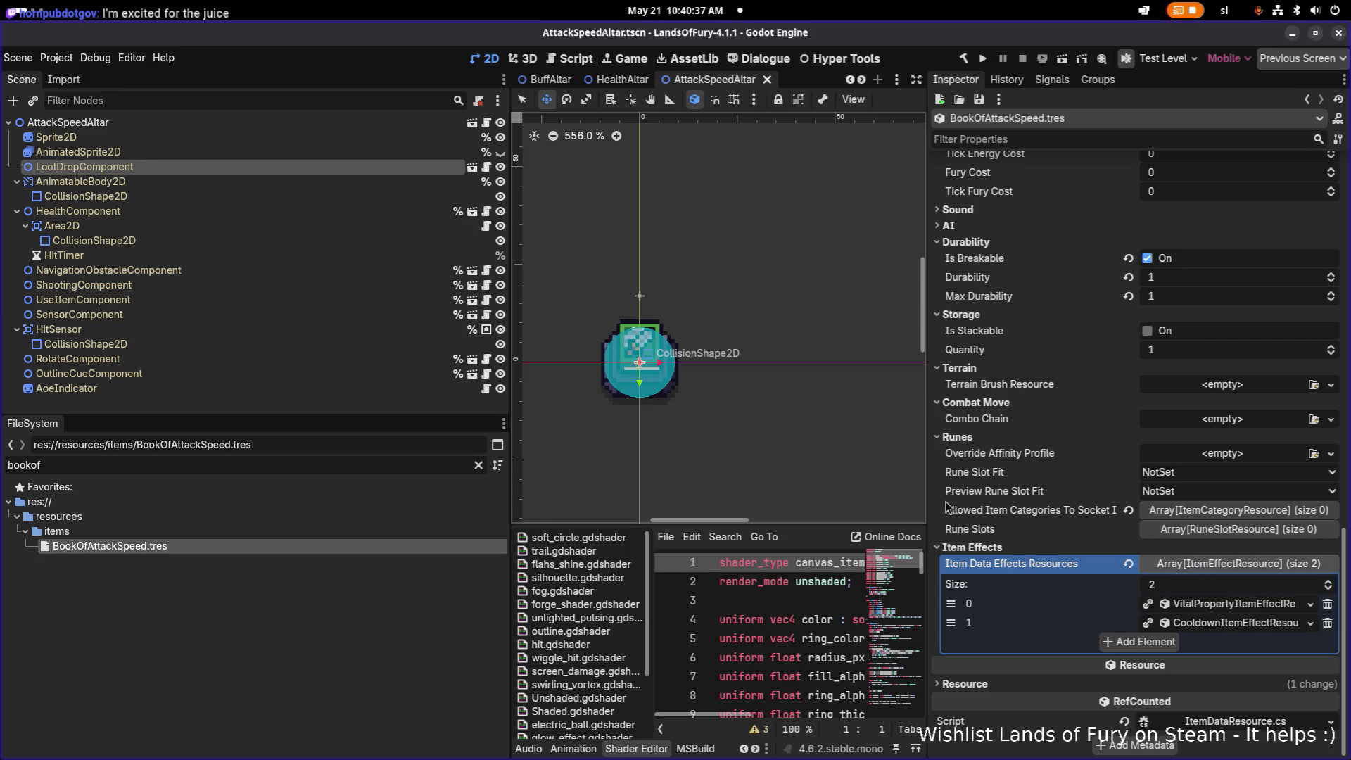
left_click_drag(928, 500, 853, 503)
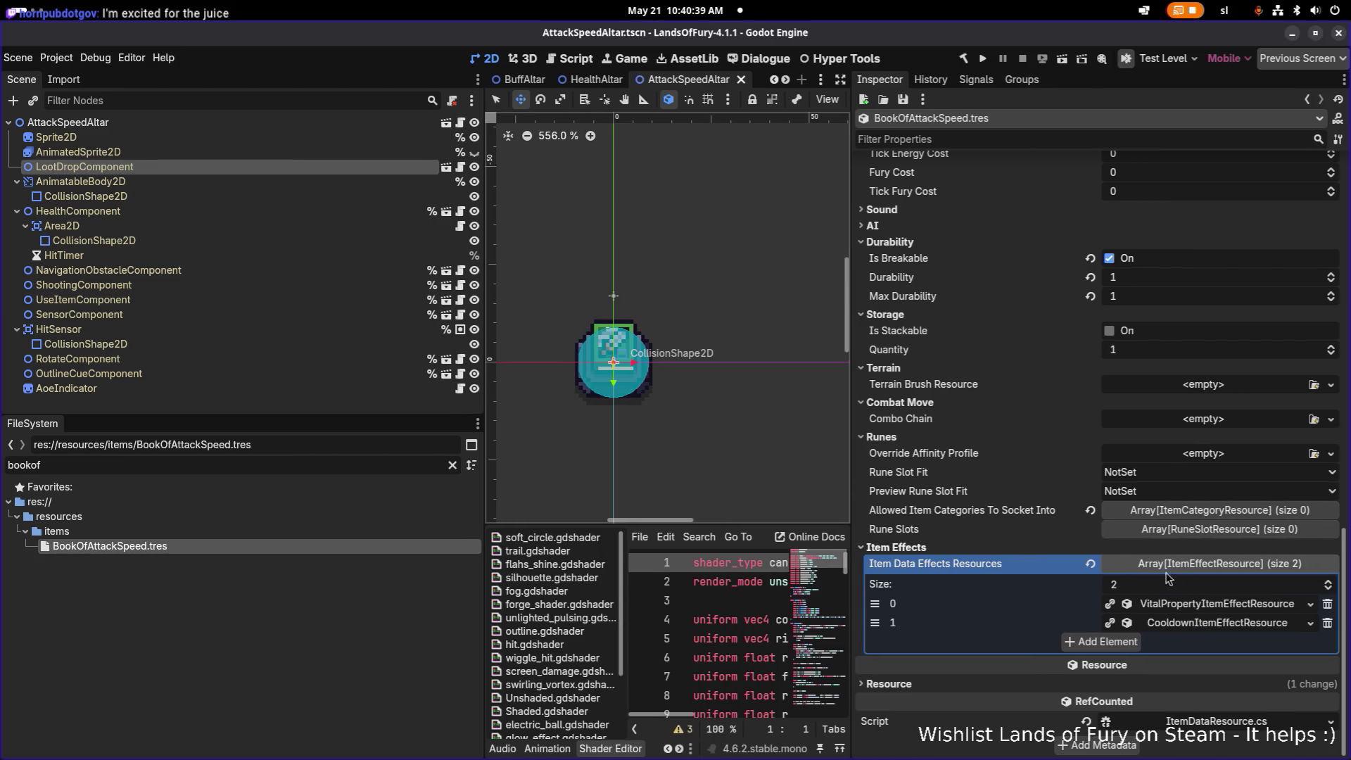
scroll(1094, 418, "up", 6)
scroll(1094, 418, "up", 5)
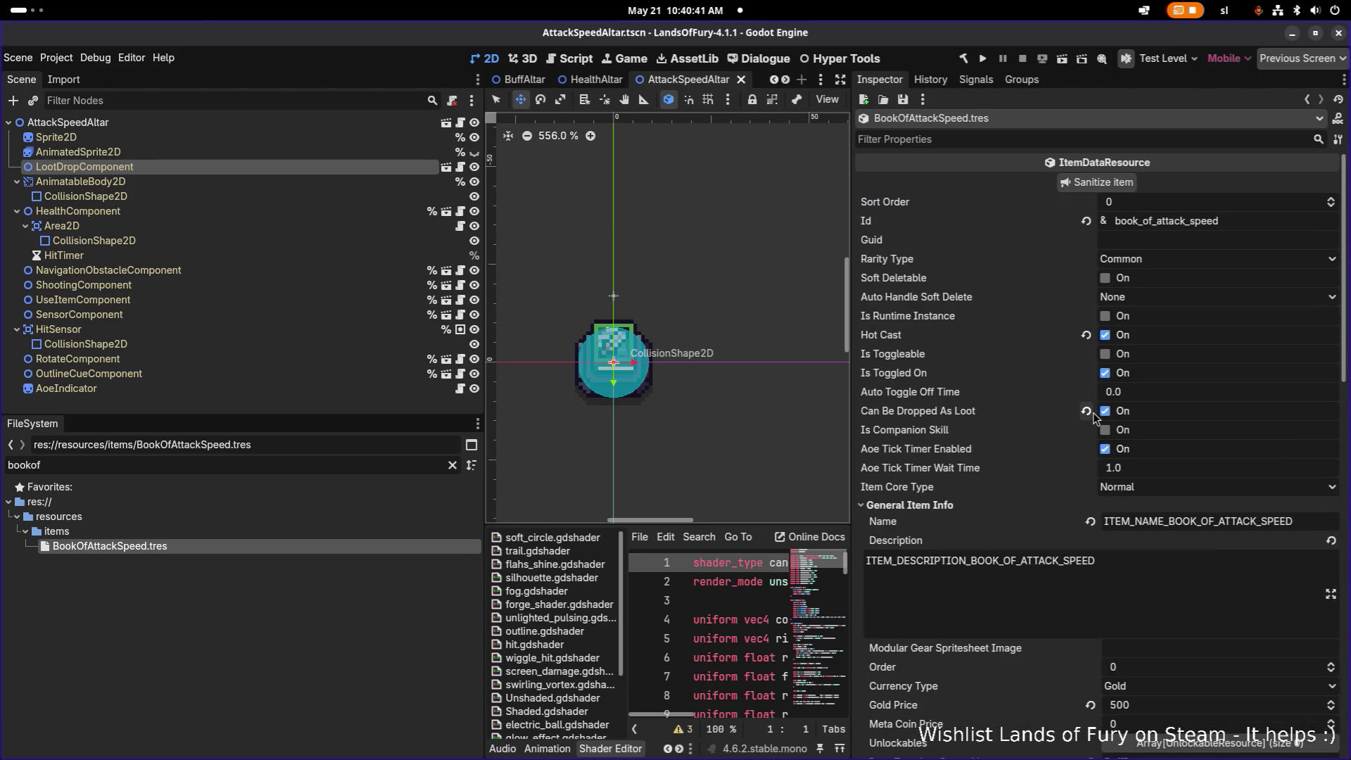
scroll(1125, 422, "down", 3)
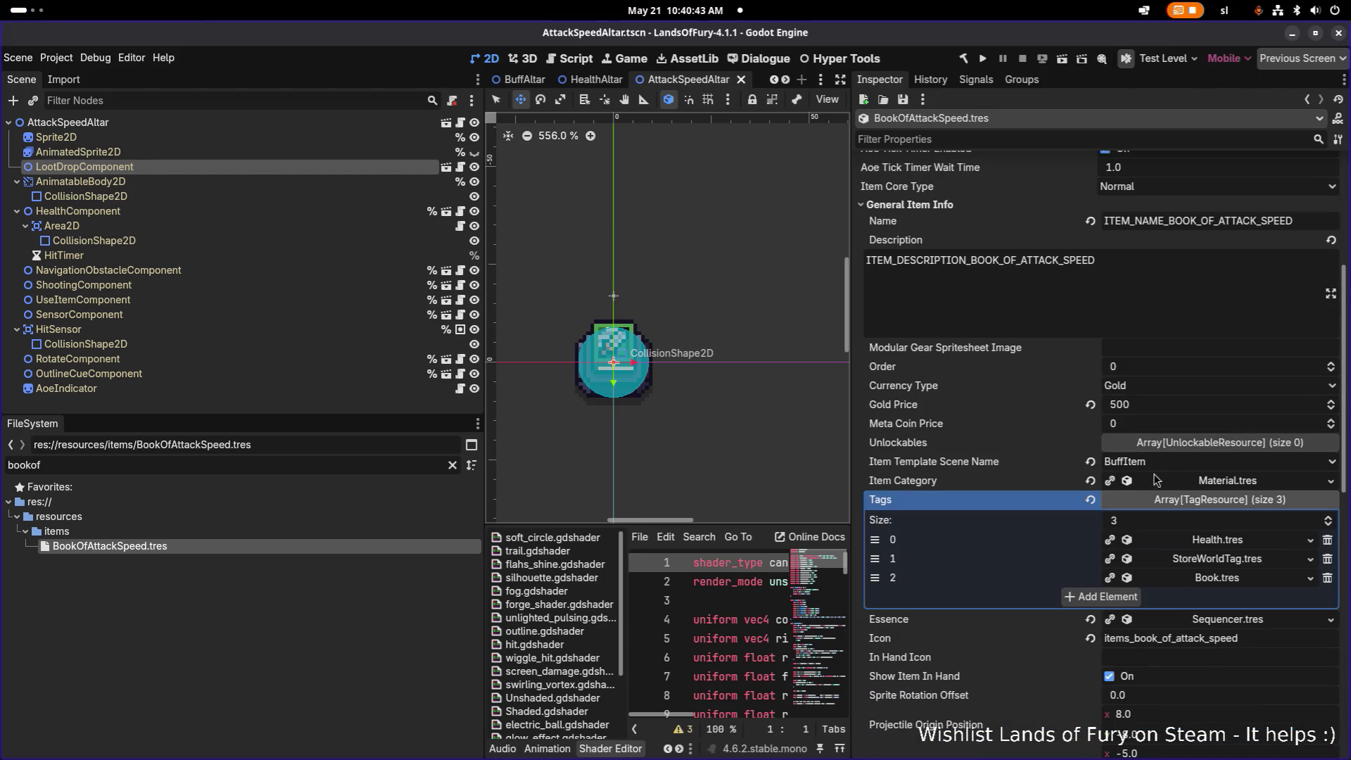
left_click(1330, 482)
left_click(1268, 529)
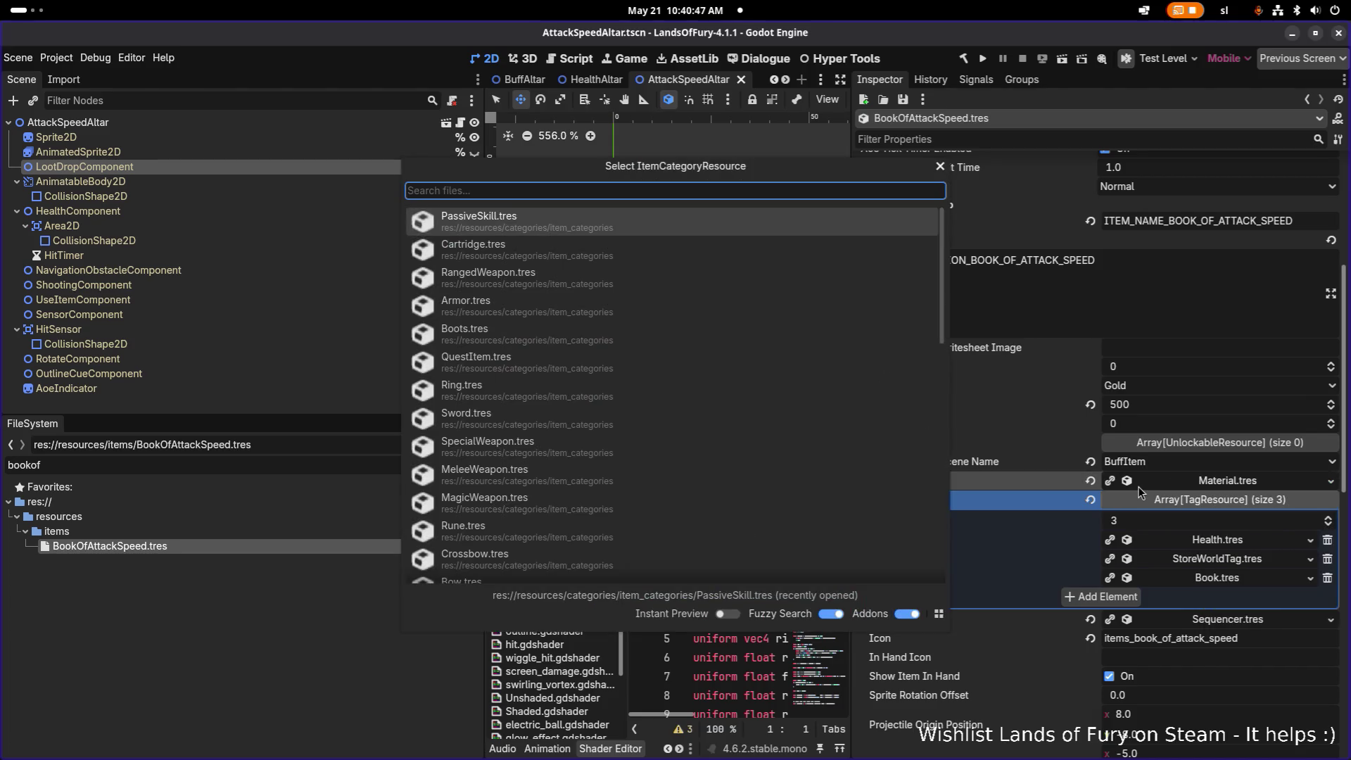
scroll(735, 370, "down", 5)
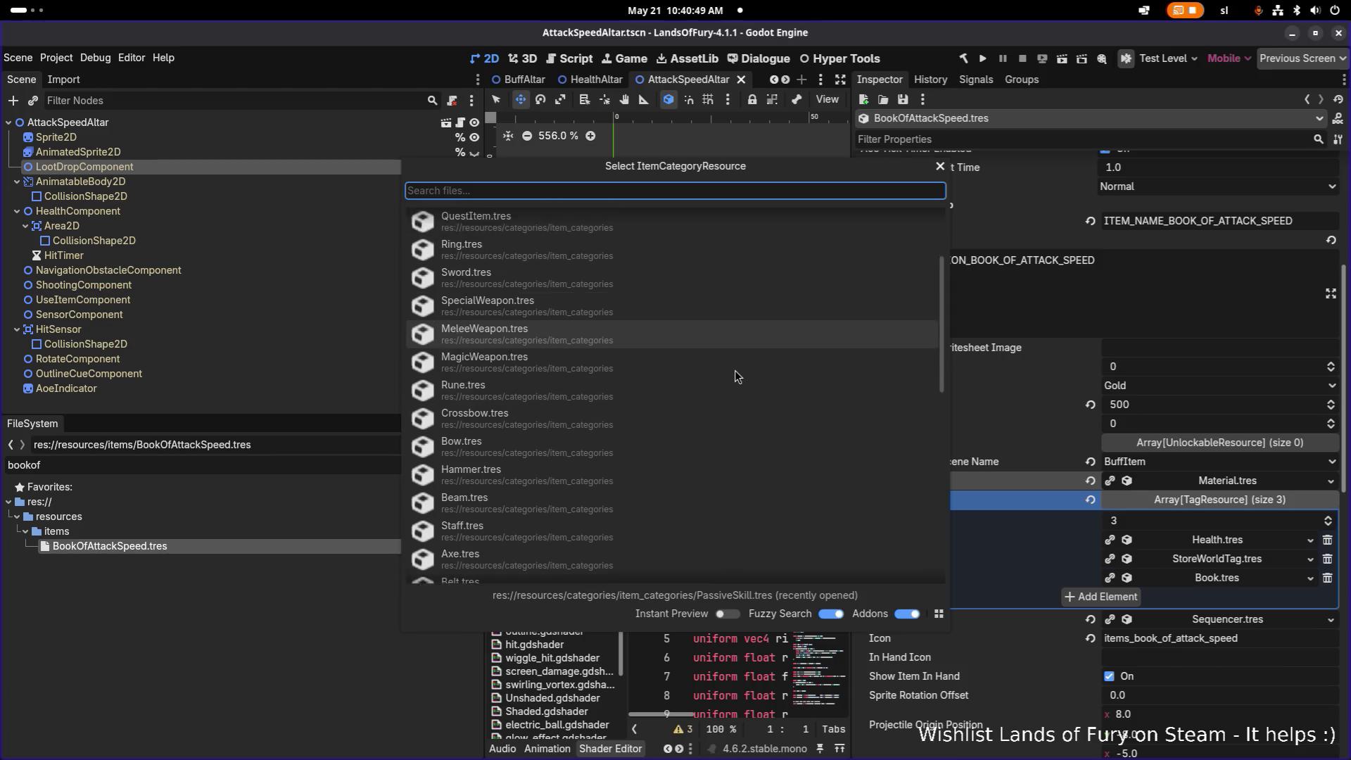
scroll(735, 372, "down", 5)
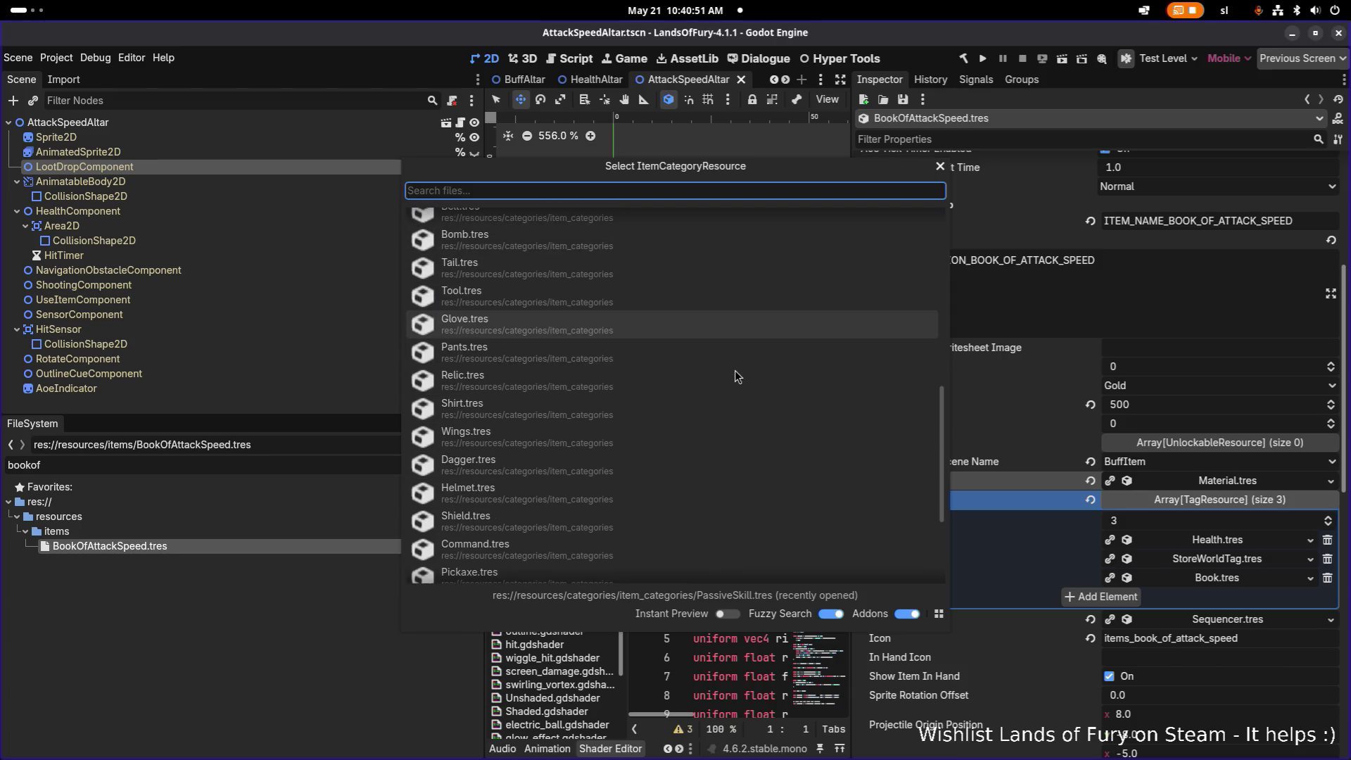
scroll(735, 371, "down", 1)
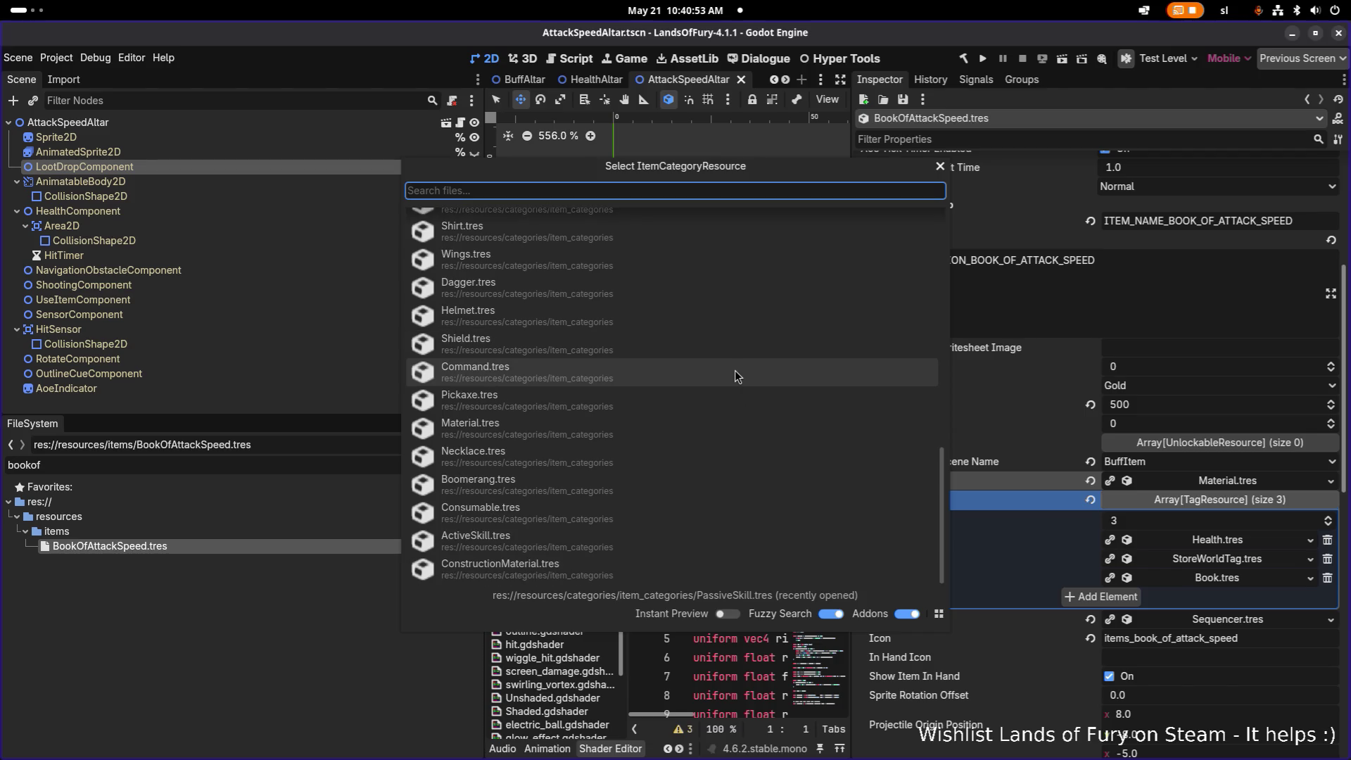
key("Escape")
scroll(1087, 367, "down", 3)
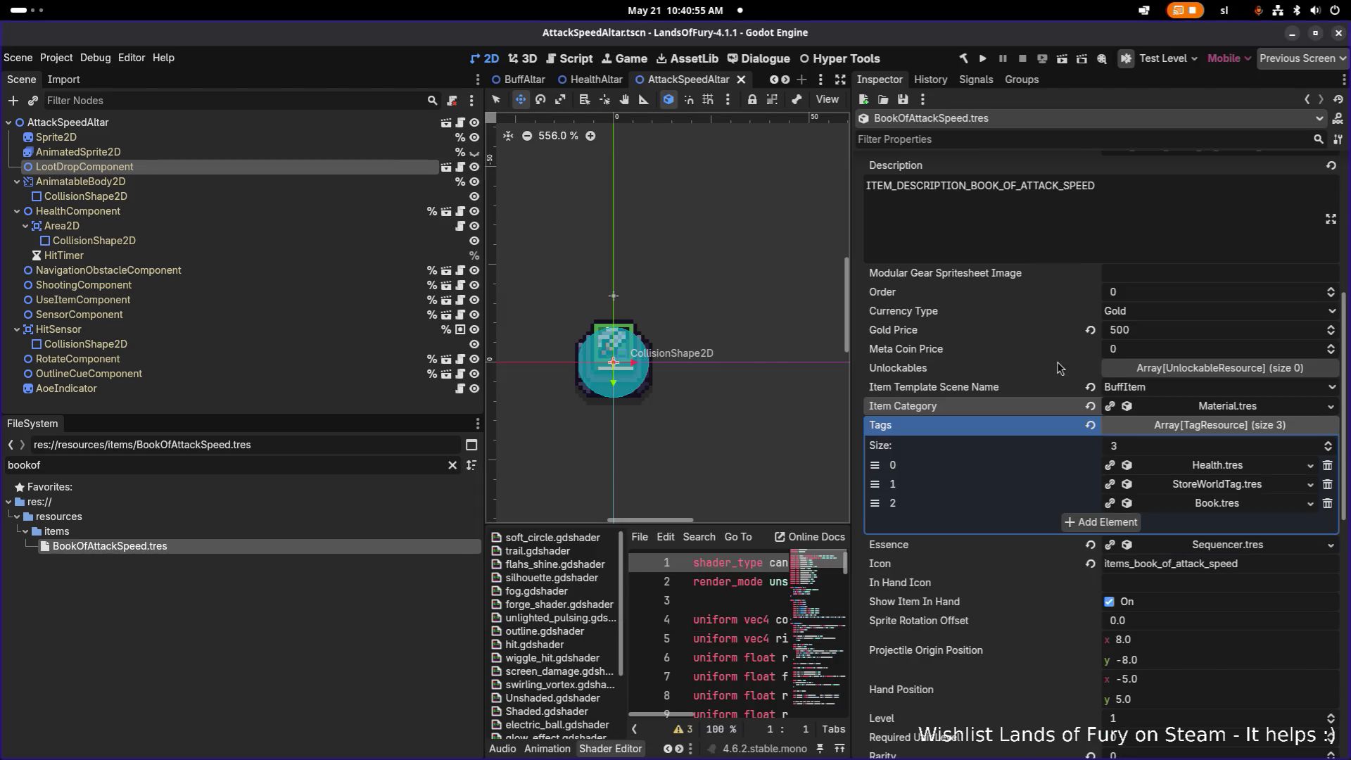
scroll(1031, 352, "up", 5)
scroll(1032, 352, "down", 13)
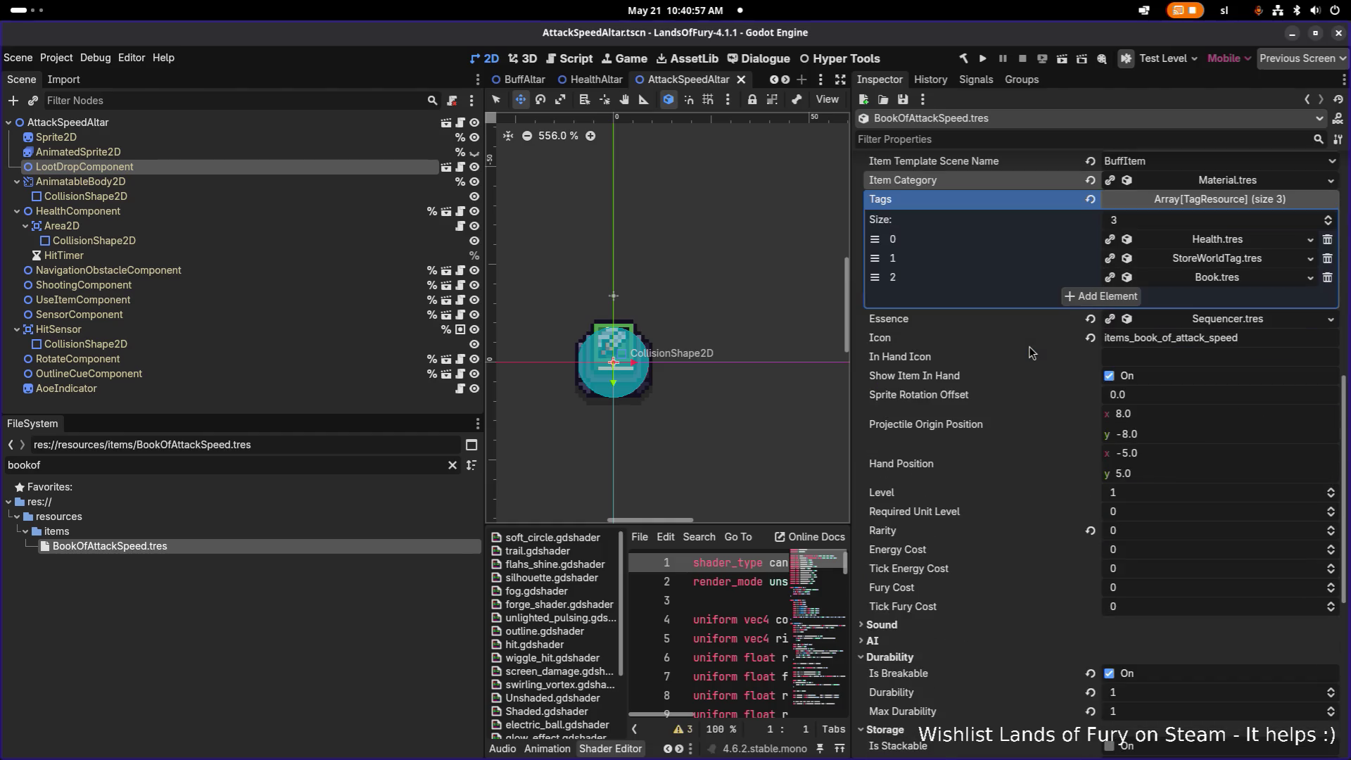
scroll(1029, 352, "down", 13)
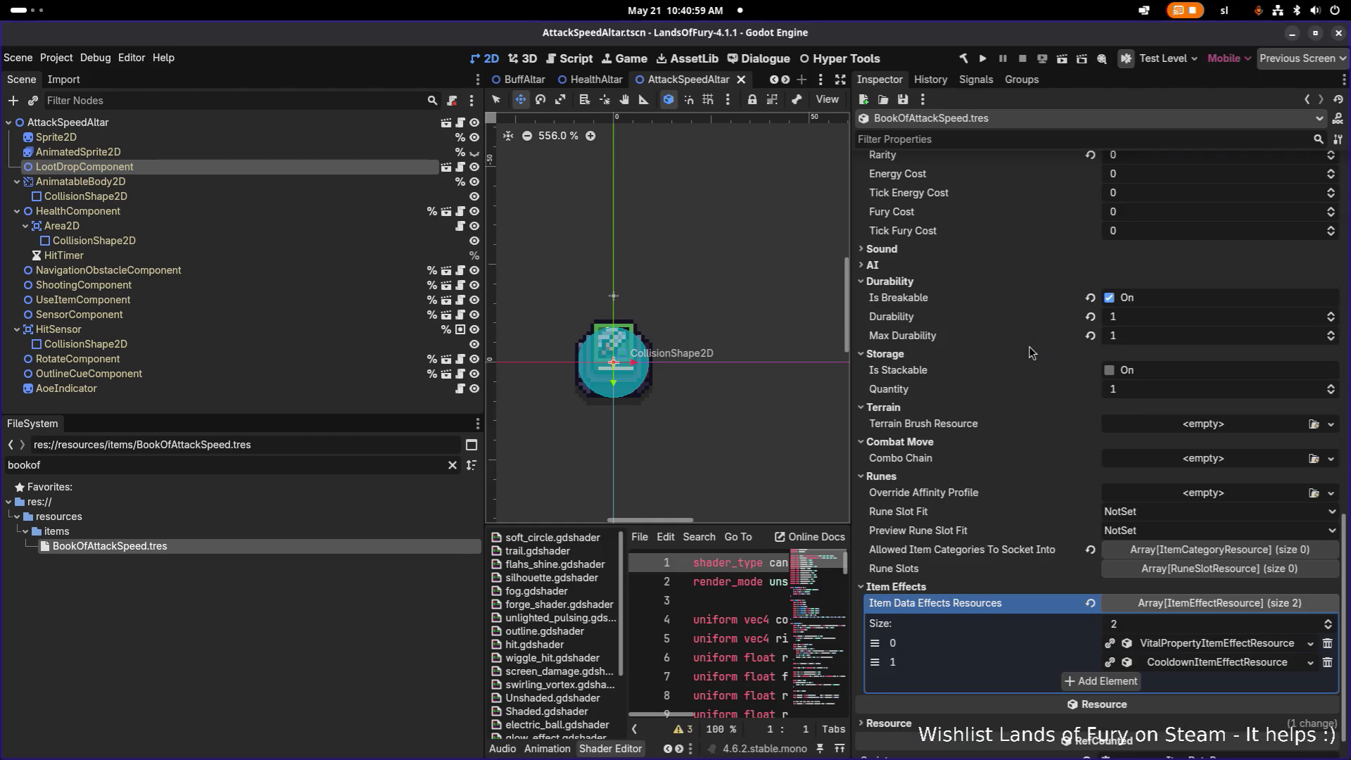
scroll(1029, 352, "down", 2)
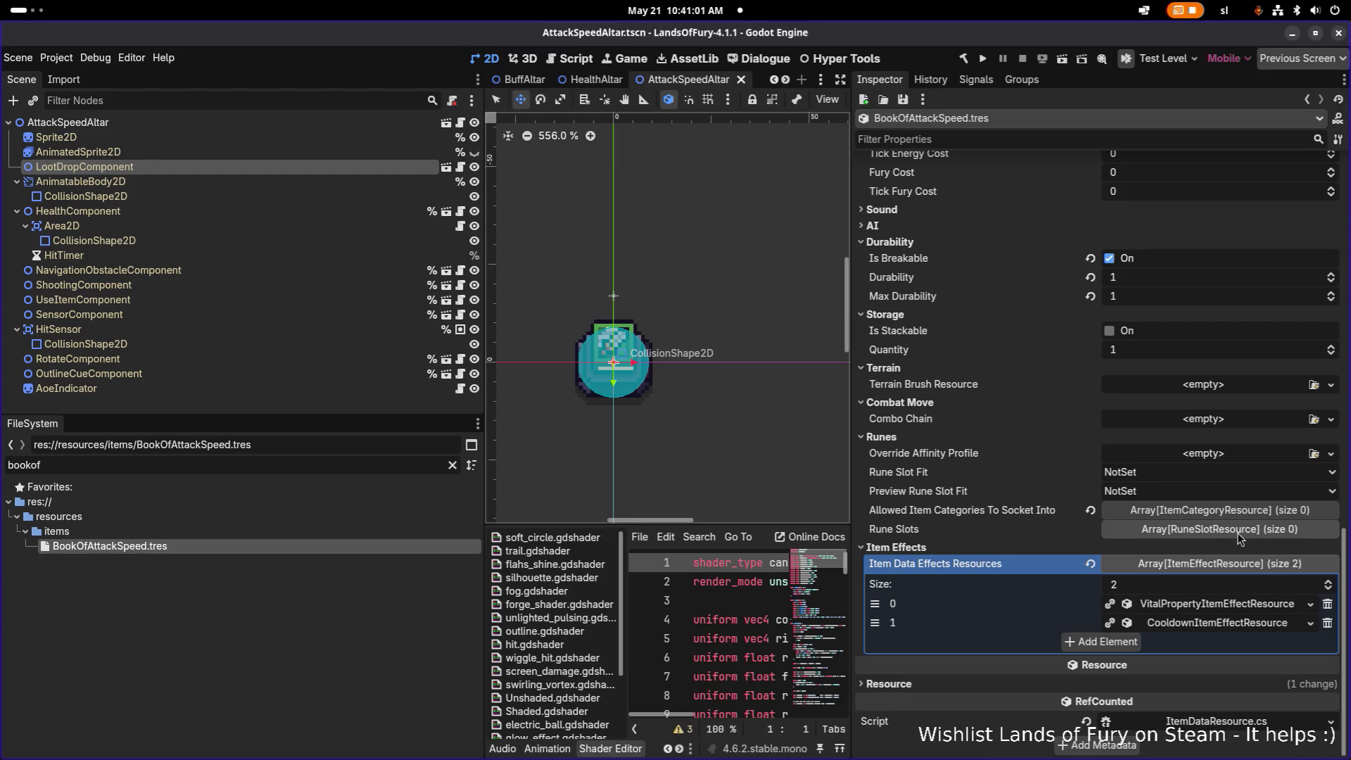
- Apply Make Unique (Recursive) to the vital property and cooldown effects, confirming each dialog
right_click(1200, 609)
left_click(1211, 710)
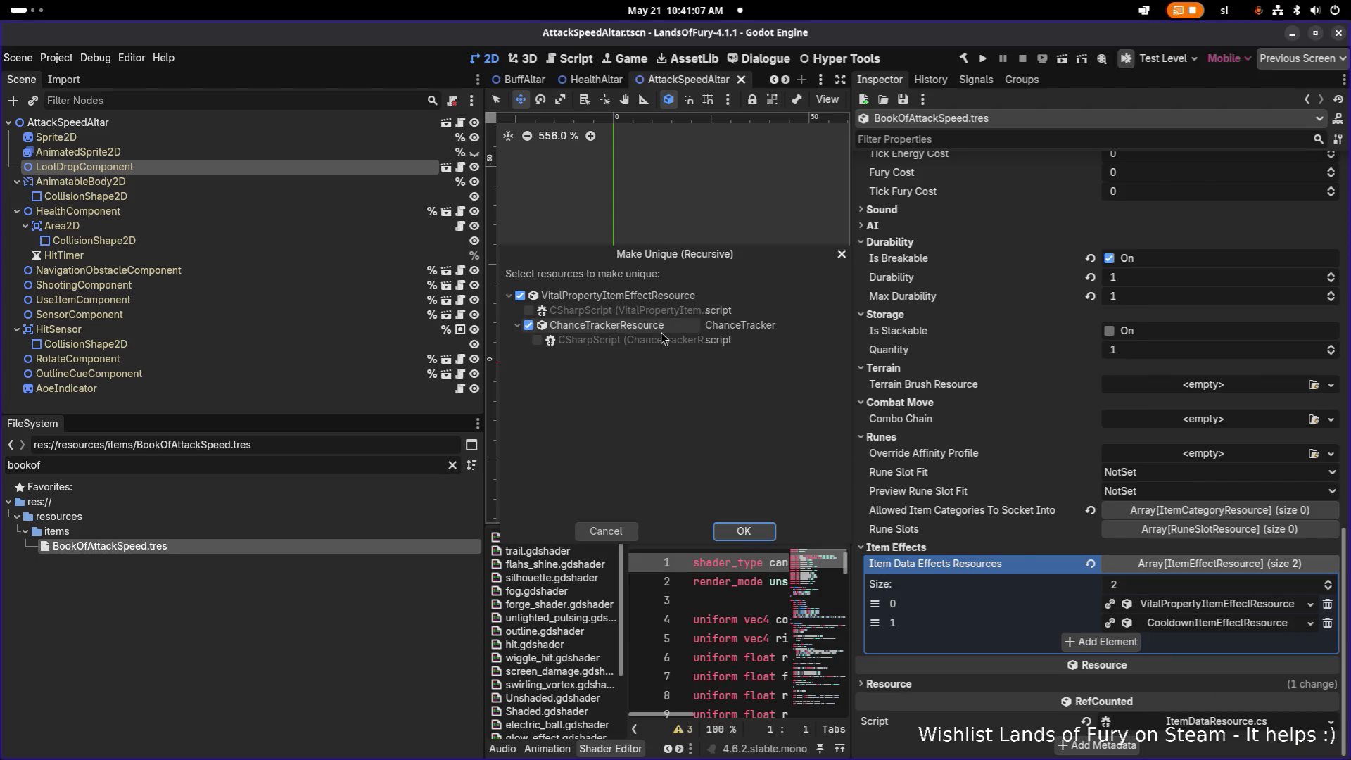
left_click(743, 532)
right_click(1187, 629)
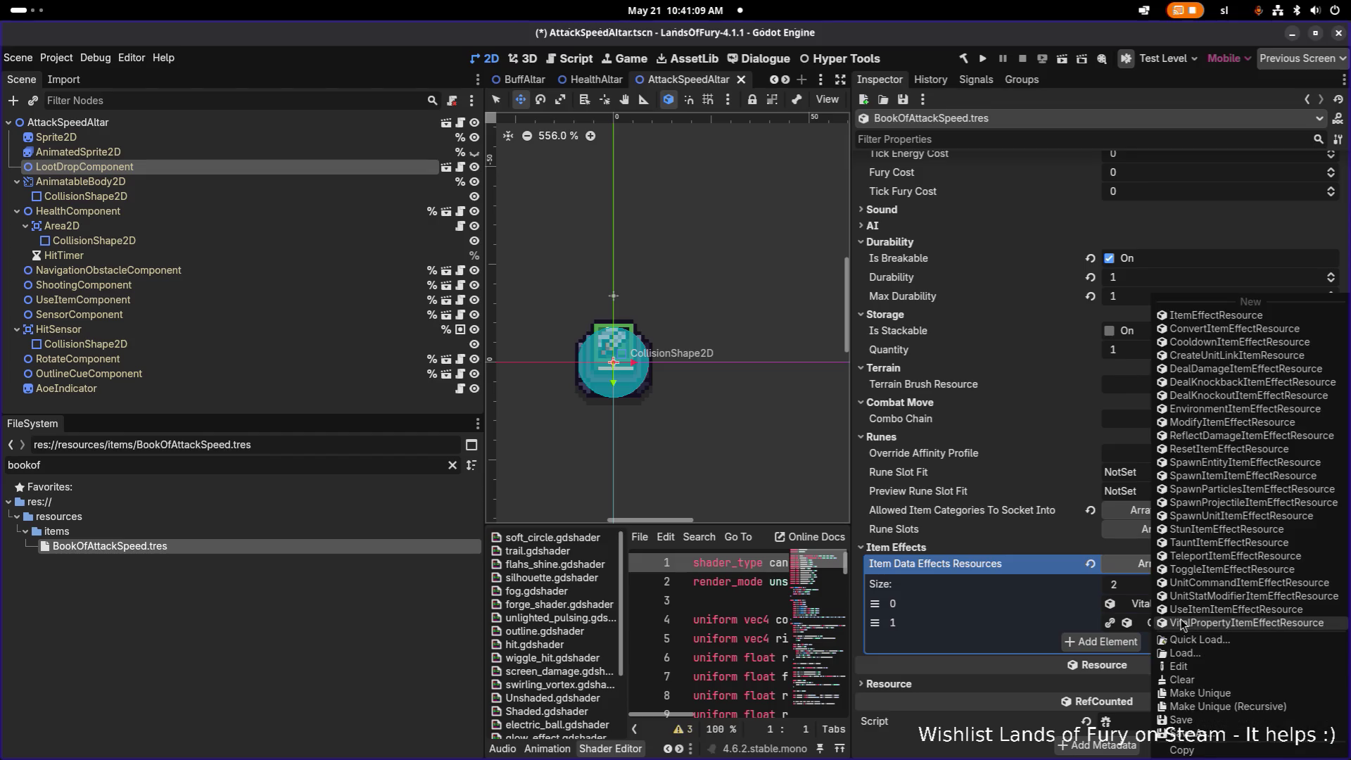
left_click(1273, 708)
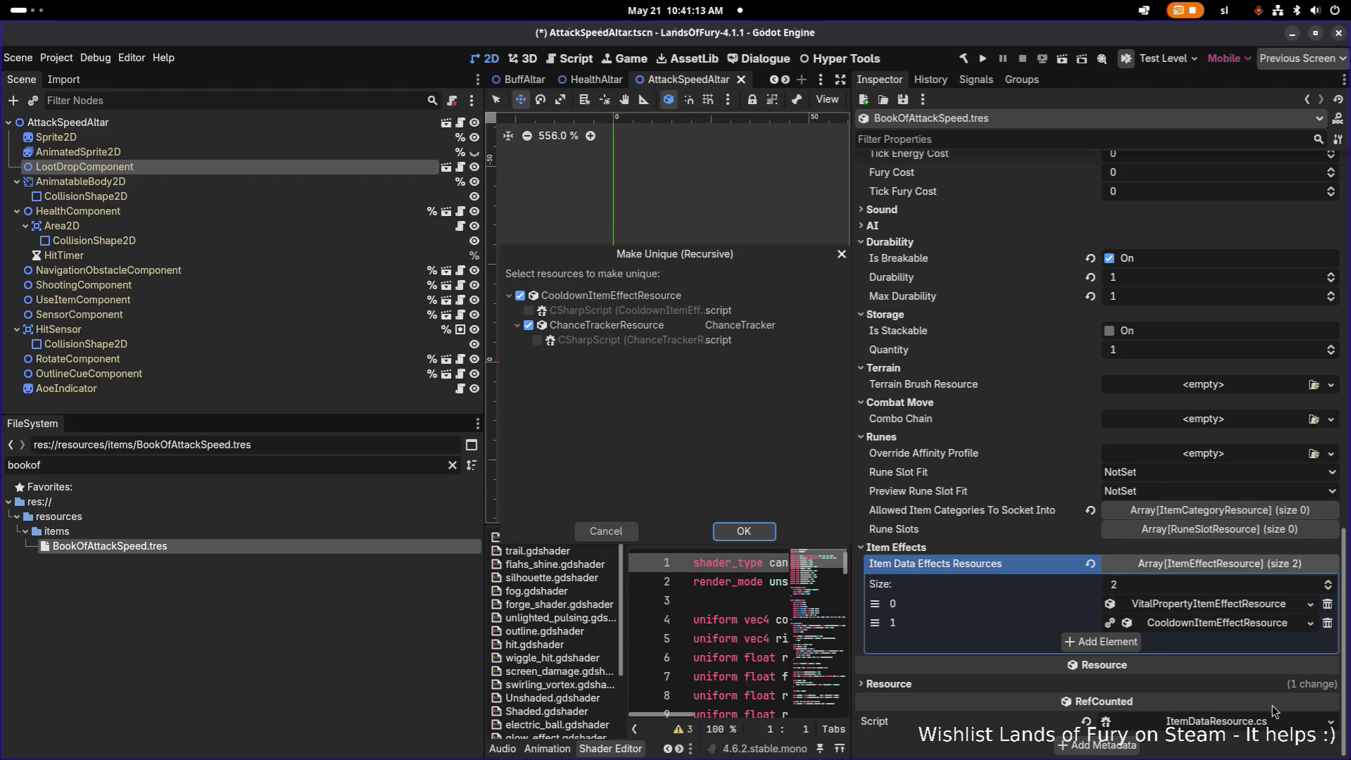
left_click(735, 539)
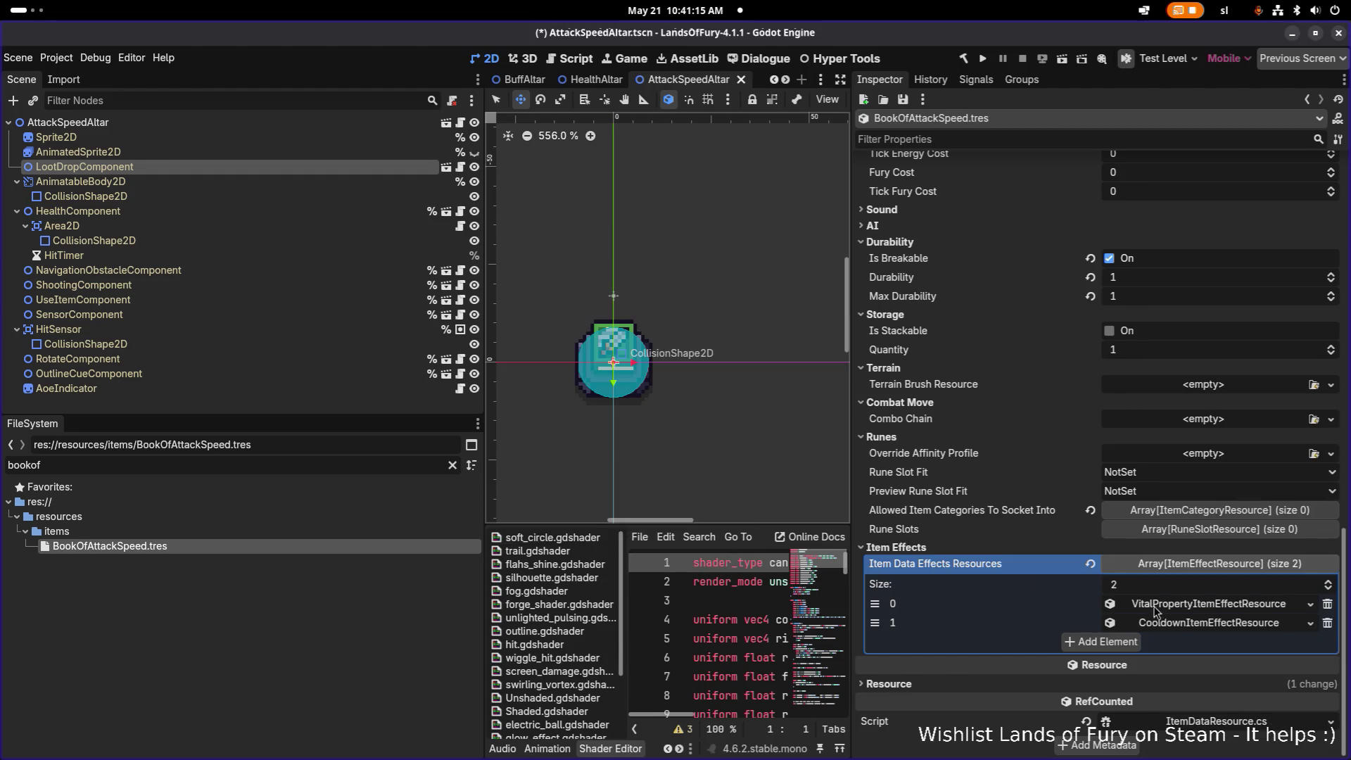
left_click(1170, 606)
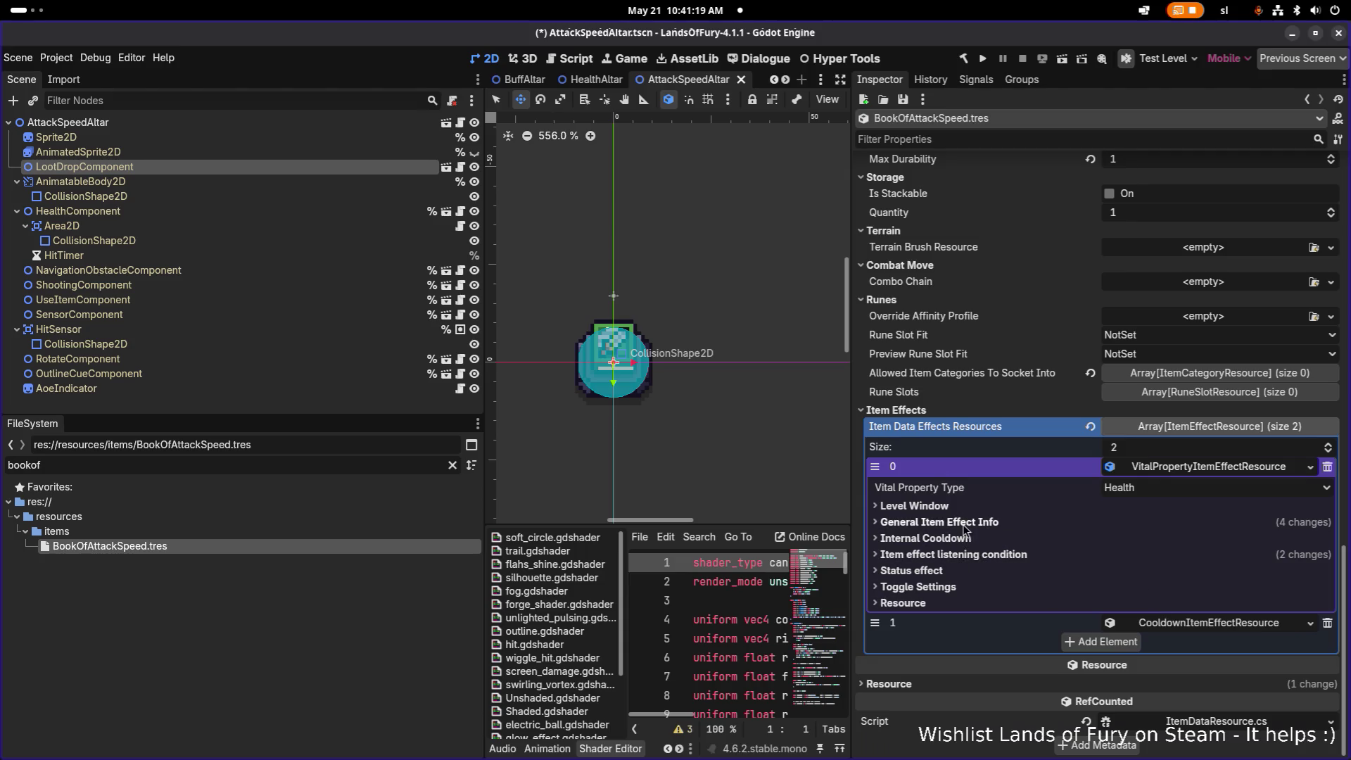
- Set the effect's Active When and On Item Use Change Active When To to InInventory
left_click(996, 555)
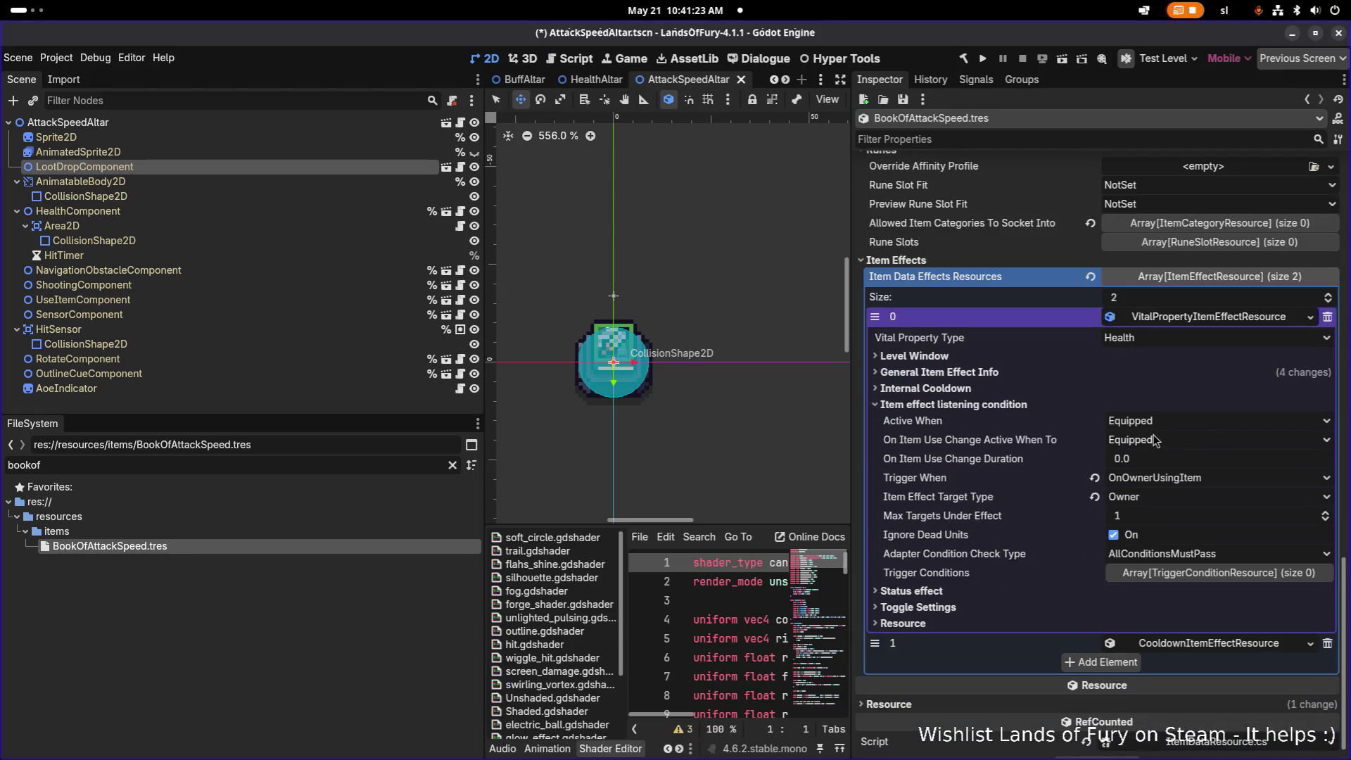
left_click(1167, 423)
left_click(1167, 446)
left_click(1166, 444)
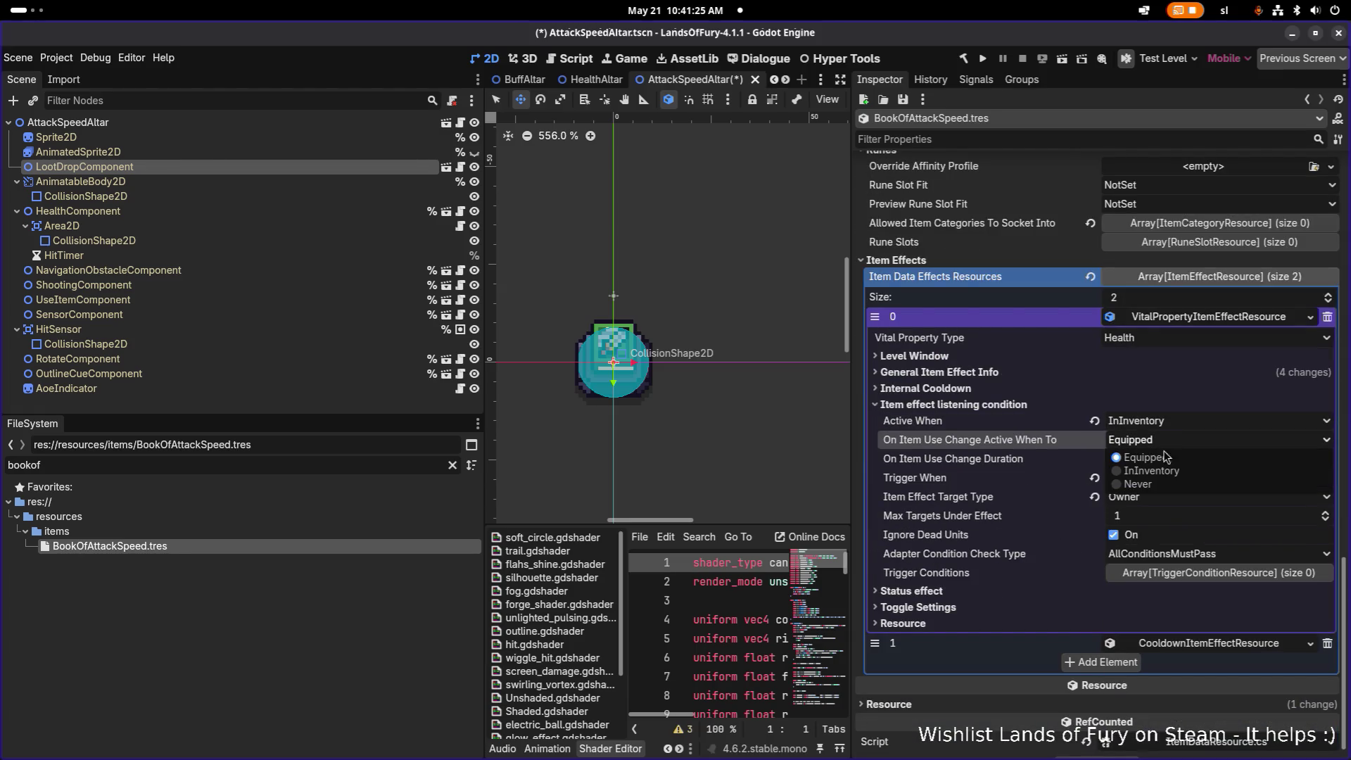
left_click(1189, 456)
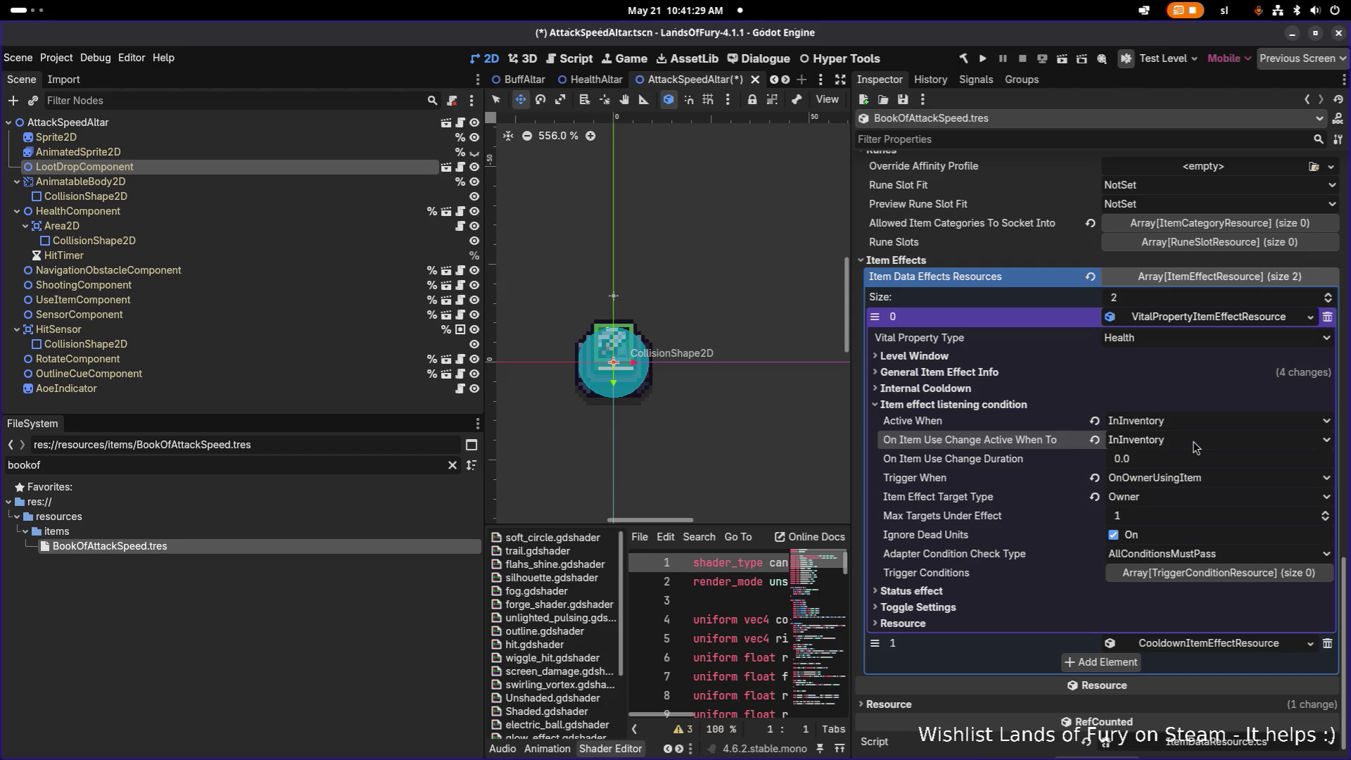
- Set Trigger When to OnPassiveEffectSync and review the status effect and Level Window settings
left_click(1193, 484)
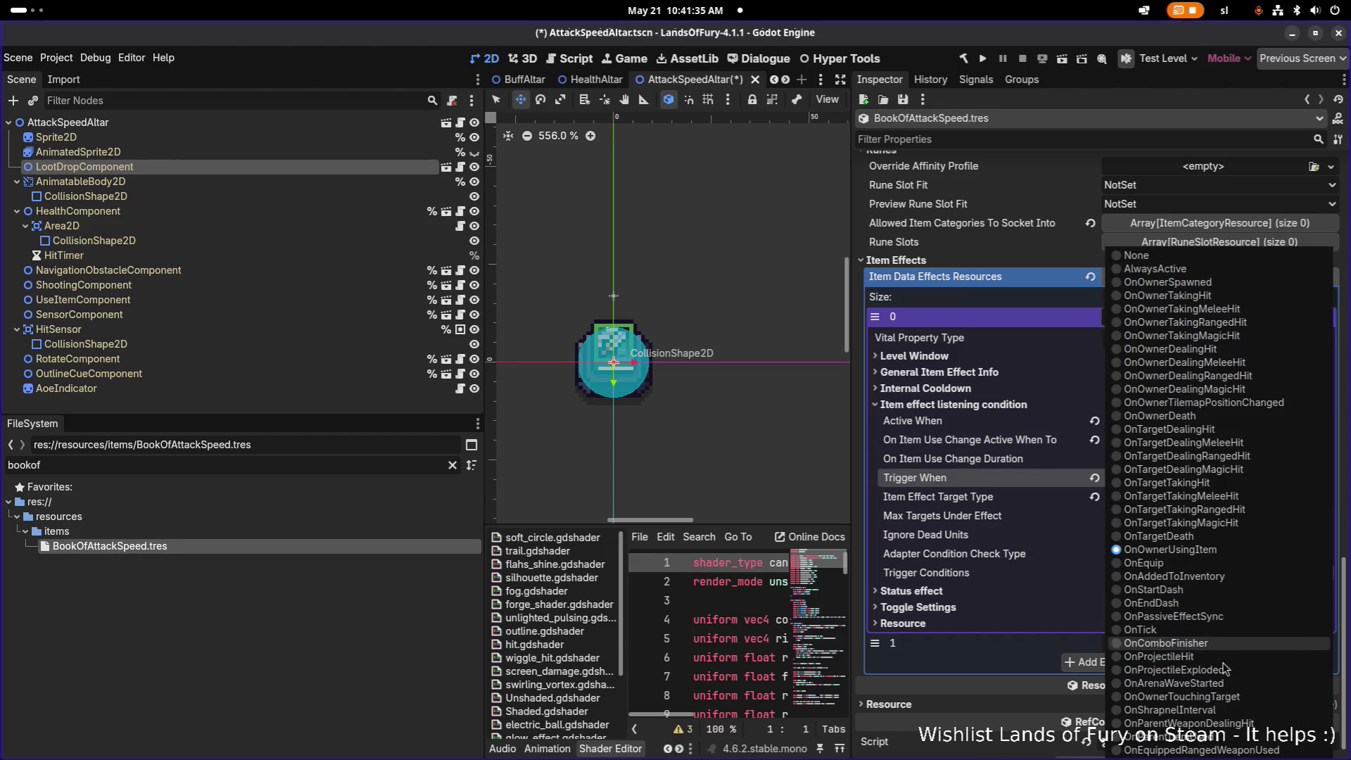
left_click(1211, 617)
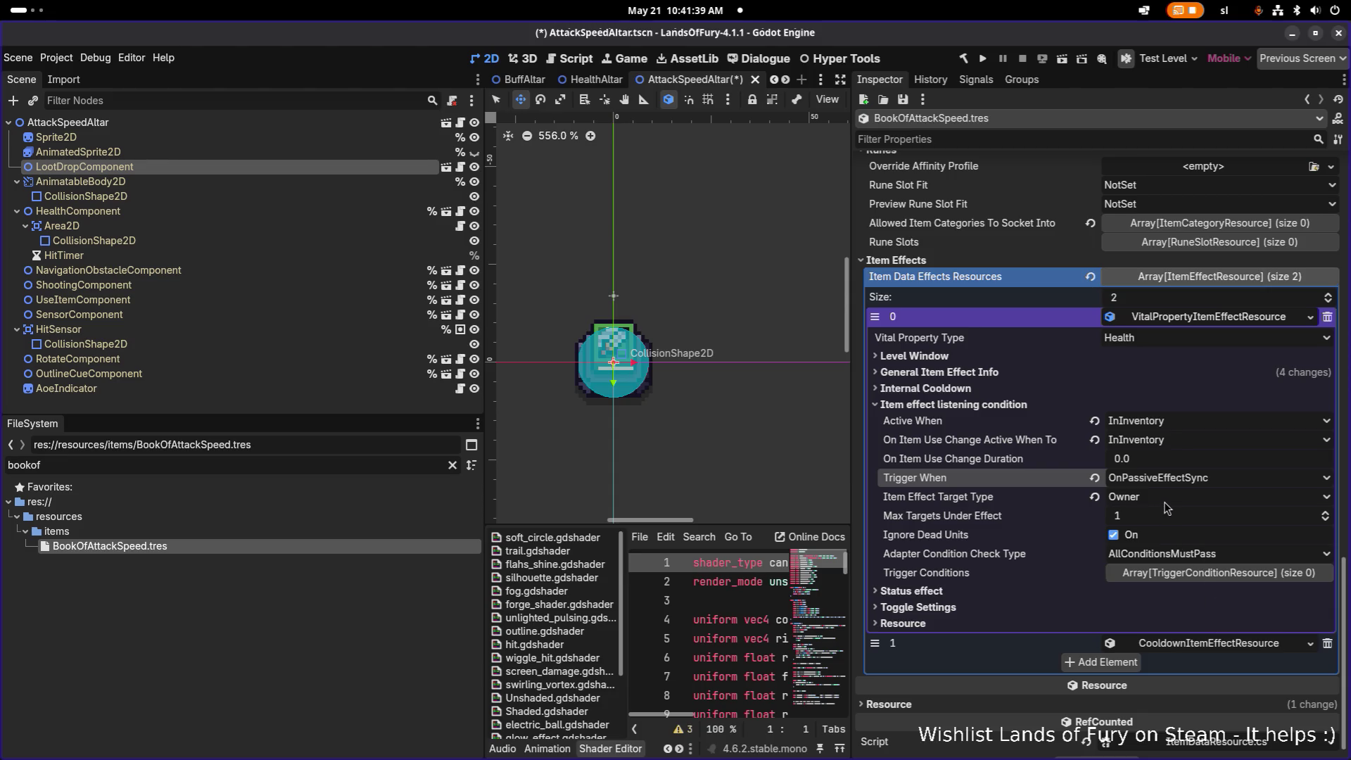
left_click(986, 592)
scroll(1062, 590, "down", 5)
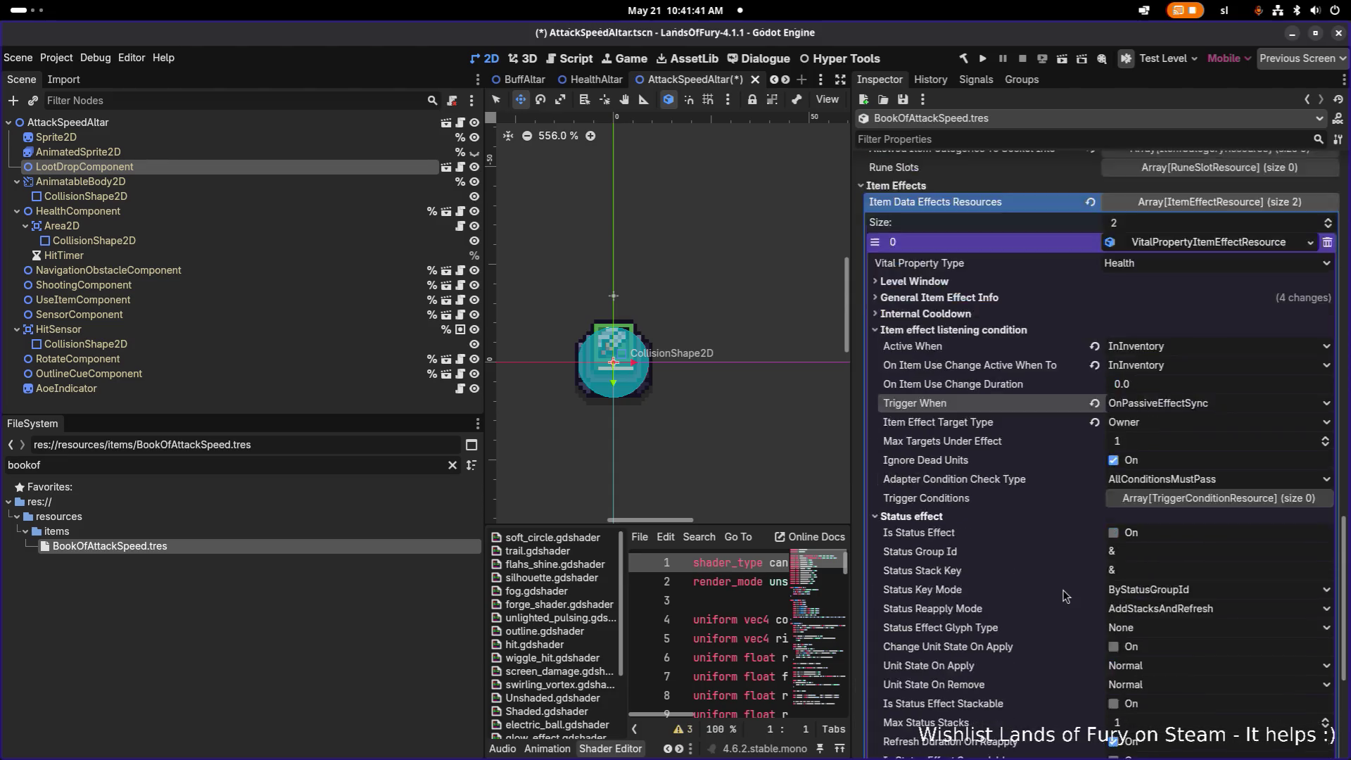
scroll(1106, 549, "up", 4)
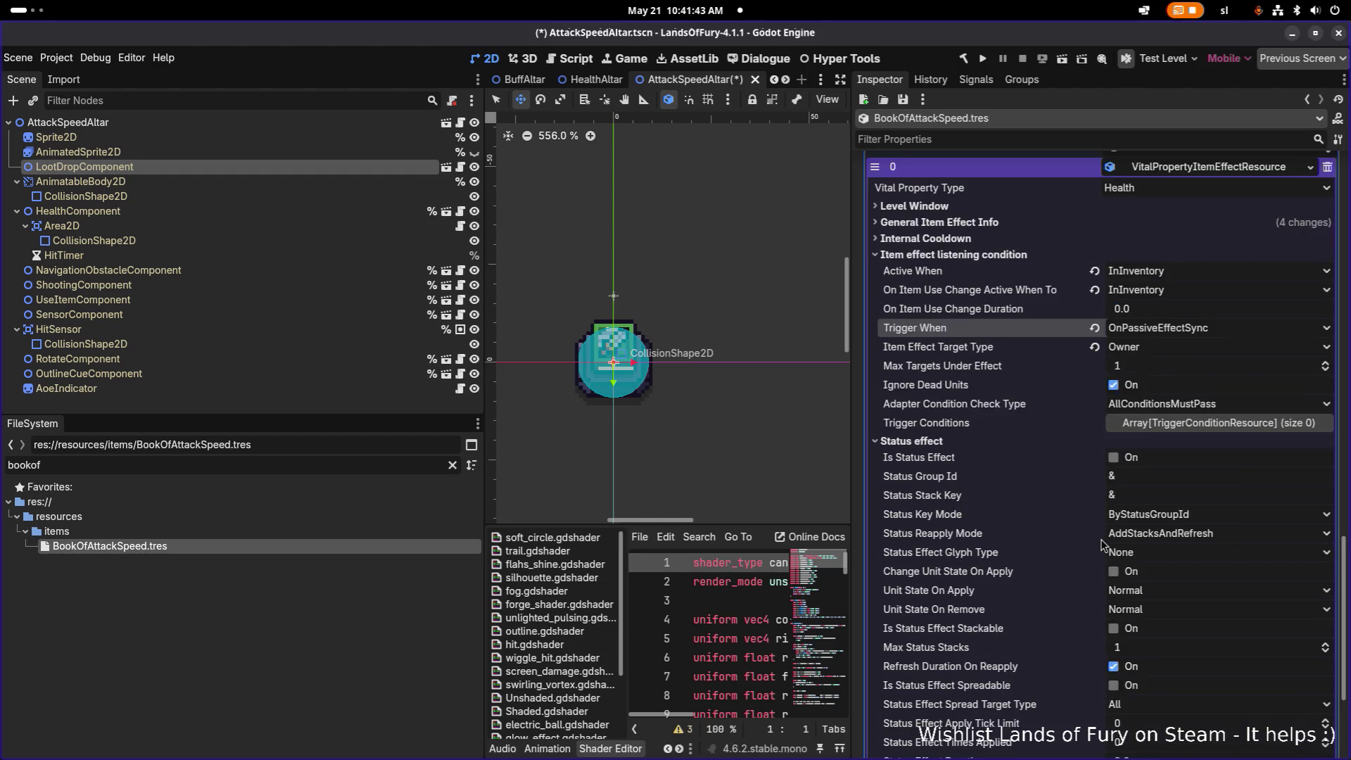
left_click(1018, 360)
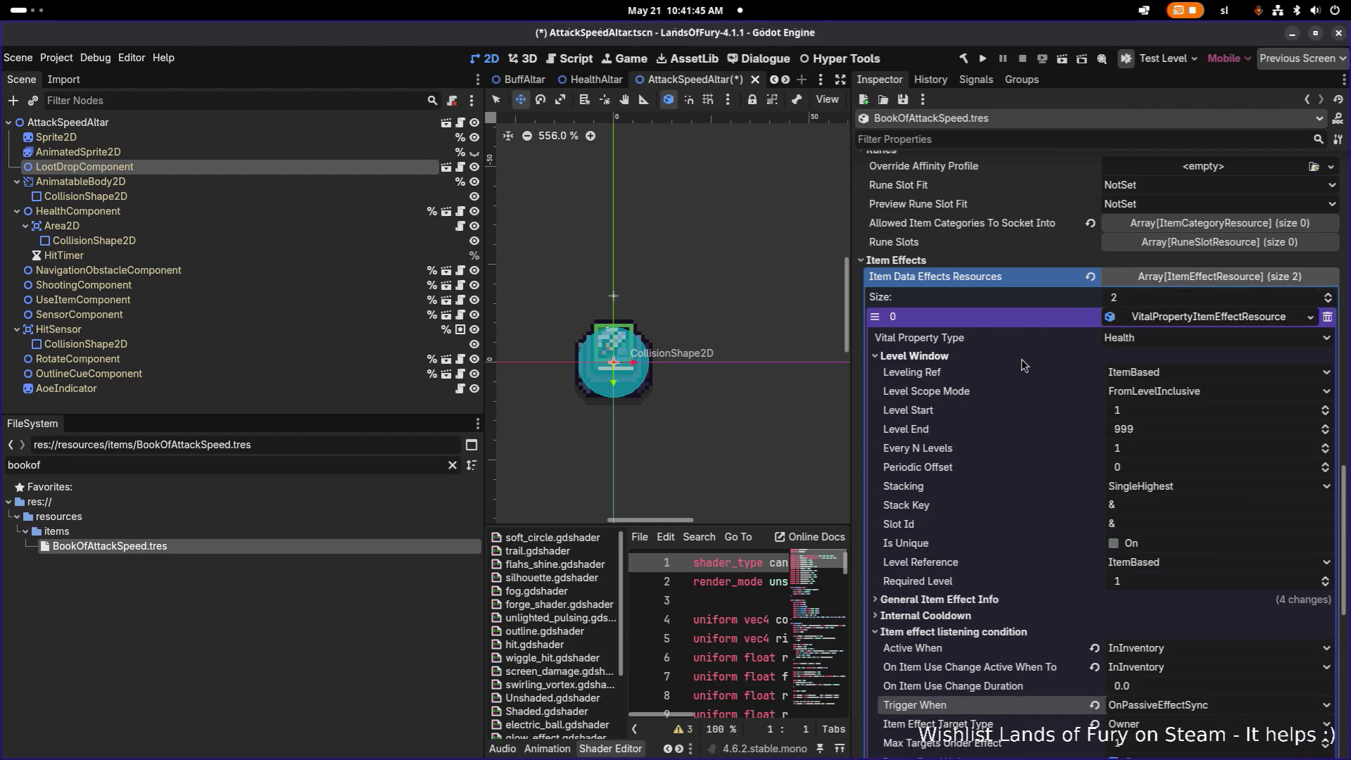
left_click(1020, 360)
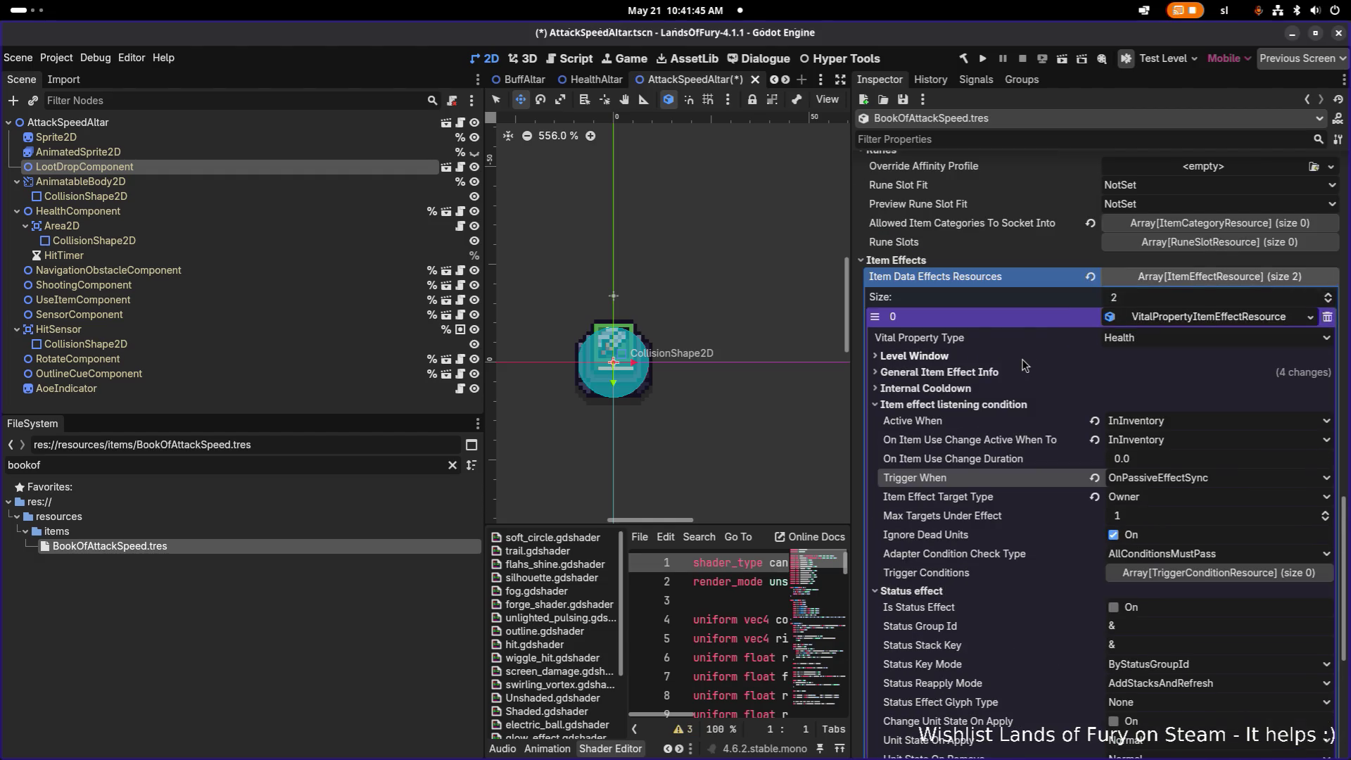
- Remove the book's vital property effect, then open HeartrootCartridgeSkill.tres using a 'heart' filter
left_click(1328, 317)
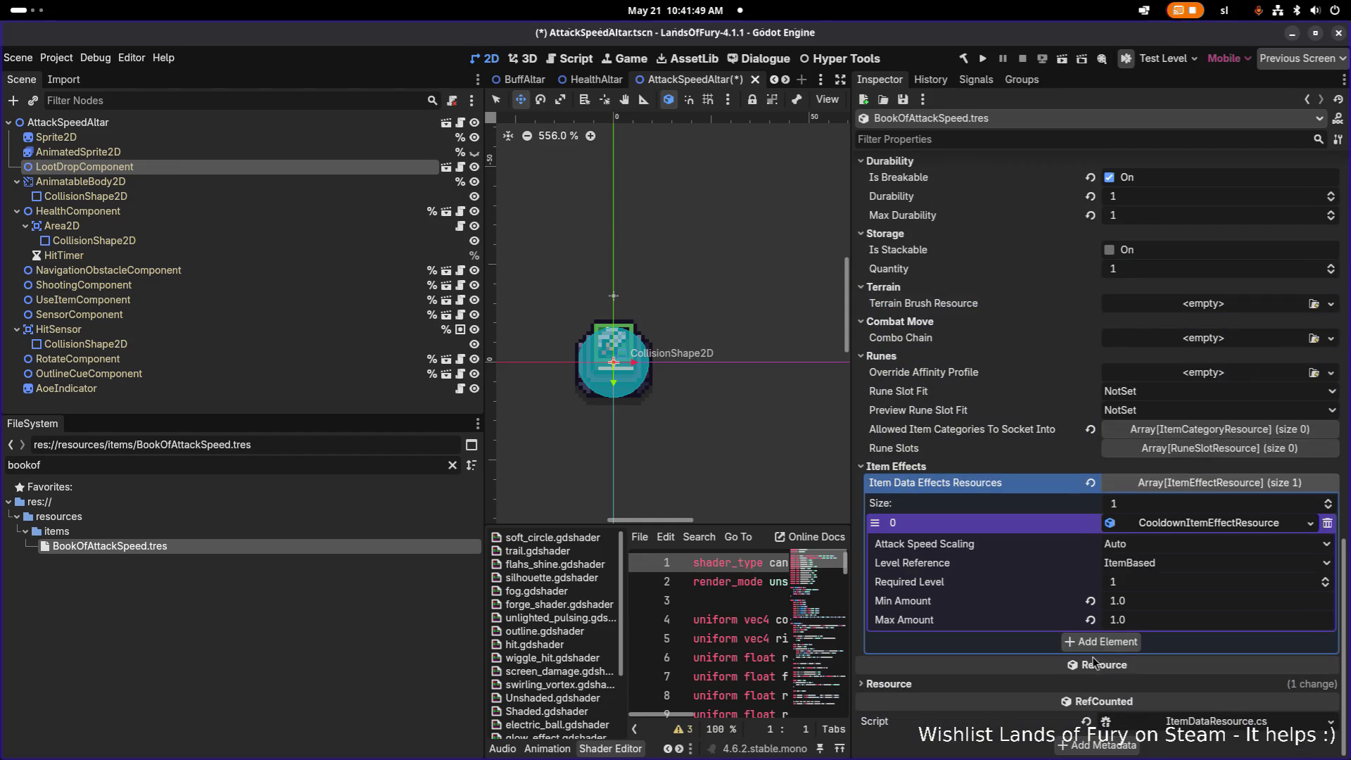
left_click(1202, 524)
left_click(372, 466)
key("ctrl+a")
key("BackSpace")
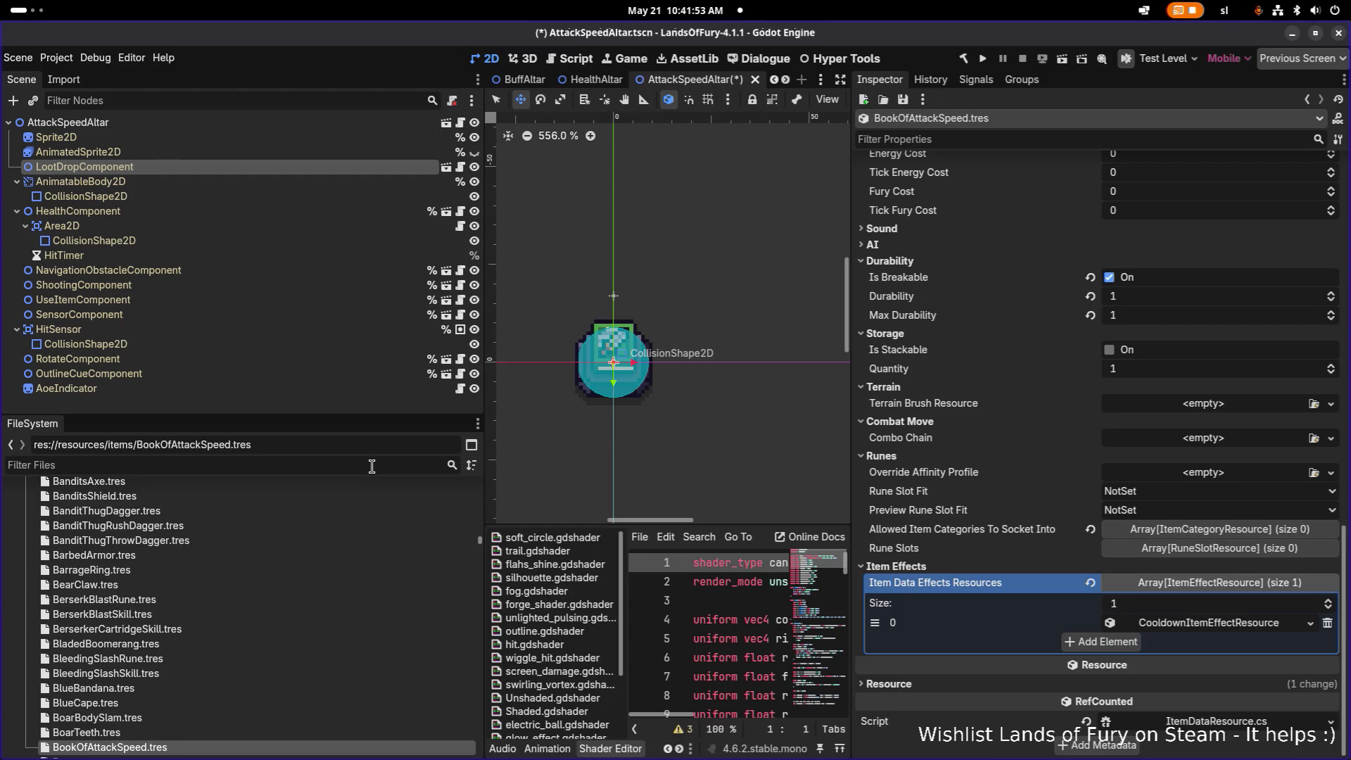
type("heart")
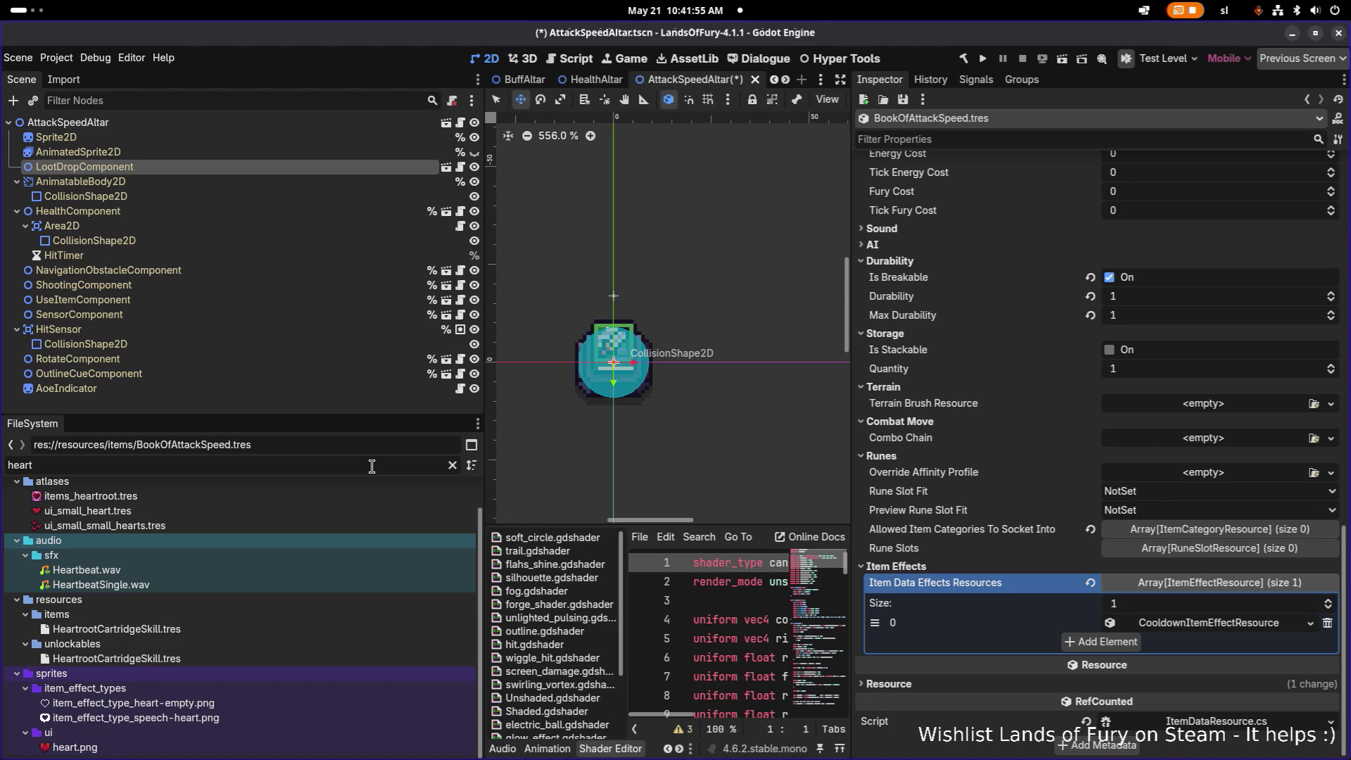
type("c")
key("BackSpace")
key("BackSpace")
key("BackSpace")
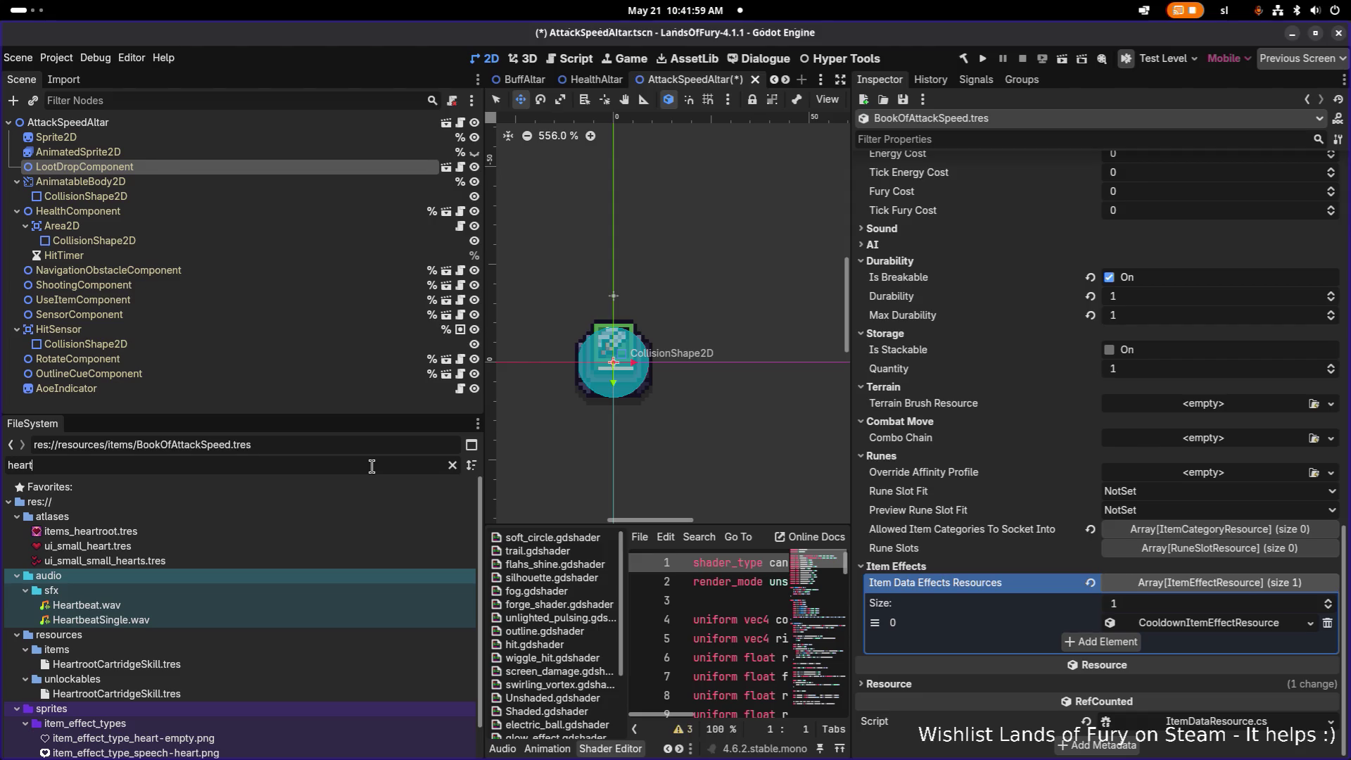
left_click(233, 664)
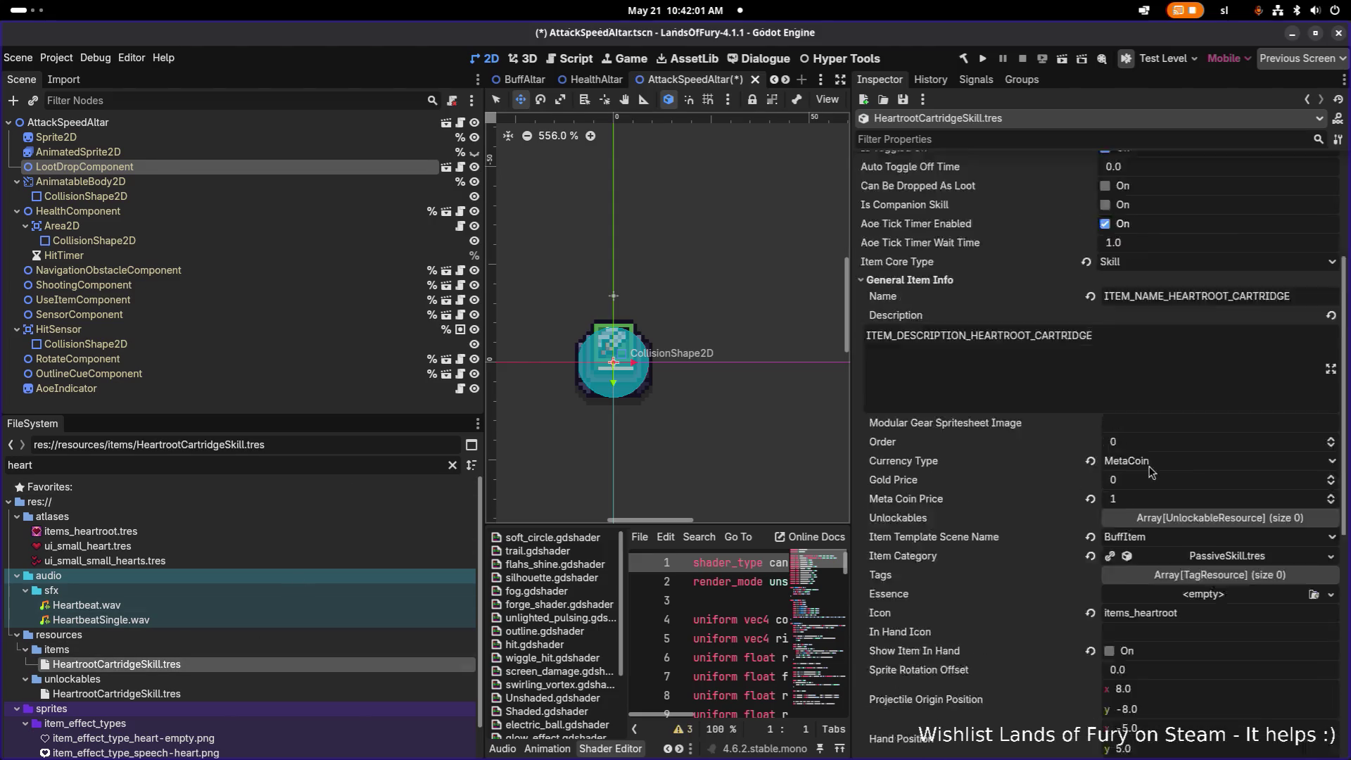
- Inspect the Heartroot effect 0's unit stat, then reopen BookOfAttackSpeed.tres via a 'bookof' filter
left_click(1190, 568)
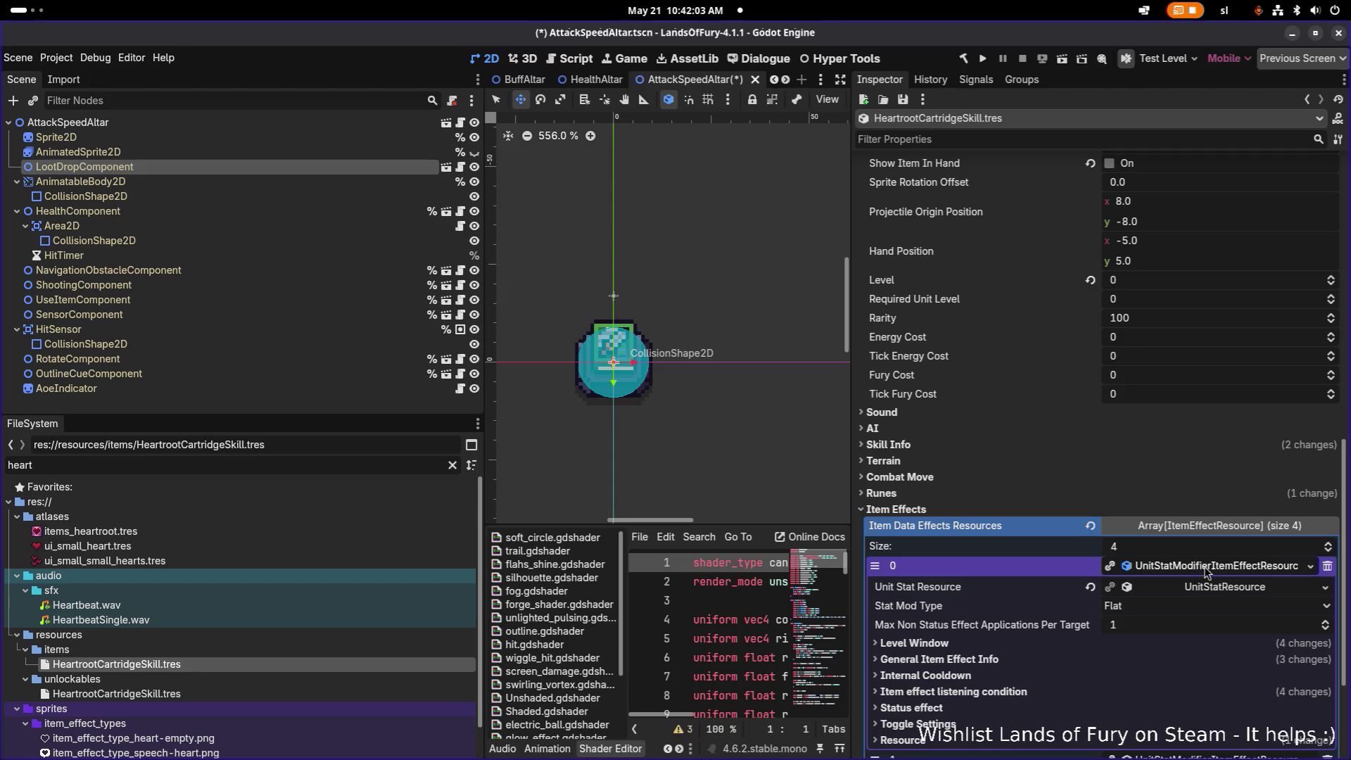
right_click(1182, 584)
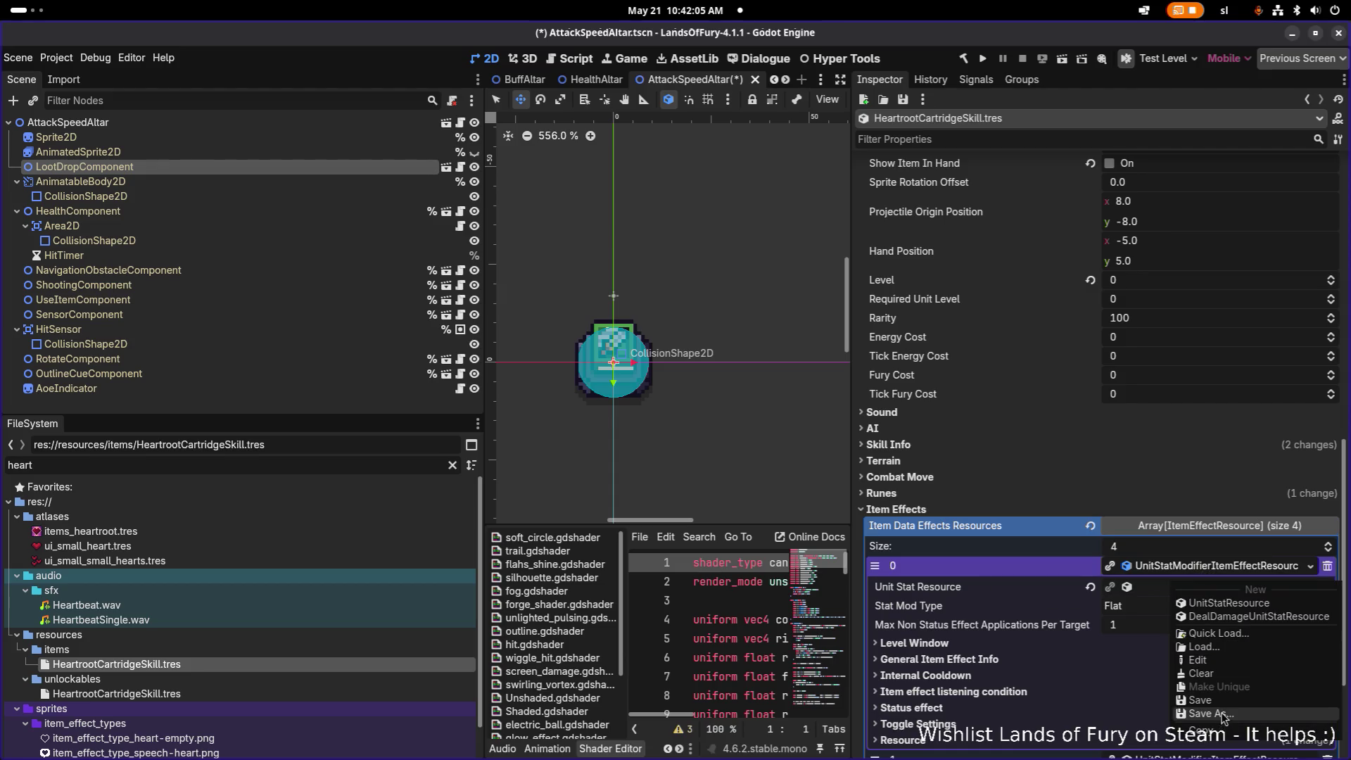
key("Escape")
double_click(296, 463)
type("boo")
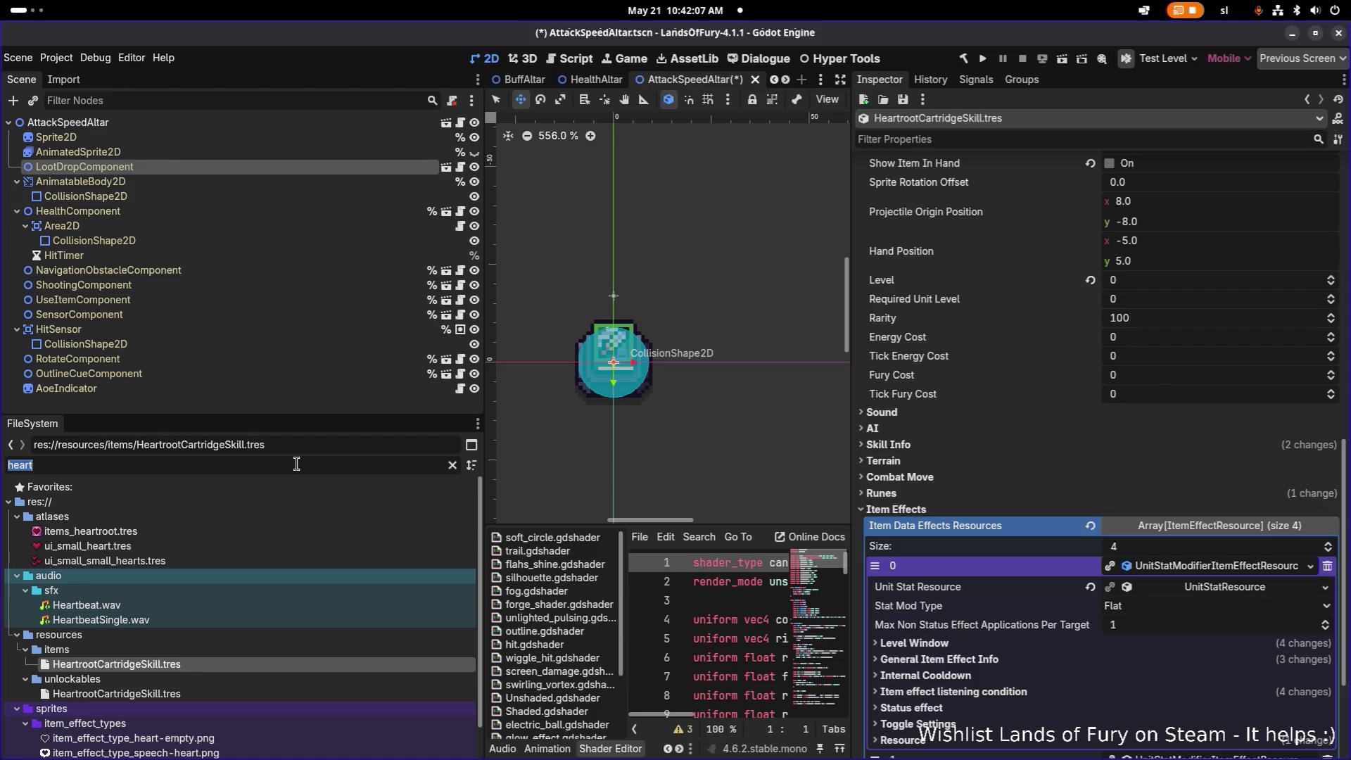
type("kof")
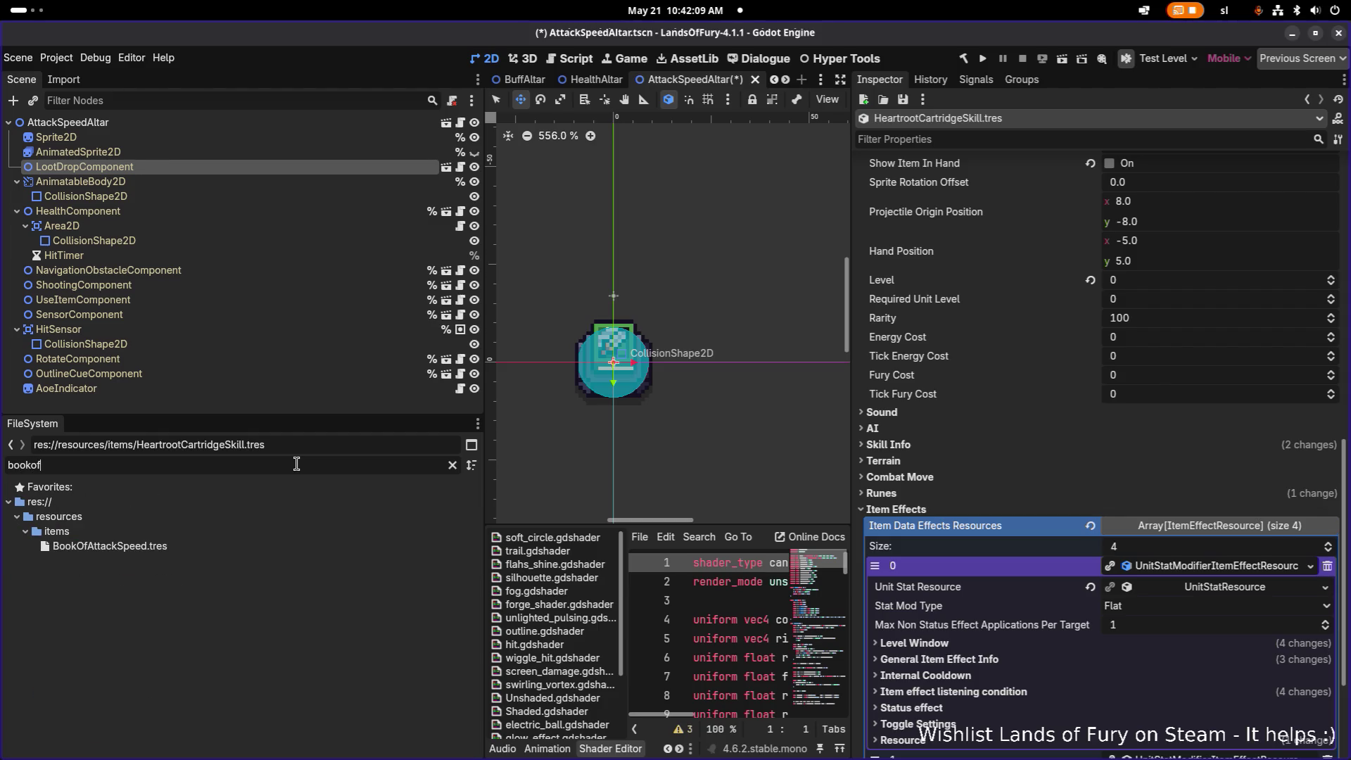
left_click(289, 546)
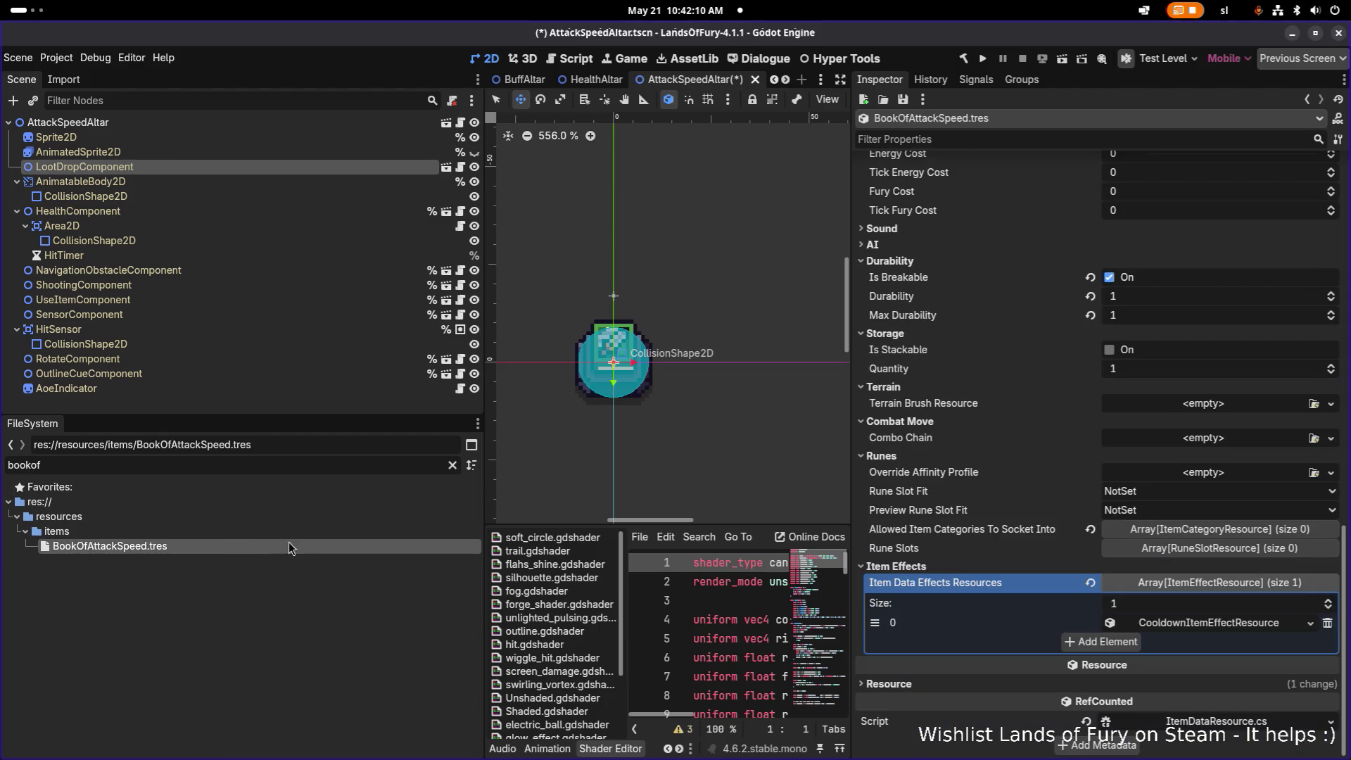
- Add an empty element 1 to BookOfAttackSpeed's Item Data Effects, leaving its type unchosen
left_click(1115, 642)
left_click(1200, 642)
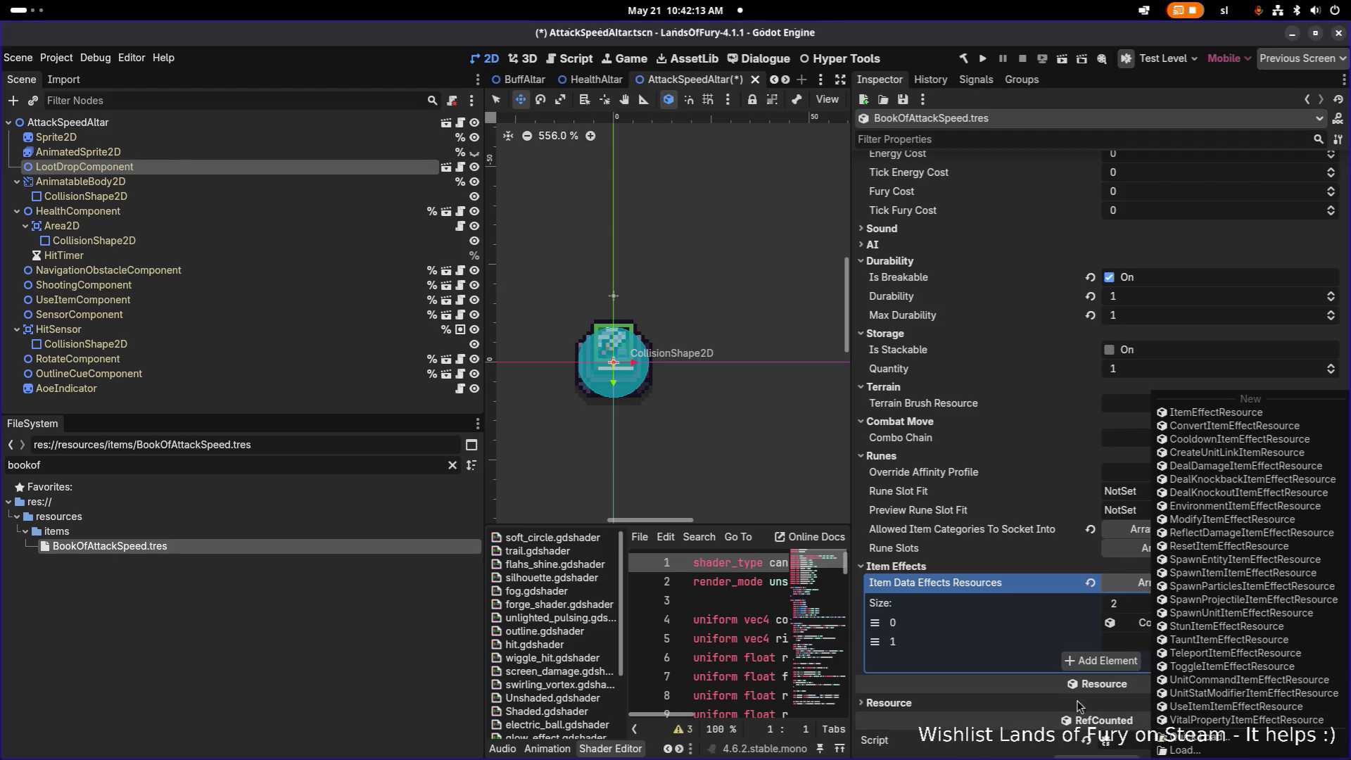
left_click(1026, 662)
left_click(1185, 642)
right_click(922, 637)
key("Escape")
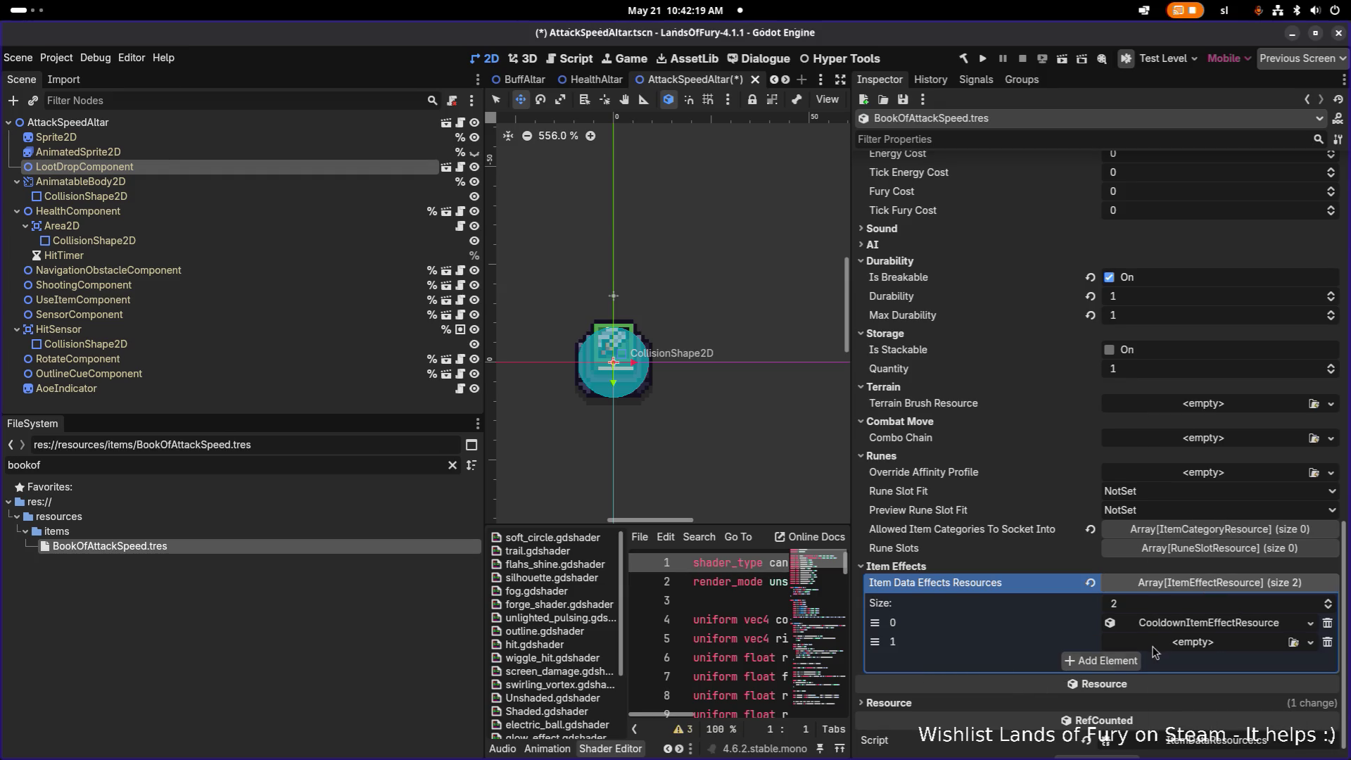
left_click(1163, 644)
left_click(1028, 662)
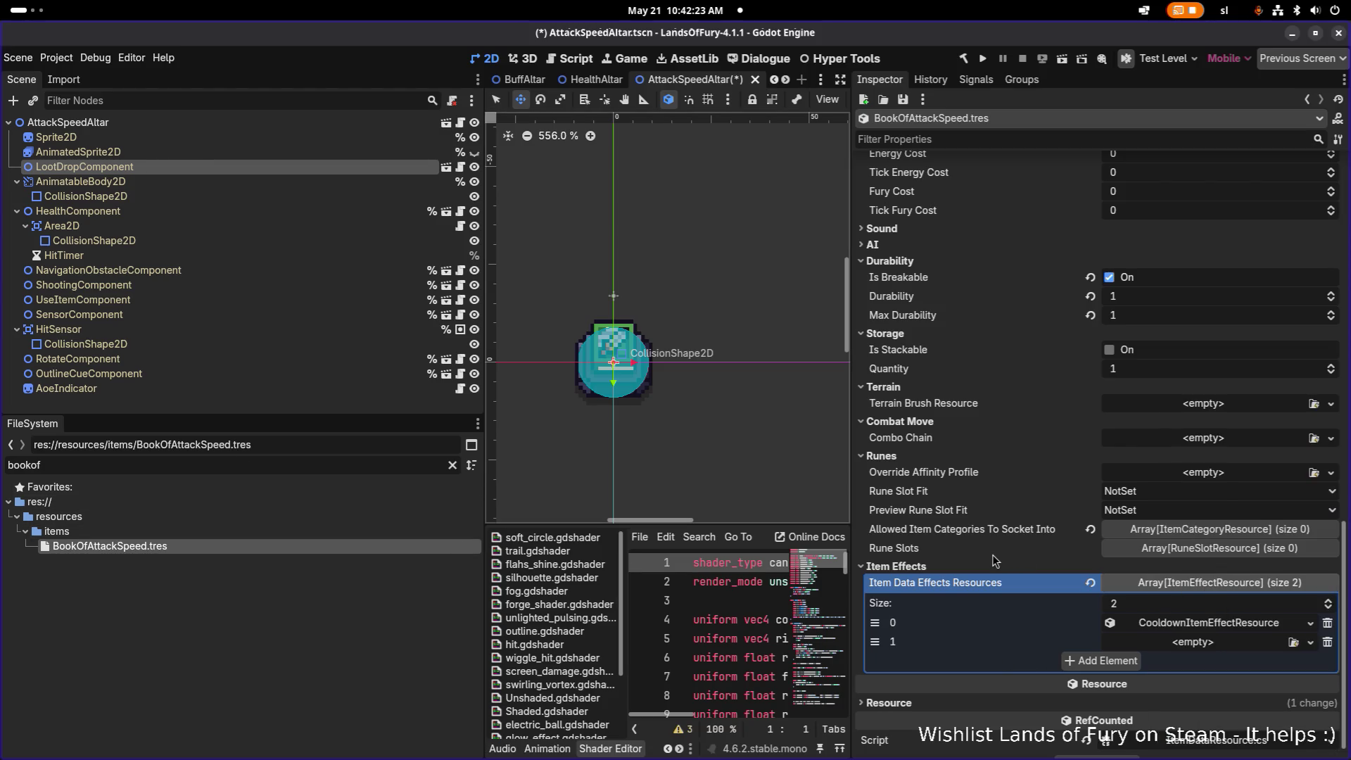
- Filter for 'root', open HeartrootCartridgeSkill.tres, and copy its first stat-modifier effect
double_click(316, 467)
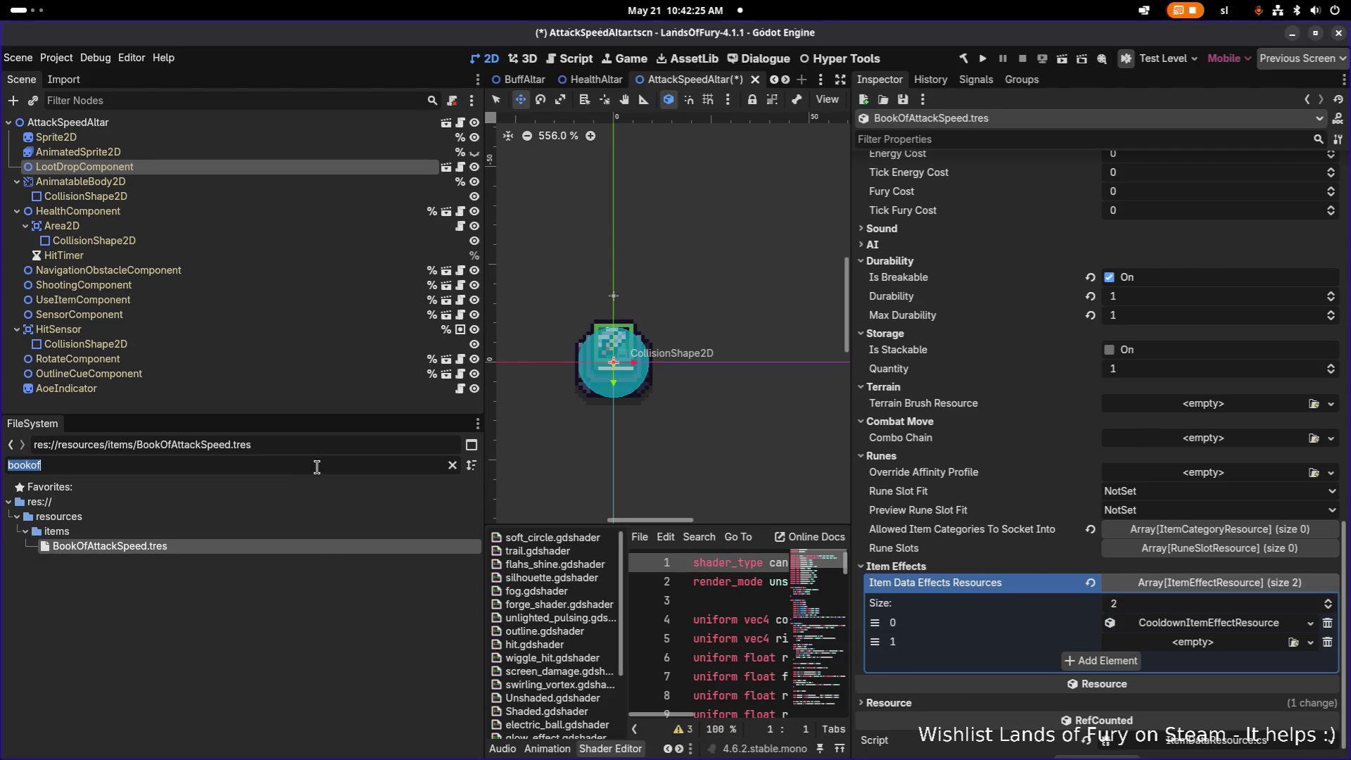
type("root")
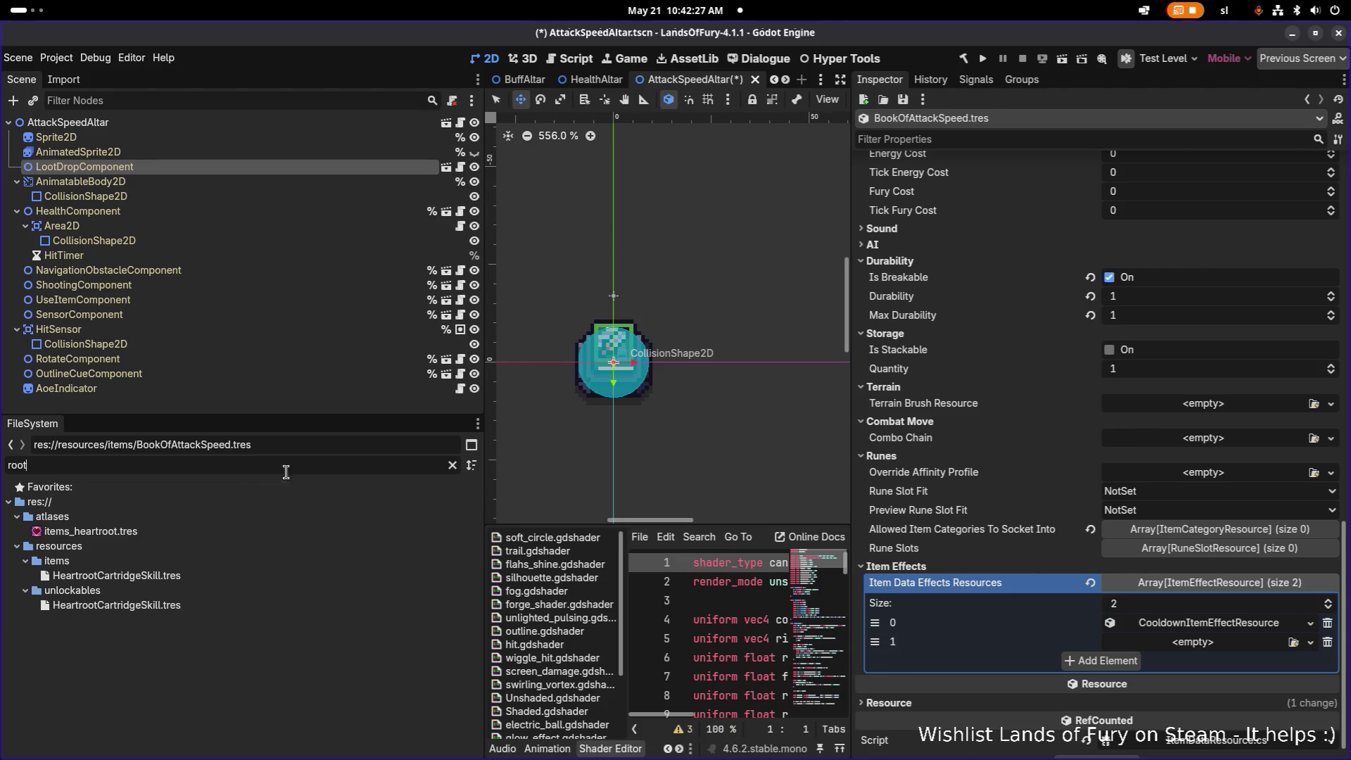
left_click(196, 576)
left_click(1213, 559)
left_click(1212, 559)
right_click(1213, 566)
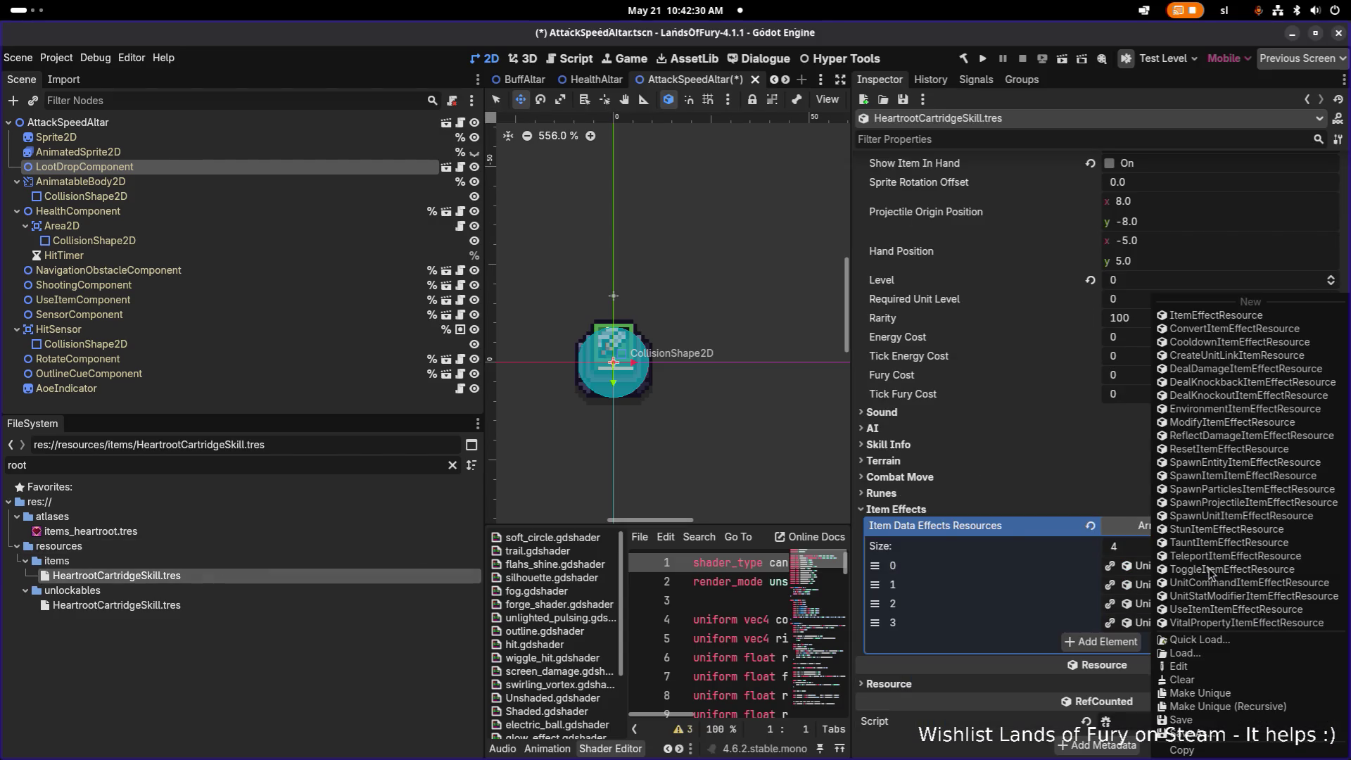
left_click(1204, 748)
- Filter FileSystem for 'book' and reopen BookOfAttackSpeed.tres at its empty effect entry
double_click(220, 466)
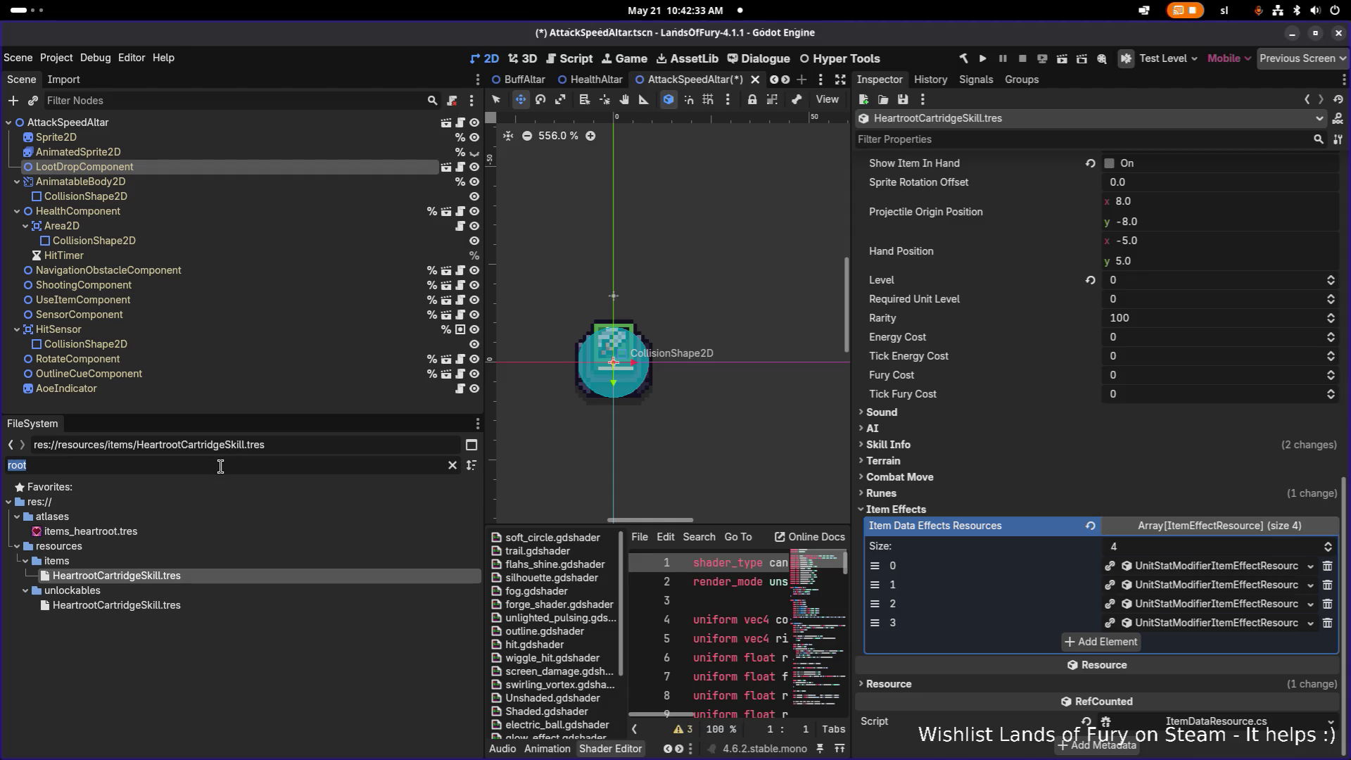
type("health")
double_click(221, 465)
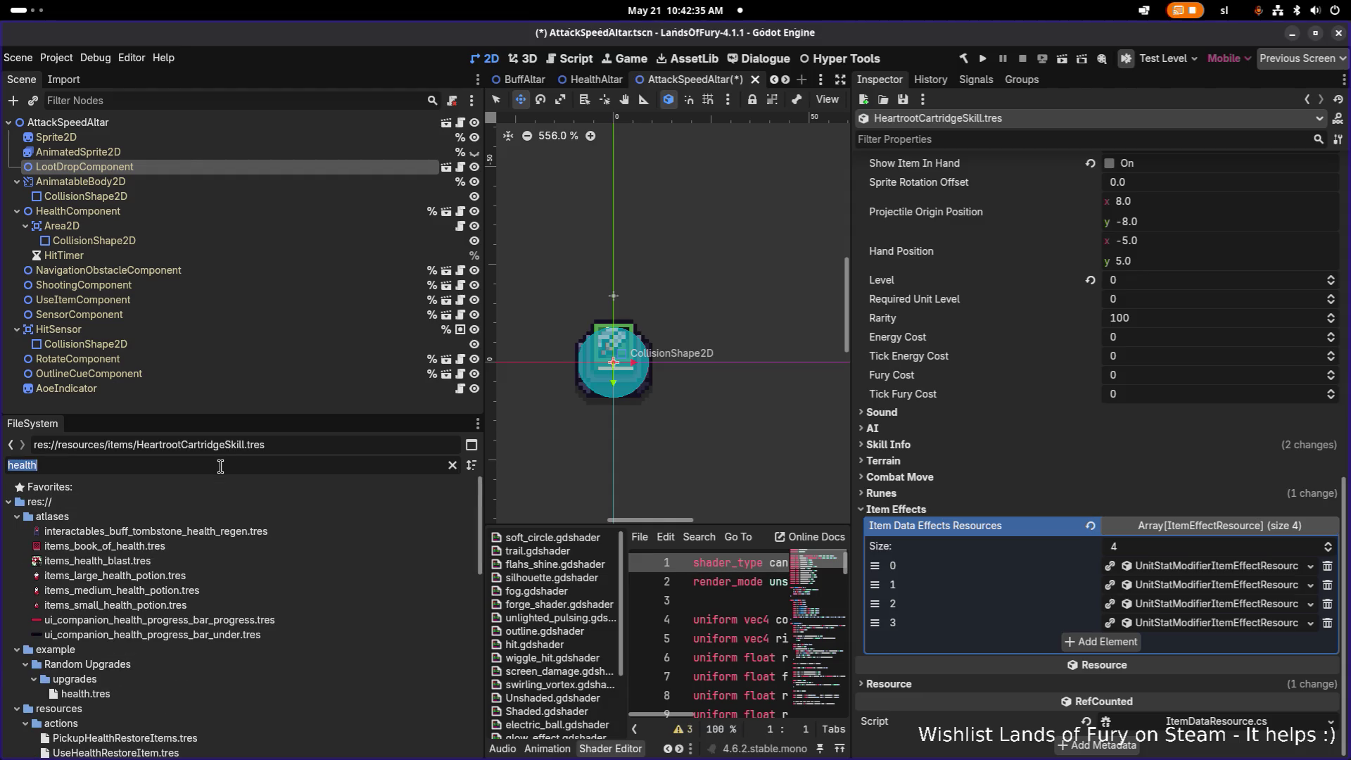
type("bno")
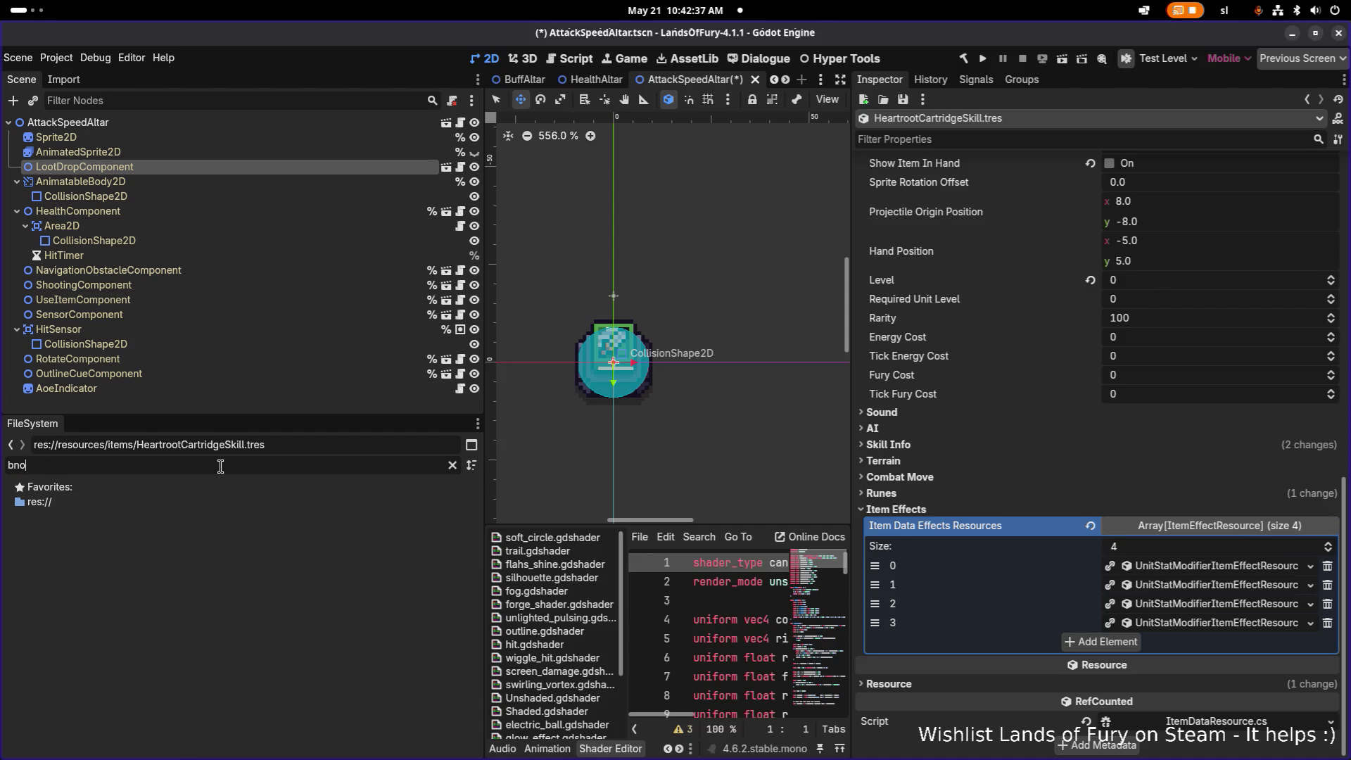
key("BackSpace")
key("BackSpace")
type("ook")
scroll(233, 549, "down", 10)
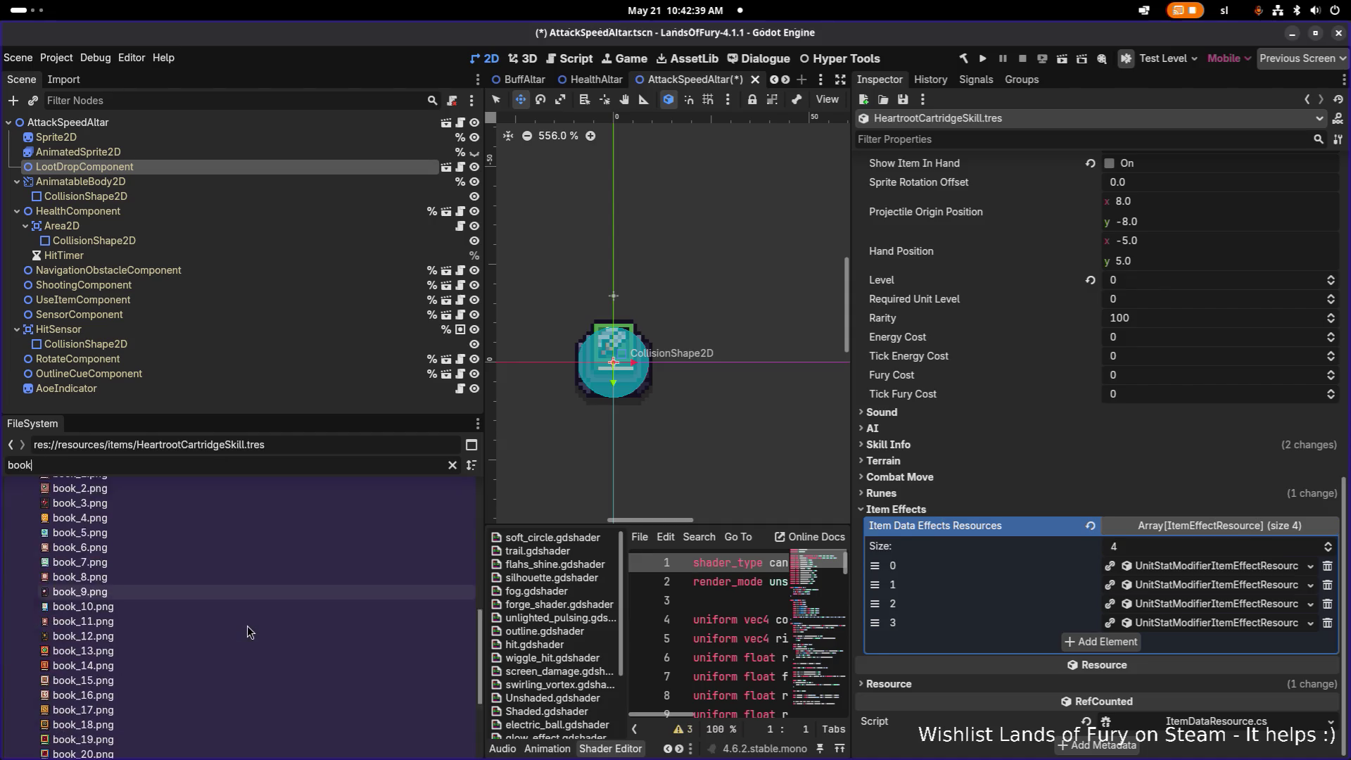
scroll(255, 611, "up", 5)
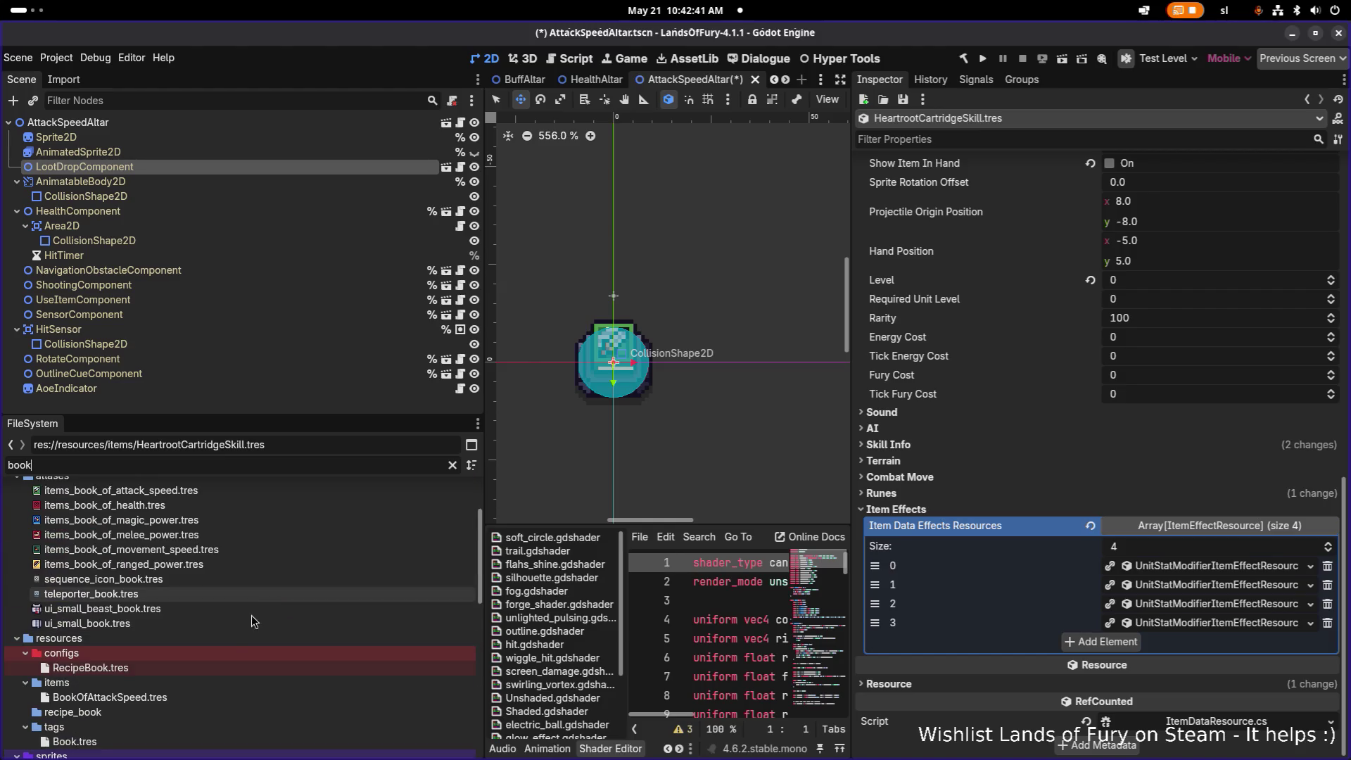
left_click(234, 627)
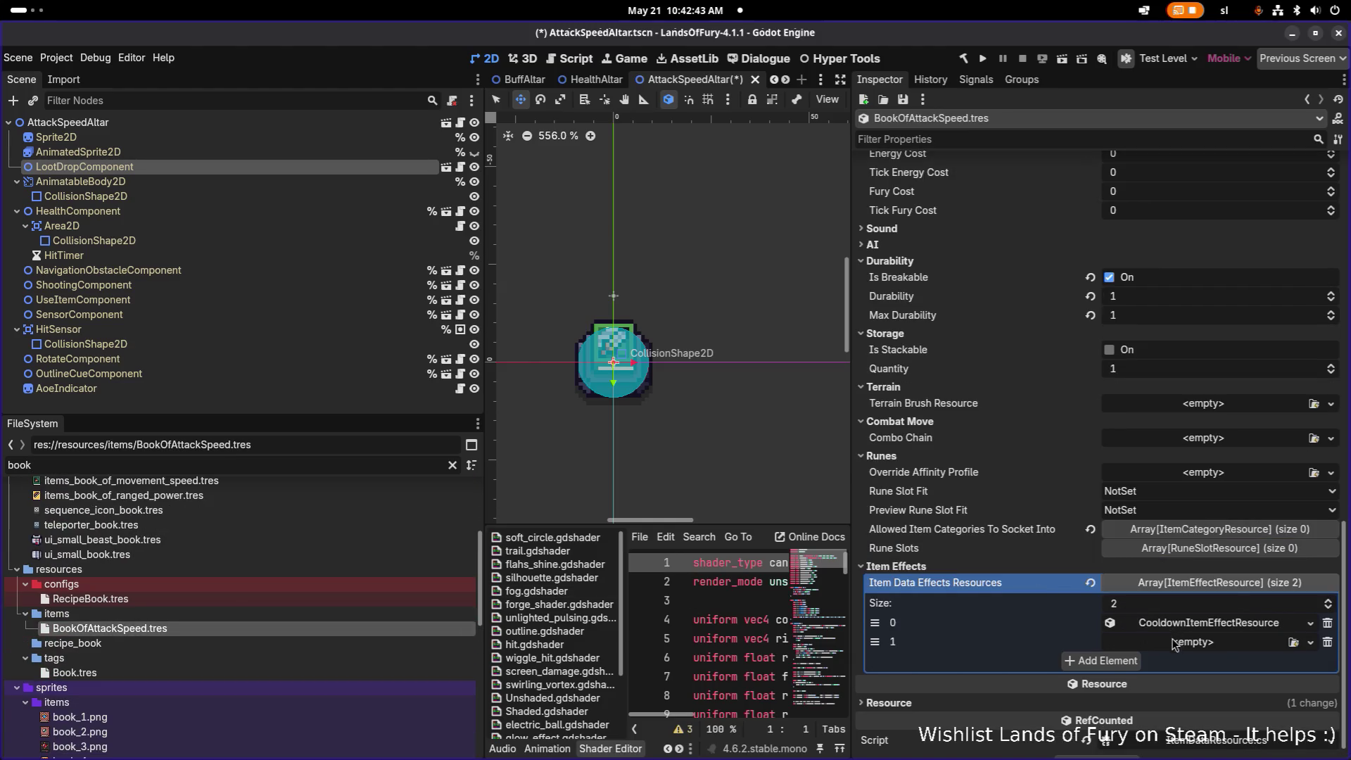
left_click(1195, 644)
- Paste the stat-modifier effect as unique, move it to slot 0, and delete the cooldown effect
left_click(1224, 753)
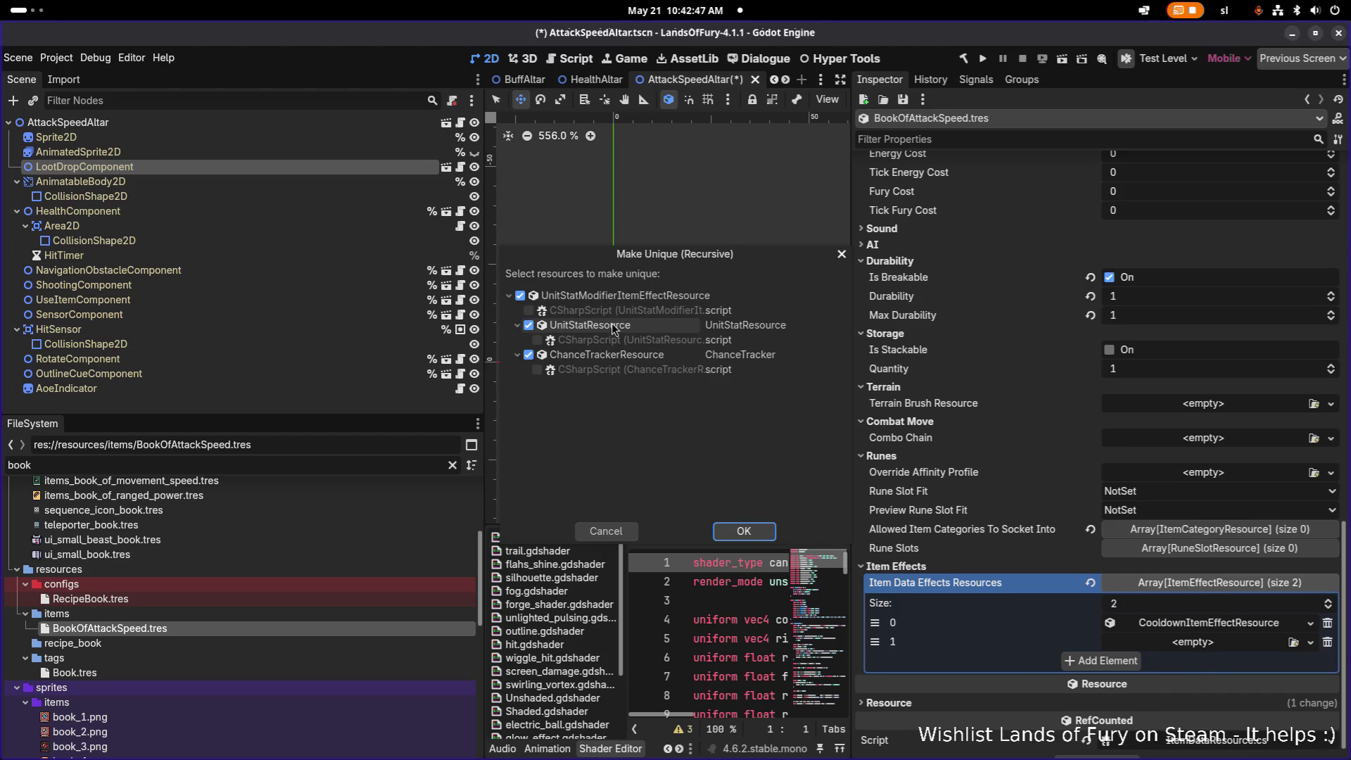
left_click(744, 533)
left_click_drag(875, 641, 875, 622)
left_click(1200, 625)
left_click(1211, 625)
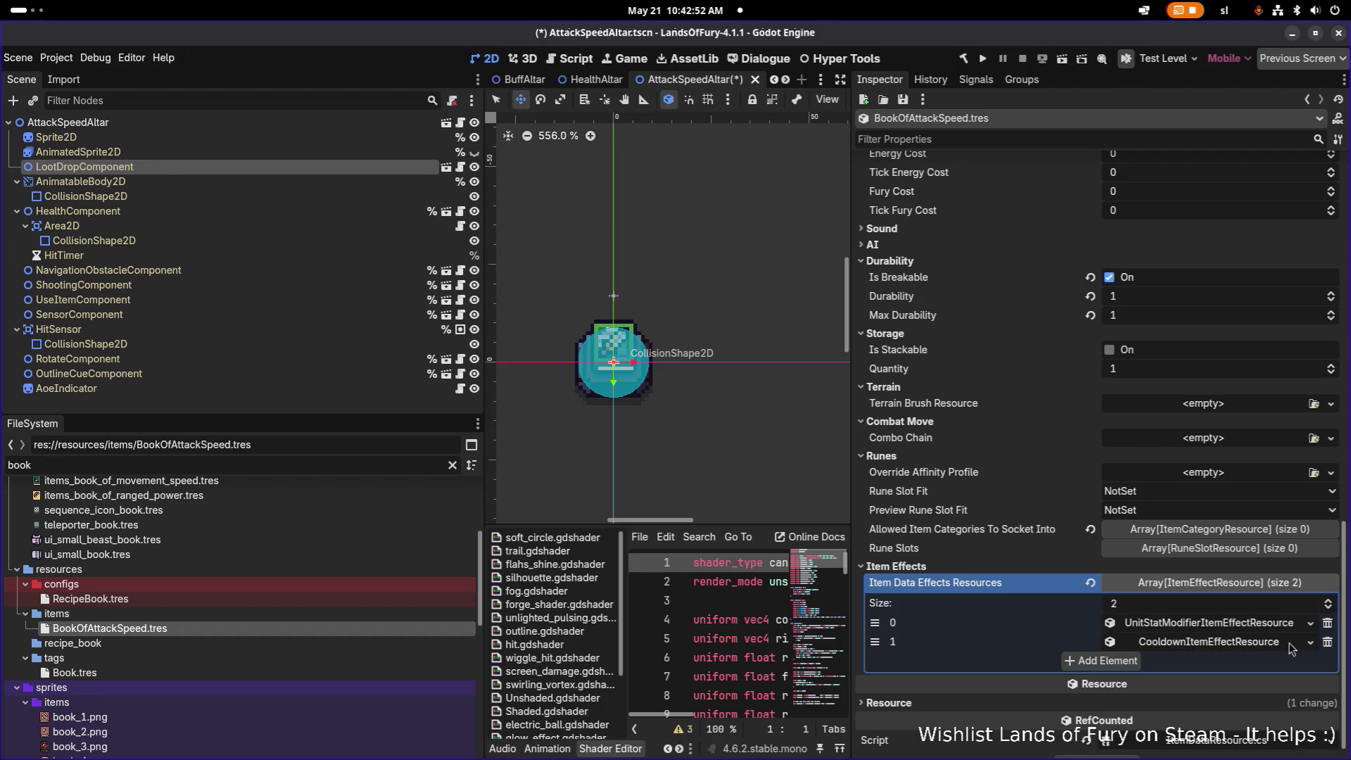
left_click(1328, 642)
left_click(1221, 623)
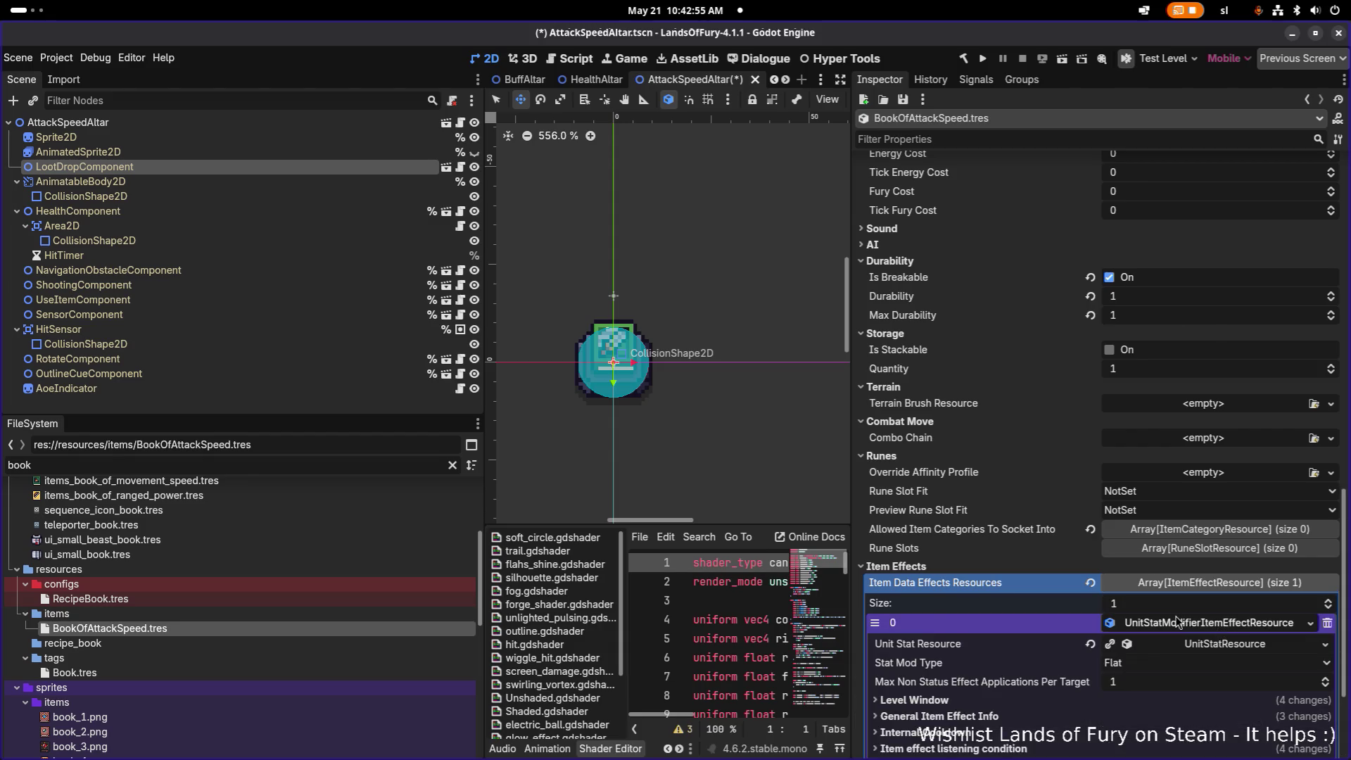
scroll(1238, 503, "down", 5)
- Quick Load AttackSpeed.tres as the effect's Unit Stat Resource, replacing an initial MaxHealth.tres pick
left_click(1216, 472)
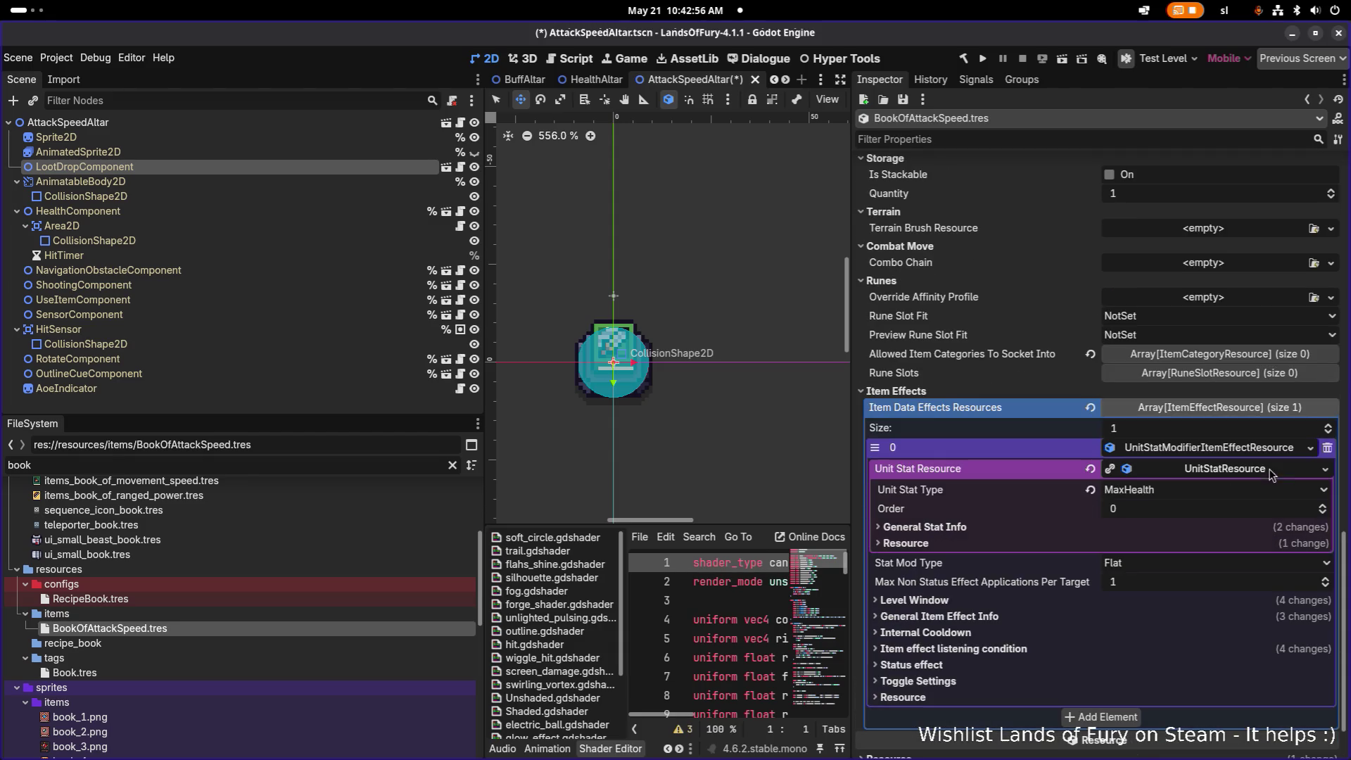
left_click(1325, 470)
left_click(1204, 532)
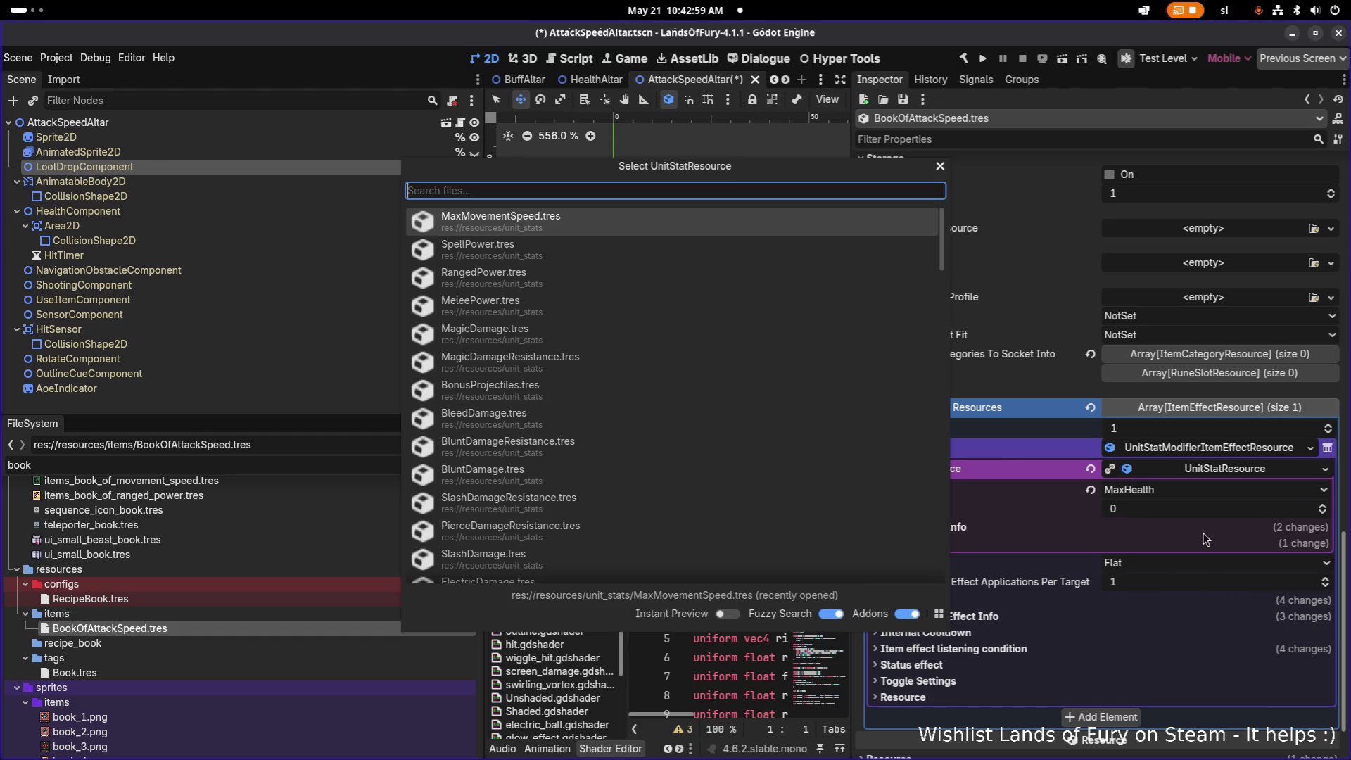
type("maxhealth")
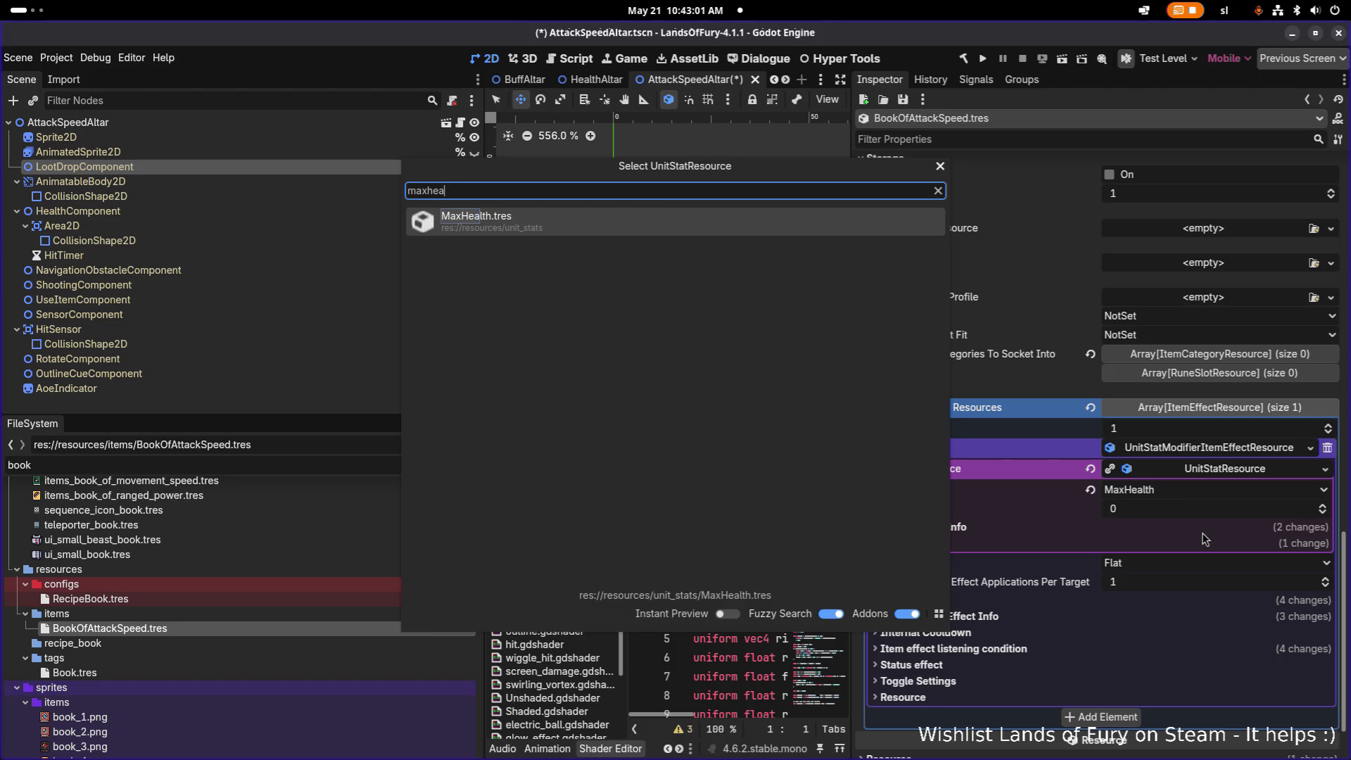
key("Return")
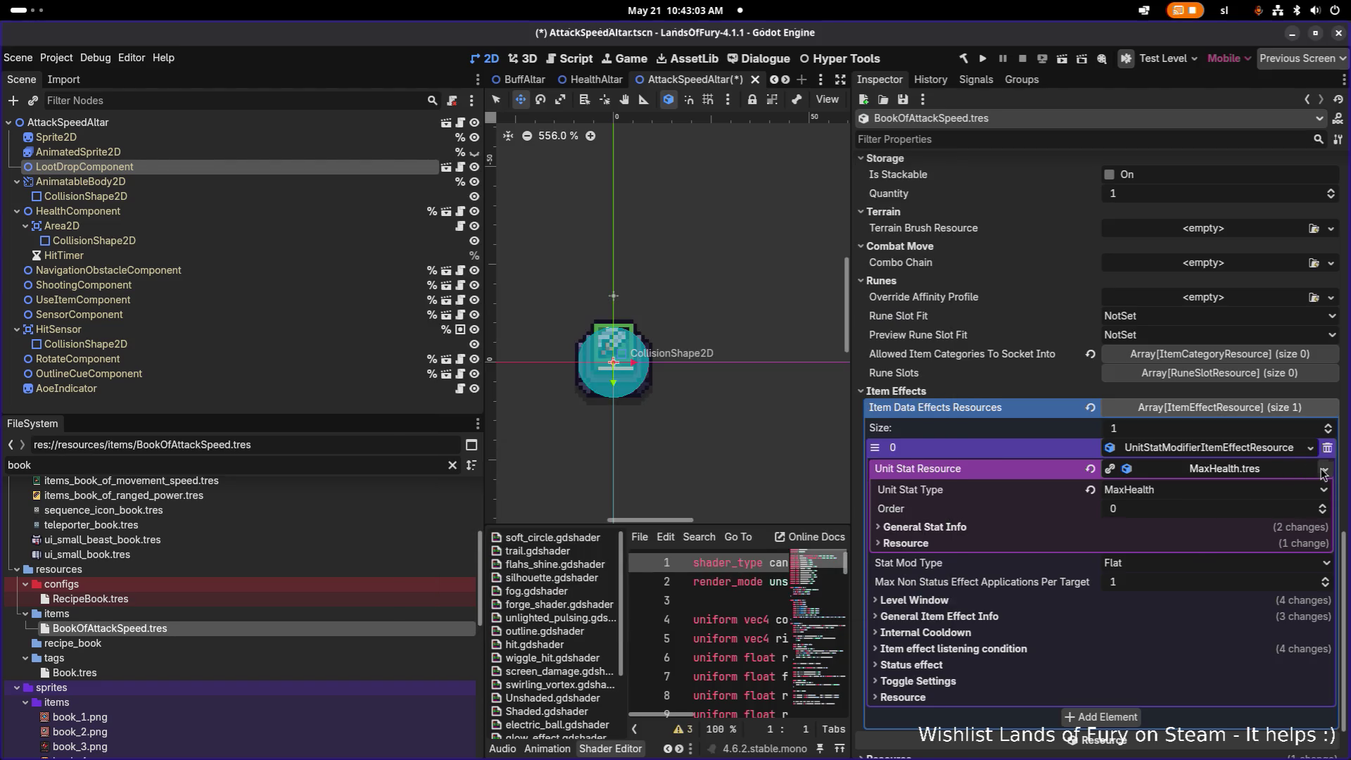
left_click(1325, 469)
left_click(1264, 532)
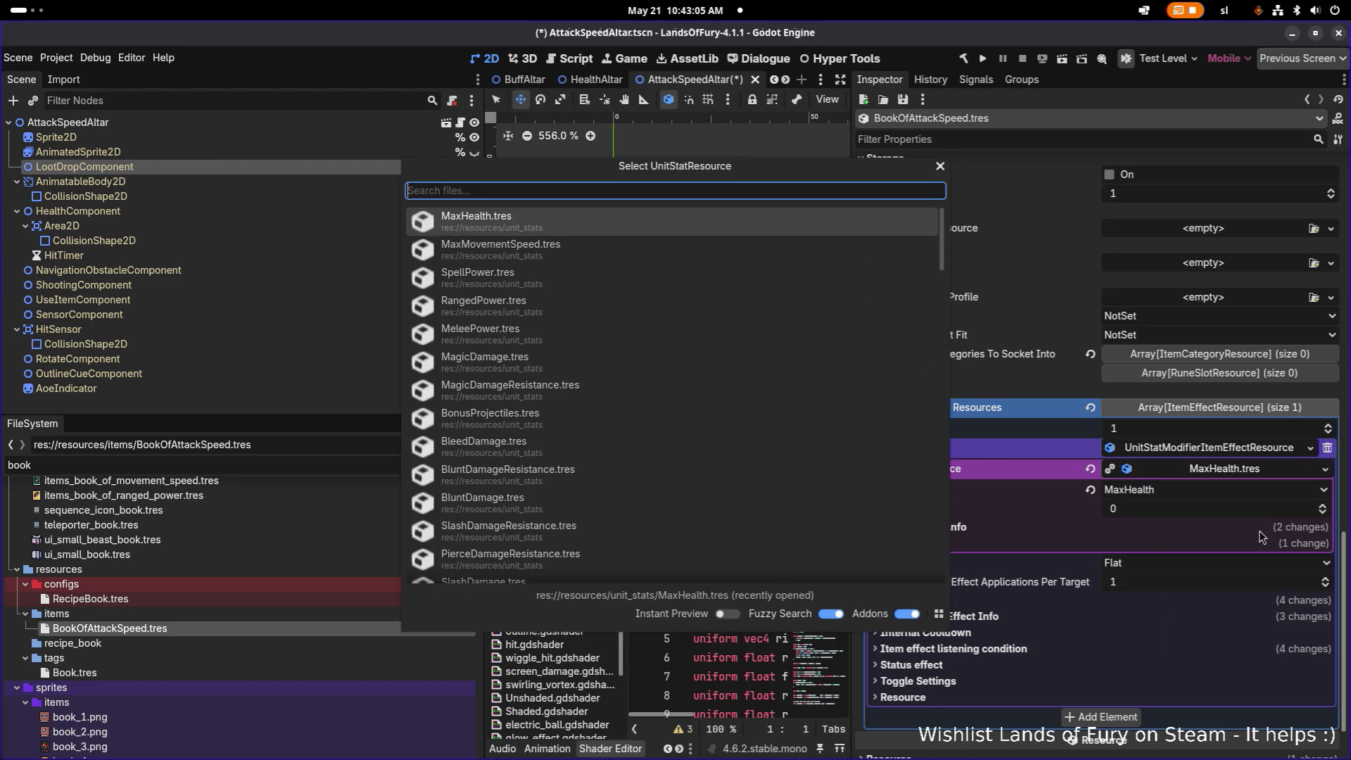
type("attackspeed")
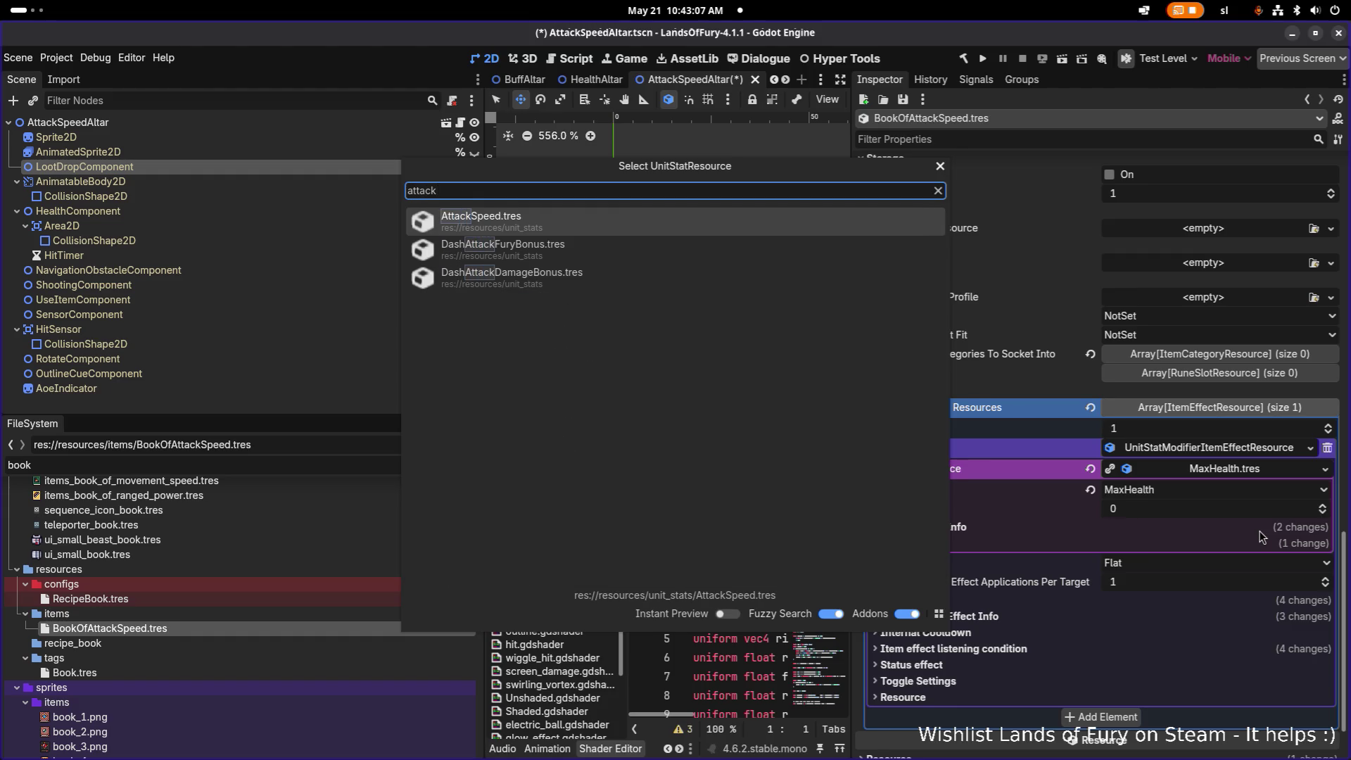
key("Return")
scroll(1239, 529, "down", 5)
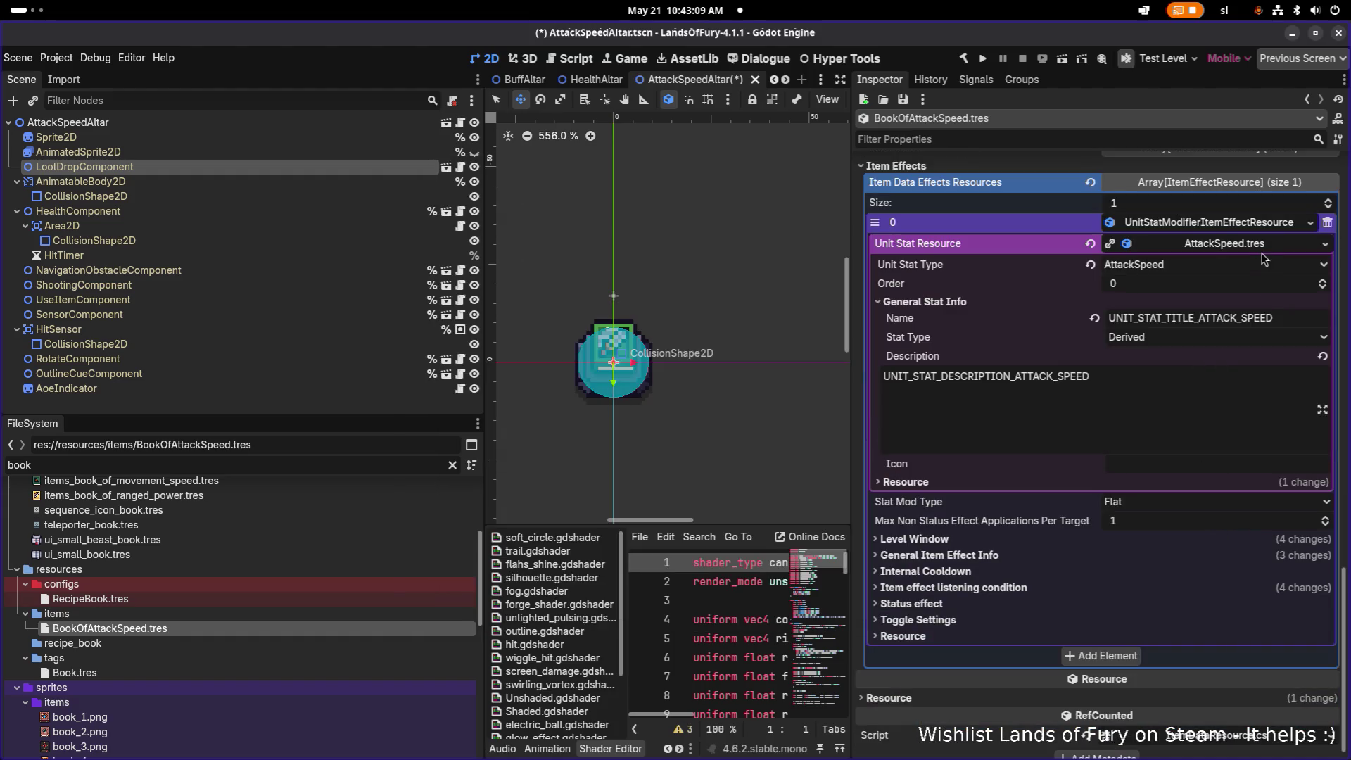
left_click(1260, 247)
- Expand General Item Effect Info and set Stat Mod Type to PercentAdd
left_click(1094, 533)
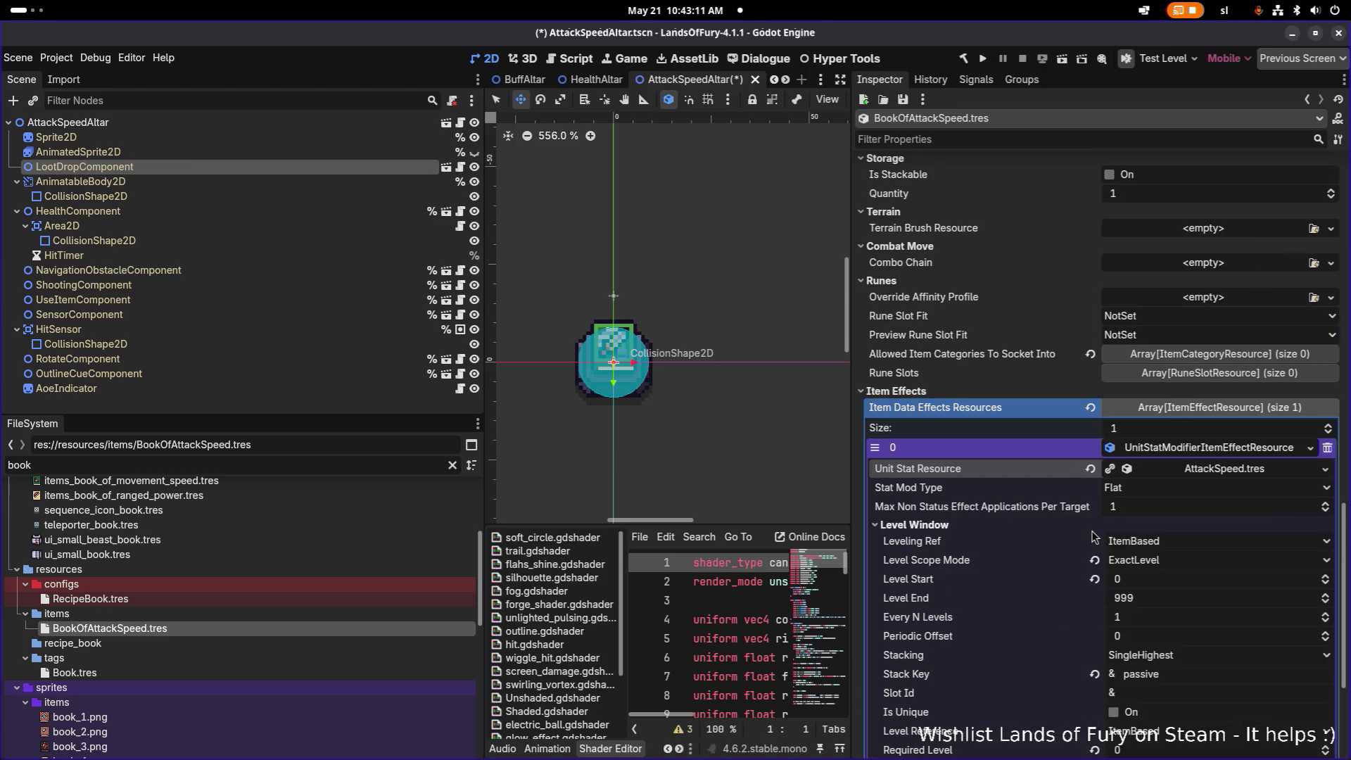
left_click(1043, 526)
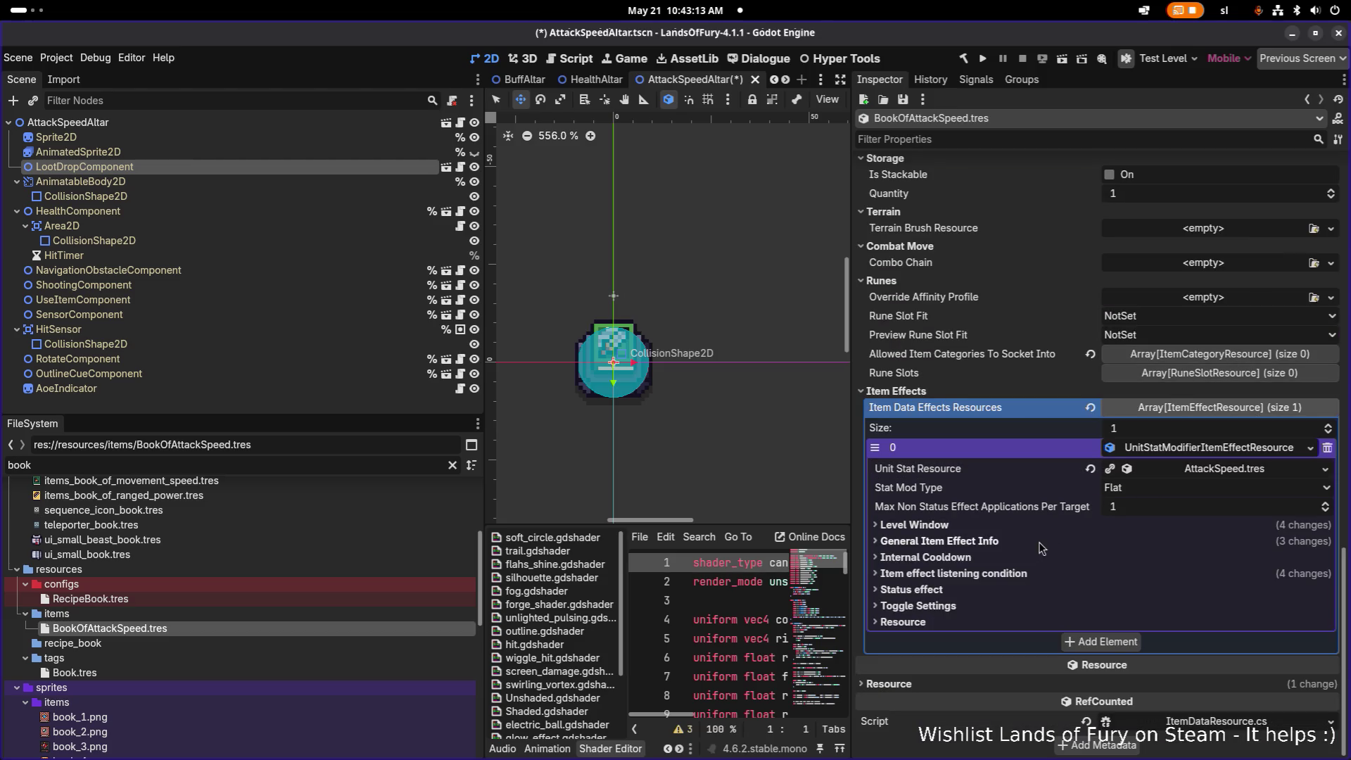
left_click(1041, 548)
scroll(1070, 543, "down", 3)
left_click(1162, 445)
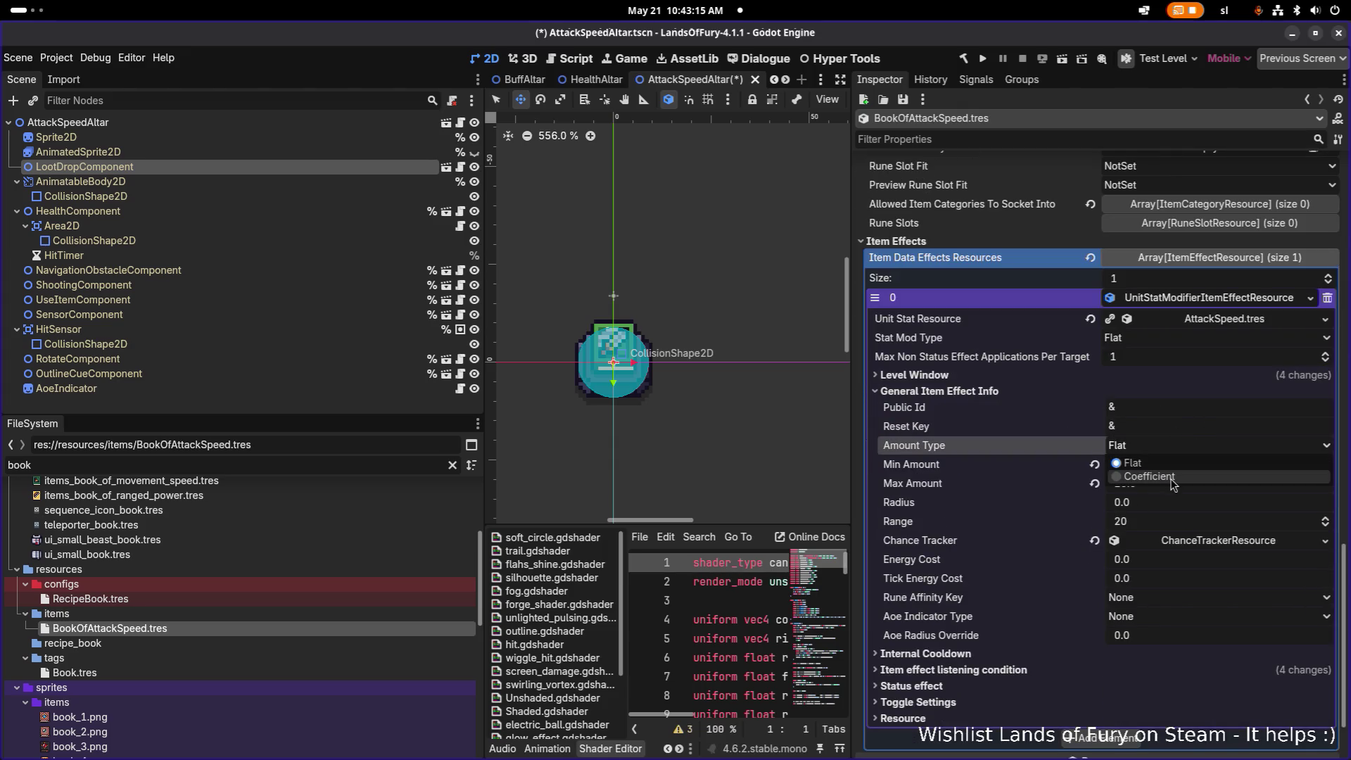
left_click(1171, 465)
left_click(1161, 338)
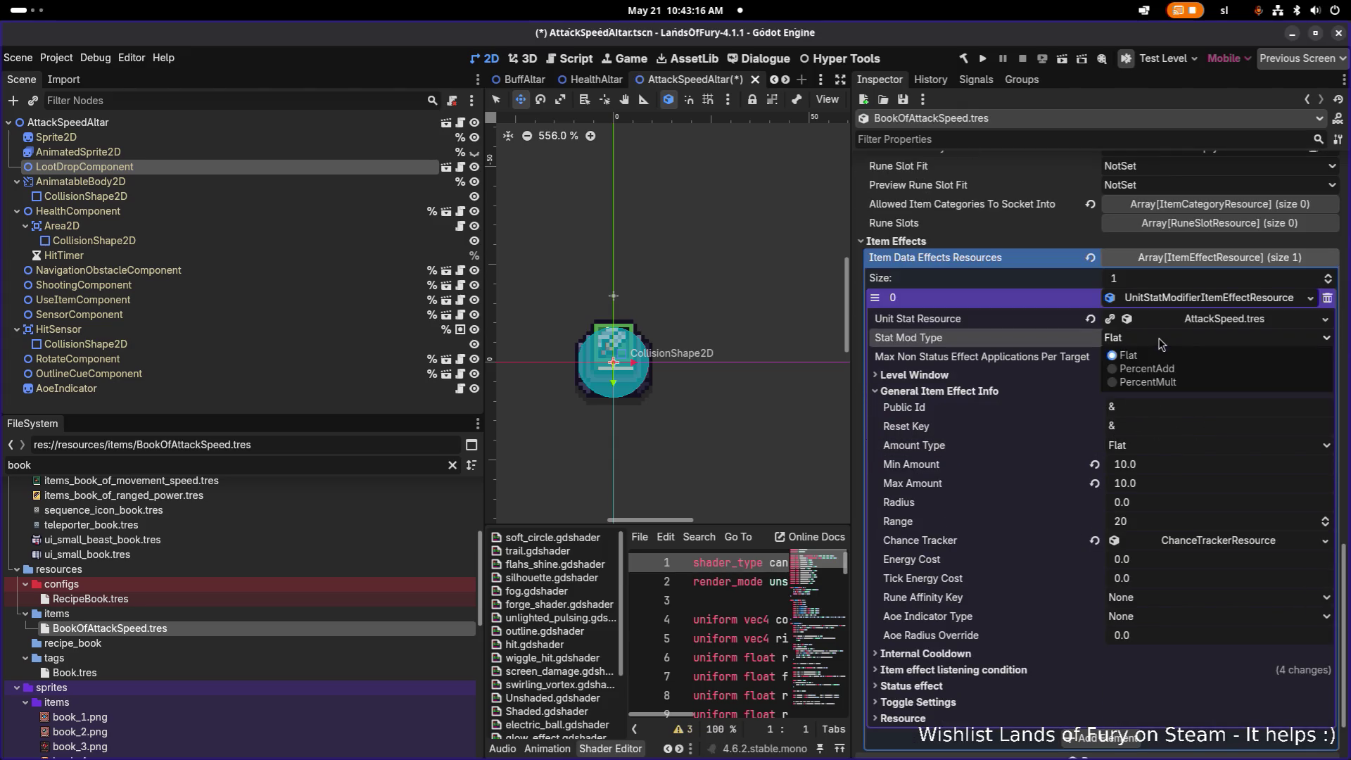
left_click(1180, 373)
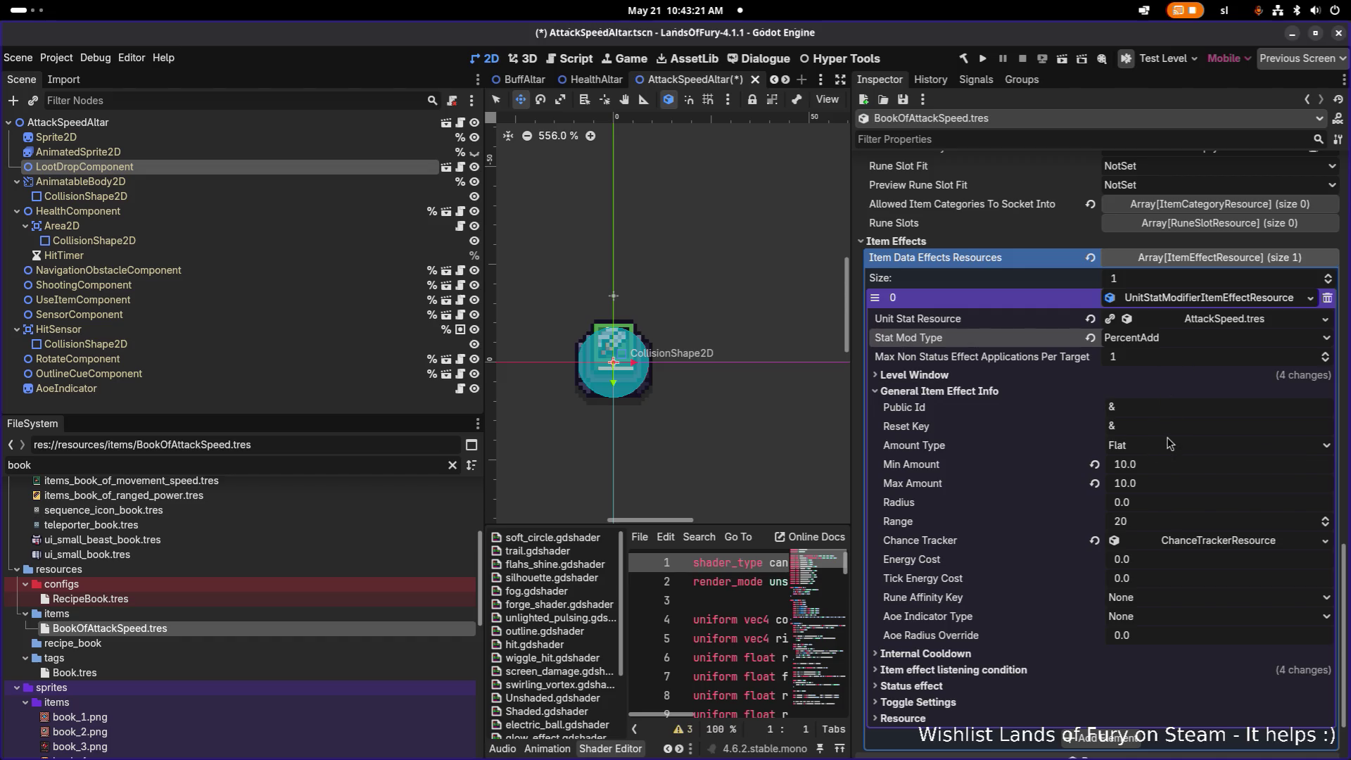
- Enter 0.05 for both Min Amount and Max Amount
left_click(1178, 469)
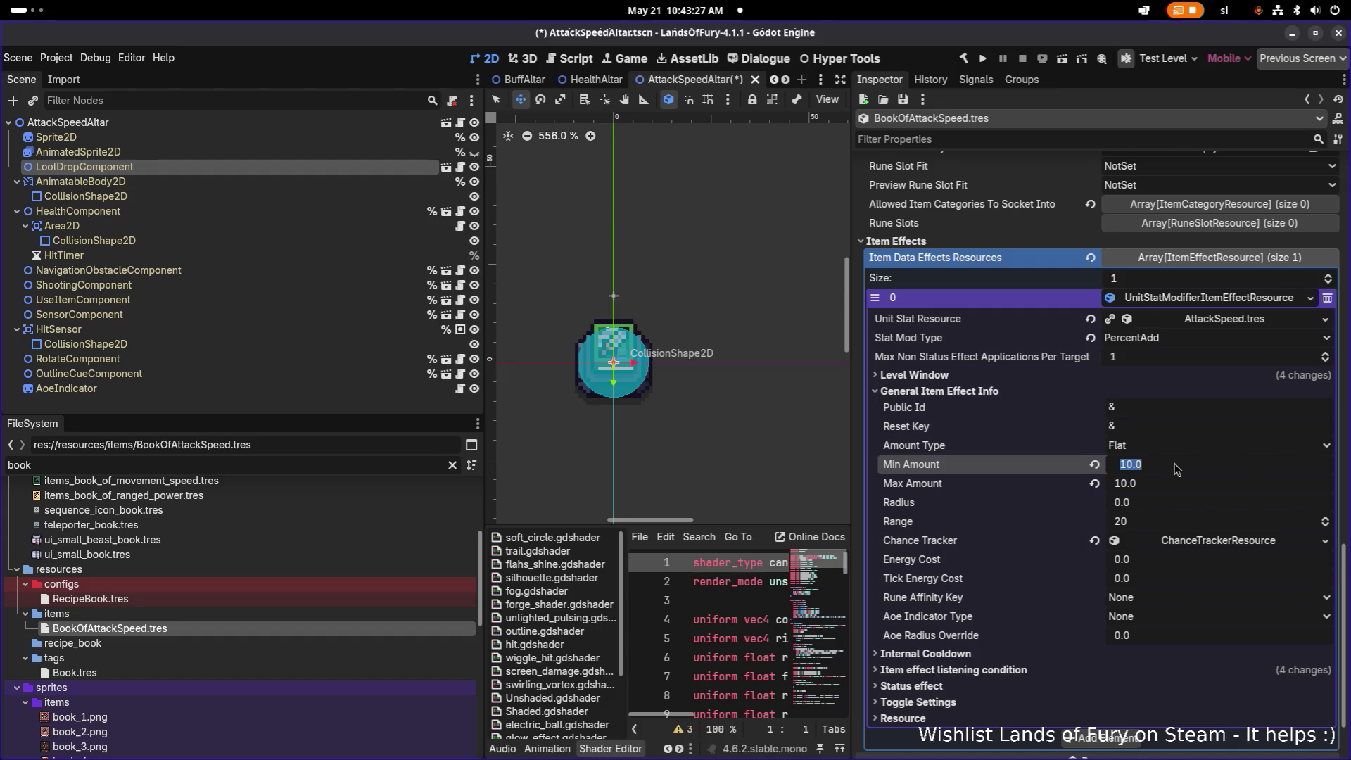
type("0")
key("Tab")
type("0.05")
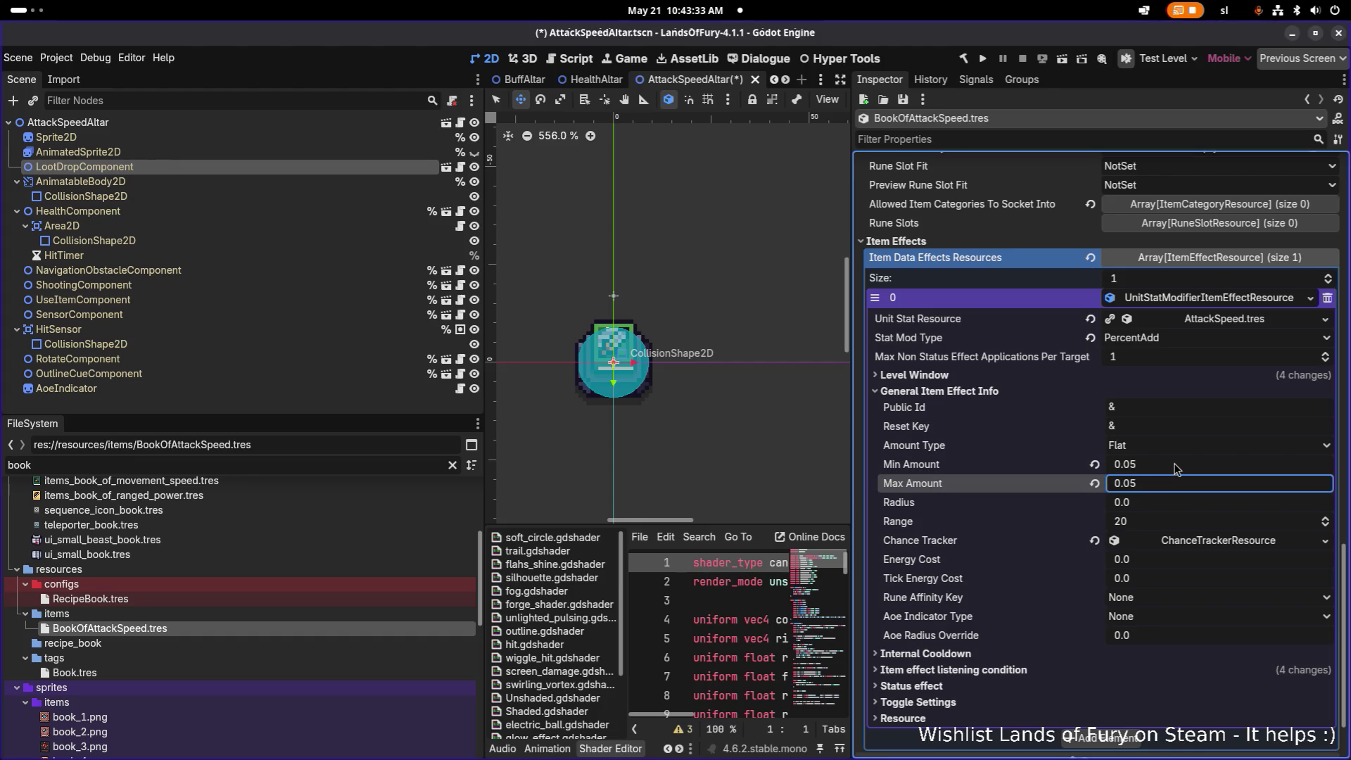
left_click(1240, 540)
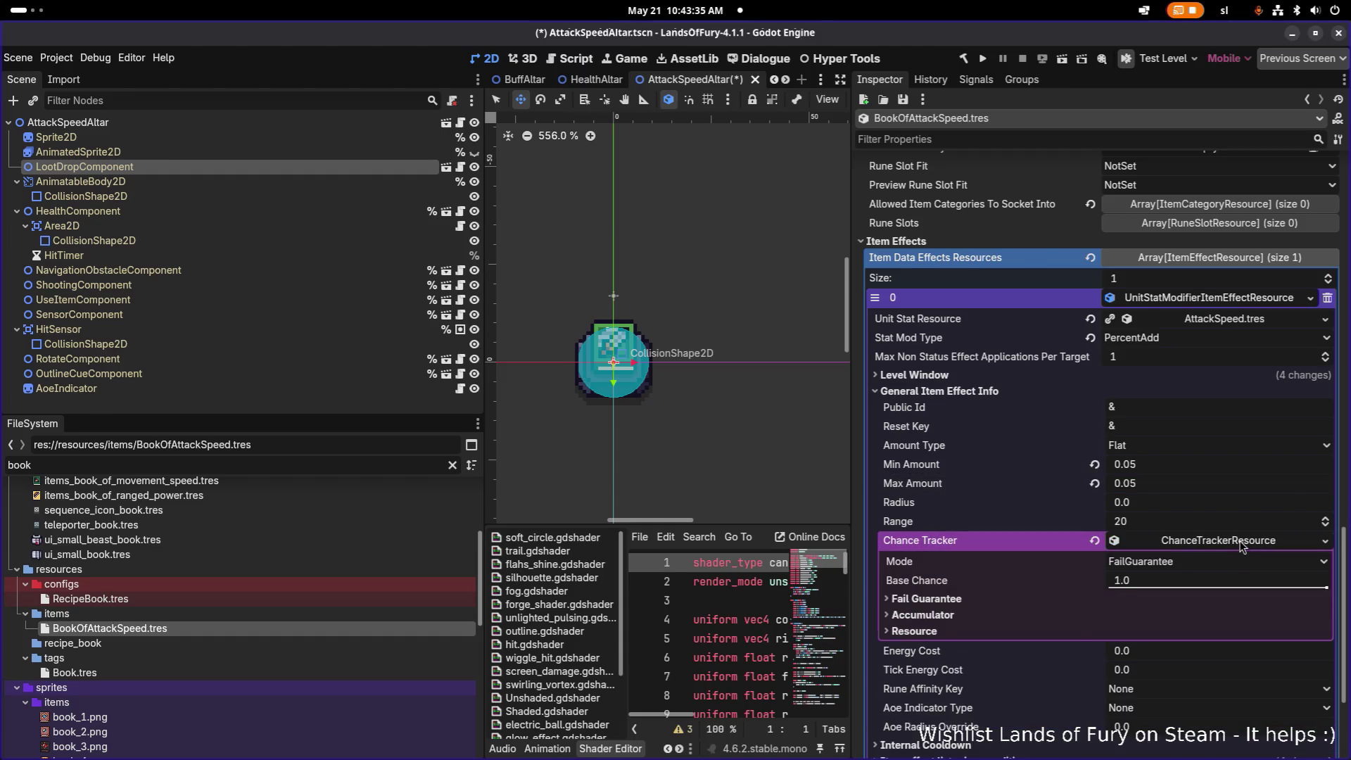
left_click(1241, 543)
scroll(1242, 546, "down", 2)
- Save the scene and review the effect's listening condition and status effect settings
key("ctrl+s")
left_click(1066, 574)
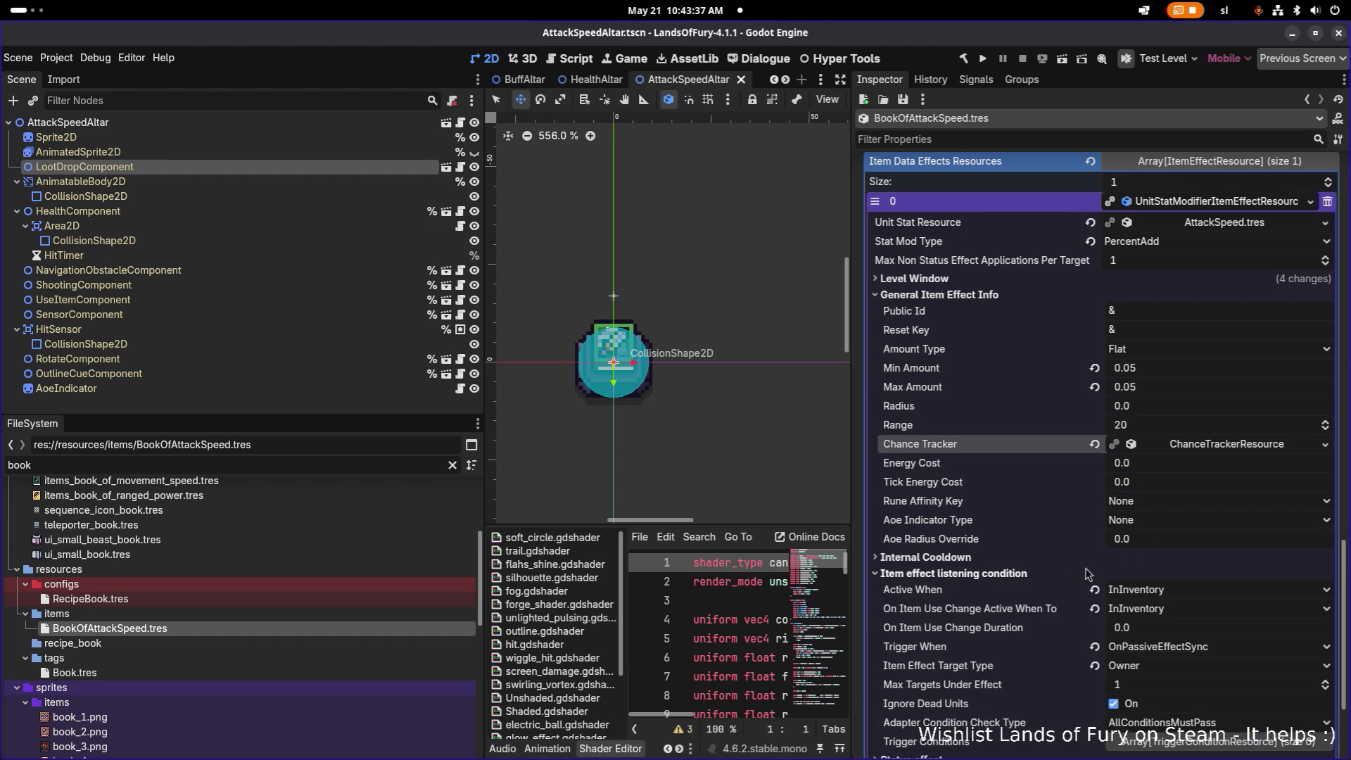
scroll(1154, 553, "down", 3)
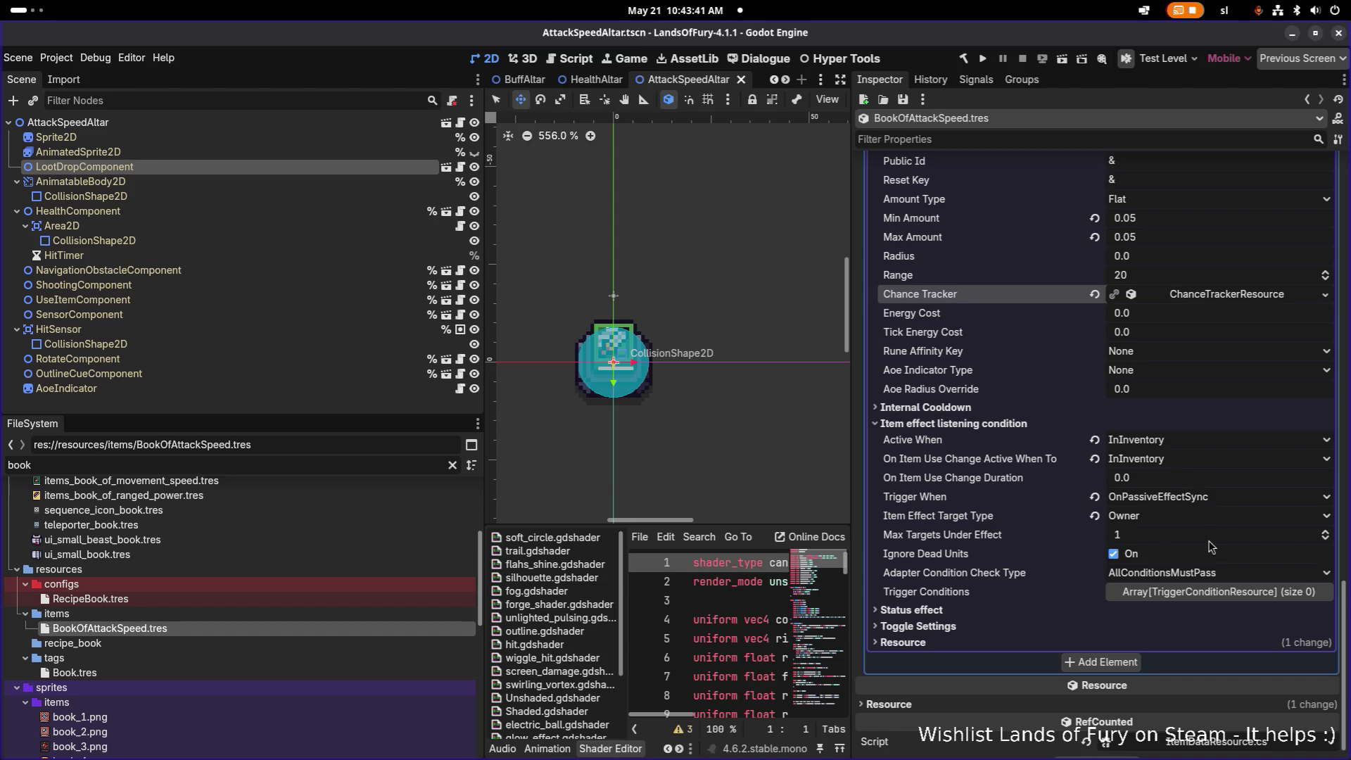
left_click(971, 612)
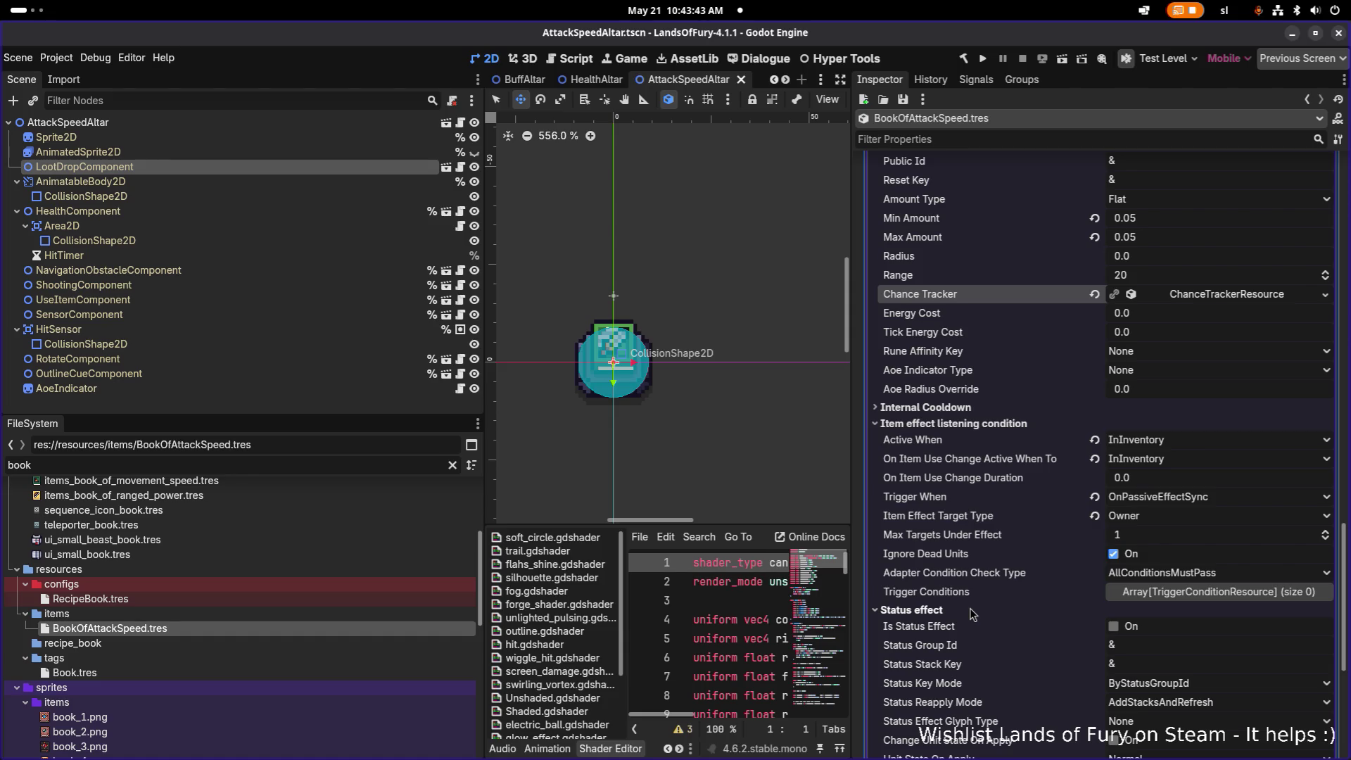
left_click(972, 611)
left_click(951, 611)
left_click(951, 611)
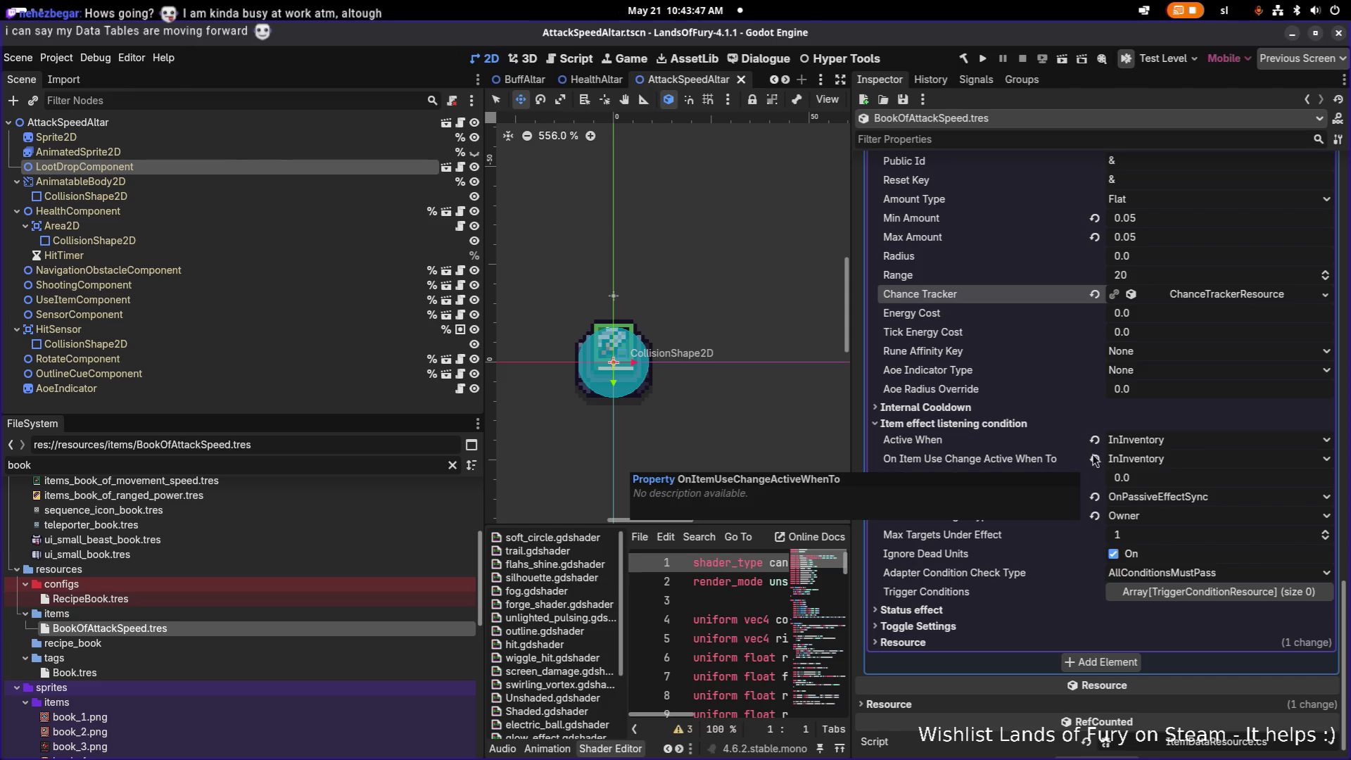
scroll(1125, 414, "up", 4)
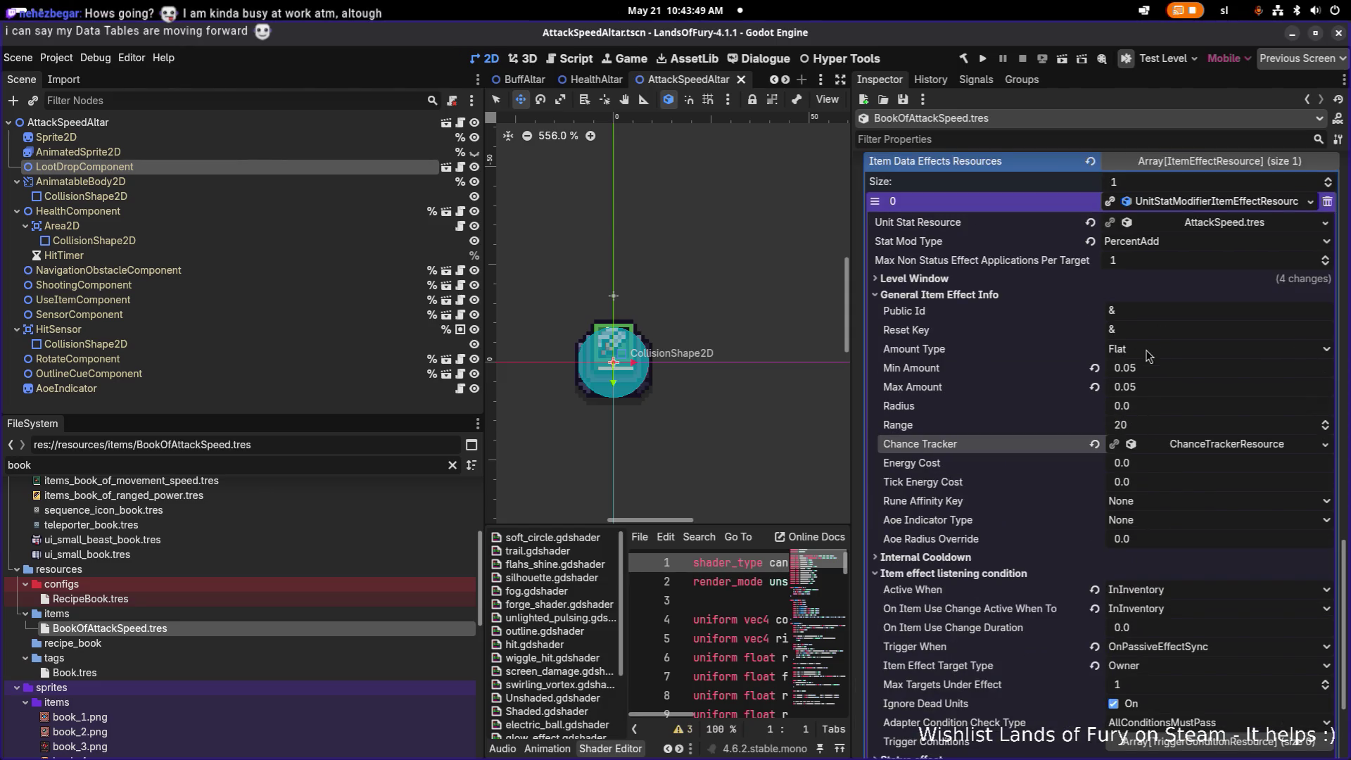
left_click(1230, 204)
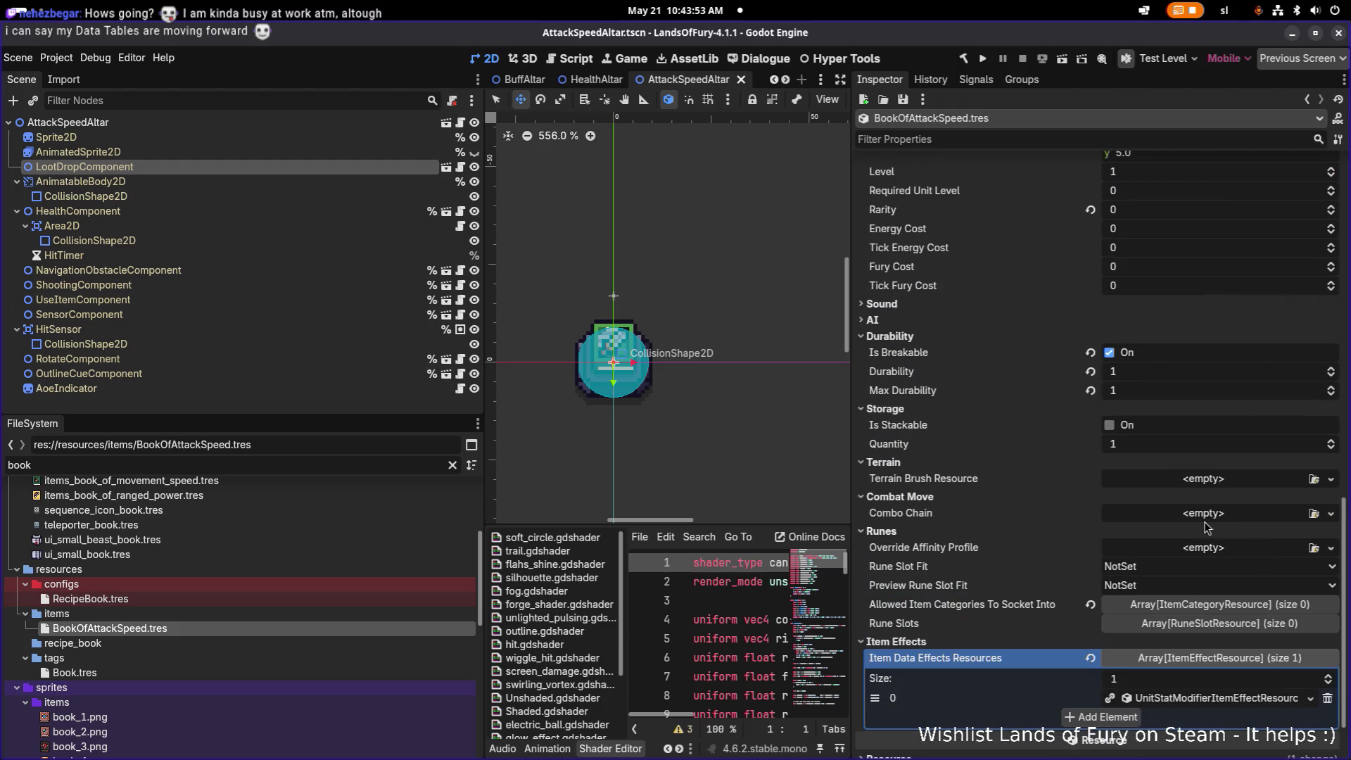
left_click(1218, 697)
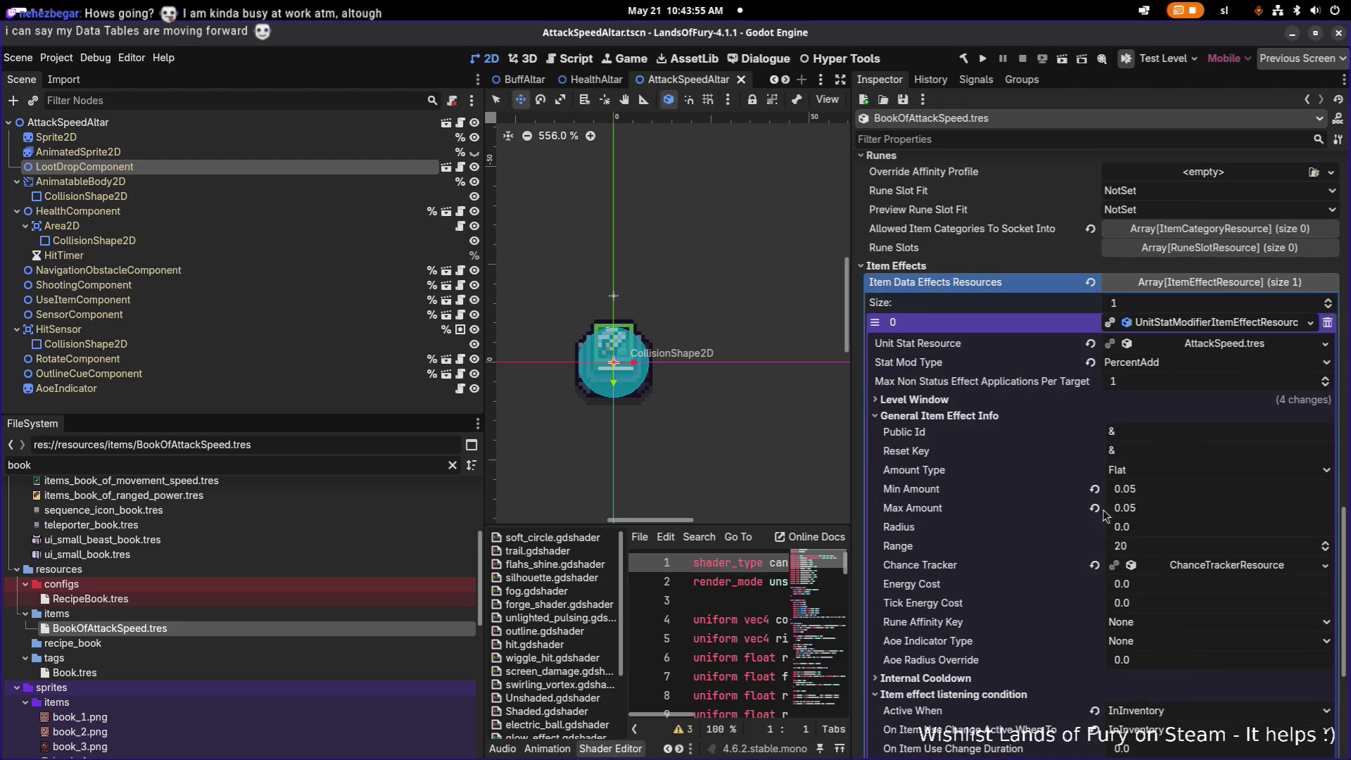
- Set the Level Window's Level Start to 1 and save
left_click(994, 399)
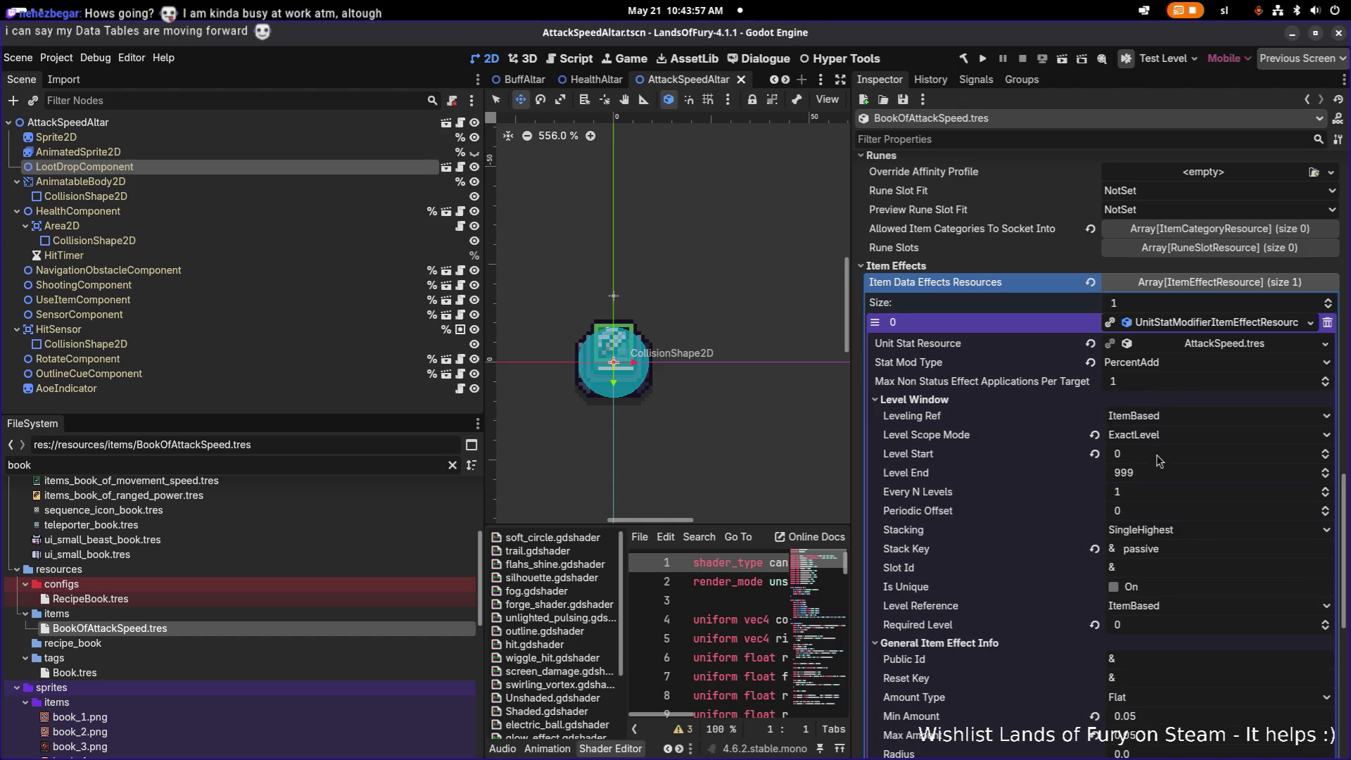
left_click(1187, 551)
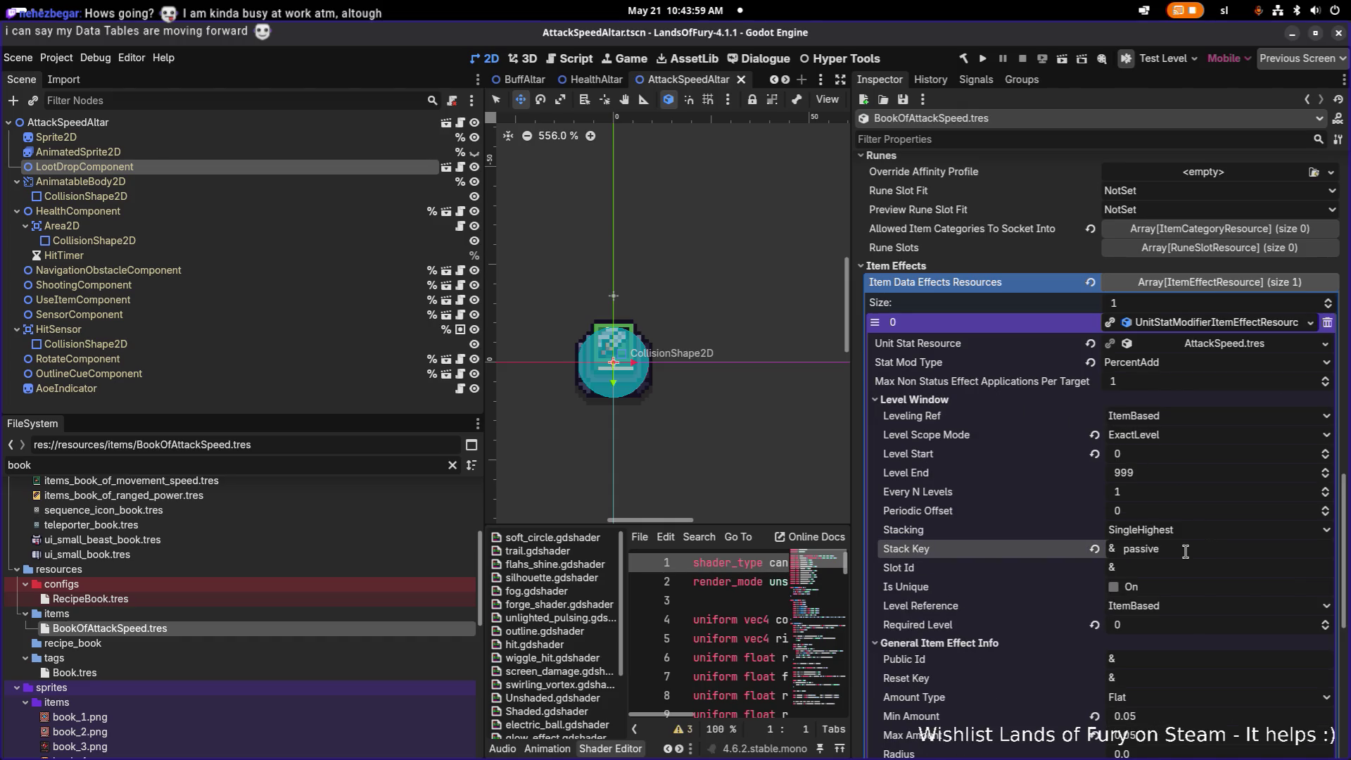
double_click(1186, 551)
left_click(1144, 456)
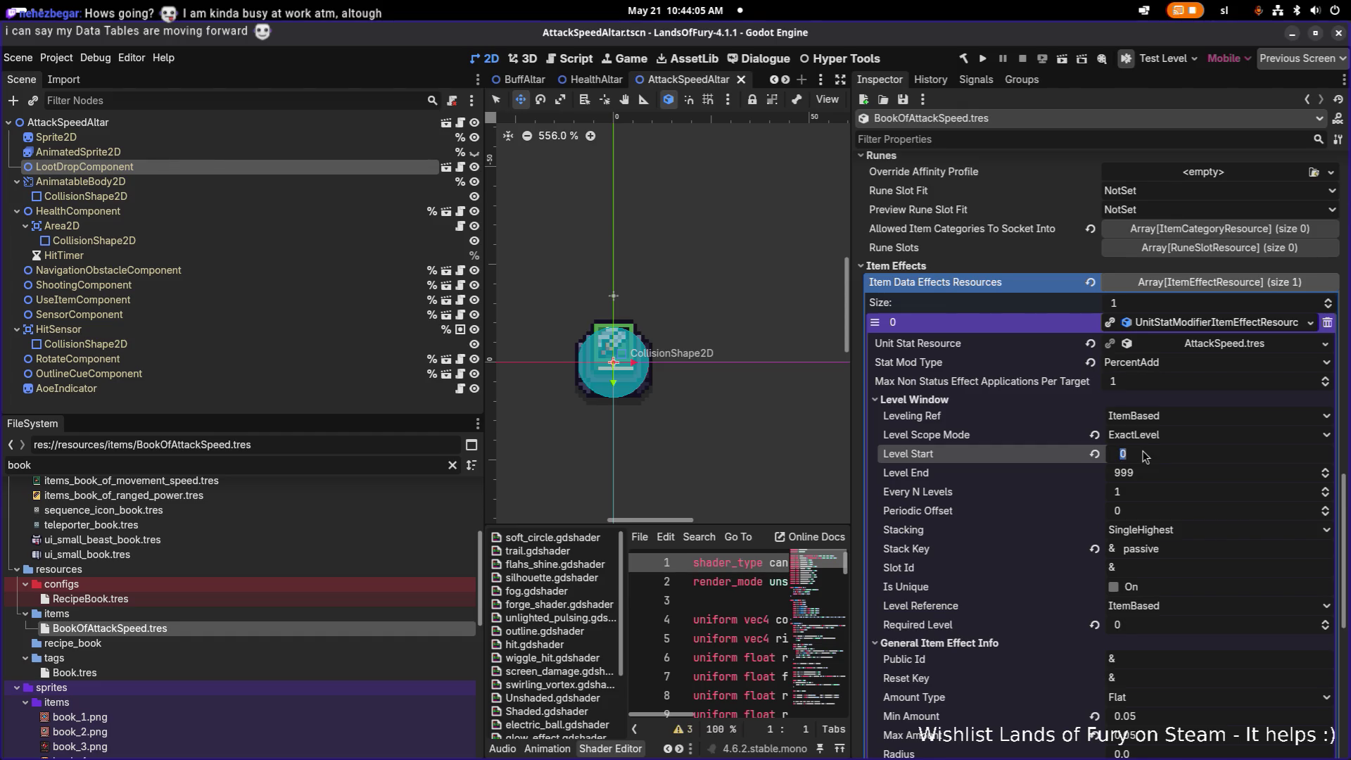
type("1")
key("Return")
scroll(1149, 451, "up", 5)
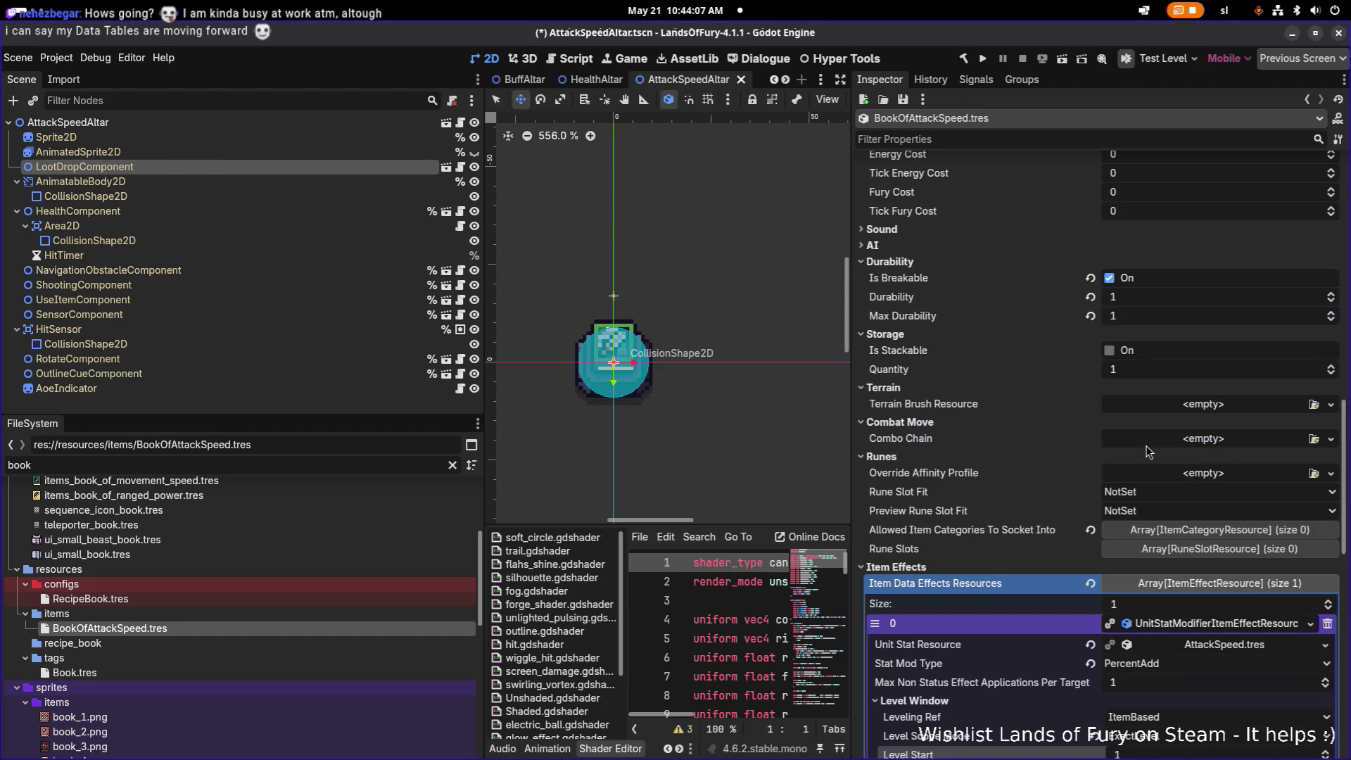
scroll(1148, 451, "down", 3)
key("ctrl+s")
- Set Required Level to 1 and save
scroll(1148, 451, "down", 4)
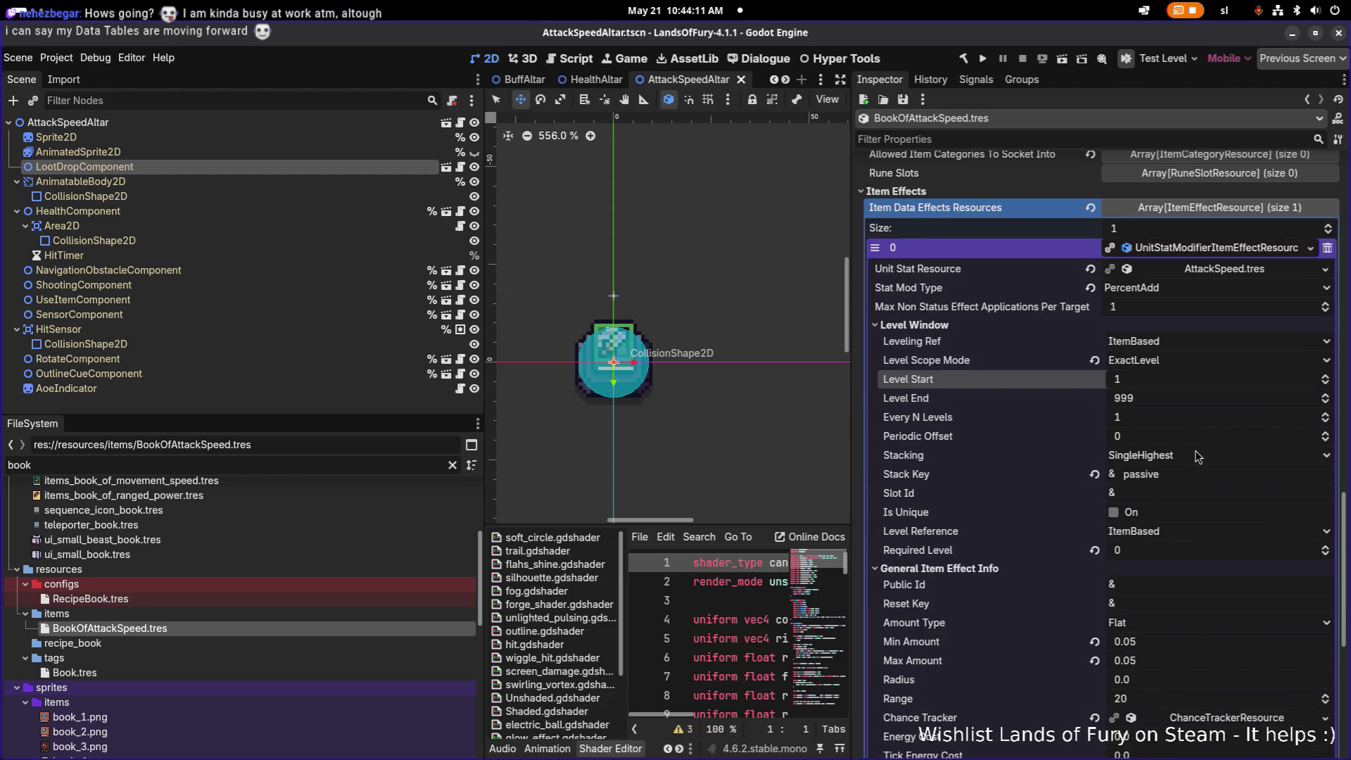
scroll(1199, 457, "down", 3)
key("ctrl+s")
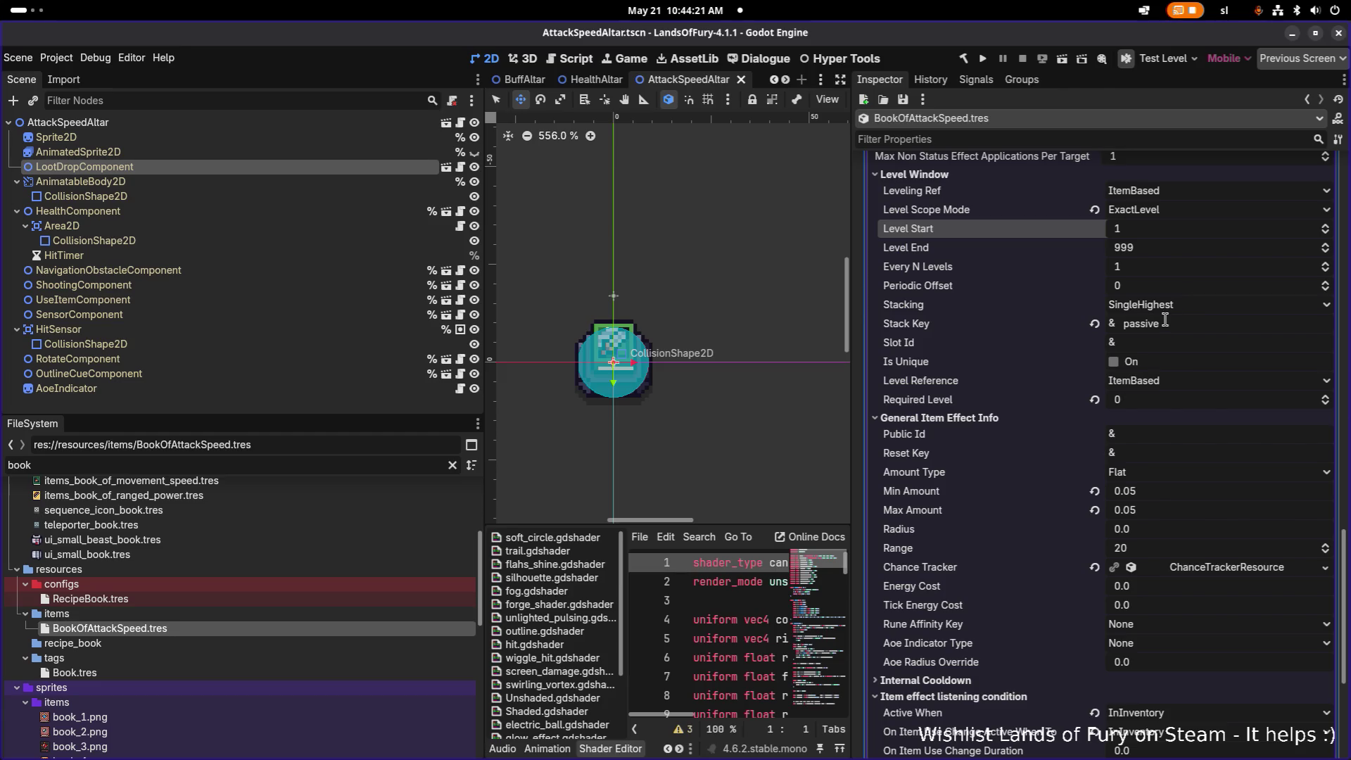
left_click(1145, 400)
type("1")
key("Return")
scroll(1137, 393, "up", 5)
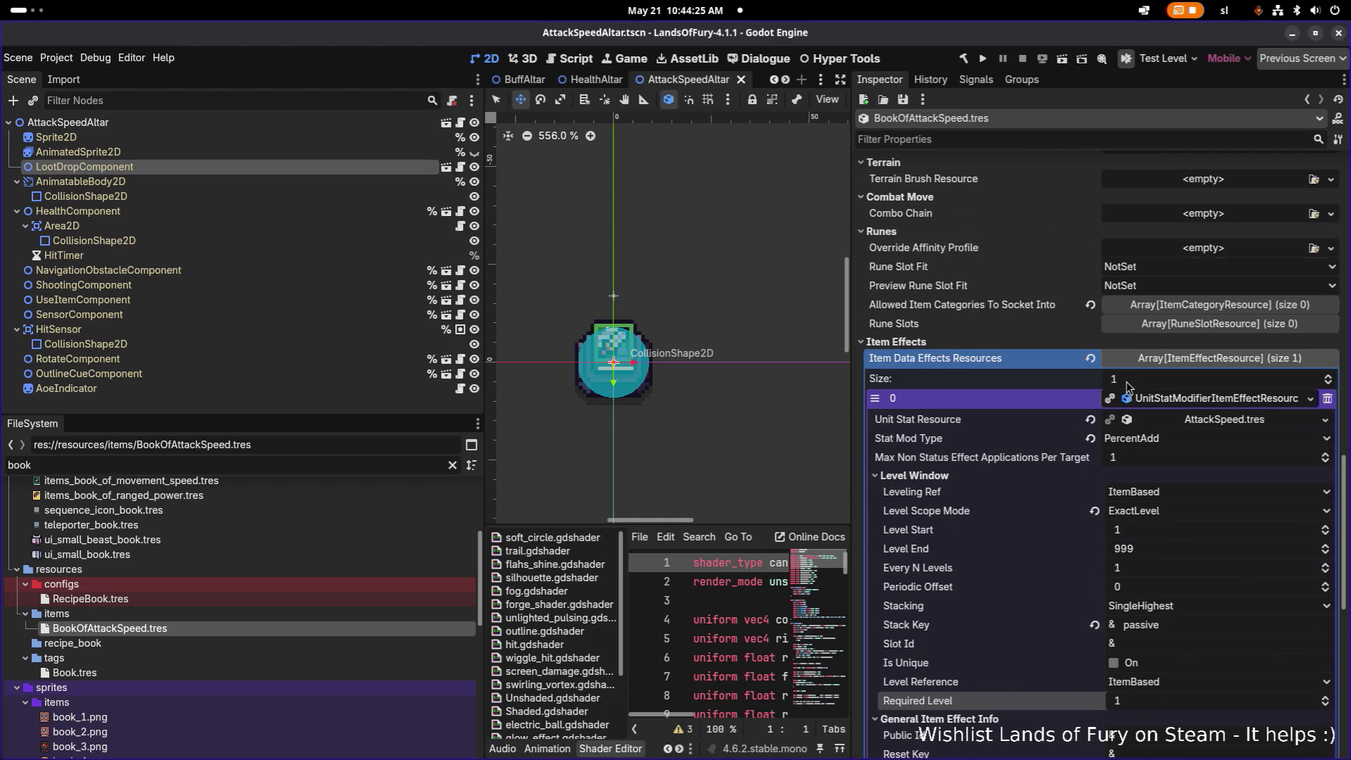
scroll(1128, 386, "up", 4)
scroll(1128, 386, "down", 3)
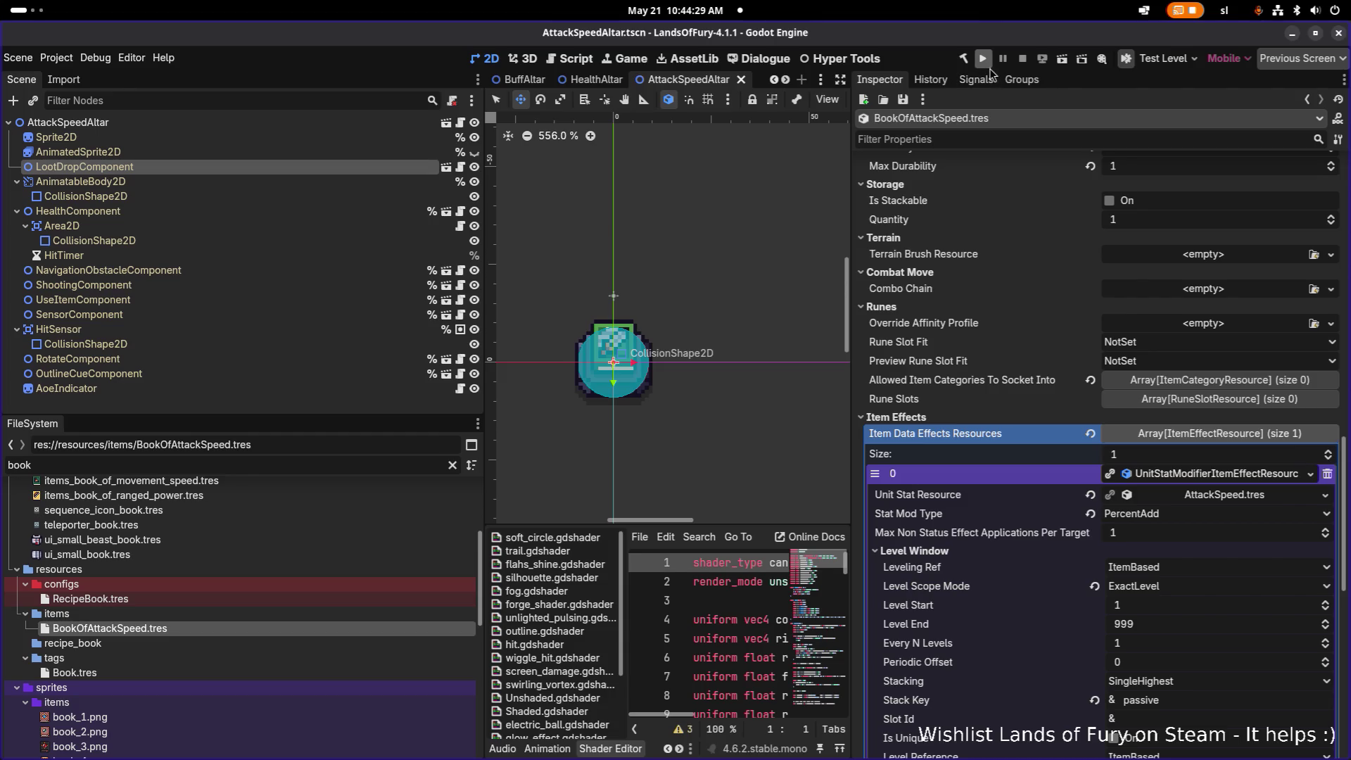
scroll(1081, 280, "up", 10)
- Launch the game from the editor to test the BookOfAttackSpeed changes
double_click(1239, 223)
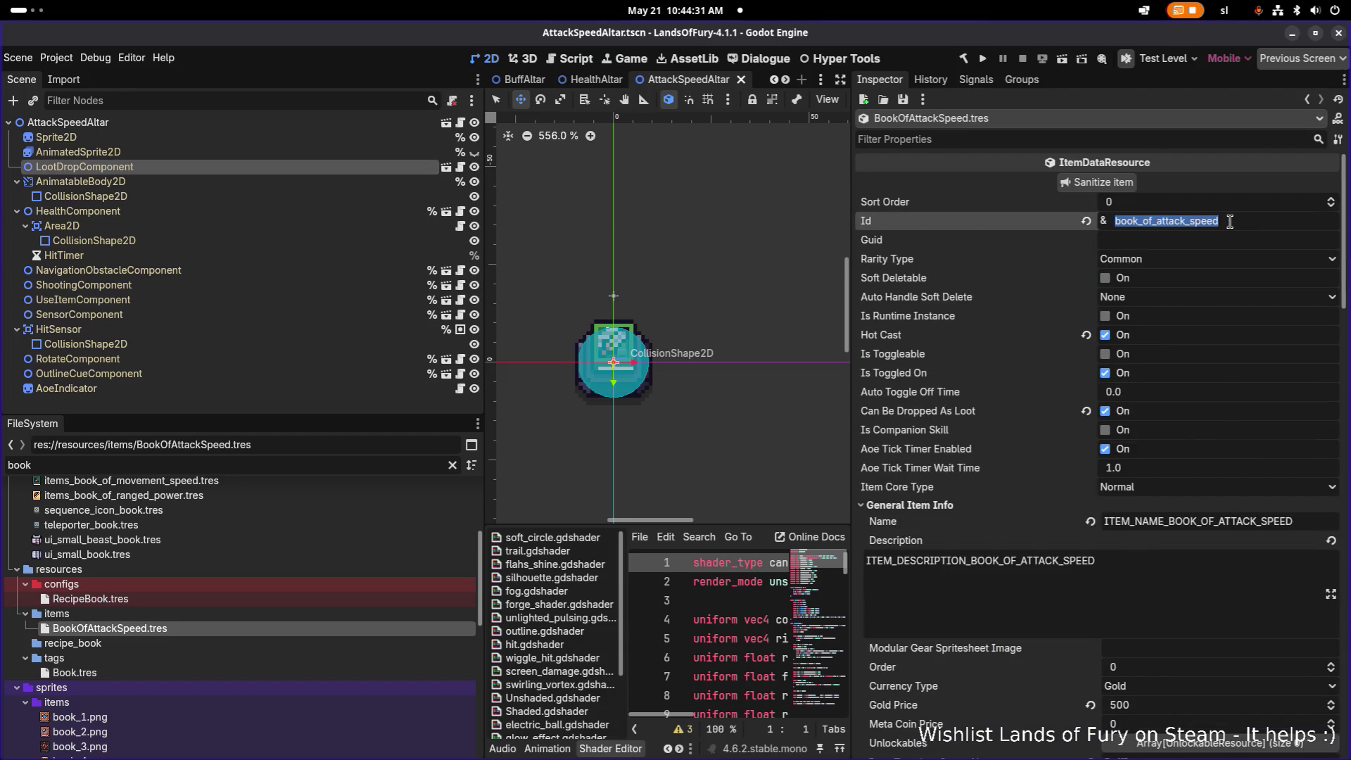
right_click(1239, 222)
left_click(1213, 262)
left_click(982, 58)
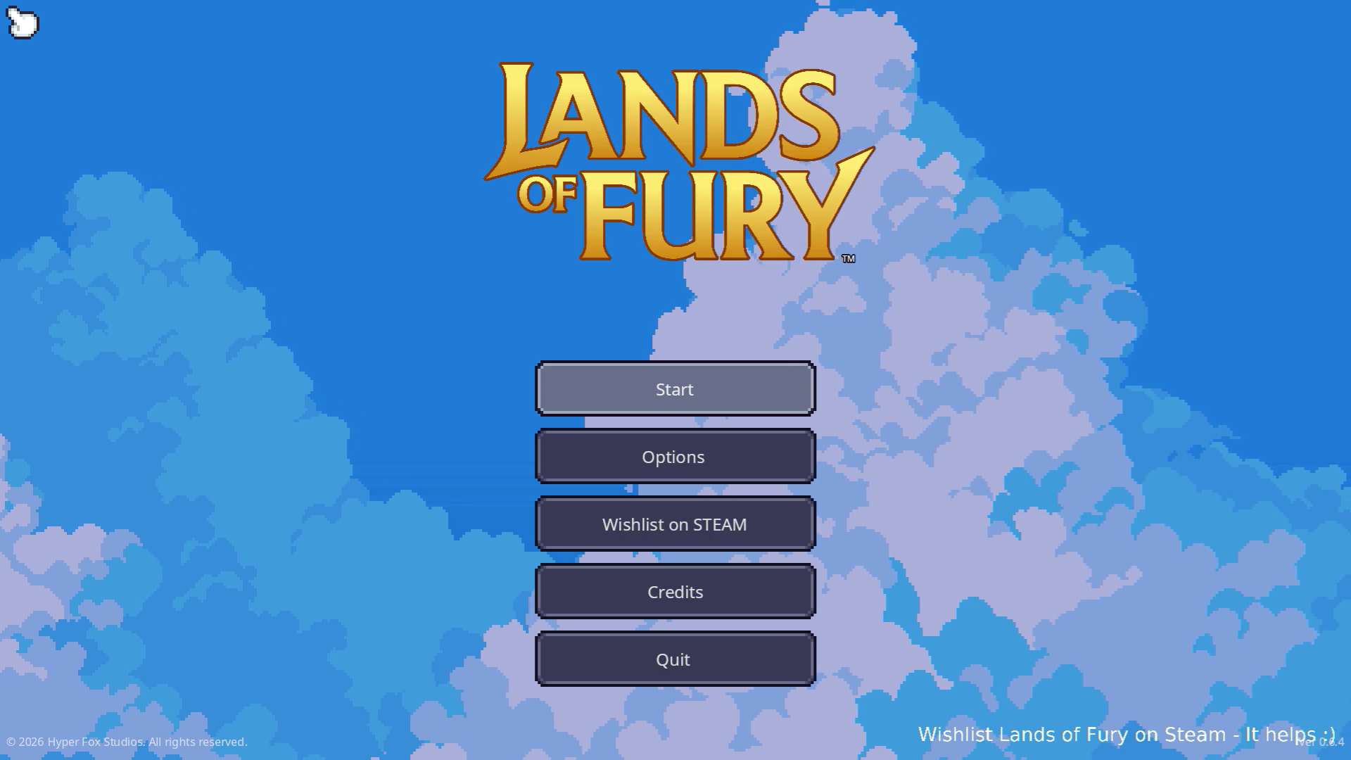
- Load the first profile into The Glade and run Player.AddItem(book_of_attack_speed) in the developer console
left_click(651, 385)
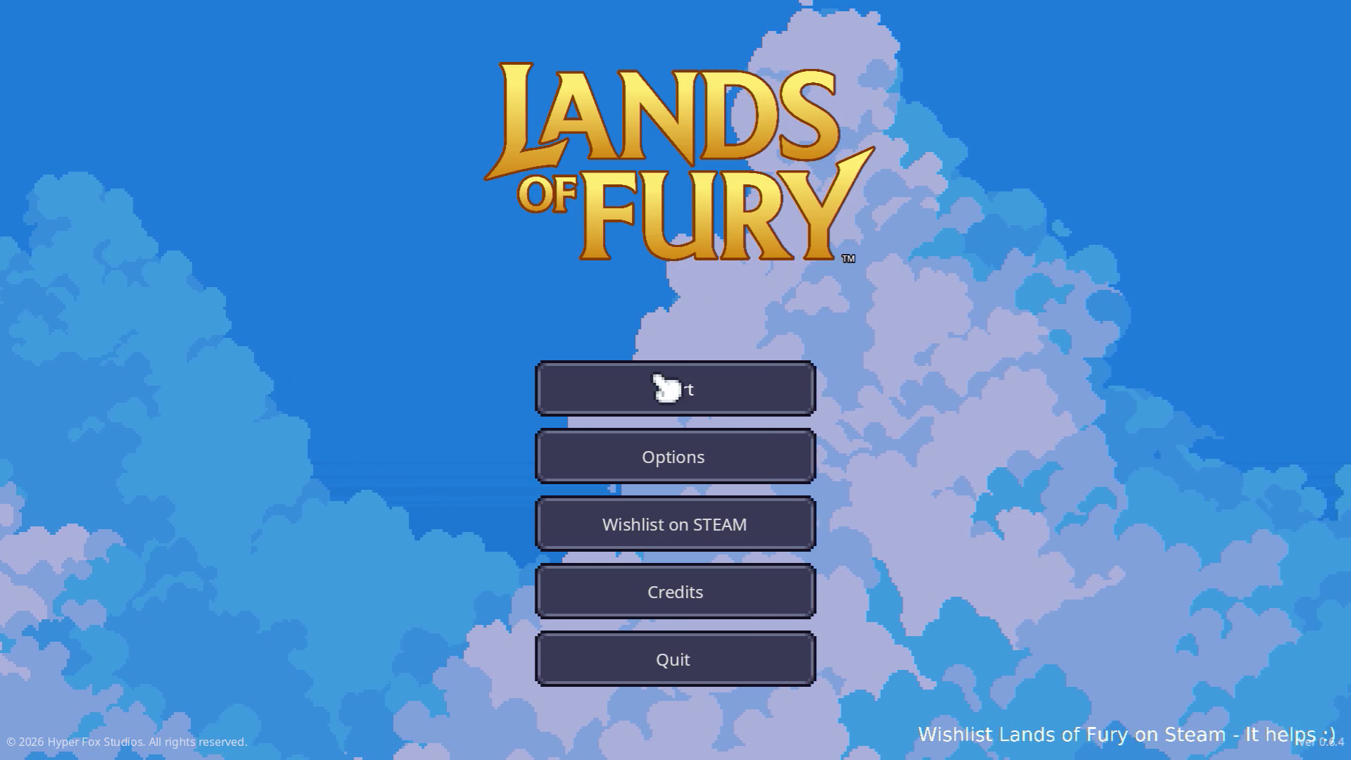
left_click(629, 391)
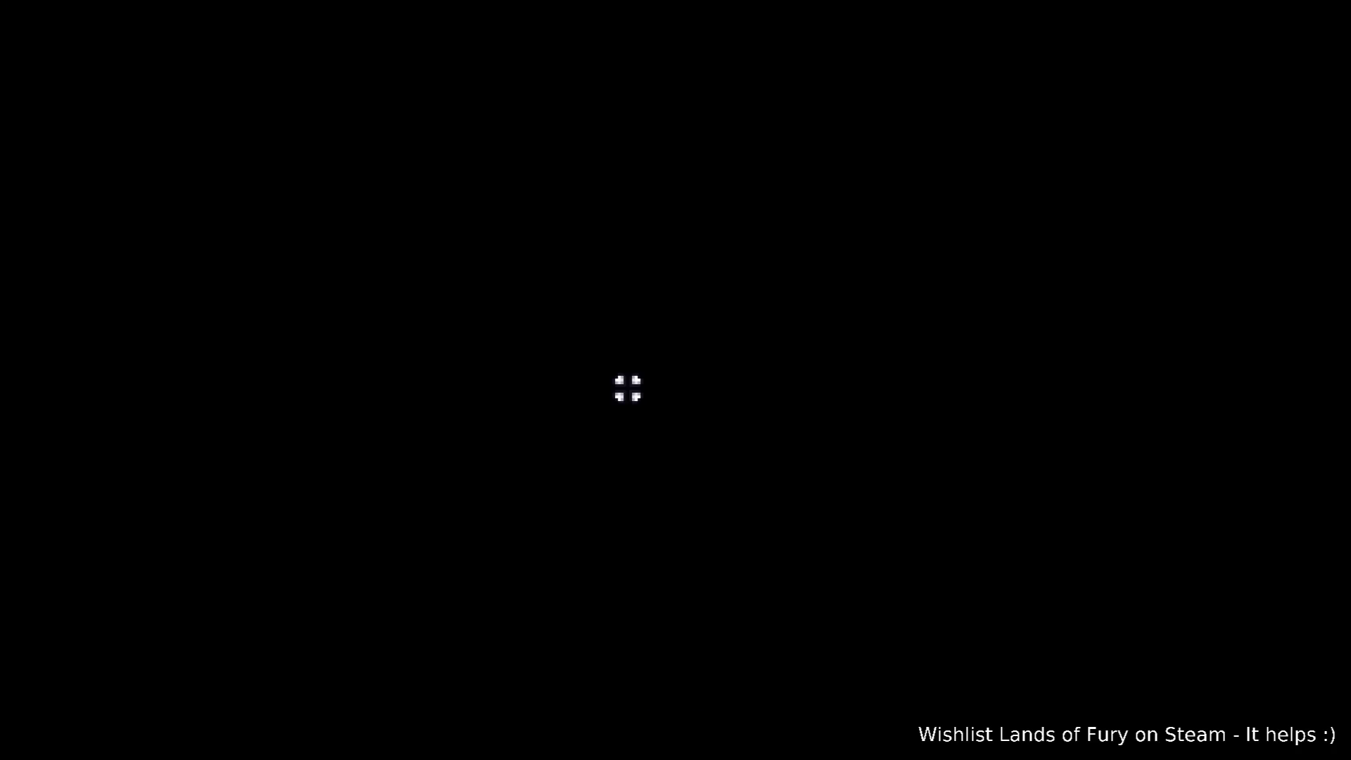
key("i")
key("grave")
type("Player.AddItem")
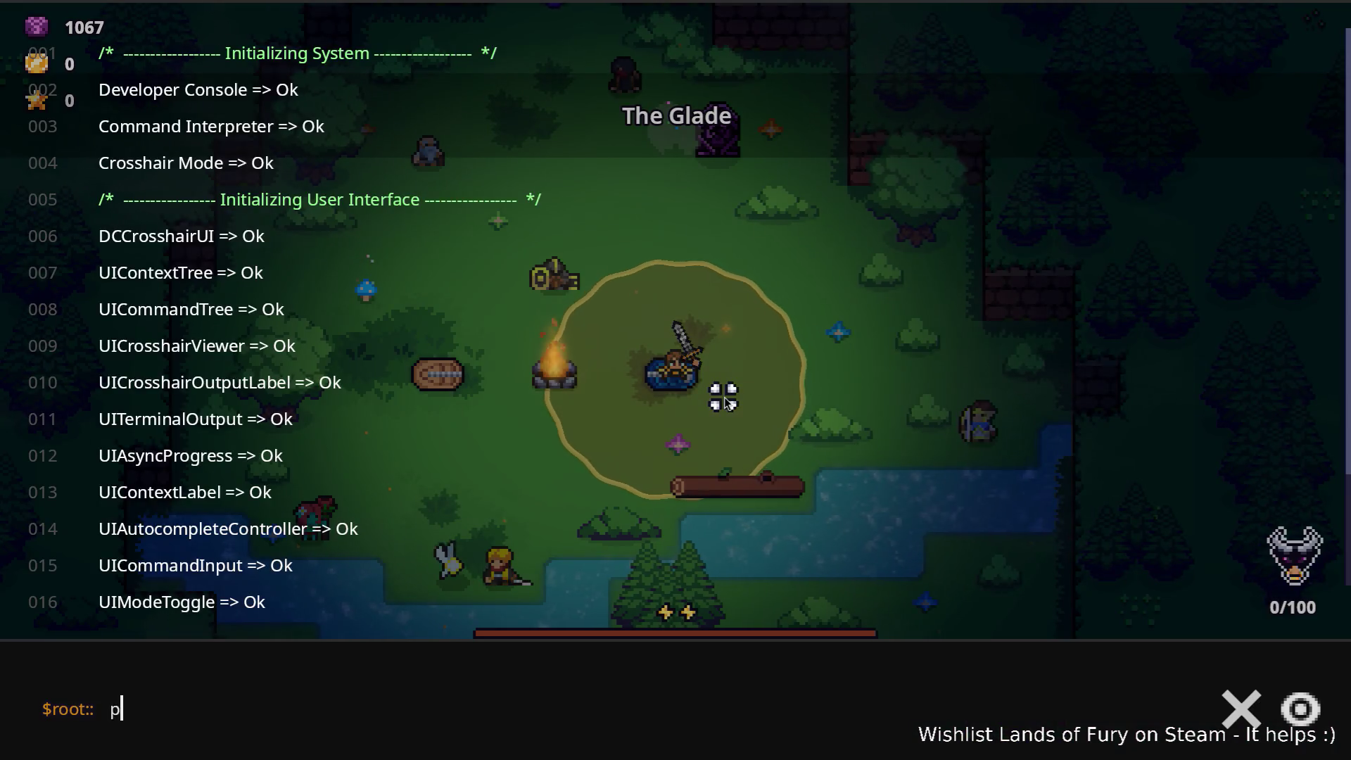
type("(book_of_attack_speed)")
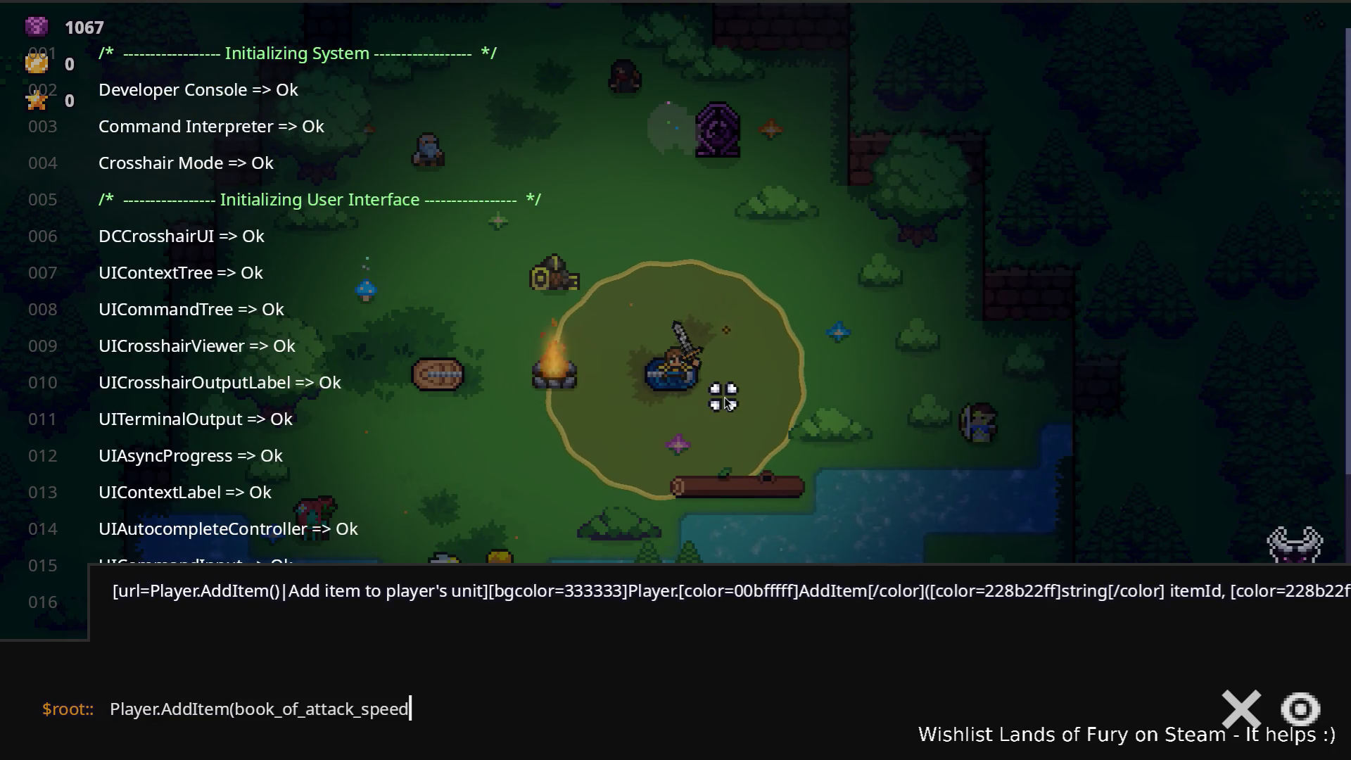
key("Return")
key("grave")
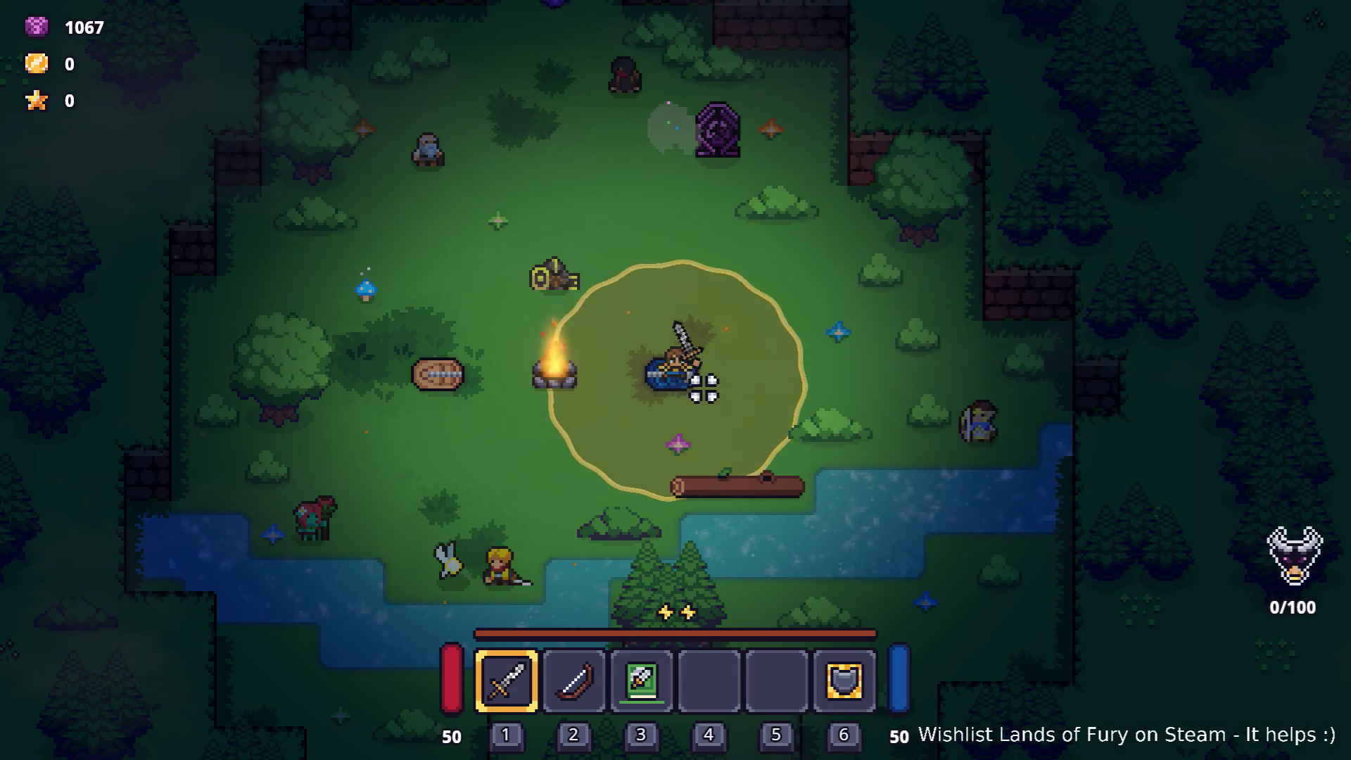
- Check the character's Attack Speed in the stats window while carrying the attack-speed book
key("i")
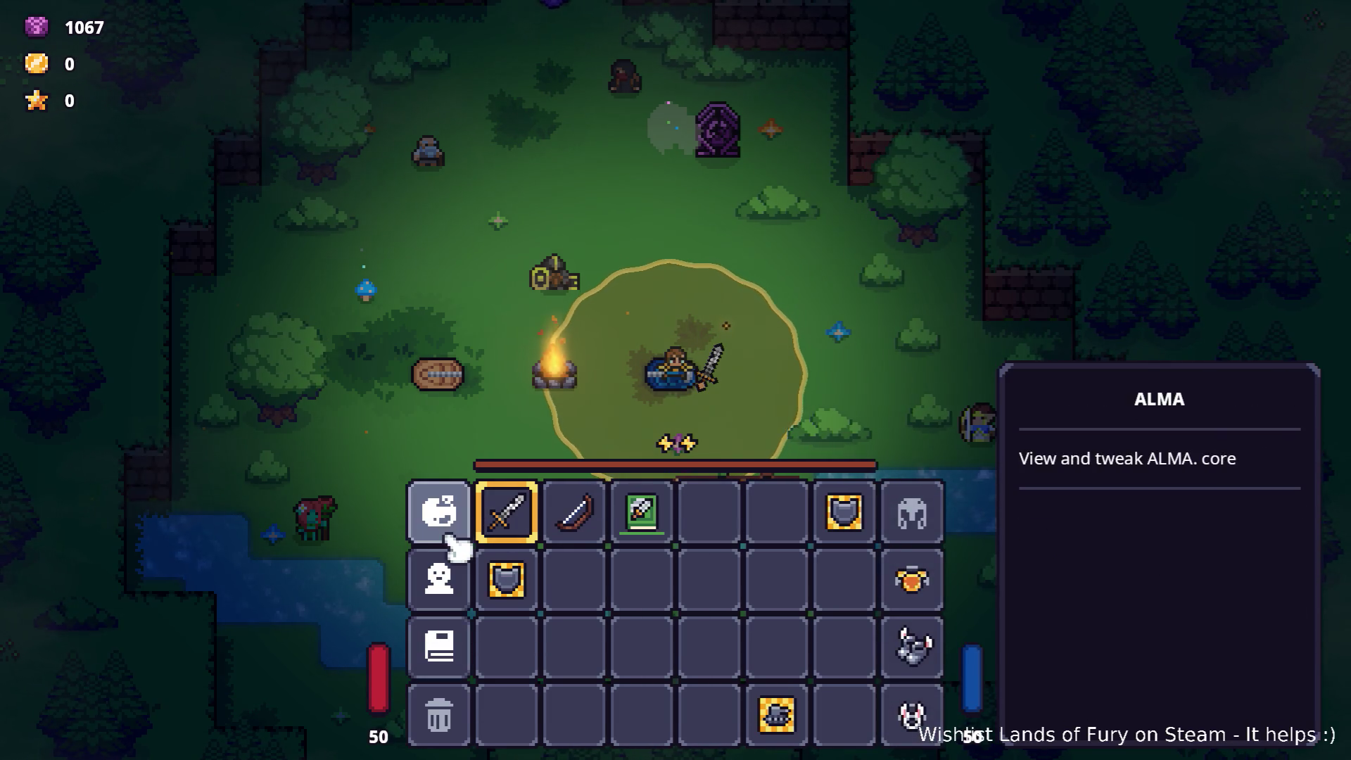
left_click(436, 573)
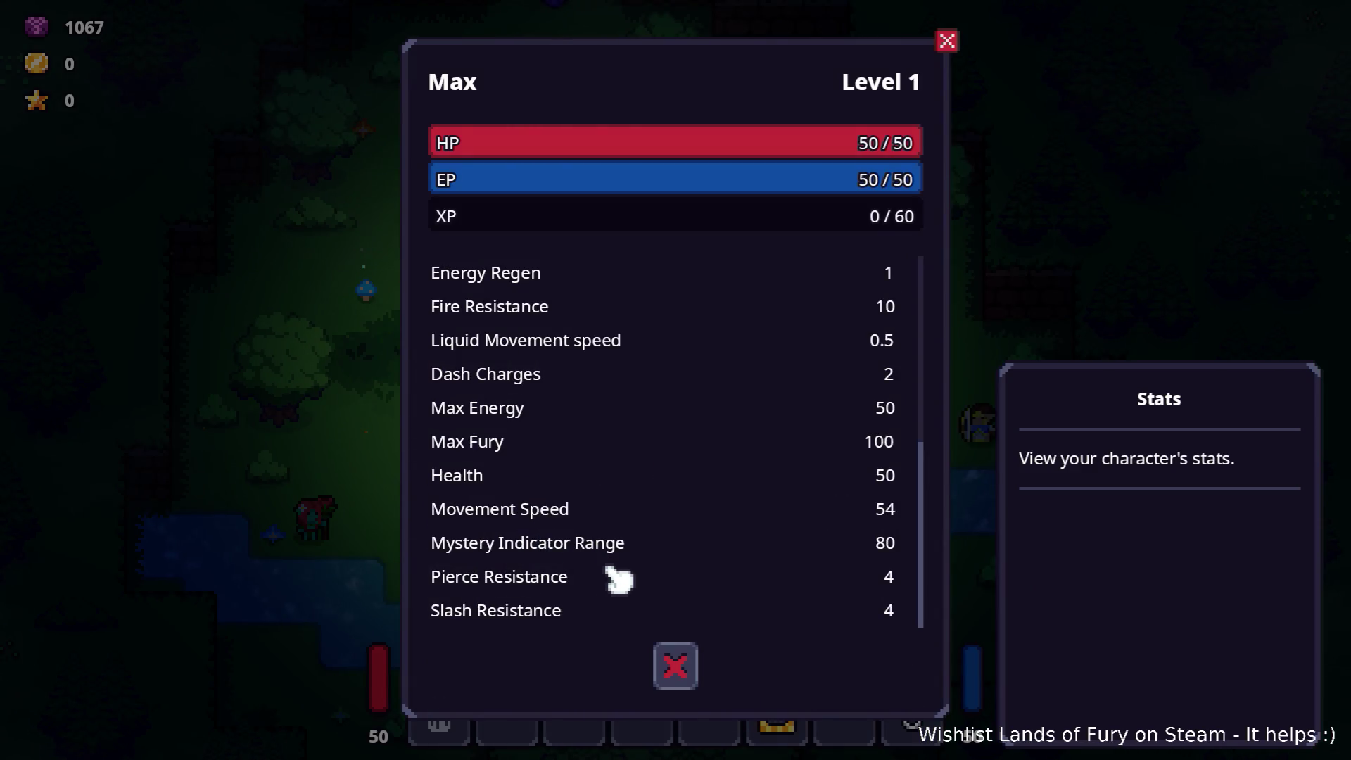
scroll(572, 573, "up", 5)
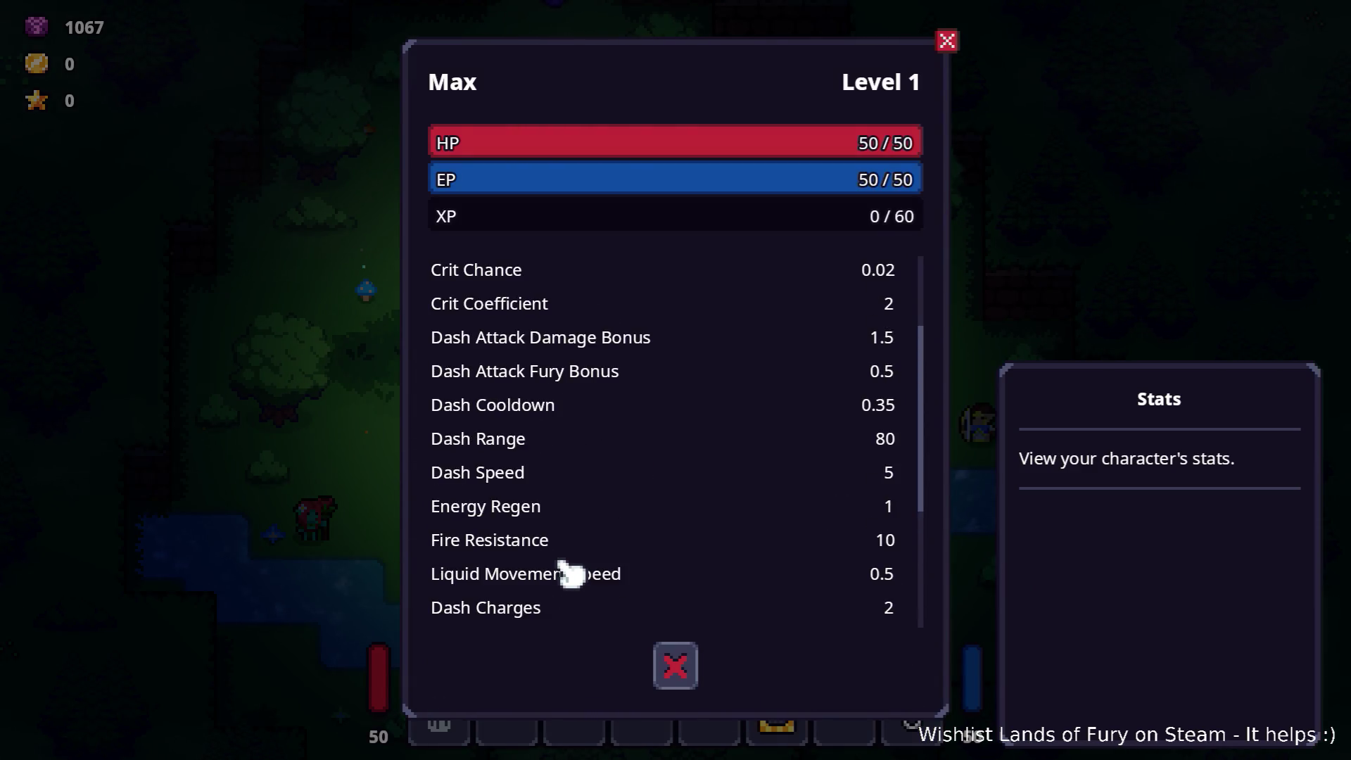
scroll(570, 564, "up", 2)
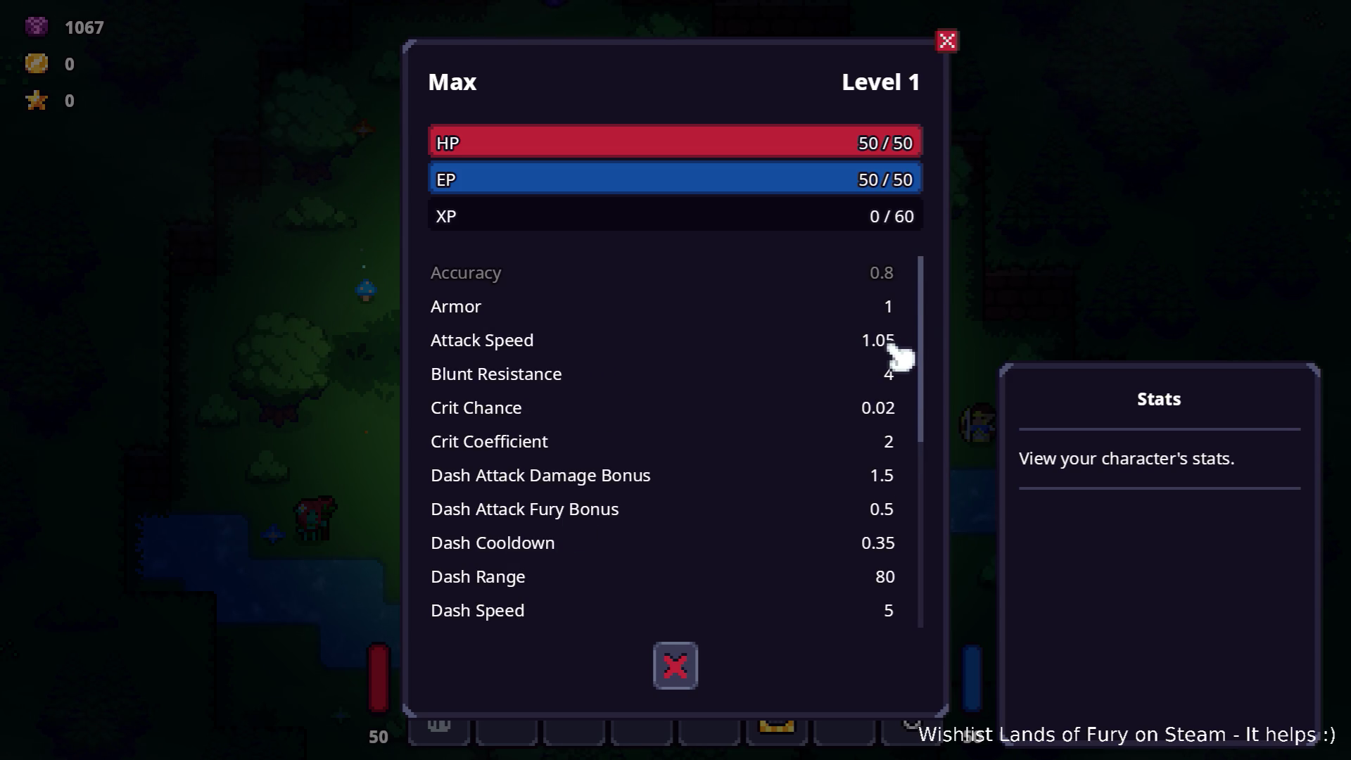
key("Escape")
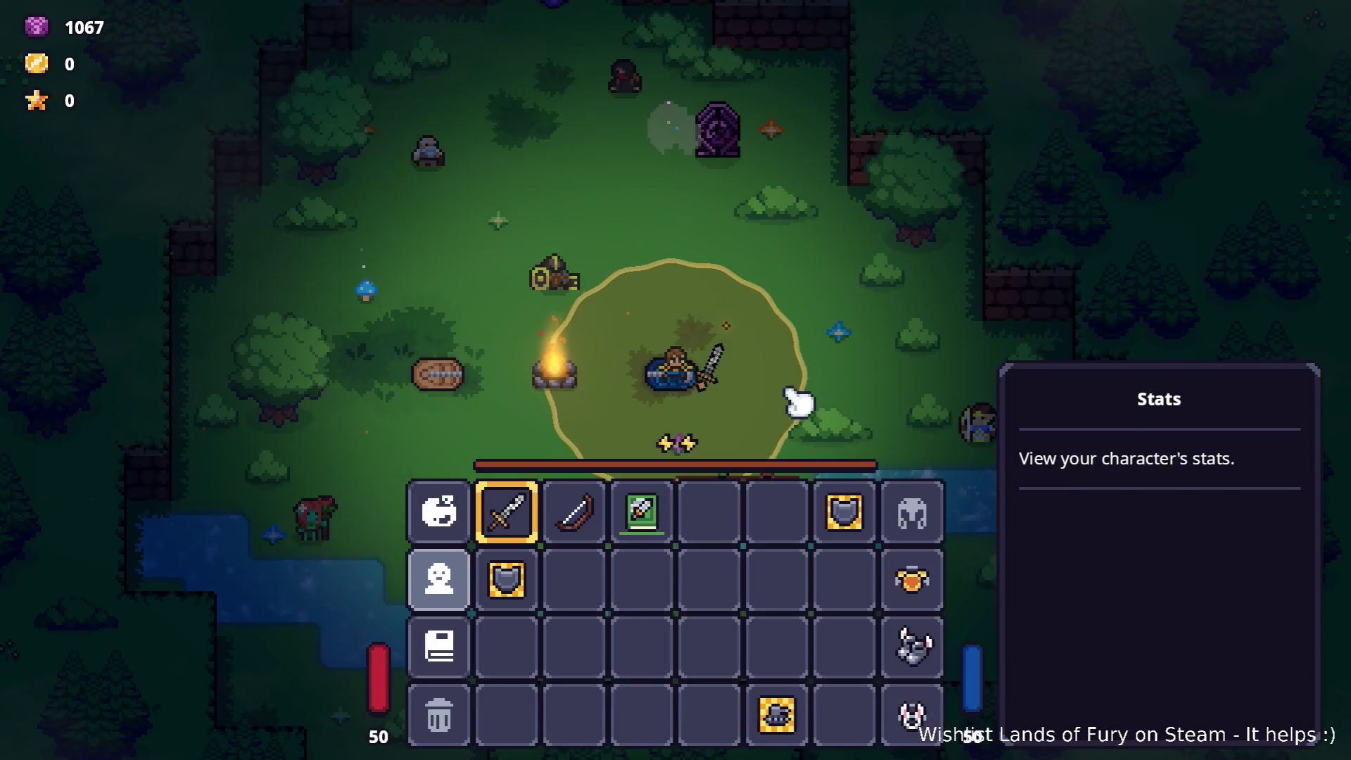
left_click(422, 526)
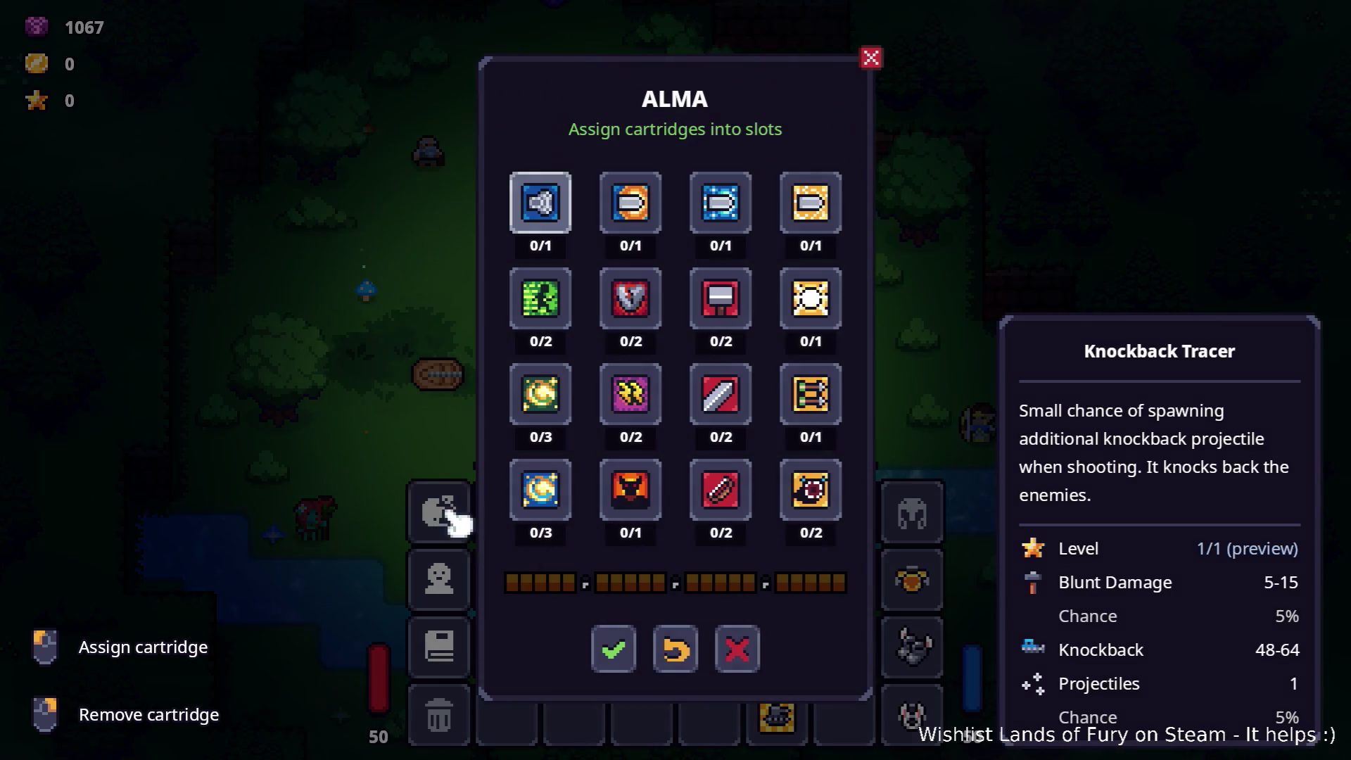
left_click(442, 585)
key("Escape")
- Drop the attack-speed book and compare Attack Speed without it and after recovering it
mouse_move(707, 493)
left_mouse_down()
mouse_move(724, 538)
mouse_move(774, 531)
left_mouse_up()
right_click(778, 519)
key("Tab")
key("Tab")
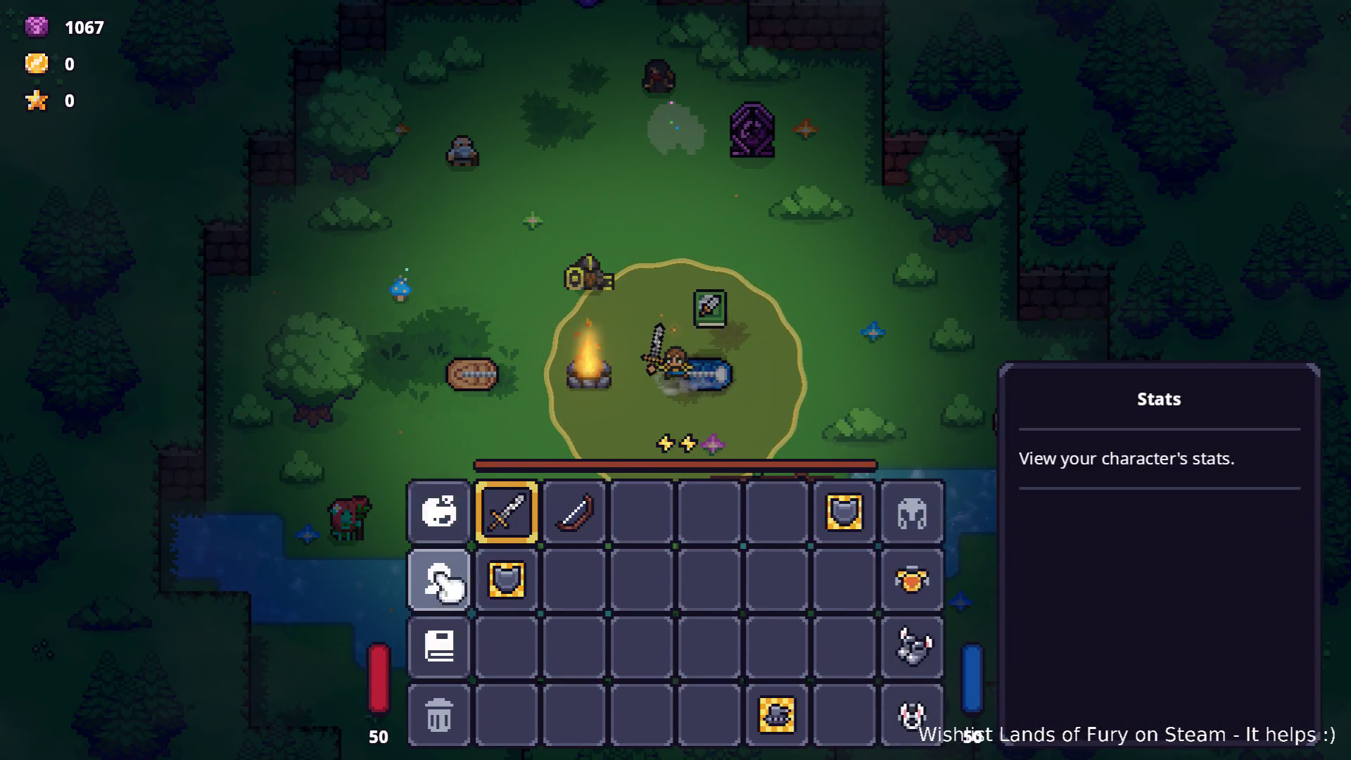
left_click(454, 573)
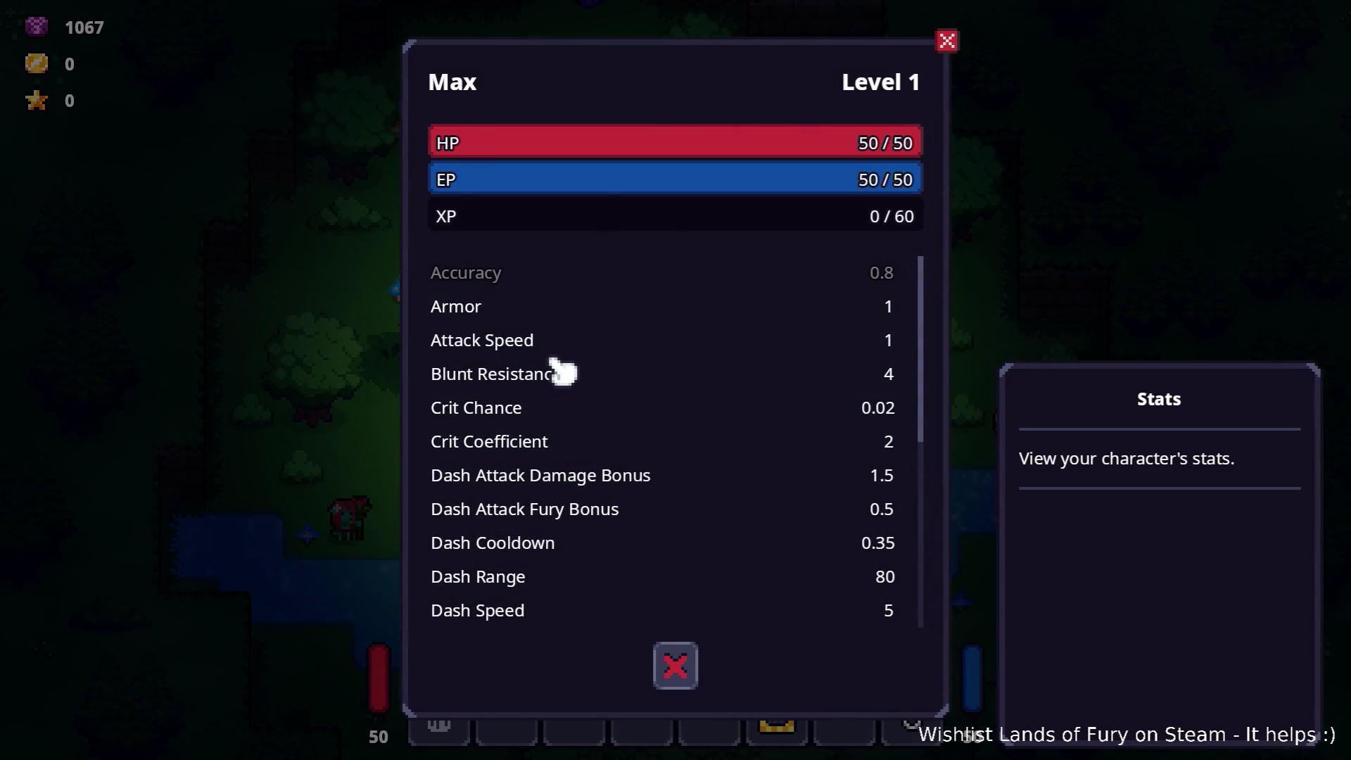
key("Escape")
key("Tab")
key("Tab")
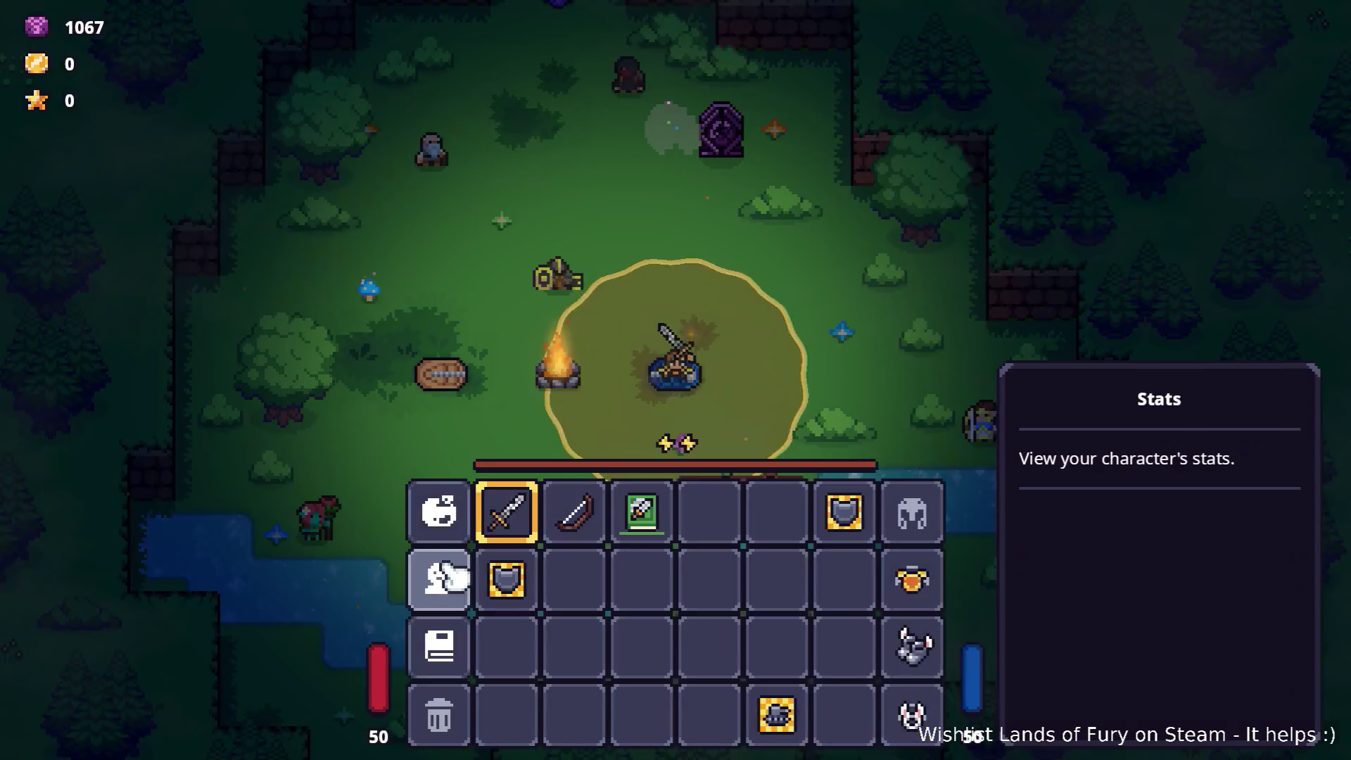
left_click(451, 575)
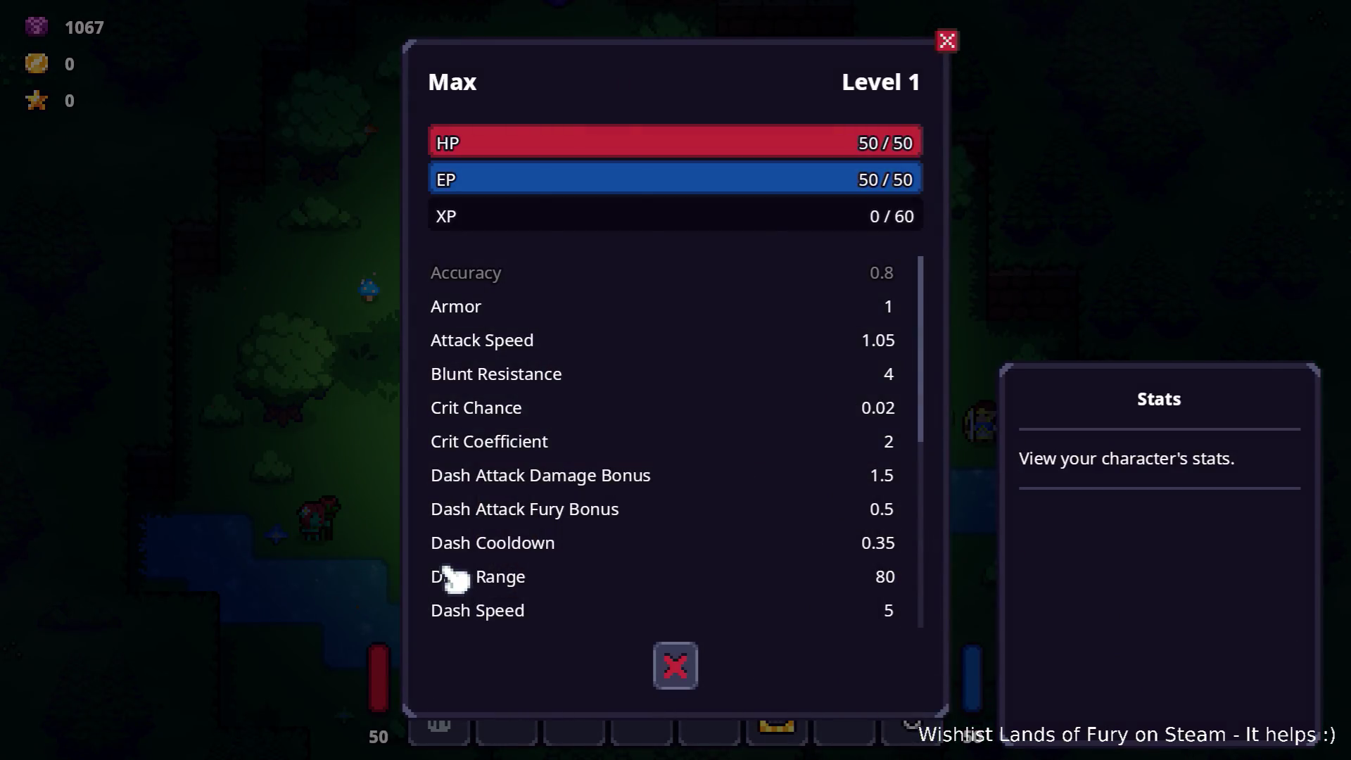
key("Escape")
- Move the book to the second inventory row, recheck stats, then quit from the pause menu
mouse_move(642, 512)
left_mouse_down()
mouse_move(791, 582)
mouse_move(914, 585)
mouse_move(904, 518)
mouse_move(775, 572)
mouse_move(774, 513)
mouse_move(773, 538)
mouse_move(669, 528)
left_mouse_up()
key("Escape")
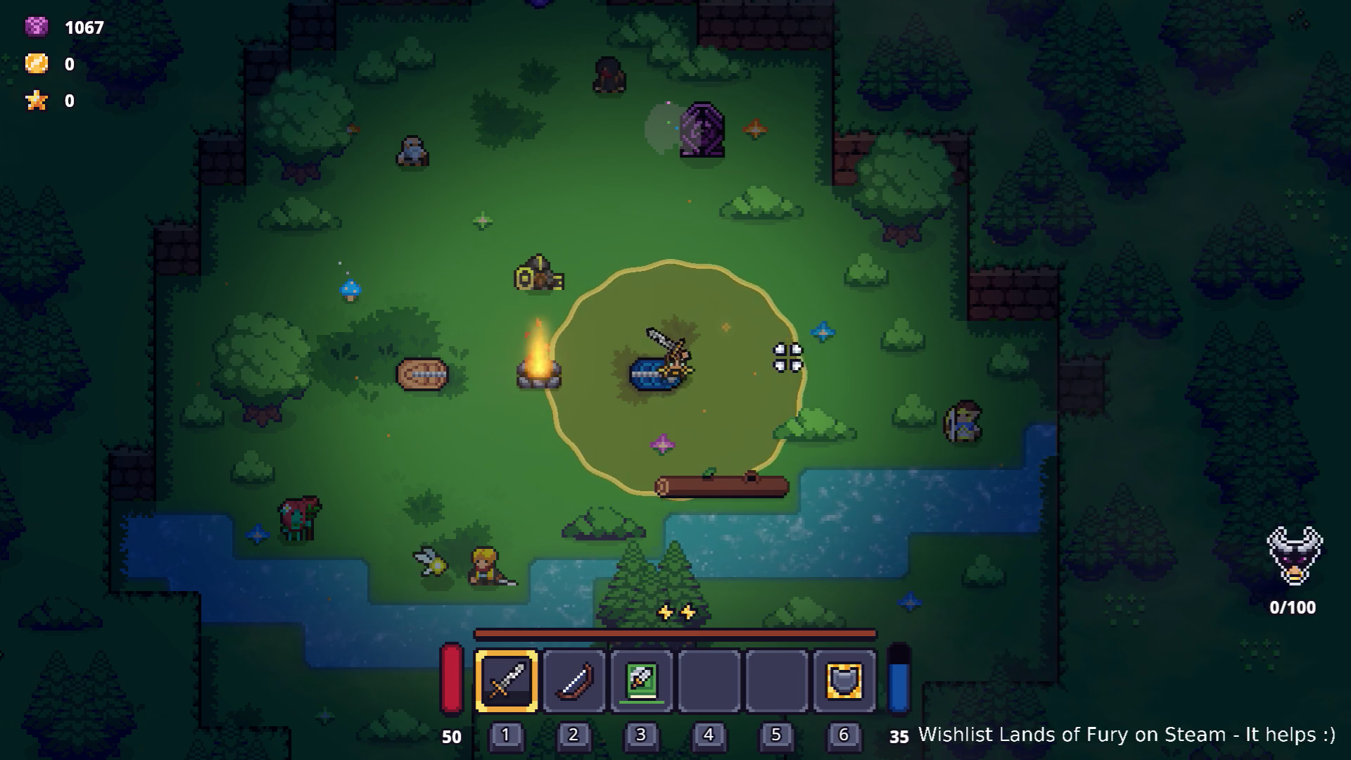
key("w")
key("w")
key("i")
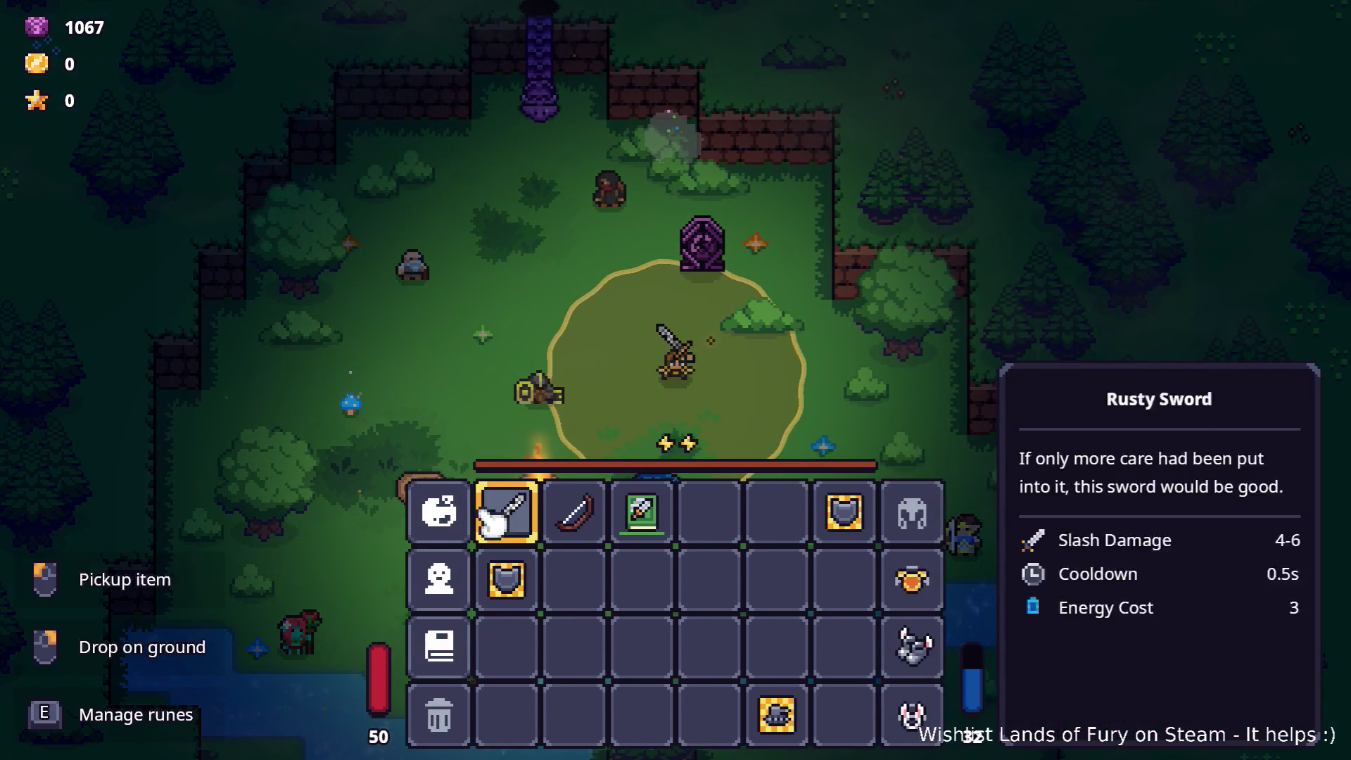
left_click(439, 584)
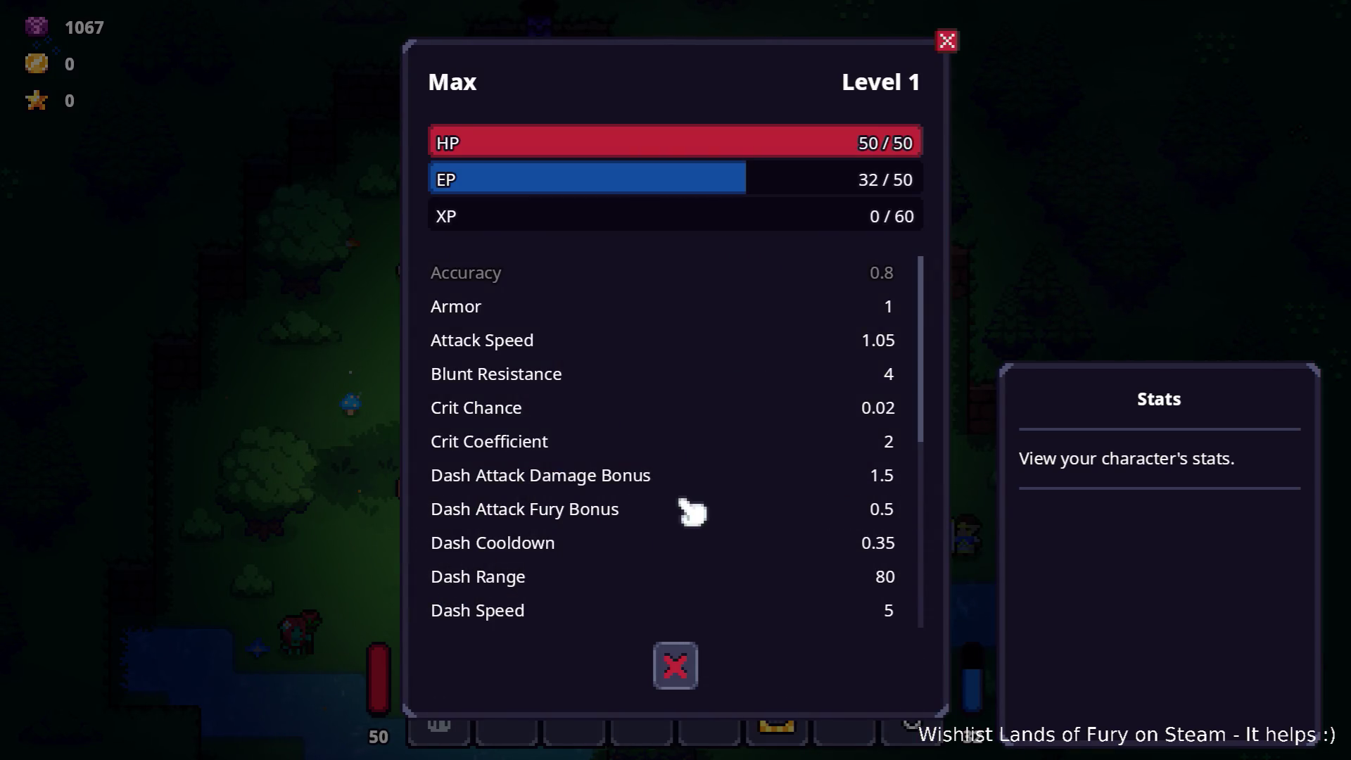
left_click(675, 672)
key("Escape")
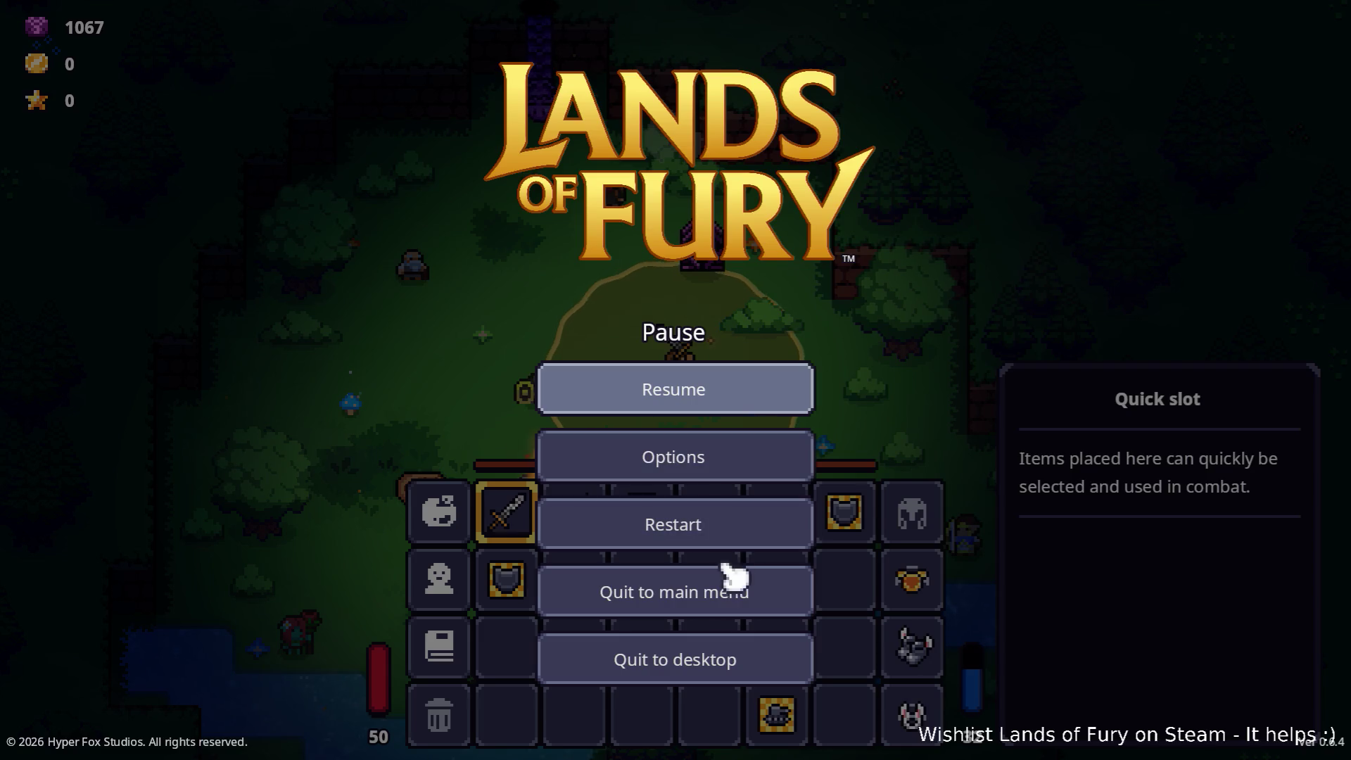
left_click(704, 651)
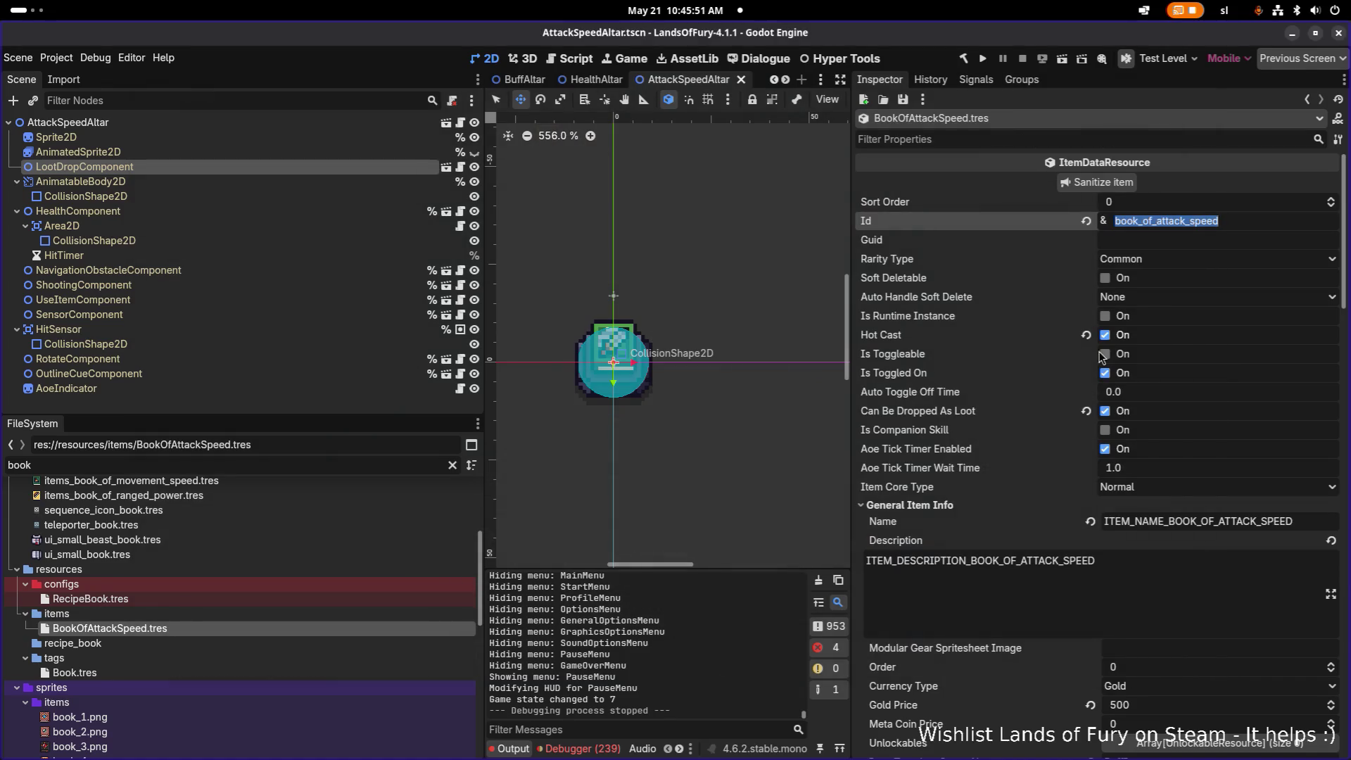
- Uncheck Is Breakable on BookOfAttackSpeed and save
left_click(1086, 137)
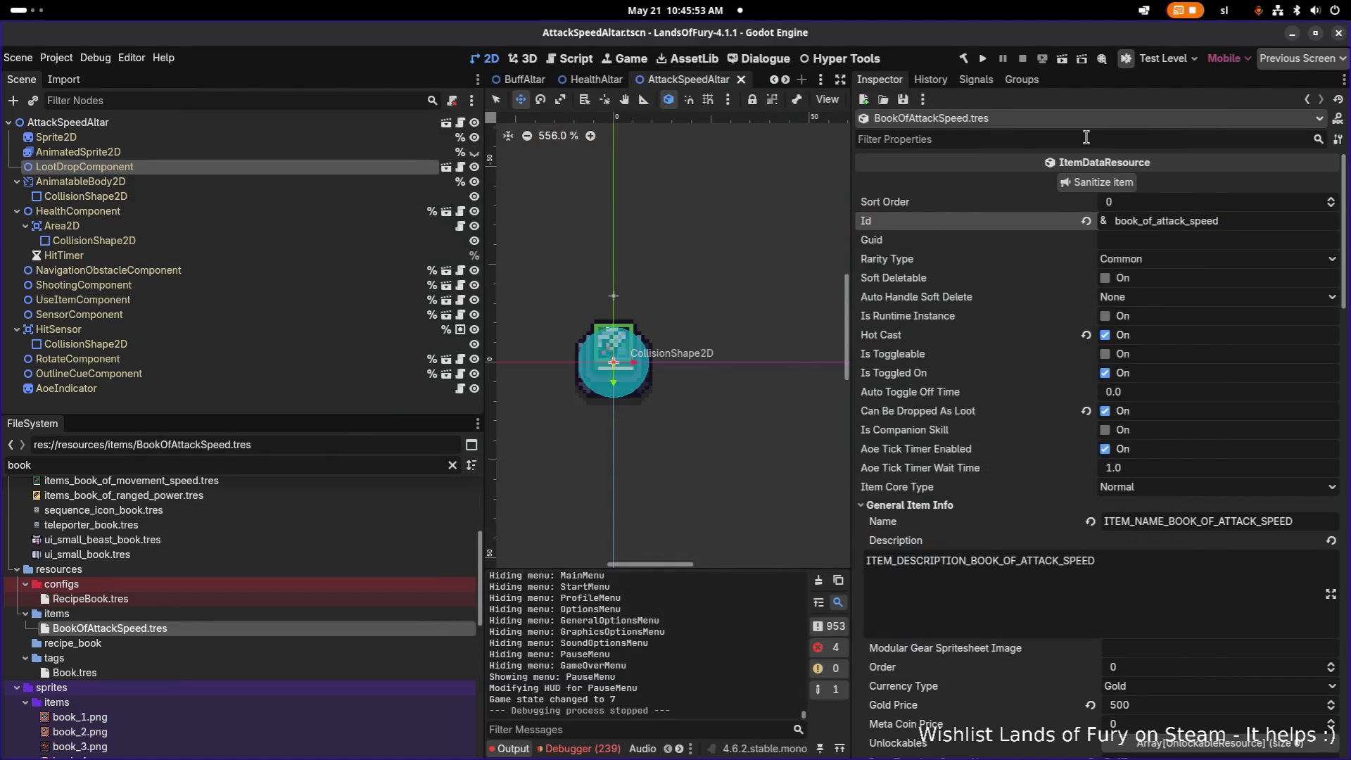
type("stacka")
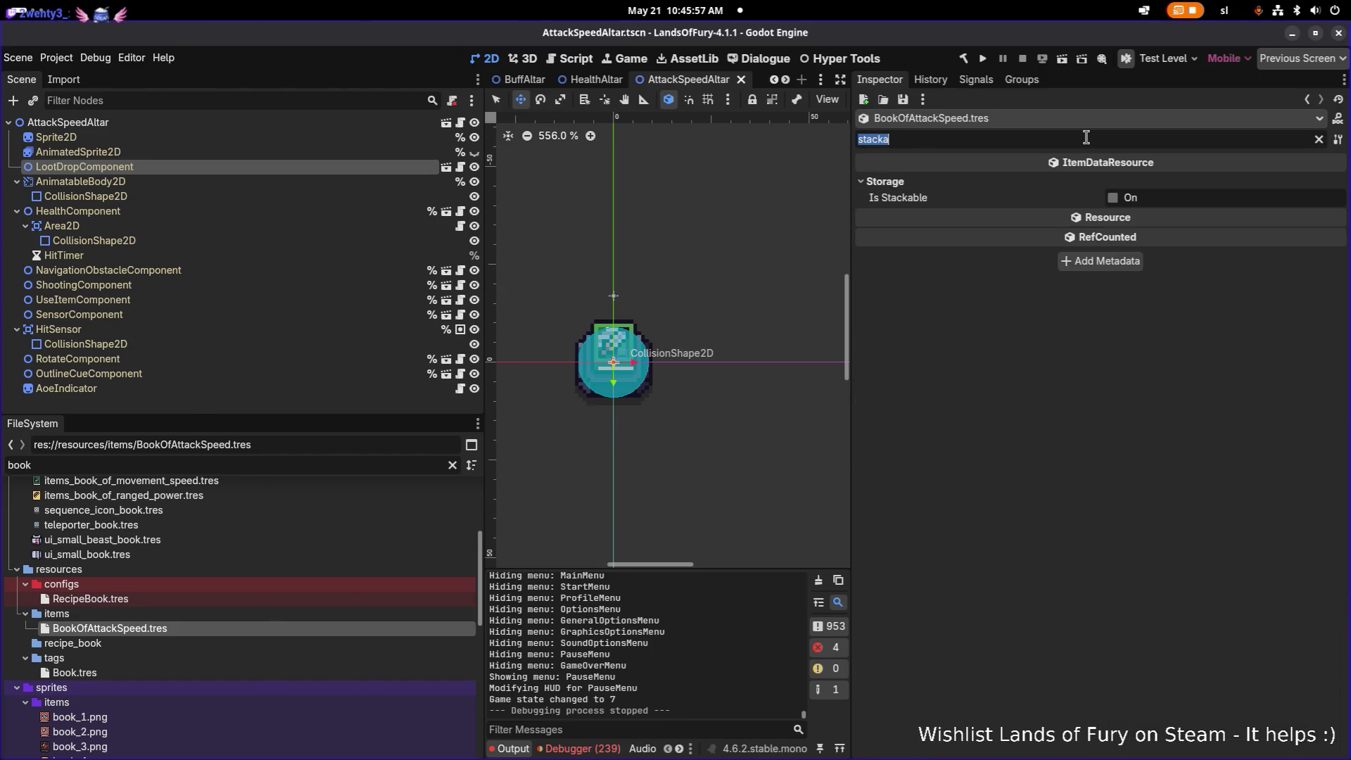
key("BackSpace")
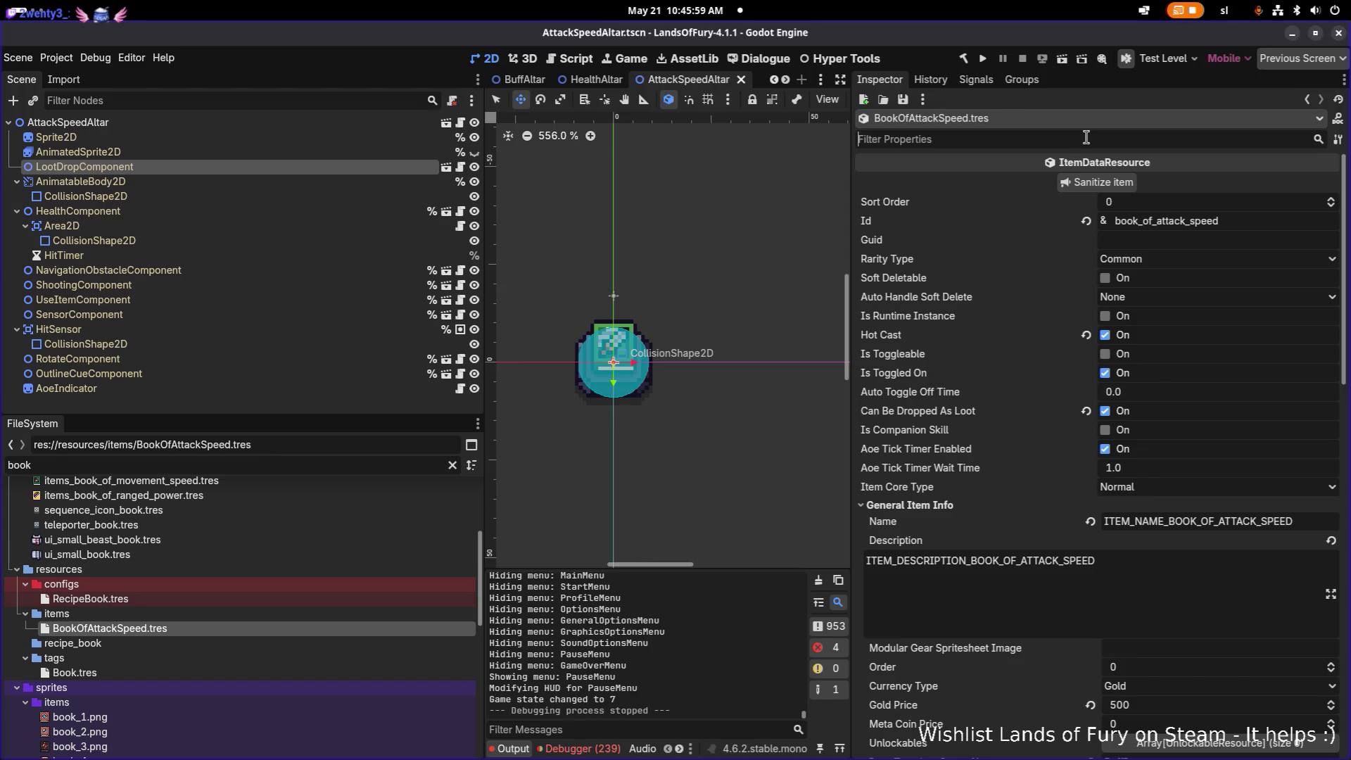
scroll(1114, 312, "down", 15)
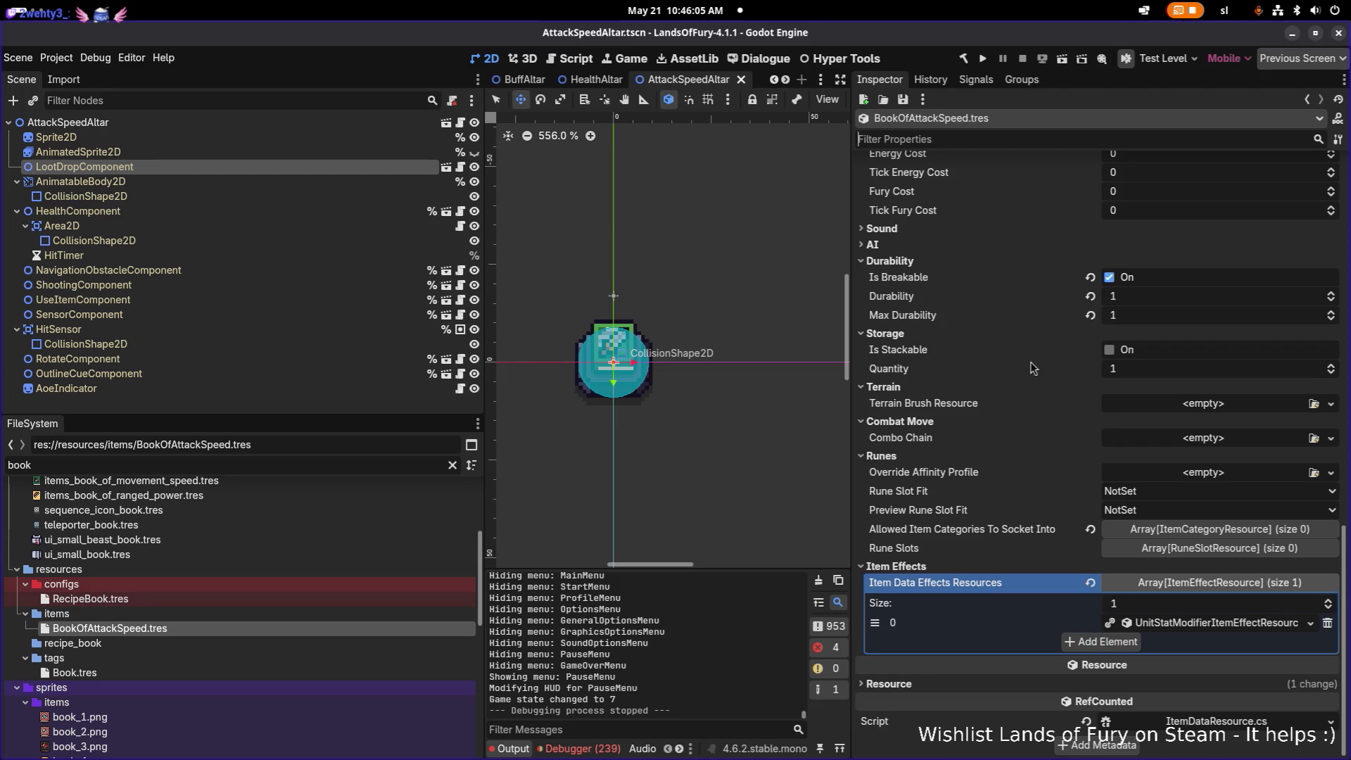
left_click(1111, 278)
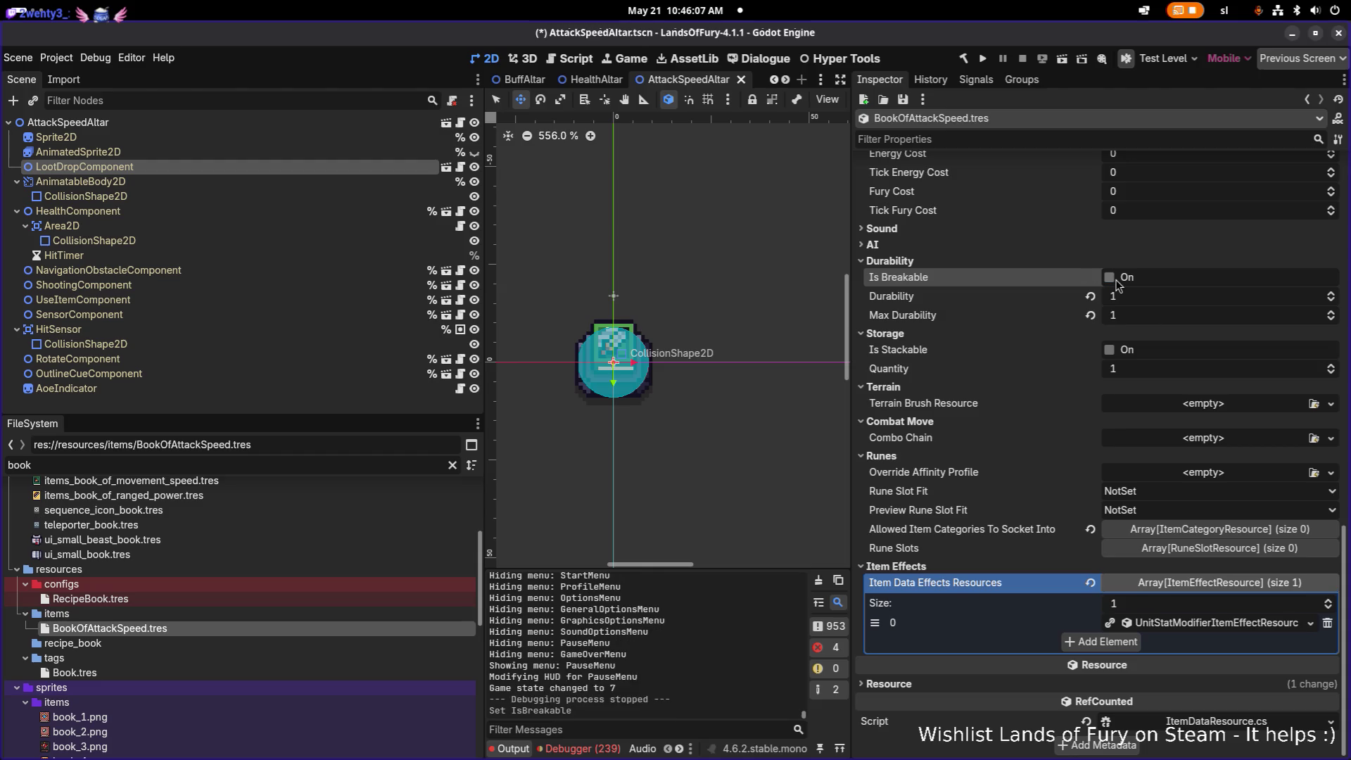
key("ctrl+s")
- Set the attack-speed effect's Min and Max Amount to 1.0, save, and run the game
left_click(1194, 624)
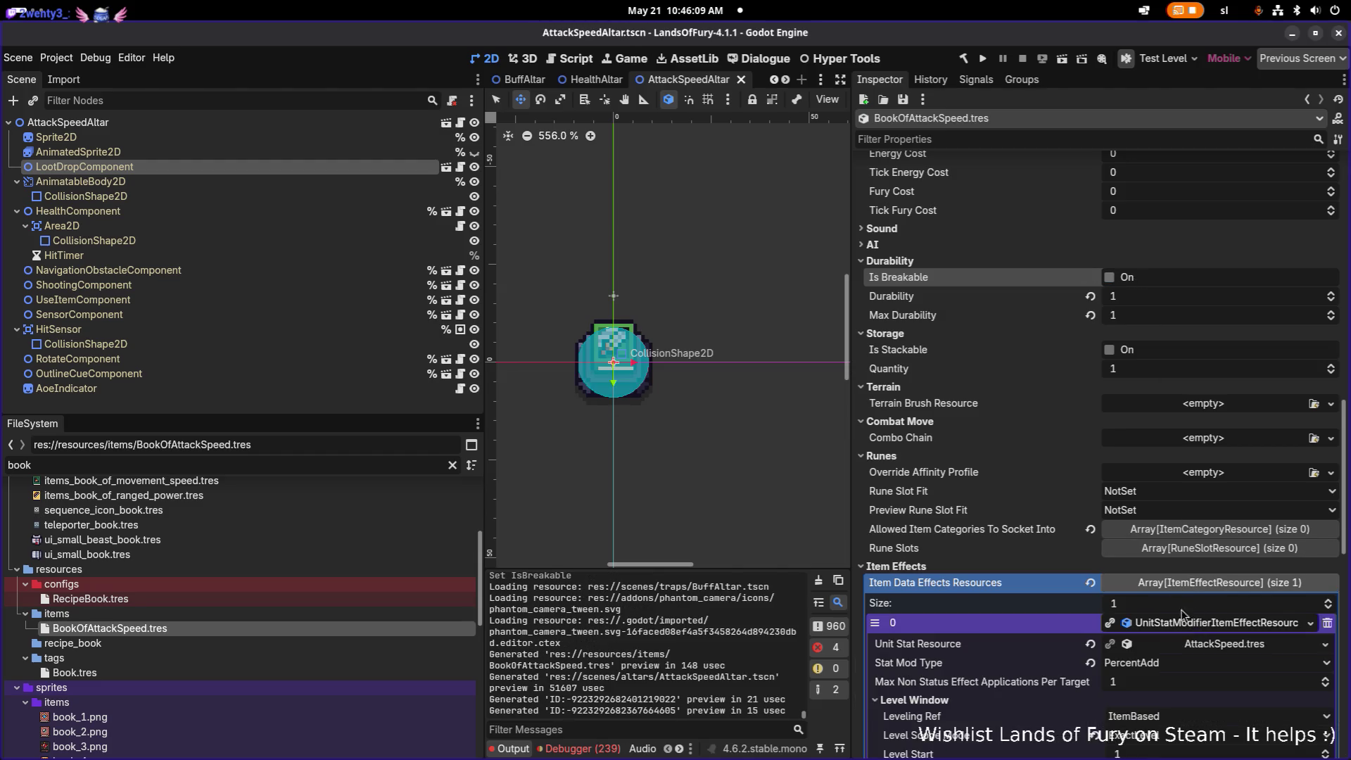
scroll(1171, 593, "down", 3)
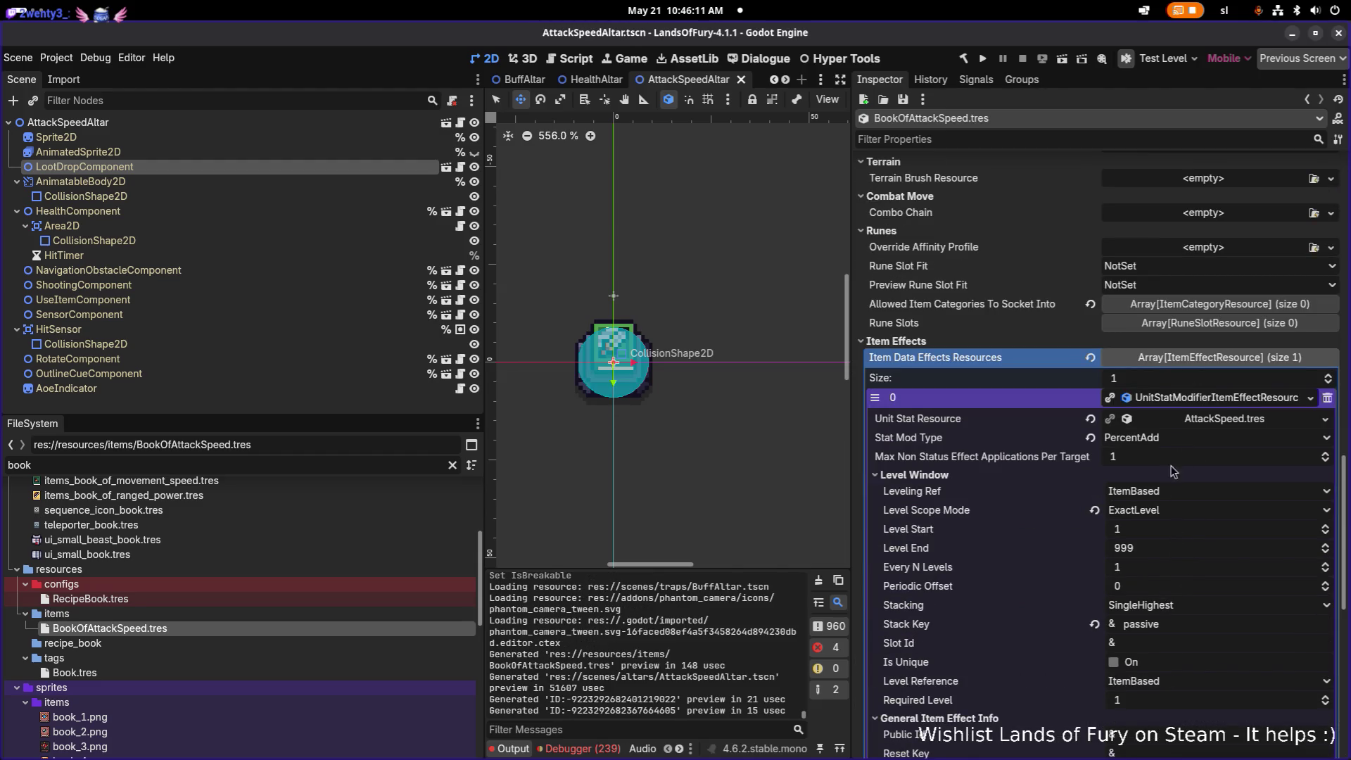
scroll(1157, 538, "down", 2)
left_click(1166, 648)
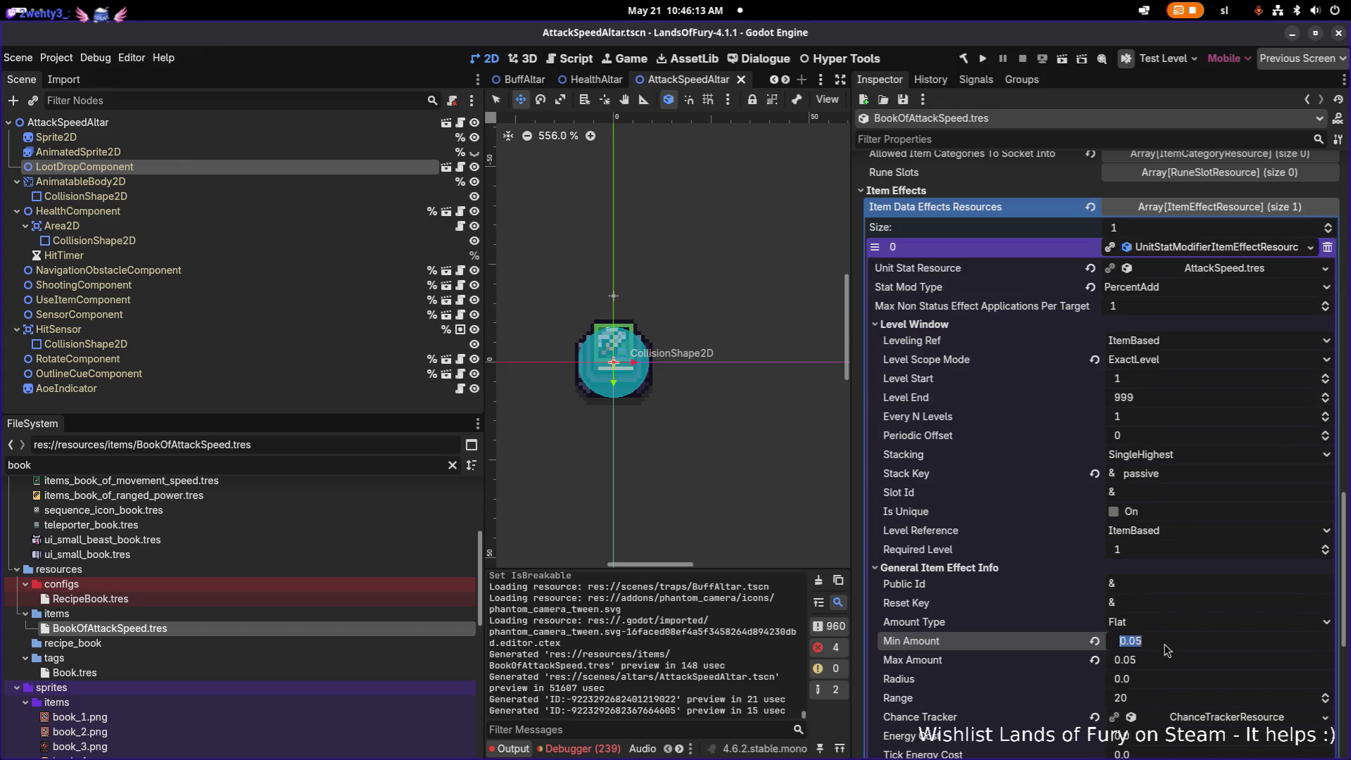
type("1")
key("Tab")
type("12")
key("Return")
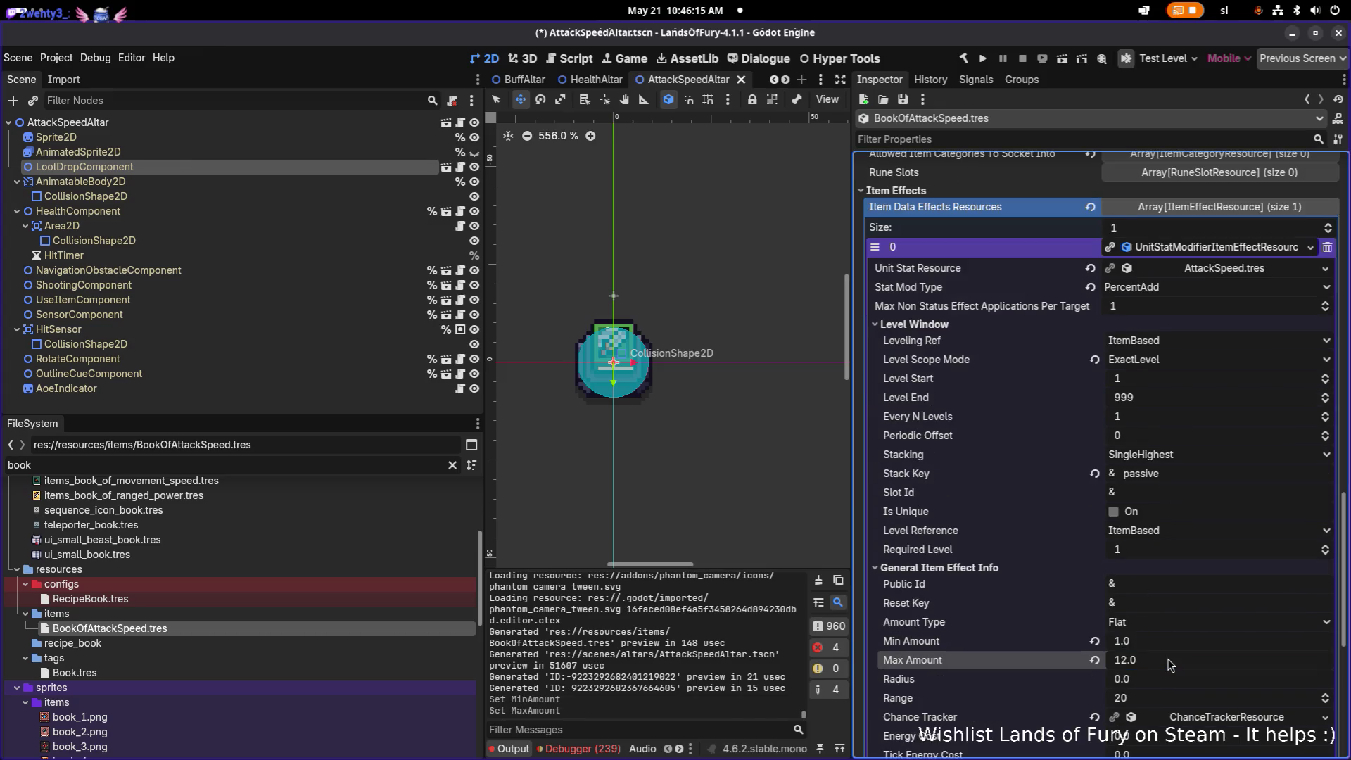
key("ctrl+s")
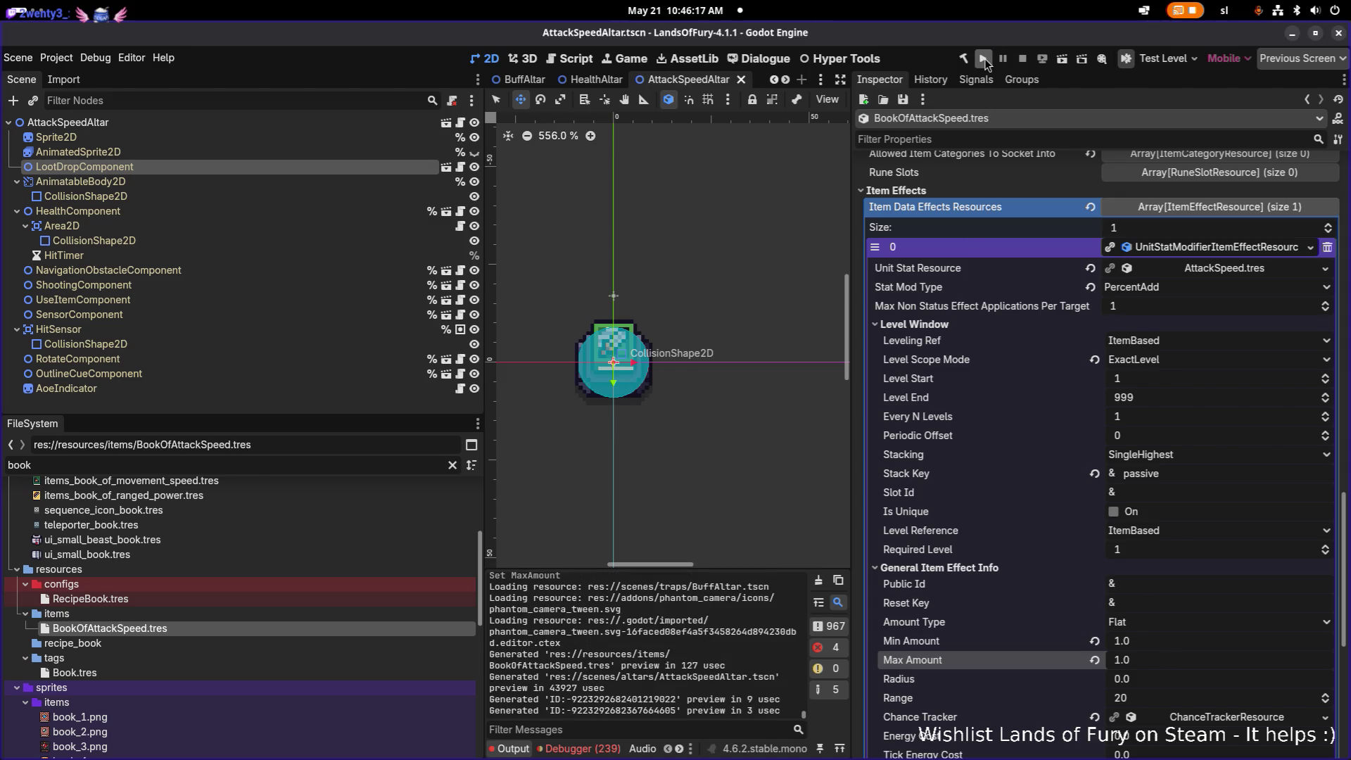
left_click(984, 59)
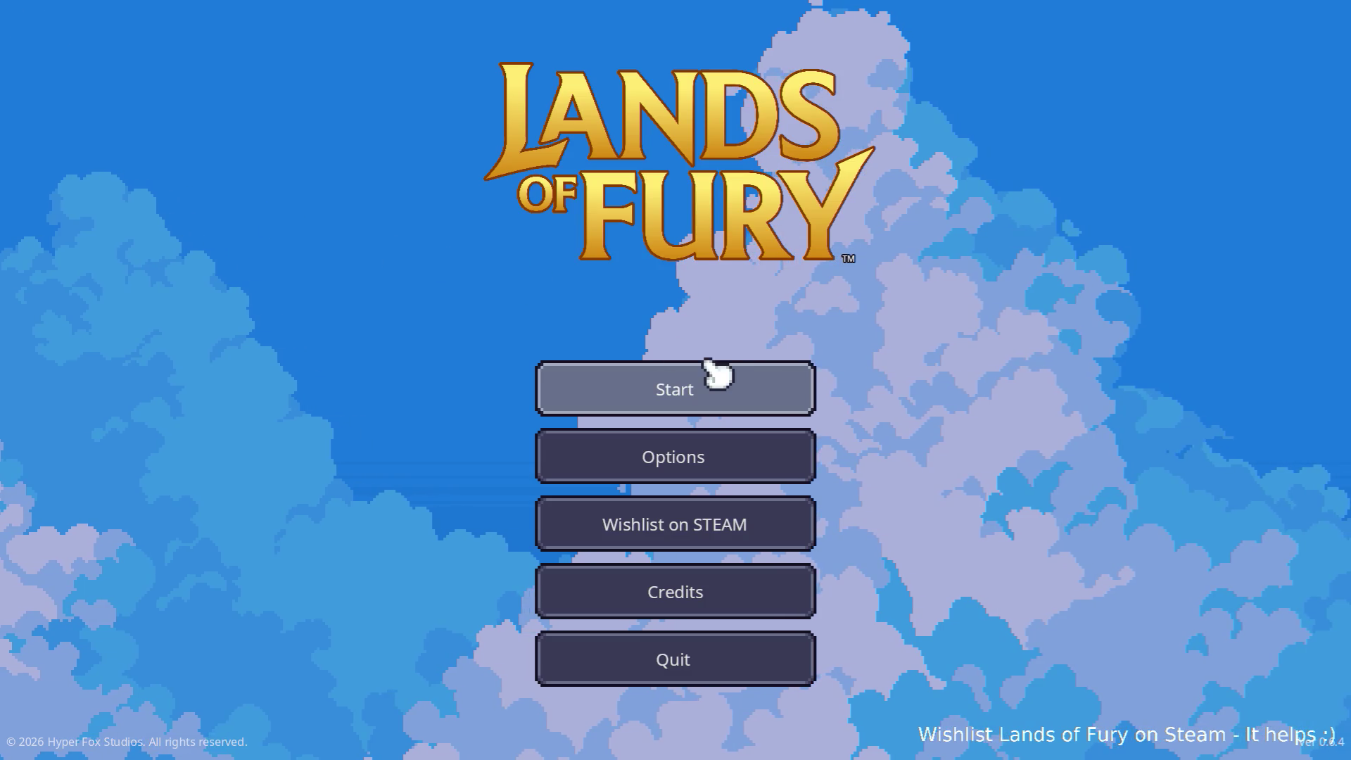
- Load the Max profile and run Player.AddItem(book_of_attack_speed, 1) in the developer console
left_click(627, 386)
left_click(615, 389)
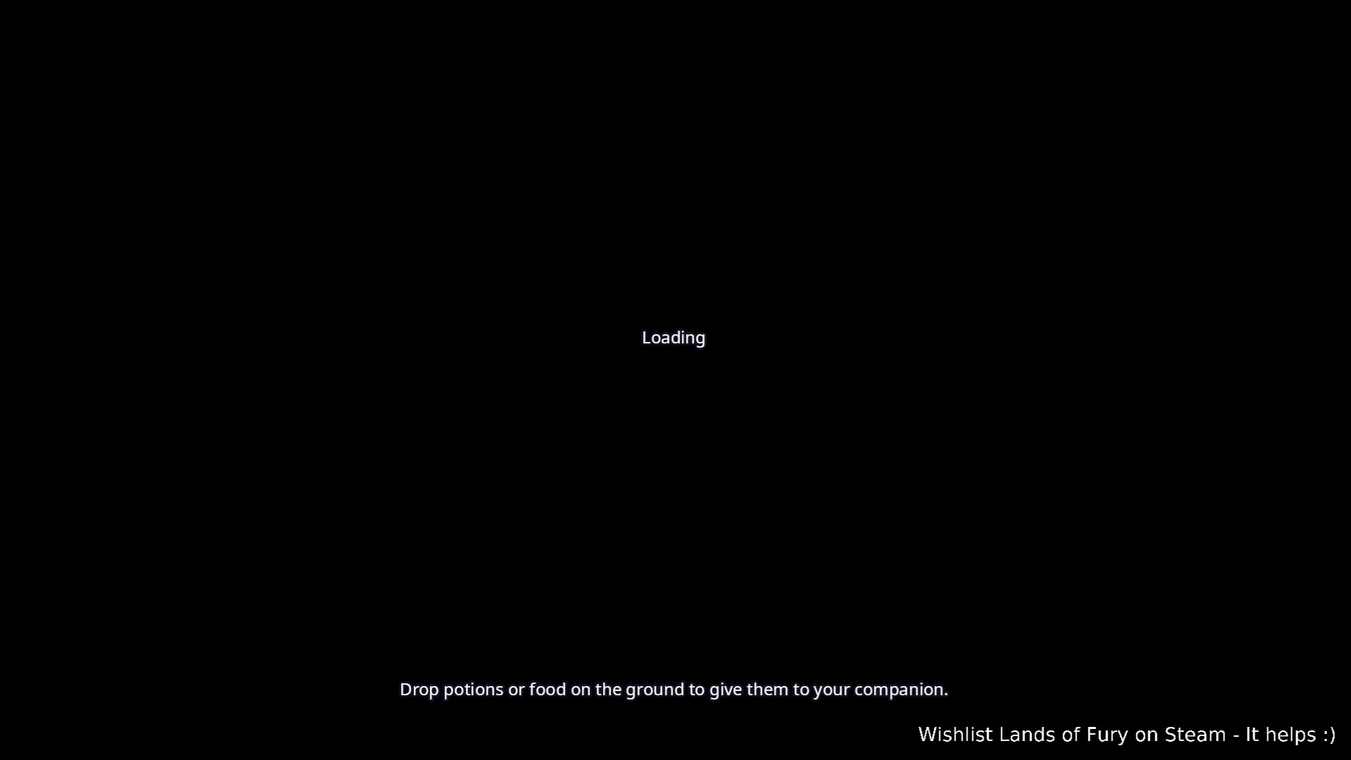
key("grave")
type("Palyer.")
key("BackSpace")
key("BackSpace")
key("BackSpace")
type("layer.AddItem(book_of_attack_speed, 1)")
key("Return")
- Check the character stats in the inventory with the attack-speed book added
key("i")
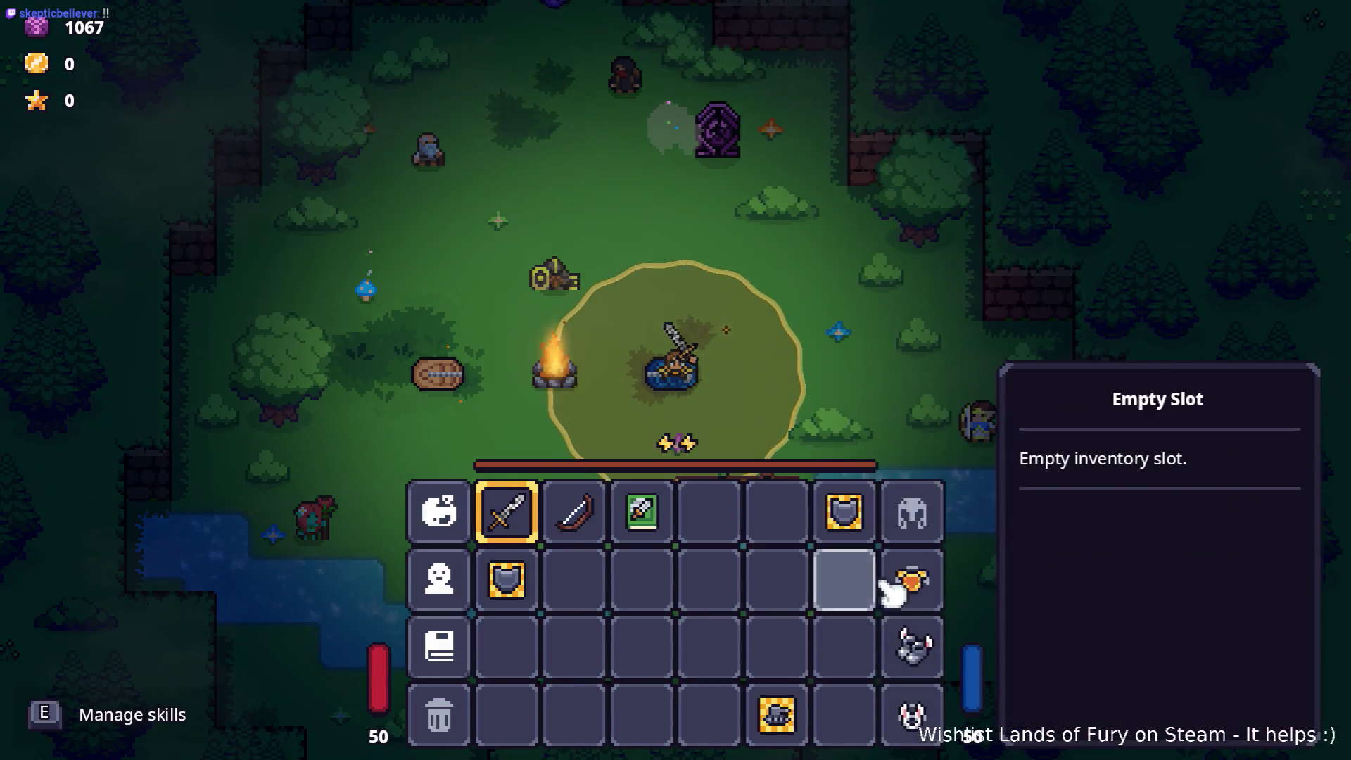
key("i")
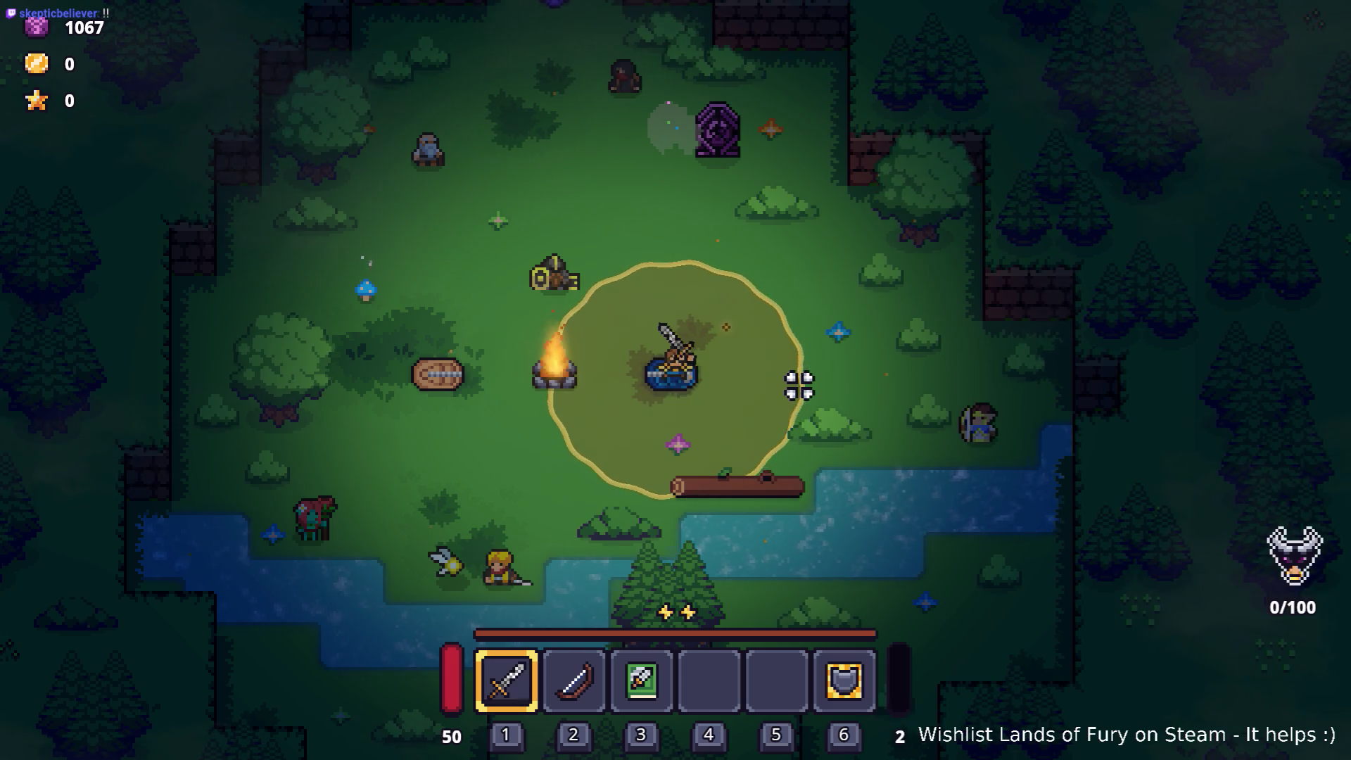
key("i")
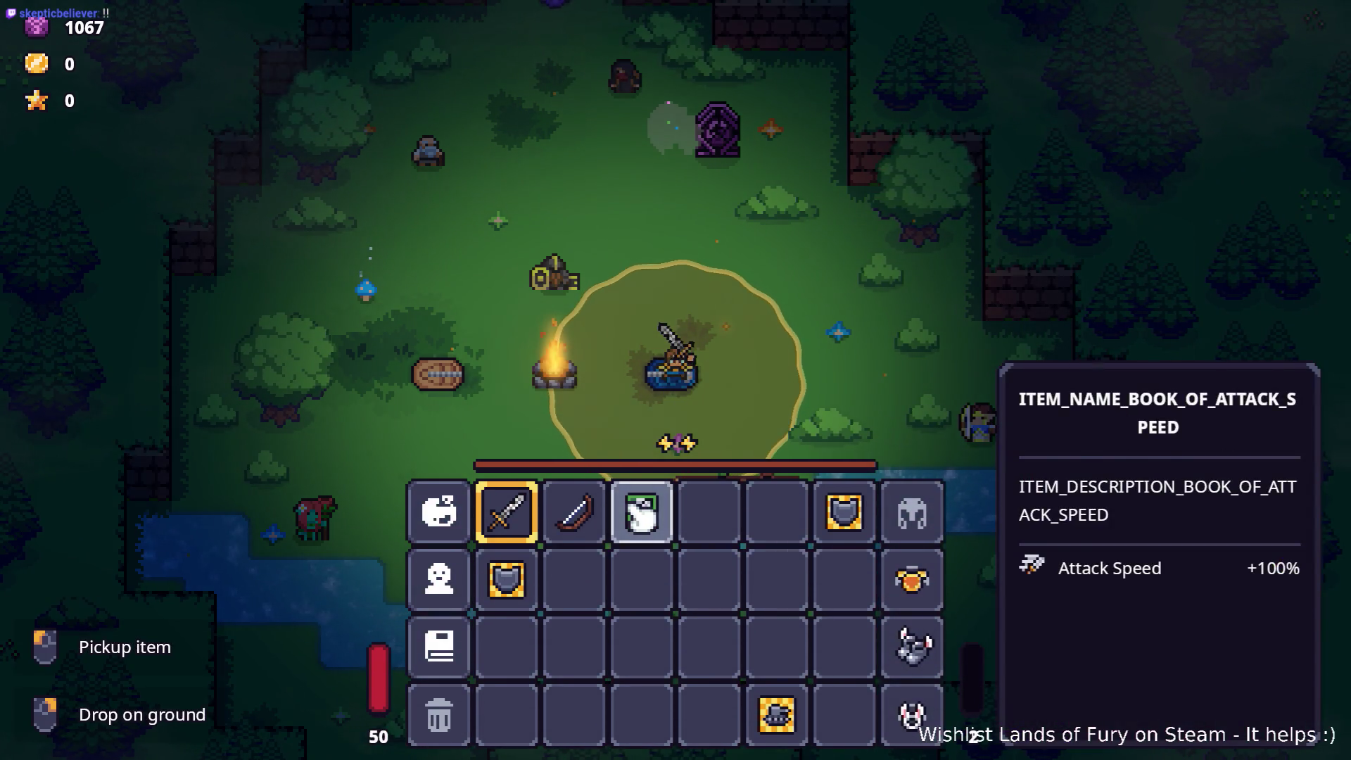
left_click(438, 579)
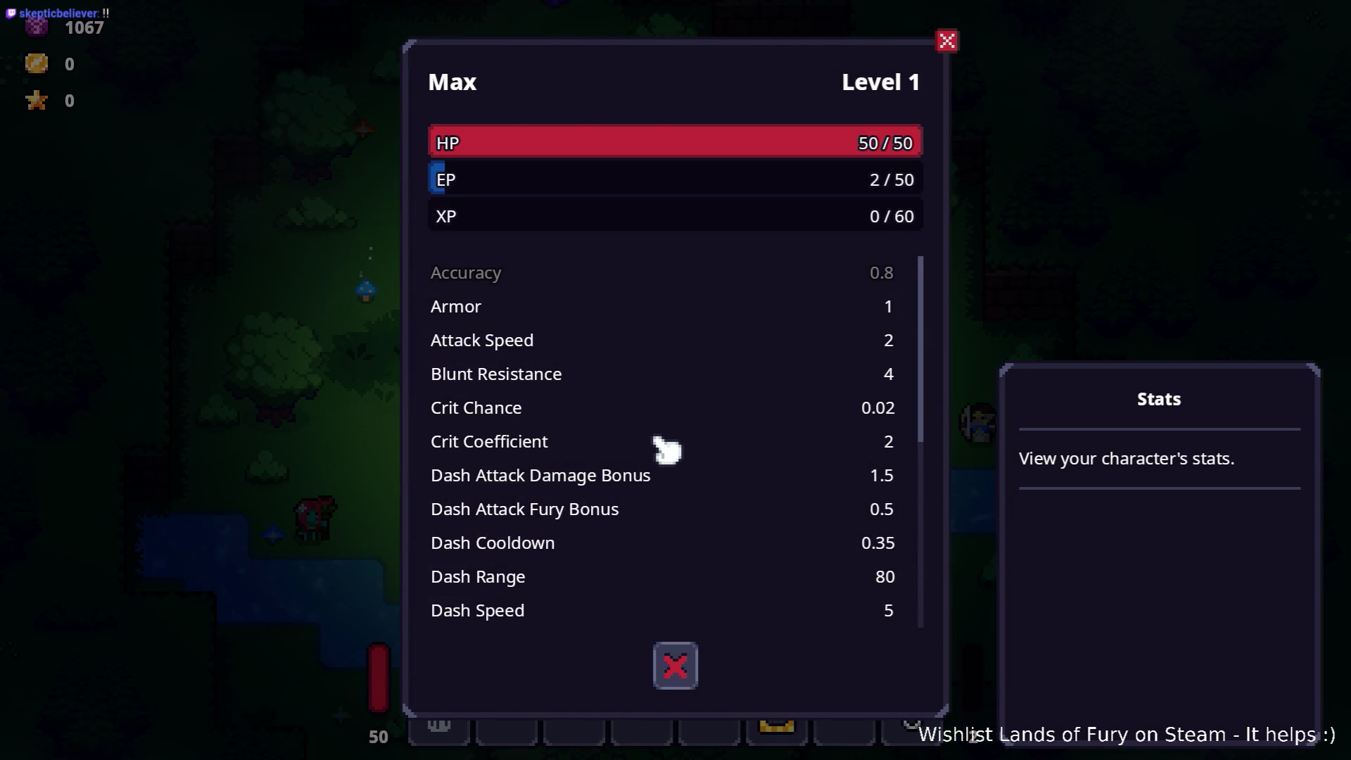
key("Escape")
key("Escape")
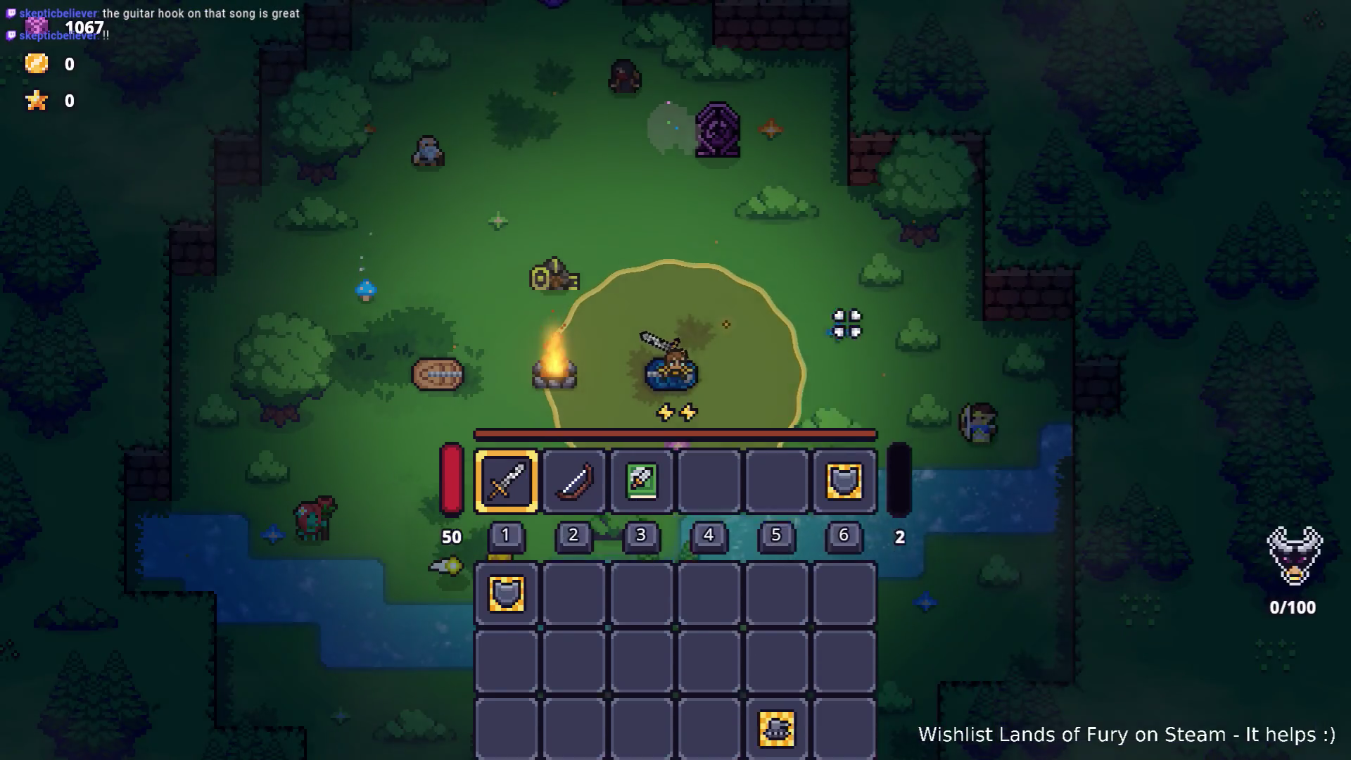
- Read the Rusty Sword tooltip: 4-6 slash damage and a 0.5s cooldown
key("s")
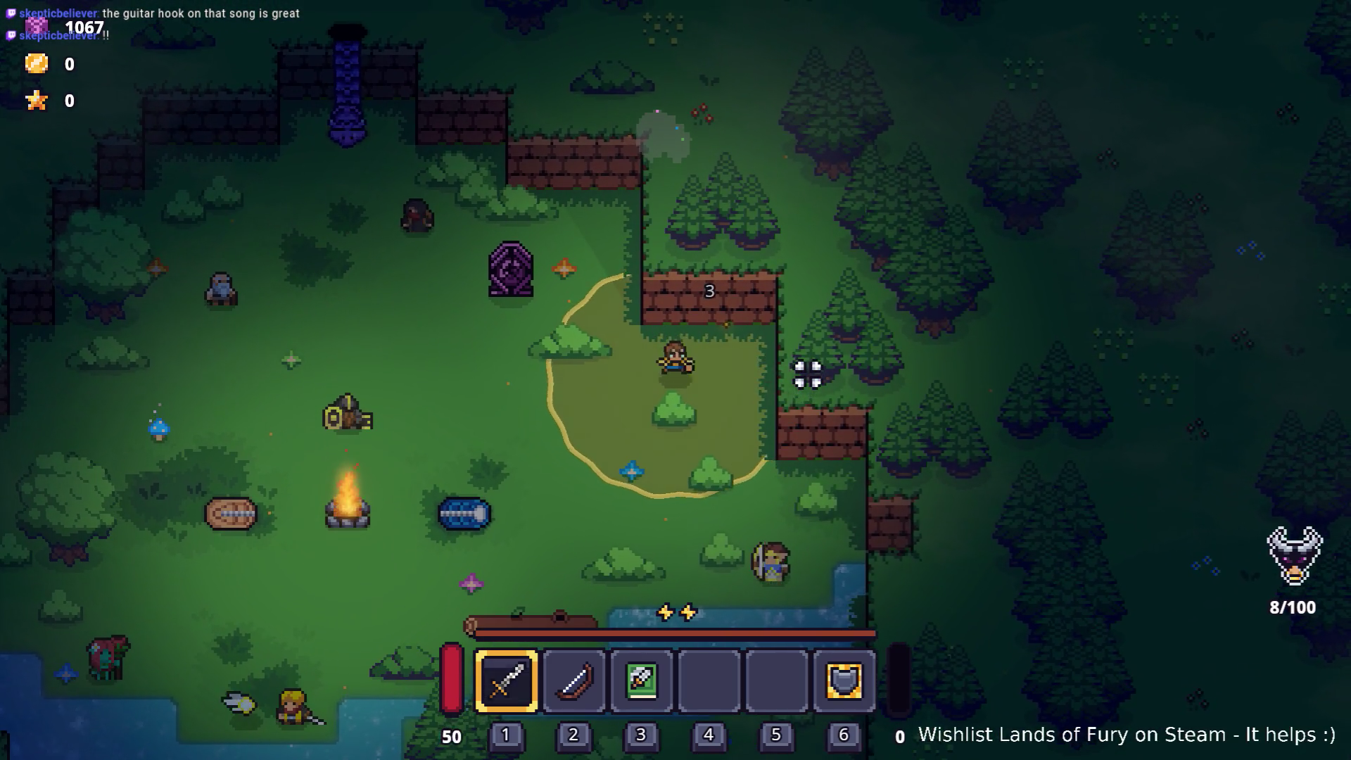
key("a")
key("i")
mouse_move(520, 570)
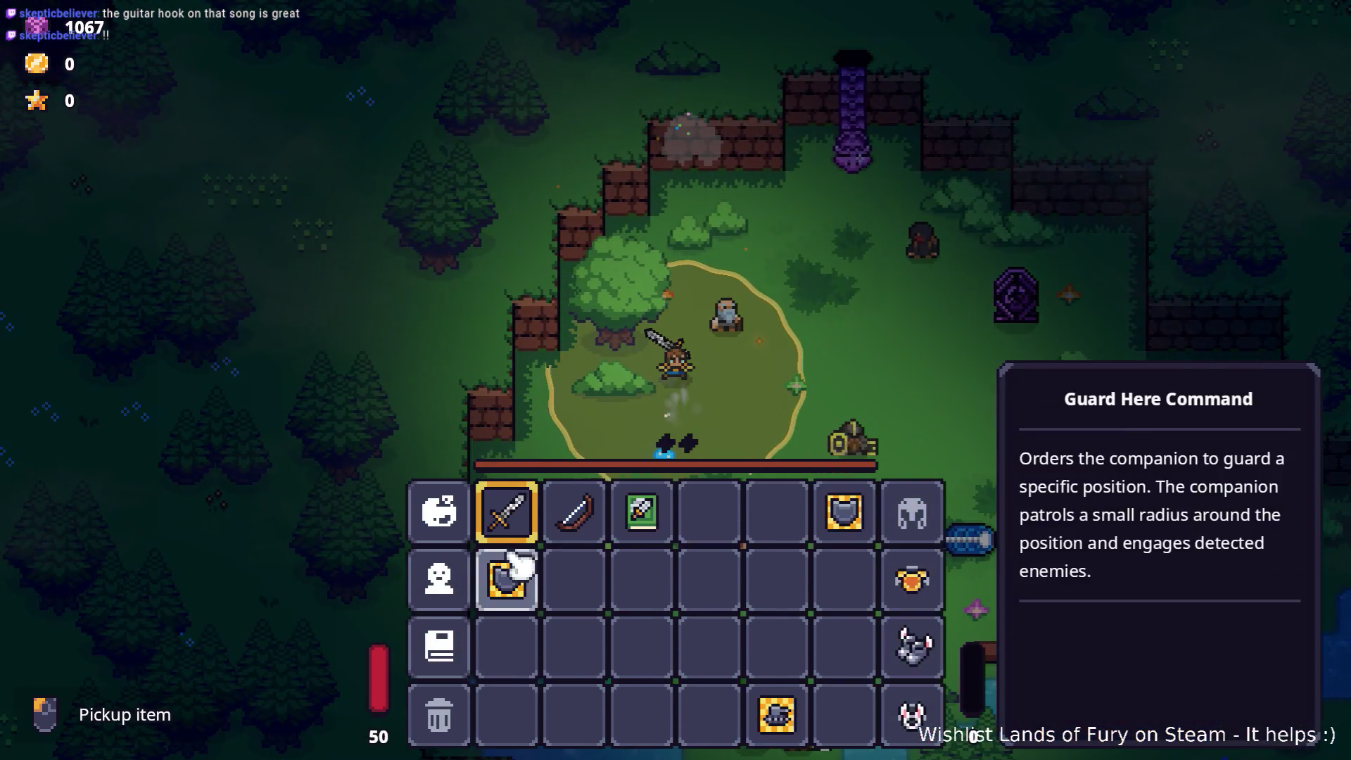
mouse_move(533, 543)
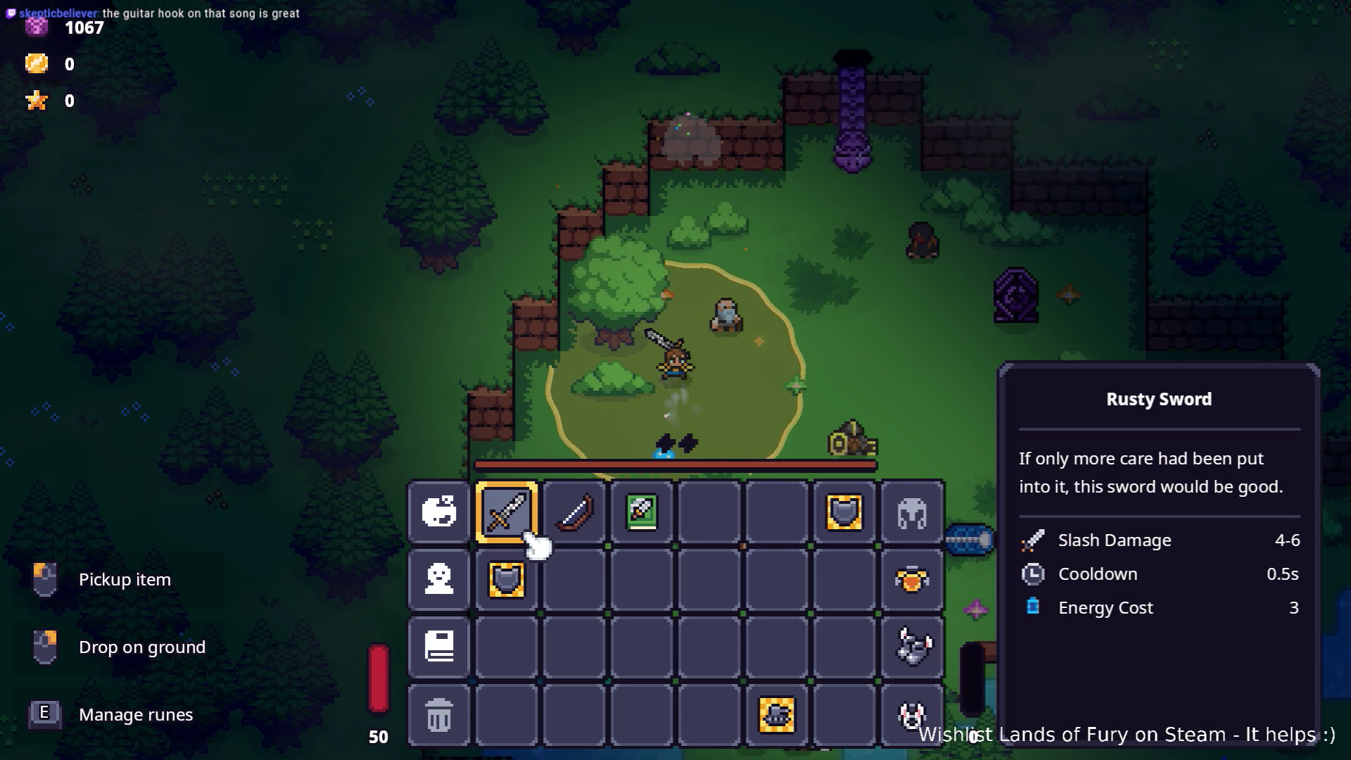
key("alt+Tab")
key("alt+Tab")
- Filter the FileSystem for 'rusty', open RustySword.tres, and scroll to its damage and cooldown effects
left_click(280, 380)
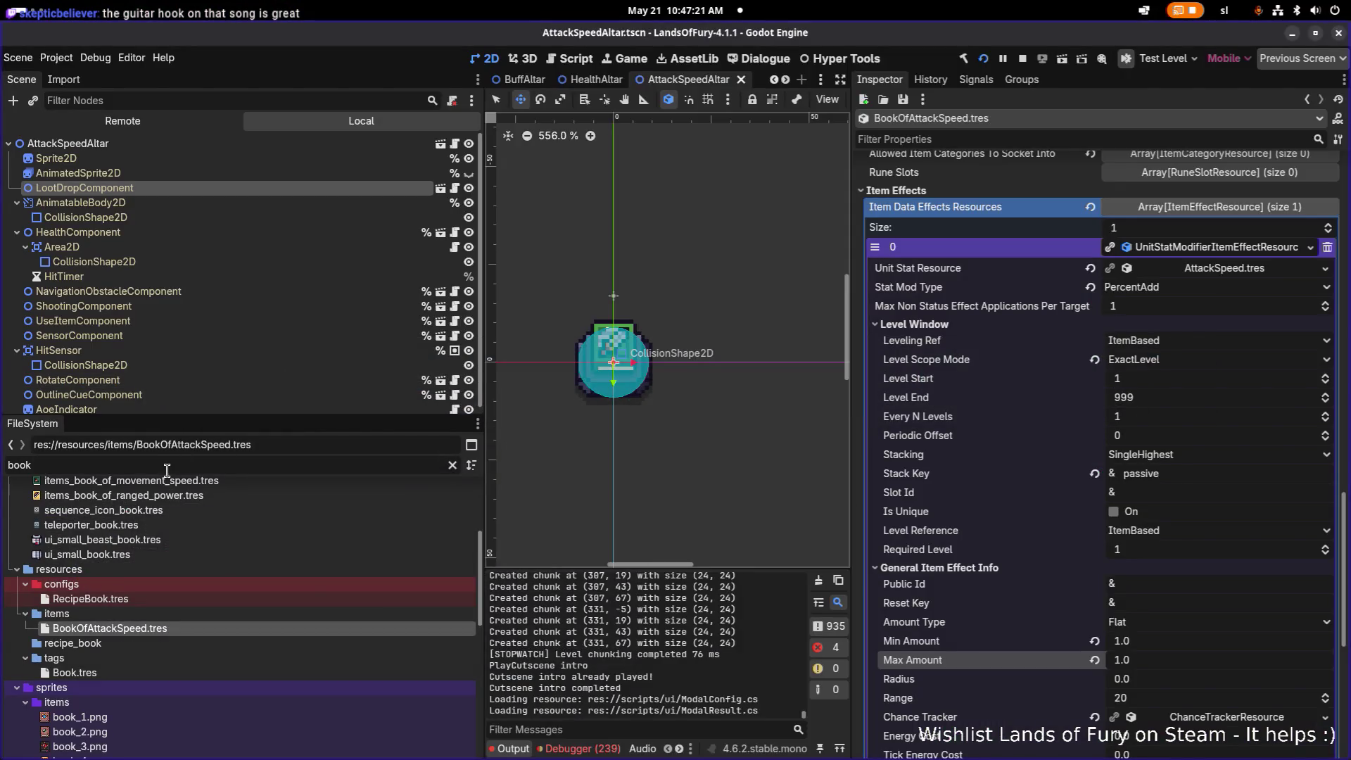
type("rus")
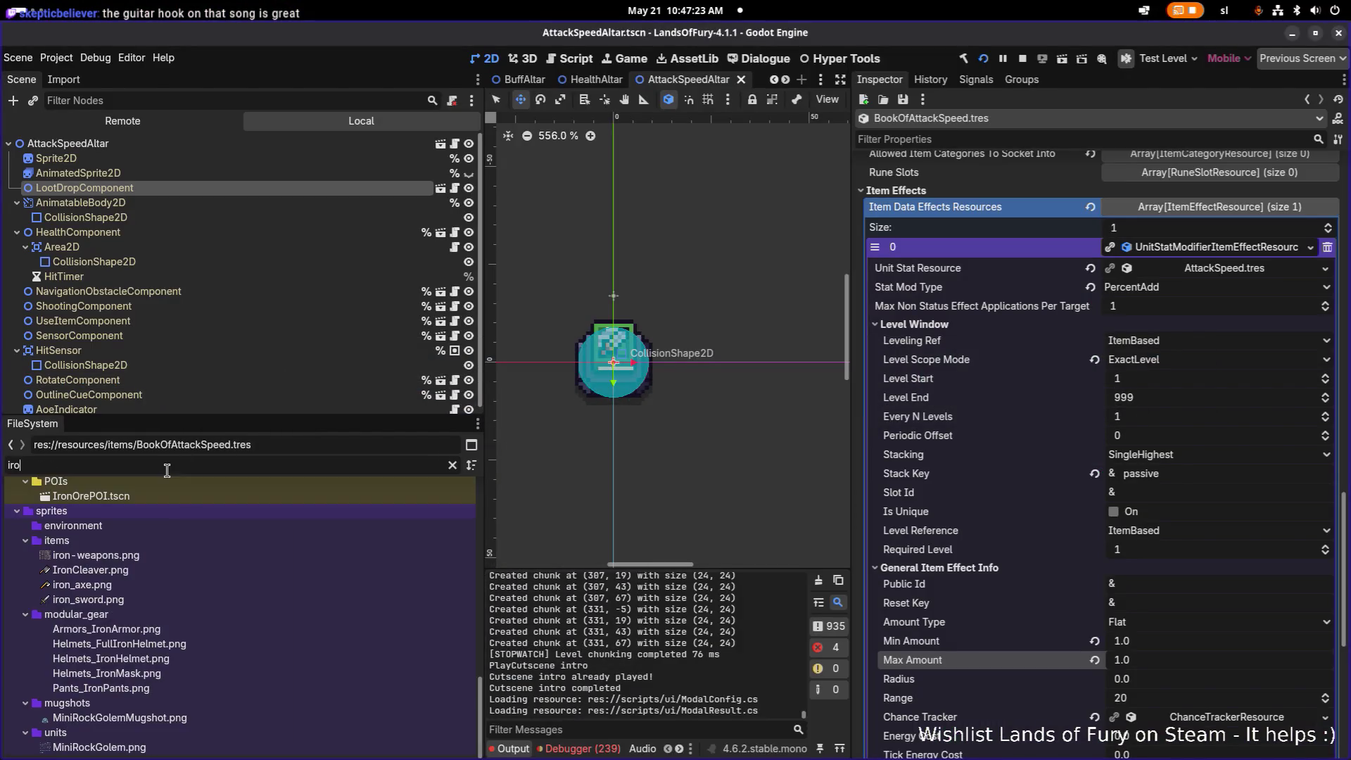
type("ty")
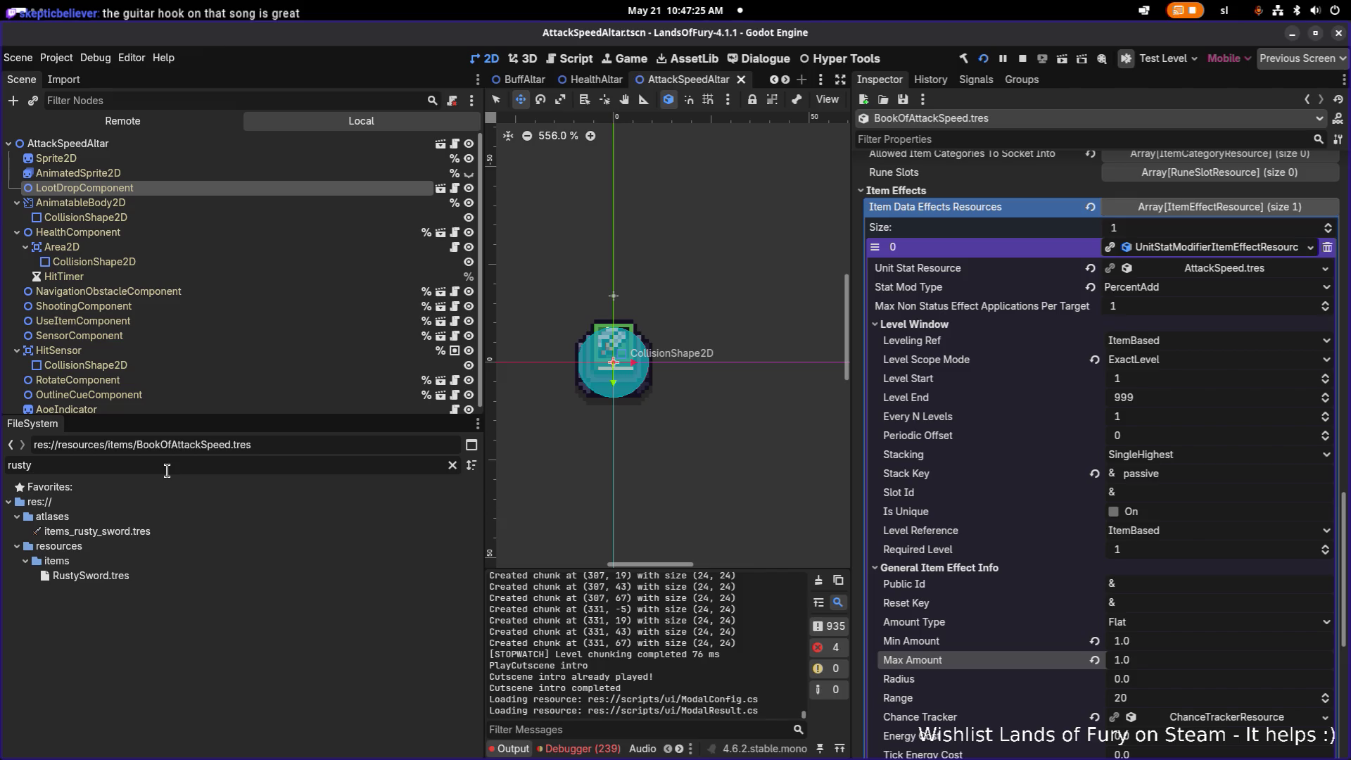
type("wo")
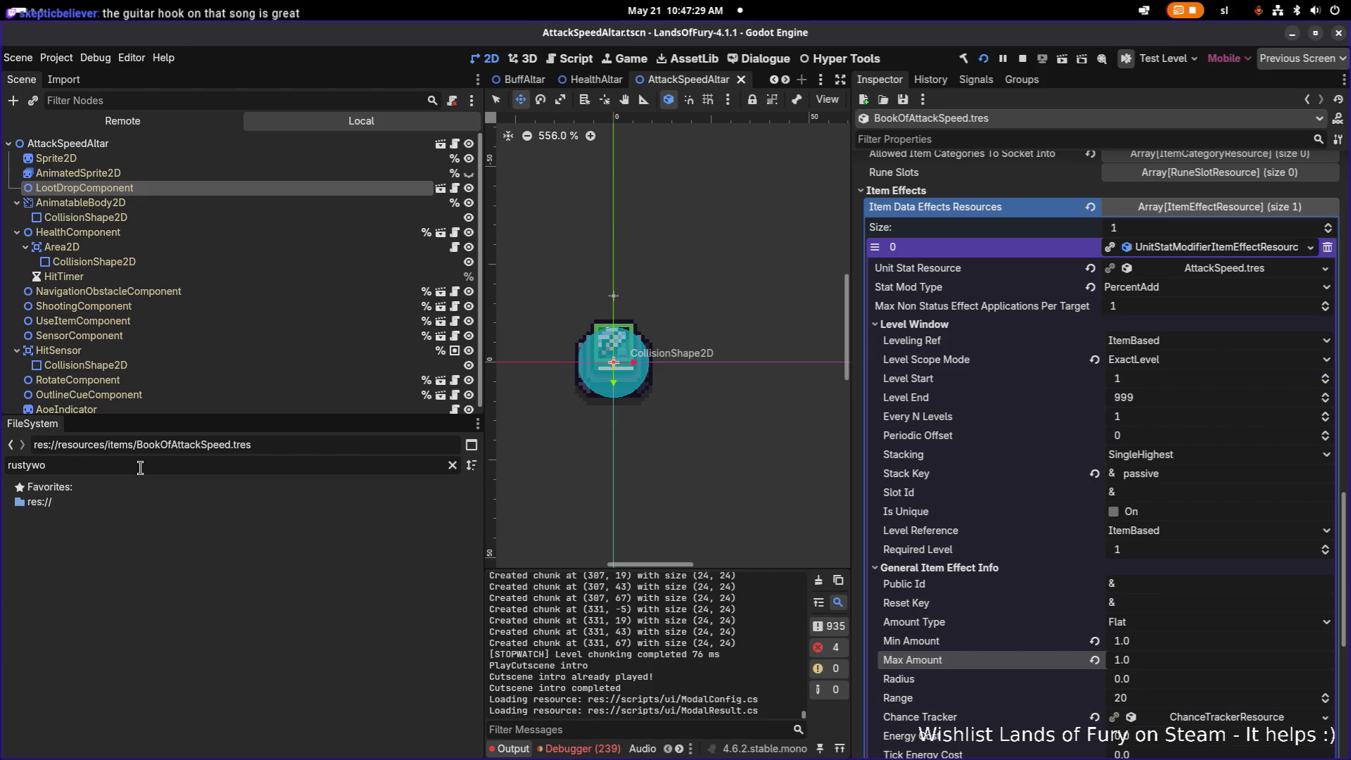
key("BackSpace")
key("BackSpace")
double_click(134, 577)
scroll(1140, 405, "down", 10)
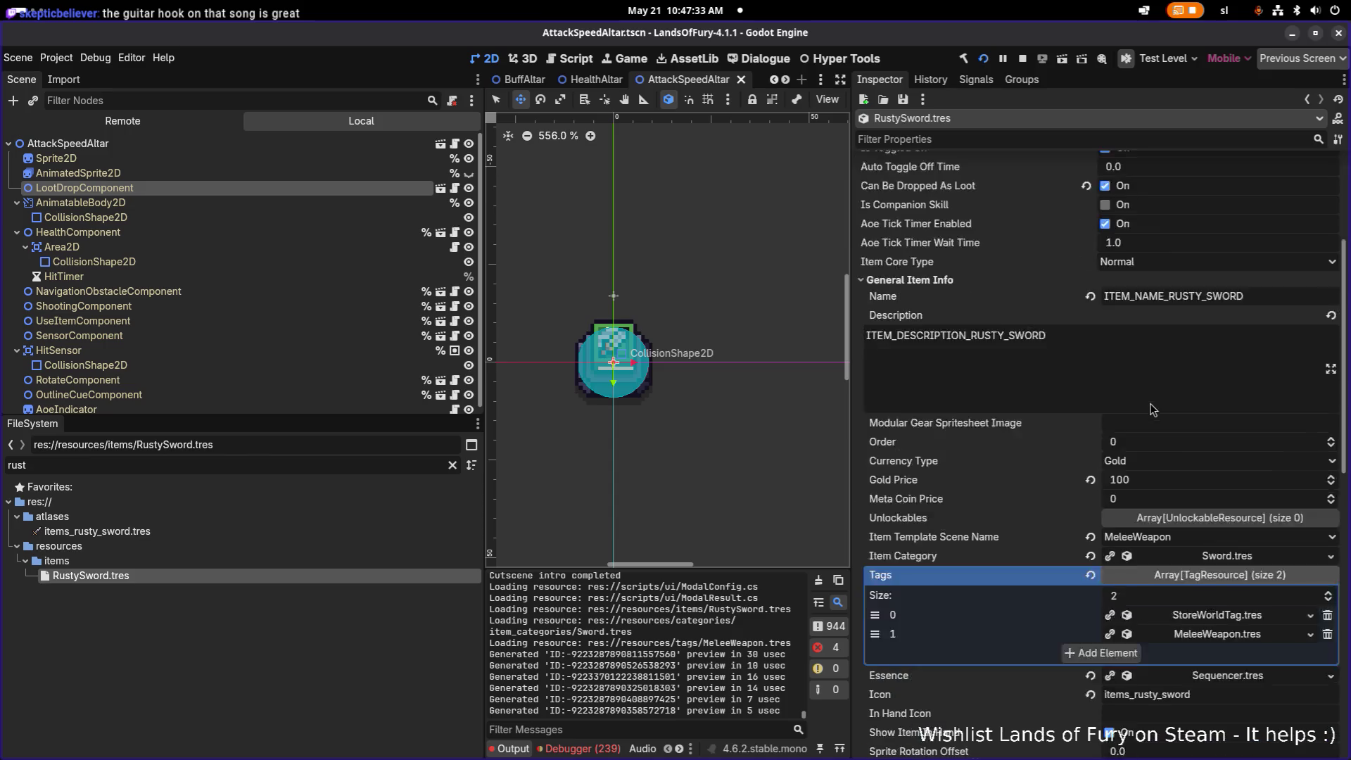
scroll(1197, 504, "down", 3)
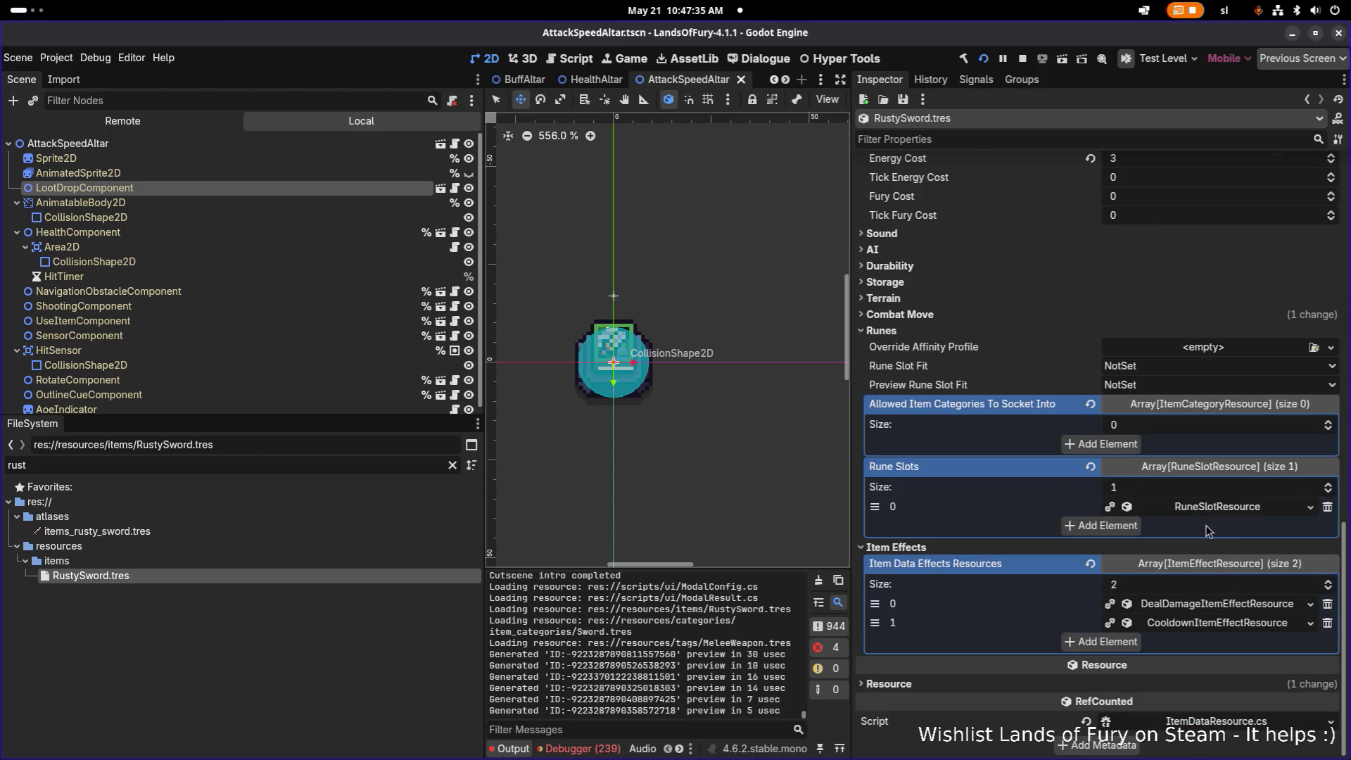
- Set the CooldownItemEffectResource's Attack Speed Scaling to Scale and relaunch the game
left_click(1228, 607)
left_click(1237, 606)
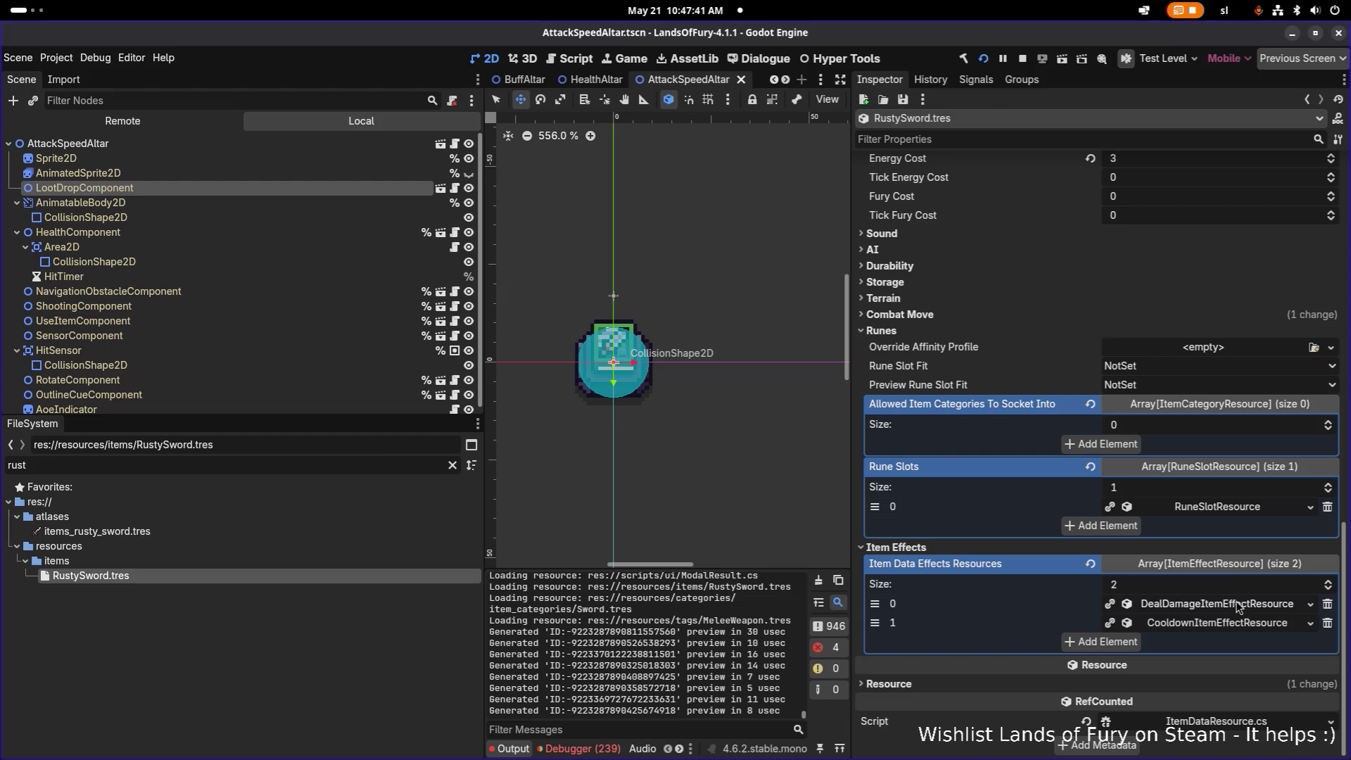
left_click(1228, 620)
left_click(1229, 619)
left_click(1230, 624)
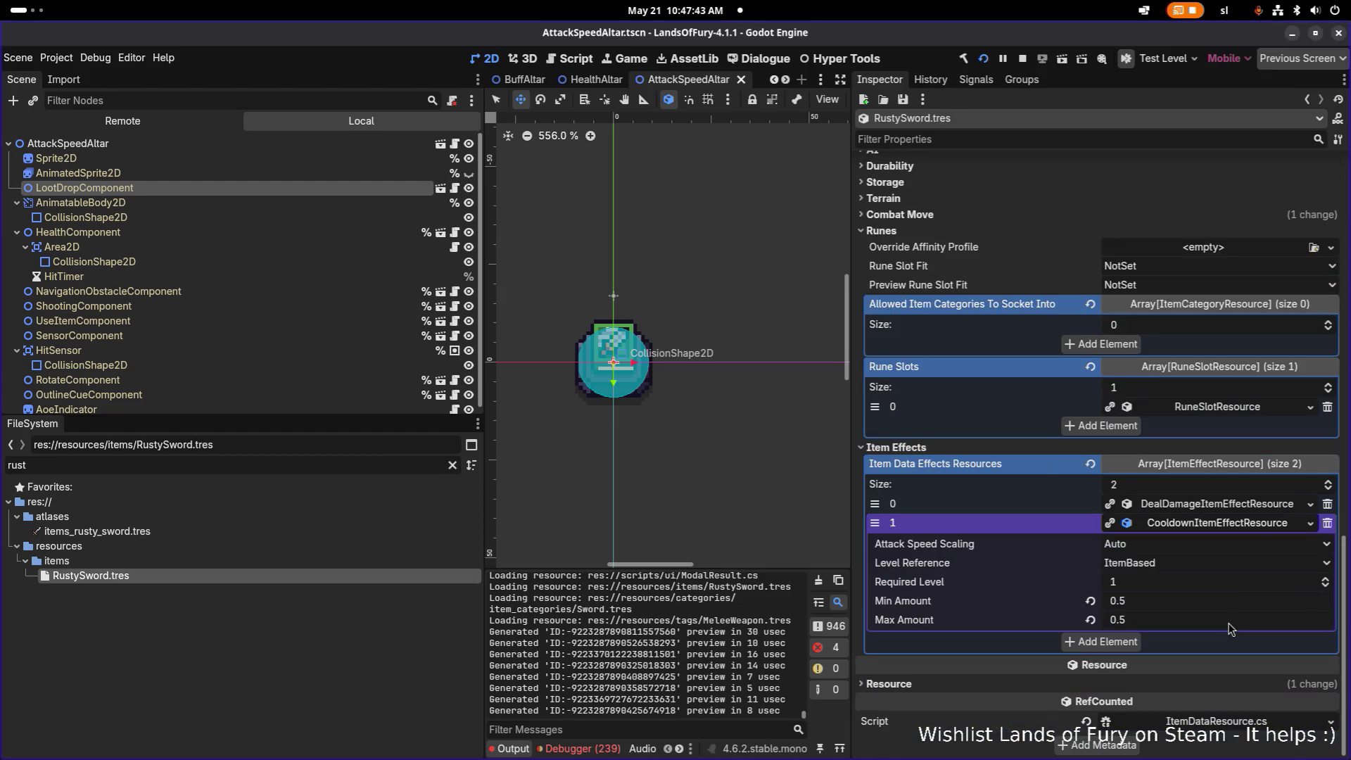
left_click(1190, 545)
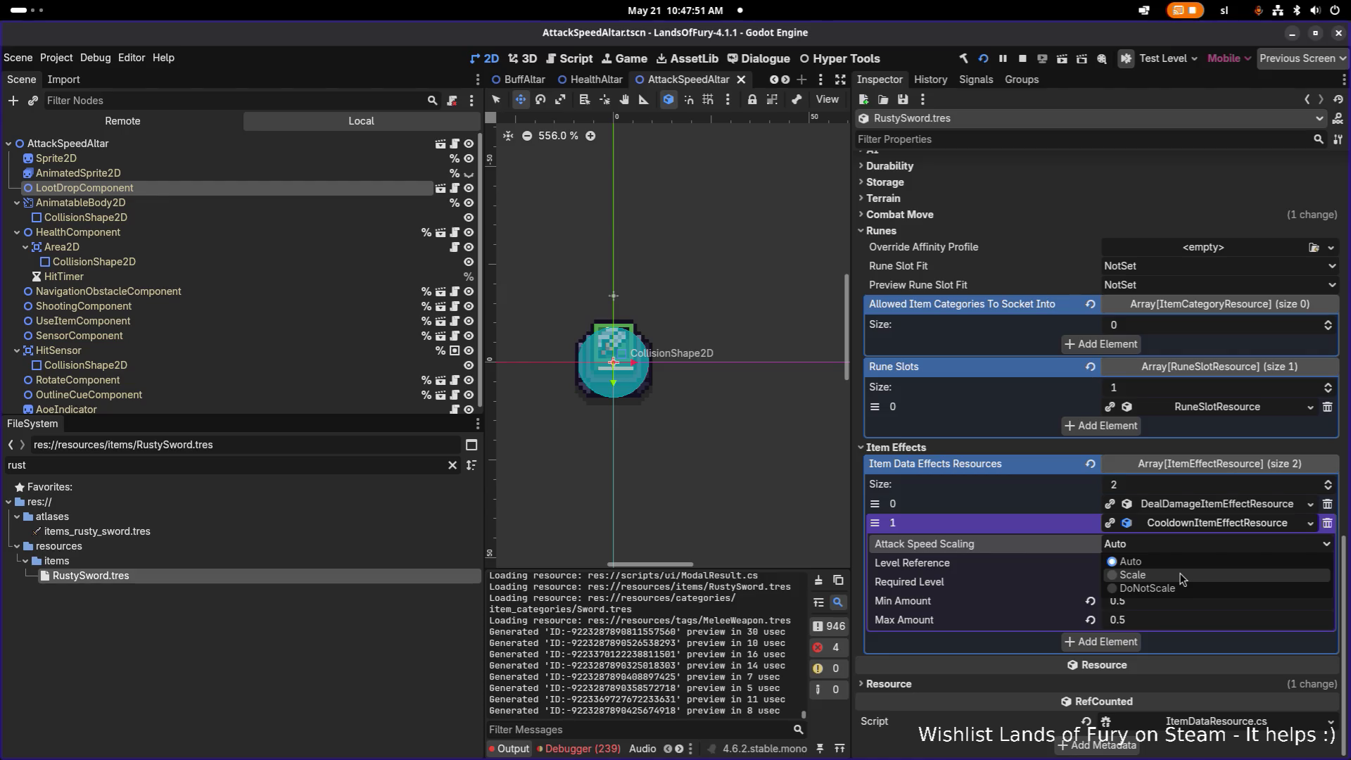
left_click(1133, 575)
left_click(981, 60)
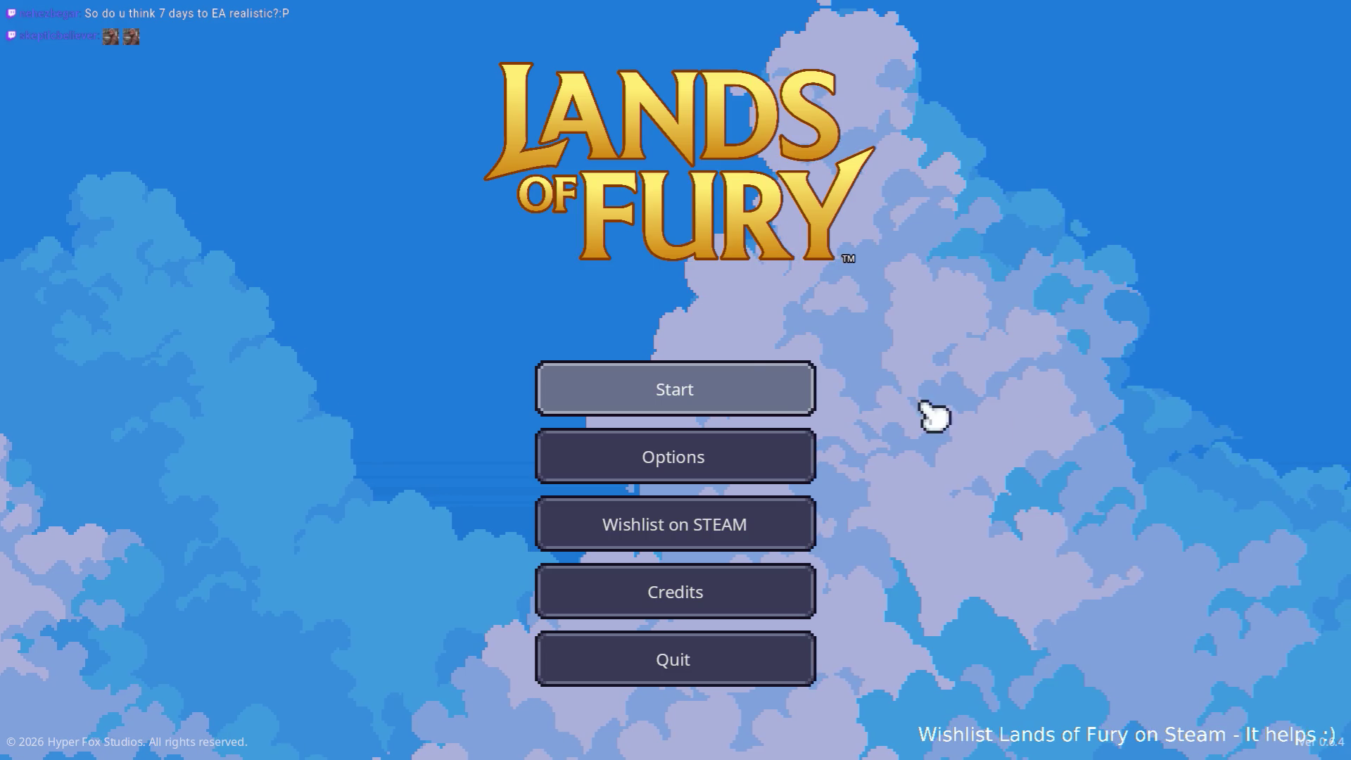
- Load the first profile and run Player.AddItem(book_of_attack_speed) in the developer console
left_click(760, 389)
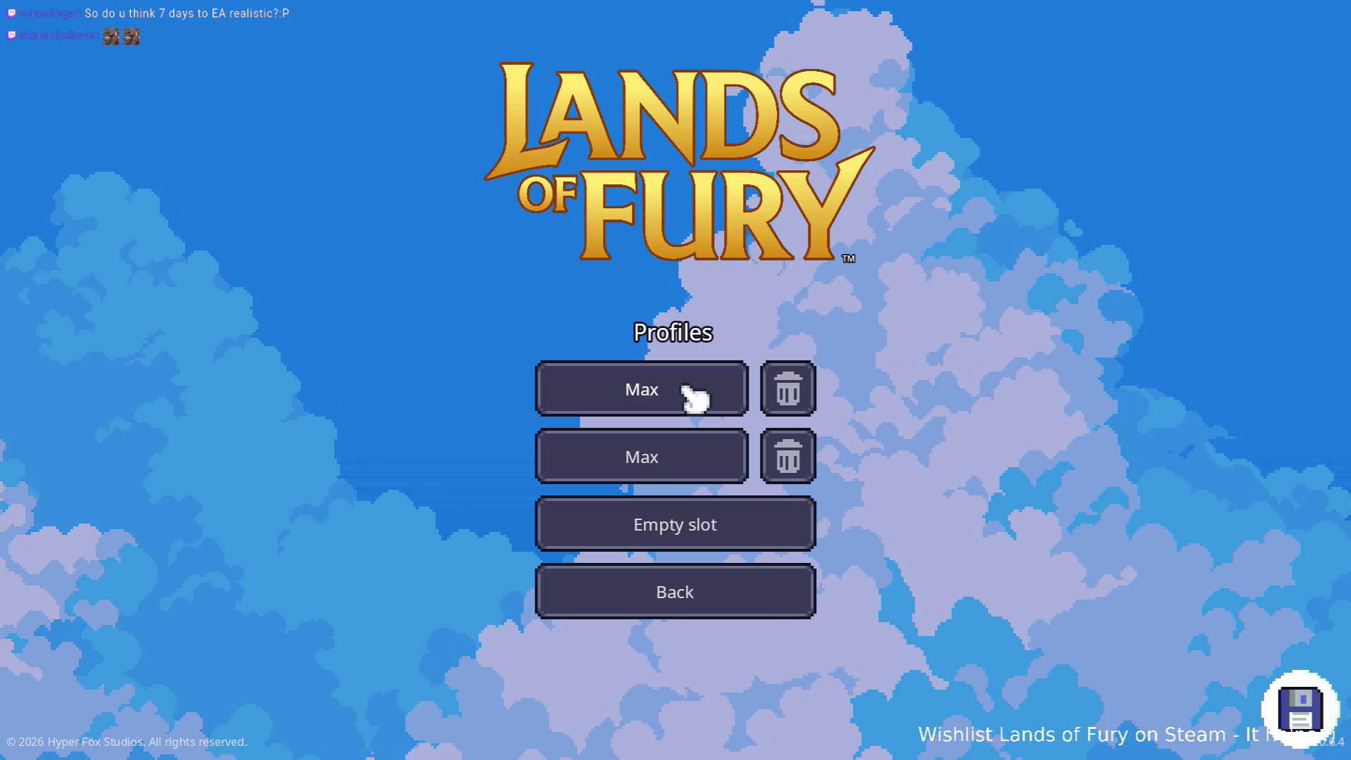
left_click(694, 397)
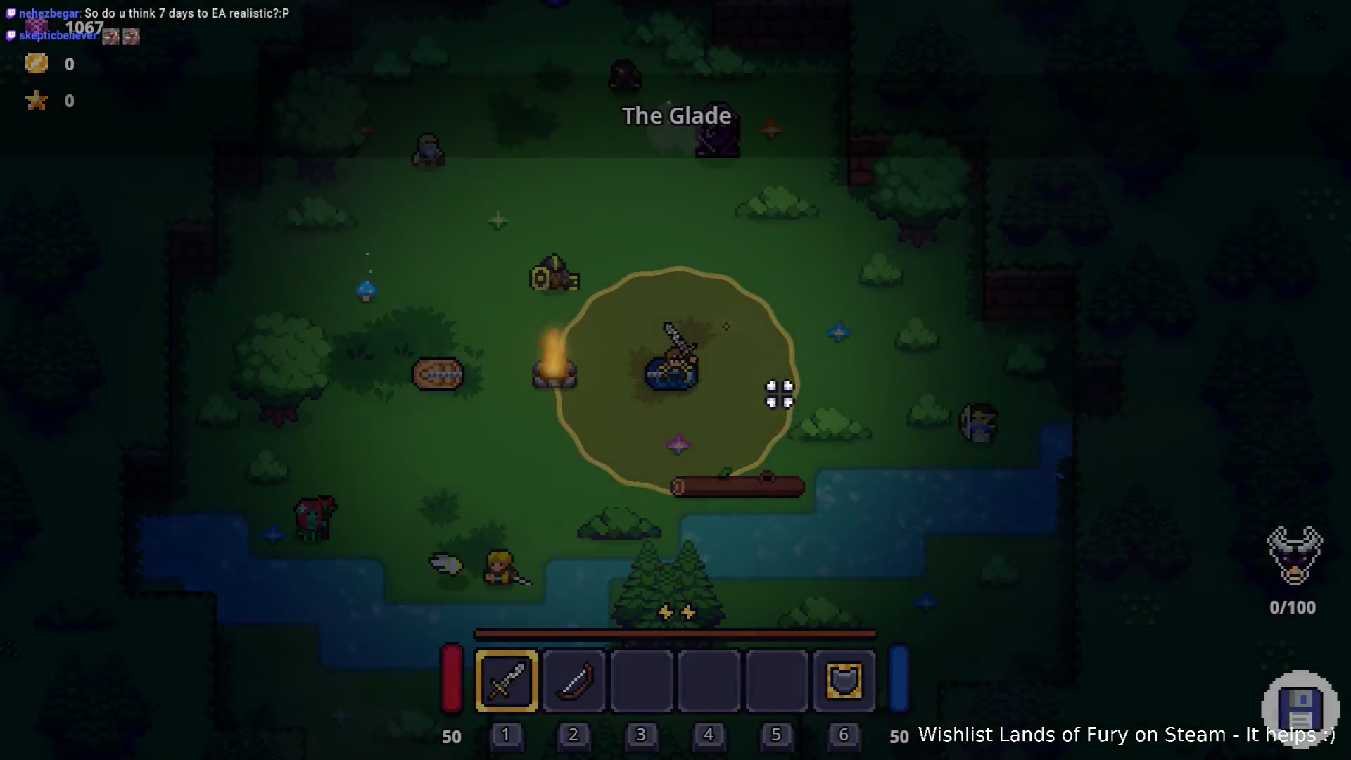
key("grave")
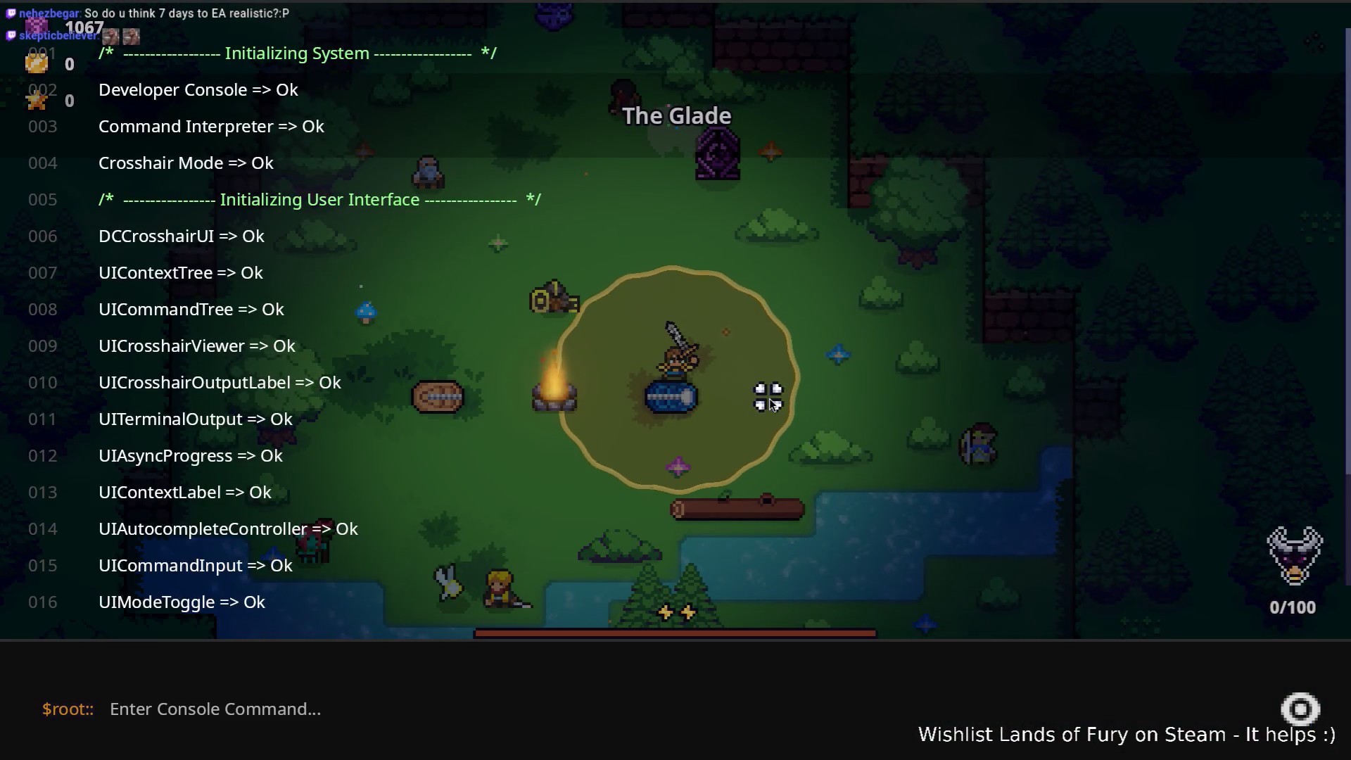
type("Player.Adid")
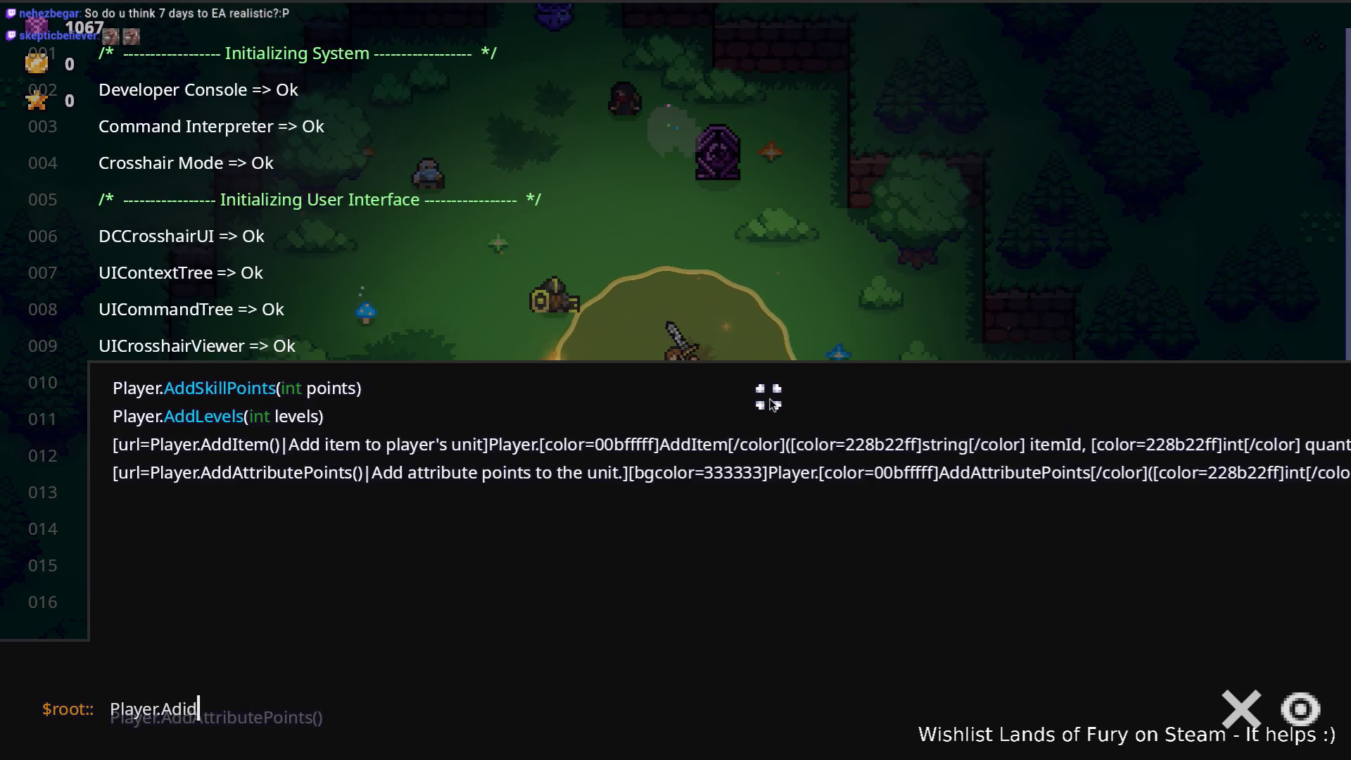
key("BackSpace")
key("BackSpace")
type("dIte")
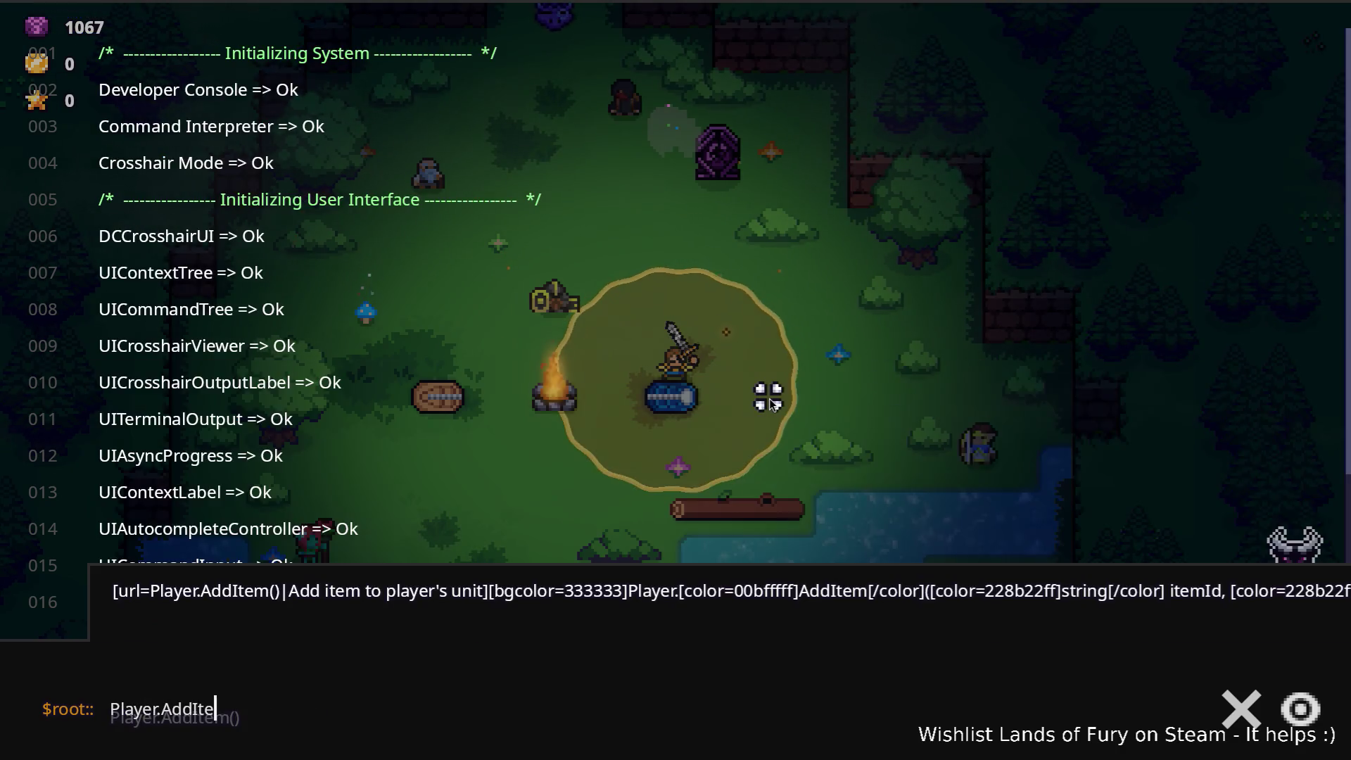
type("m(book_of_attack_speed)")
key("Return")
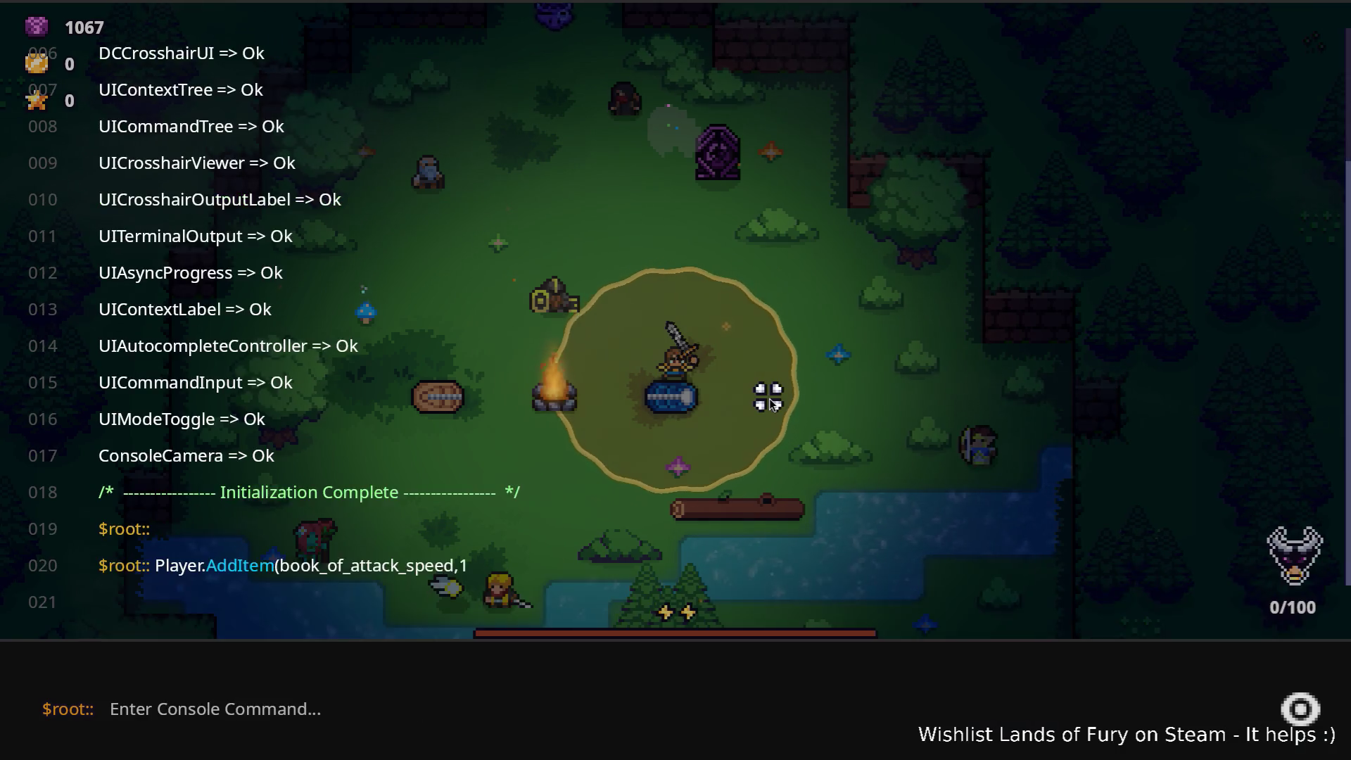
key("grave")
key("i")
key("i")
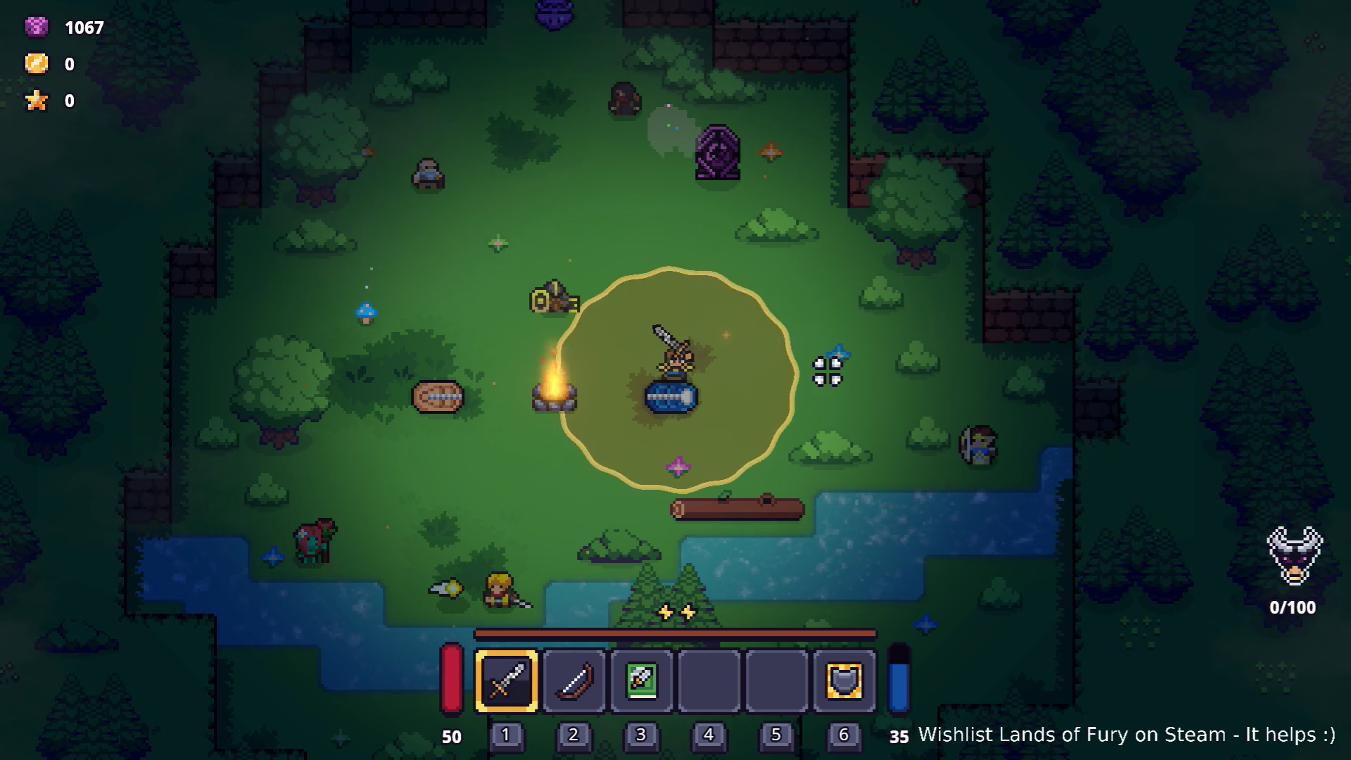
- Return to the game and view the character stats with the attack speed book carried
key("space")
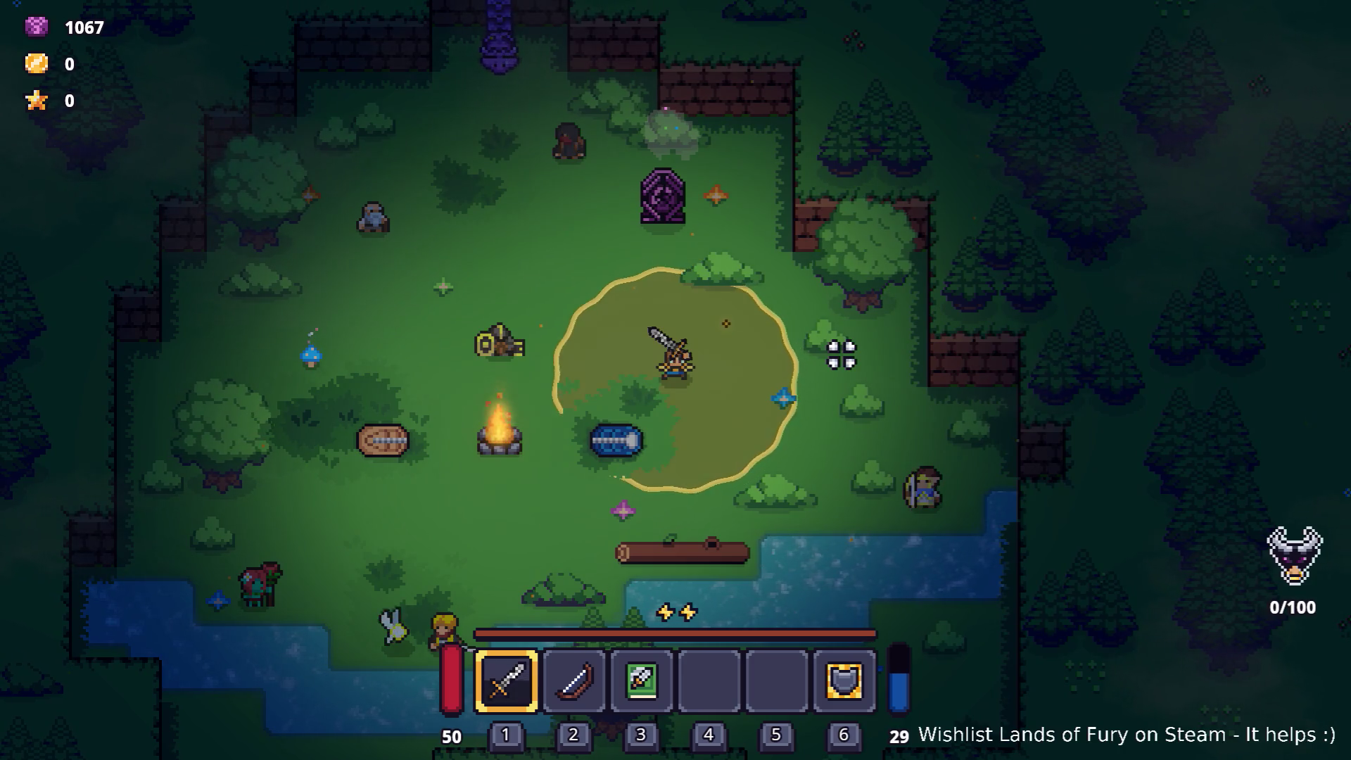
key("alt+Tab")
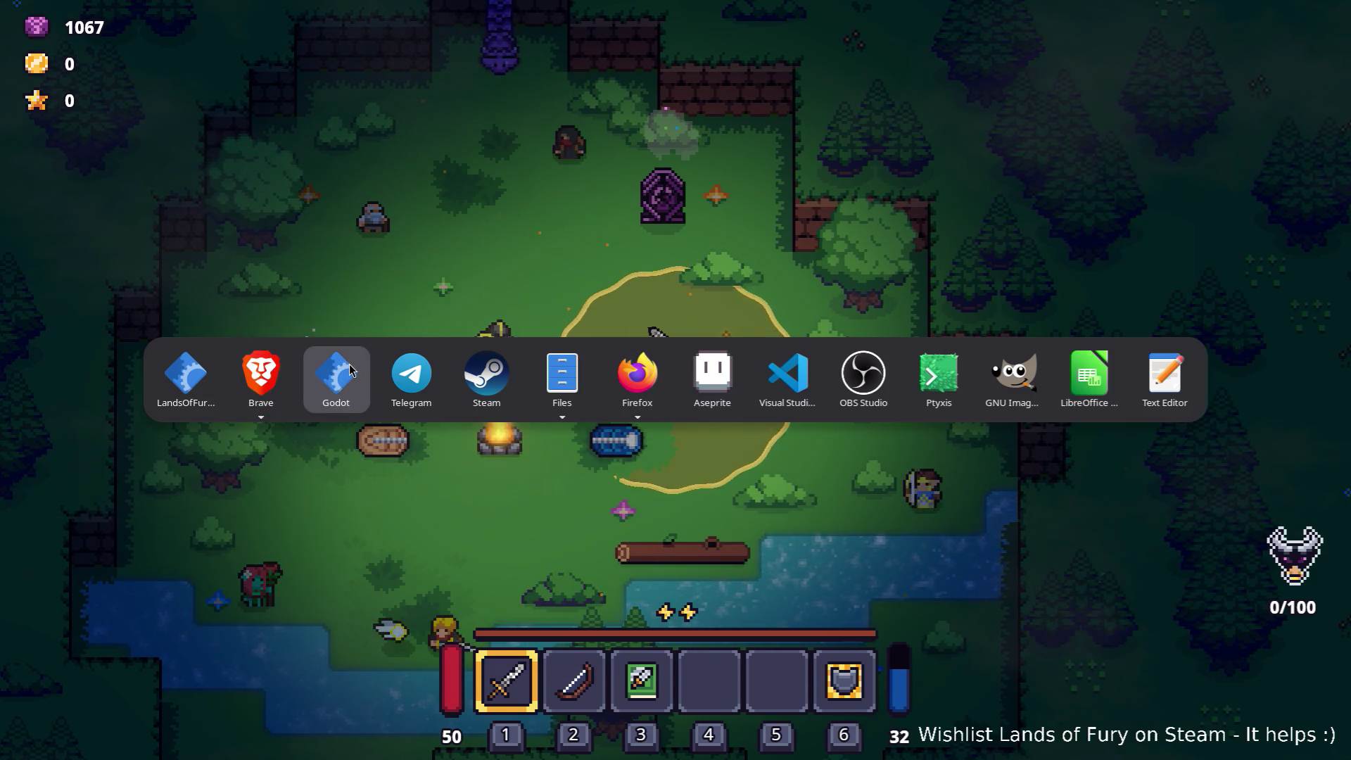
left_click(185, 373)
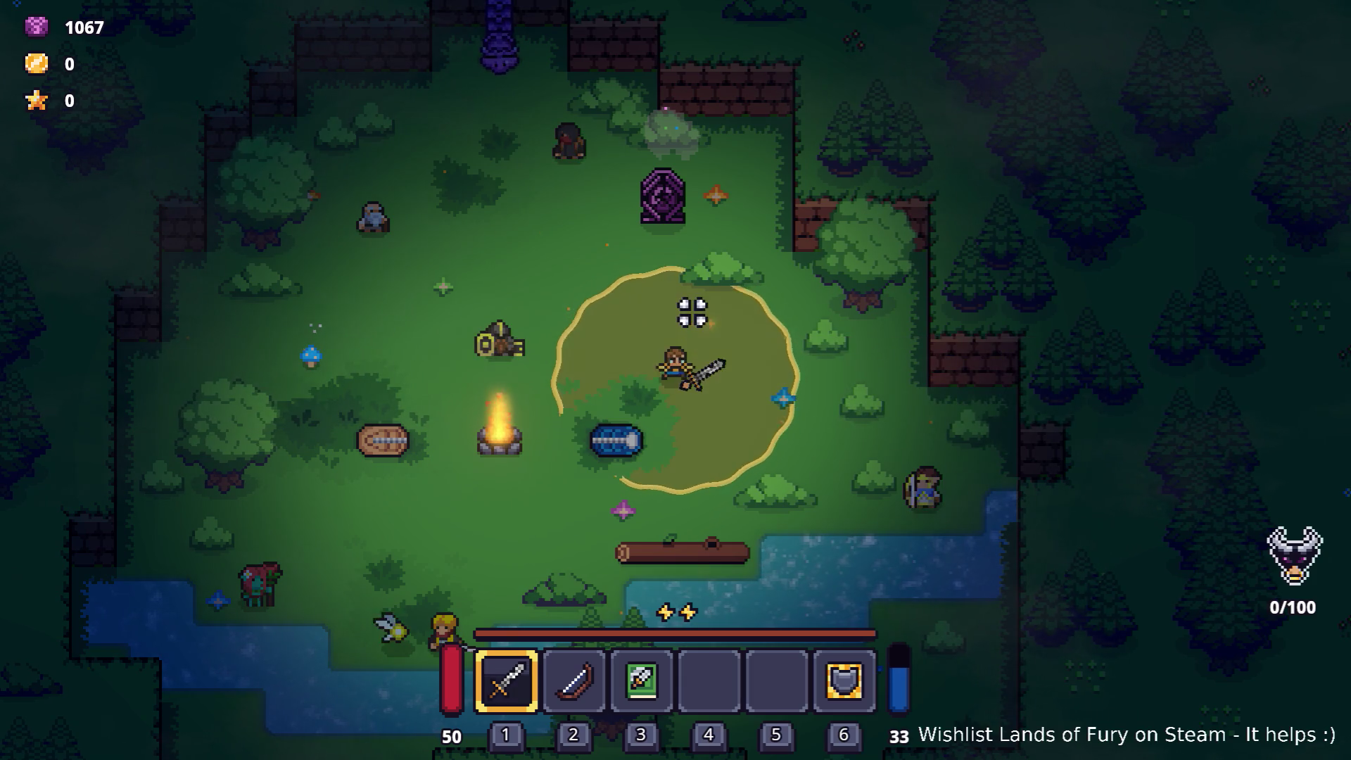
key("Tab")
middle_click(512, 476)
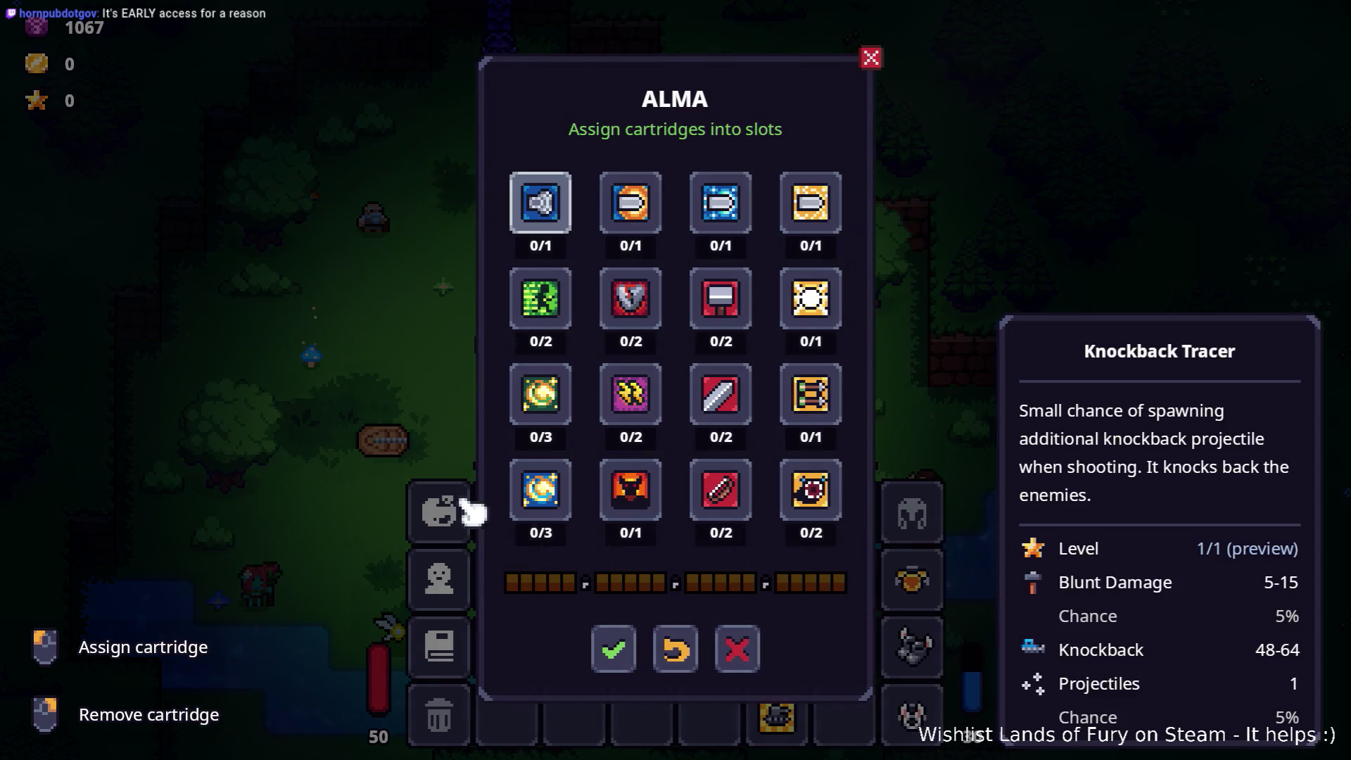
left_click(443, 581)
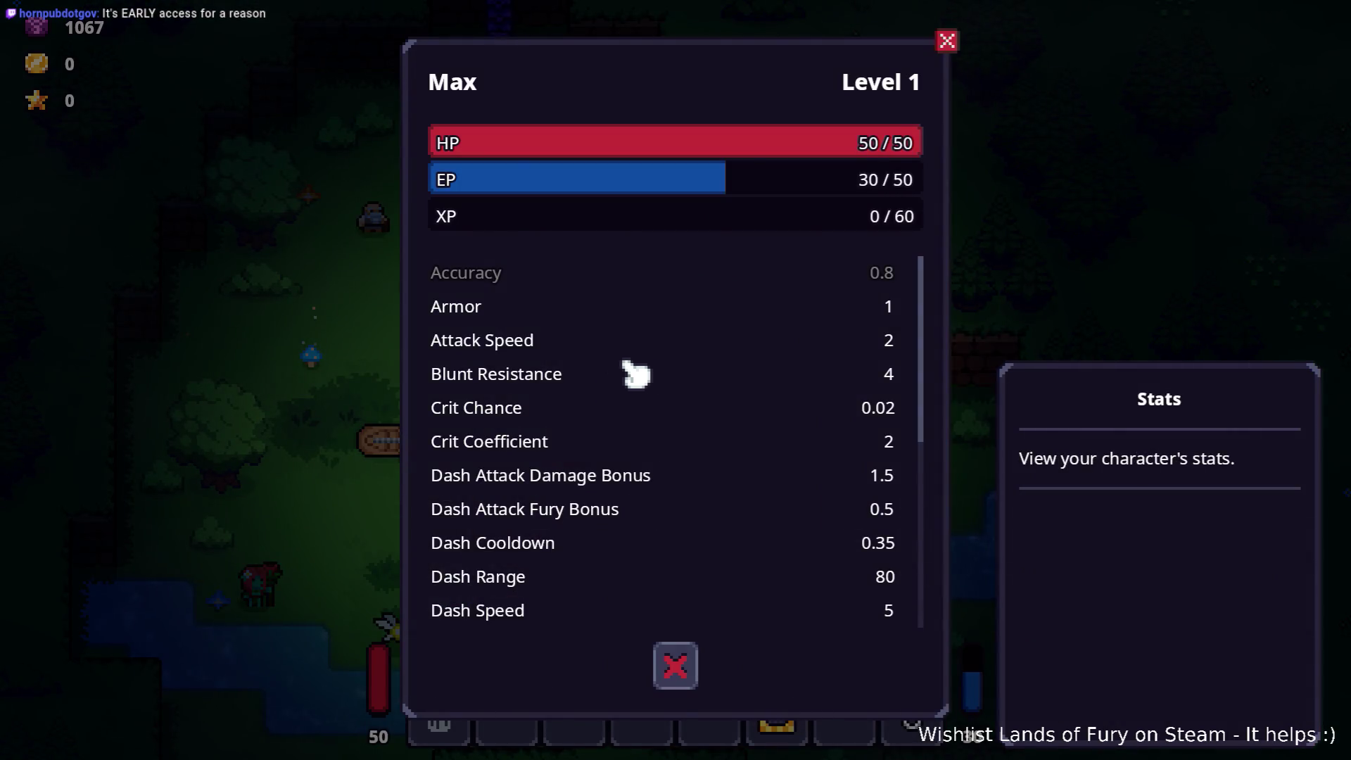
key("Escape")
key("Tab")
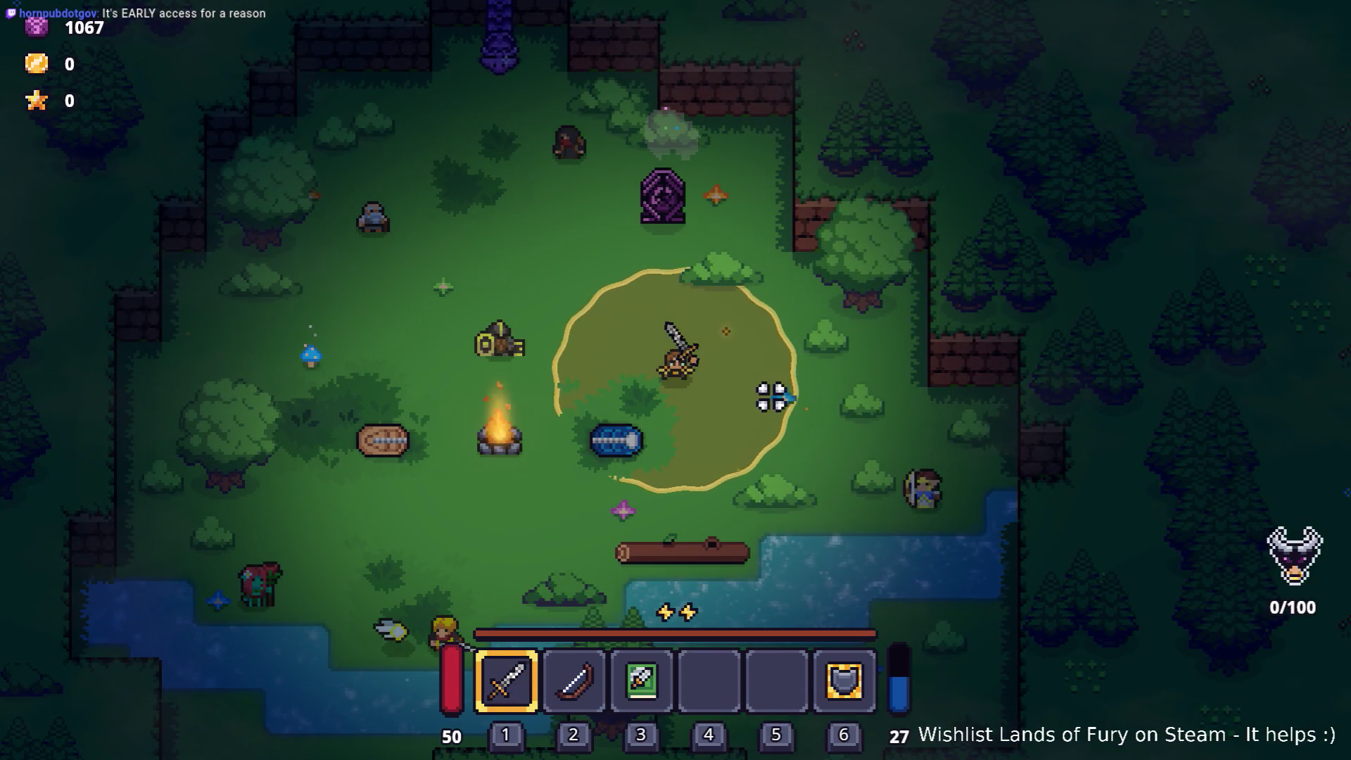
- Drop the book from slot 3 and pick it up twice, then restart from the pause menu
key("Tab")
left_click(642, 512)
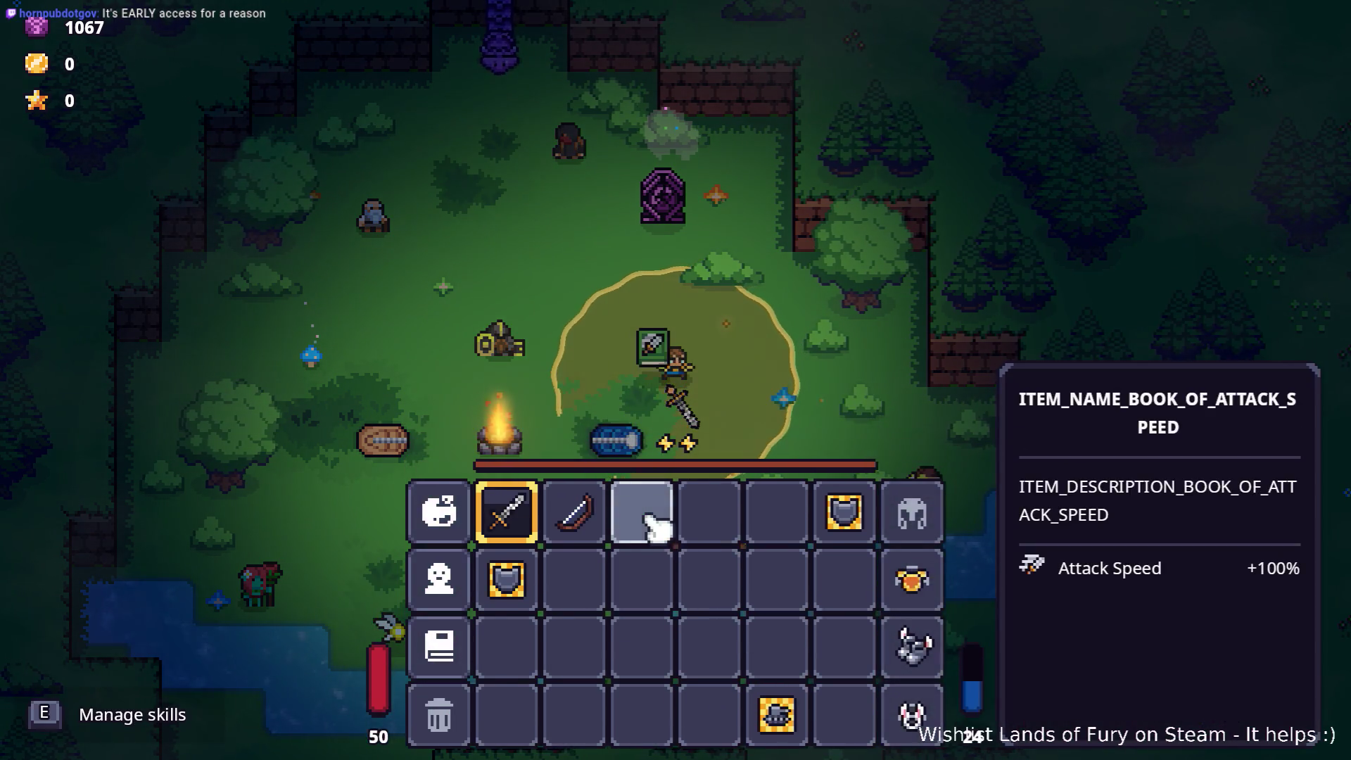
key("Tab")
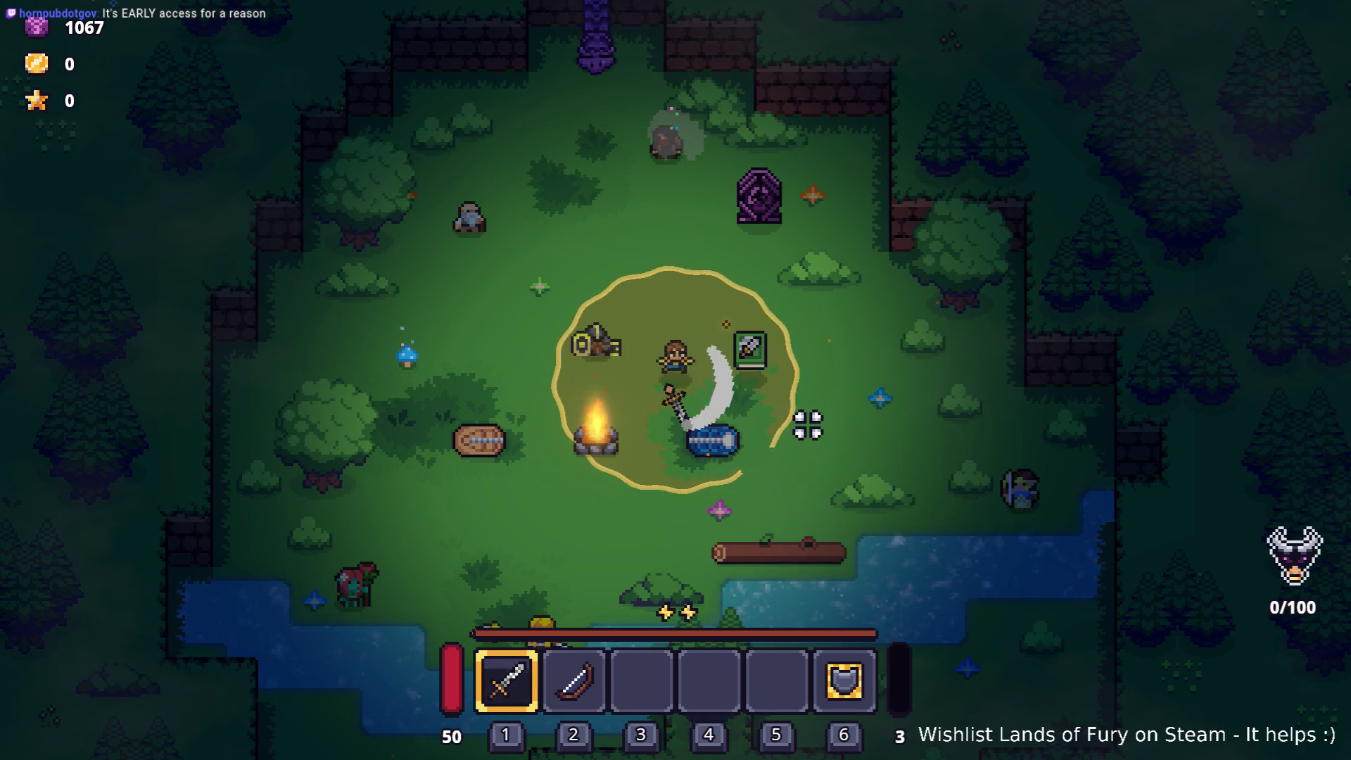
key("d")
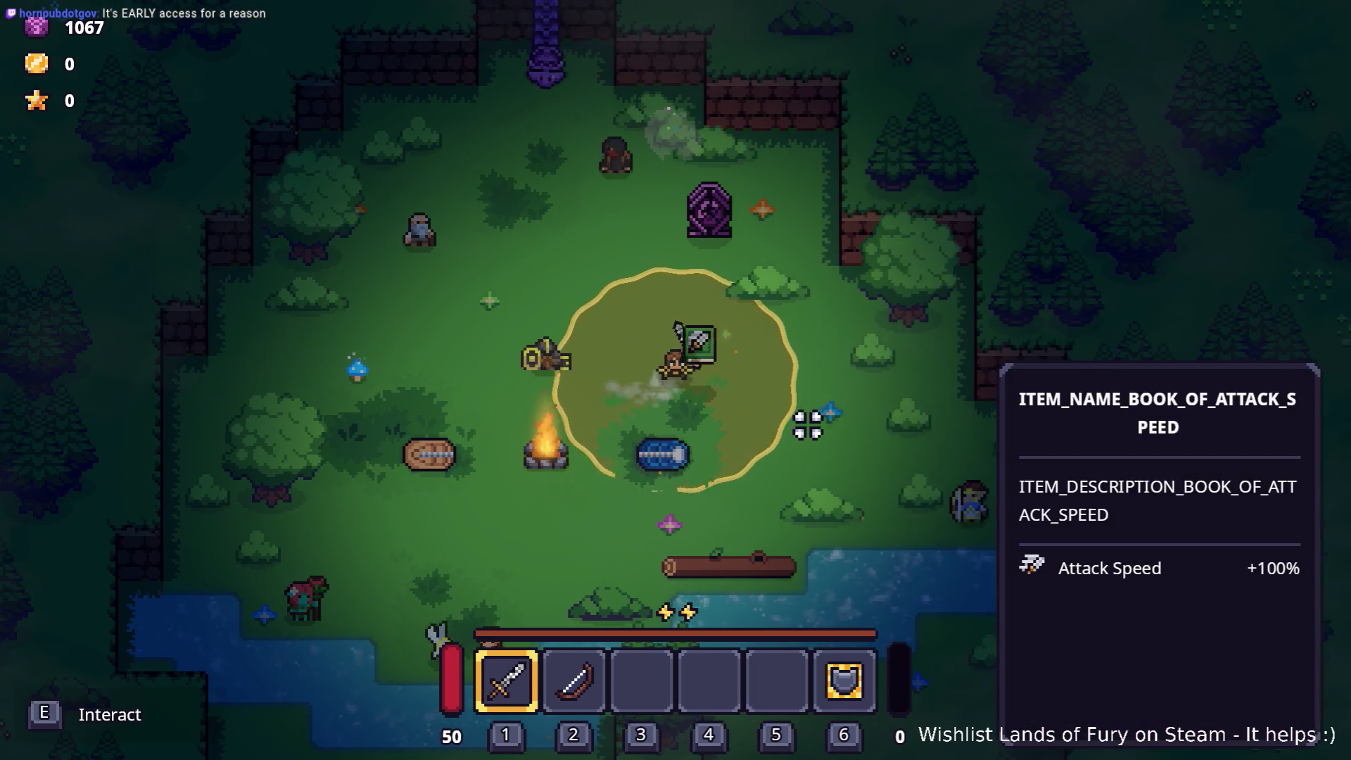
key("e")
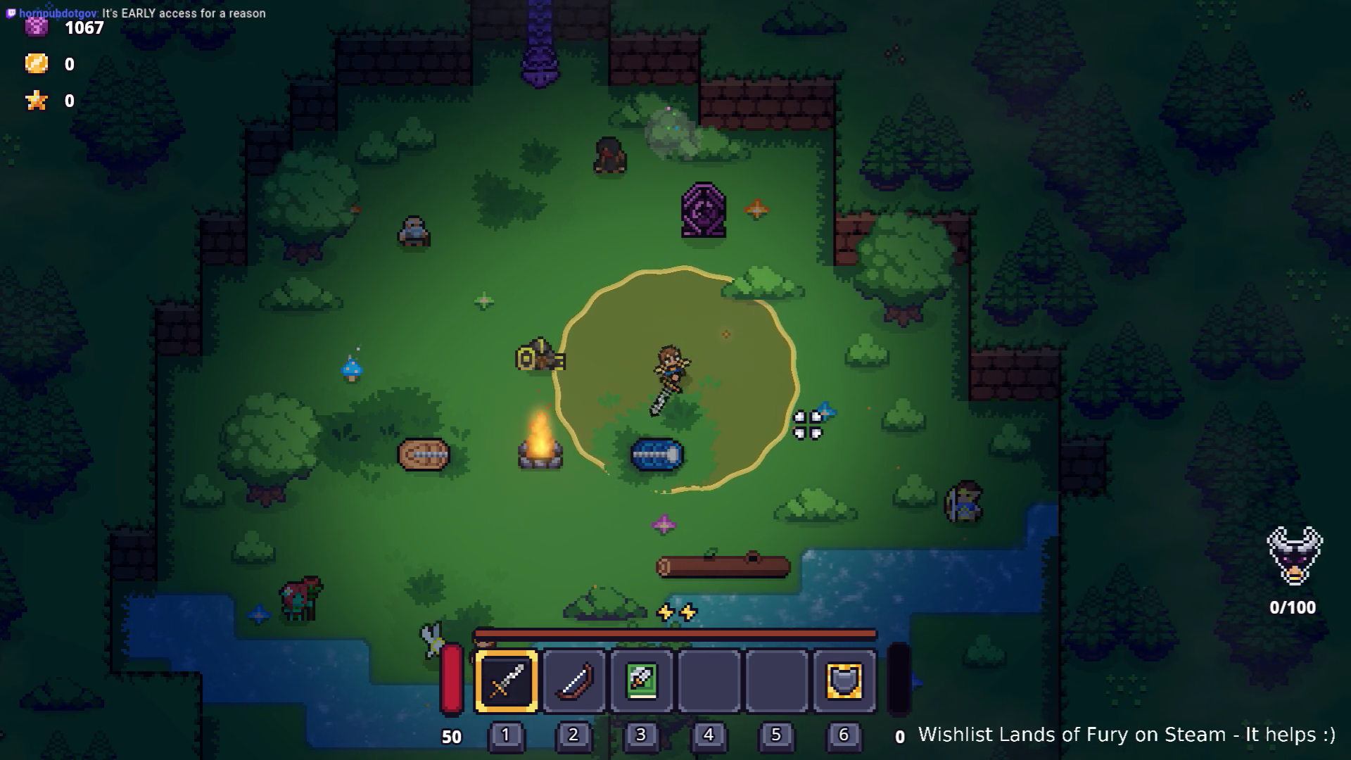
key("i")
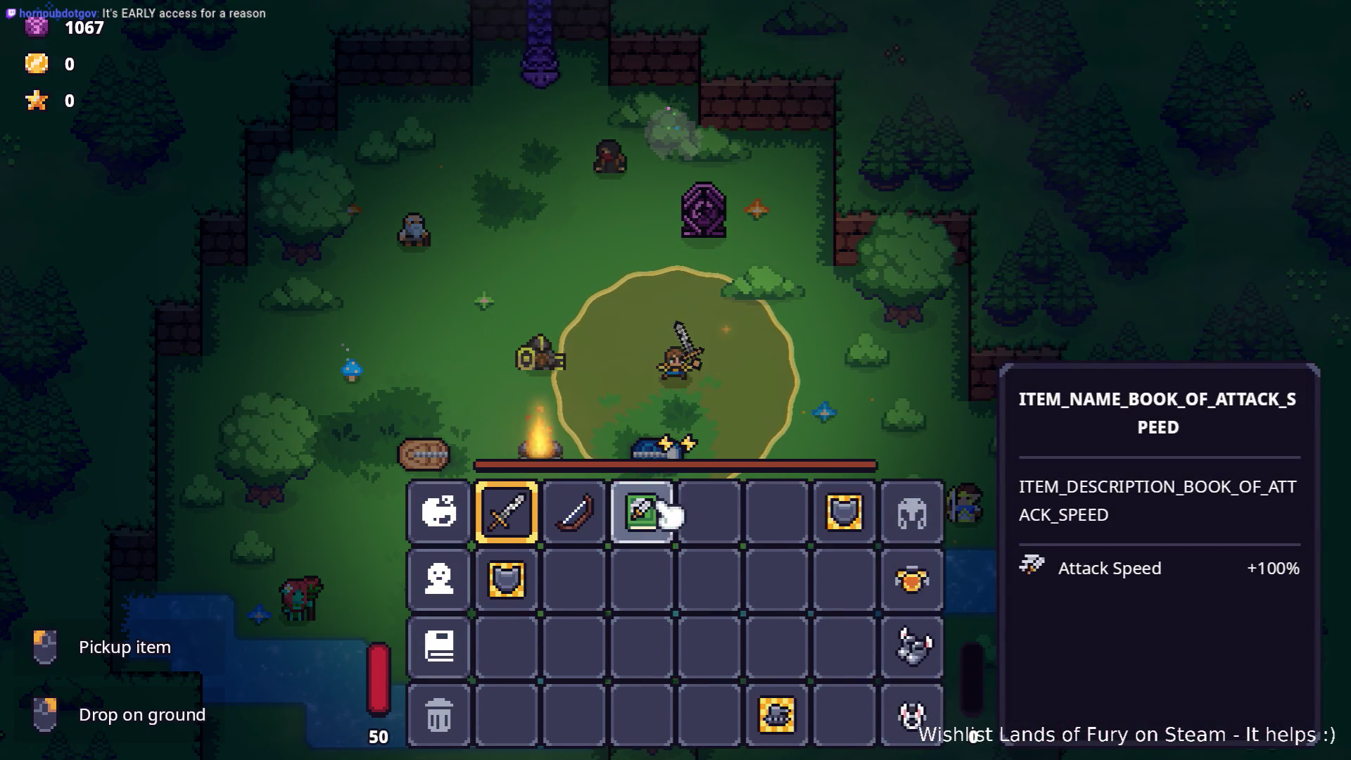
right_click(641, 464)
key("i")
key("e")
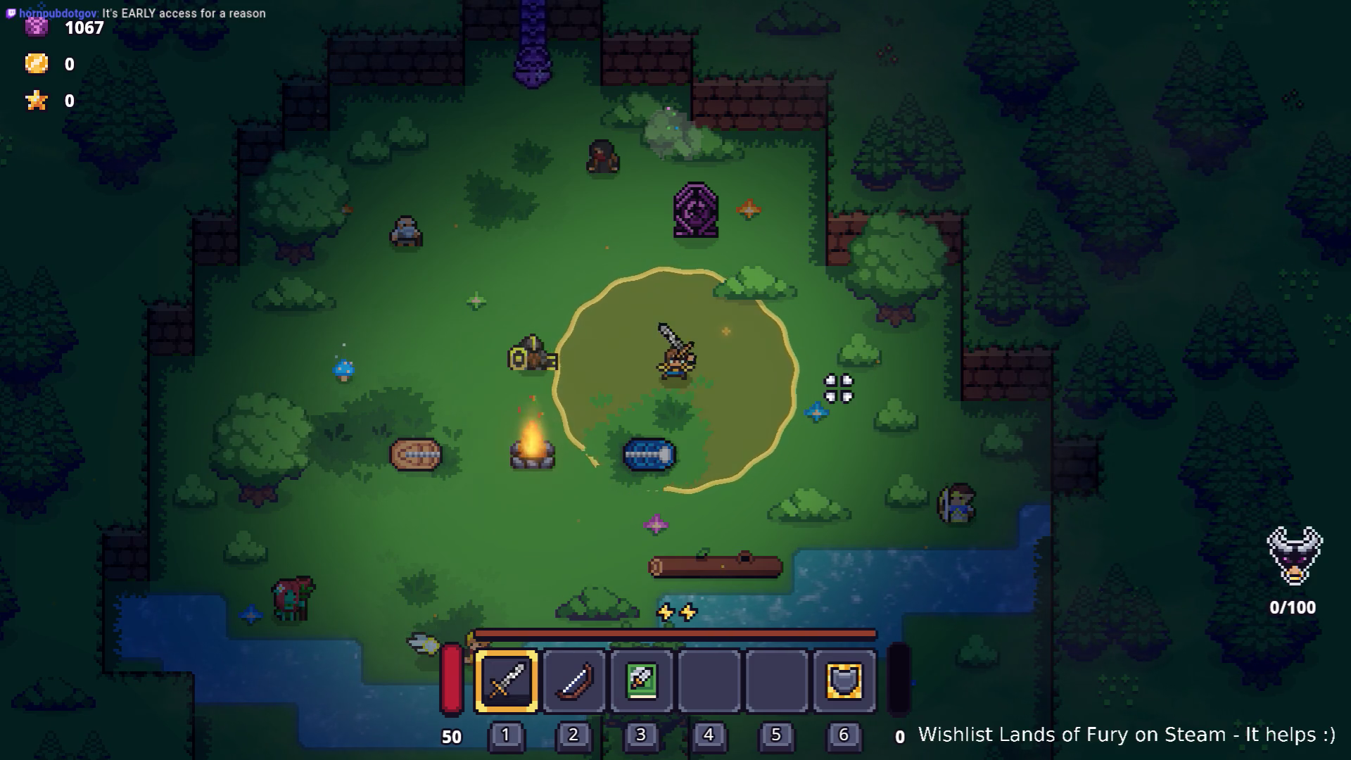
key("Escape")
left_click(760, 540)
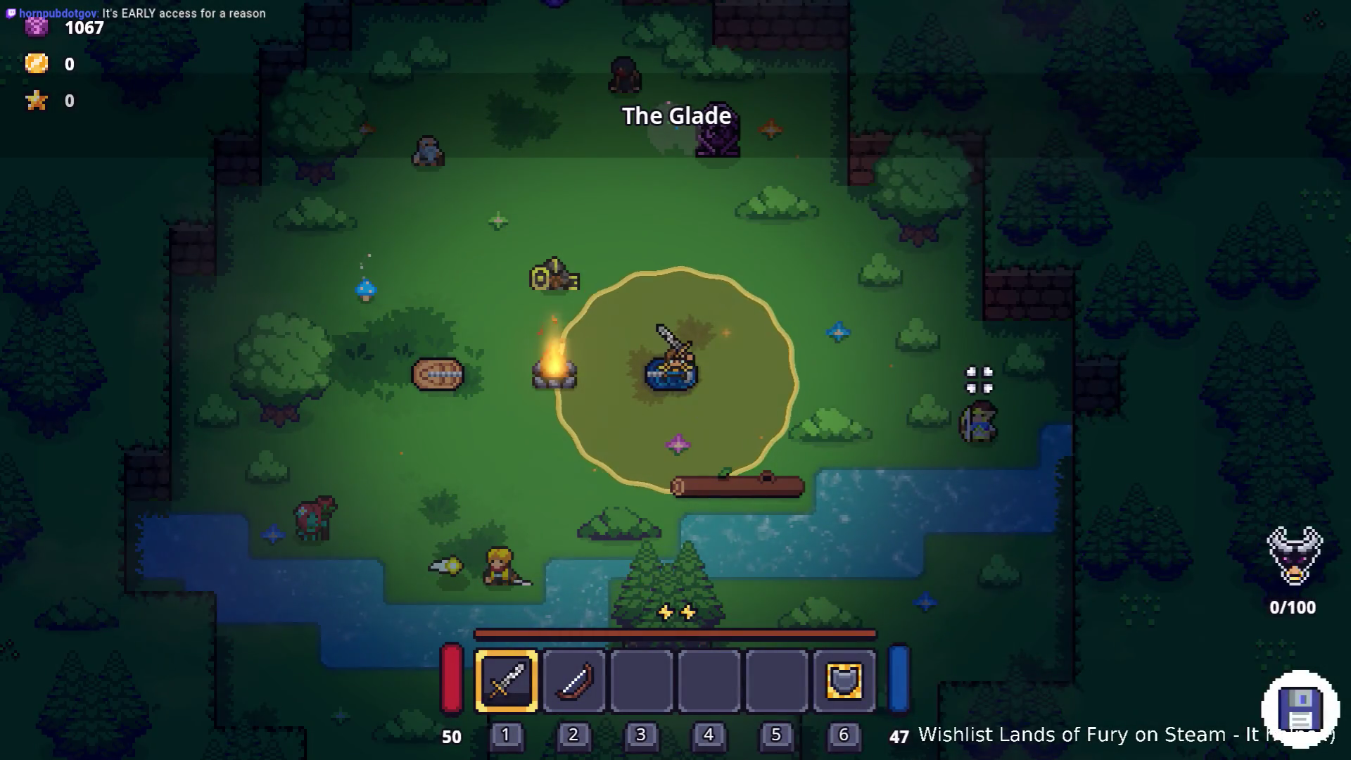
- Rerun the AddItem command for the attack speed book and swing the sword repeatedly
key("grave")
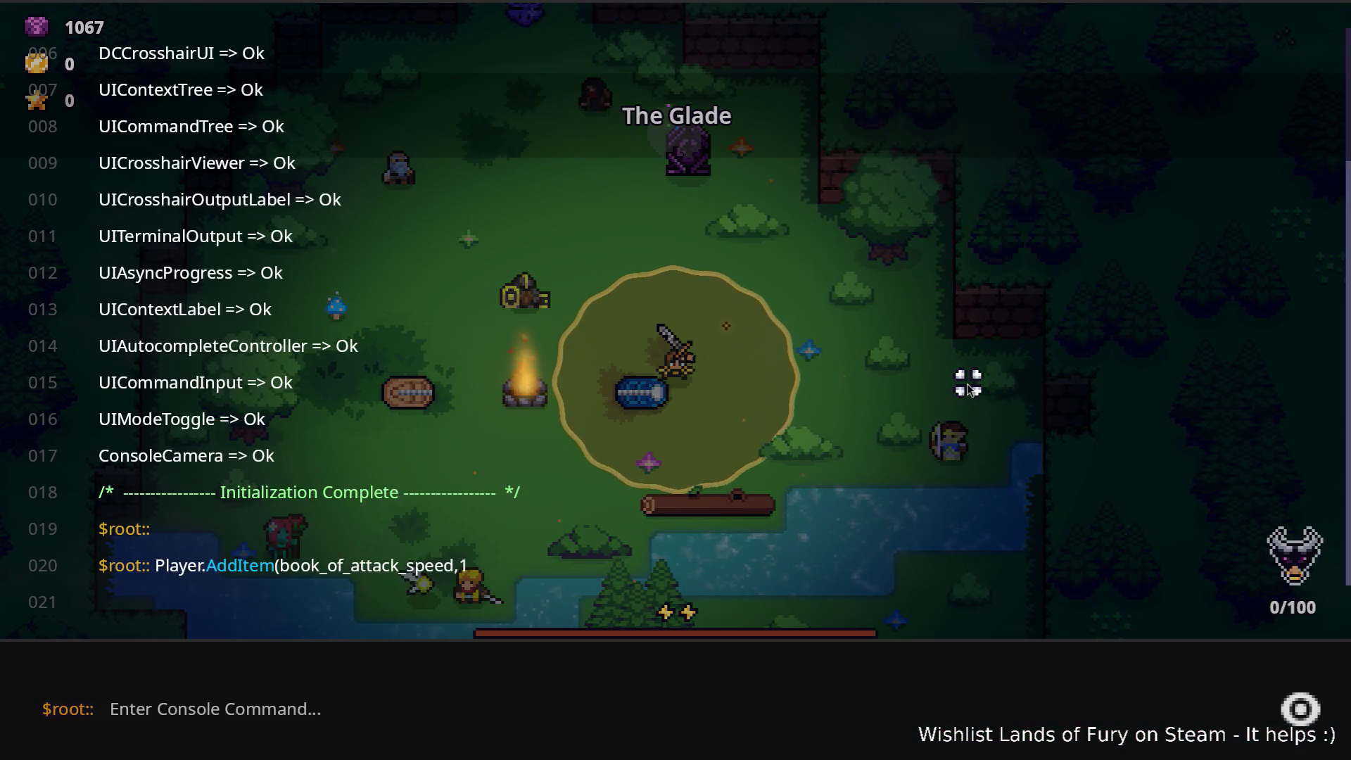
key("Up")
key("Return")
key("grave")
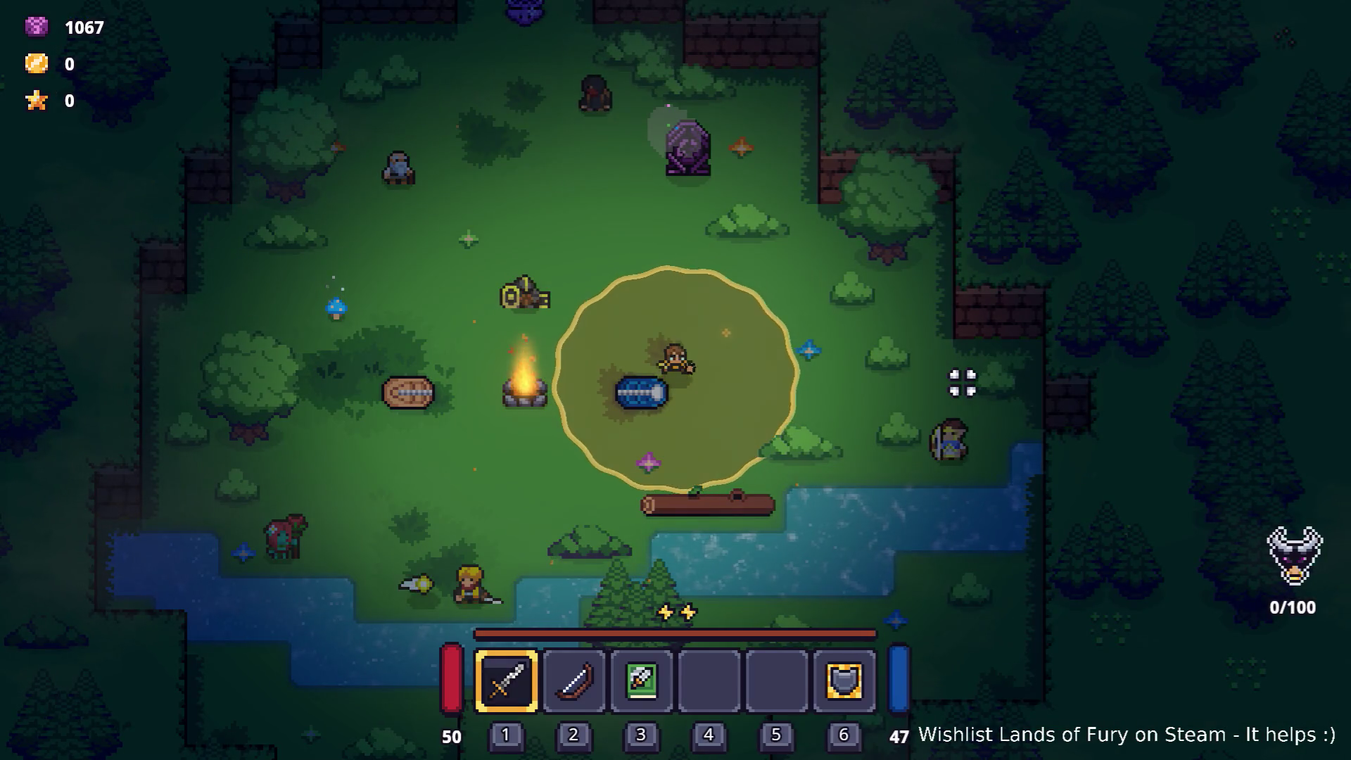
left_click(965, 383)
left_click(963, 383)
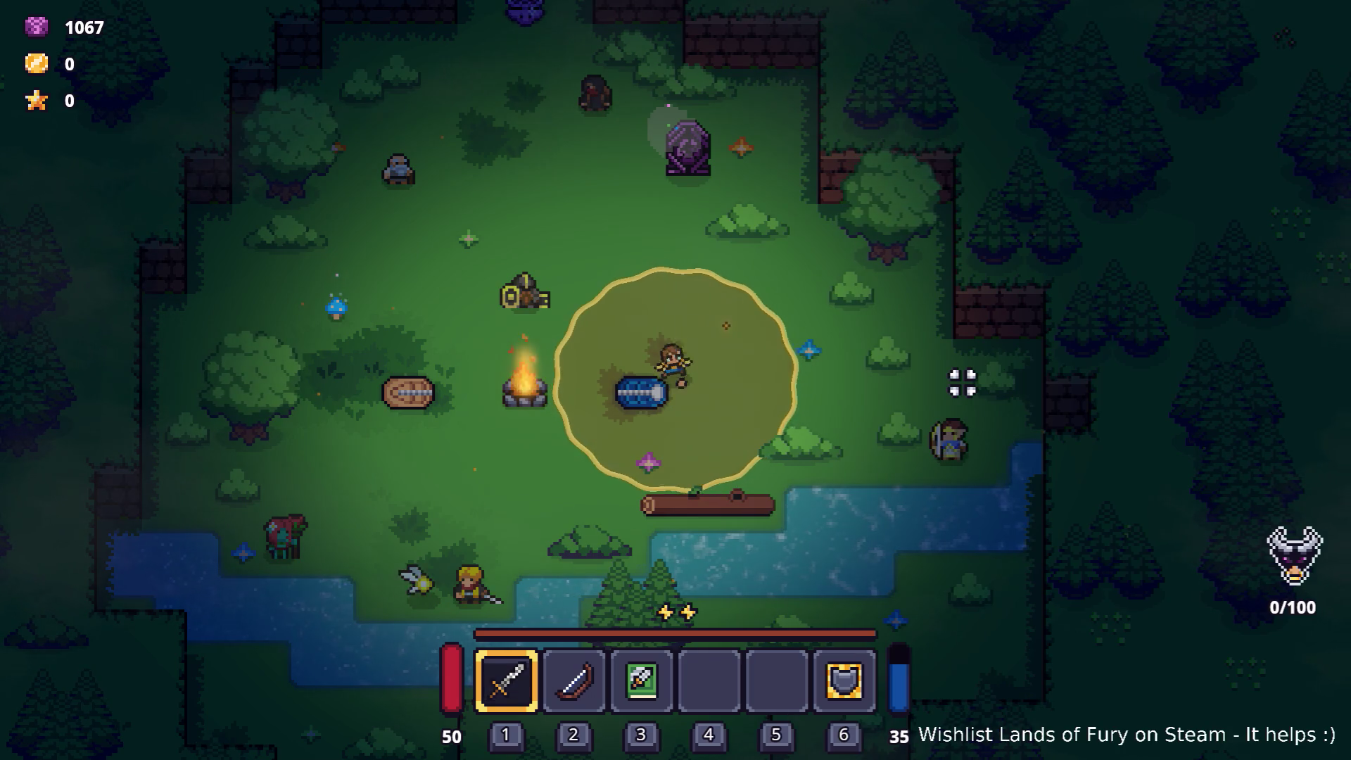
left_click(963, 383)
left_click(963, 383)
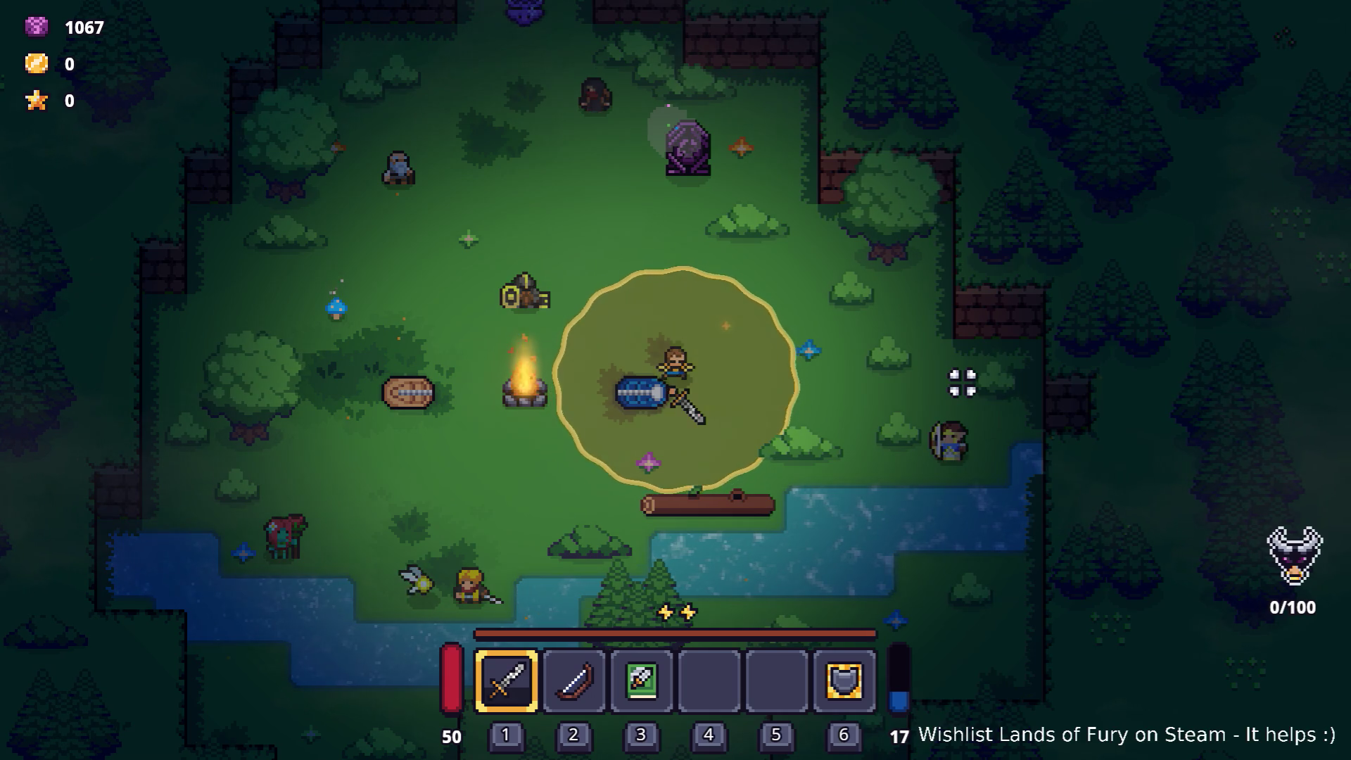
left_click(963, 383)
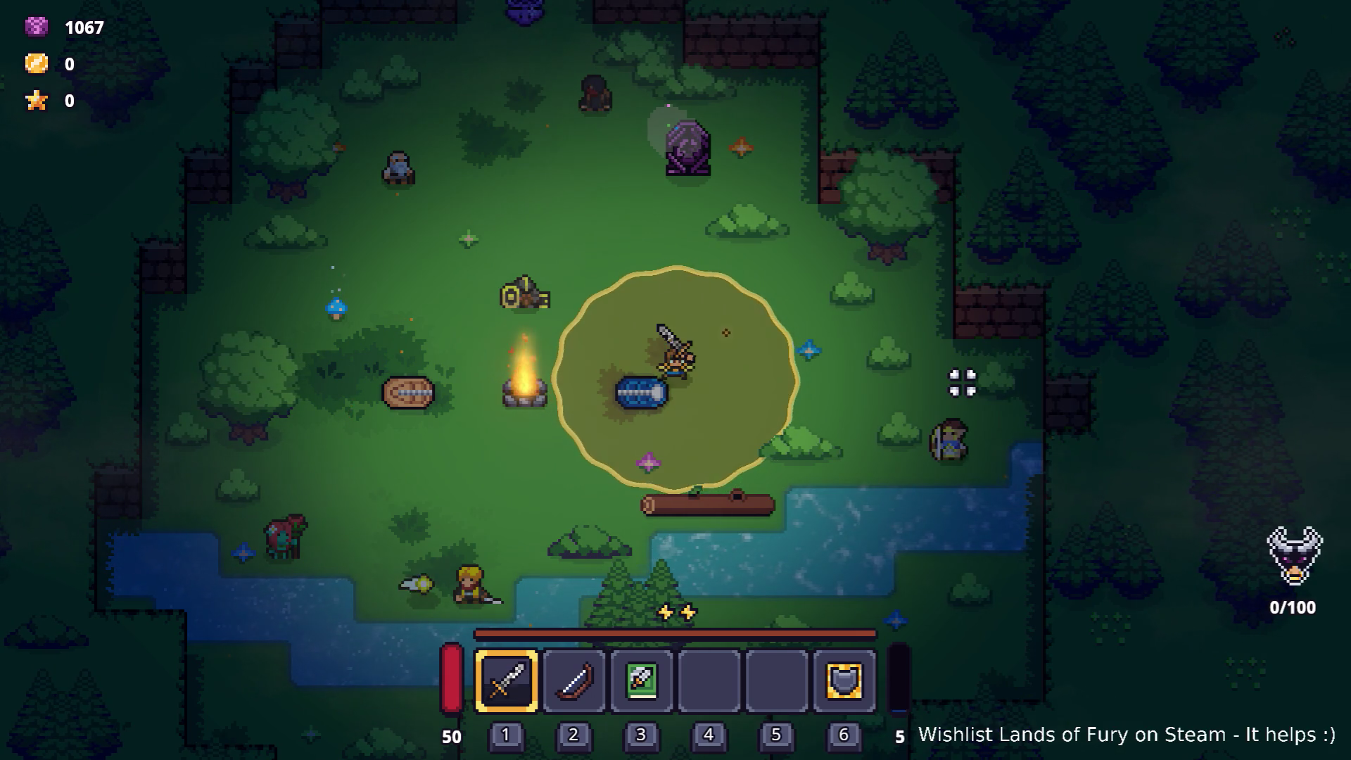
- Alternate bow and sword, shoot arrows at enemies, then quit to desktop from the pause menu
key("2")
left_click(963, 383)
key("1")
left_click(963, 383)
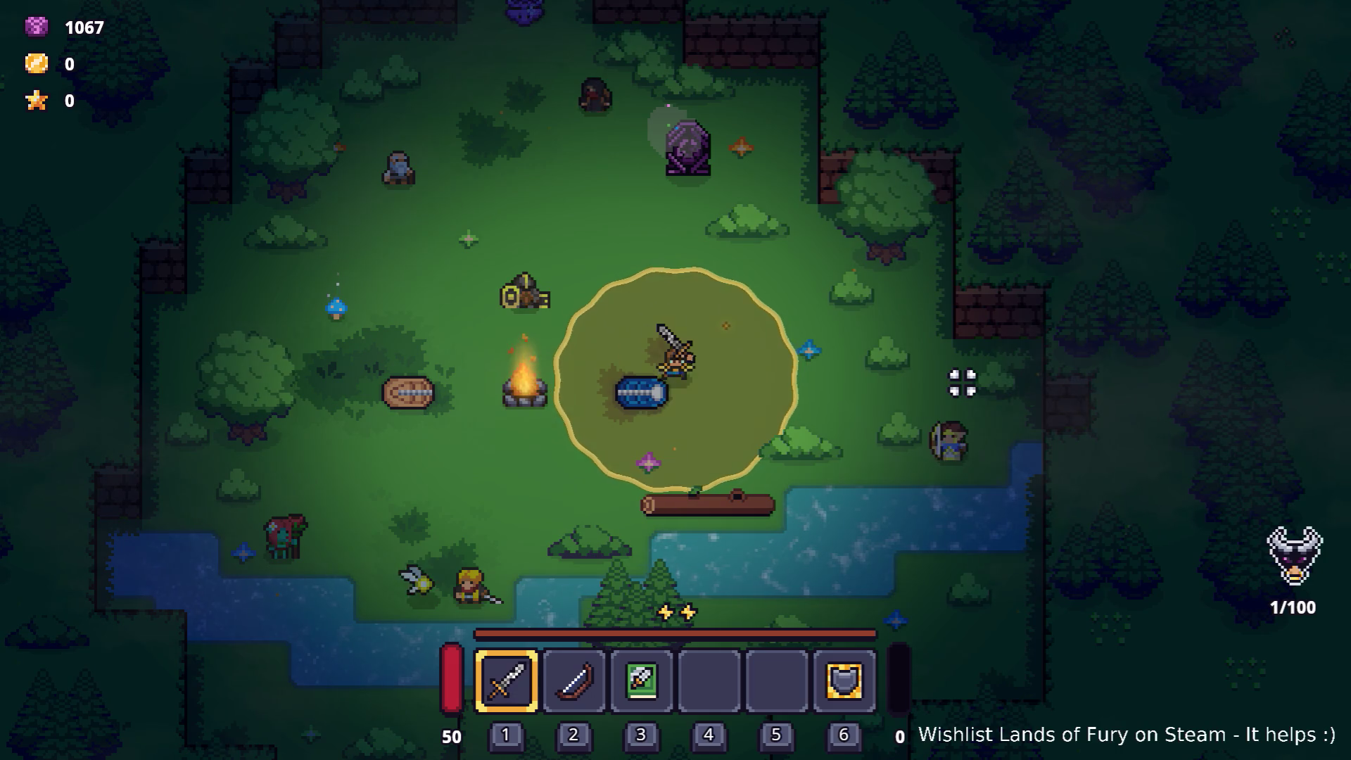
key("w+d")
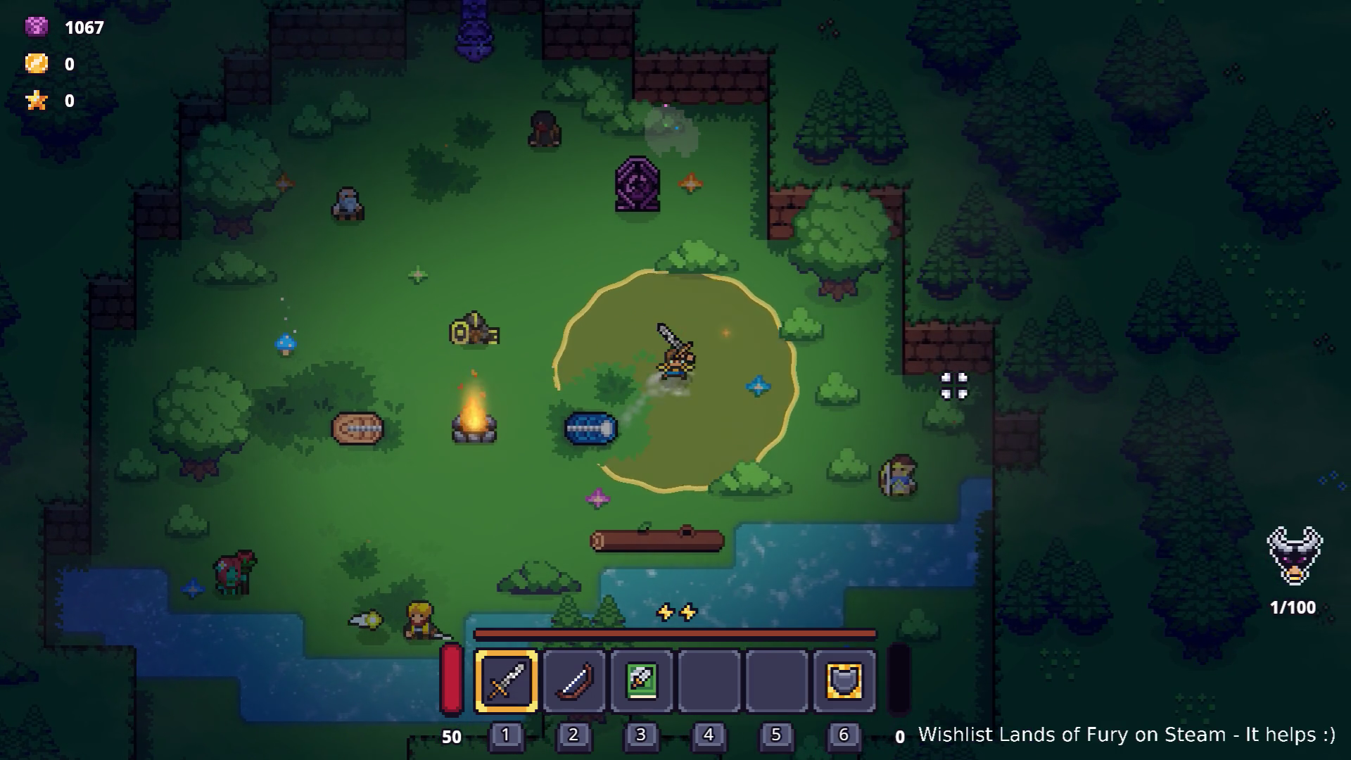
key("2")
left_click(949, 387)
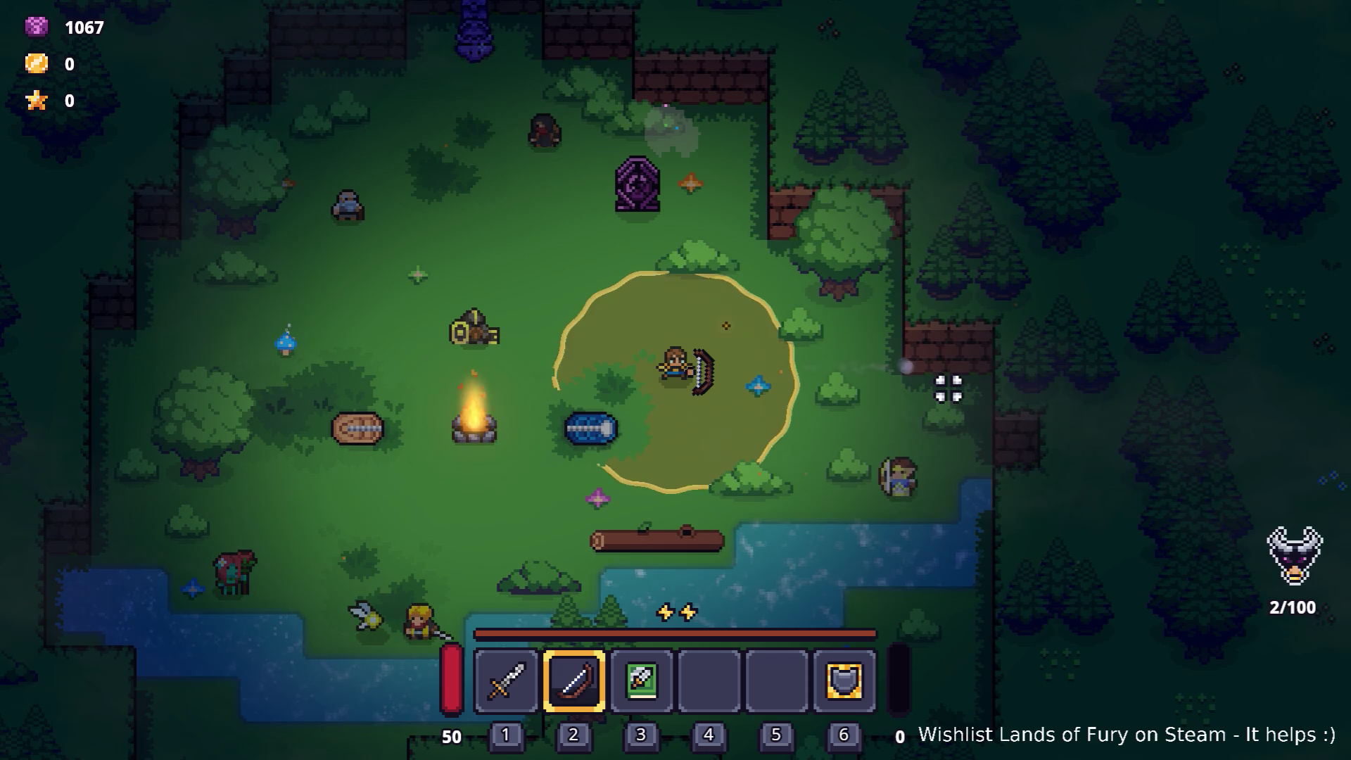
left_click(948, 387)
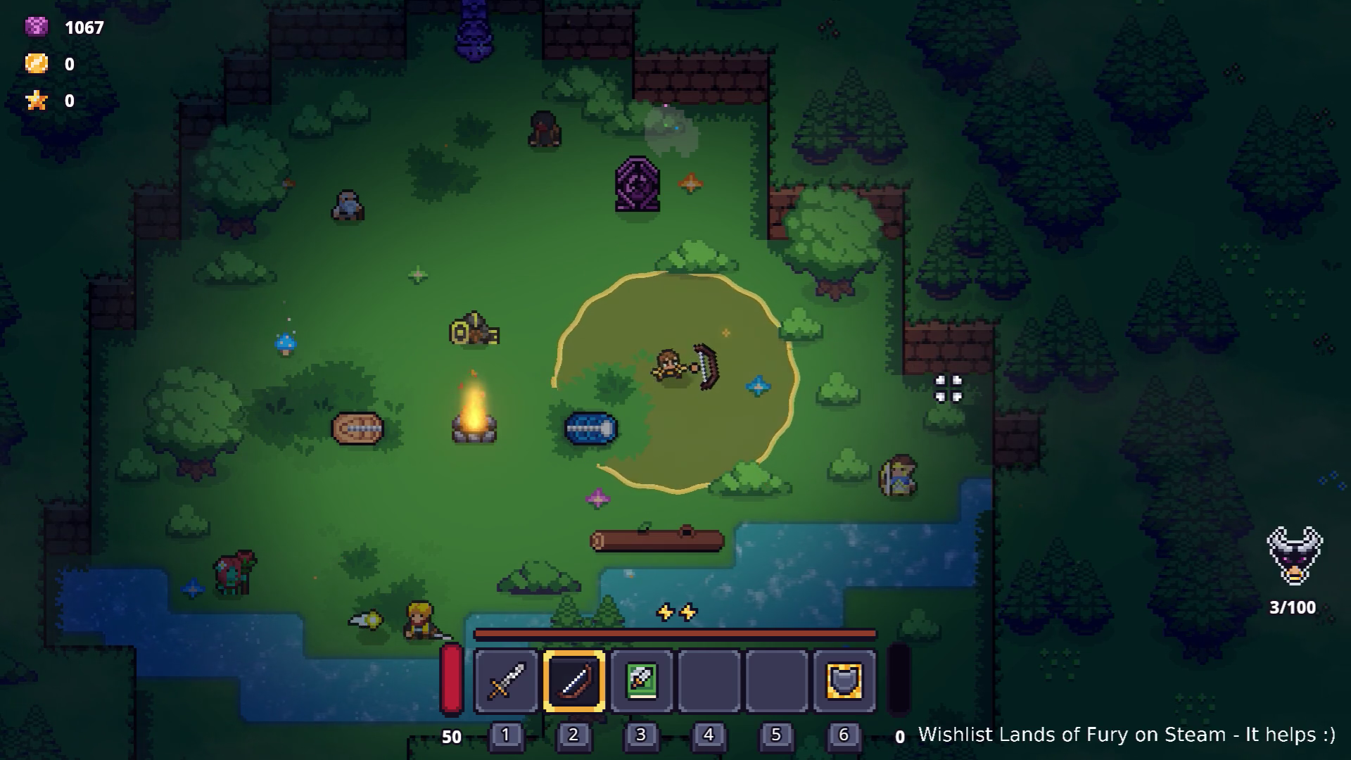
left_click(949, 388)
left_click(949, 388)
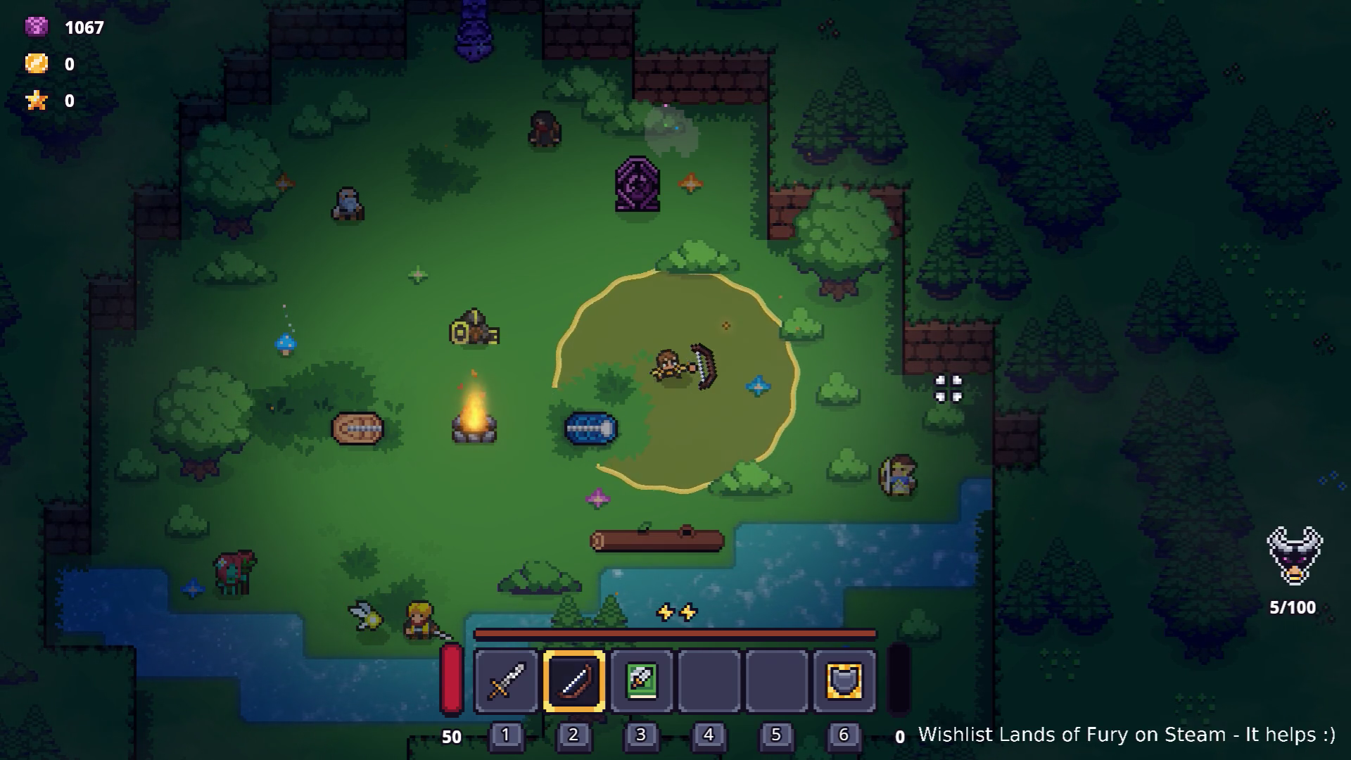
key("Escape")
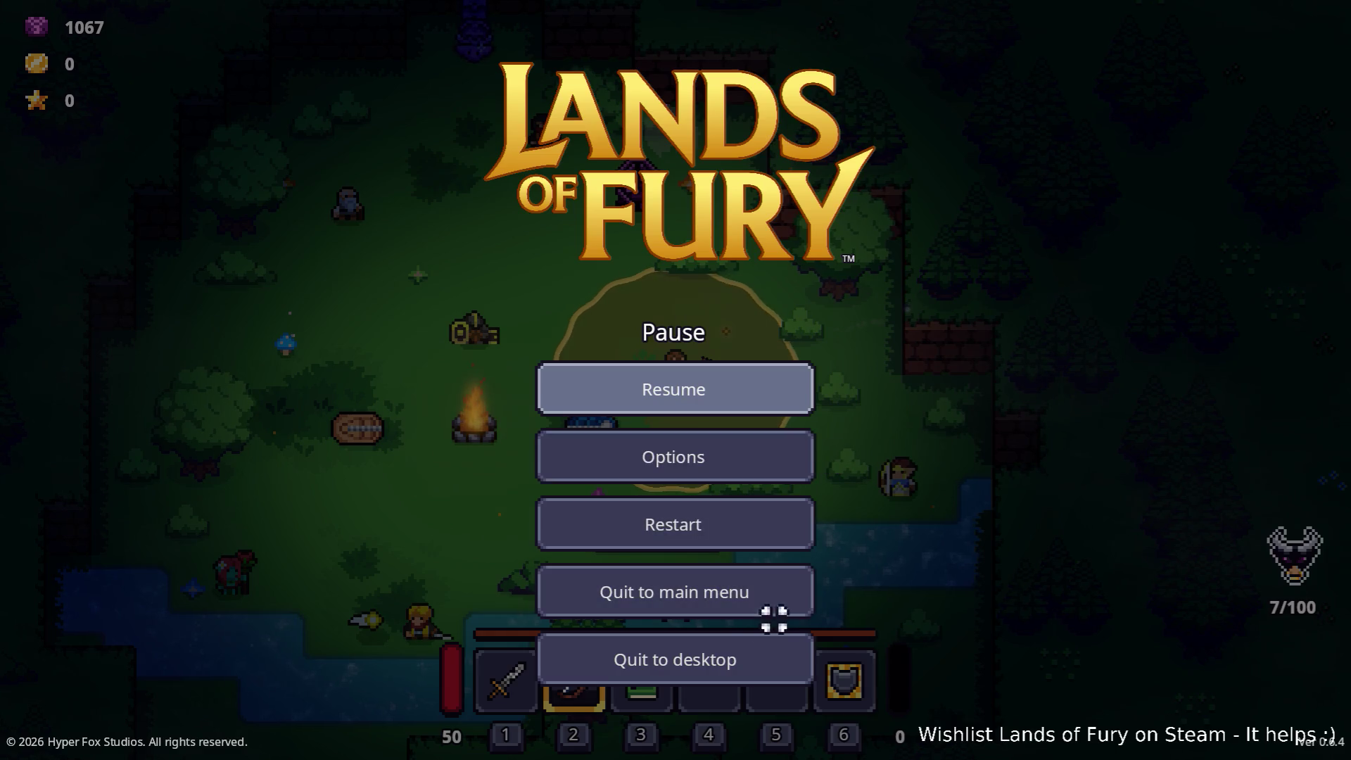
left_click(748, 642)
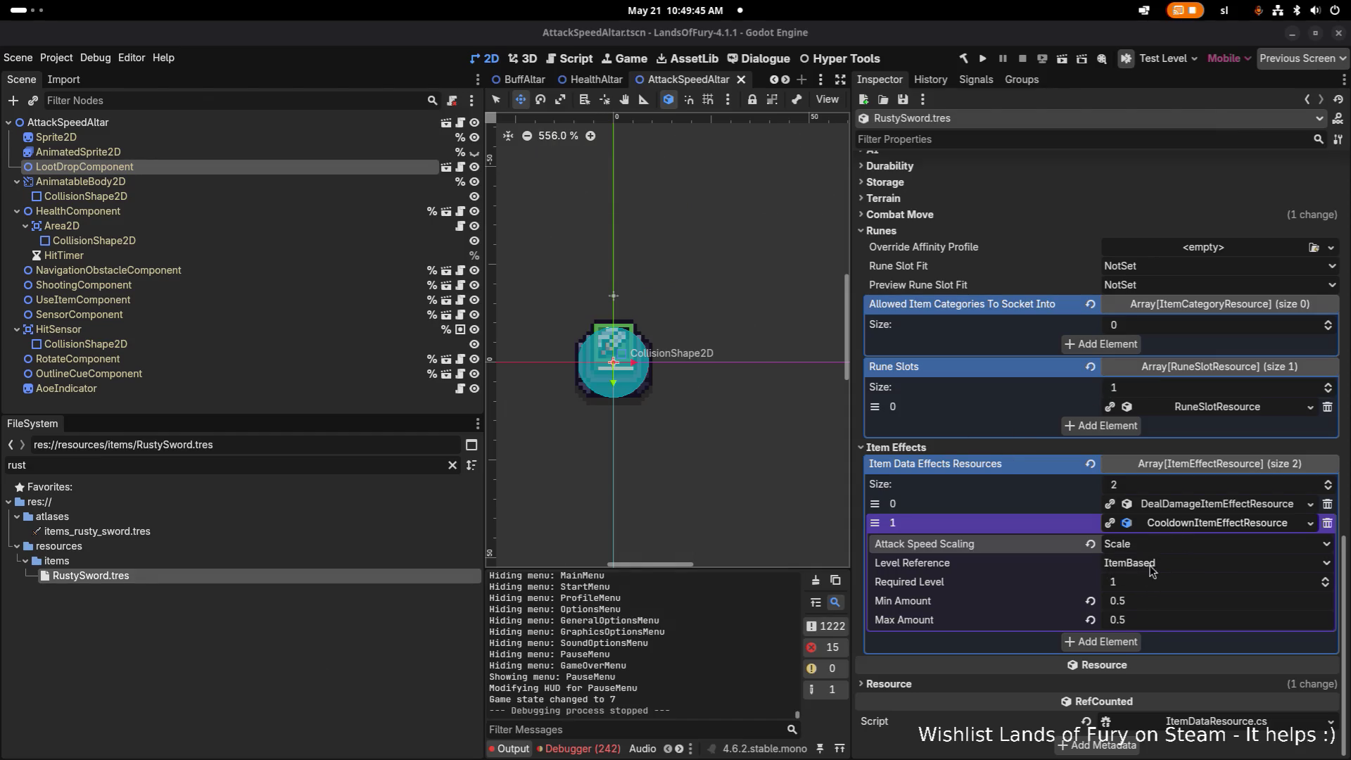
- Set the Rusty Sword cooldown effect's Attack Speed Scaling to Auto and save the scene
left_click(1158, 546)
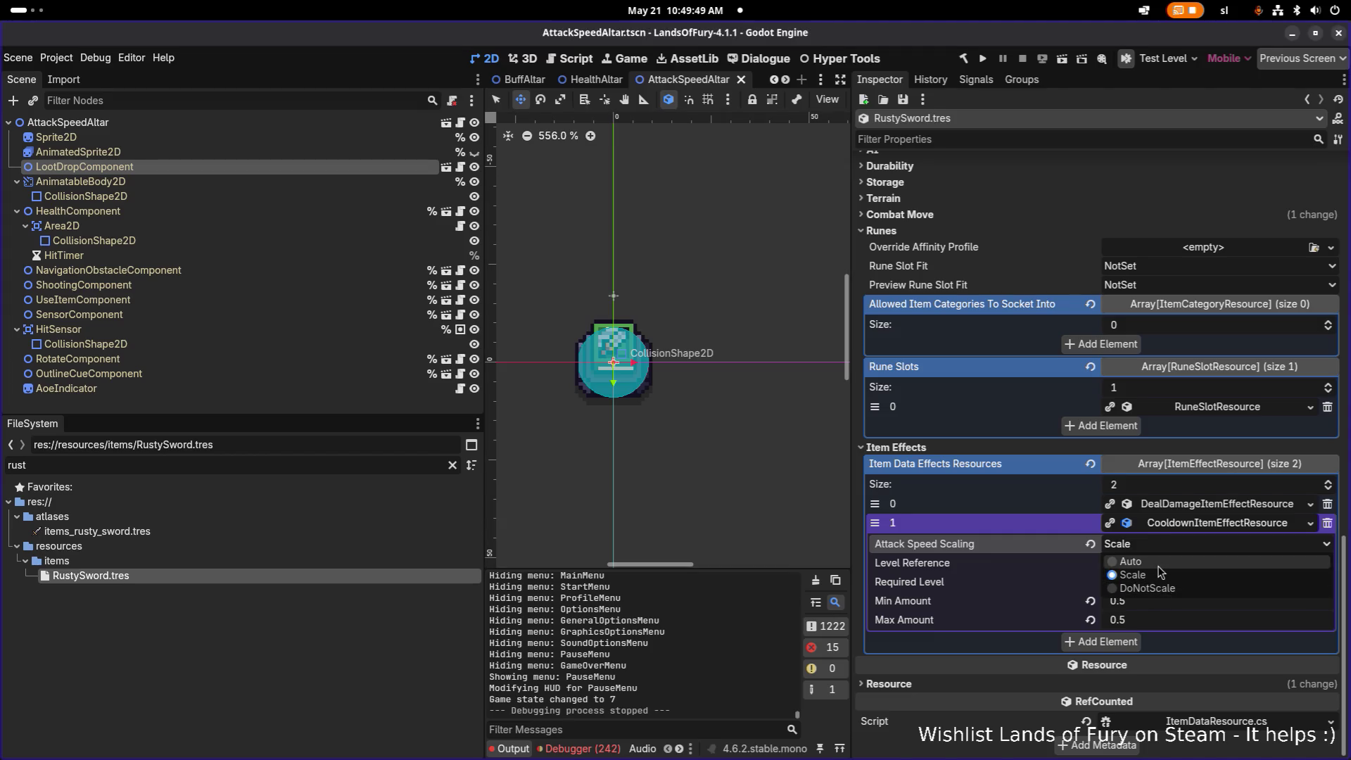
left_click(1157, 563)
key("ctrl+s")
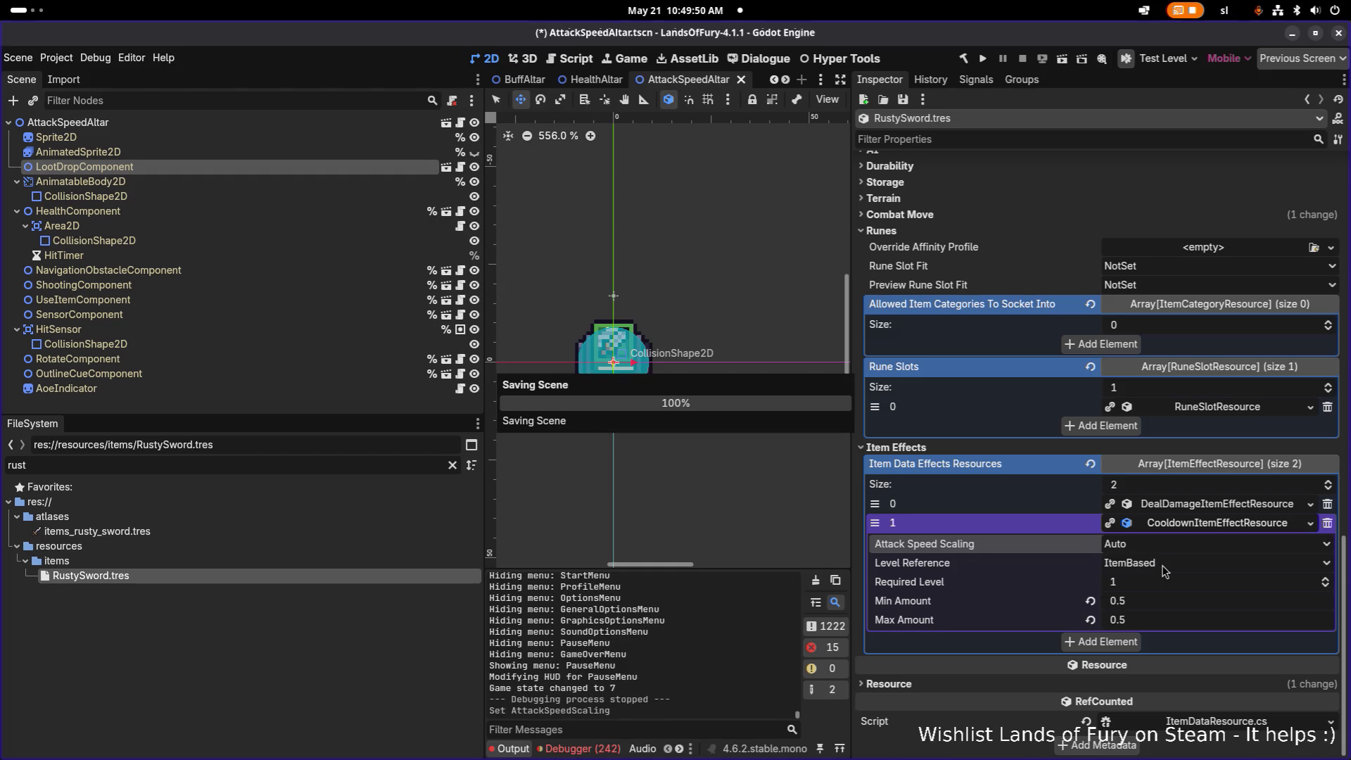
key("alt+Tab")
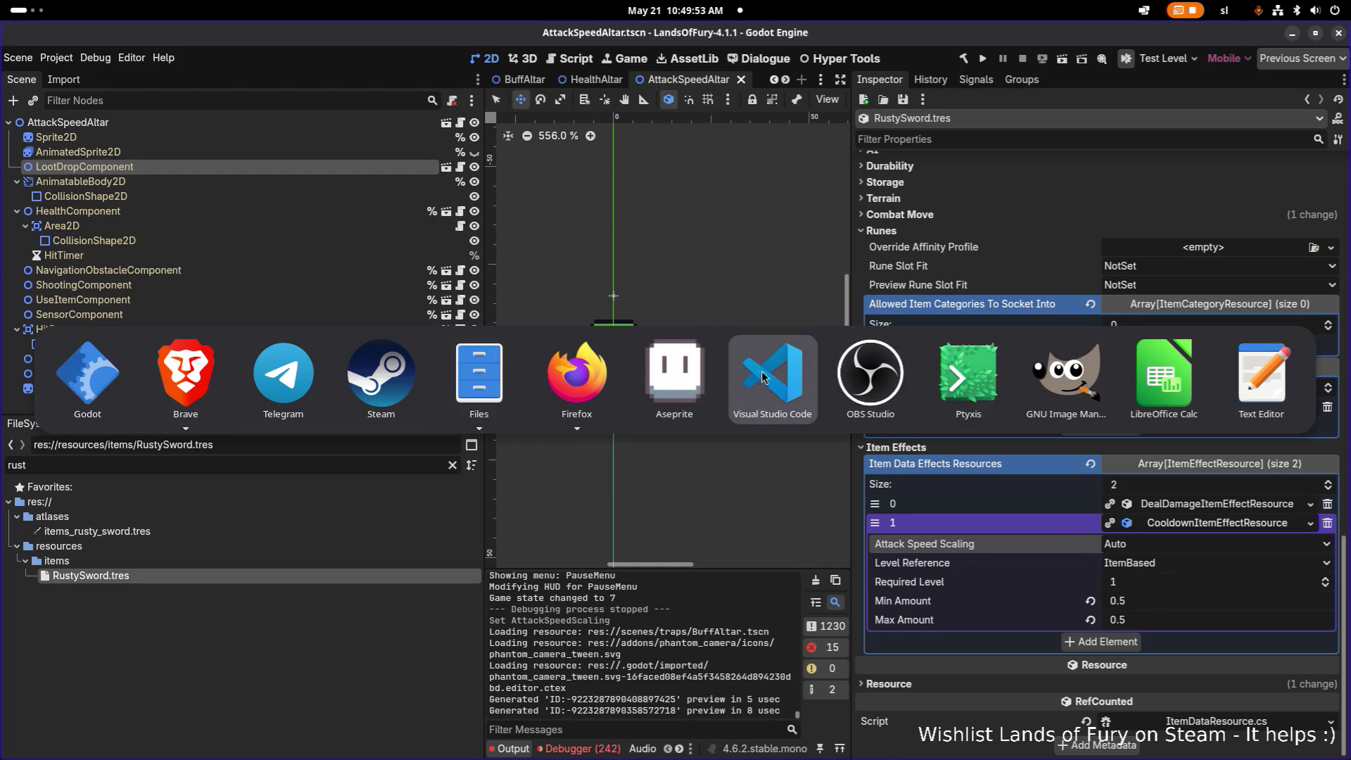
- Search the whole project in VS Code for 'attackspeedscaling'
left_click(741, 367)
key("ctrl+shift+f")
type("a")
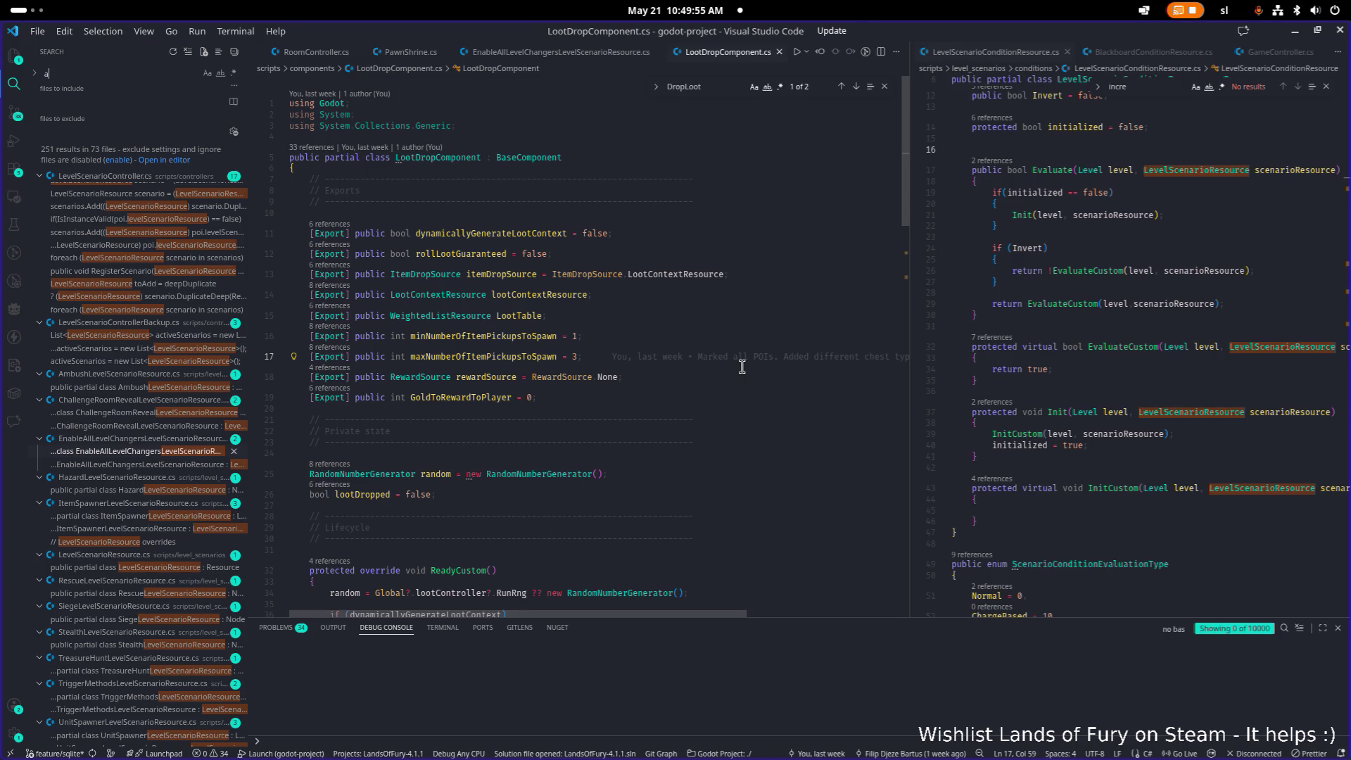
type("ttack")
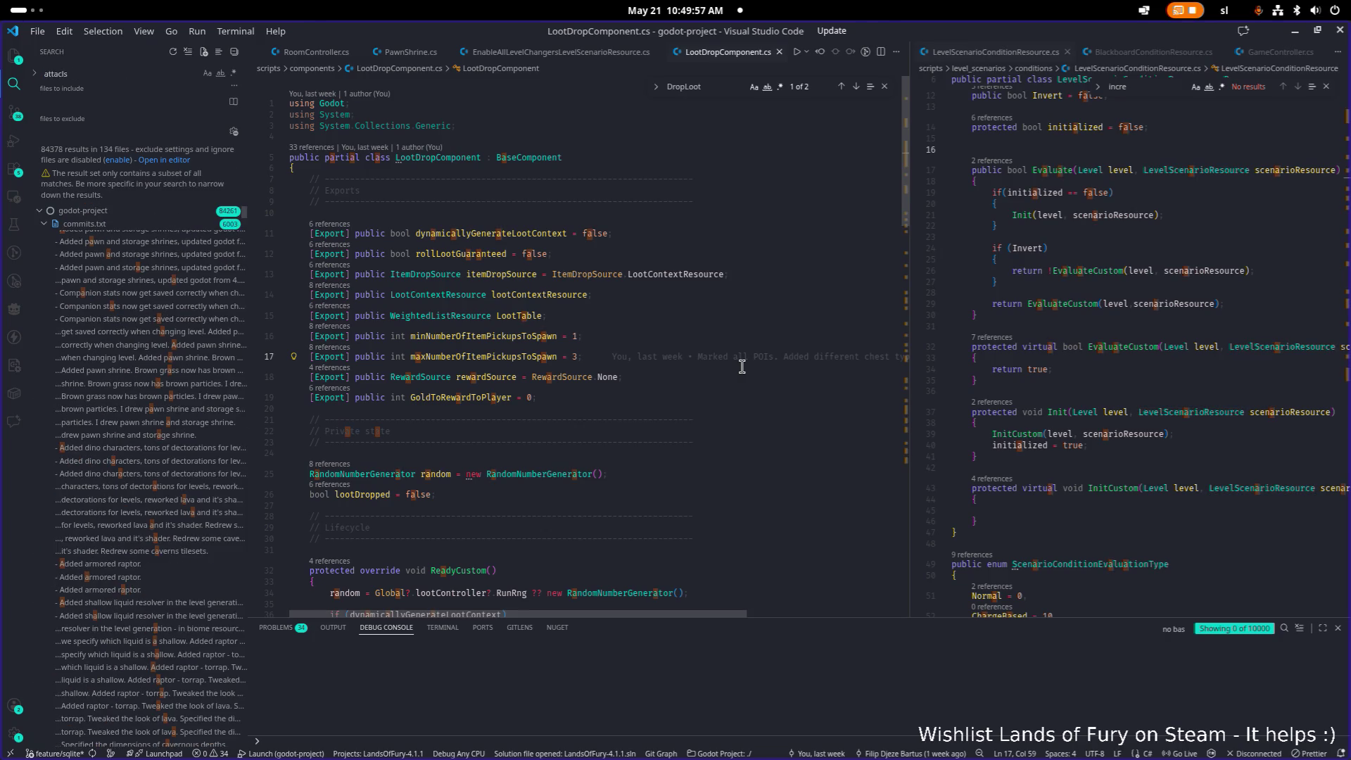
type("speedsp")
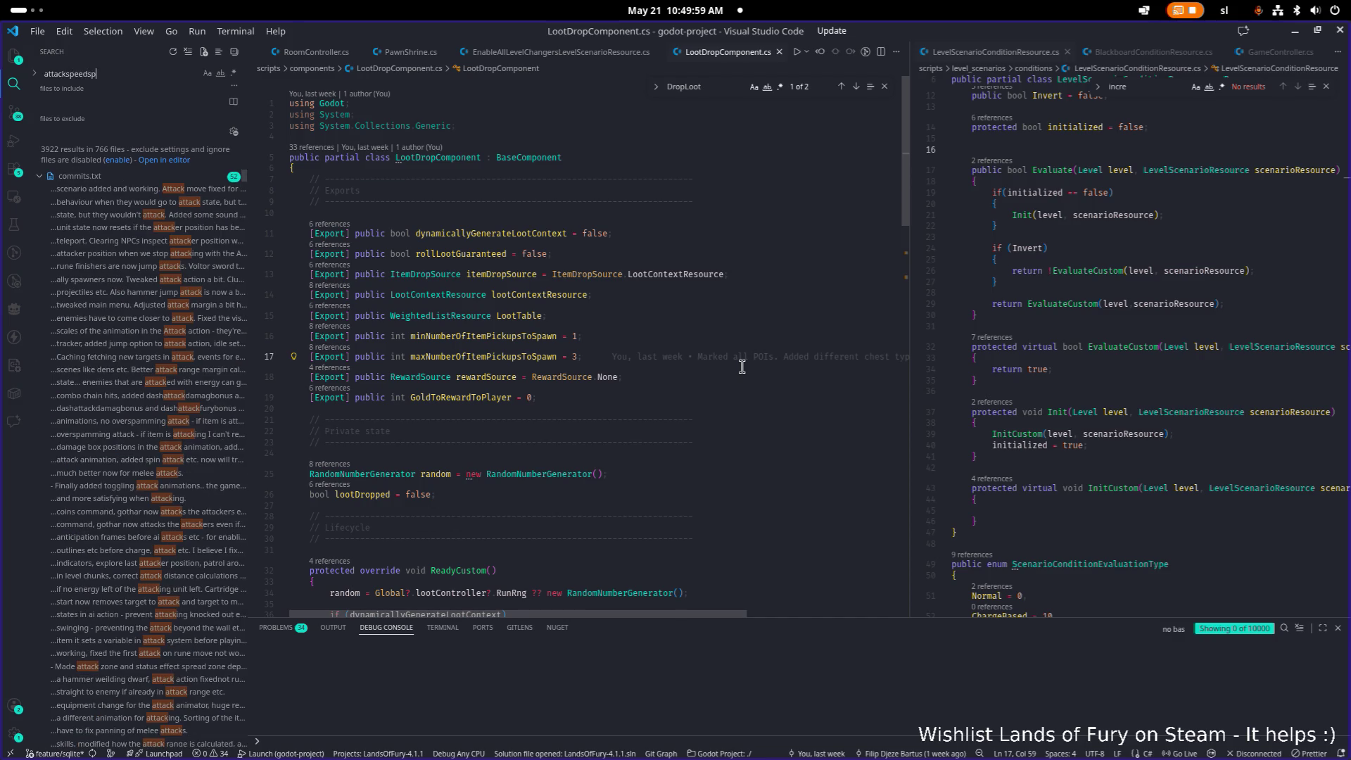
key("BackSpace")
type("caling")
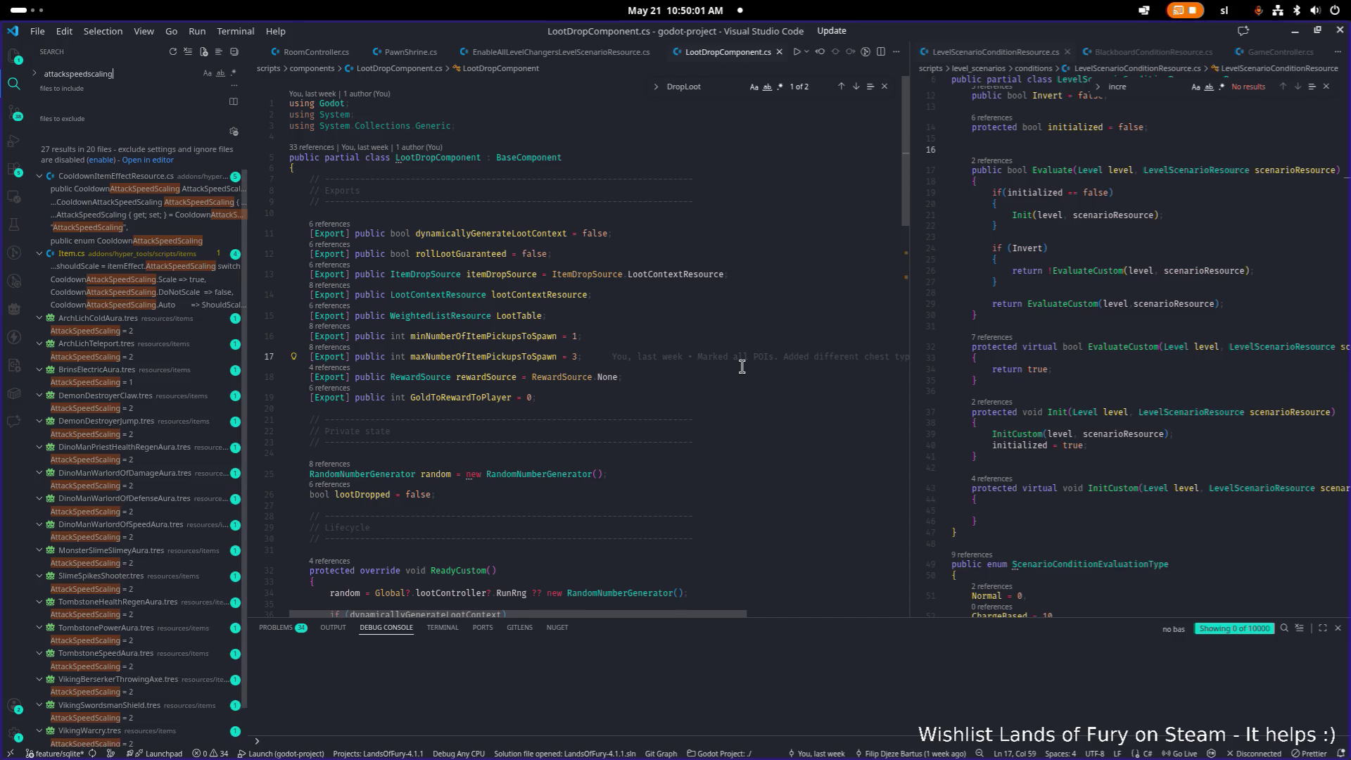
key("Down")
- Open CooldownItemEffectResource.cs and select the AttackSpeedScaling property to view its references
key("Return")
scroll(675, 223, "down", 2)
left_click(580, 207)
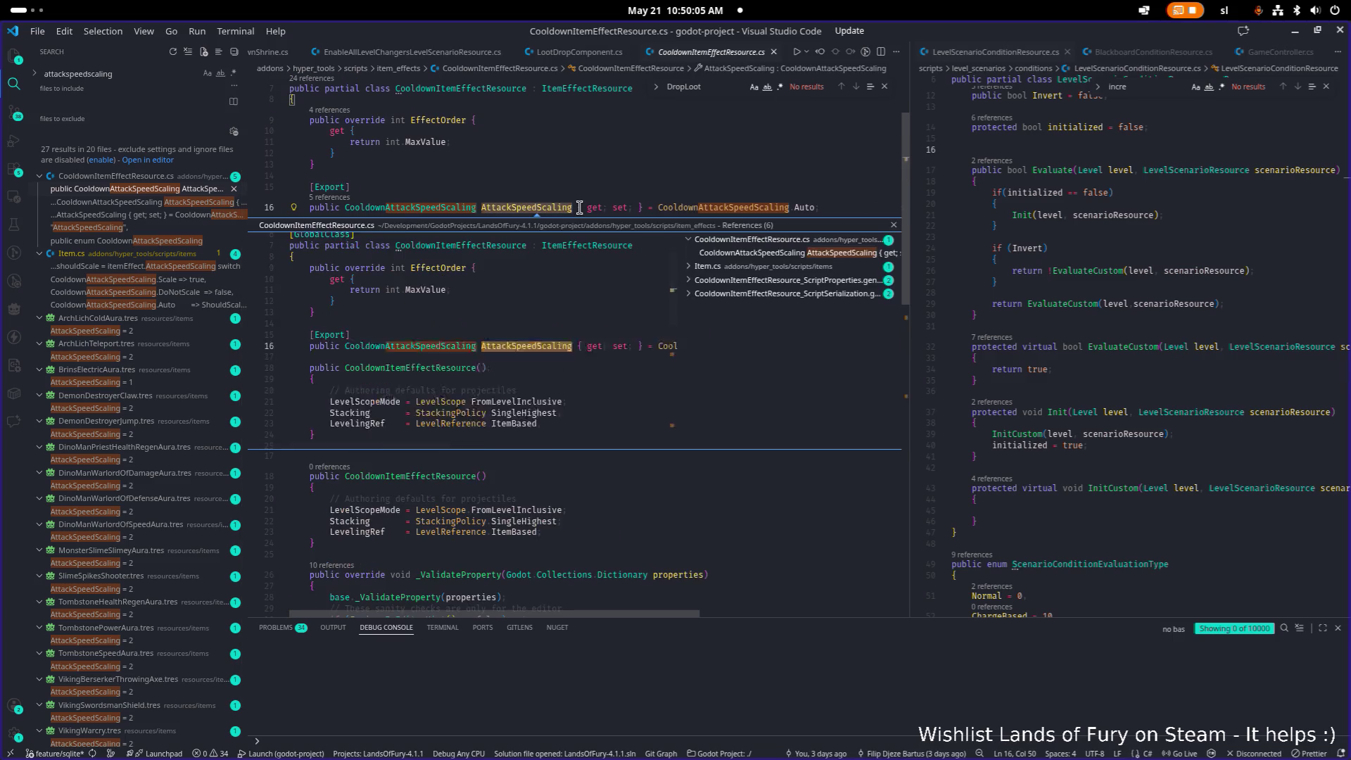
double_click(485, 202)
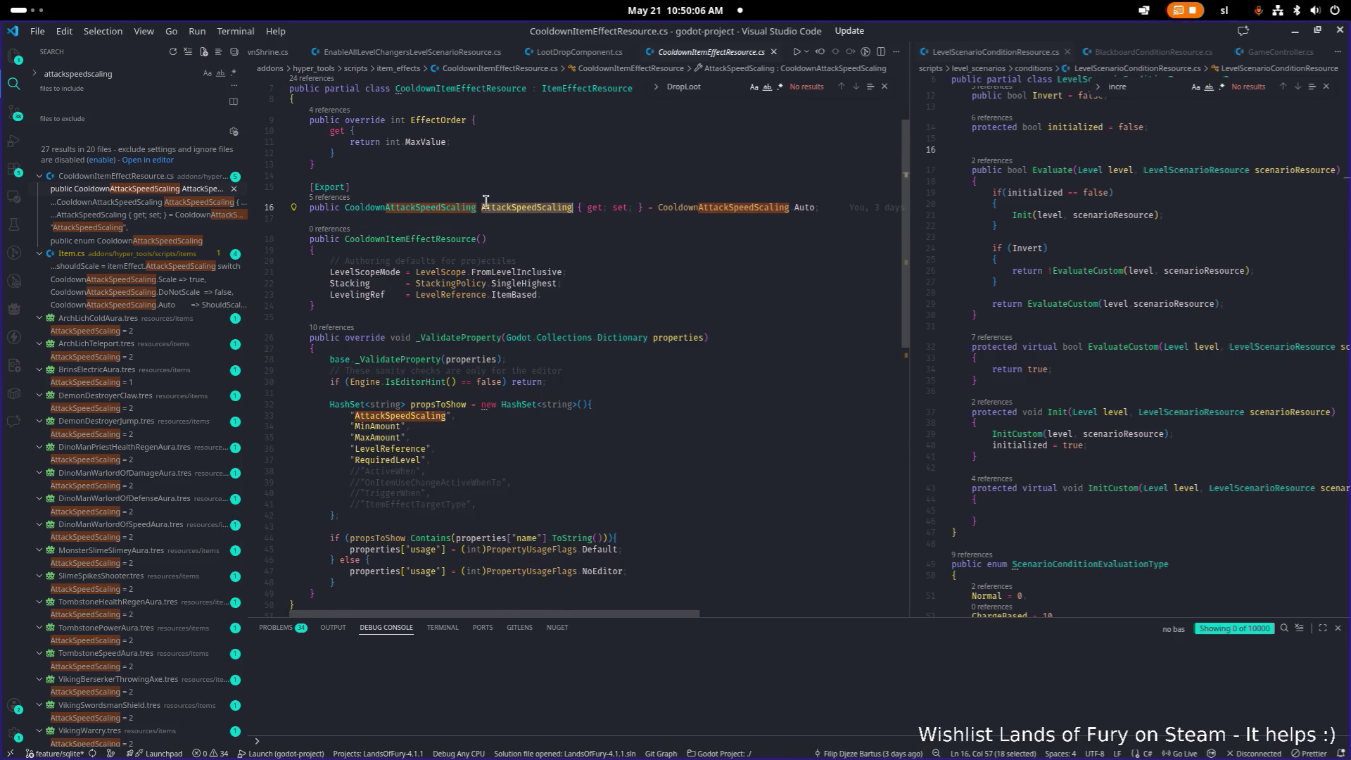
left_click(328, 197)
- Open Item.cs at the StartCooldown switch from the references peek and highlight the shouldScale uses
left_click(746, 266)
left_click(771, 280)
double_click(530, 367)
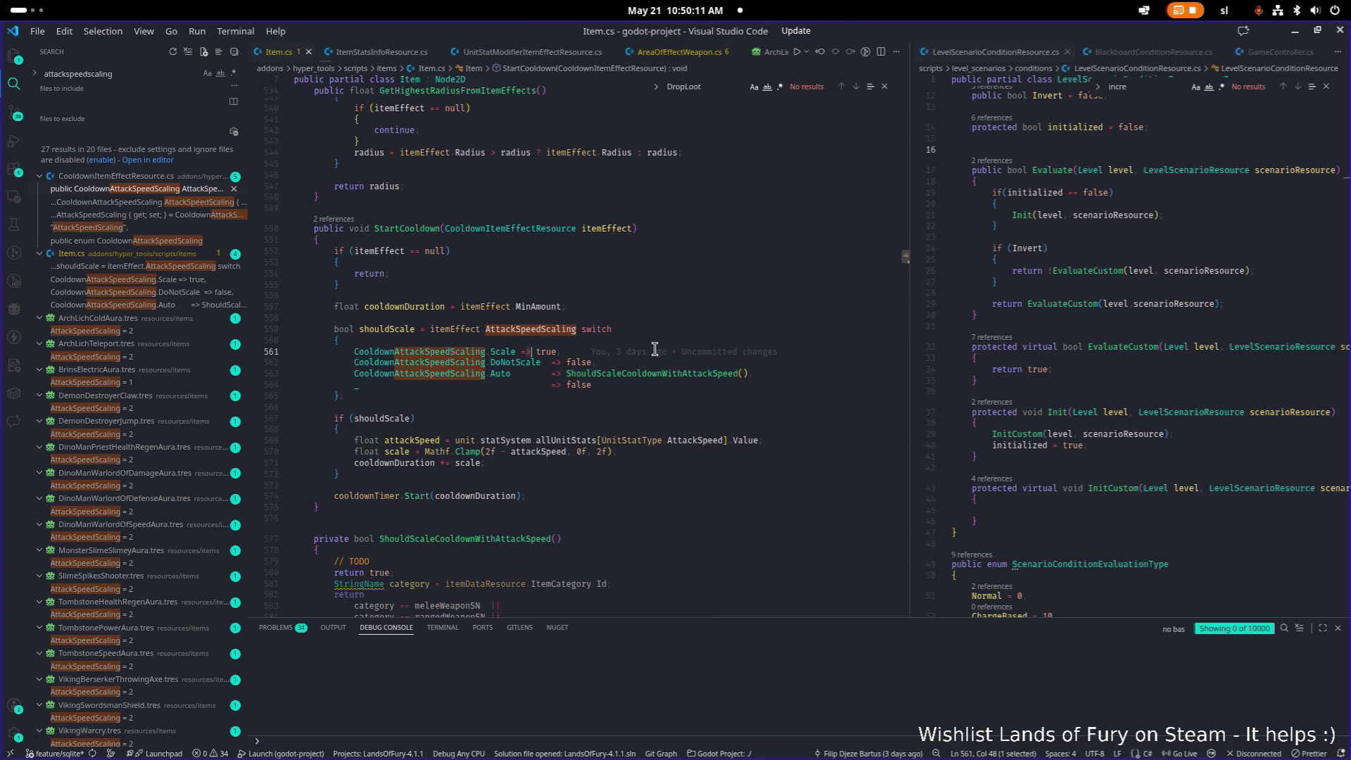
left_click(657, 382)
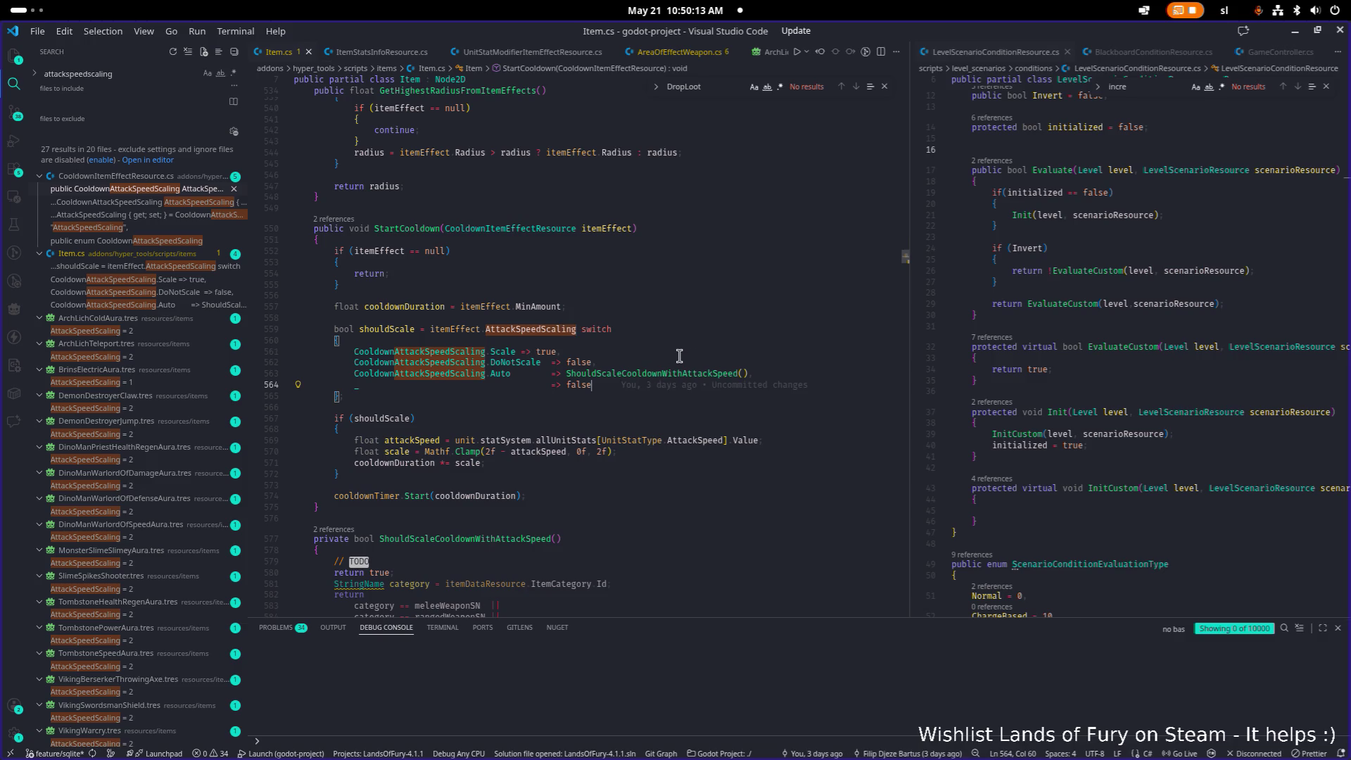
double_click(389, 331)
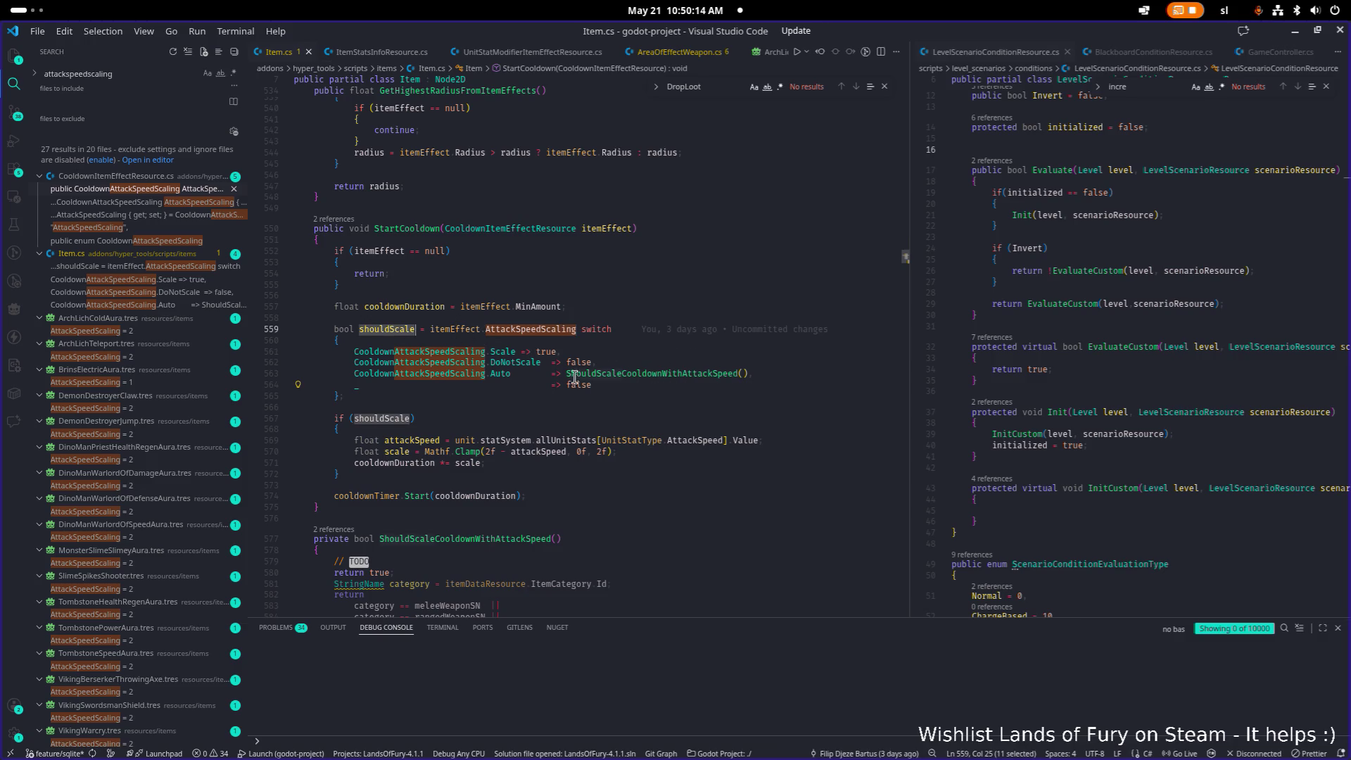
scroll(672, 384, "down", 1)
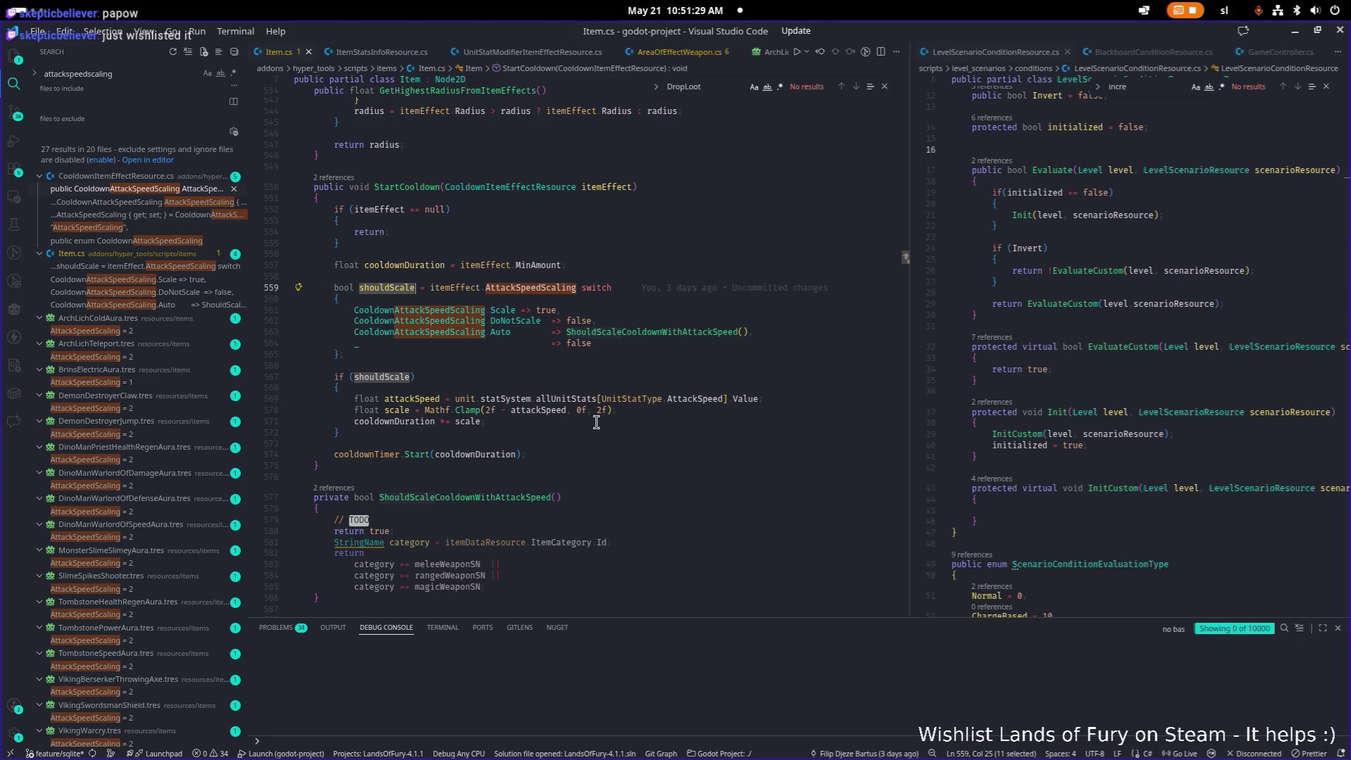
left_click(642, 410)
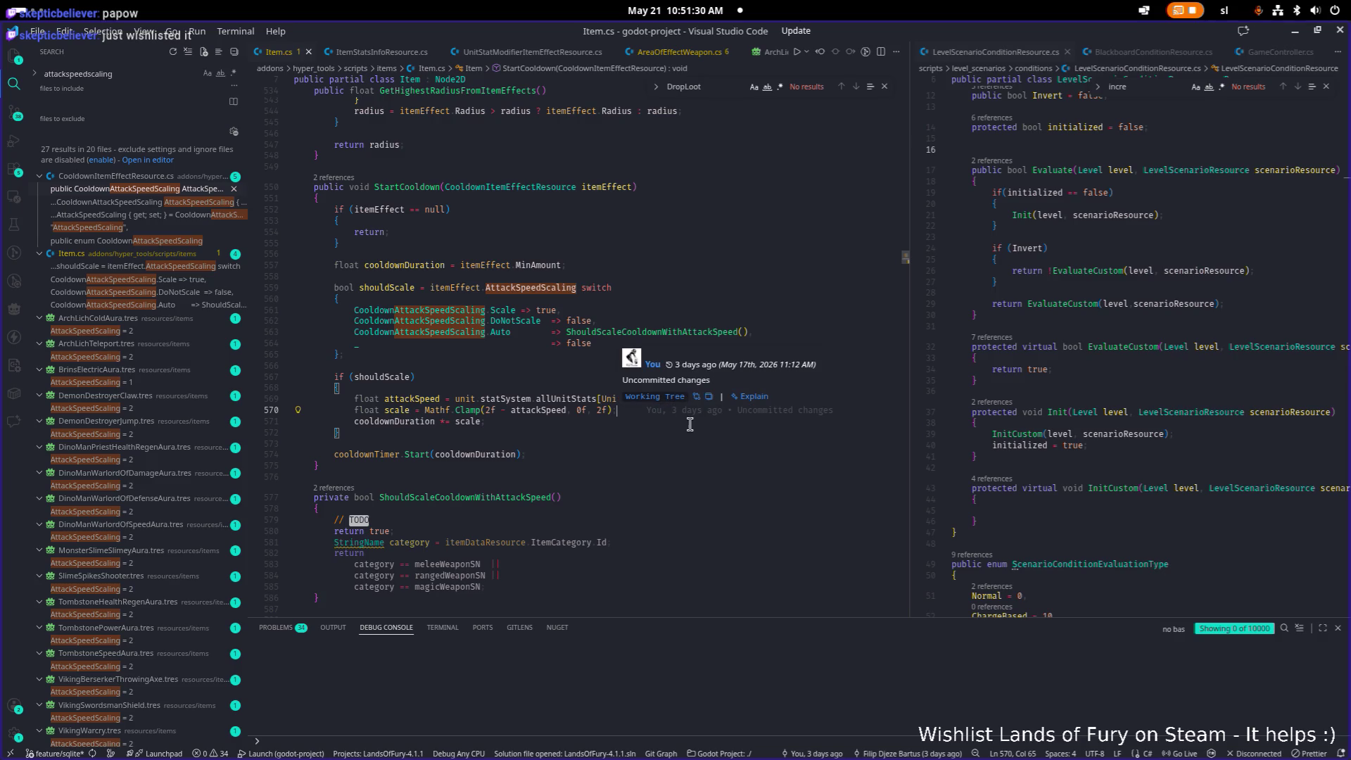
left_click(630, 433)
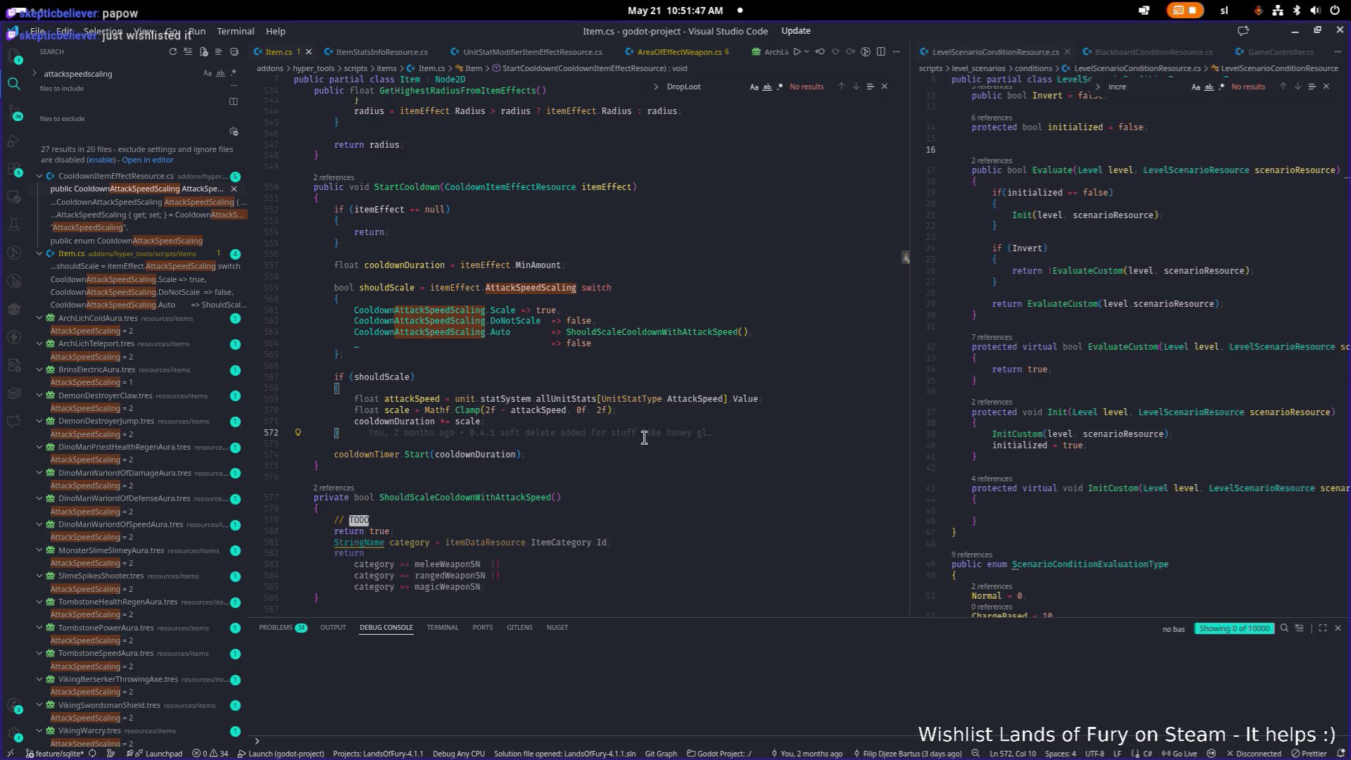
mouse_move(644, 435)
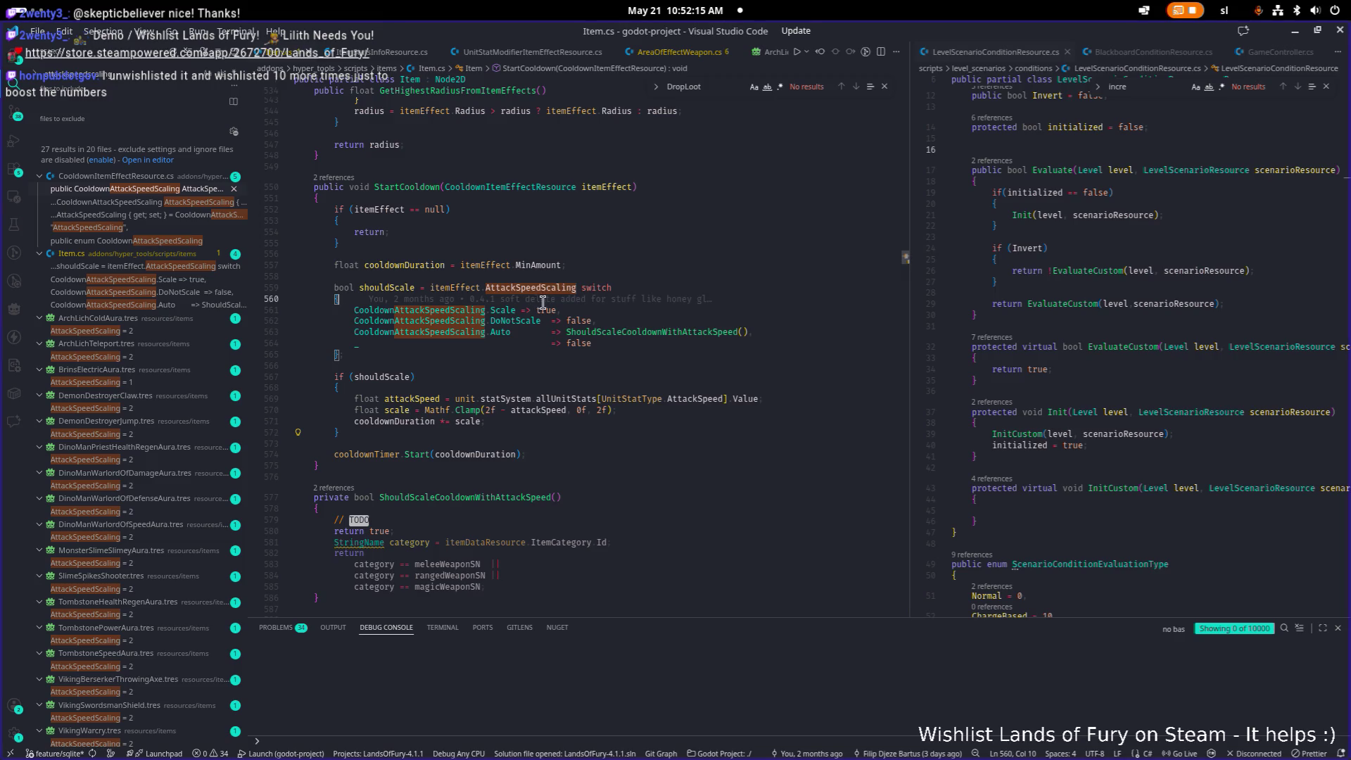
left_click(553, 301)
left_click(698, 441)
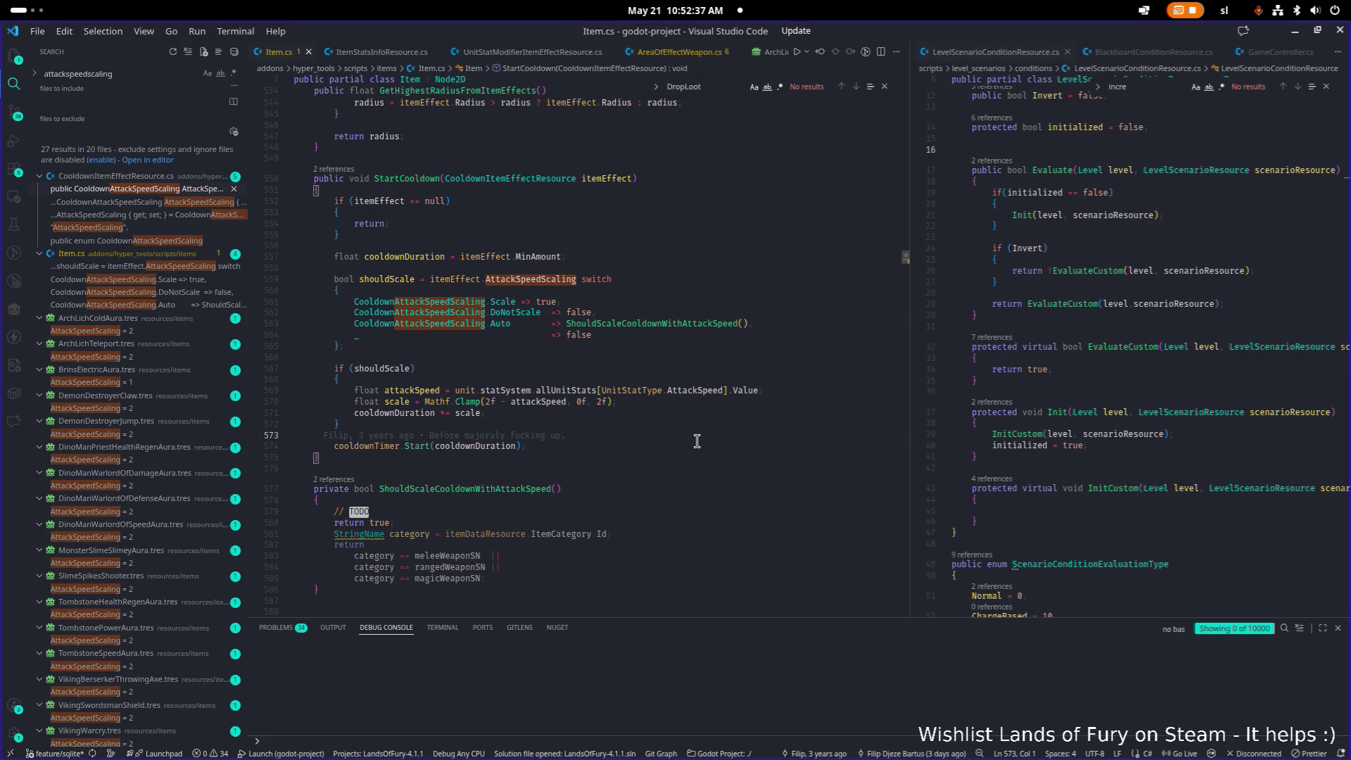
left_click(421, 414)
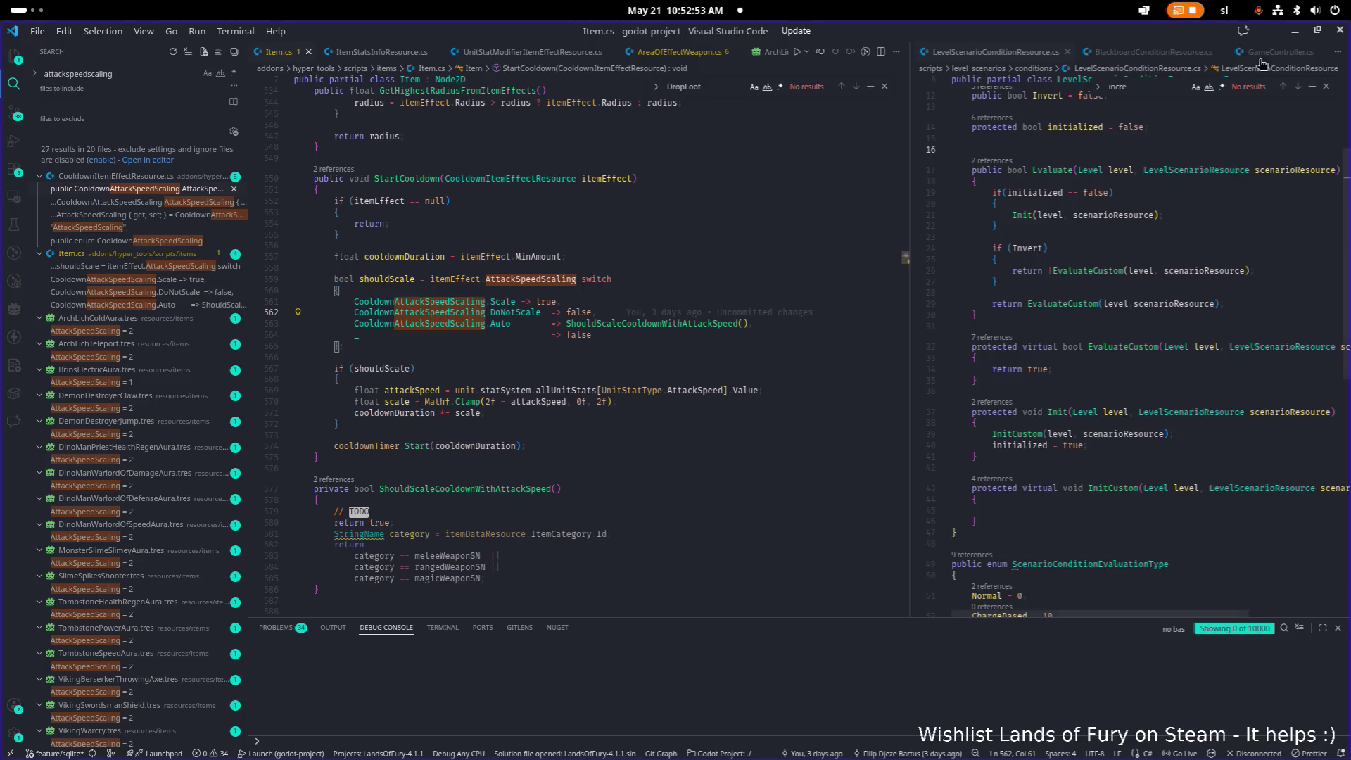
key("alt+Tab")
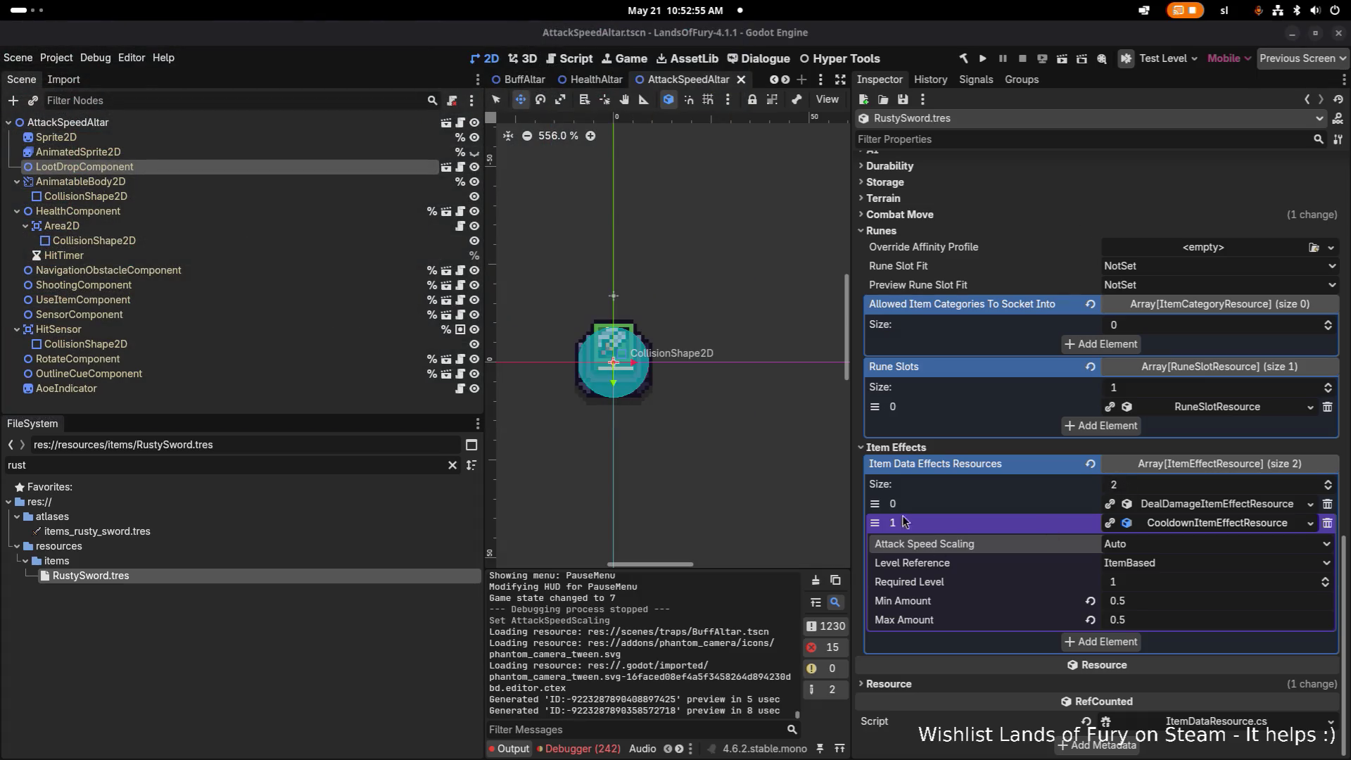
- Filter the FileSystem dock for 'attacksp' and open BookOfAttackSpeed.tres
left_click(273, 460)
key("ctrl+a")
key("BackSpace")
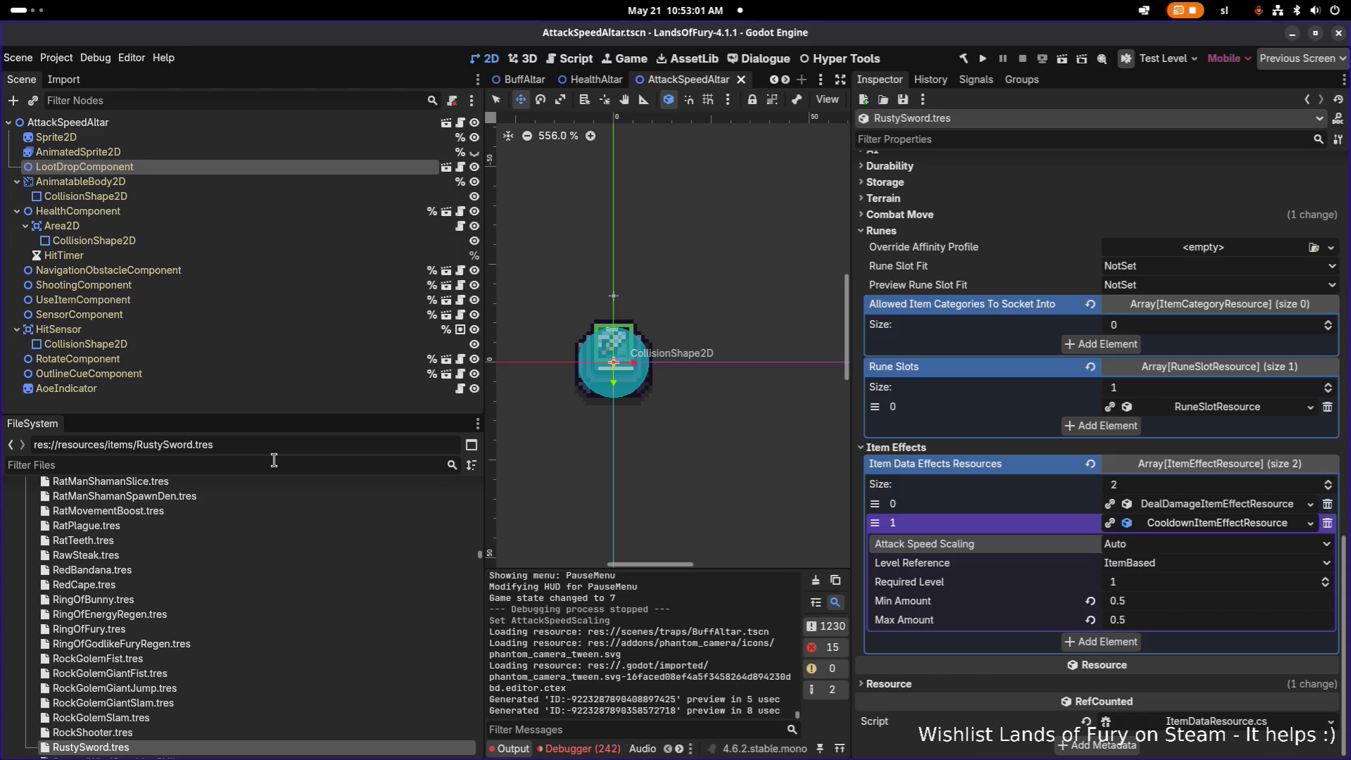
type("attacksp")
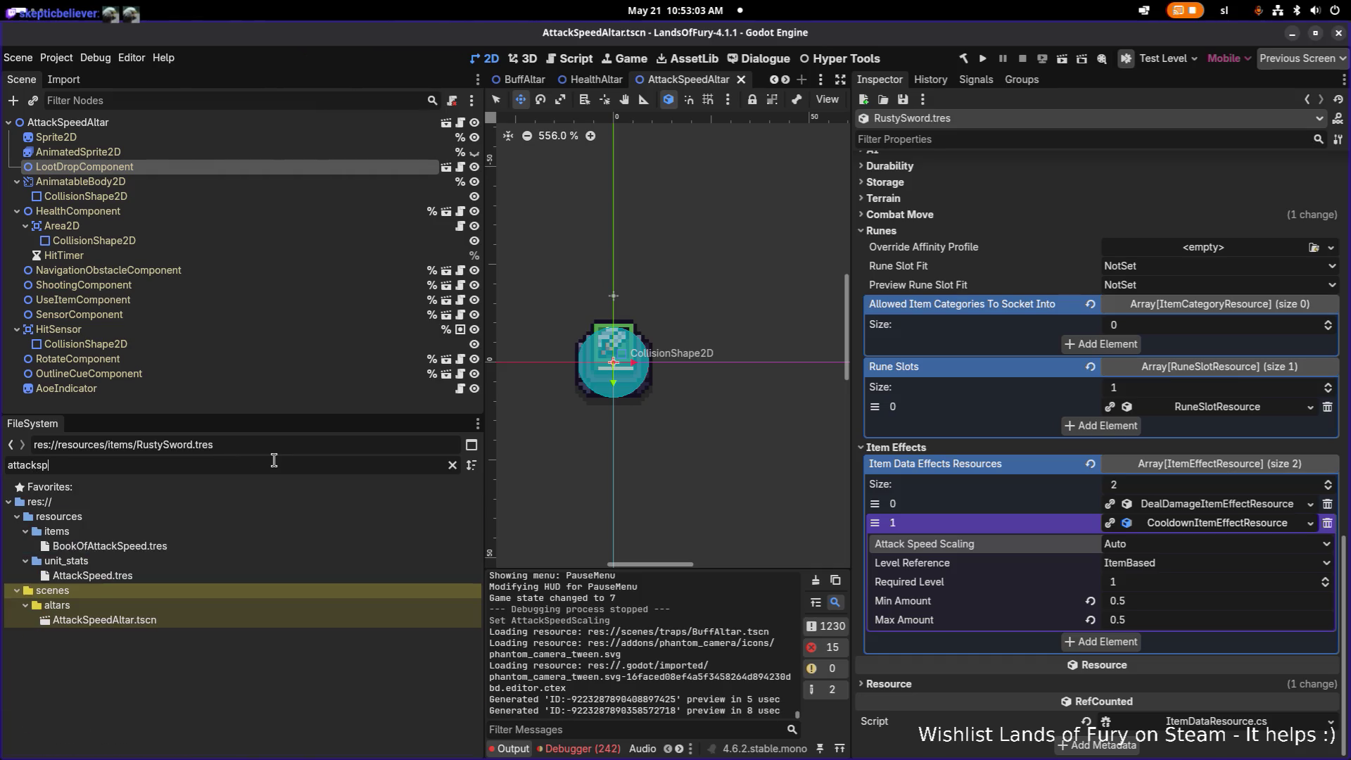
left_click(239, 545)
- Set the attack-speed modifier's Min and Max Amount to 0.99, save, and run the project
left_click(1198, 623)
scroll(1198, 627, "down", 5)
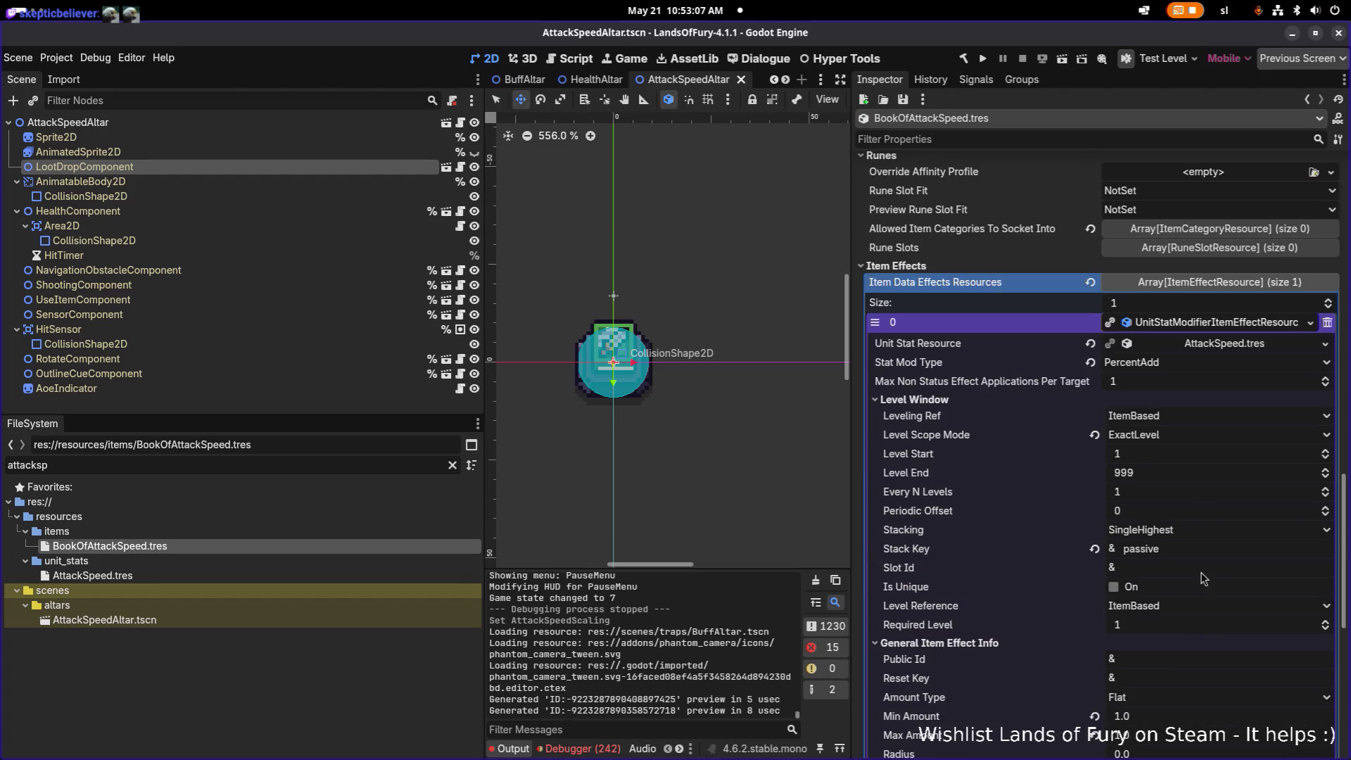
scroll(1207, 505, "down", 5)
left_click(1200, 565)
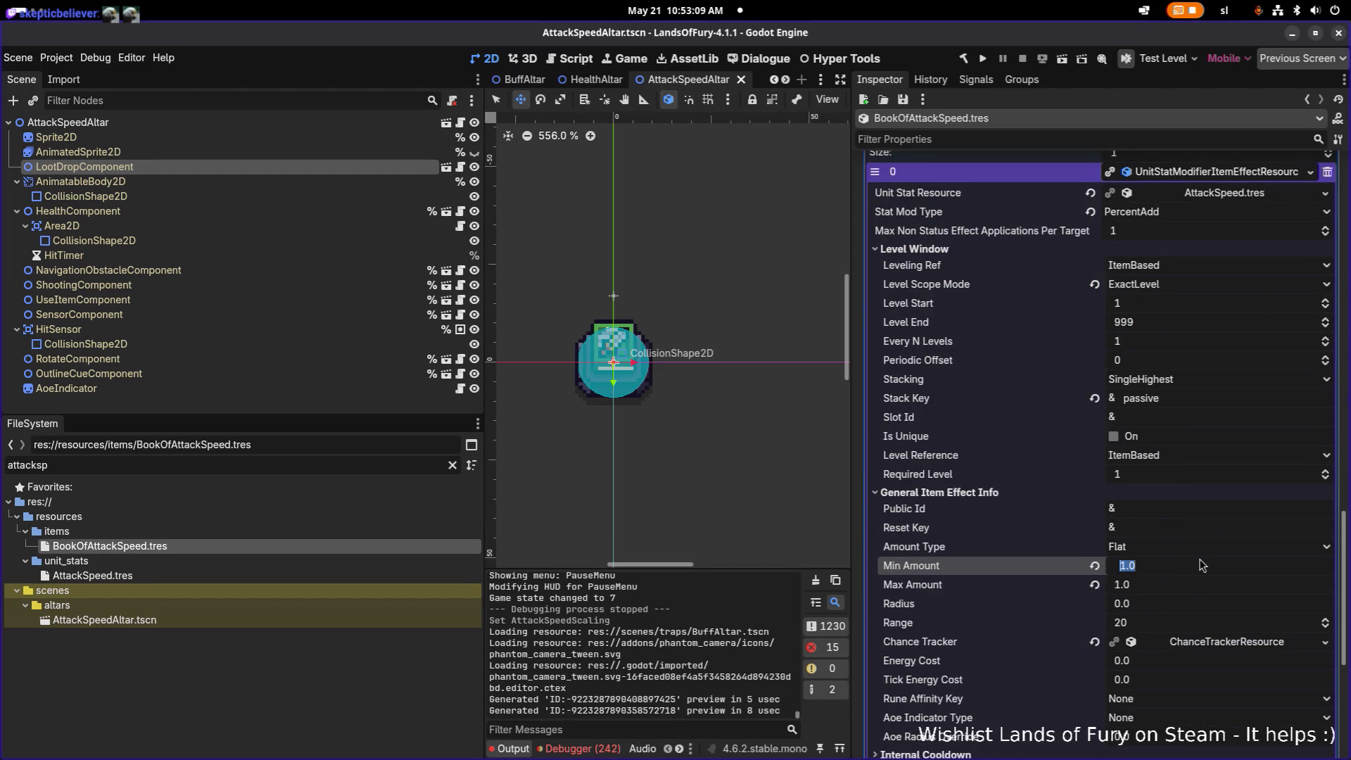
type("0.99")
key("Tab")
type("0.99")
key("ctrl+s")
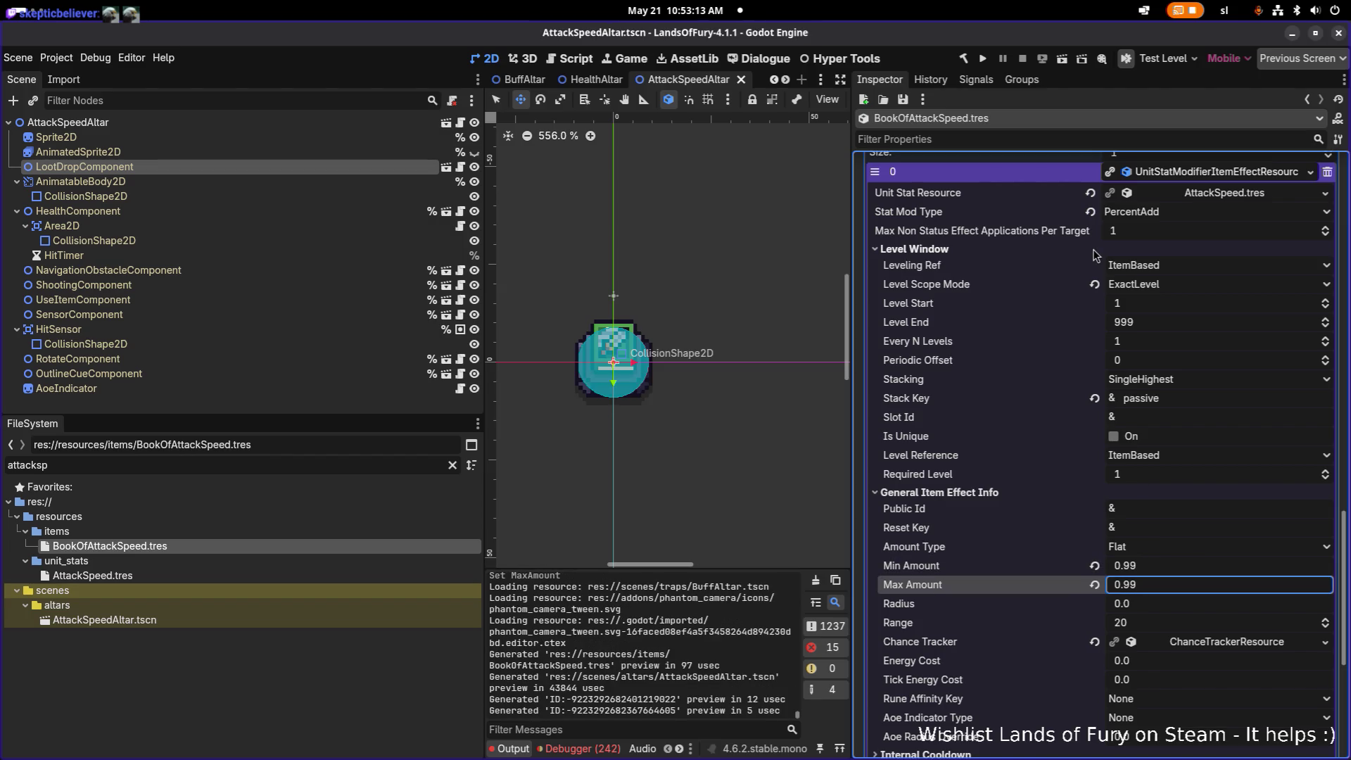
left_click(982, 57)
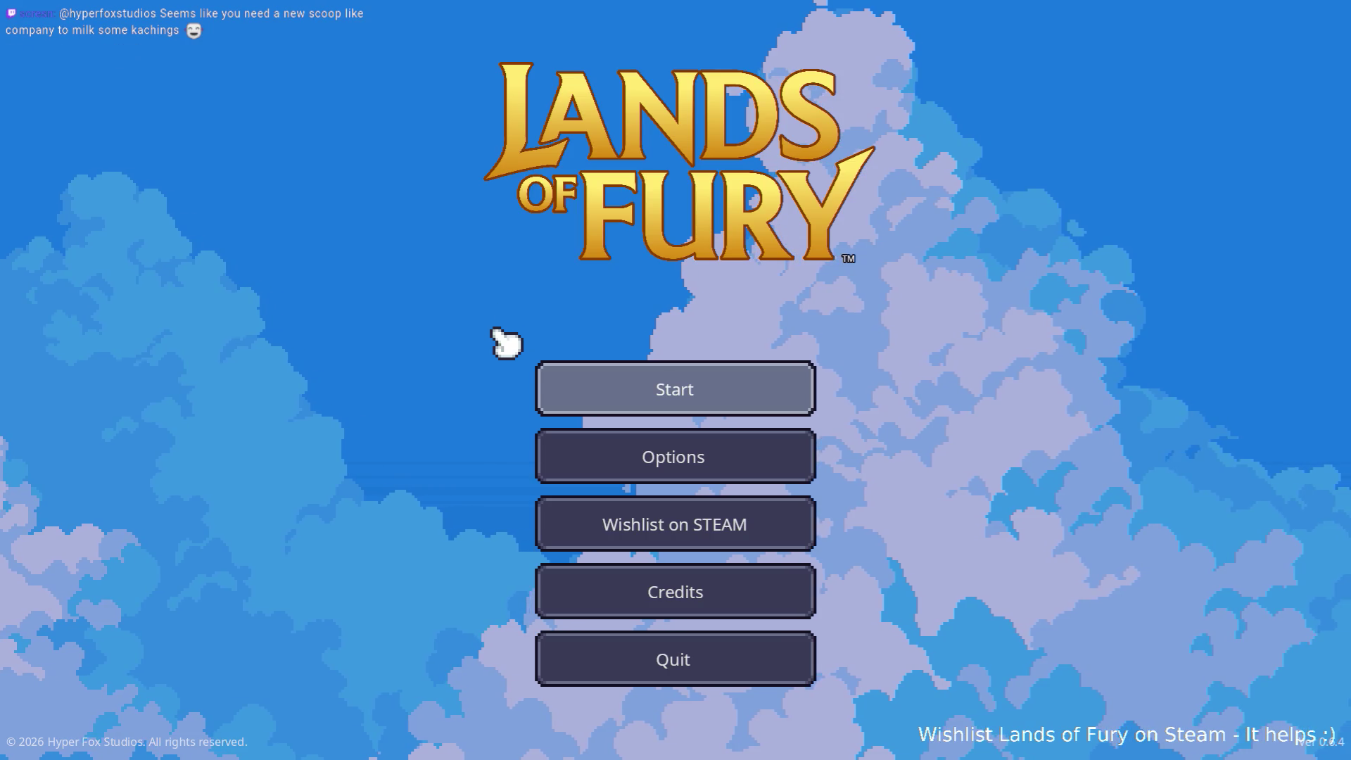
- Press Start on the main menu and load the first saved profile slot
left_click(637, 387)
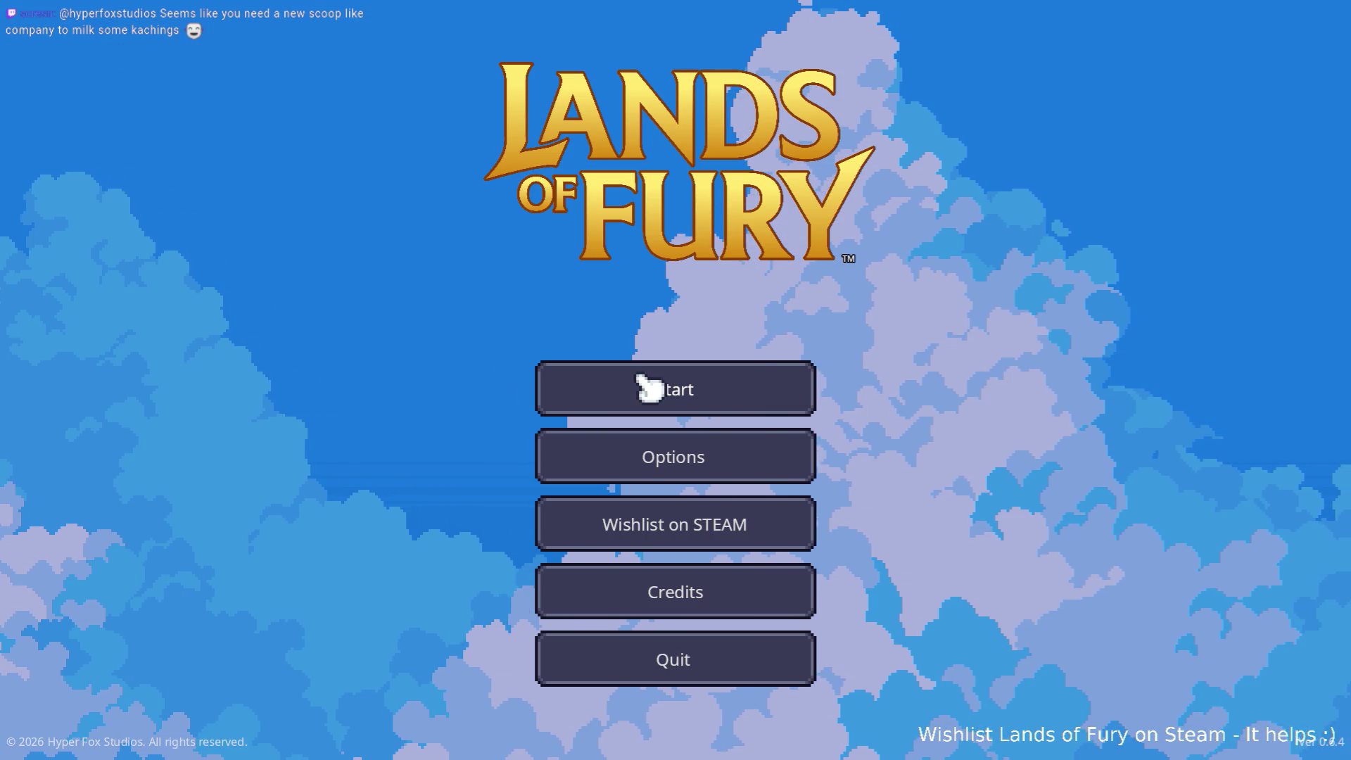
left_click(637, 394)
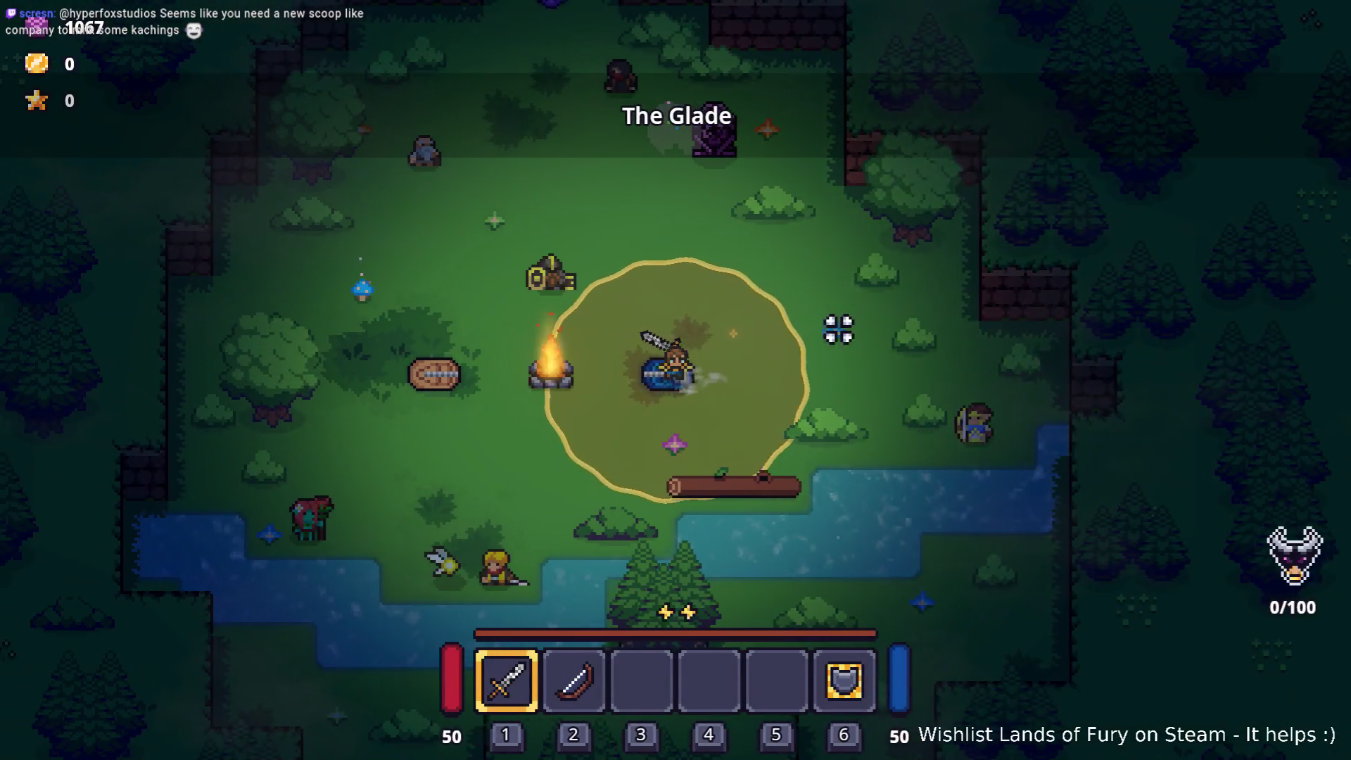
- Add the book via the dev console command Player.AddItem(book_of_attack_speed,1)
key("i")
key("i")
key("grave")
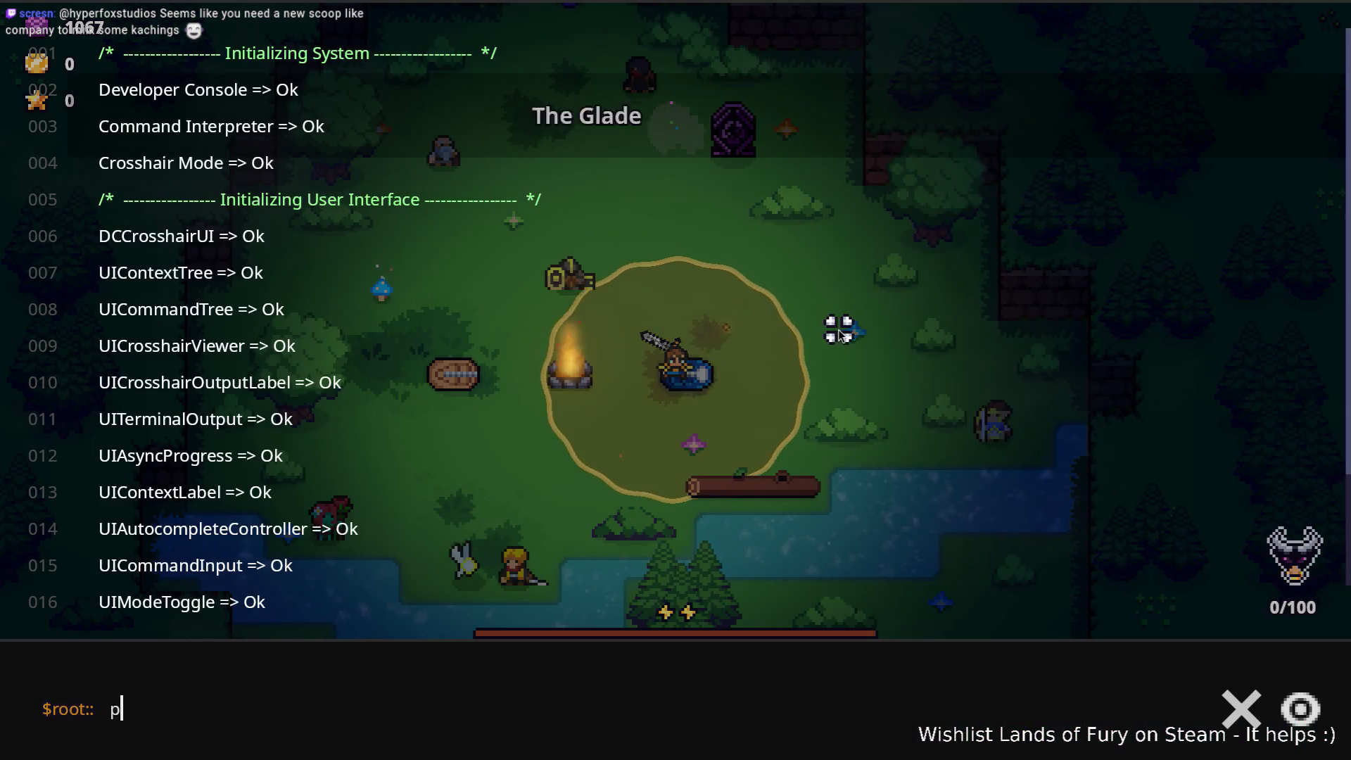
type("Player.AddItem(")
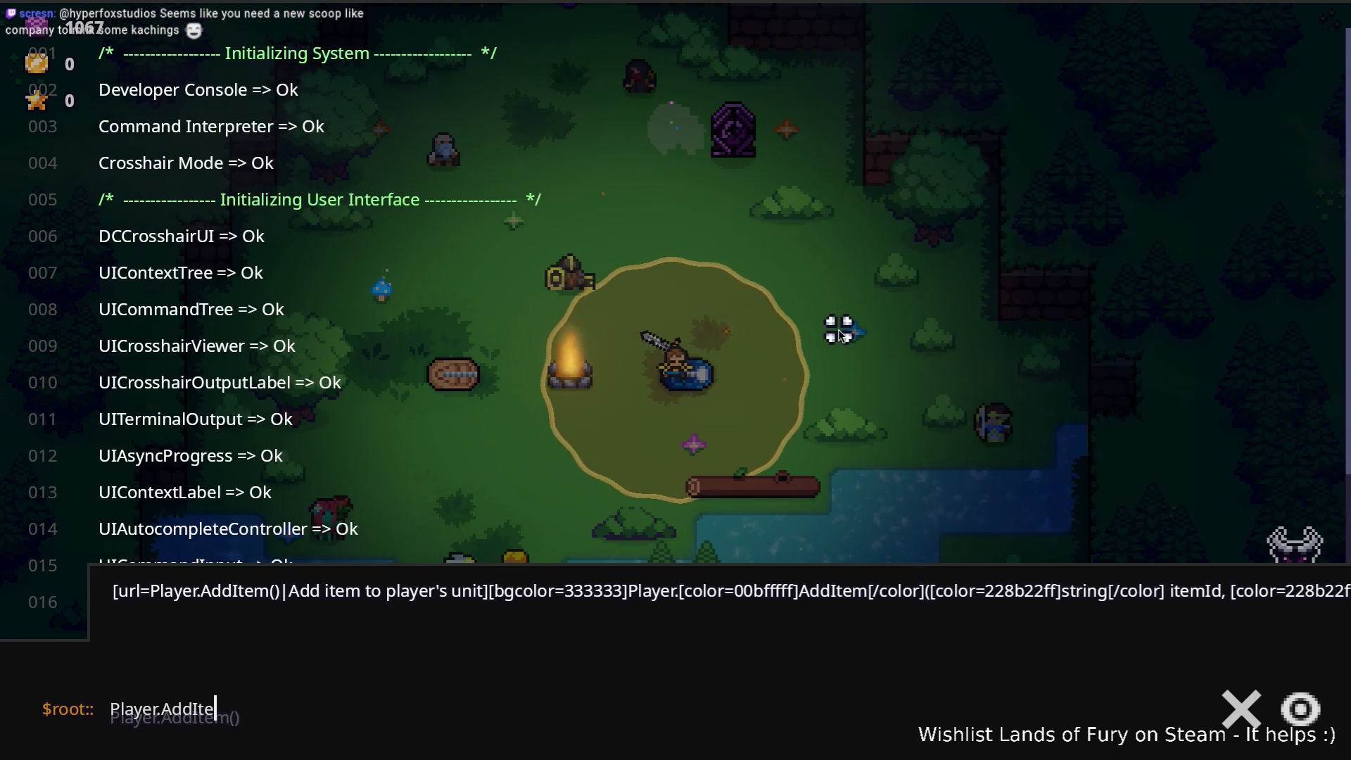
type("book_of_attack_speed")
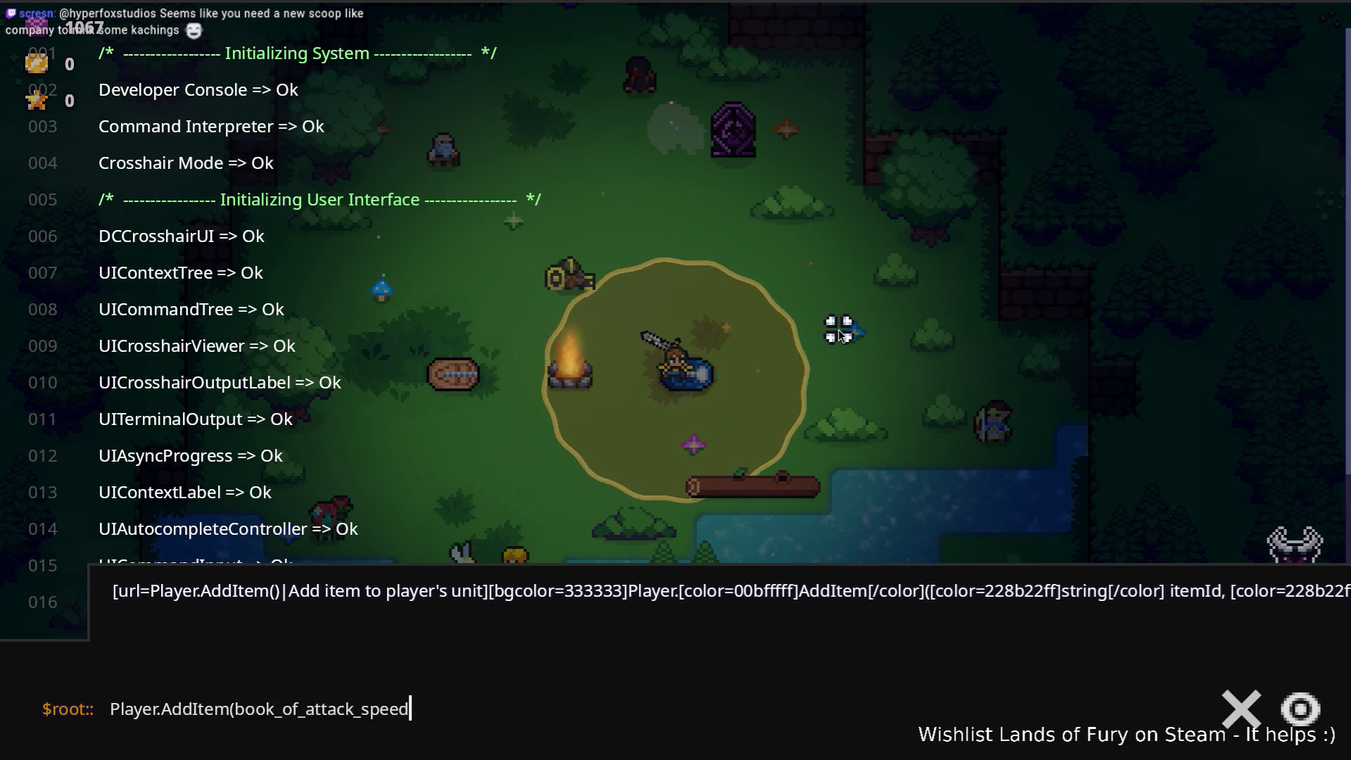
type(",1")
key("Return")
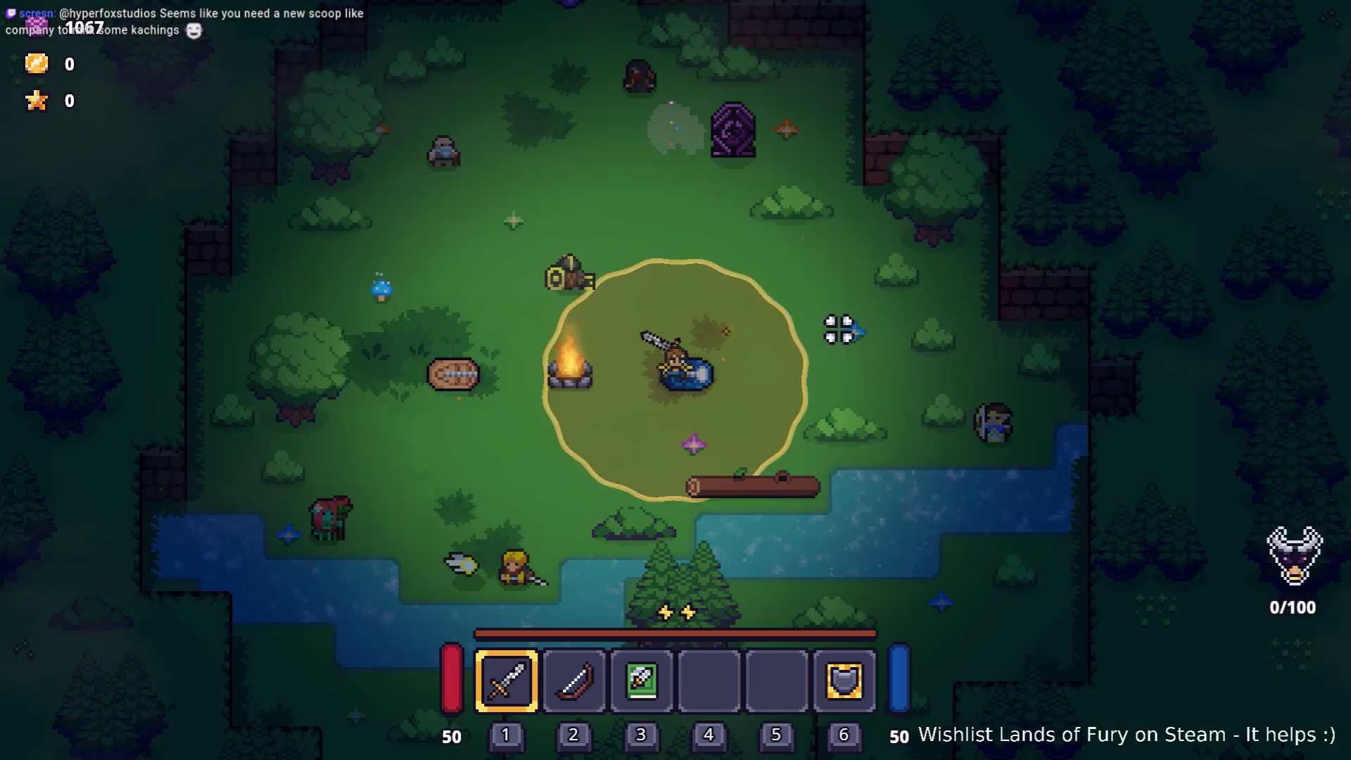
- Walk and swing the sword to test attack speed, then drop the book from the inventory
key("w")
key("d")
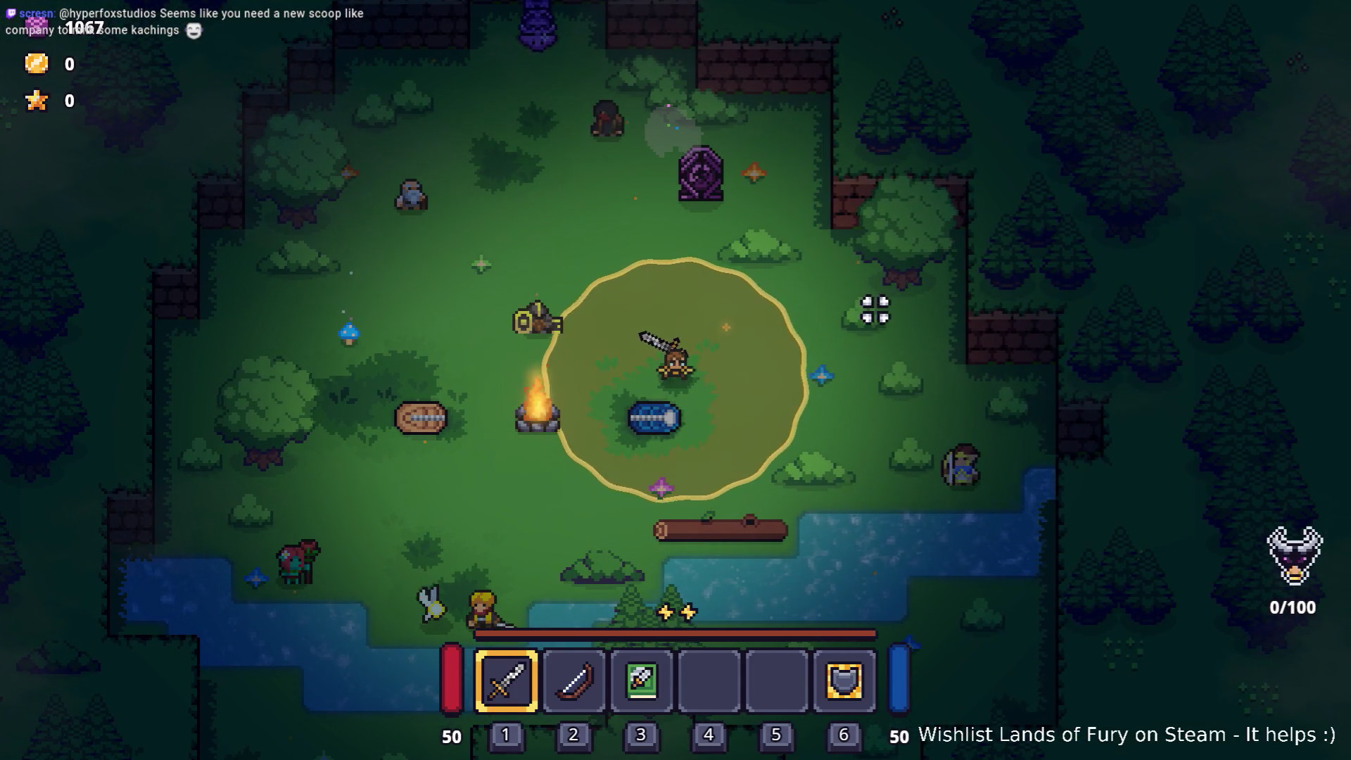
key("Tab")
key("Tab")
key("d")
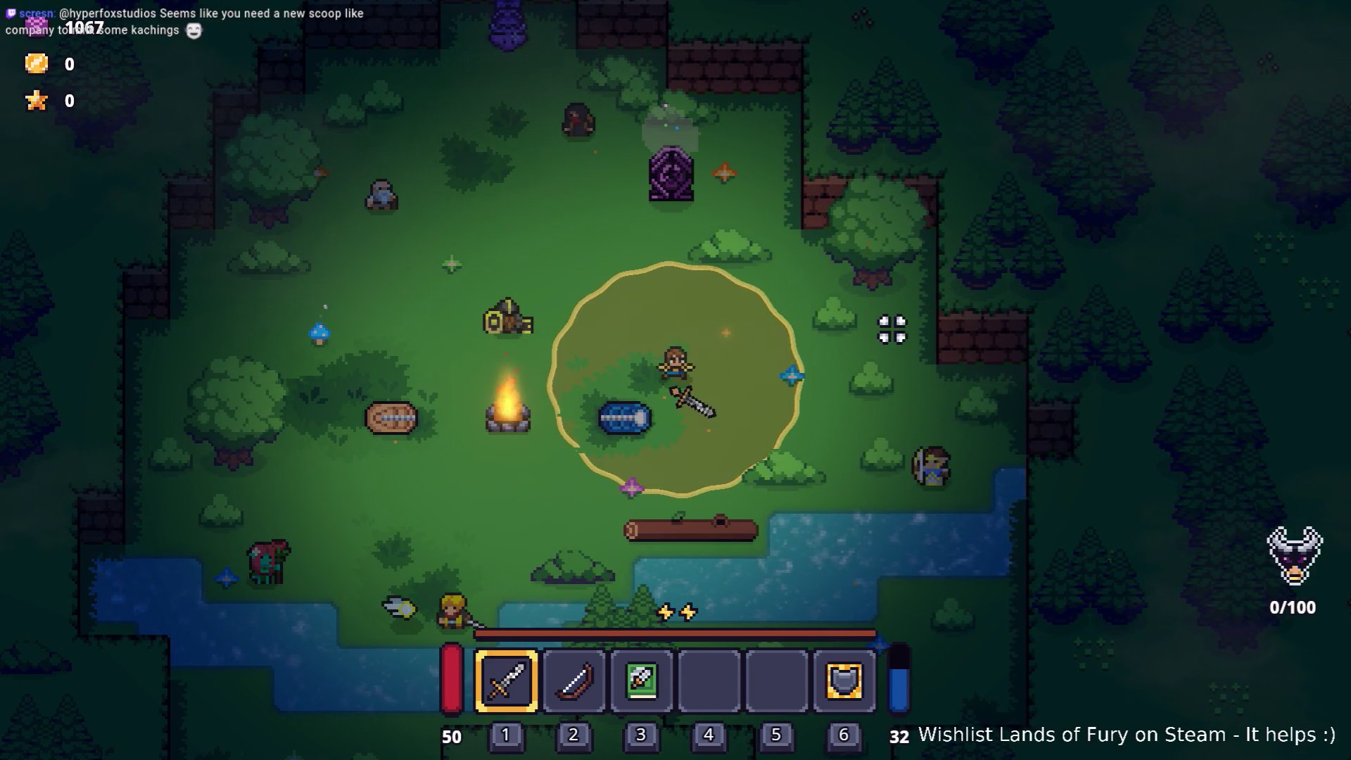
left_click(893, 329)
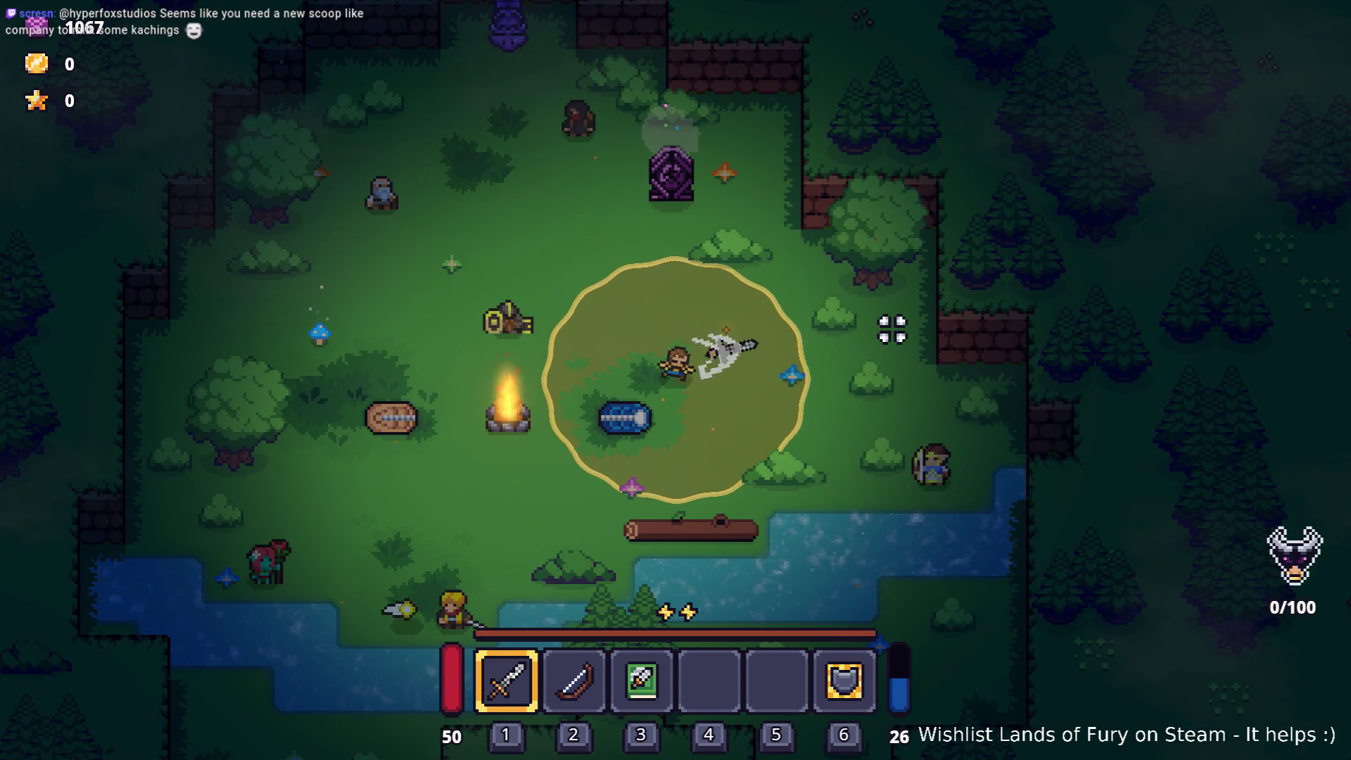
key("Tab")
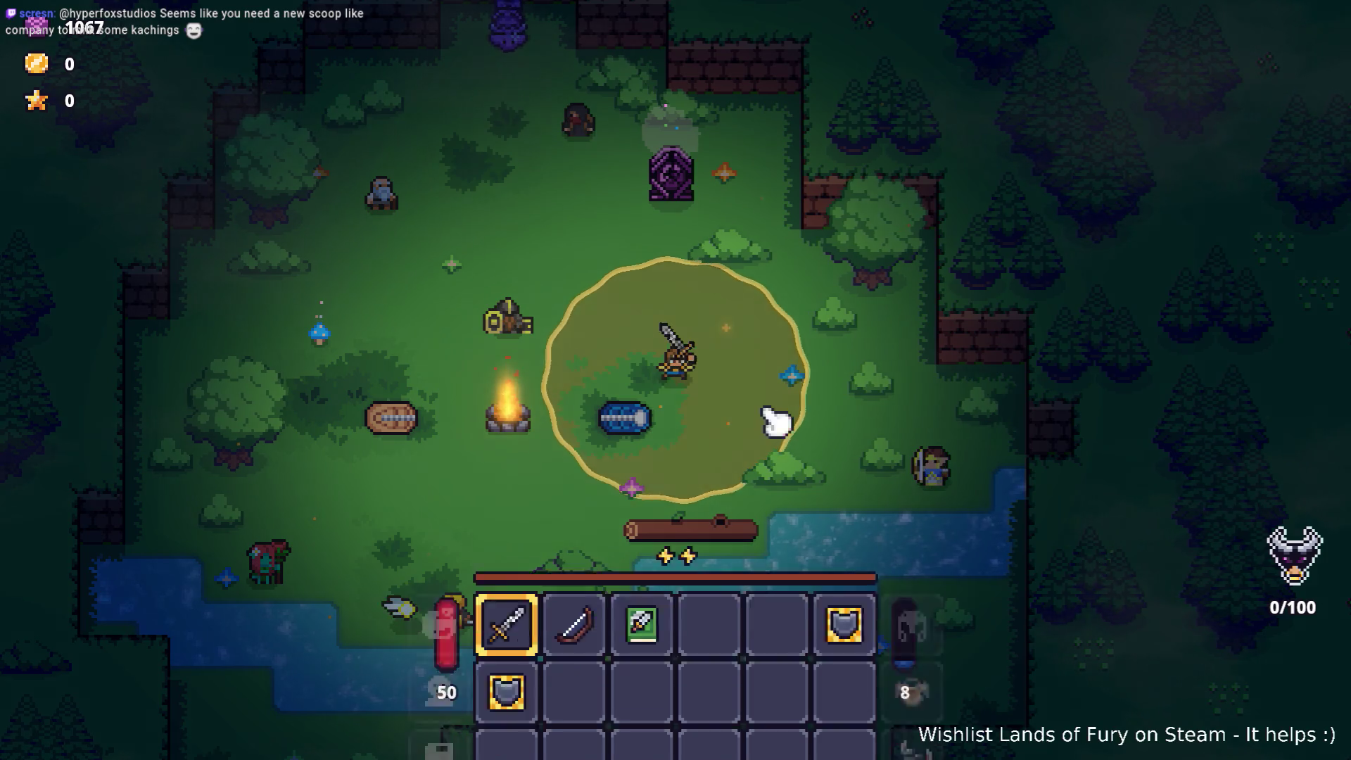
right_click(665, 516)
key("Tab")
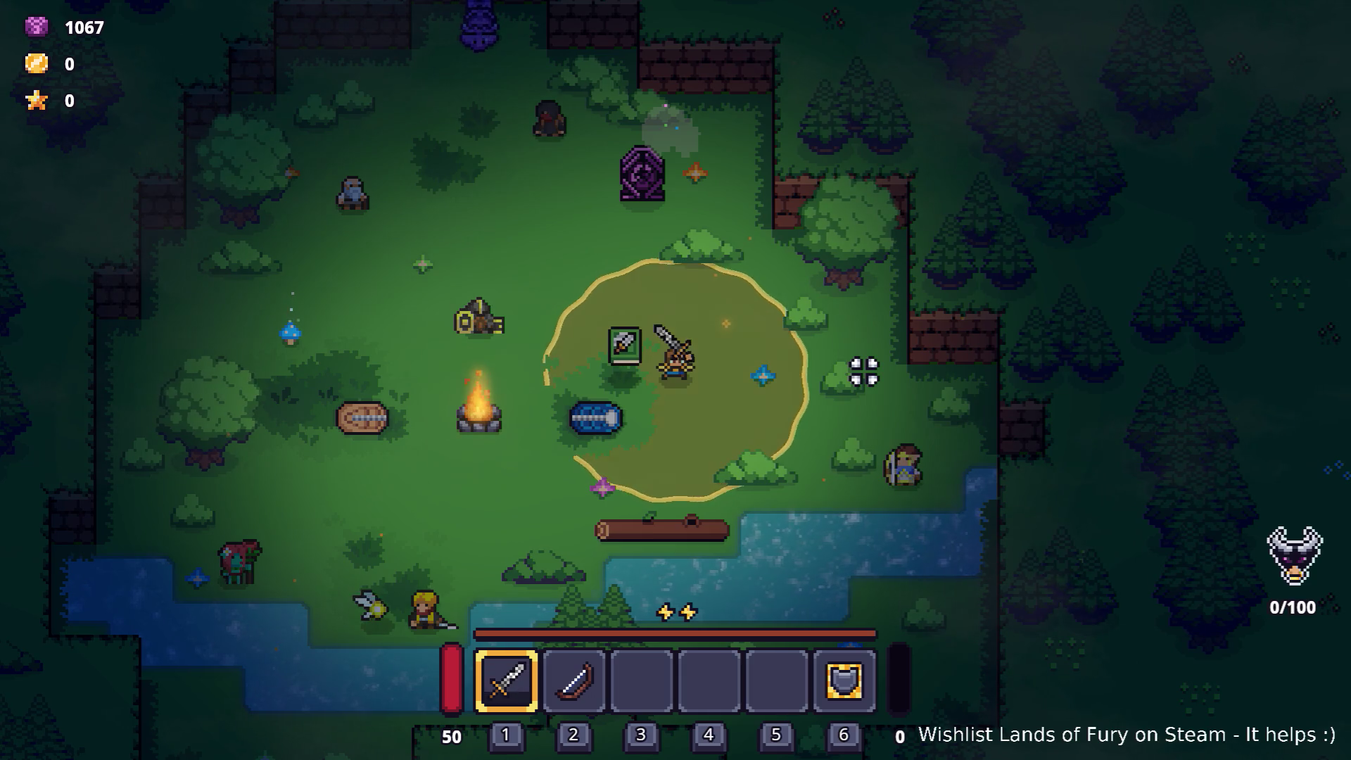
- Pick the book back up, chop trees around the glade, then pause and quit to the editor
key("a")
key("d")
key("w")
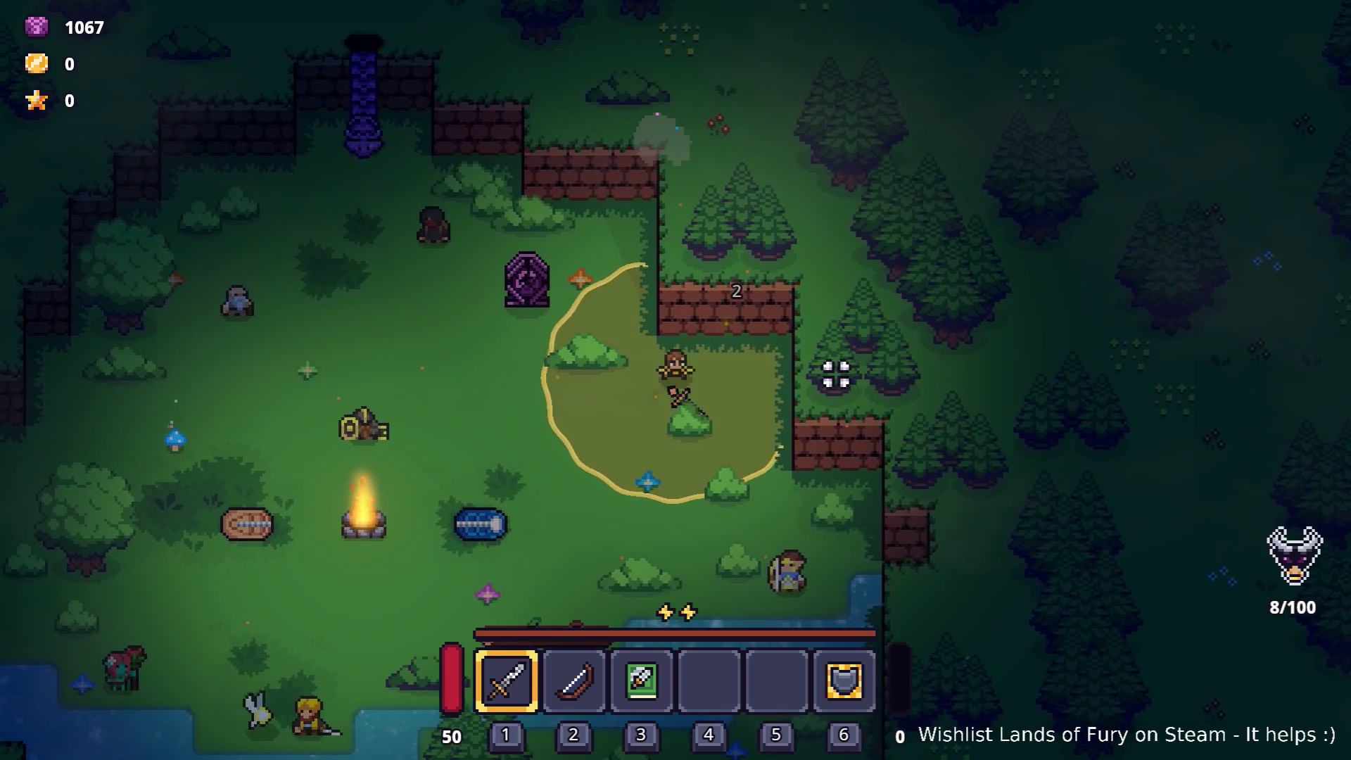
key("a")
key("s")
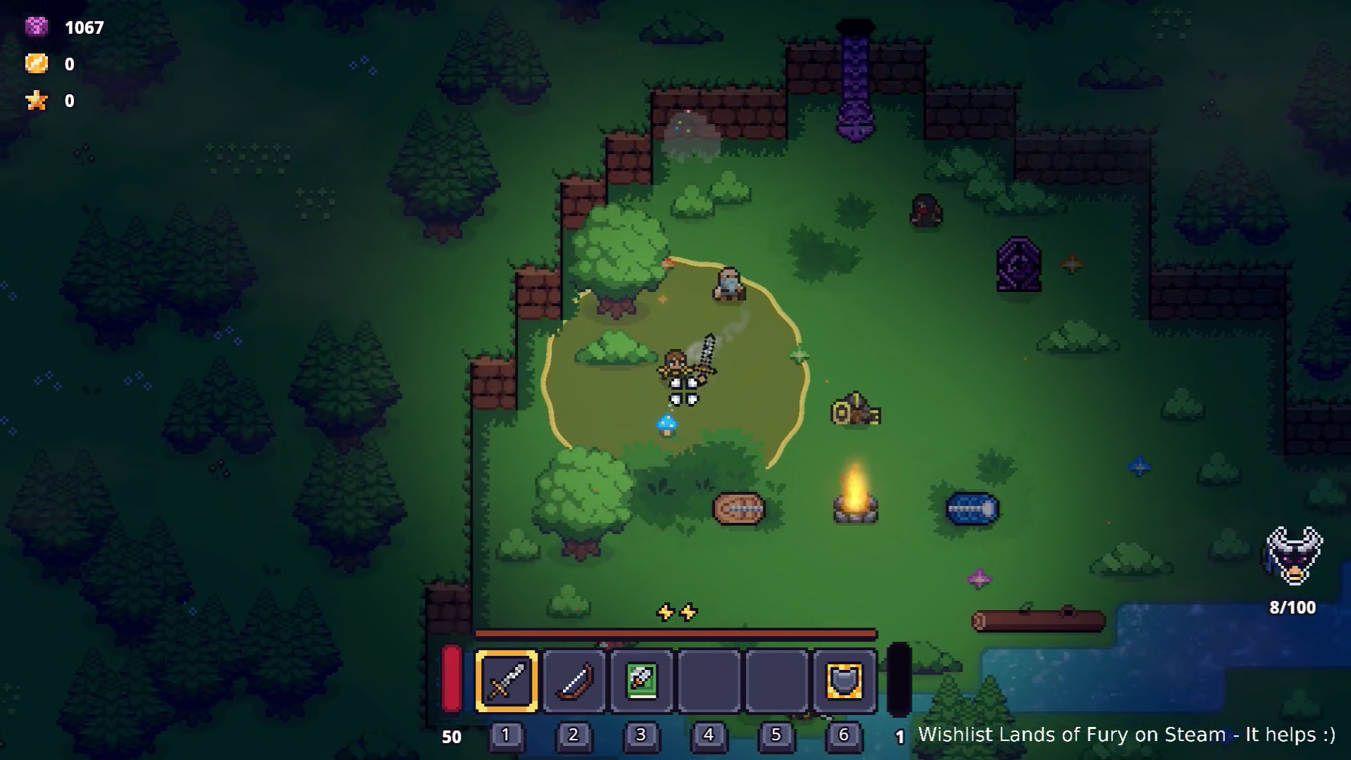
key("d")
key("d")
key("w")
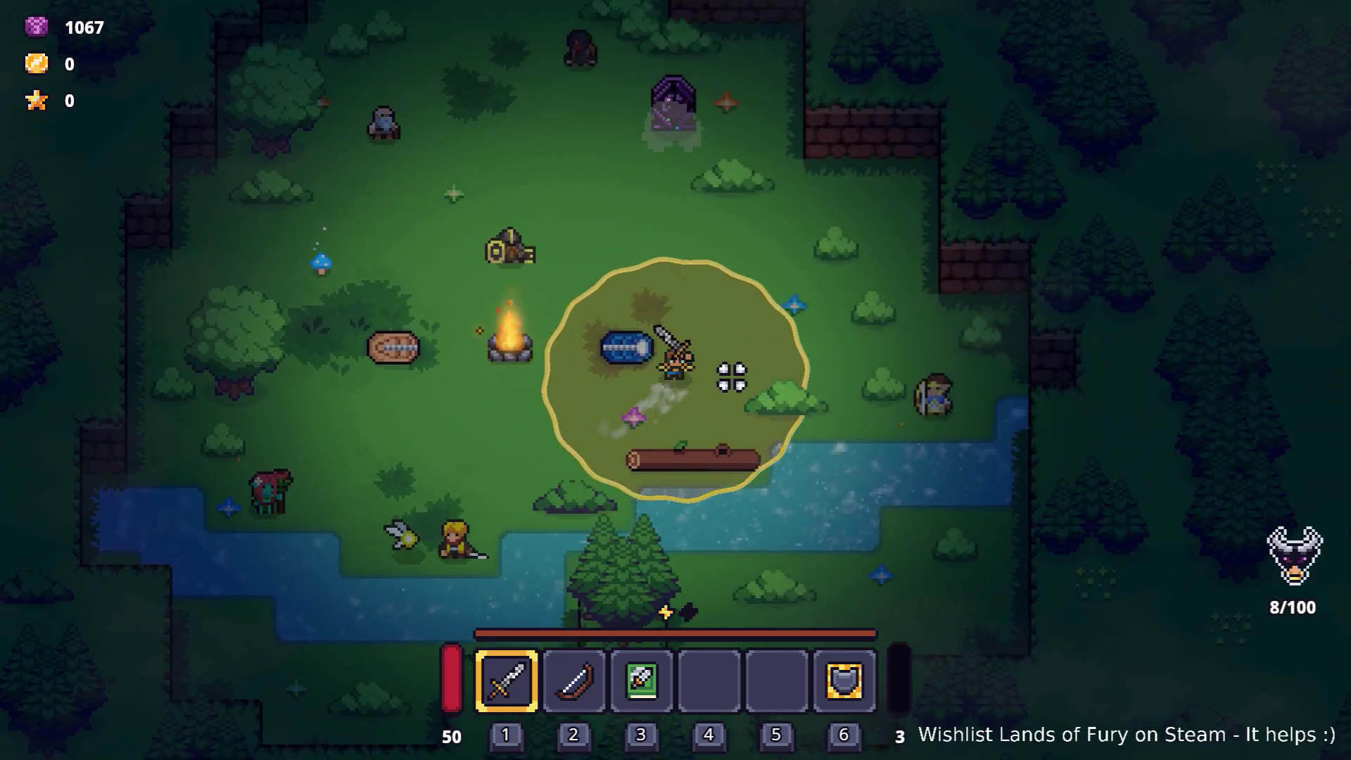
key("a")
key("s")
key("d")
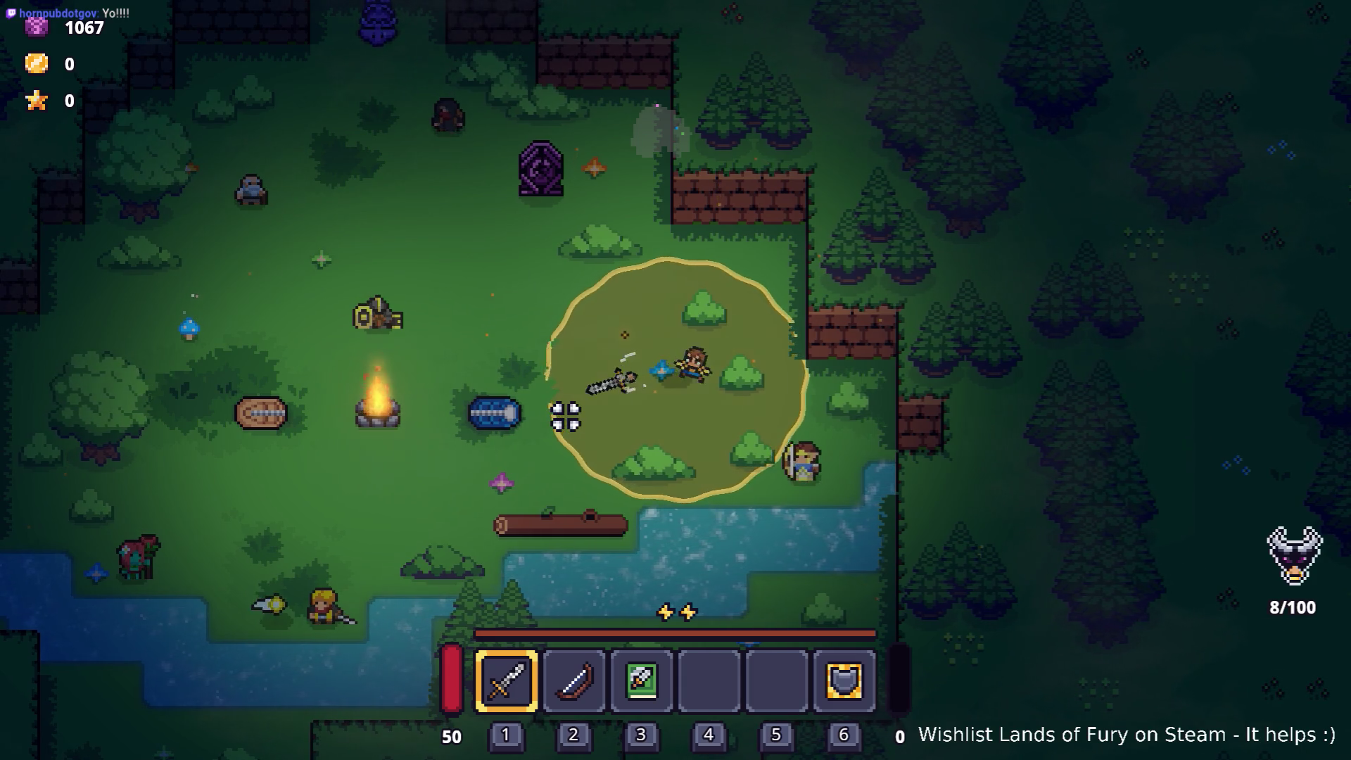
key("a")
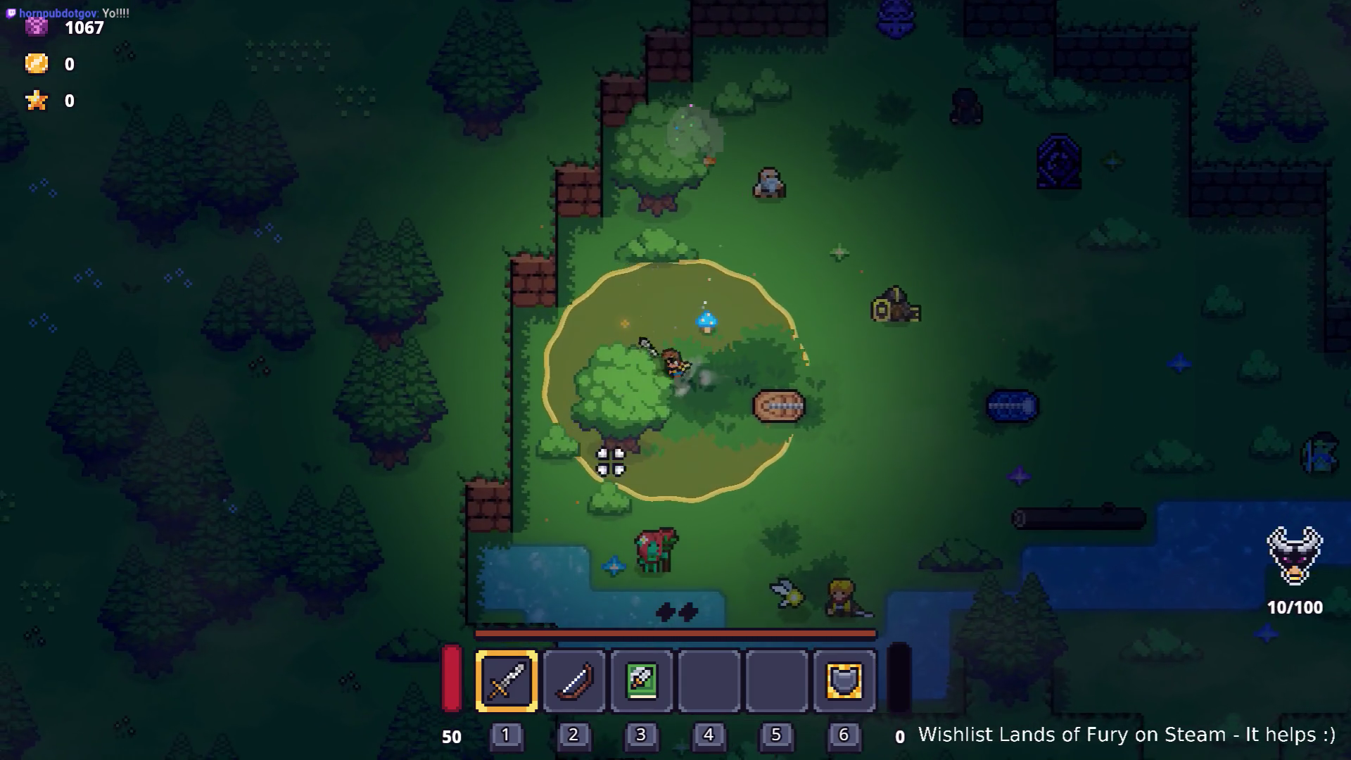
key("s")
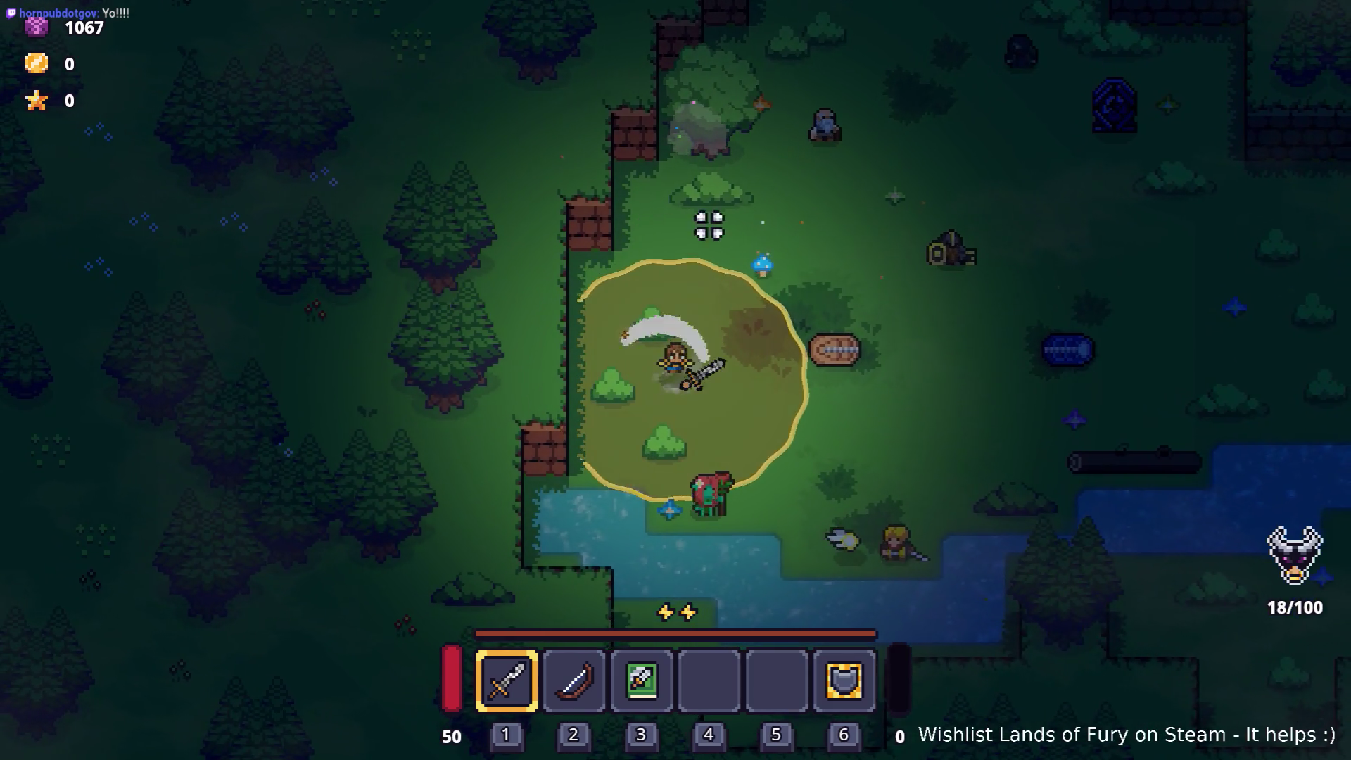
key("w")
key("d")
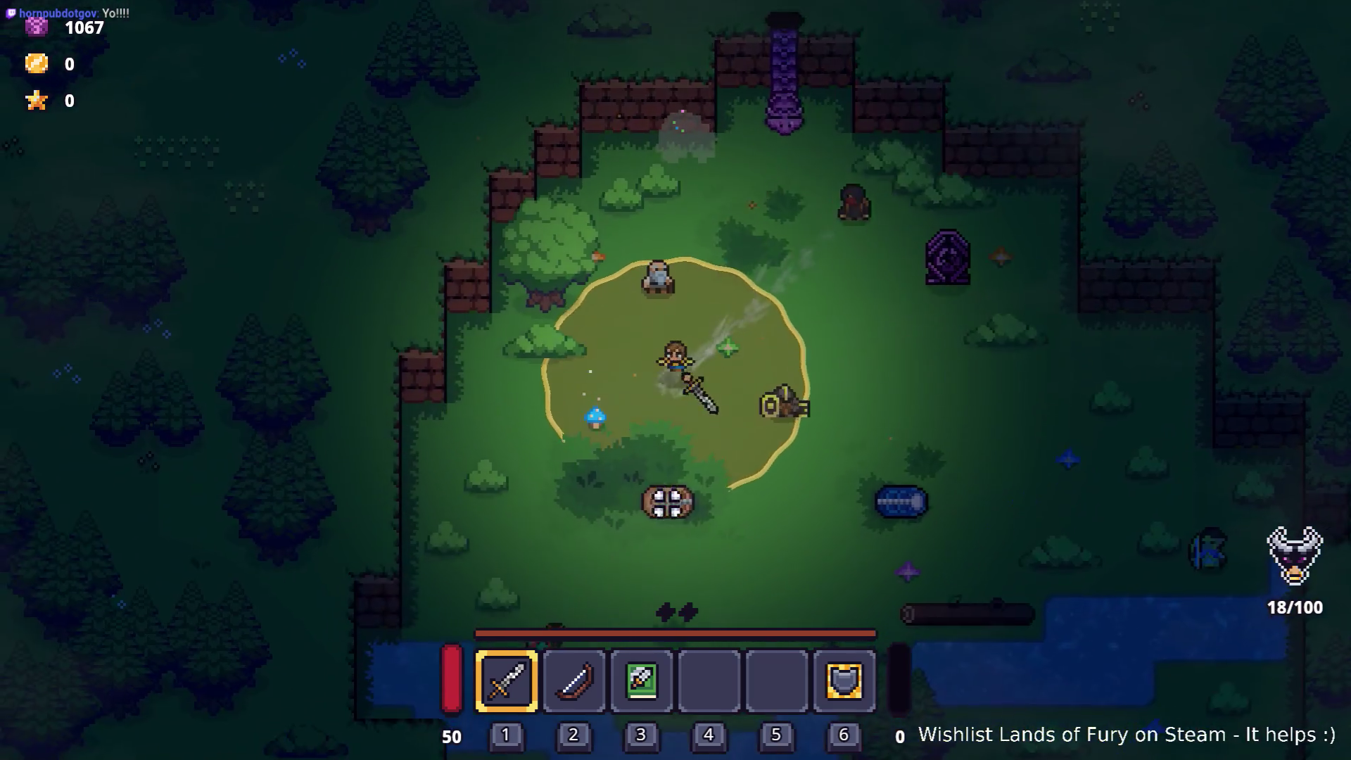
key("Escape")
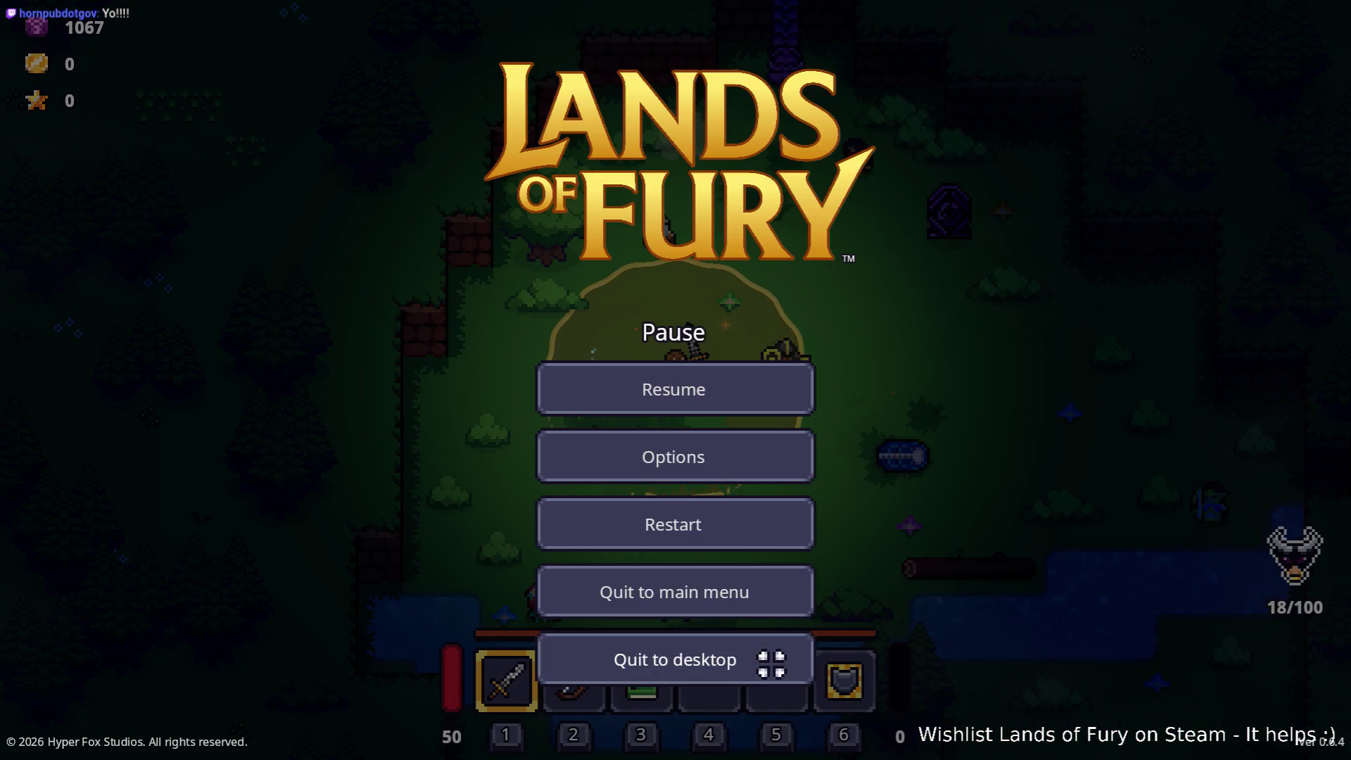
left_click(770, 663)
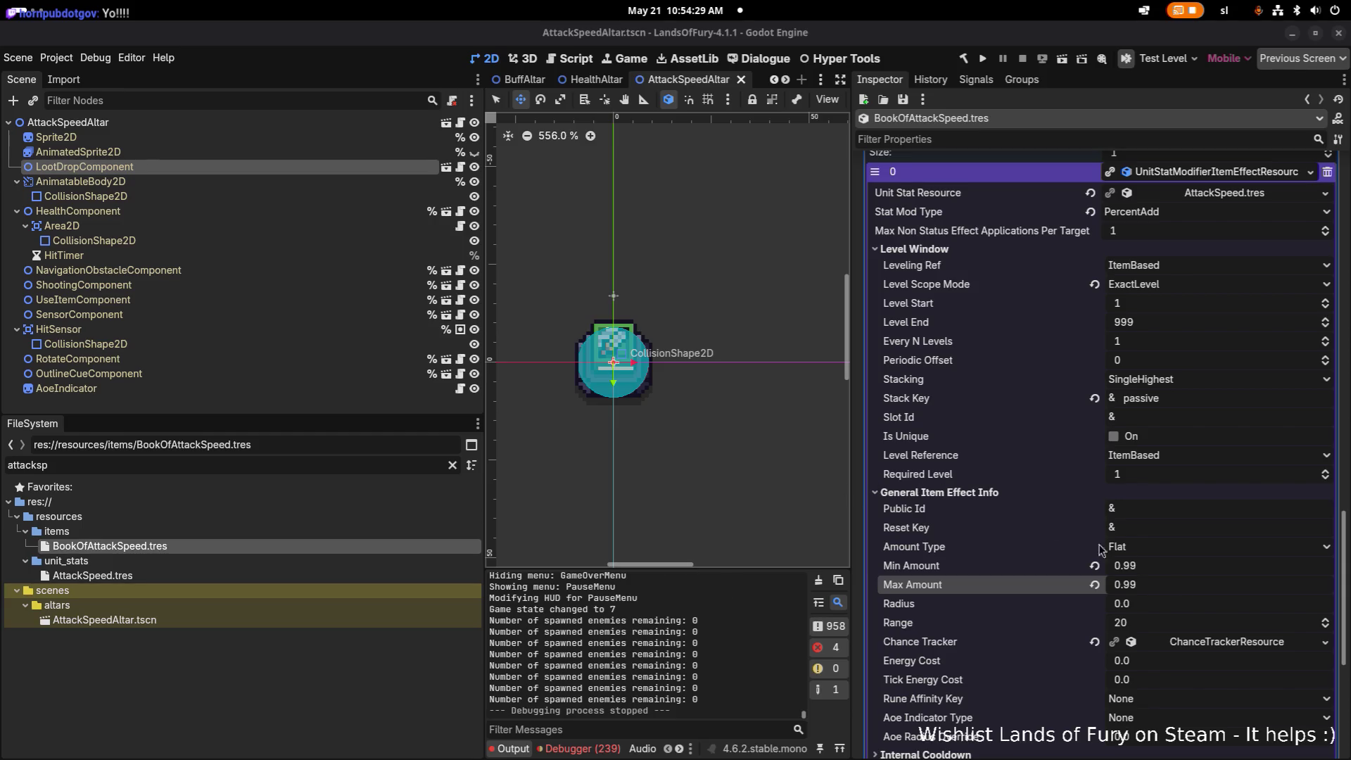
- Change the BookOfAttackSpeed modifier's Min and Max Amount from 0.99 to 0.05 and save
left_click(1244, 561)
type("0")
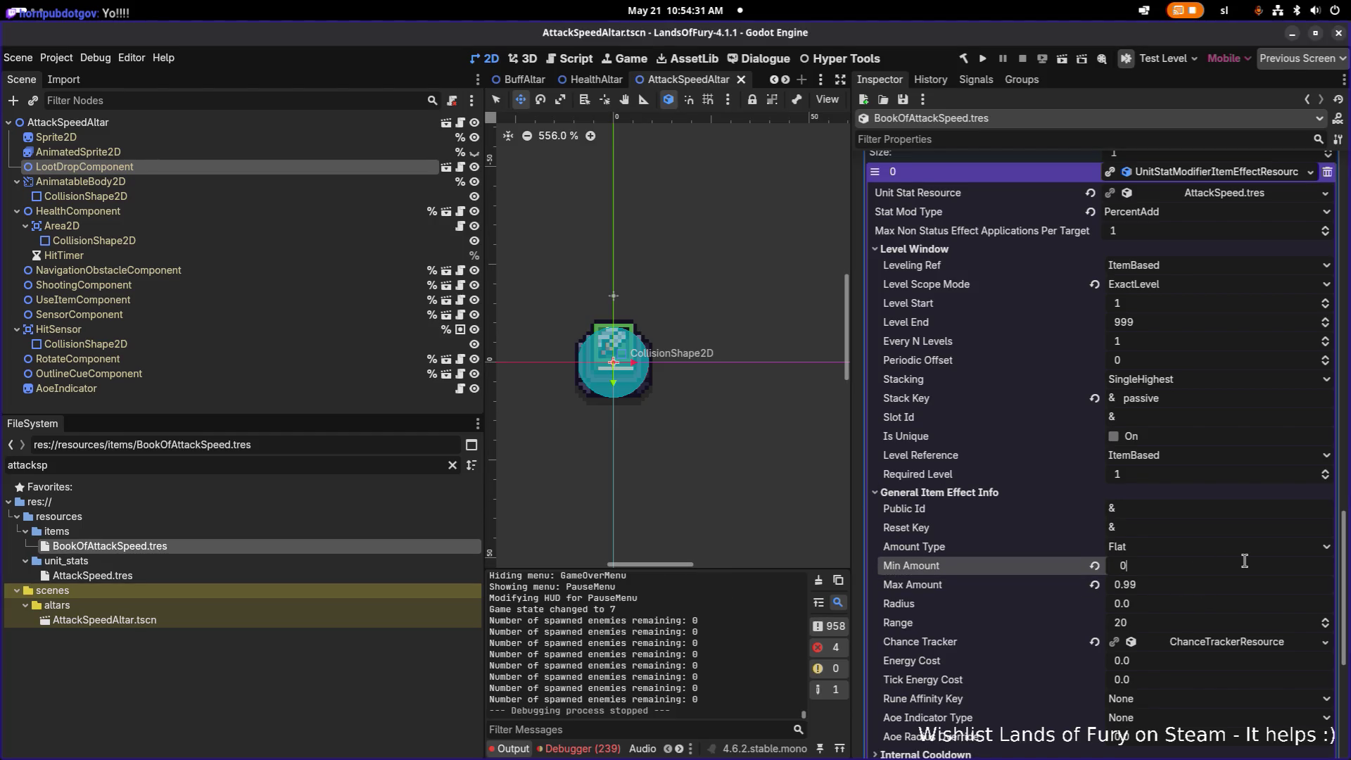
type(".05")
key("Tab")
type("0.05")
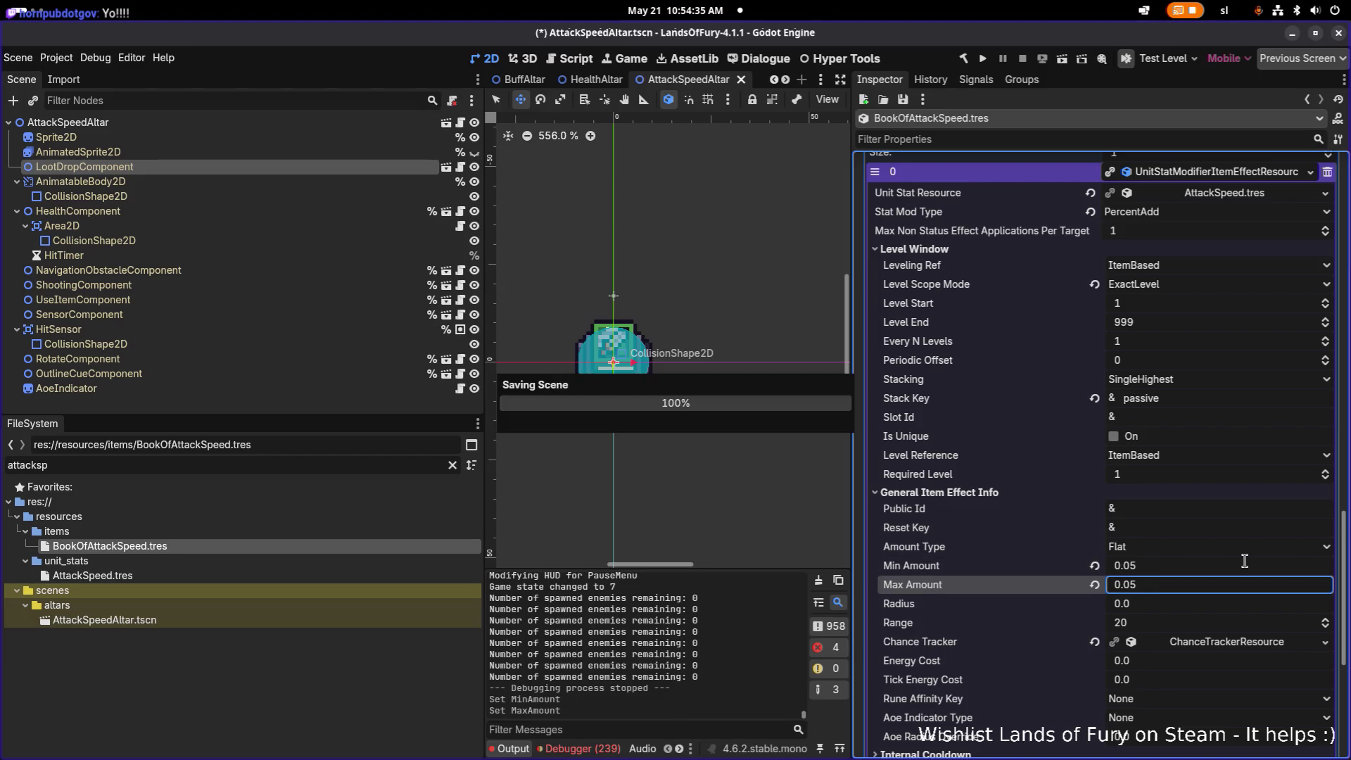
key("ctrl+s")
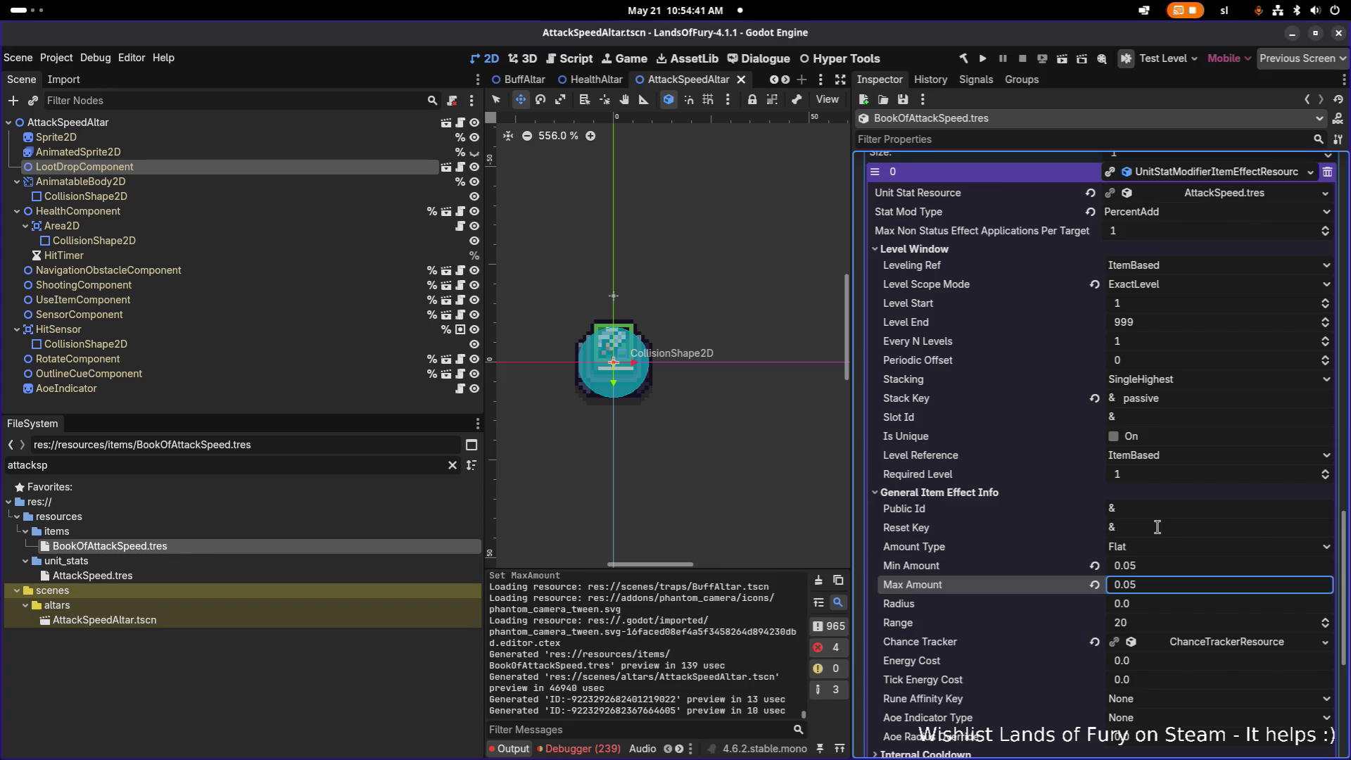
key("ctrl+s")
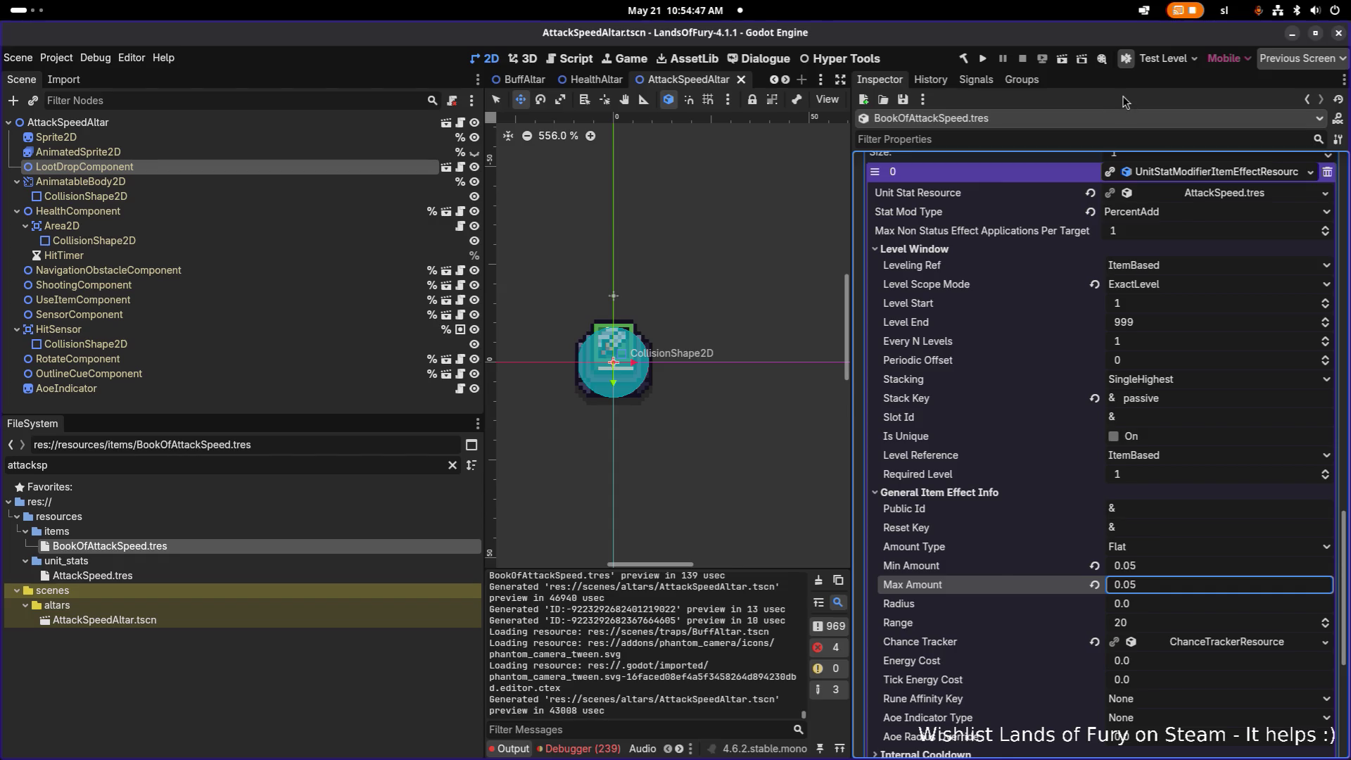
key("alt+Tab")
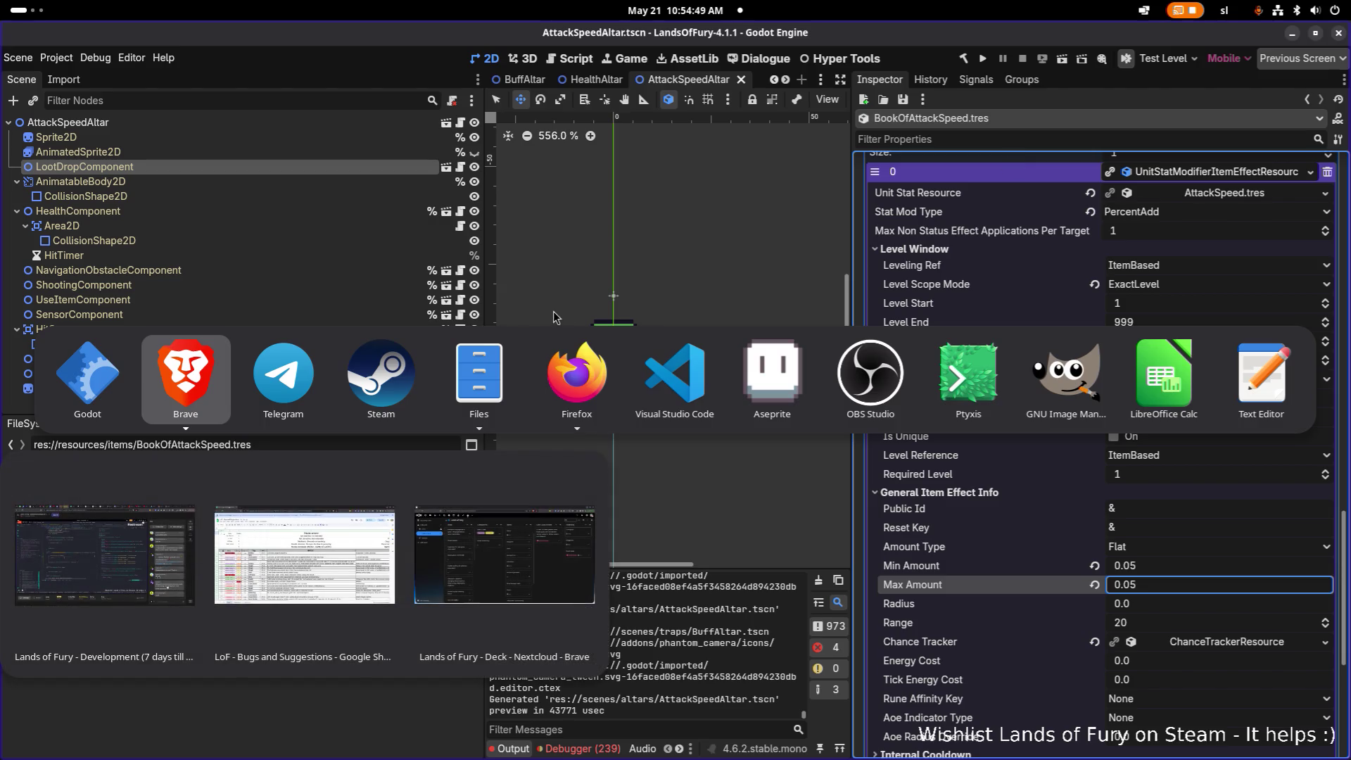
- Change Mathf.Clamp(2f - attackSpeed, 0f, 2f) in Item.cs to a 0.01f minimum and save
mouse_move(613, 387)
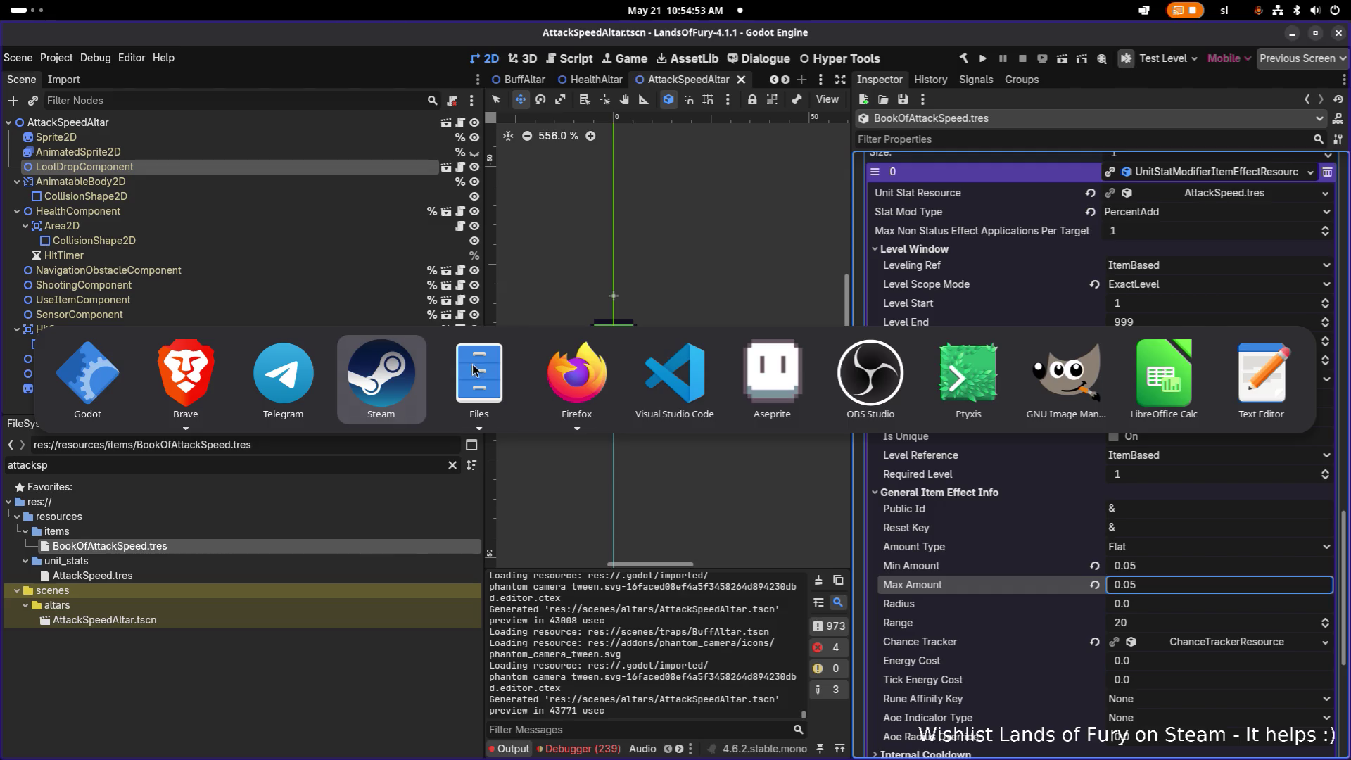
left_click(637, 387)
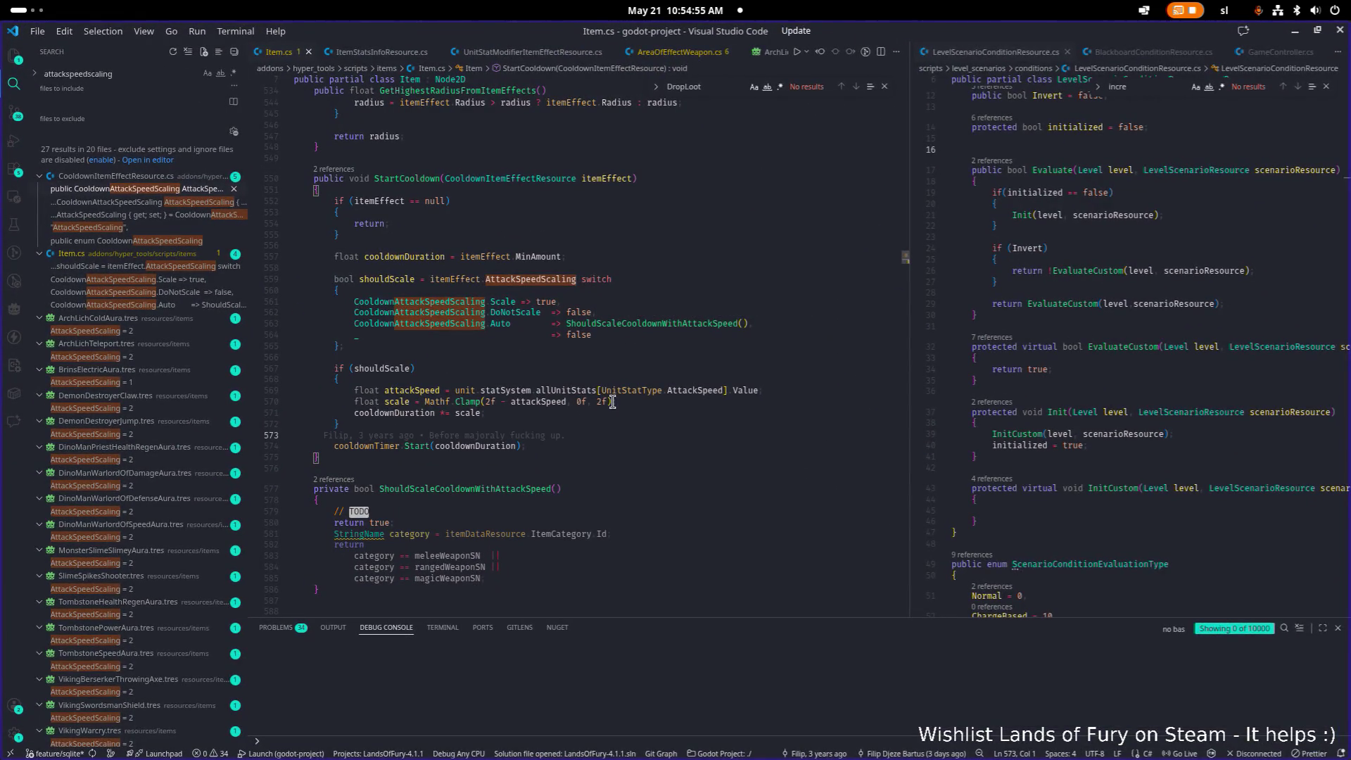
left_click(582, 402)
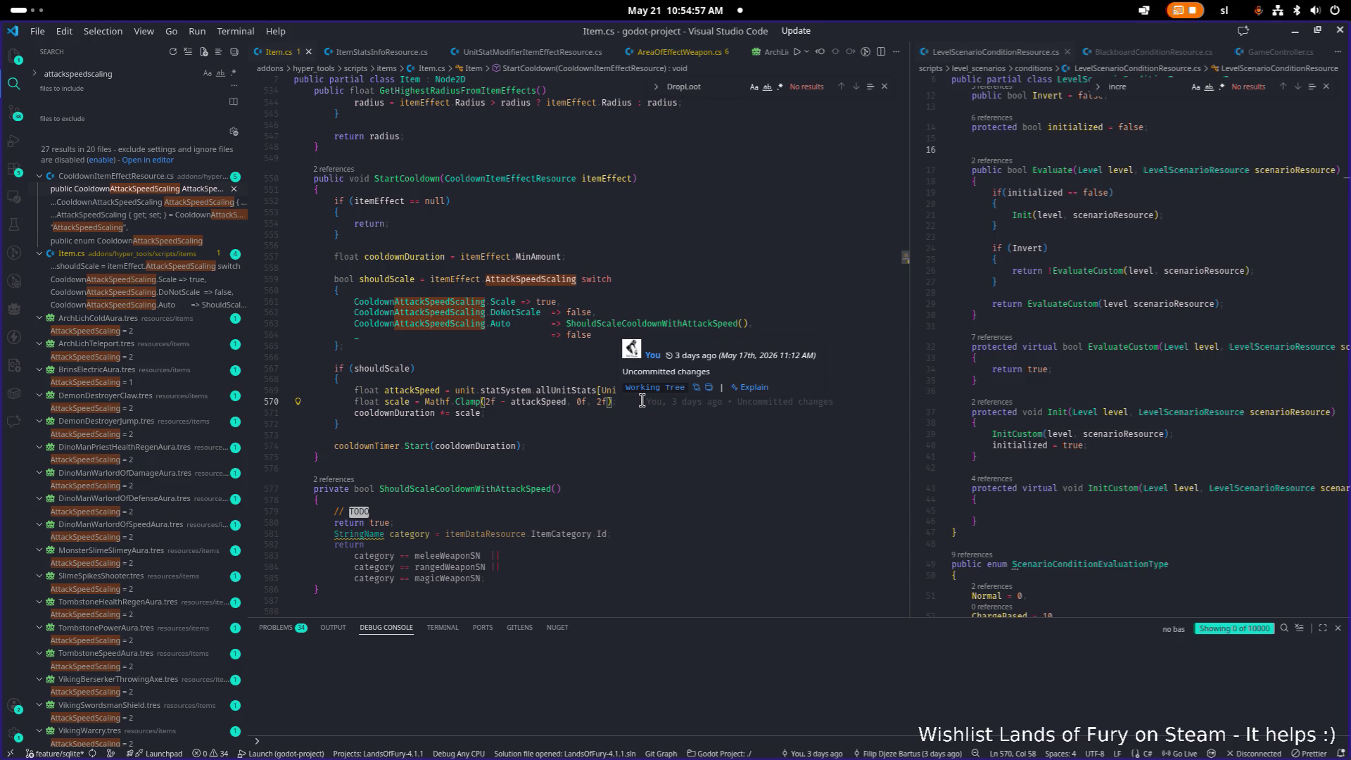
type(".01")
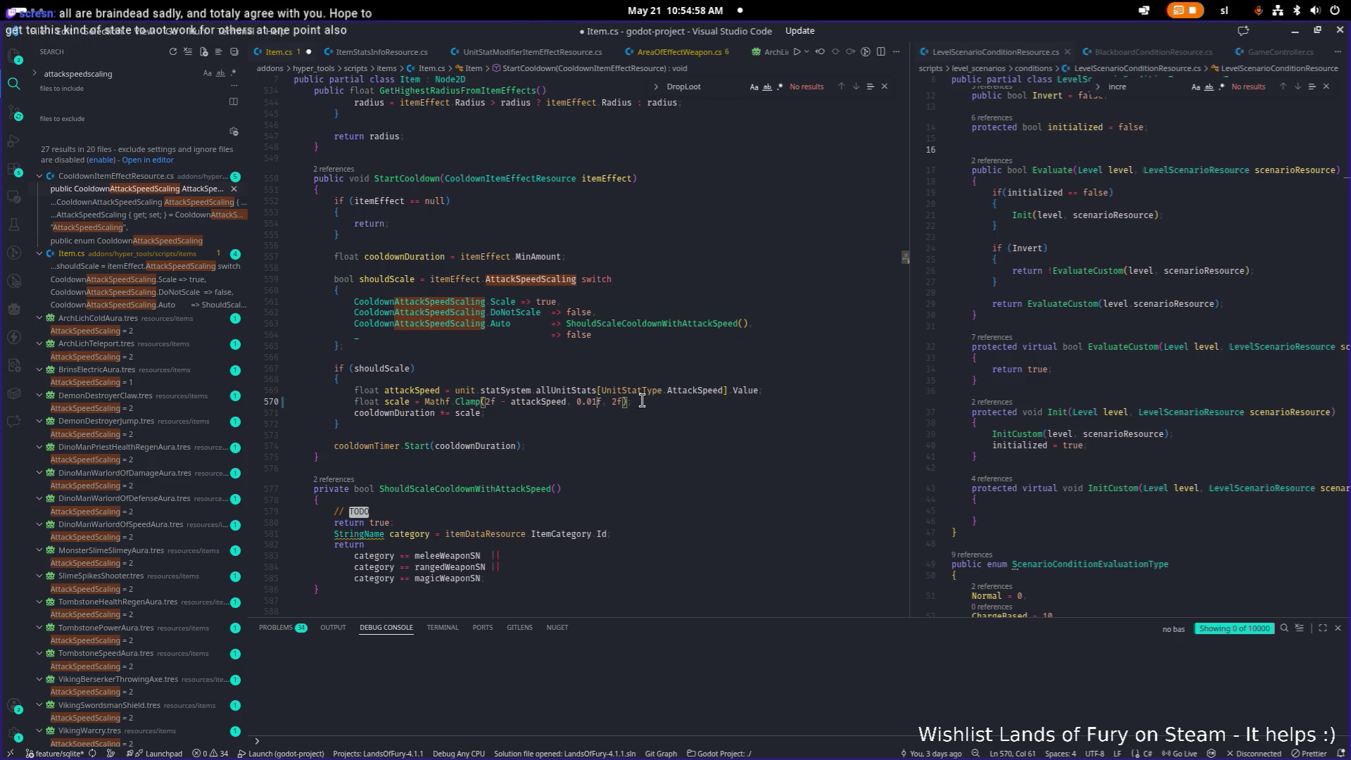
key("ctrl+s")
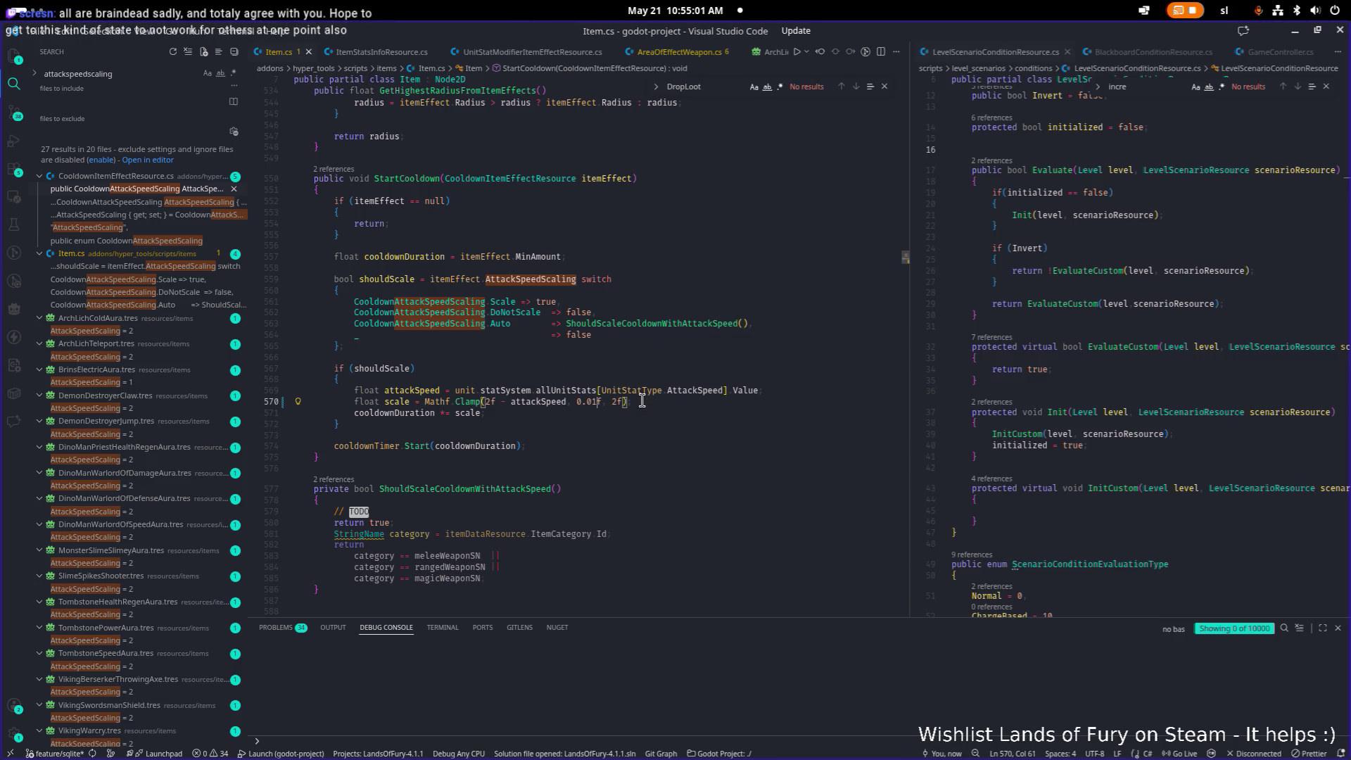
left_click(753, 434)
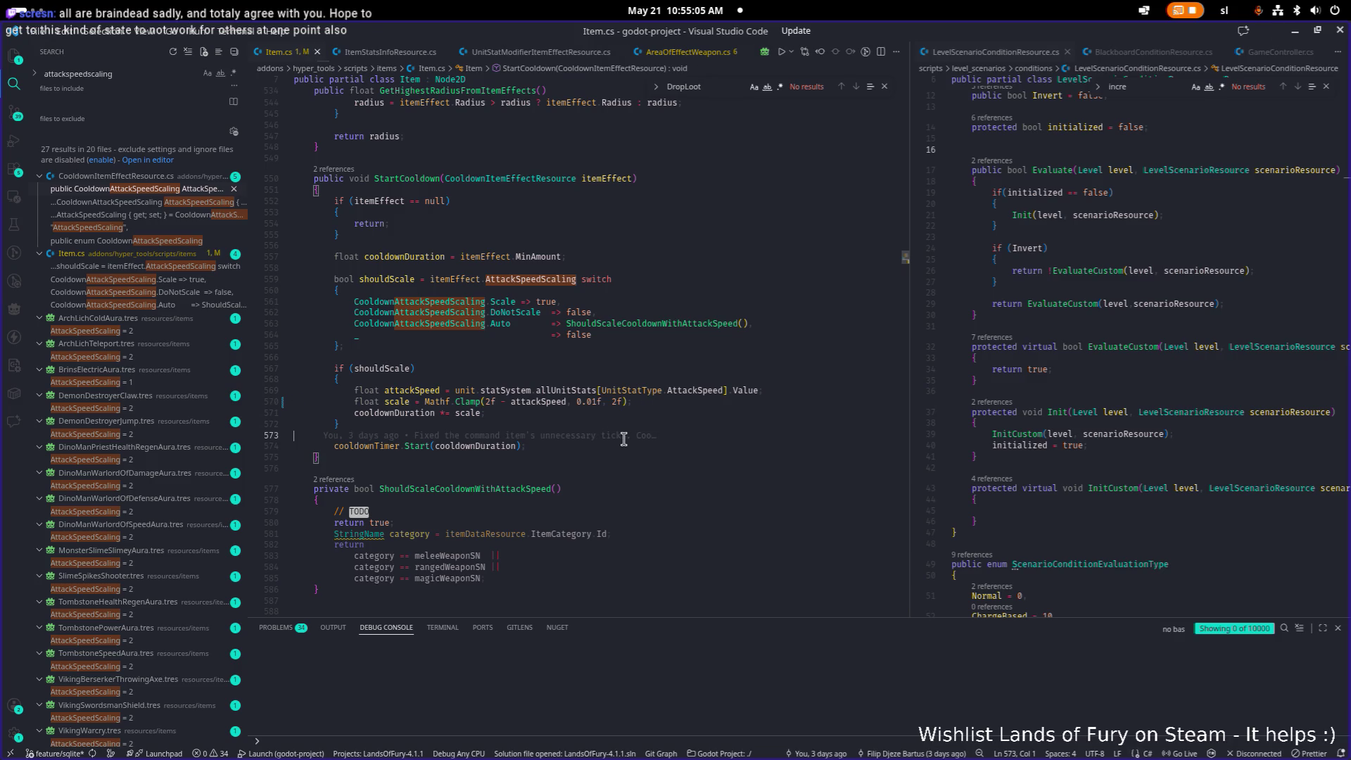
left_click(640, 421)
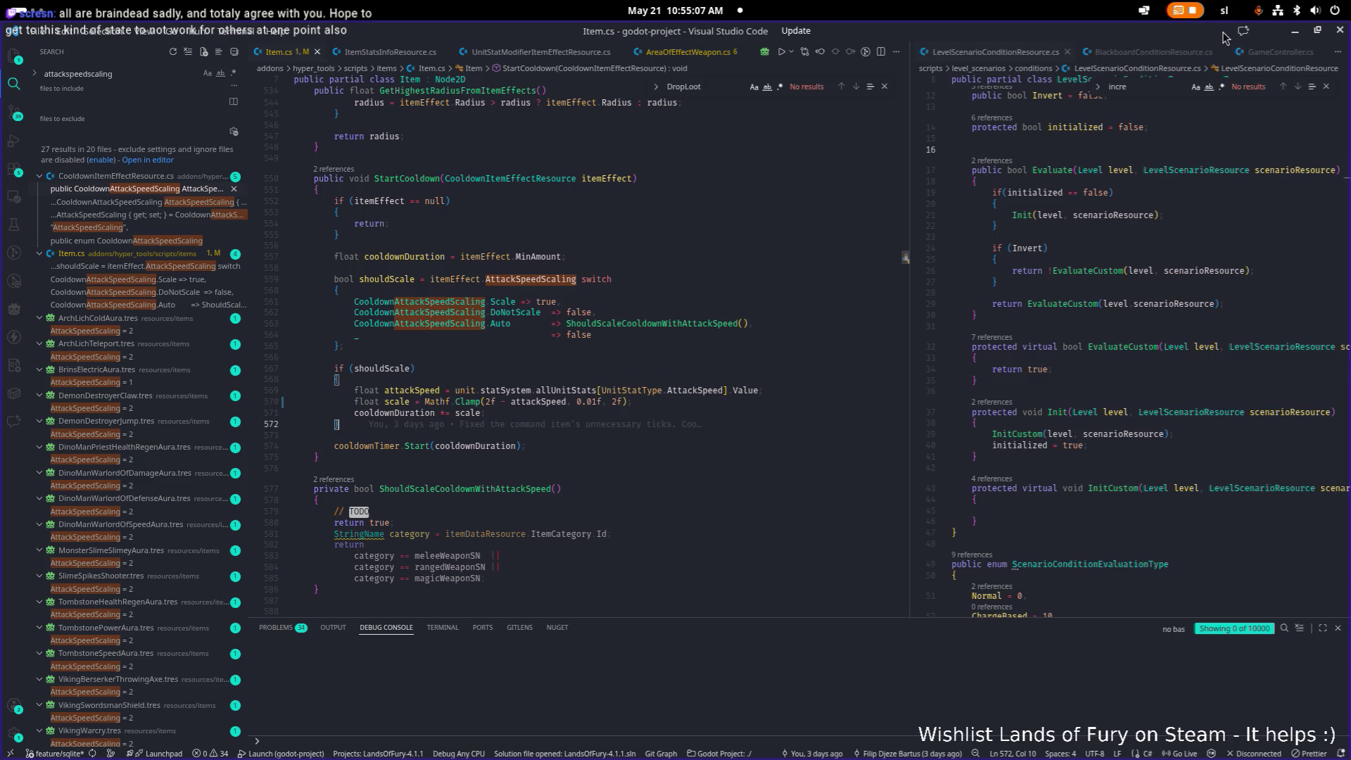
left_click(1297, 33)
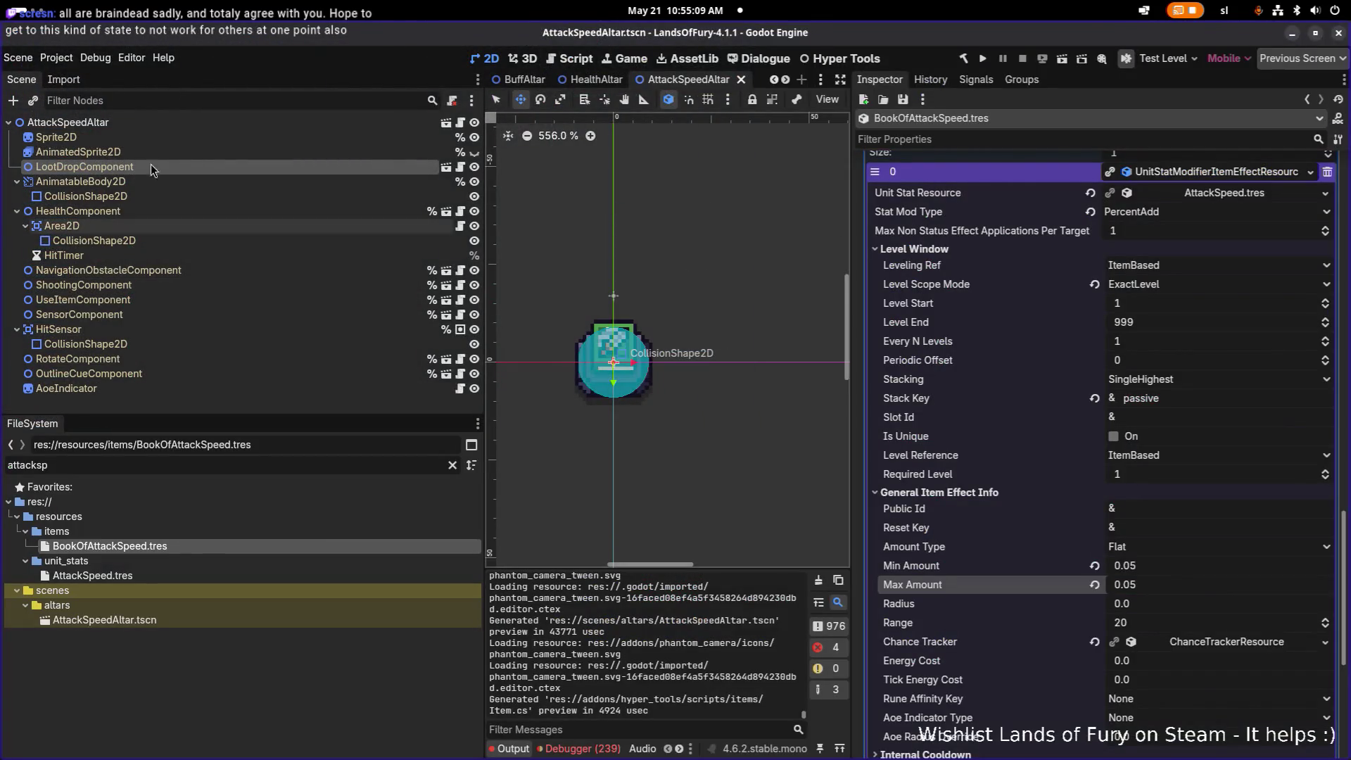
- Select the AttackSpeedAltar root node and zoom around the viewport to inspect its aura range
left_click(136, 125)
scroll(648, 184, "left", 3)
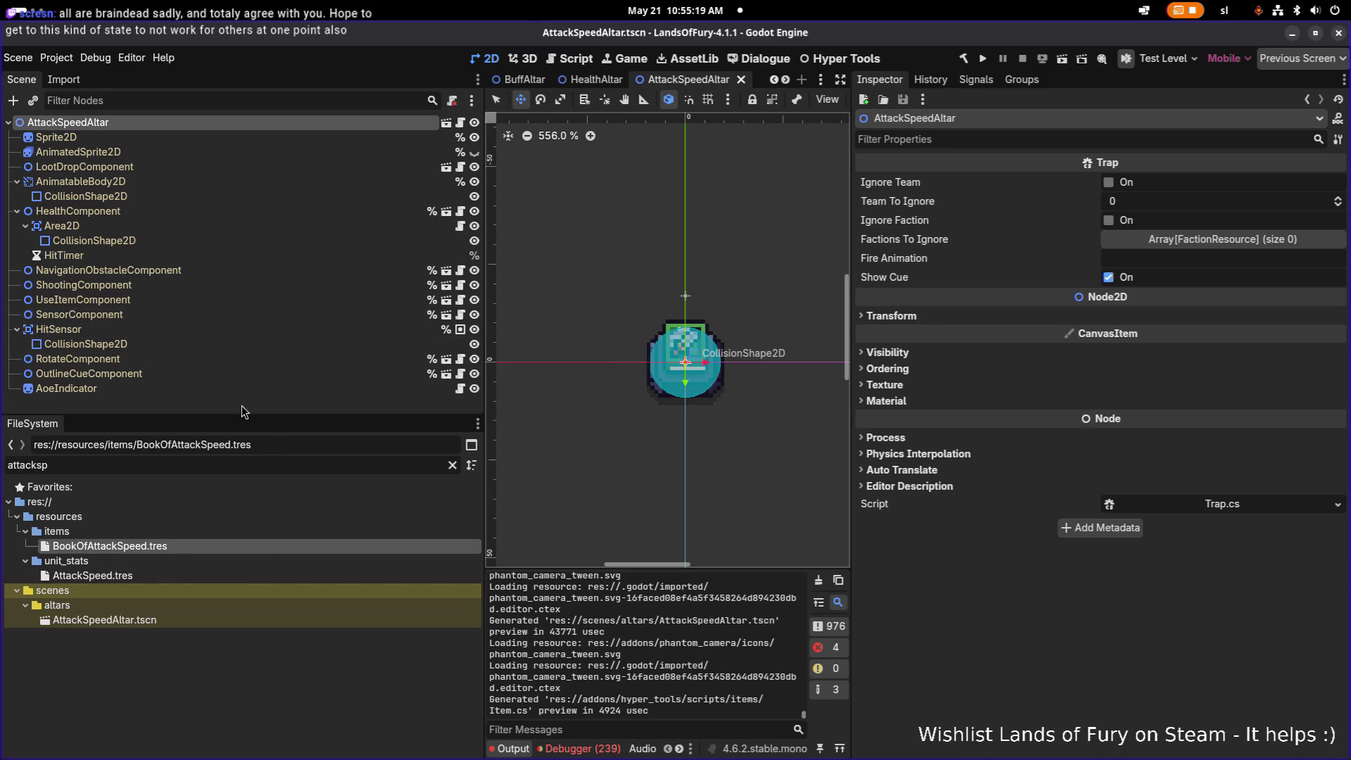
scroll(675, 323, "down", 5)
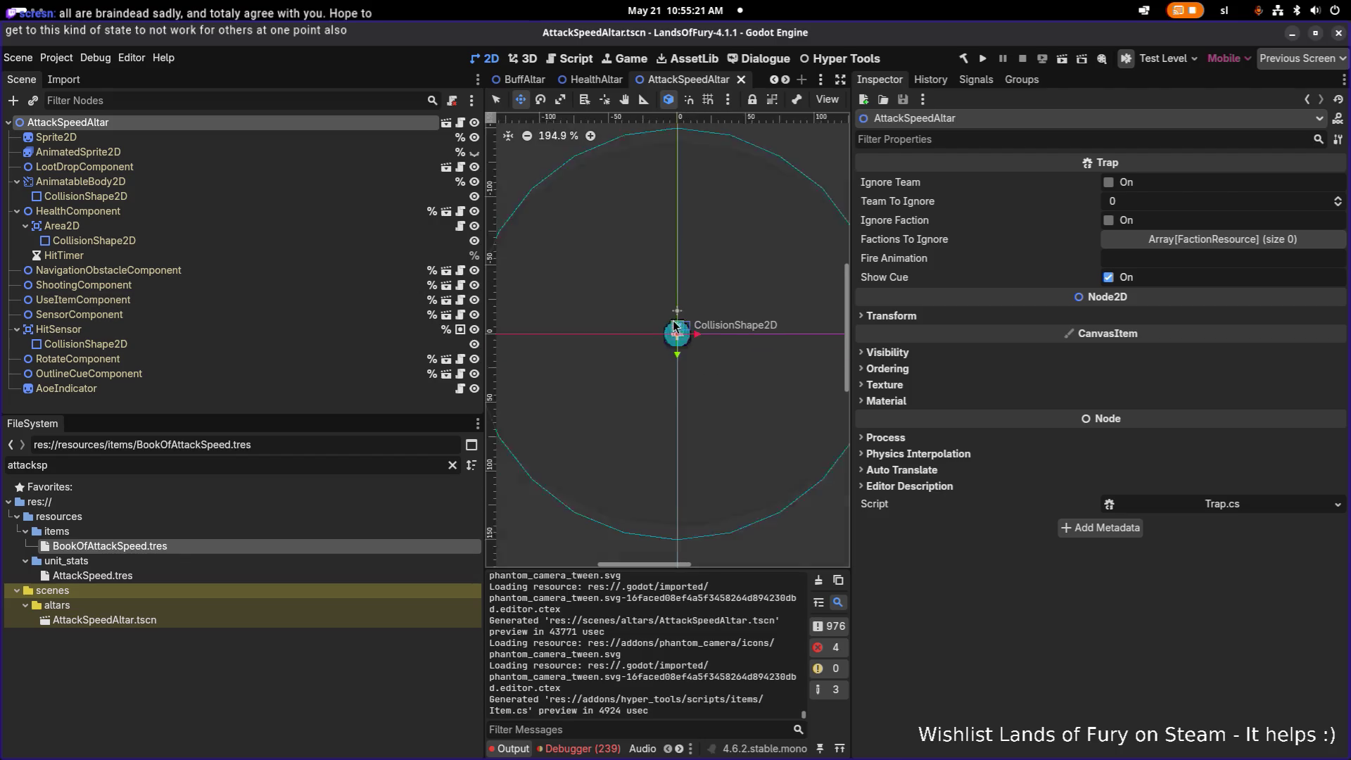
scroll(689, 348, "up", 5)
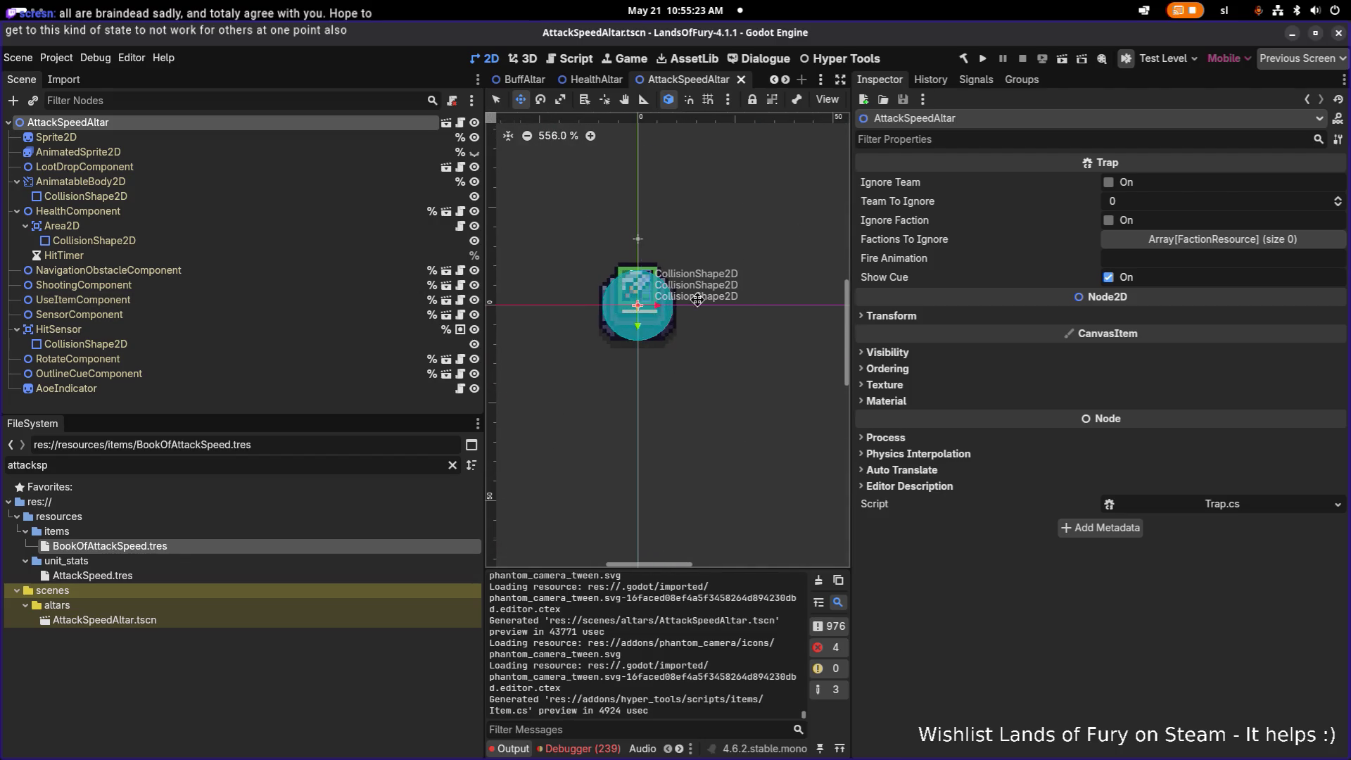
scroll(698, 299, "left", 2)
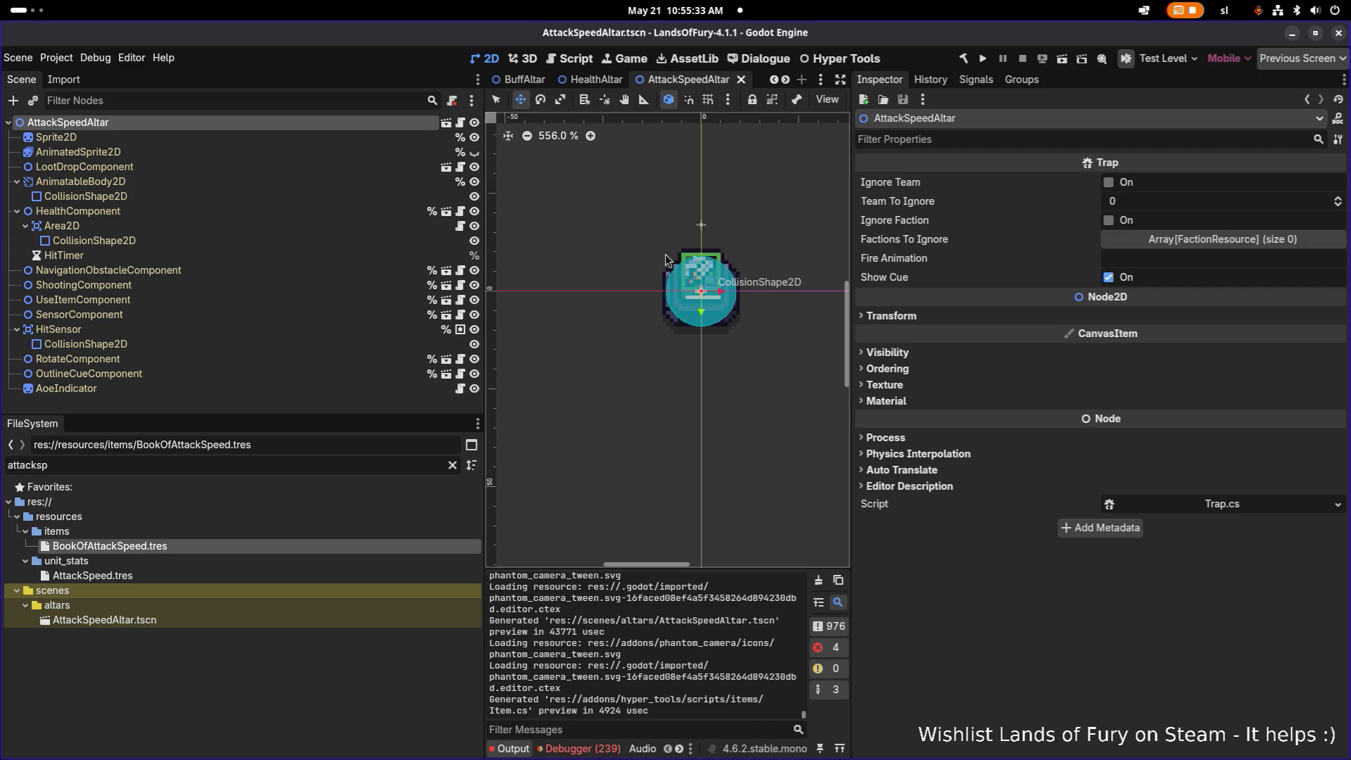
right_click(726, 268, "alt")
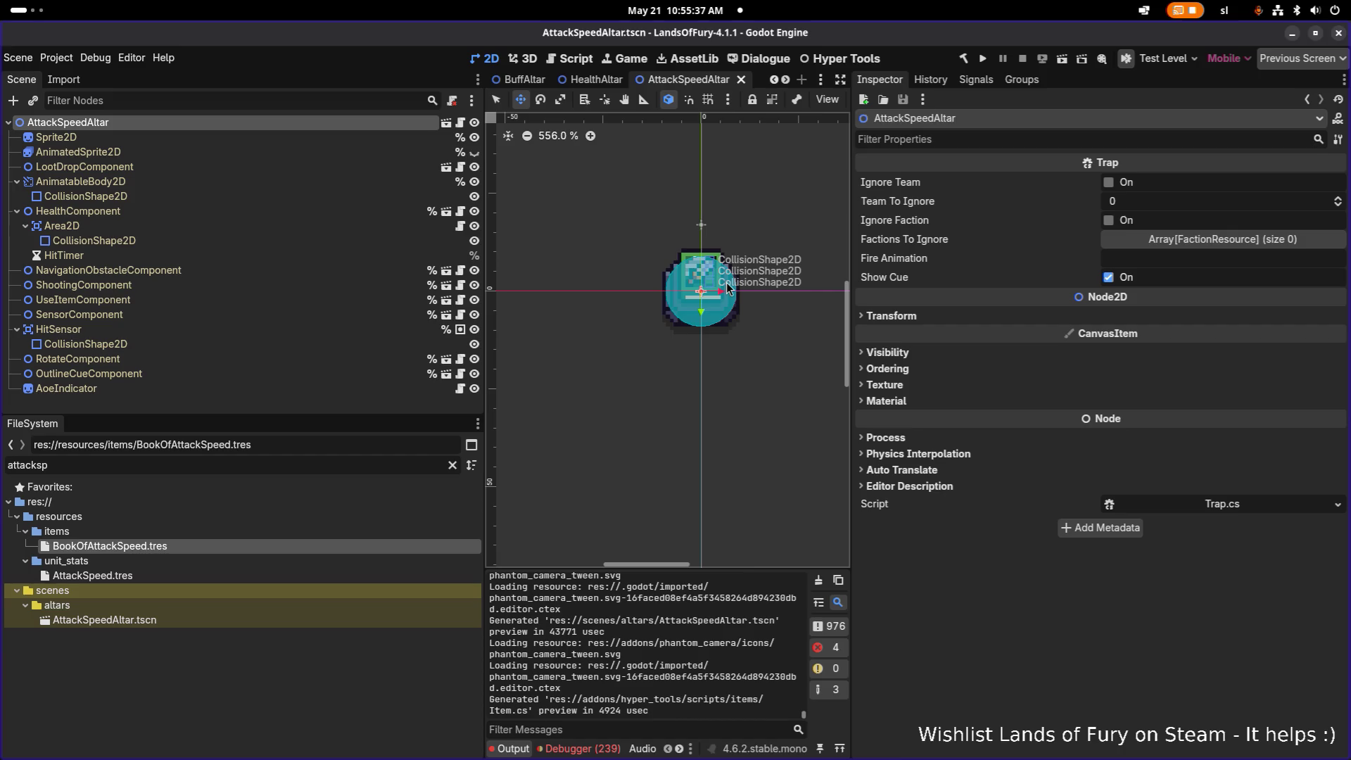
- Open the AttackSpeed.tres stat resource from the FileSystem dock
scroll(726, 291, "down", 5)
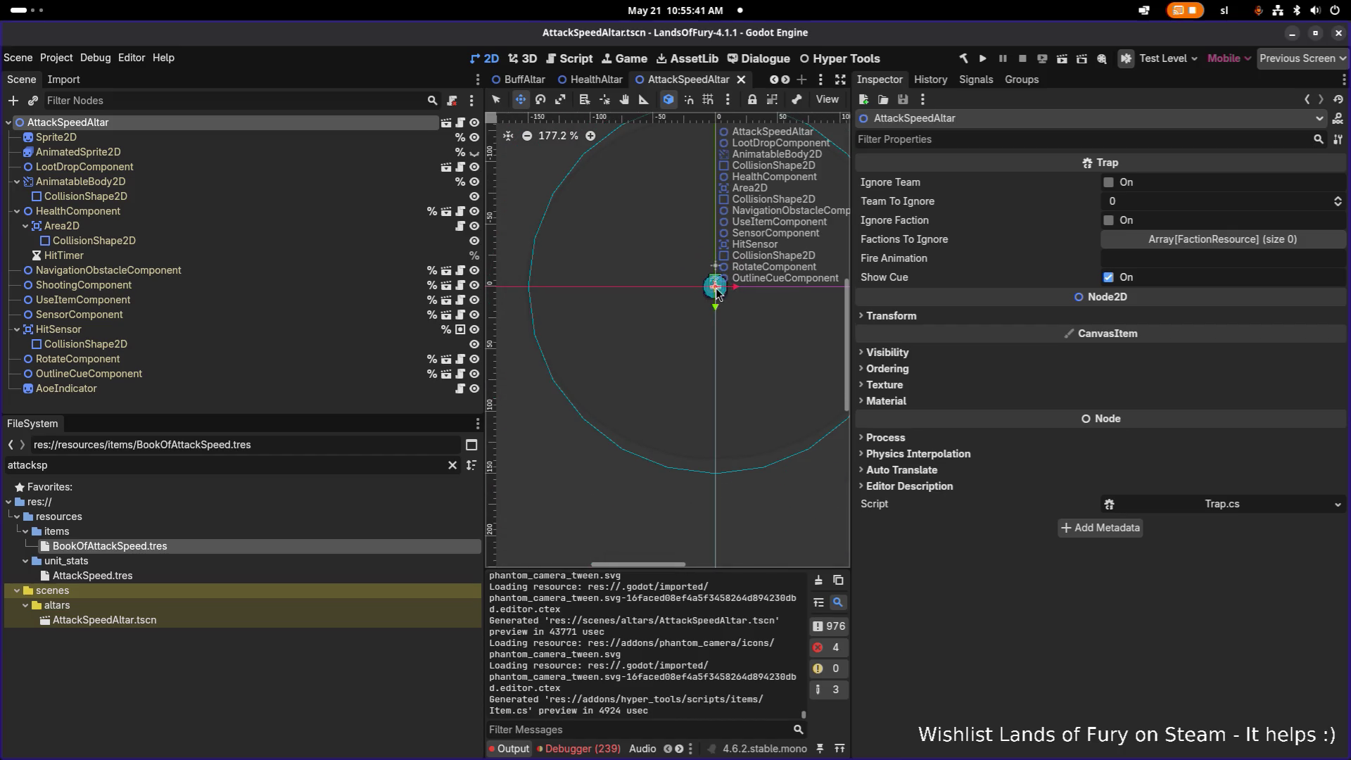
left_click(291, 464)
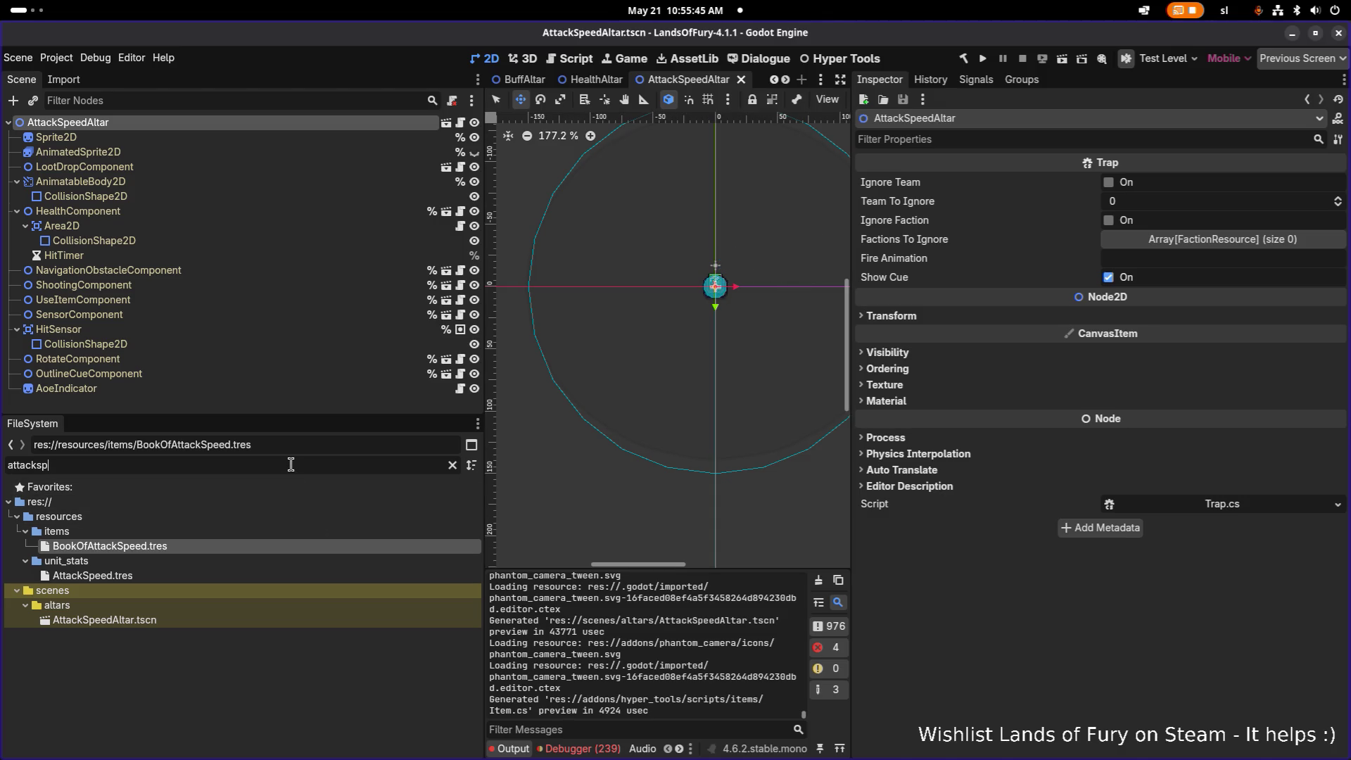
left_click(209, 575)
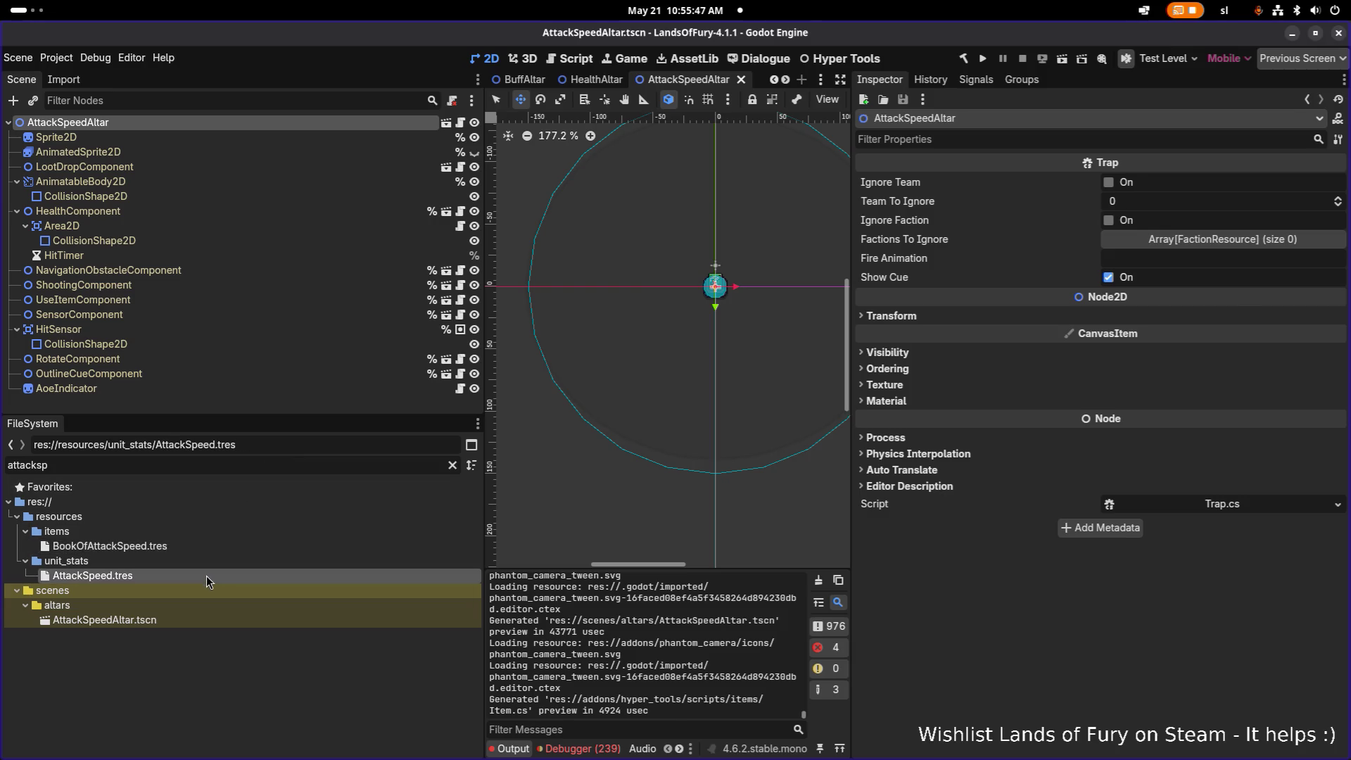
- Select the UseItemComponent node and check its Item Id value
left_click(235, 546)
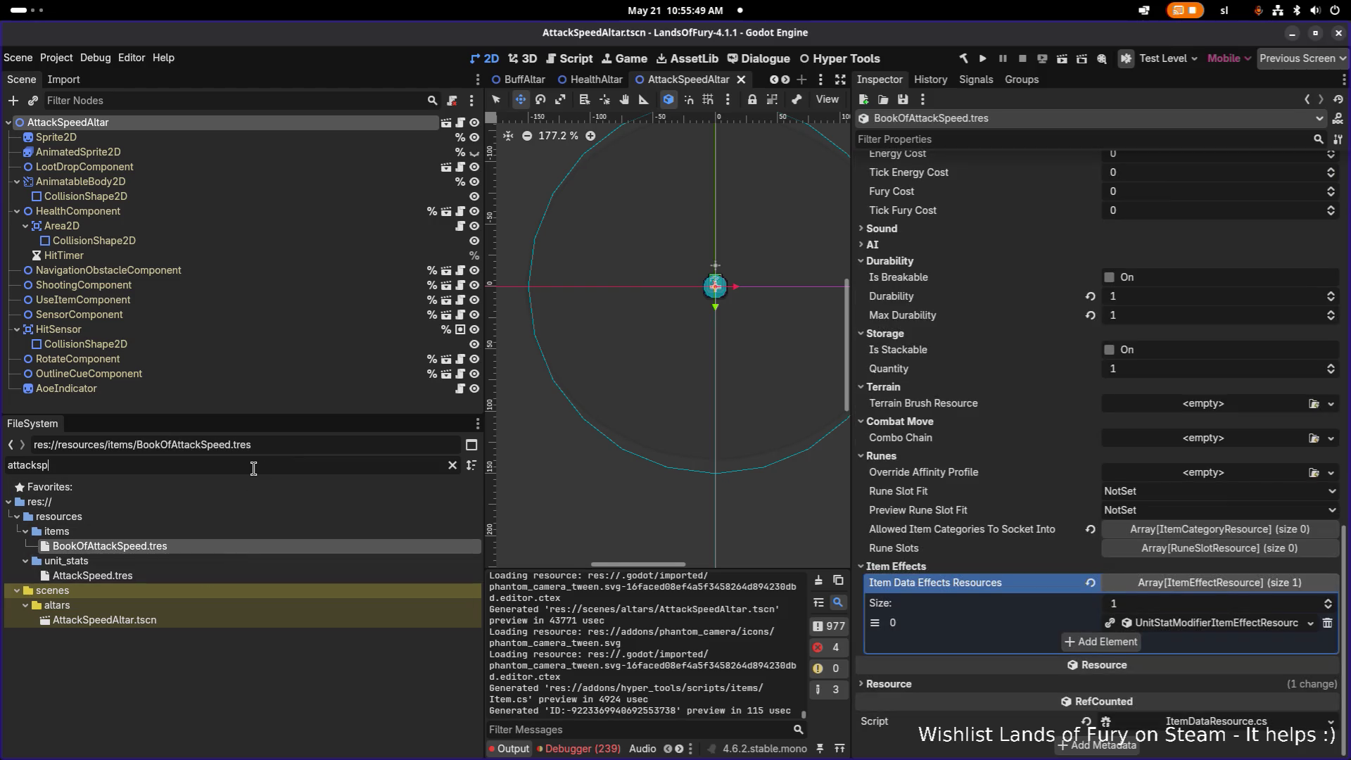
left_click(247, 300)
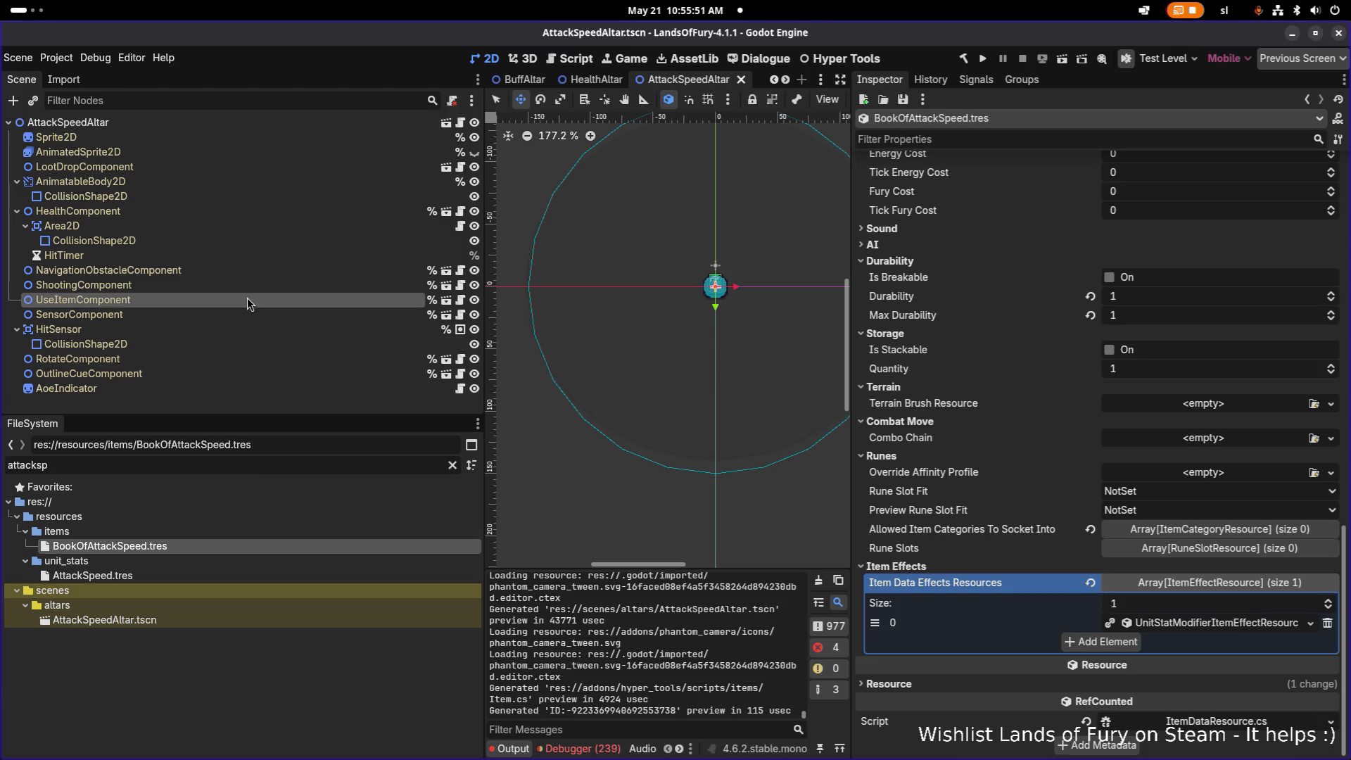
left_click(1250, 182)
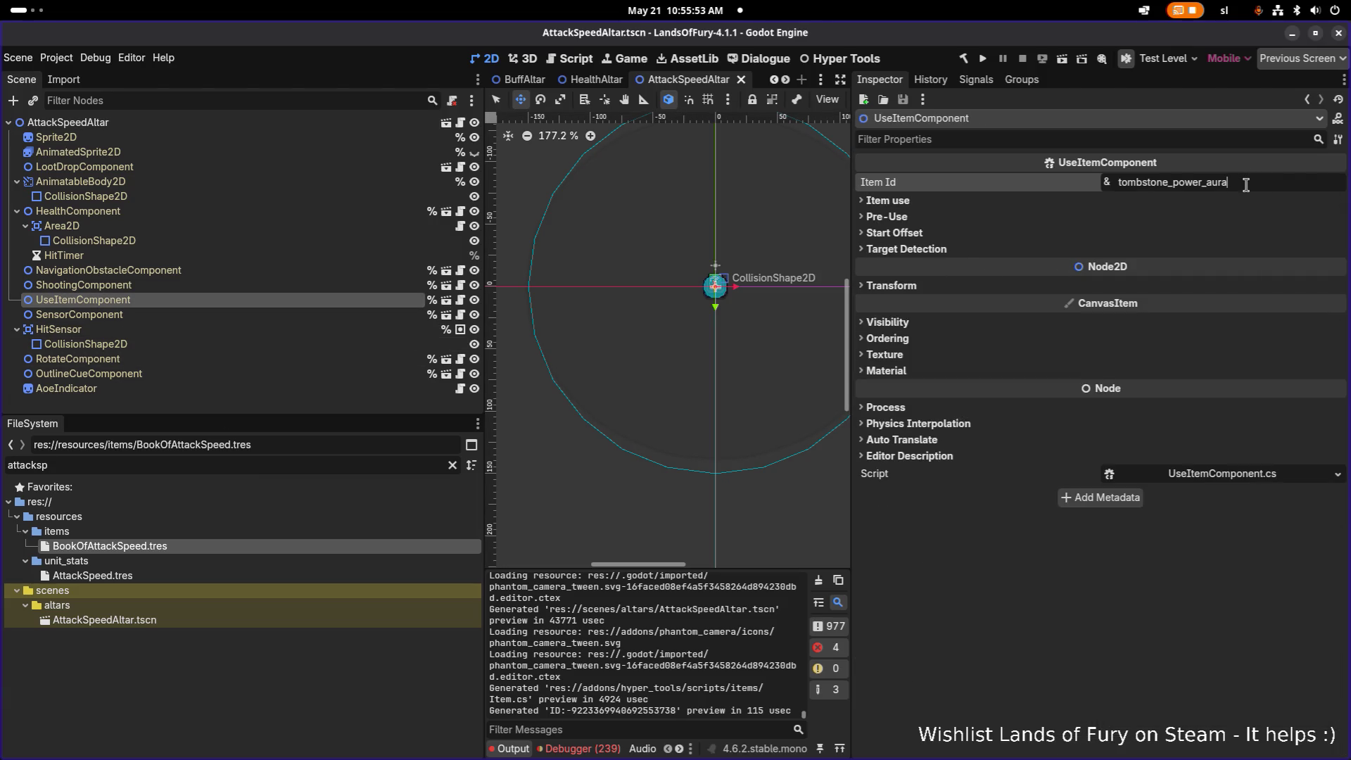
left_click(308, 461)
- Filter the FileSystem for 'tombstonepow' and attempt to duplicate TombstonePowerAura.tres, then cancel
double_click(308, 460)
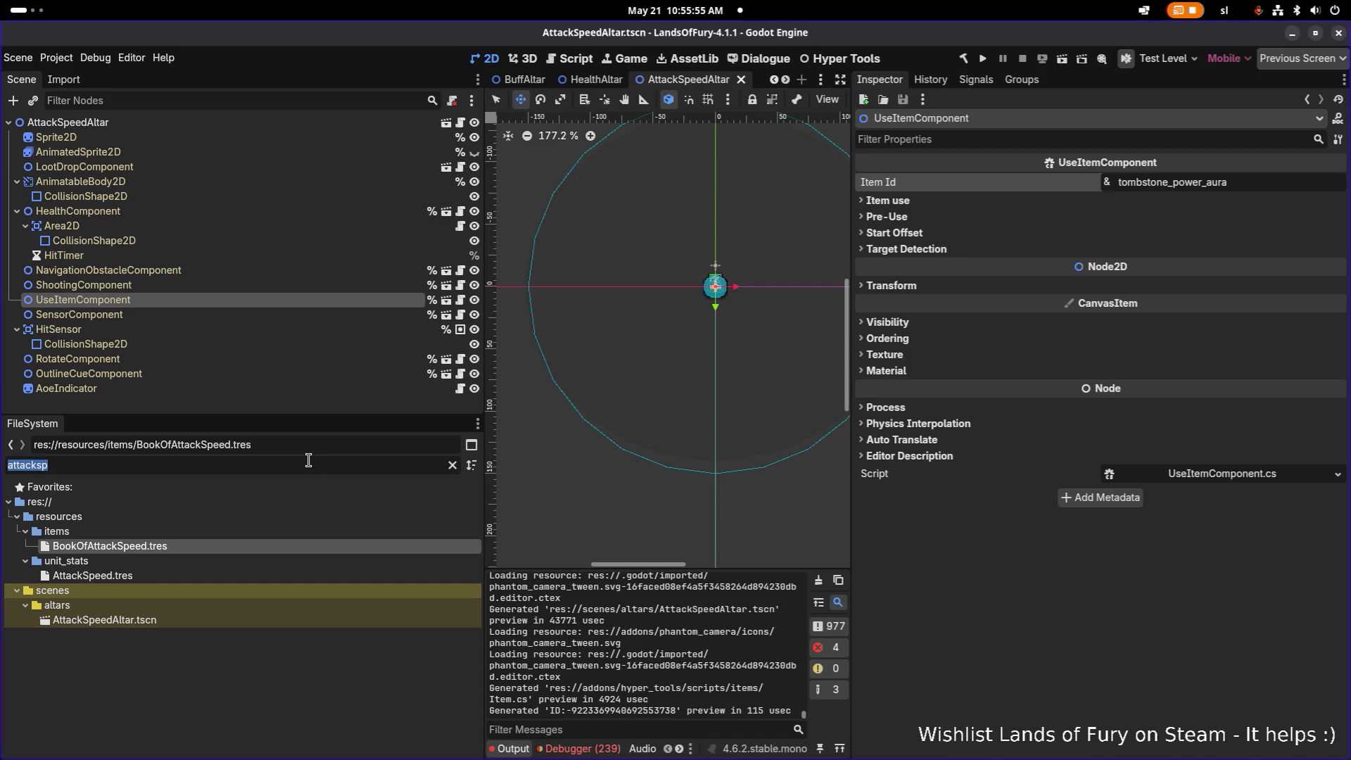
type("tomb")
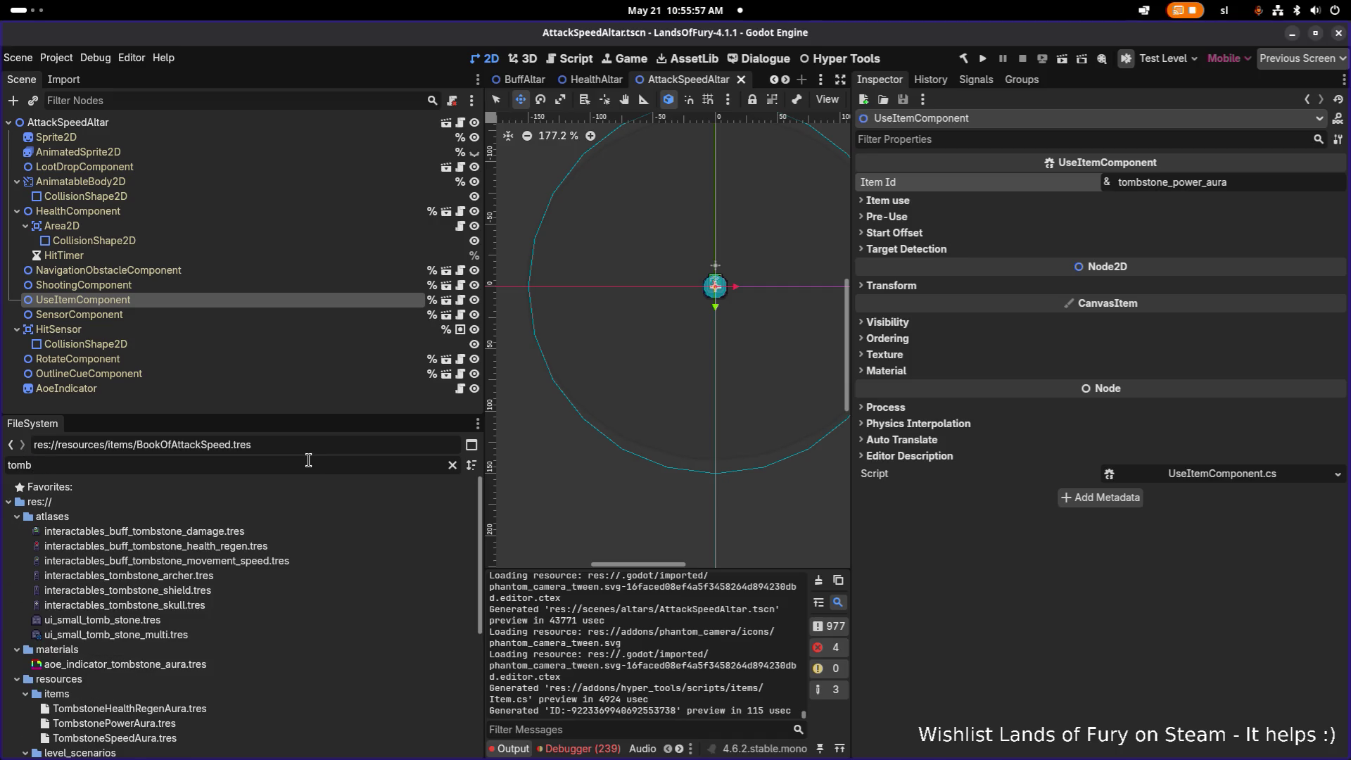
type("stonepow")
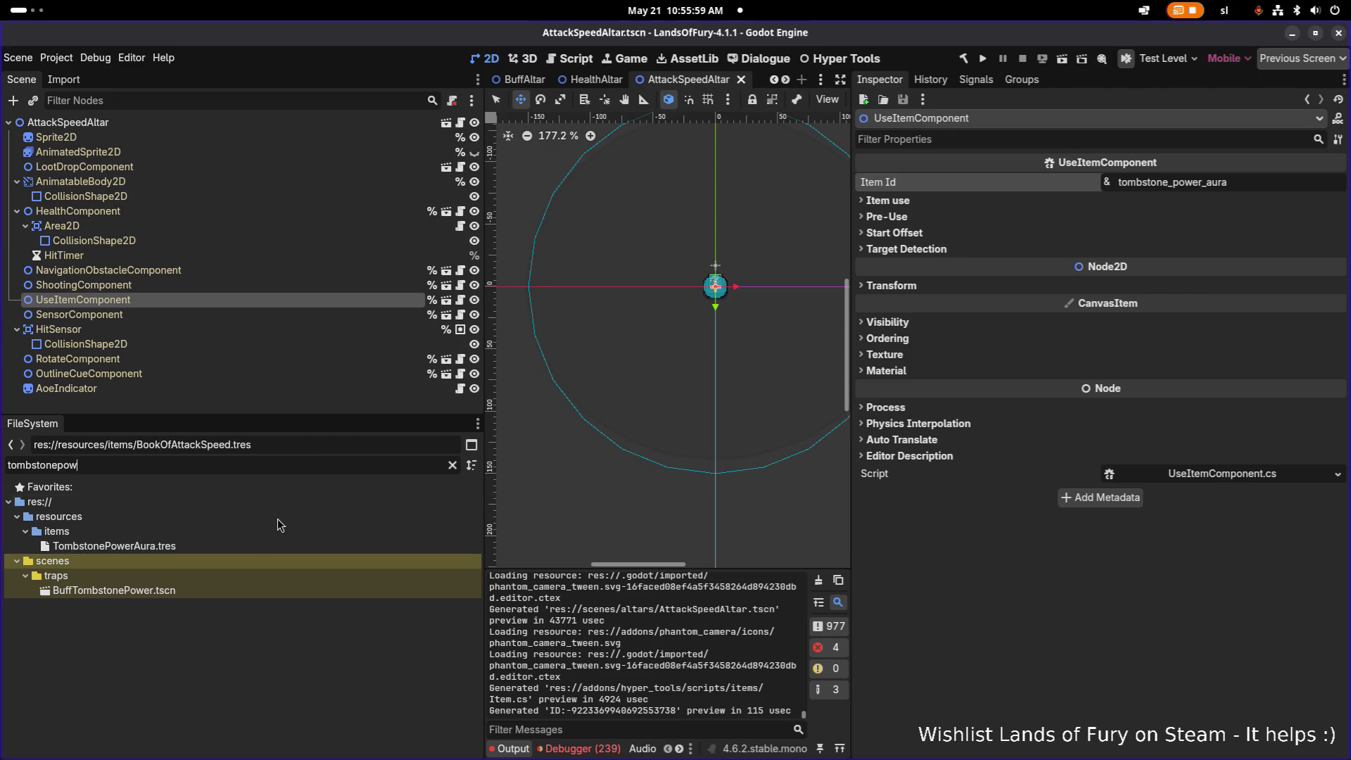
left_click(257, 546)
key("ctrl+d")
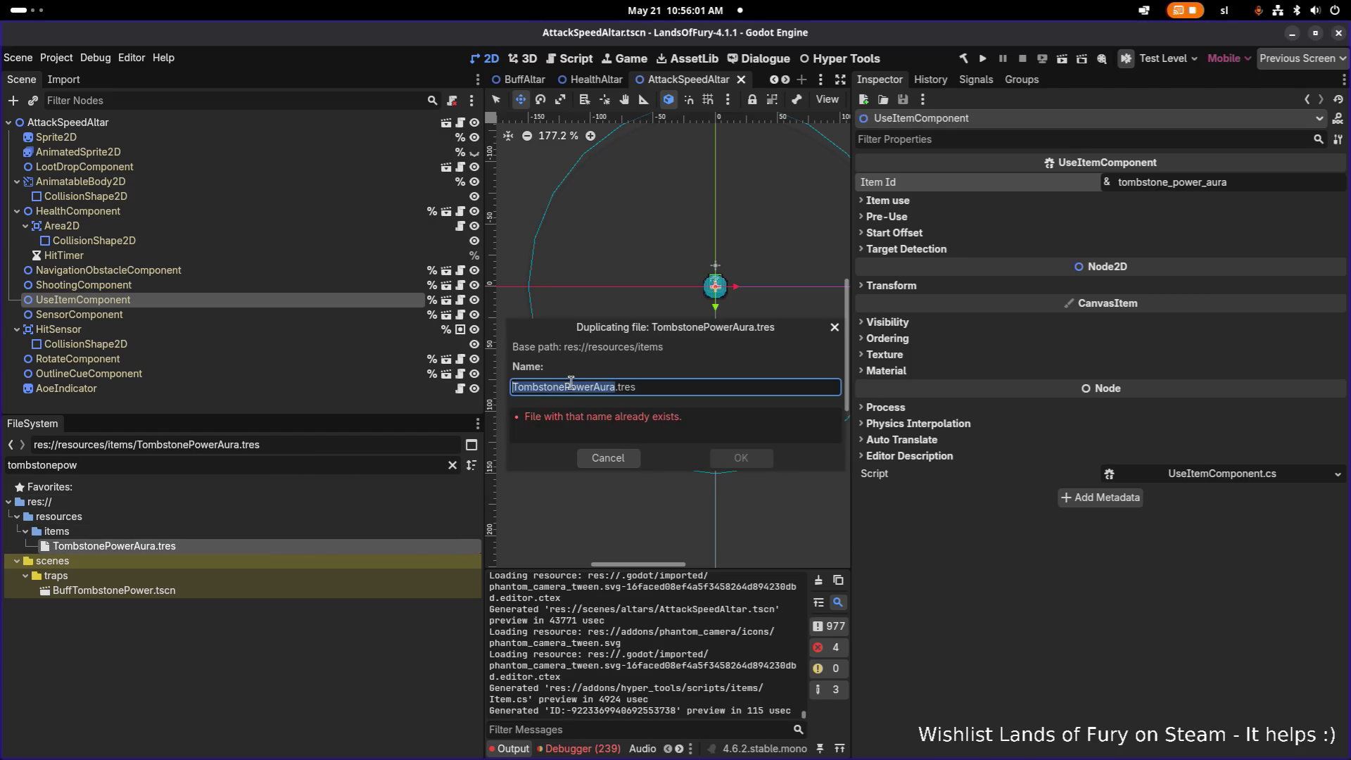
left_click(571, 386)
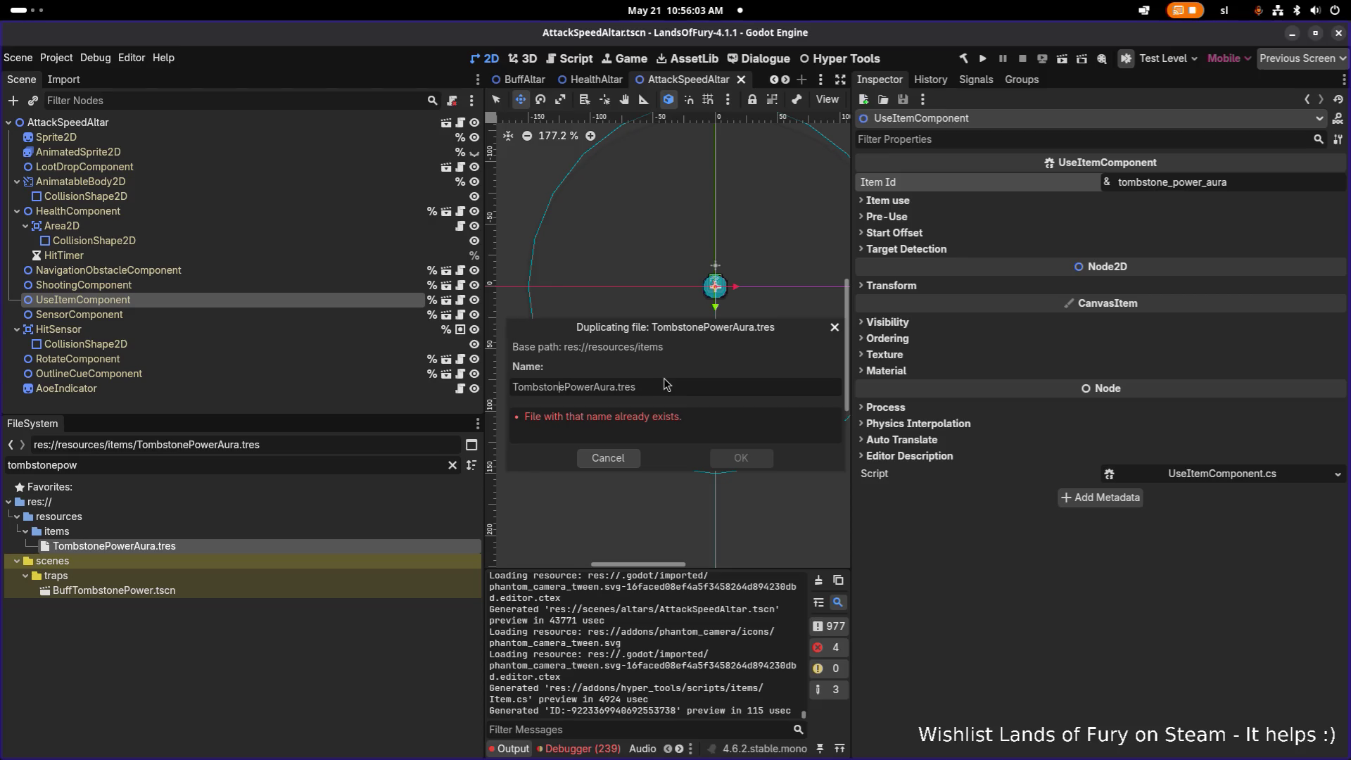
key("Escape")
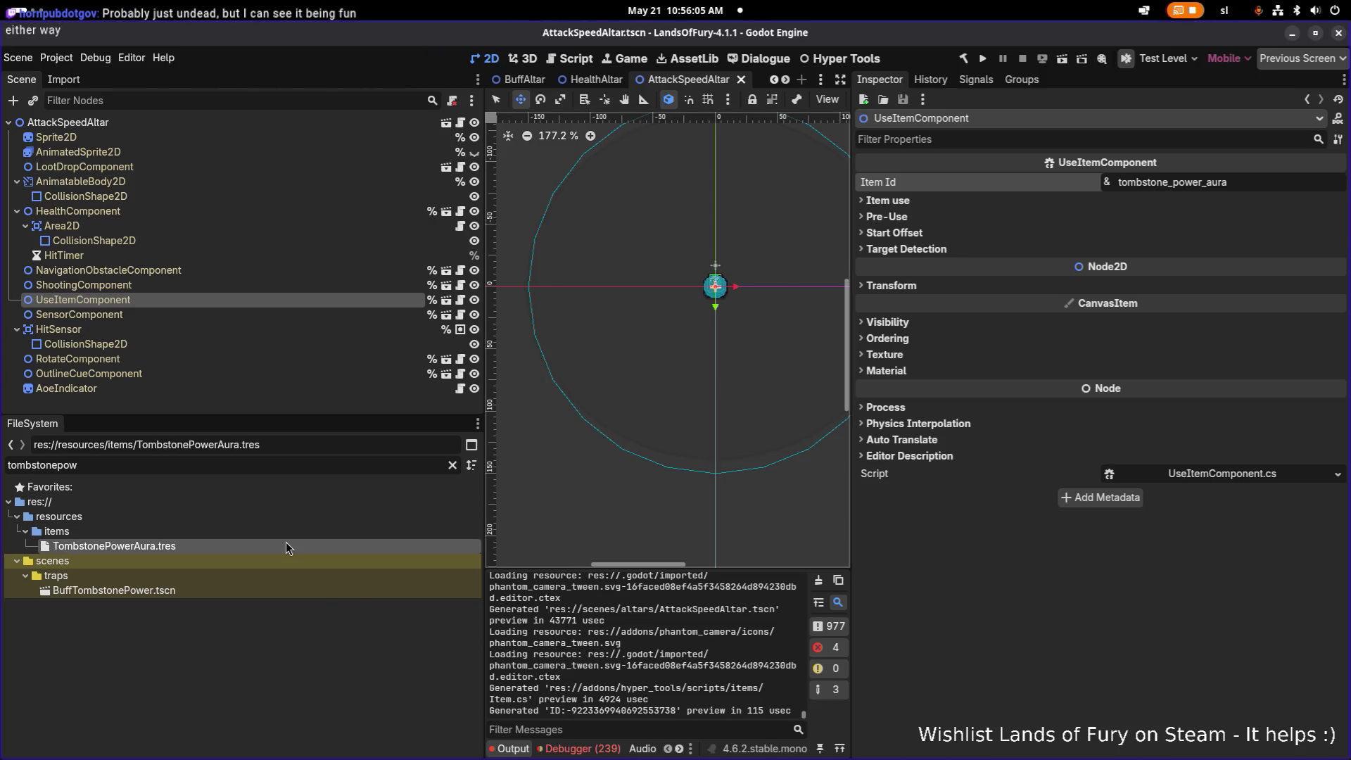
- Rename TombstonePowerAura.tres to AltarPowerAura.tres
key("F2")
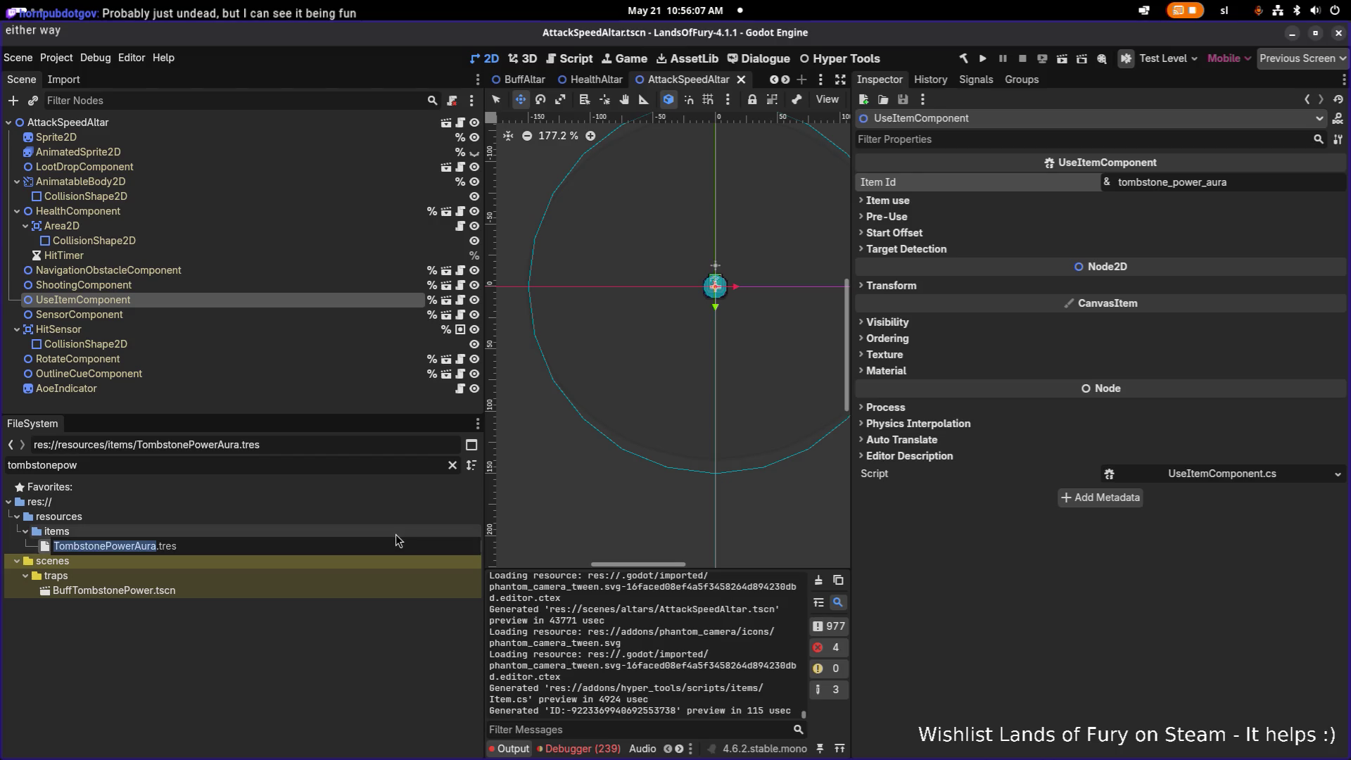
key("Right")
key("Left")
key("Left")
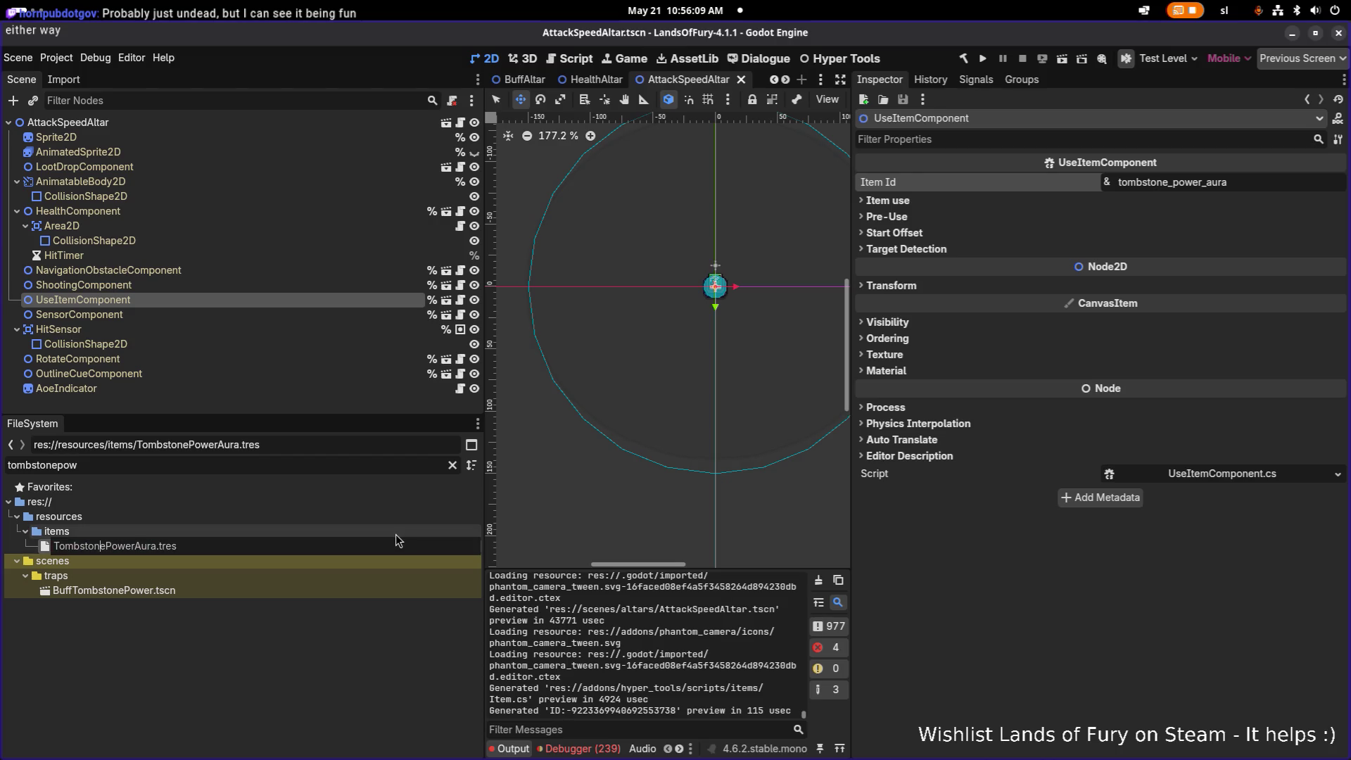
key("shift+Home")
type("Altar")
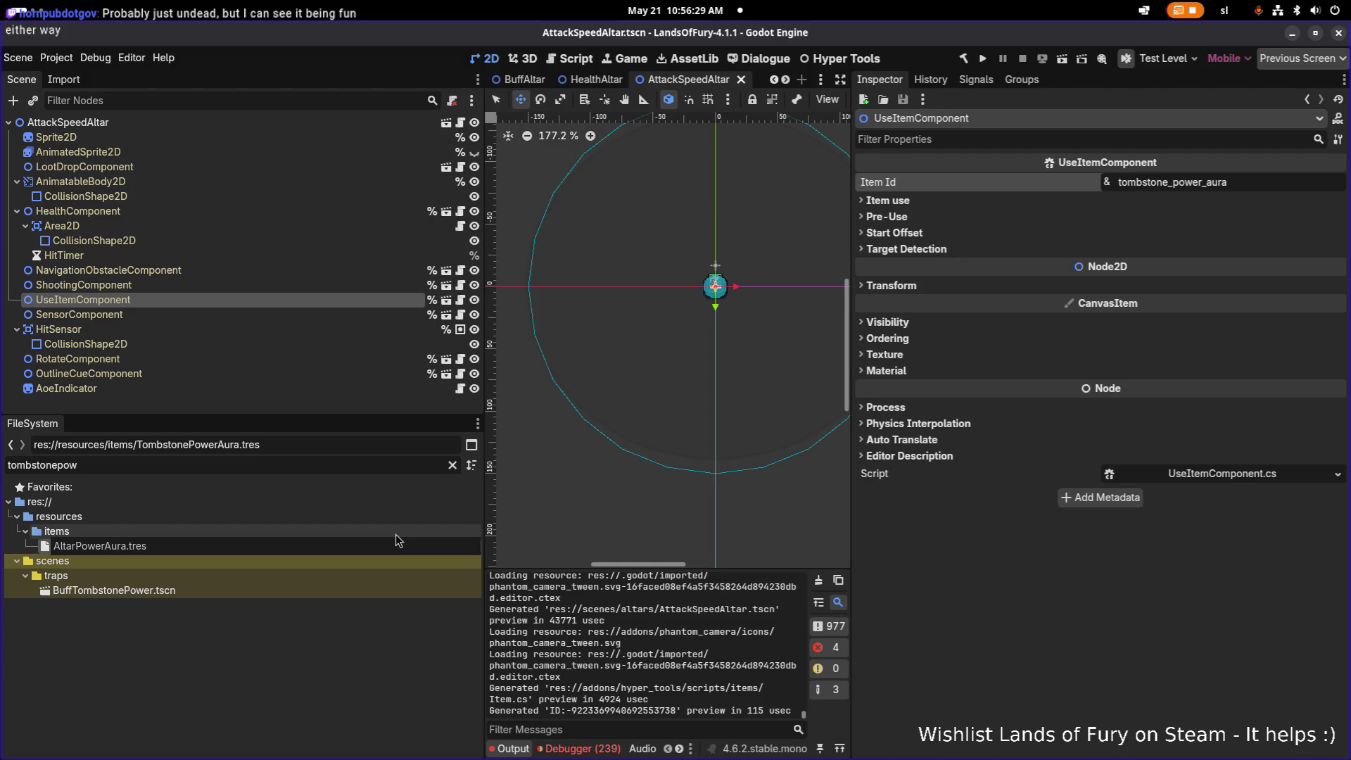
- Commit the AltarPowerAura.tres rename and copy its tombstone_power_aura Id from the Inspector
key("Return")
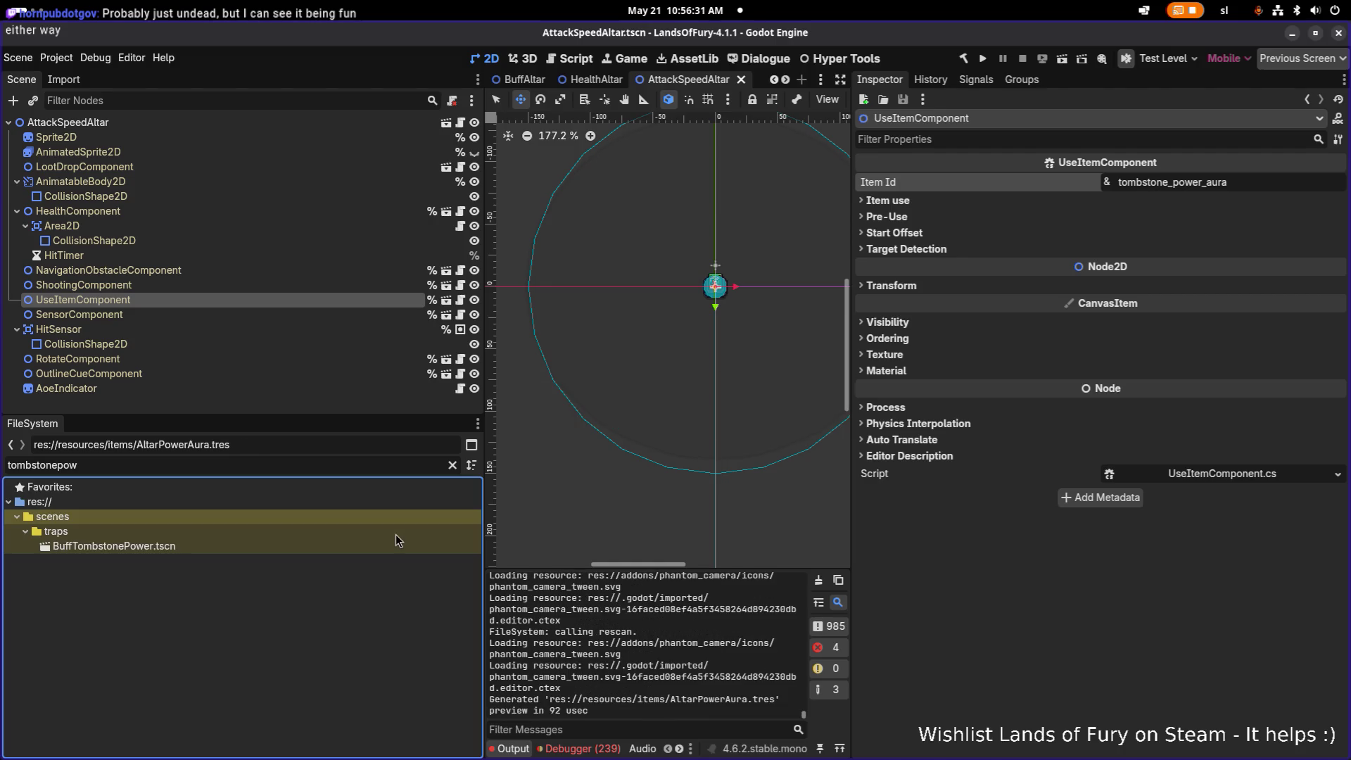
left_click(453, 465)
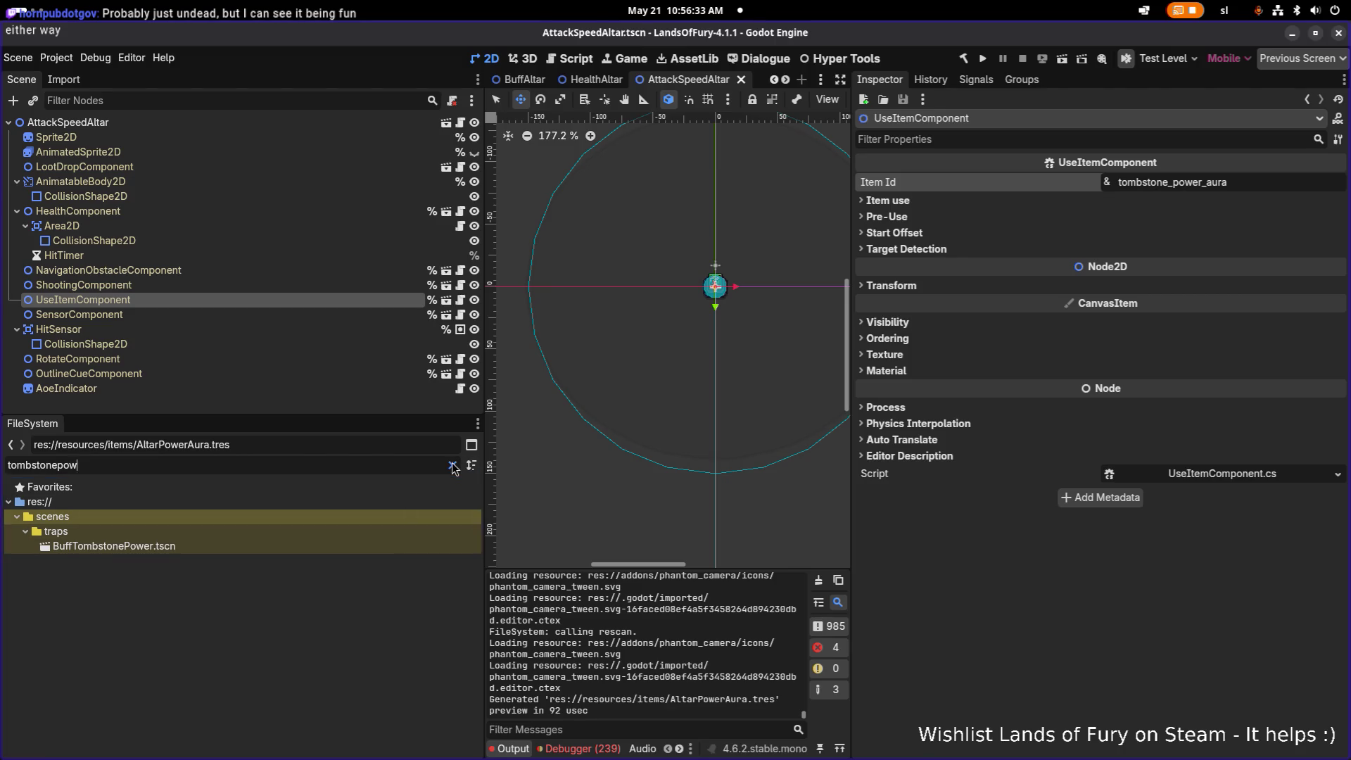
scroll(252, 589, "down", 3)
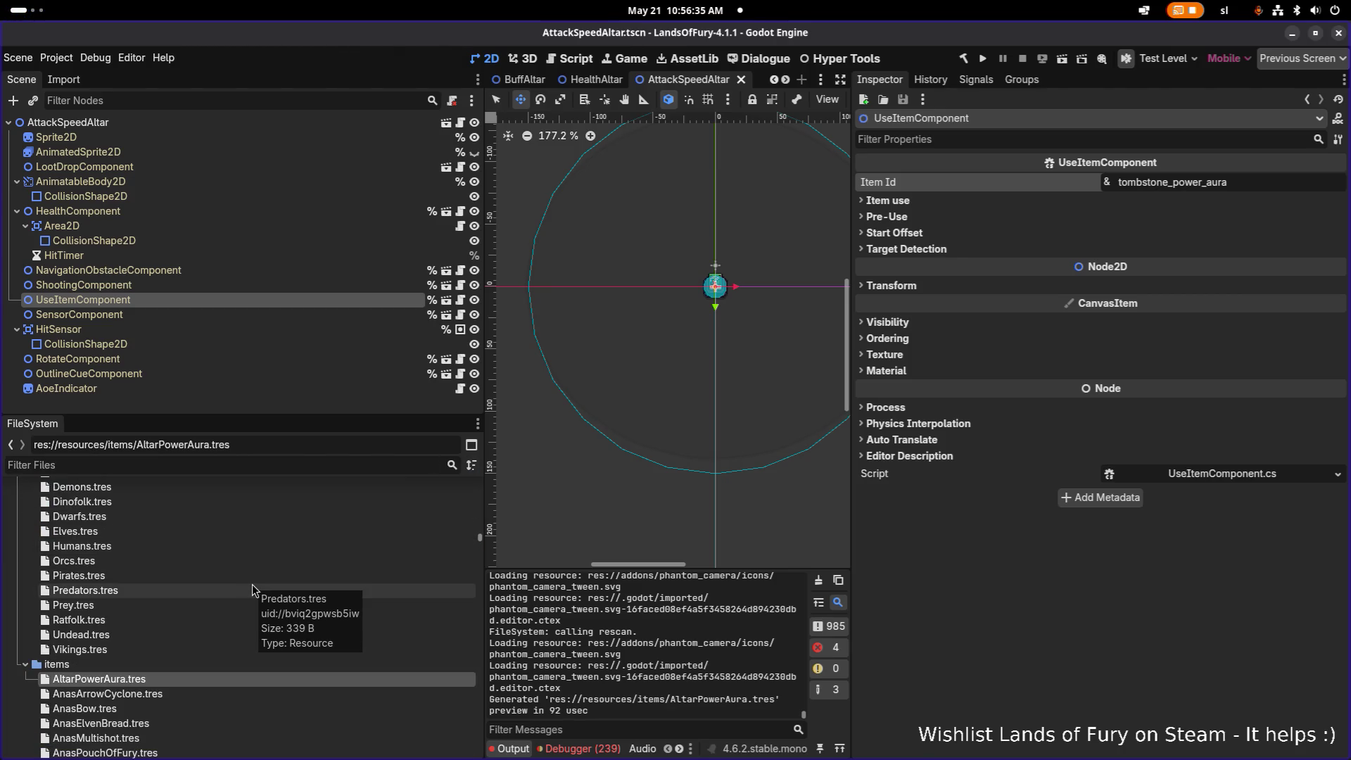
left_click(198, 695)
left_click(200, 682)
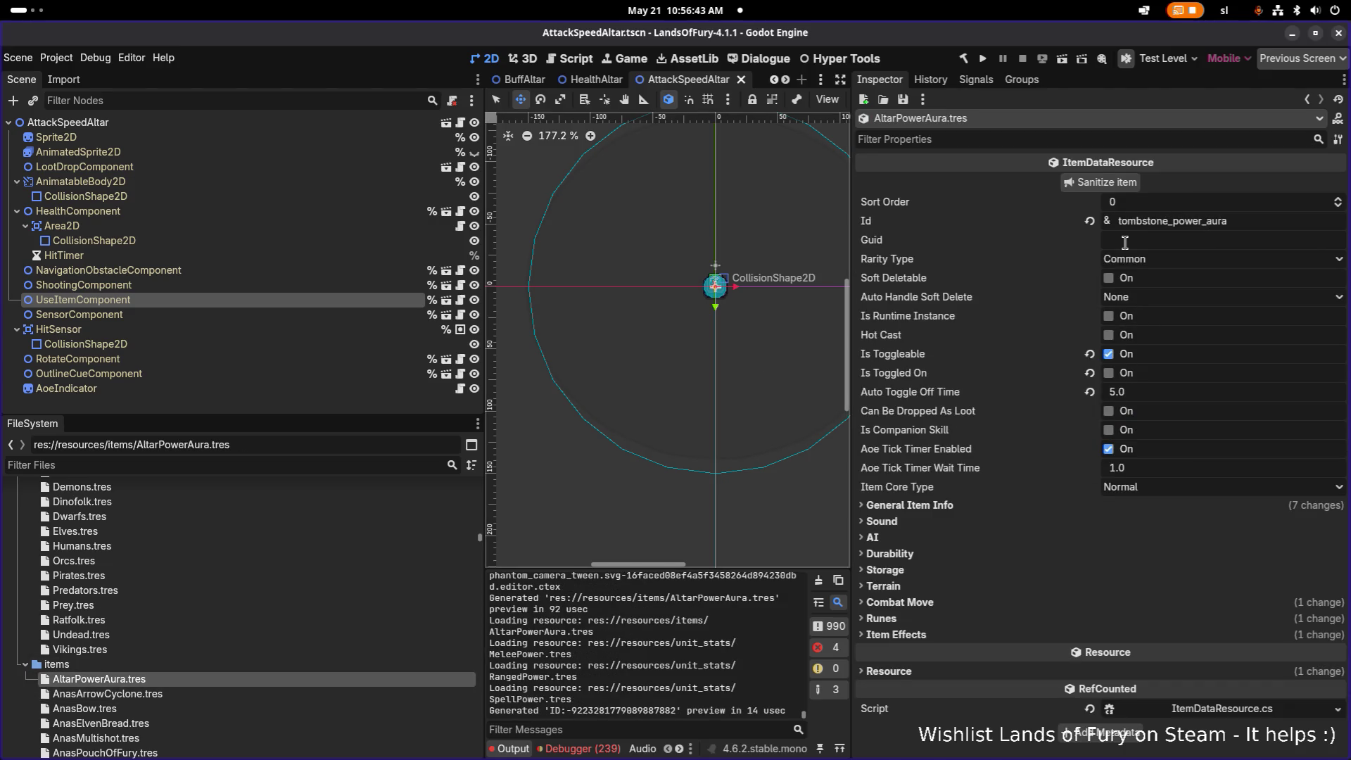
left_click(1243, 223)
double_click(1242, 223)
key("ctrl+c")
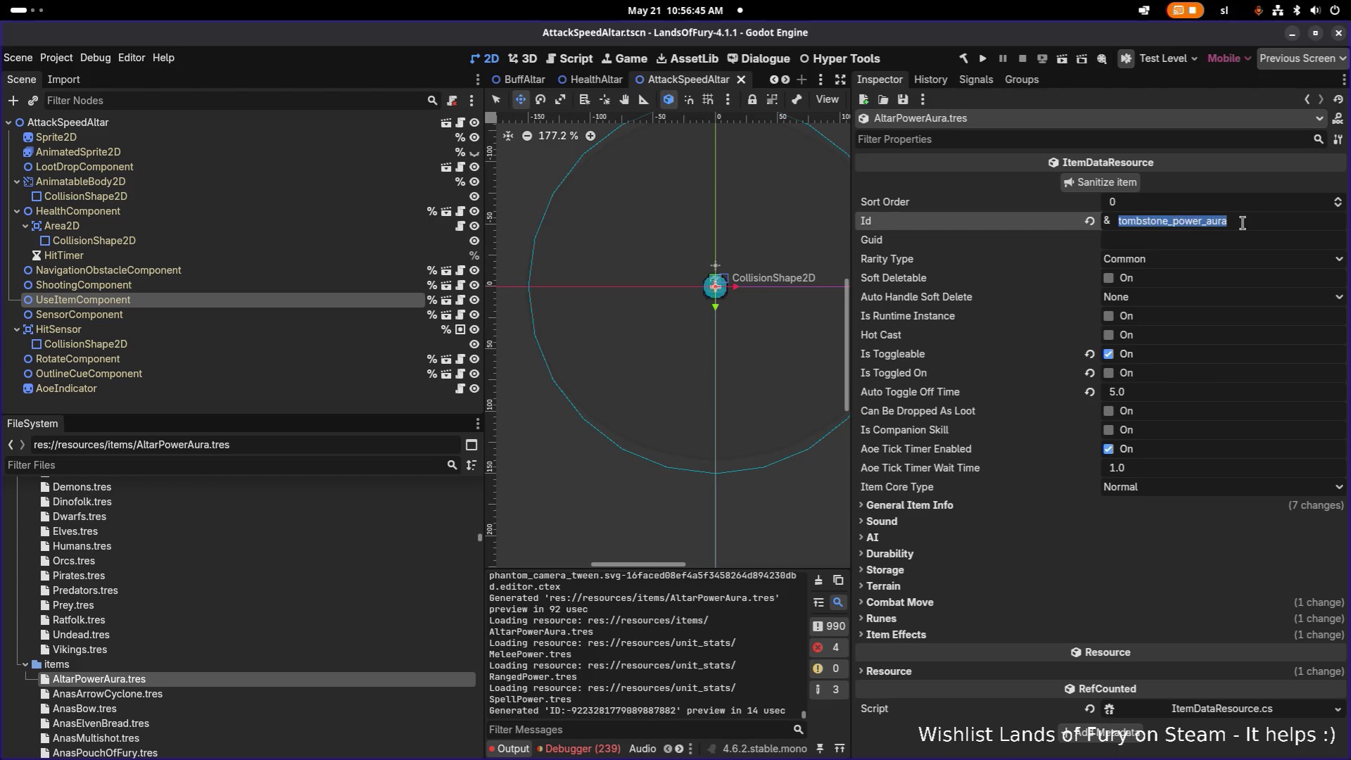
- Search Translations.csv in LibreOffice Calc for tombstone_power_aura
key("super")
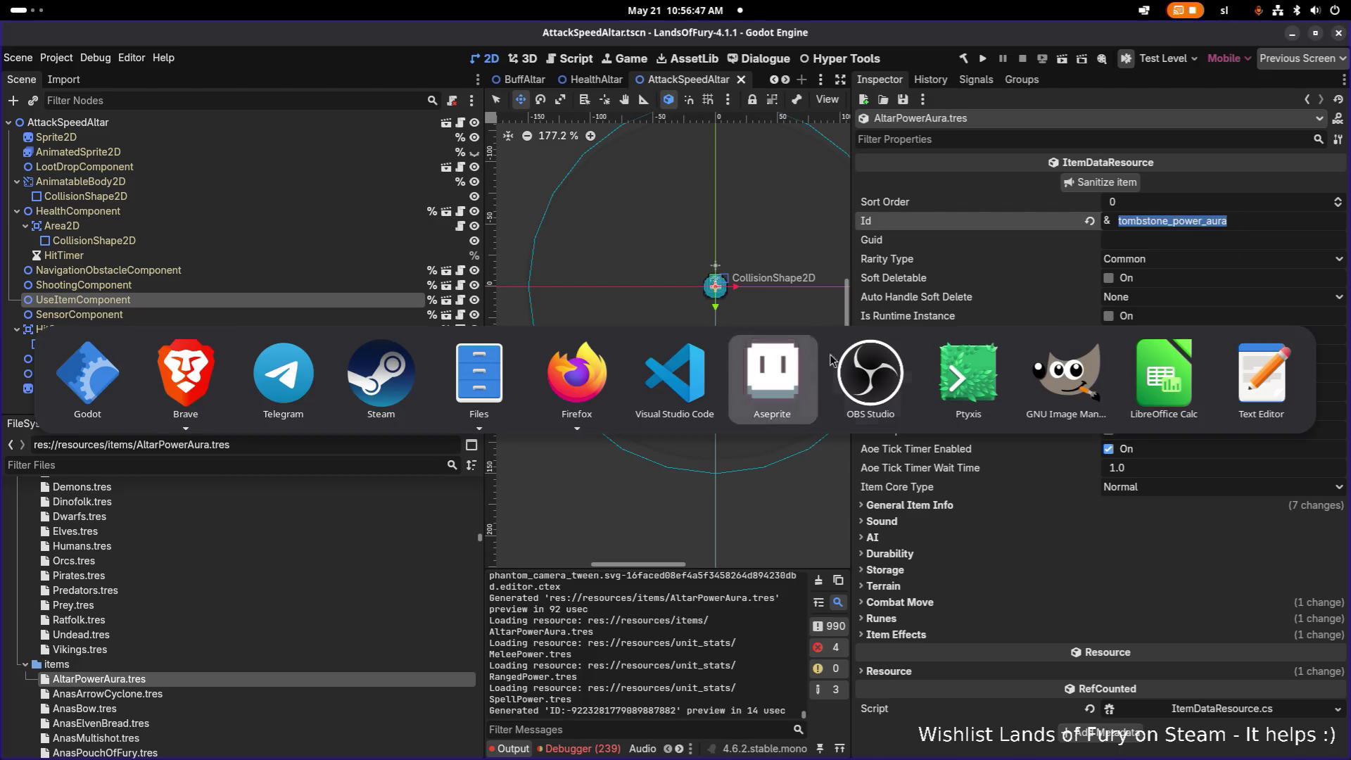
left_click(1140, 373)
left_click(613, 362)
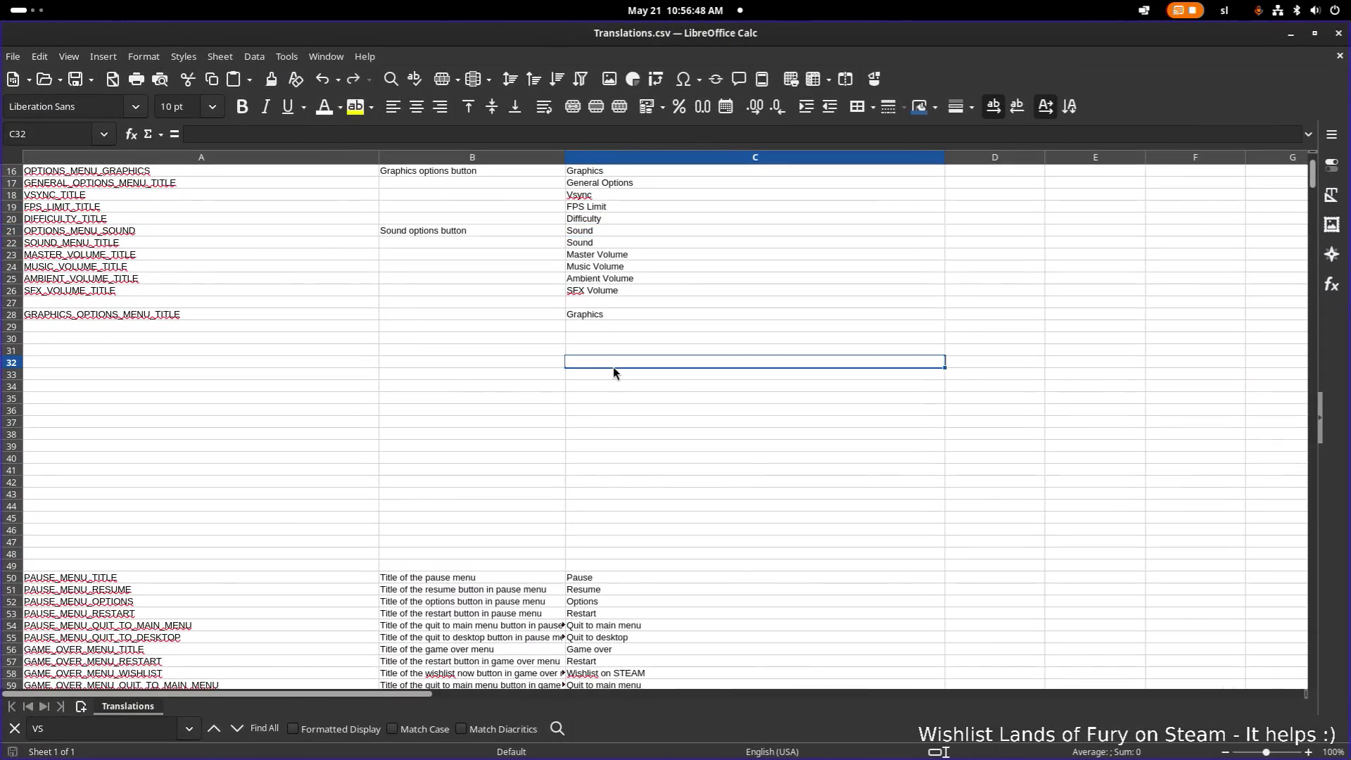
double_click(136, 729)
key("ctrl+v")
key("Return")
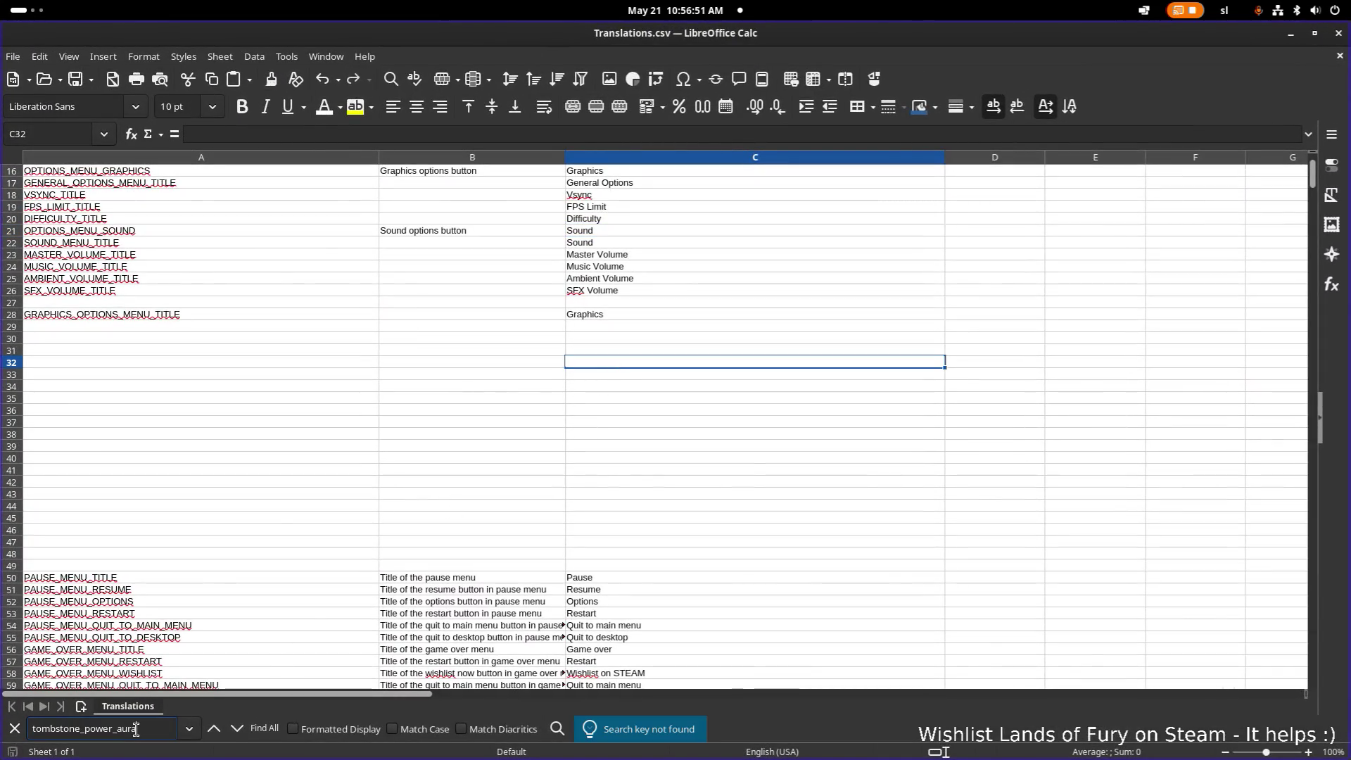
- Search the whole project in Visual Studio Code for tombstone_power_aura
key("super")
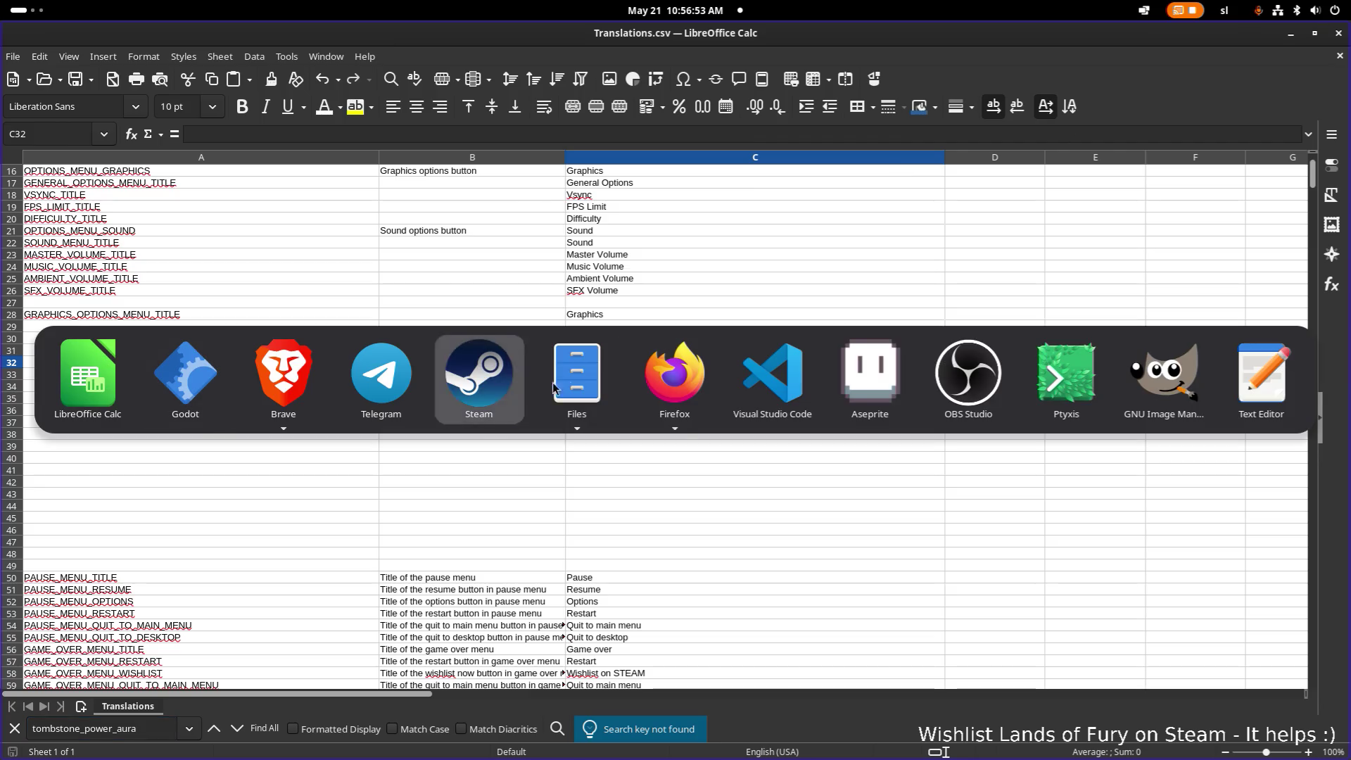
left_click(772, 377)
key("ctrl+shift+f")
key("ctrl+v")
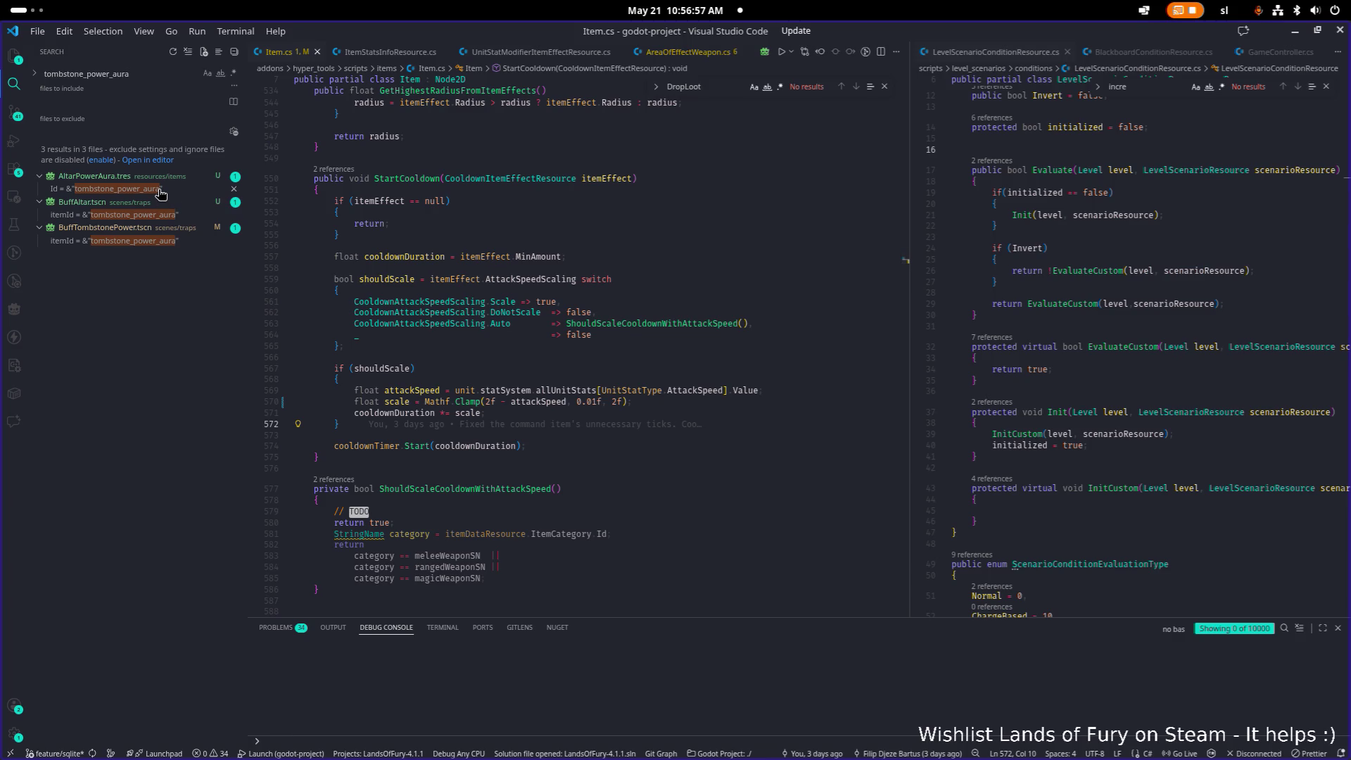
- Replace tombstone_power_aura with altar_power_aura across all three files using Replace All
left_click(160, 190)
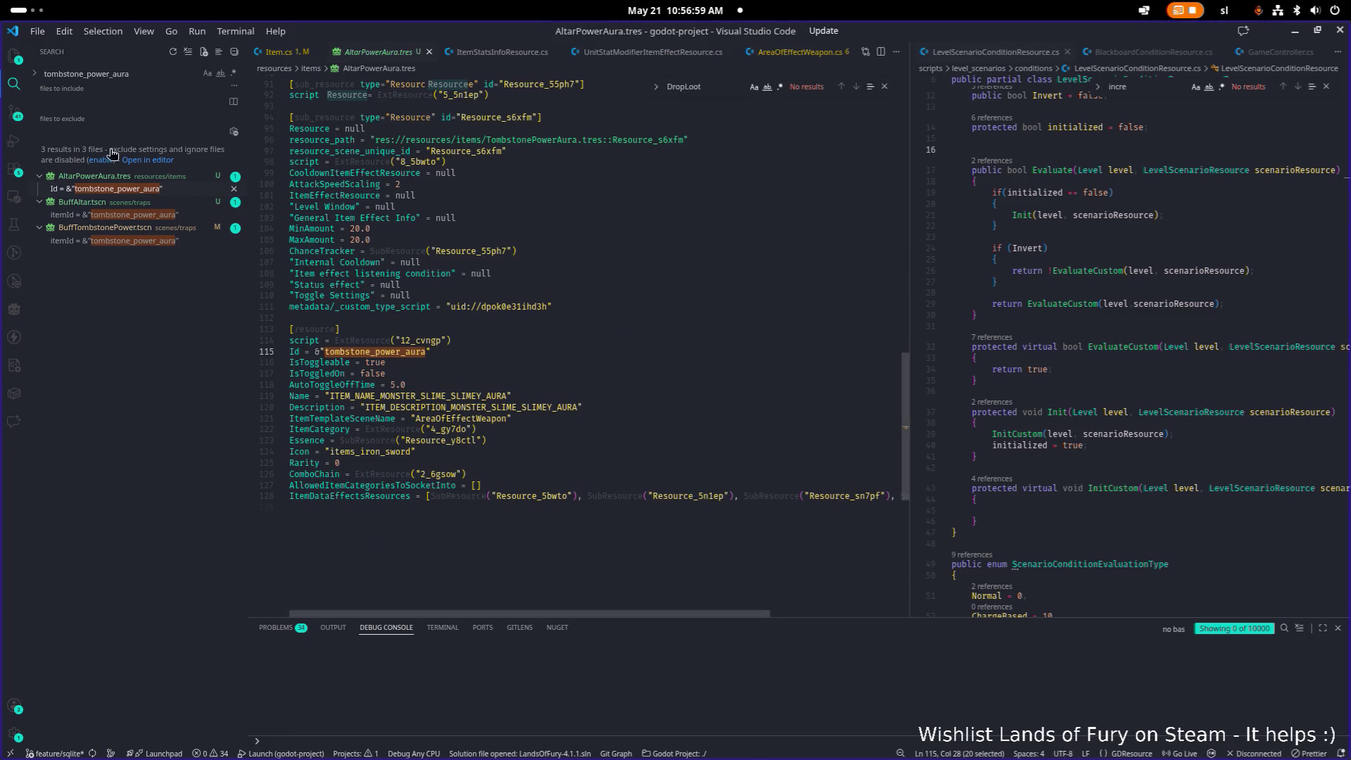
left_click(126, 102)
left_click(112, 130)
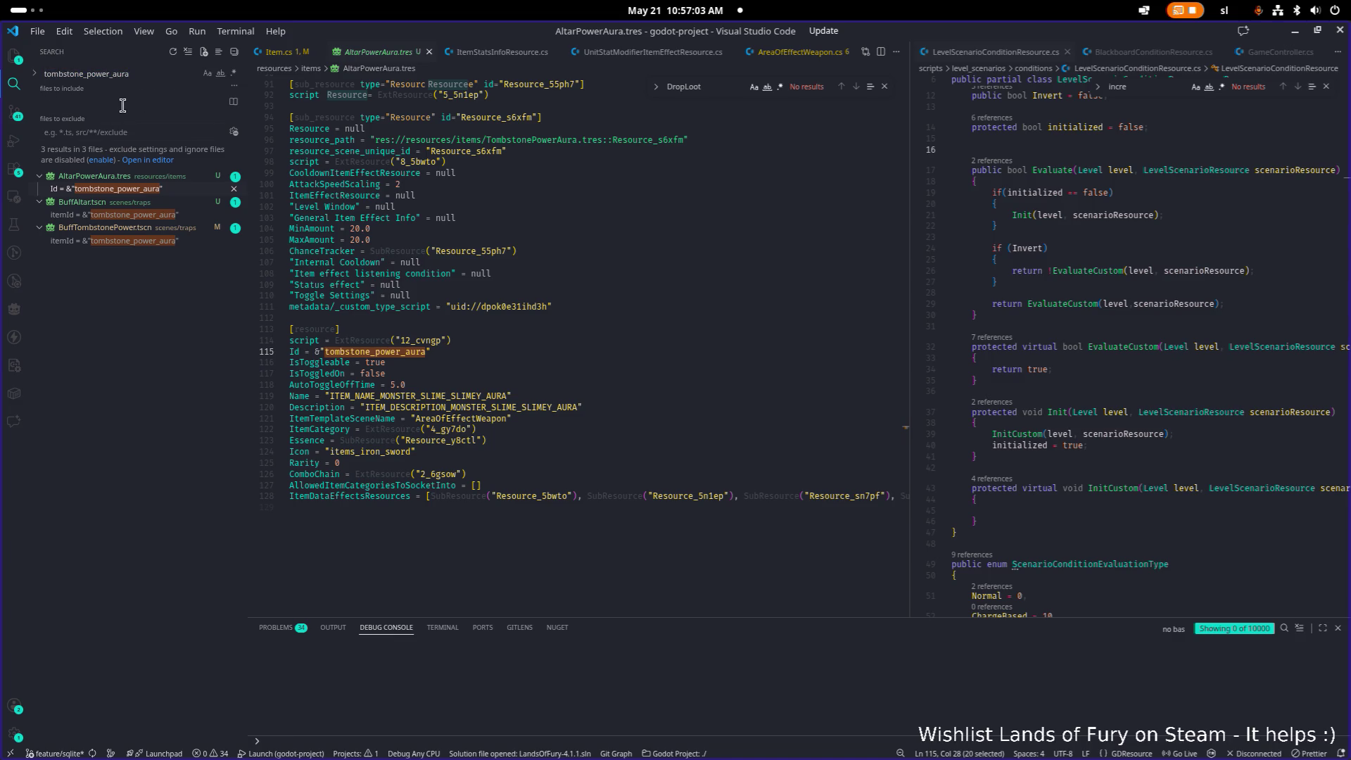
left_click(34, 73)
key("ctrl+v")
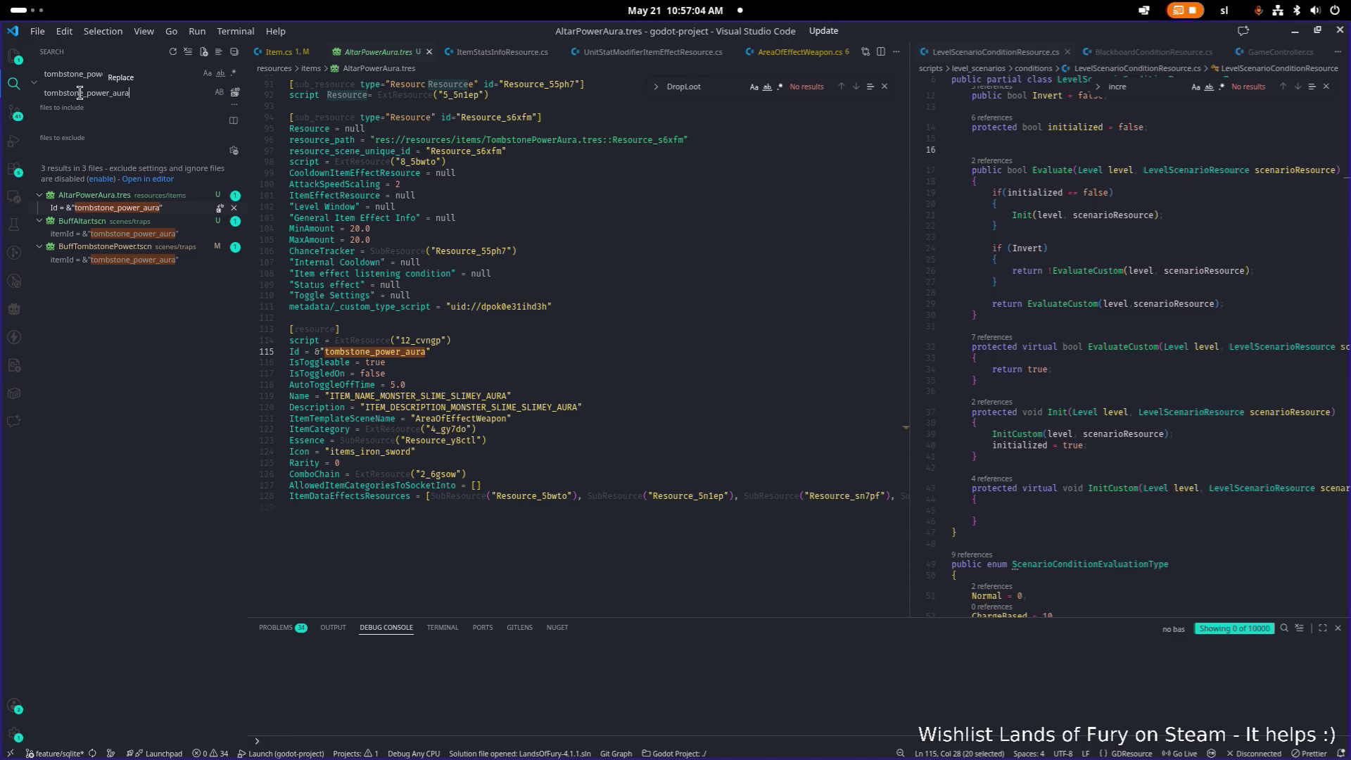
type("alt")
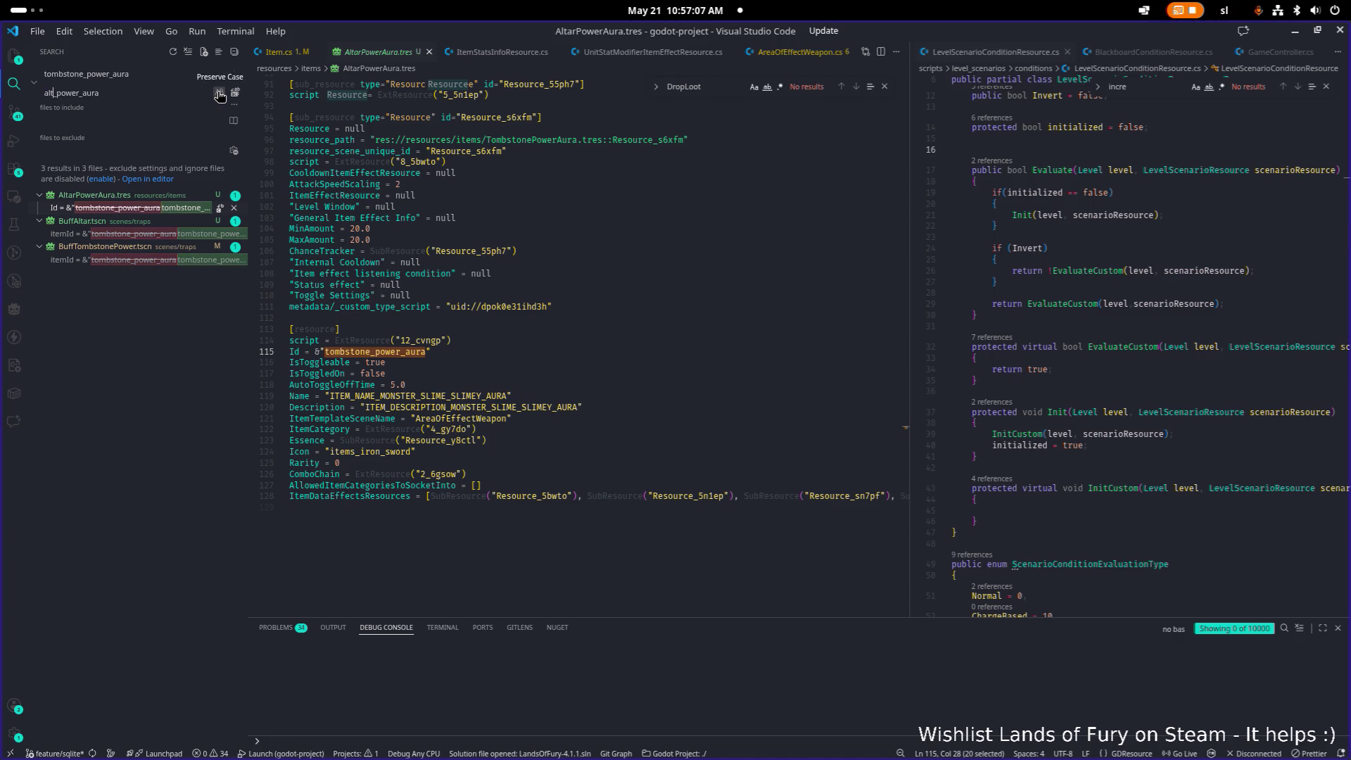
type("ar")
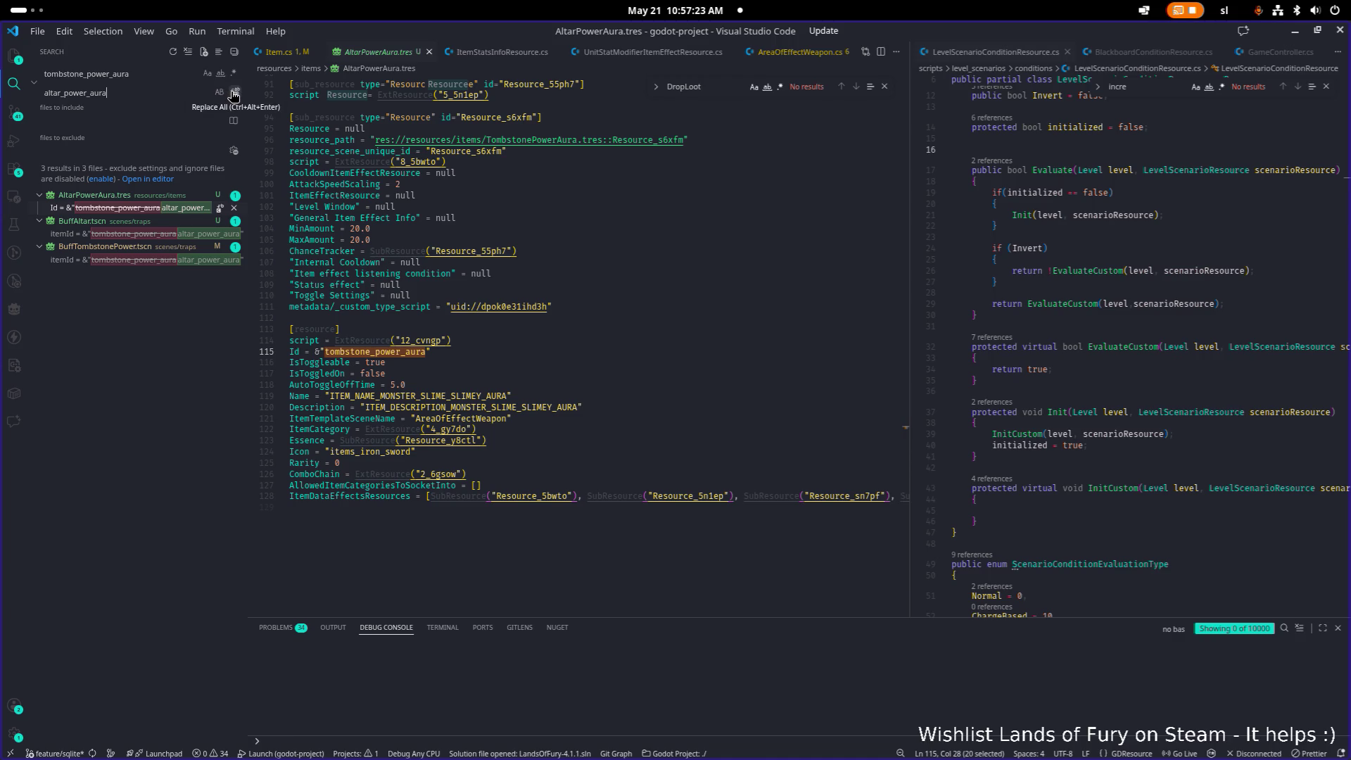
left_click(235, 94)
left_click(748, 392)
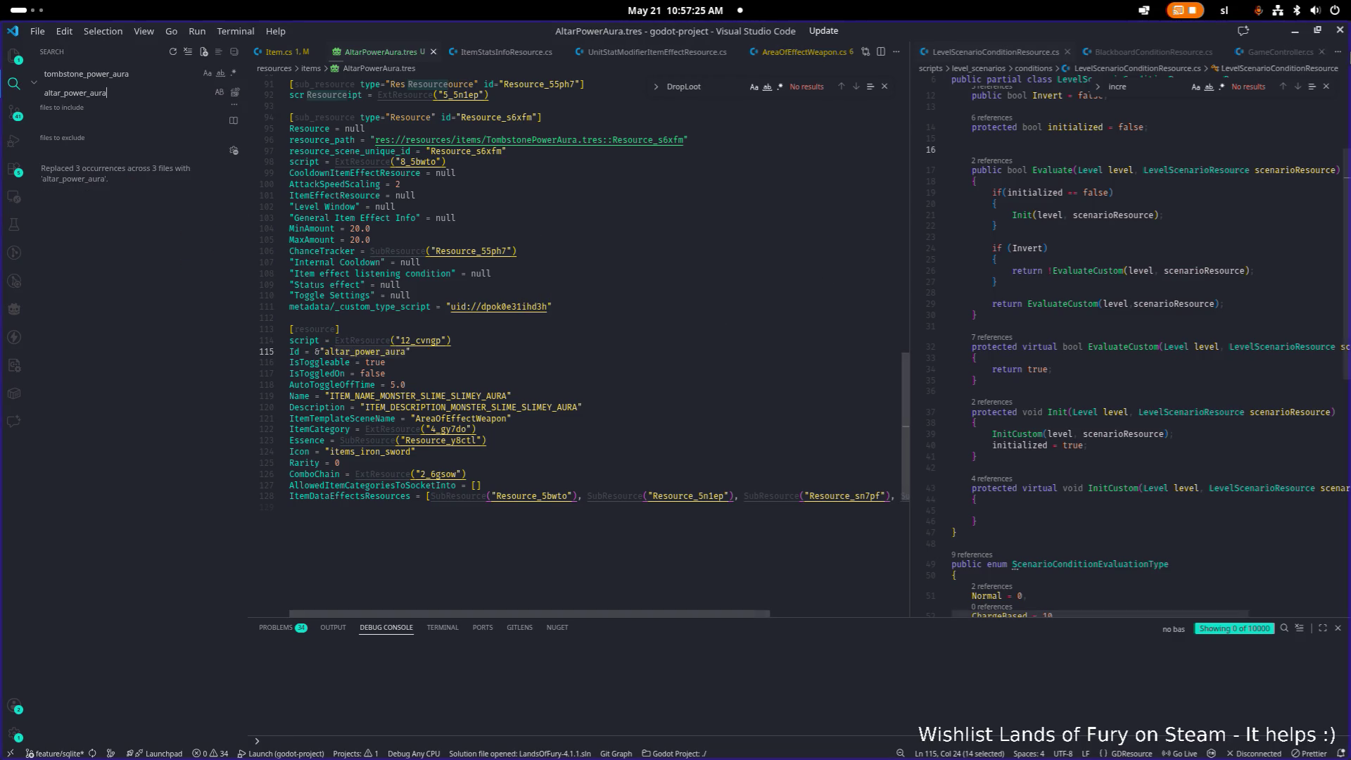
left_click(1301, 33)
- Back in Godot, reload the externally modified altar scenes from disk and select the AttackSpeedAltar root
key("alt+Tab")
key("alt+Tab")
key("alt+Tab")
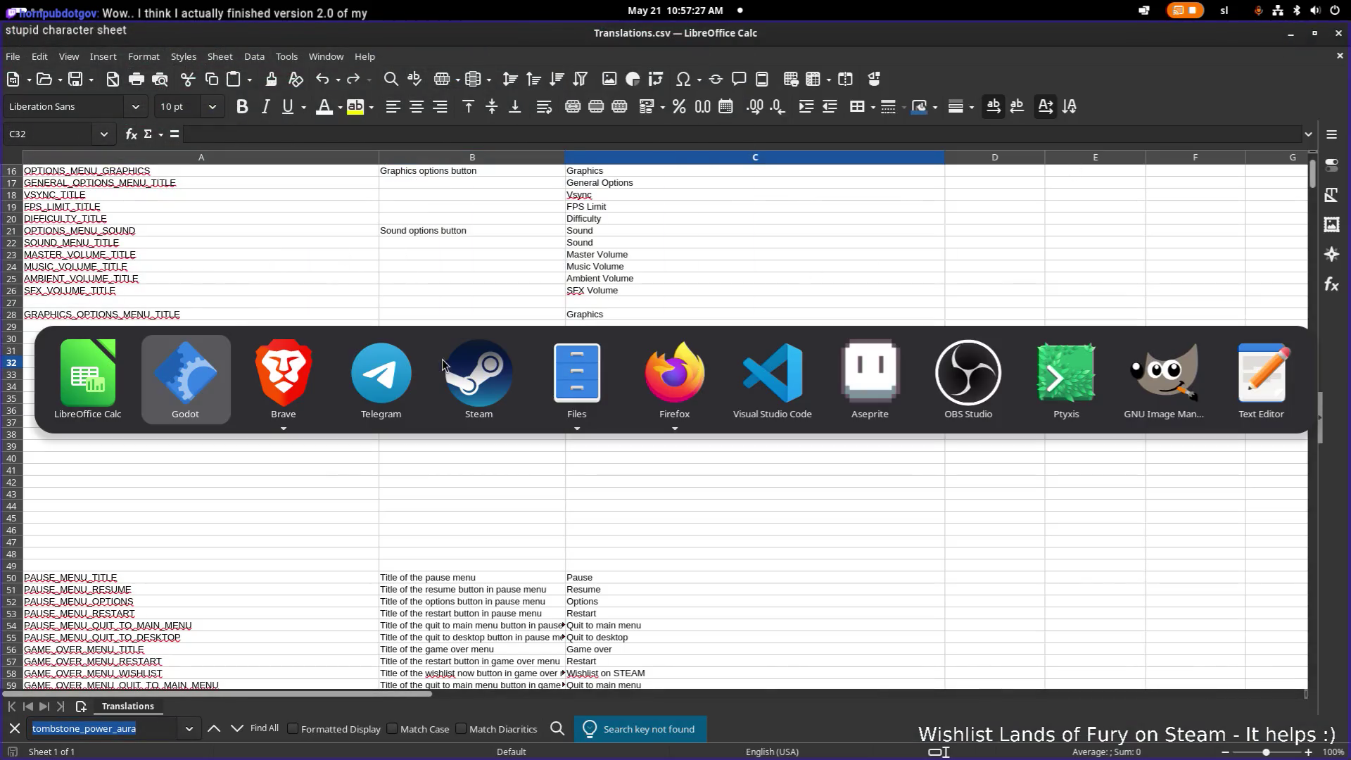
key("alt+Tab")
key("alt+shift+Tab")
key("alt+shift+Tab")
key("alt+shift+Tab")
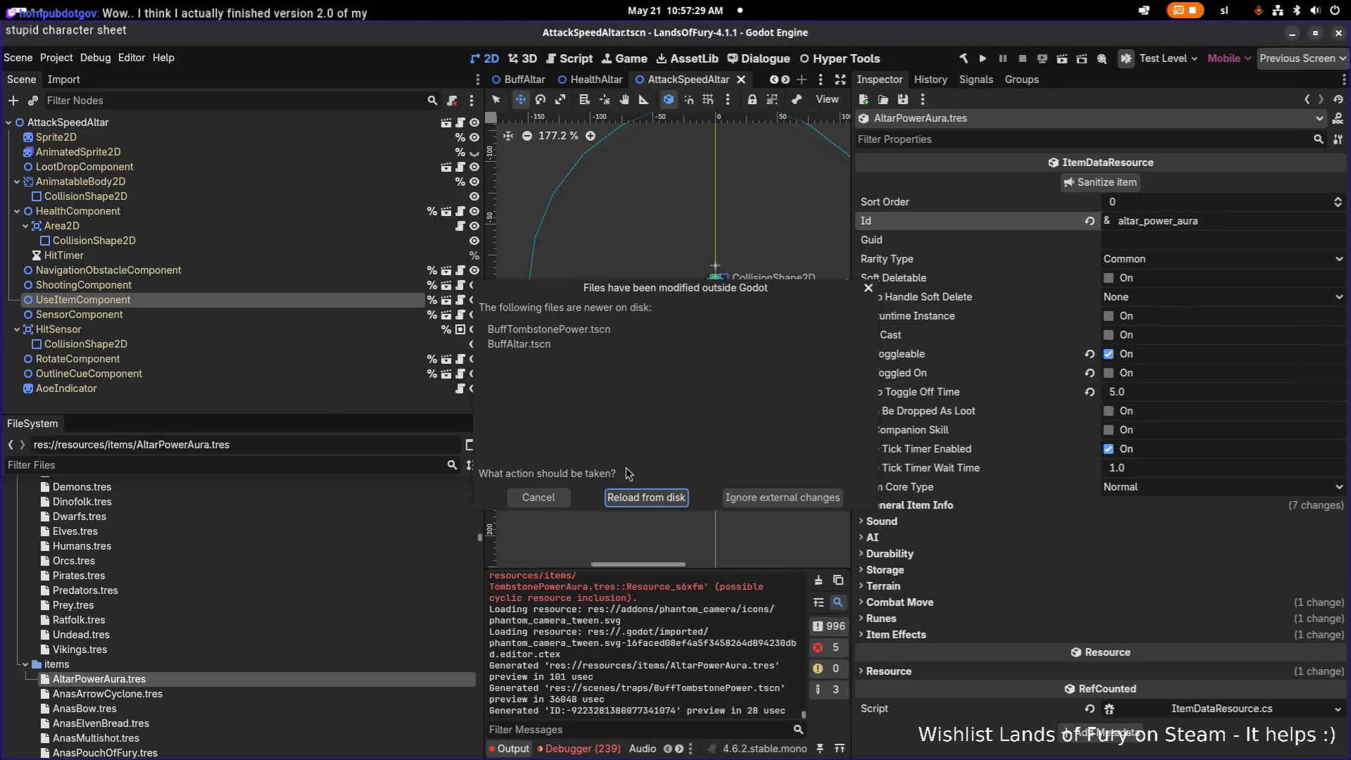
left_click(645, 498)
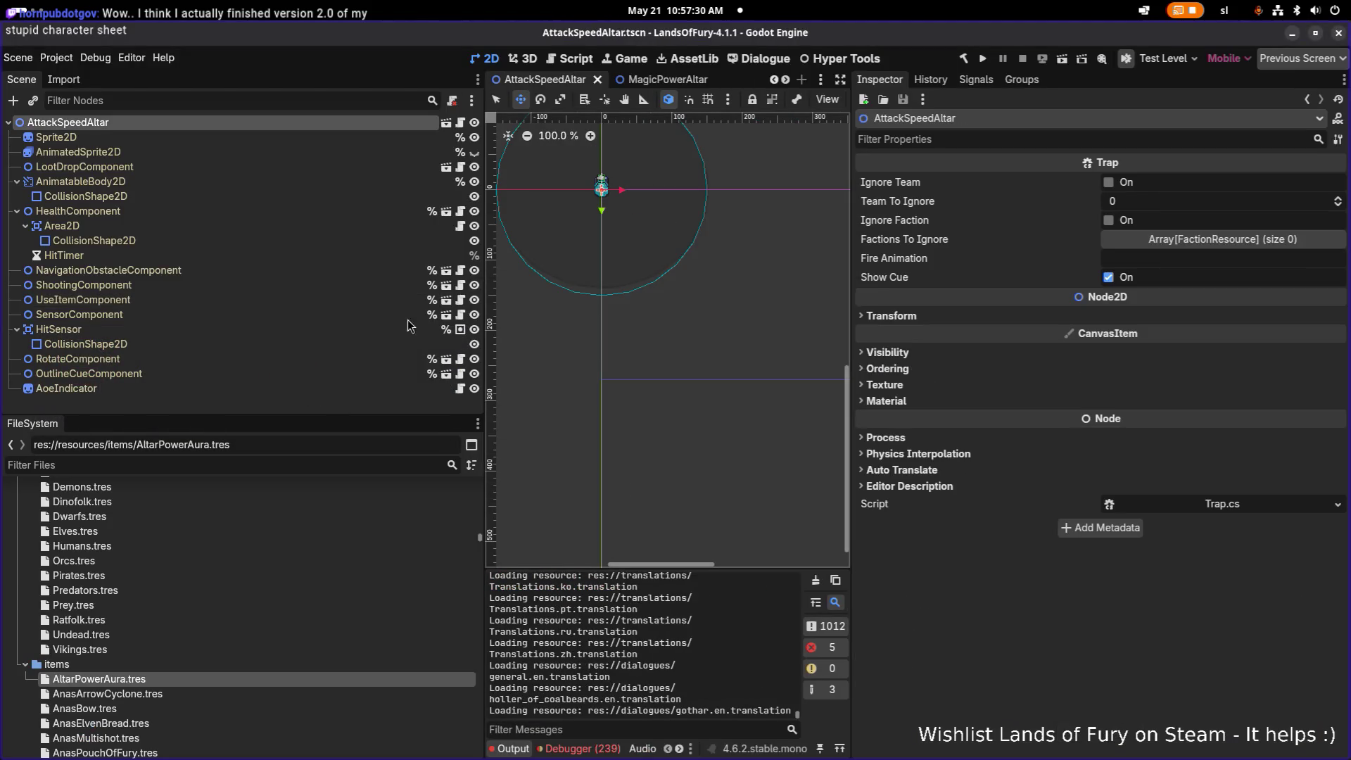
left_click(259, 153)
left_click(274, 121)
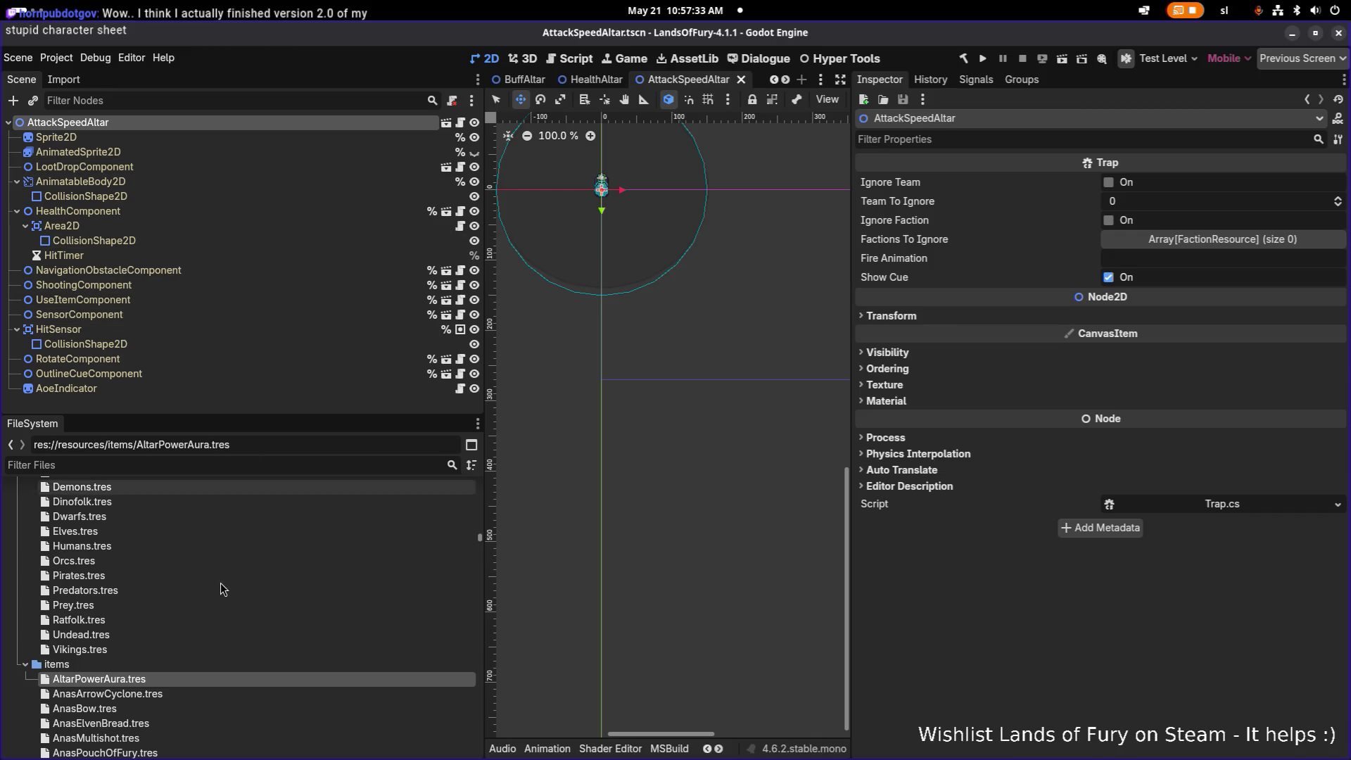
- Inspect AltarPowerAura.tres, expanding its General Item Info and its four Item Effects
double_click(147, 678)
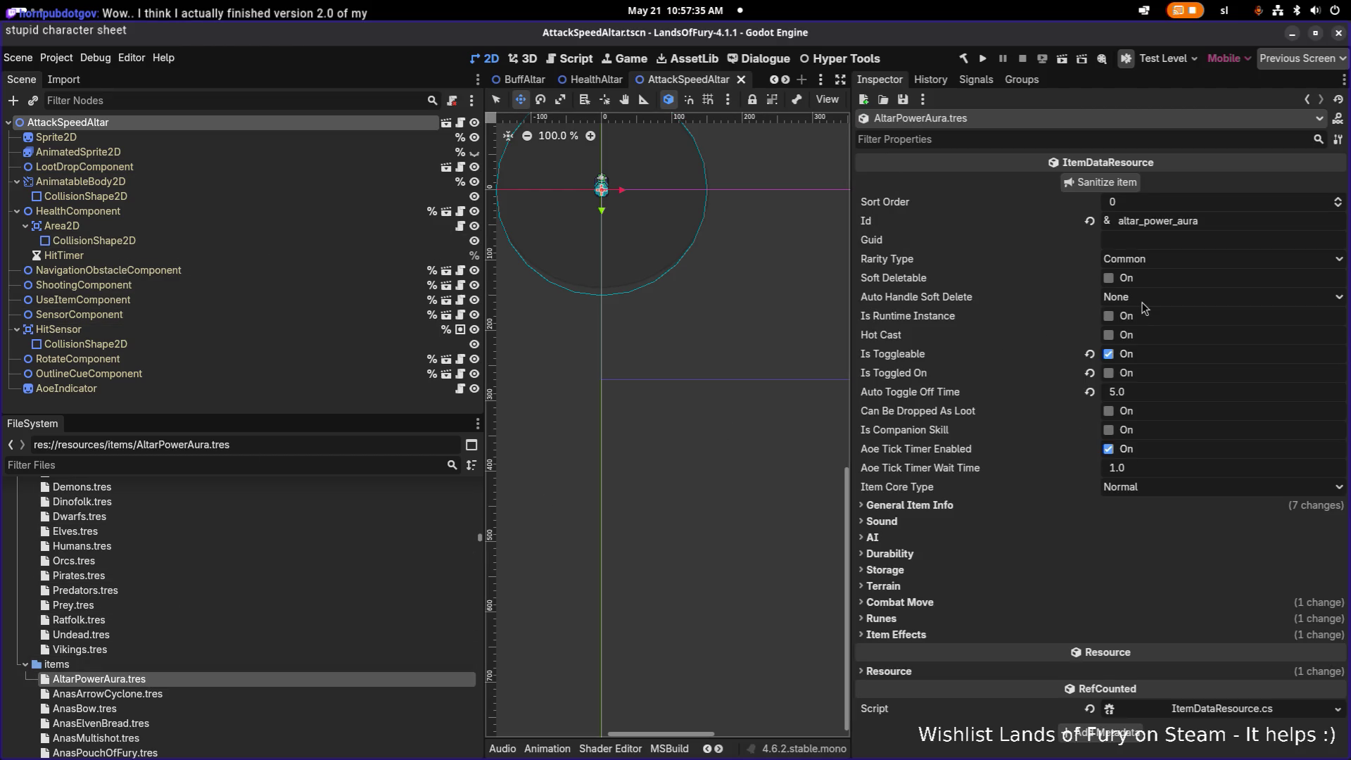
left_click(1024, 501)
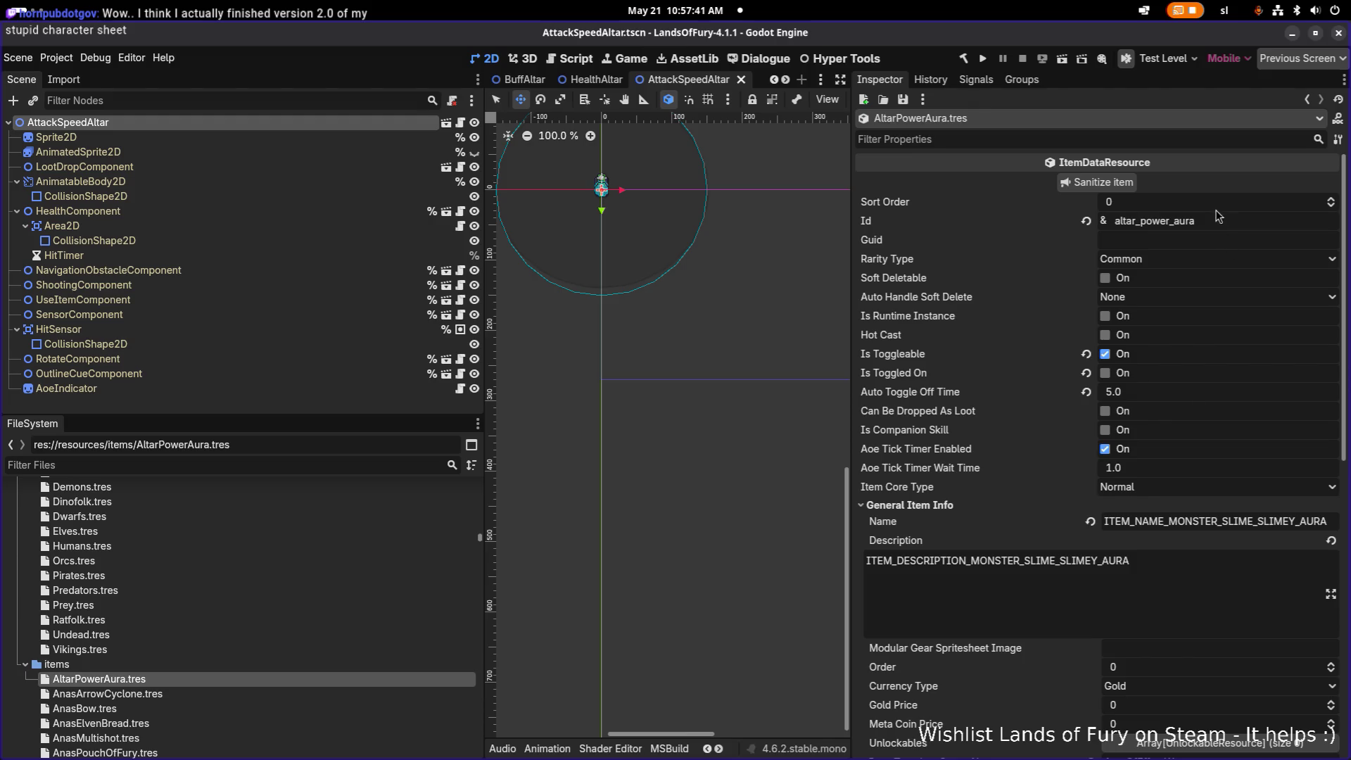
scroll(1162, 338, "down", 8)
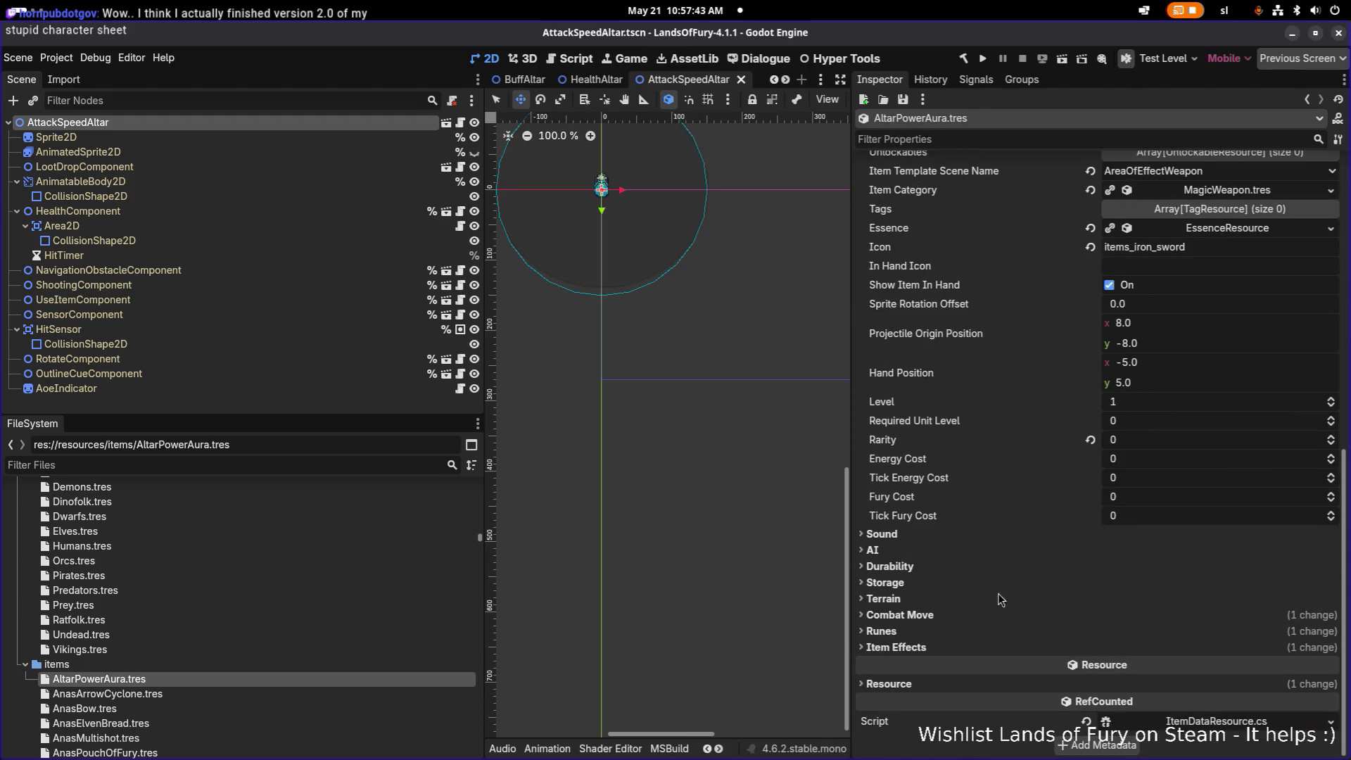
left_click(965, 643)
left_click(1193, 643)
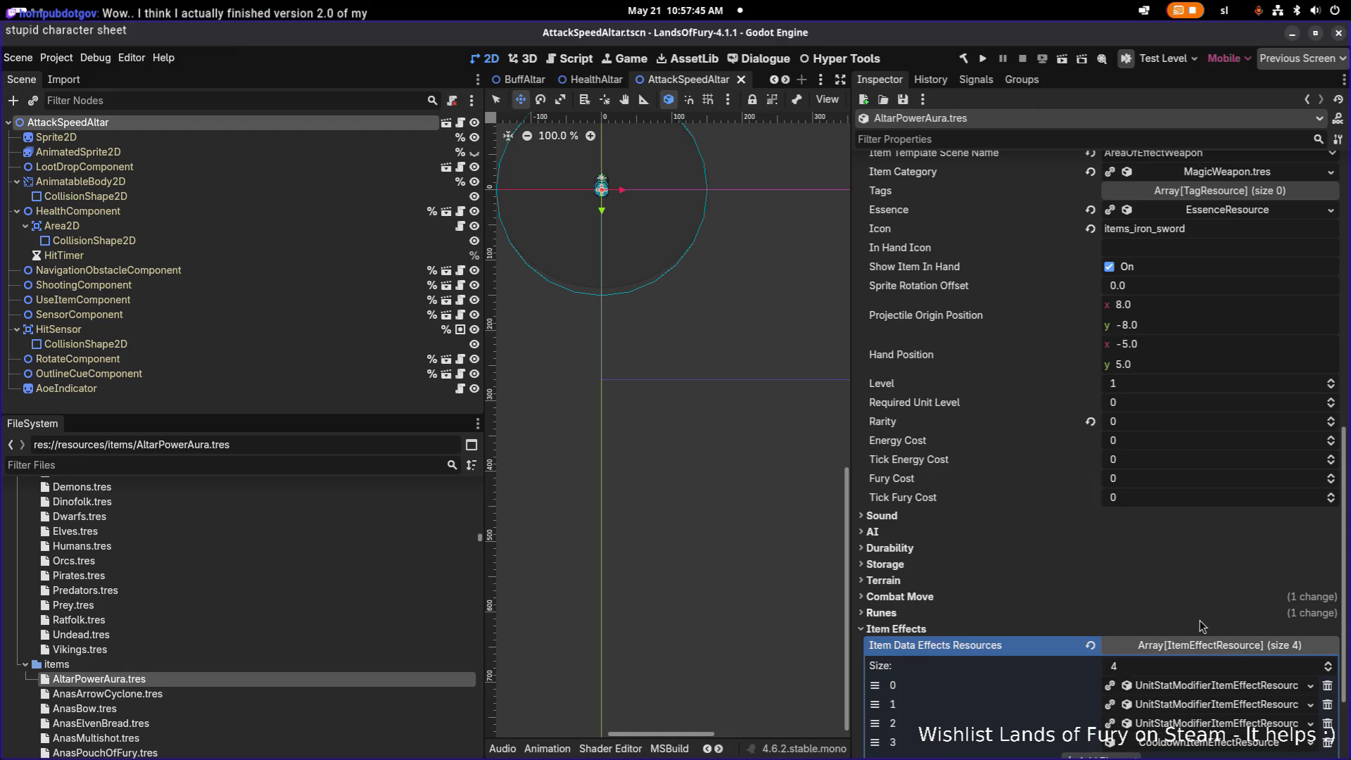
scroll(1202, 627, "down", 2)
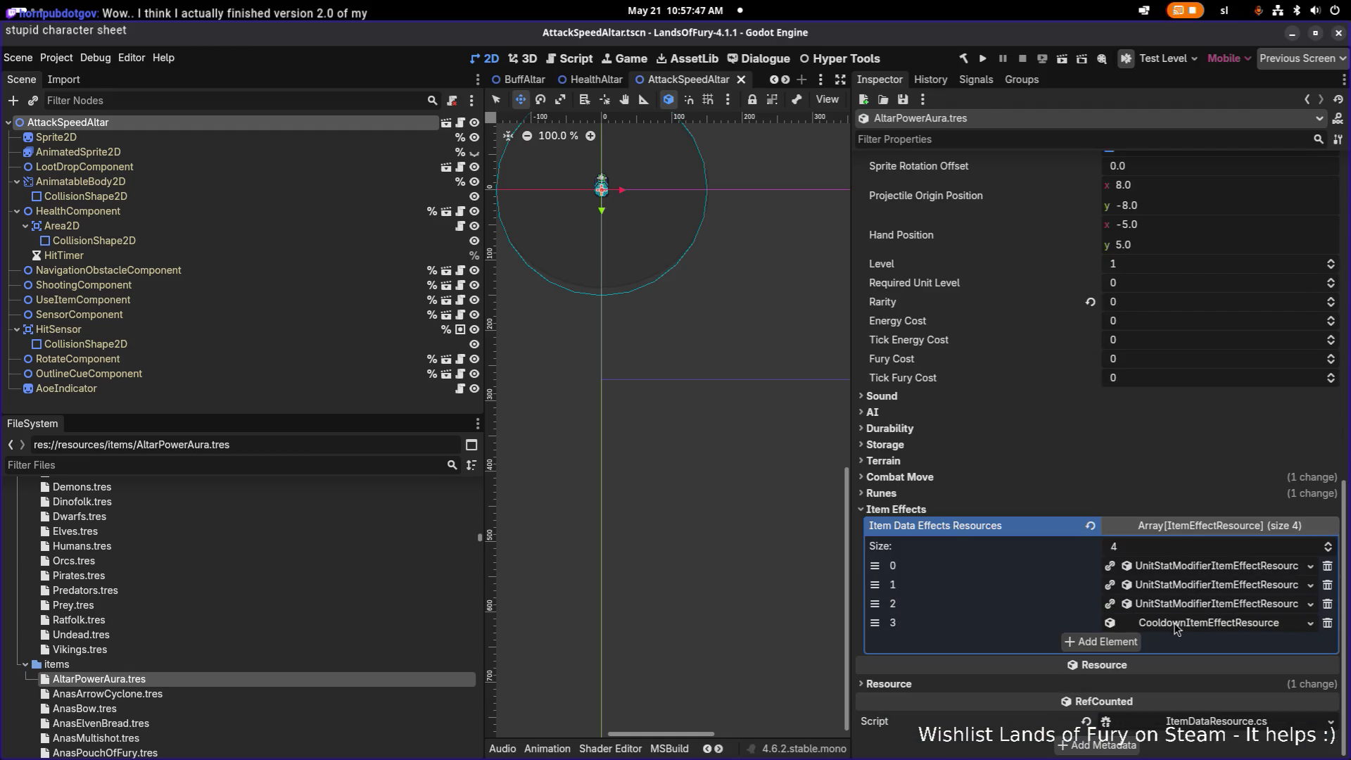
scroll(1123, 337, "up", 10)
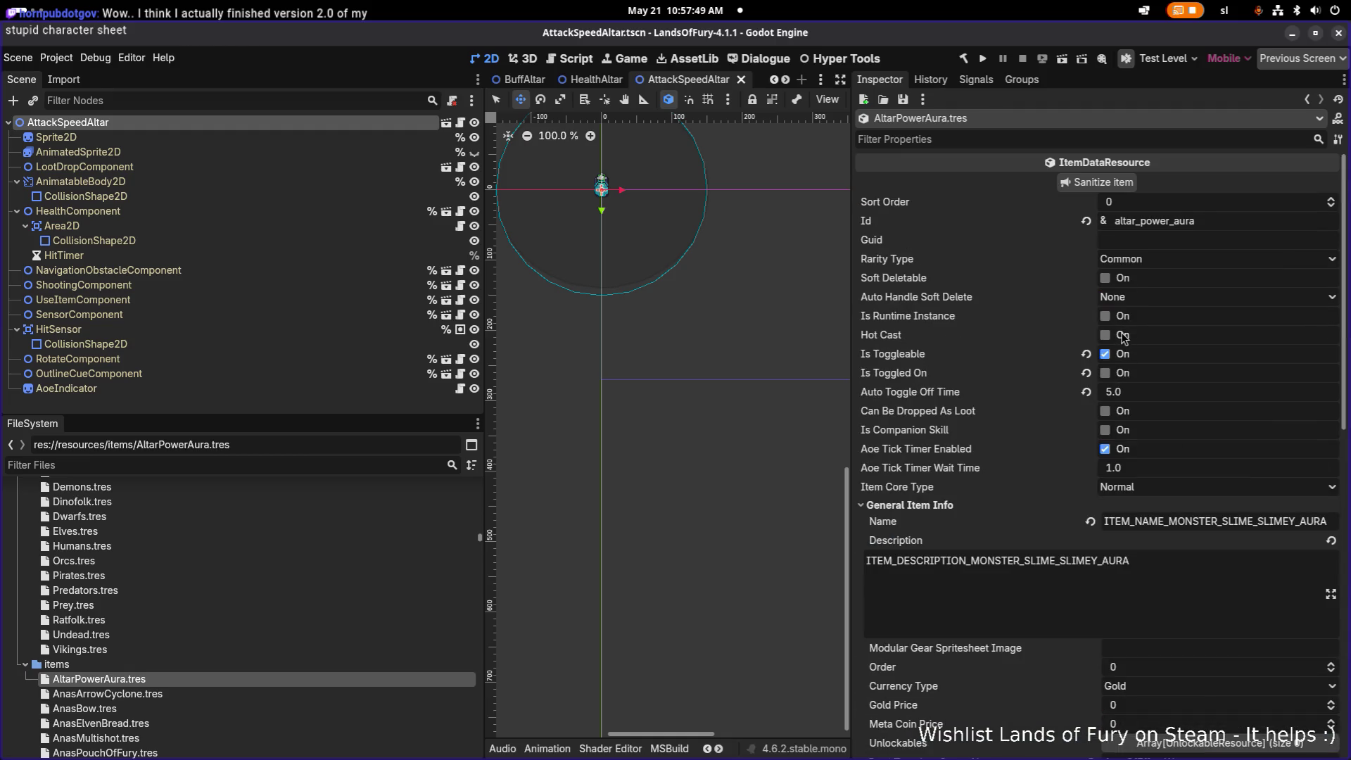
scroll(1189, 303, "down", 10)
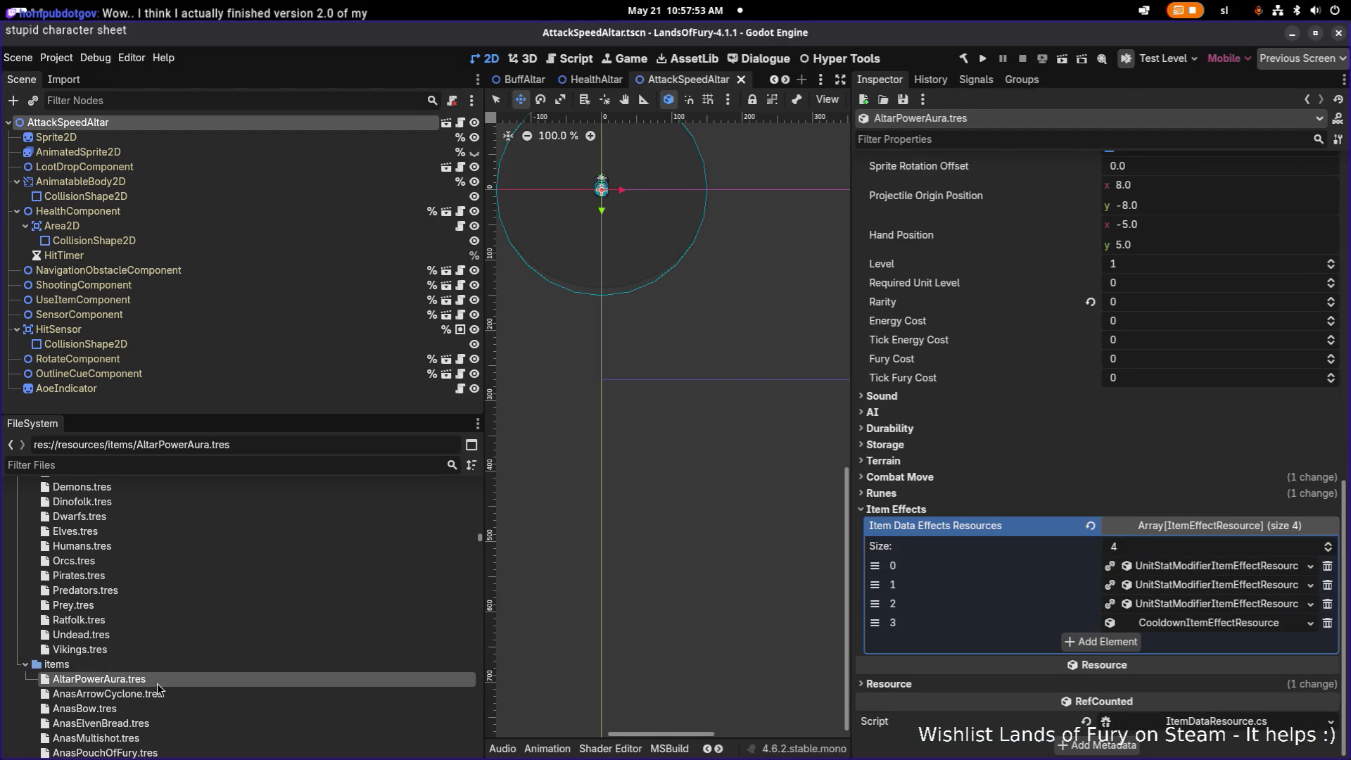
left_click(223, 233)
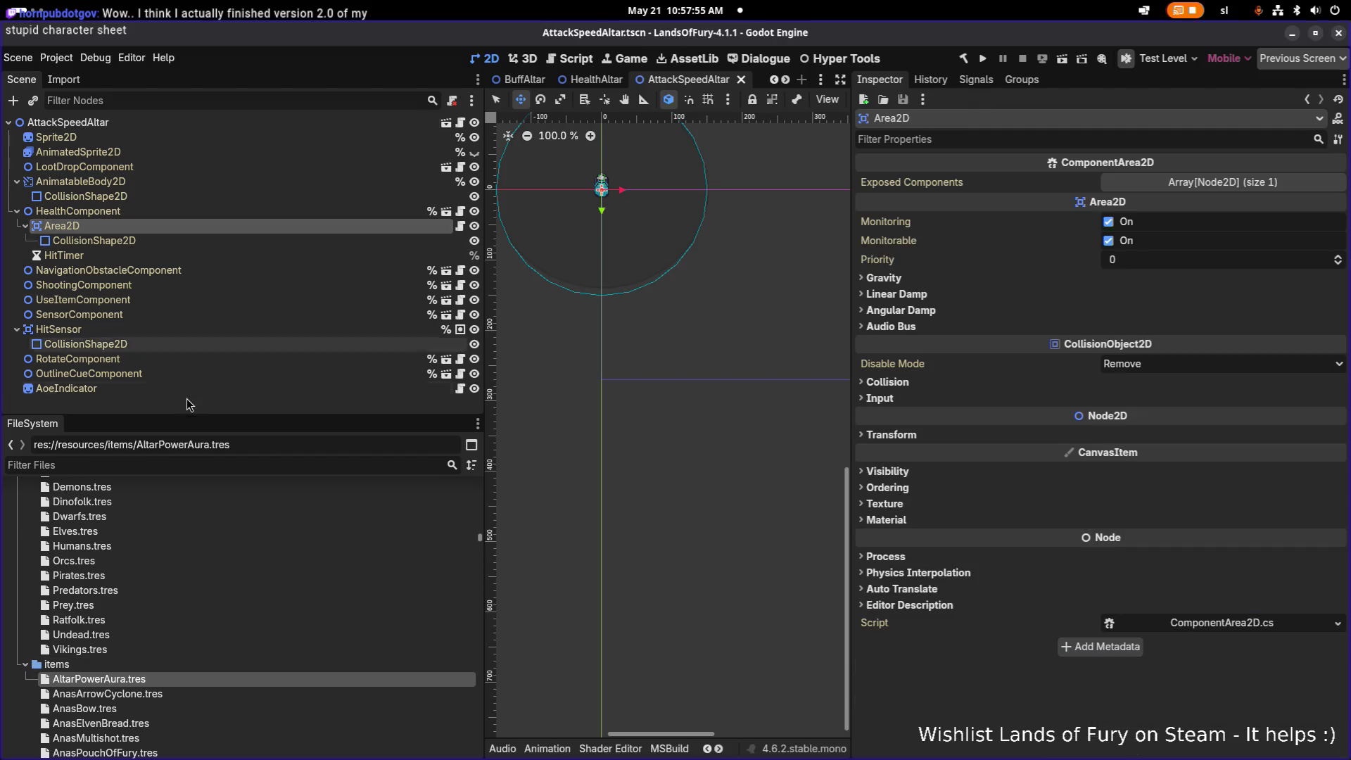
- Filter the FileSystem by 'altar' and open the Magic, Melee, MovementSpeed and RangedPower altar scenes
left_click(217, 309)
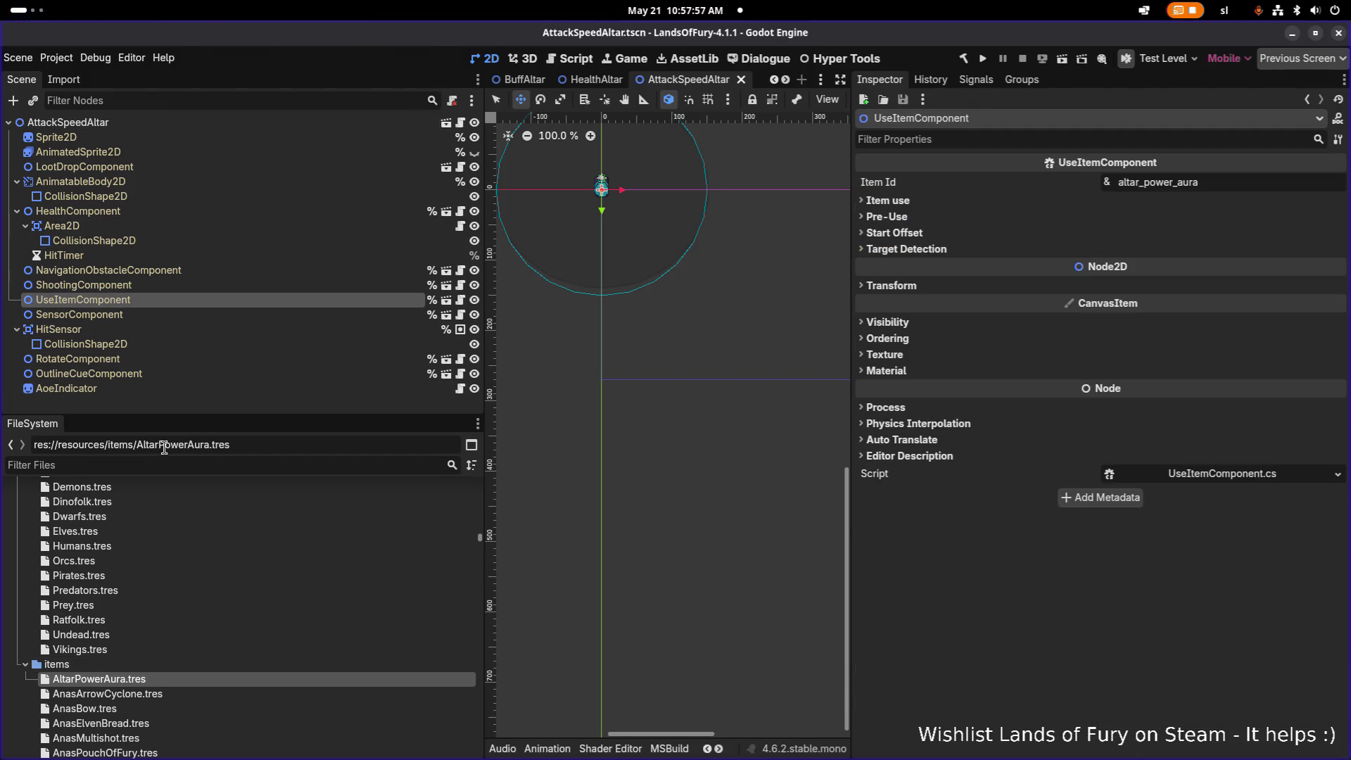
type("altar")
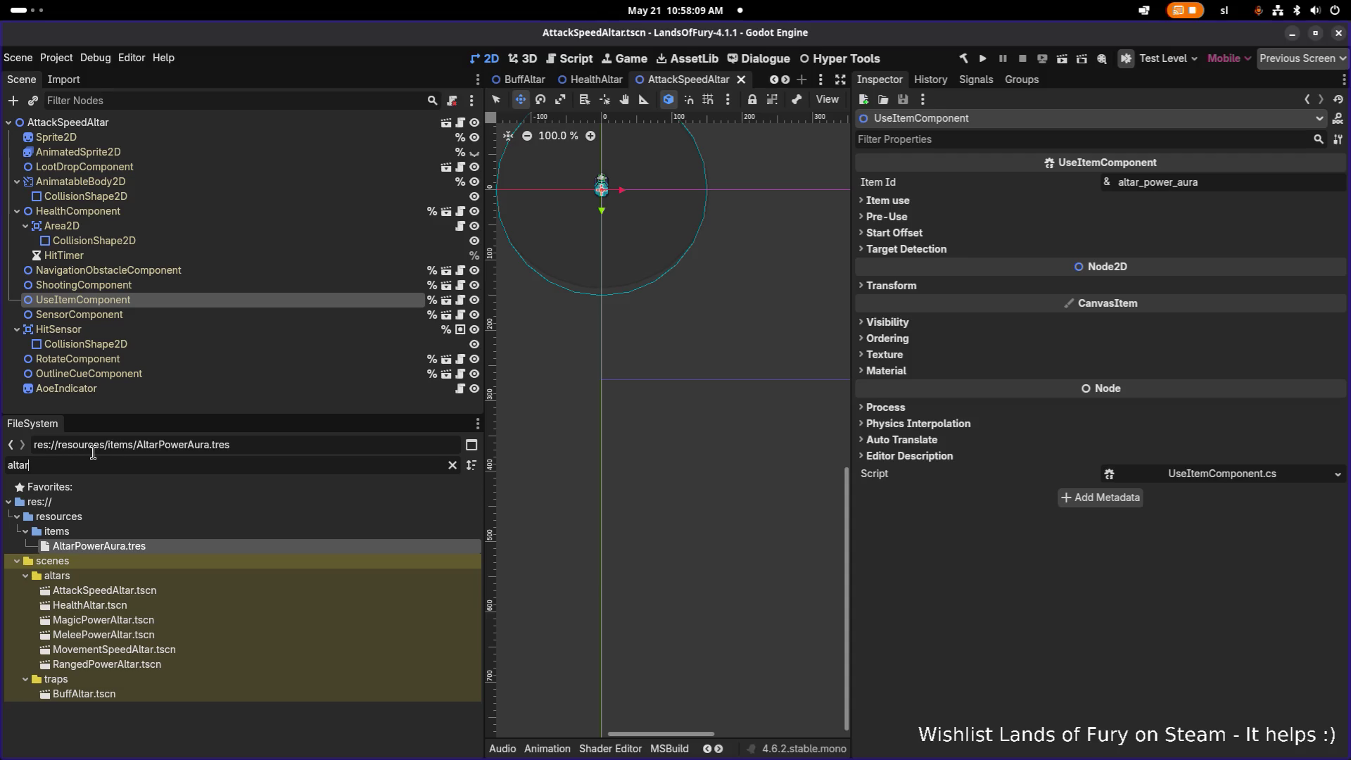
left_click(178, 596)
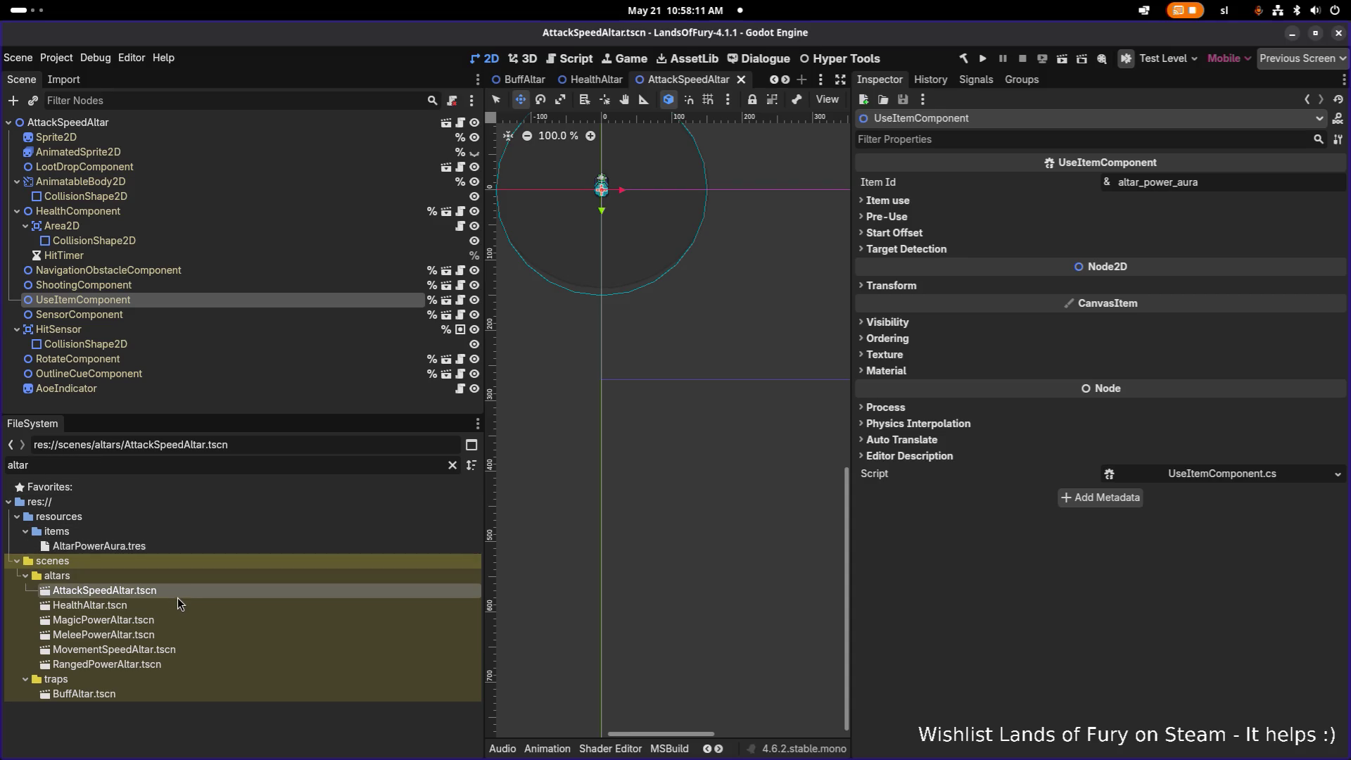
left_click(182, 619)
left_click(175, 650)
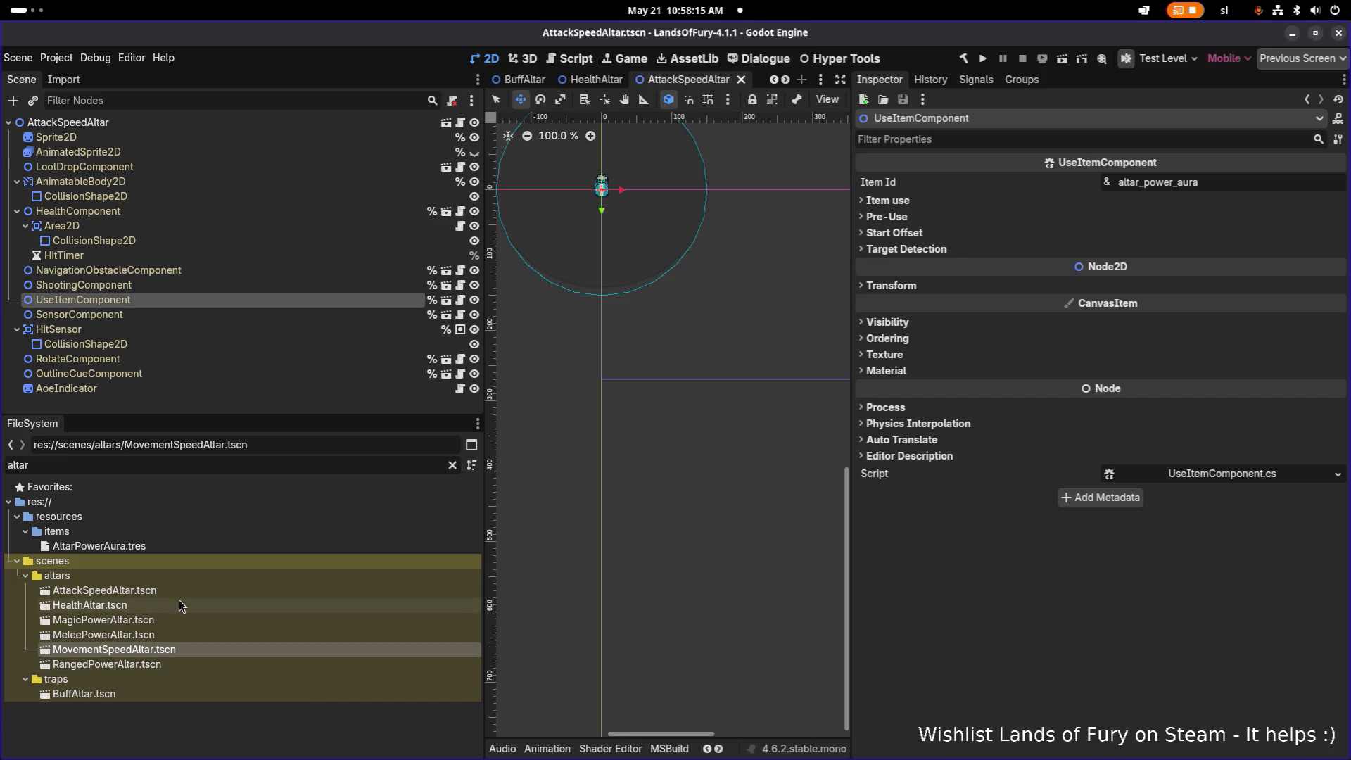
double_click(172, 620)
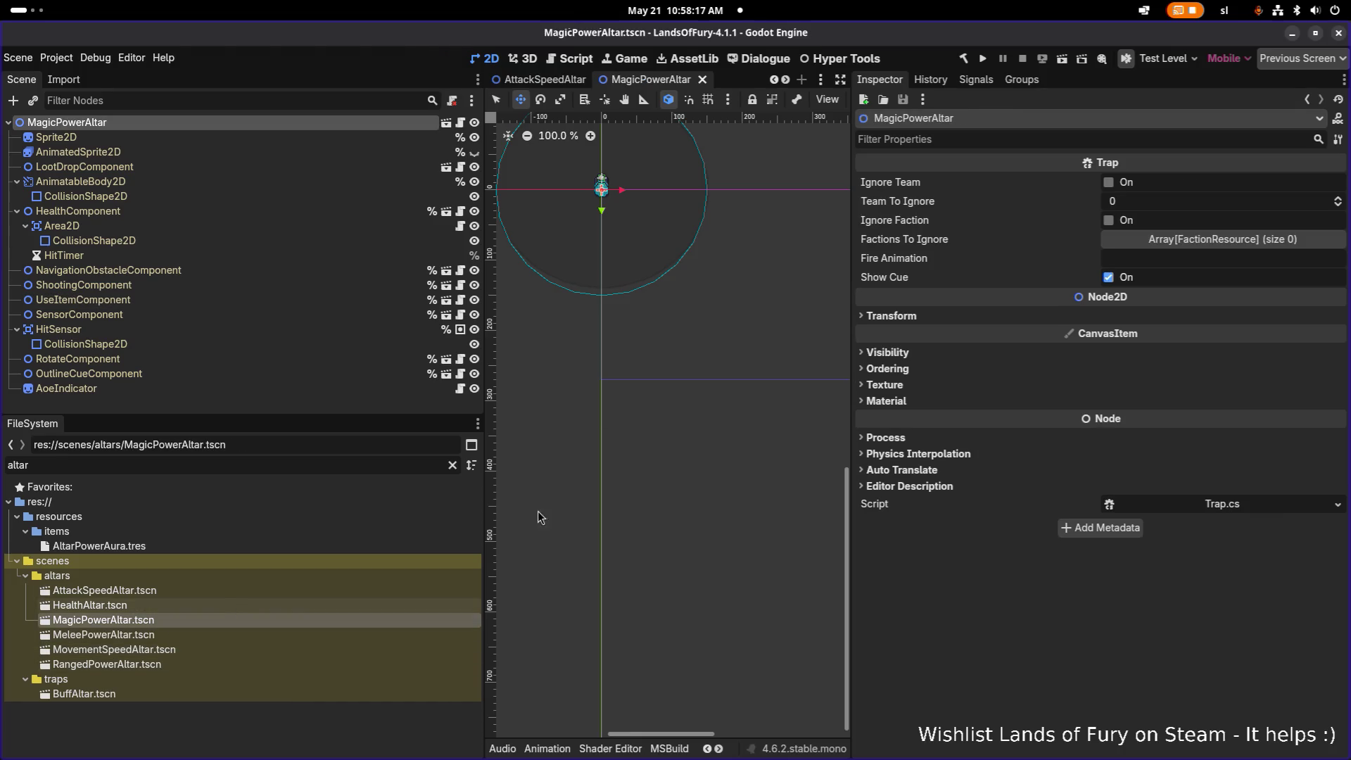
double_click(100, 637)
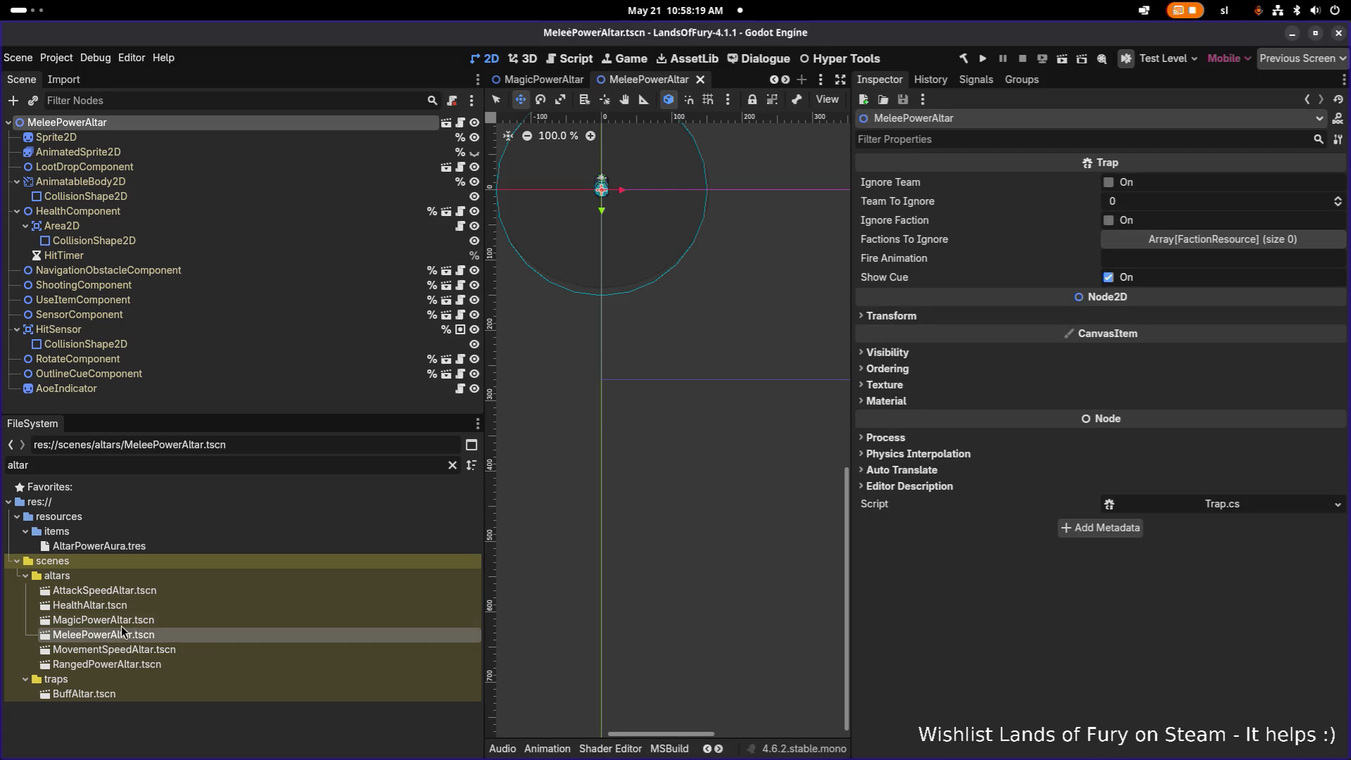
double_click(115, 648)
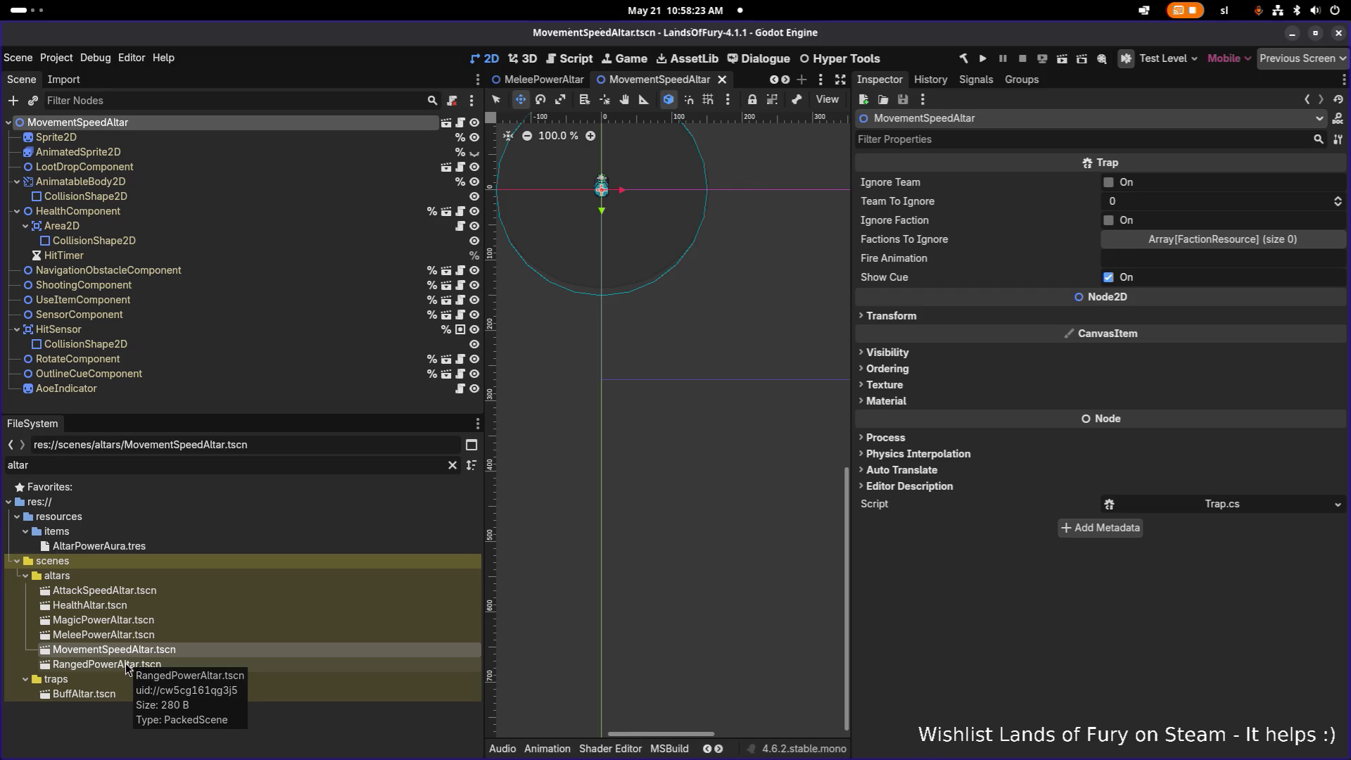
double_click(125, 664)
- Check MagicPowerAltar's UseItemComponent Item Id, then open MeleePowerAltar.tscn alongside it
double_click(140, 647)
double_click(146, 635)
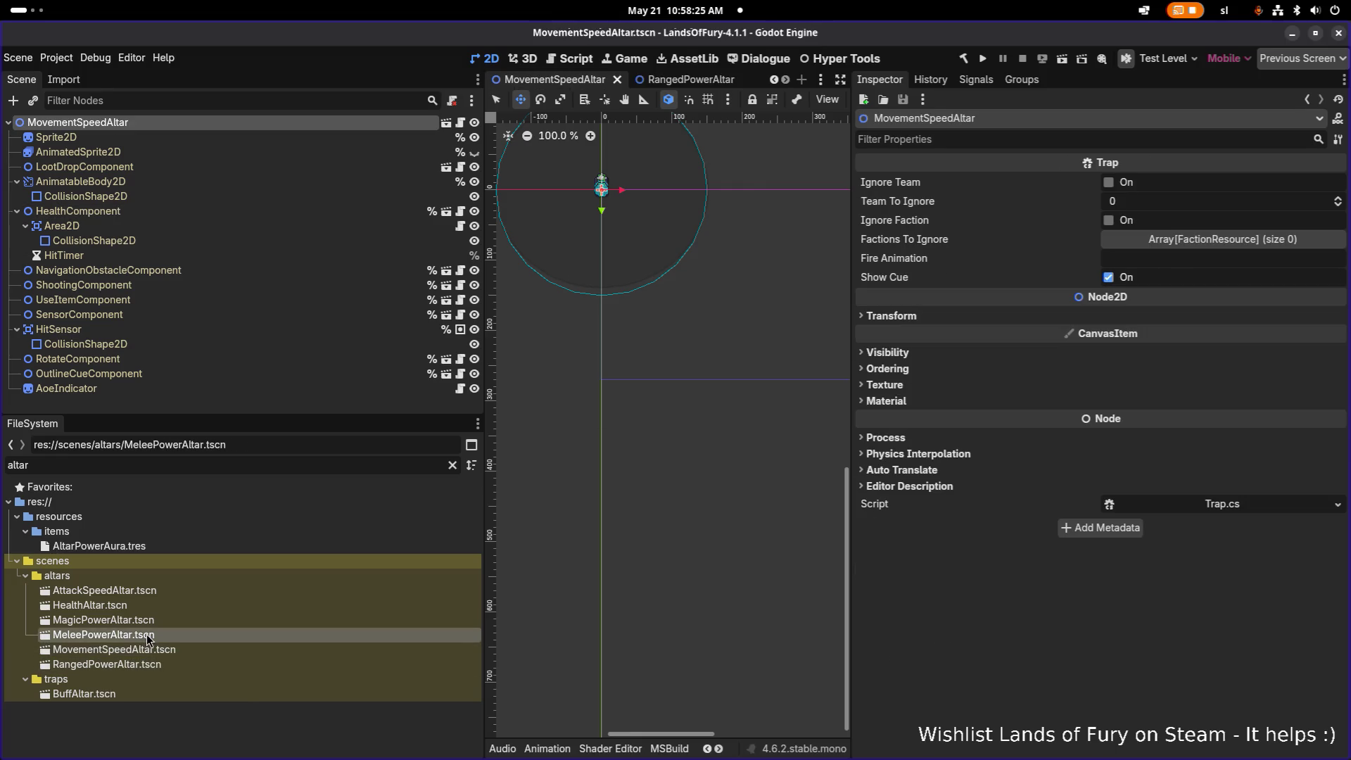
double_click(152, 622)
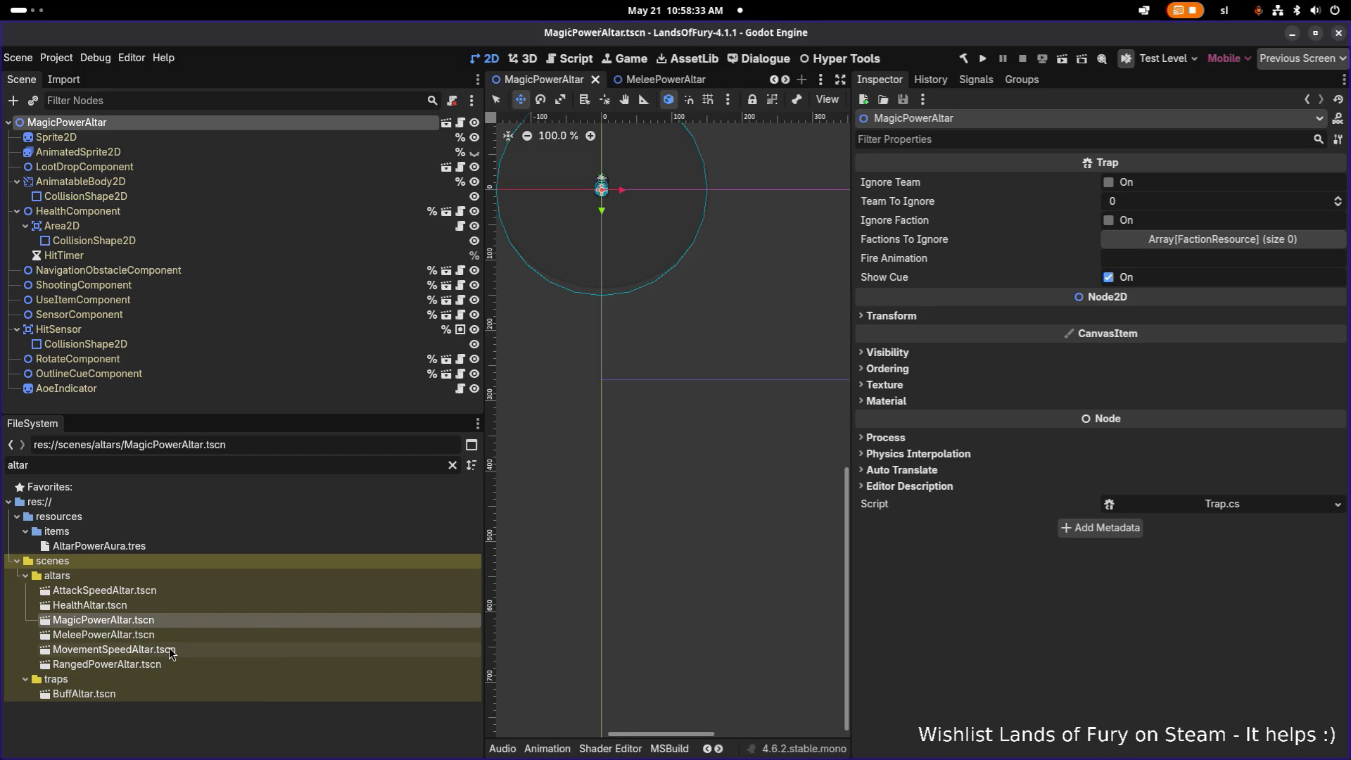
double_click(137, 662)
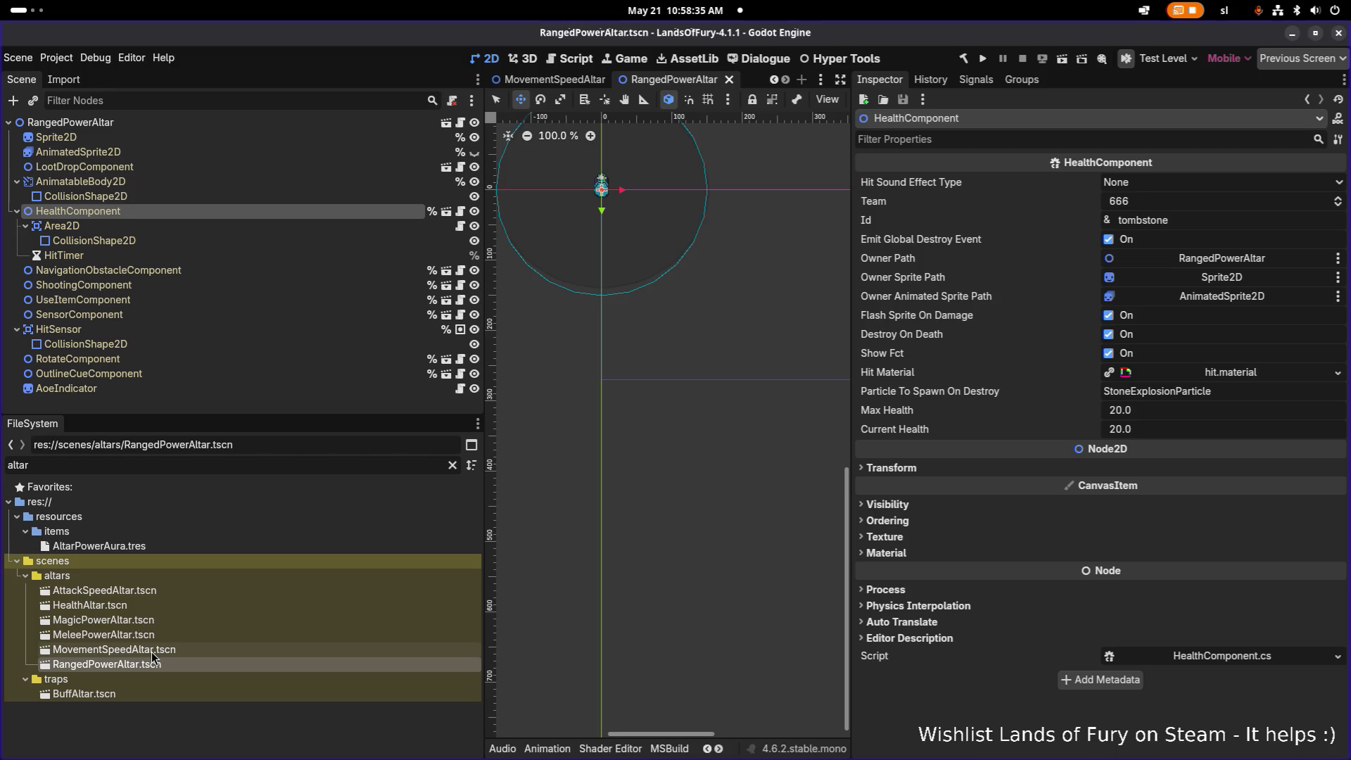
double_click(175, 621)
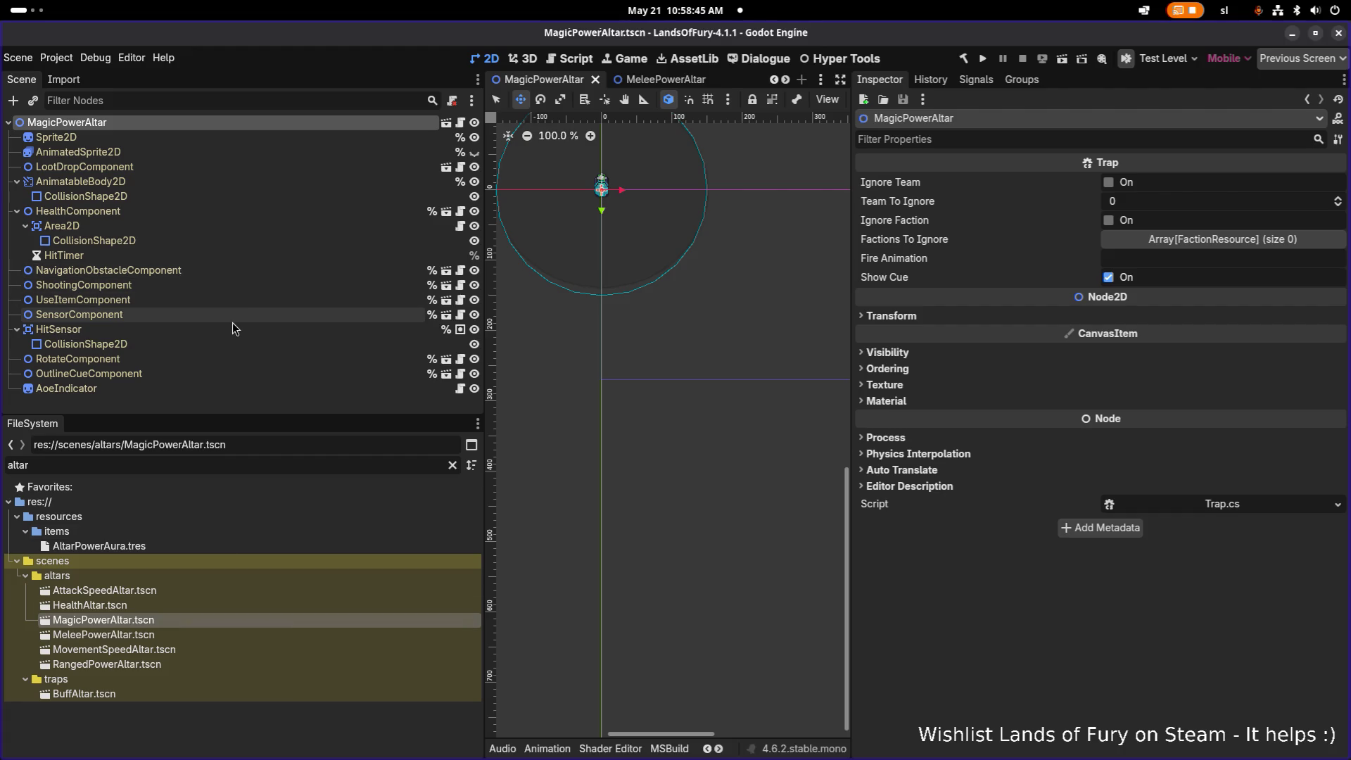
left_click(246, 305)
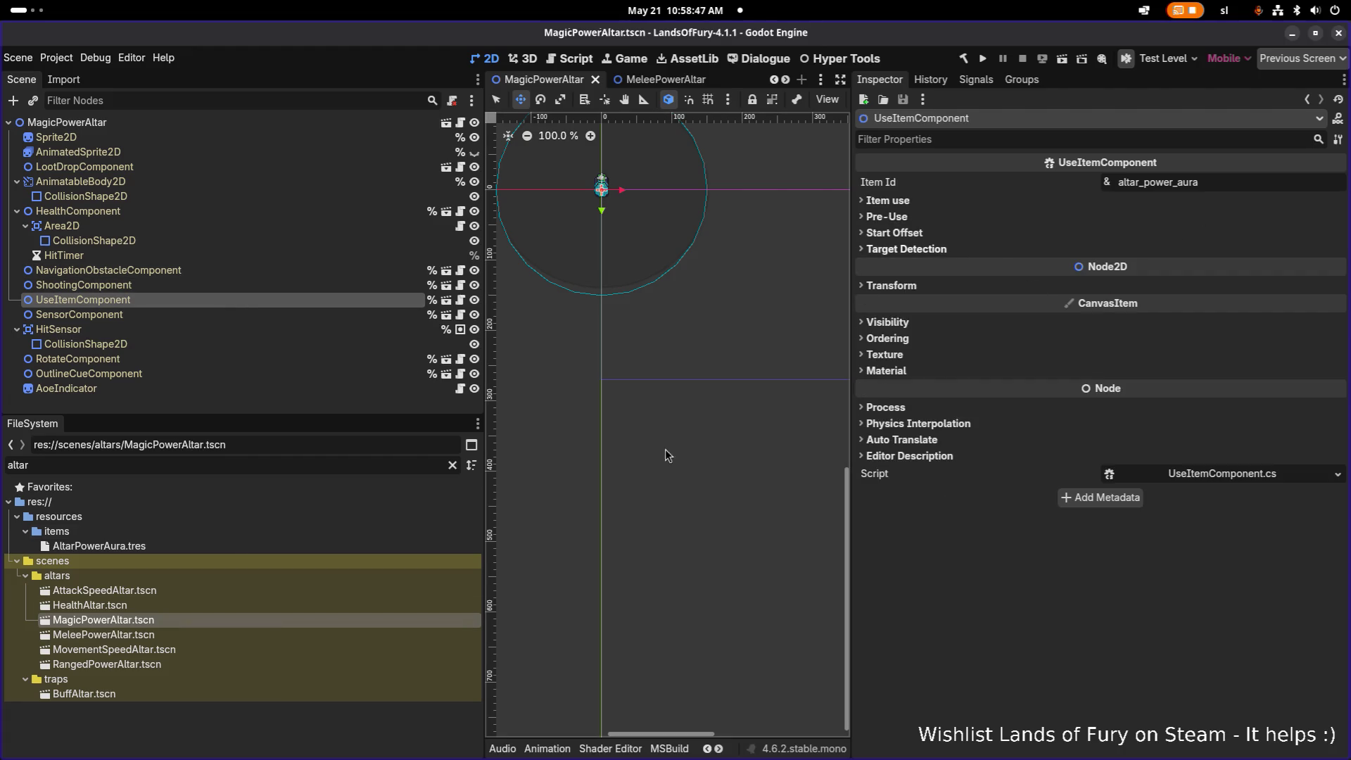
double_click(252, 631)
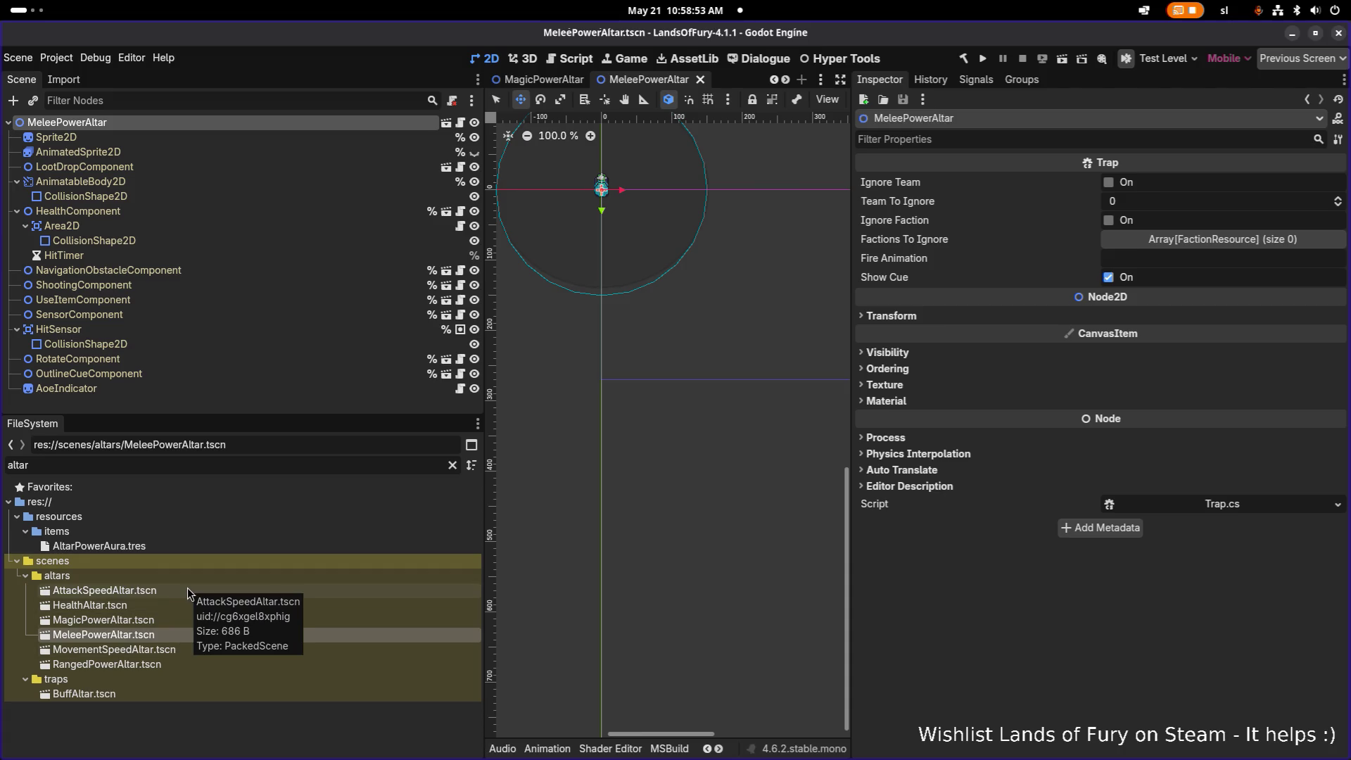
- Duplicate AltarPowerAura.tres as AltarAttackSpeedAura.tres
left_click(170, 546)
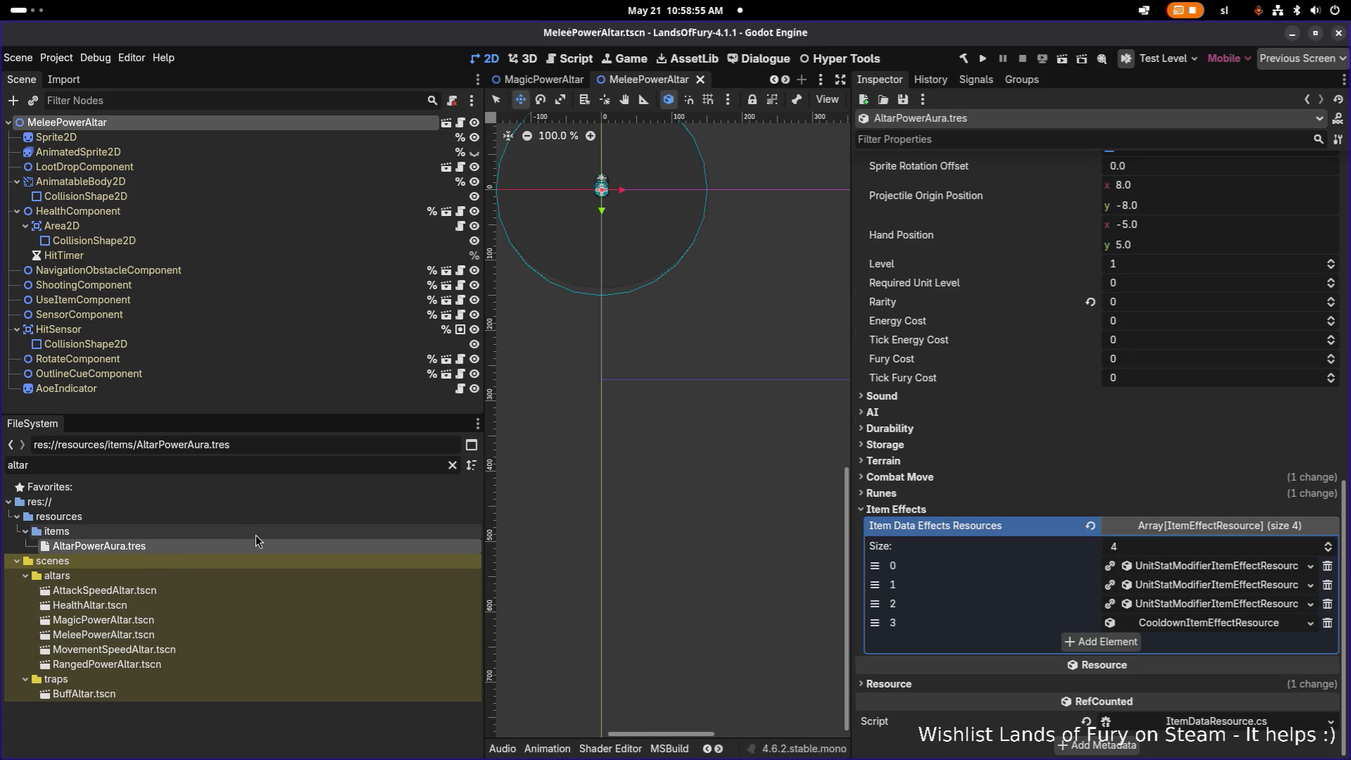
key("ctrl+d")
key("Left")
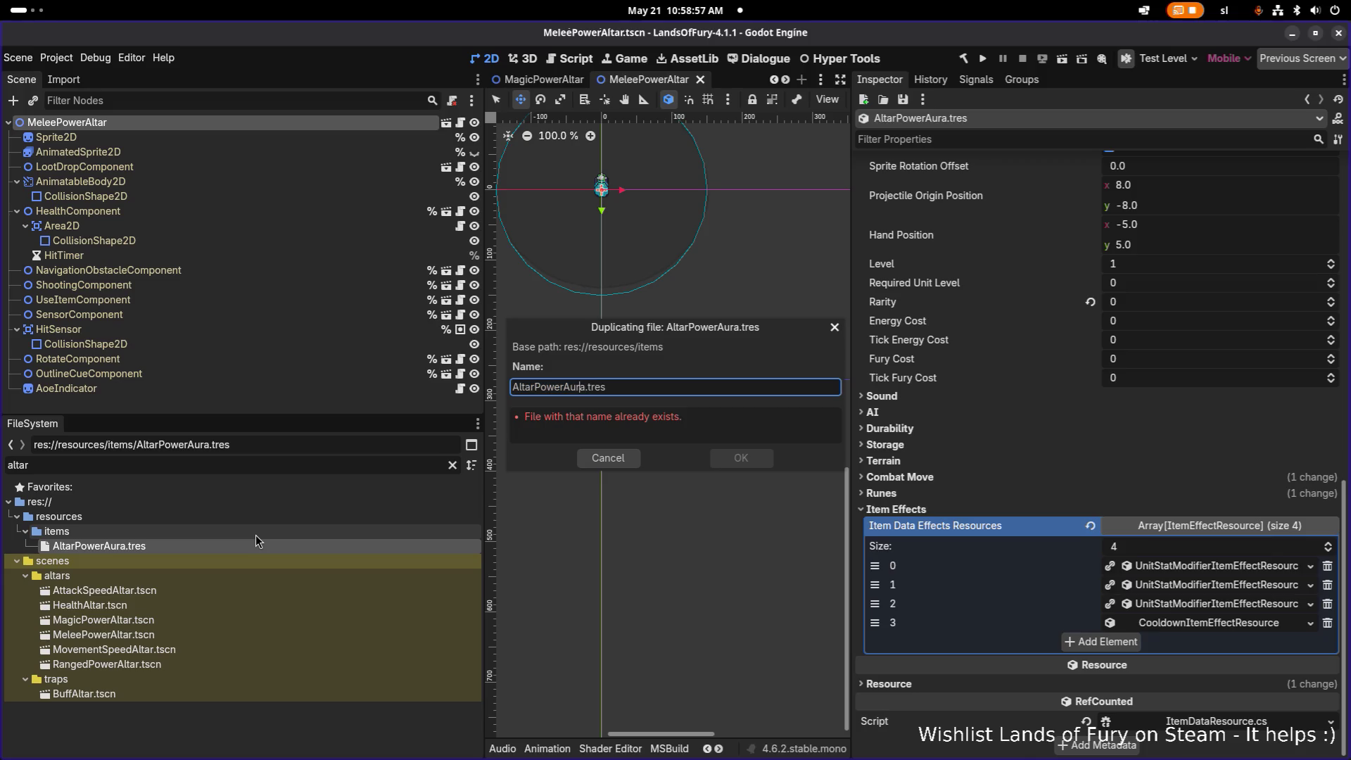
key("shift+Left")
key("shift+Left")
key("shift+Left")
type("AttackSpe")
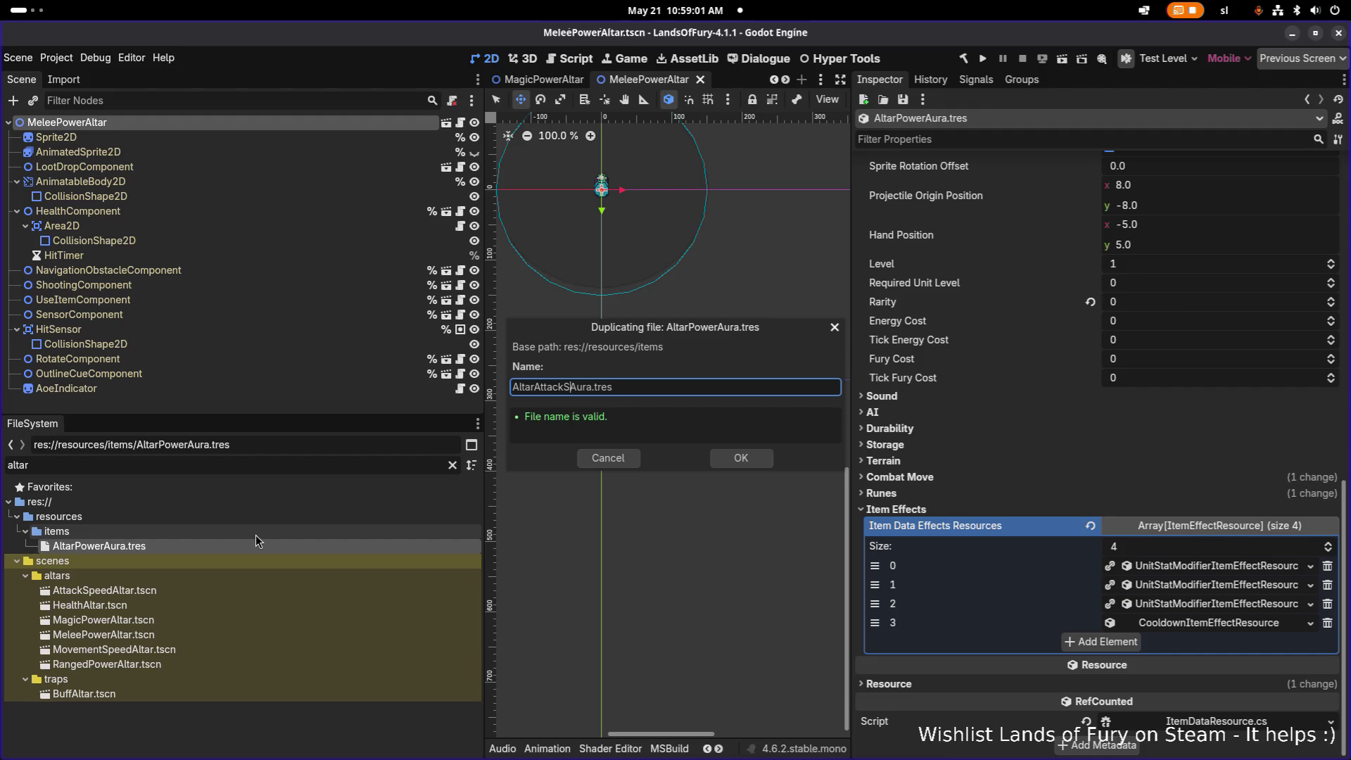
key("BackSpace")
type("ed")
key("Return")
- Change the duplicate's Id to altar_attack_speed_aura
left_click(243, 546)
left_click_drag(1196, 221, 1140, 221)
type("att")
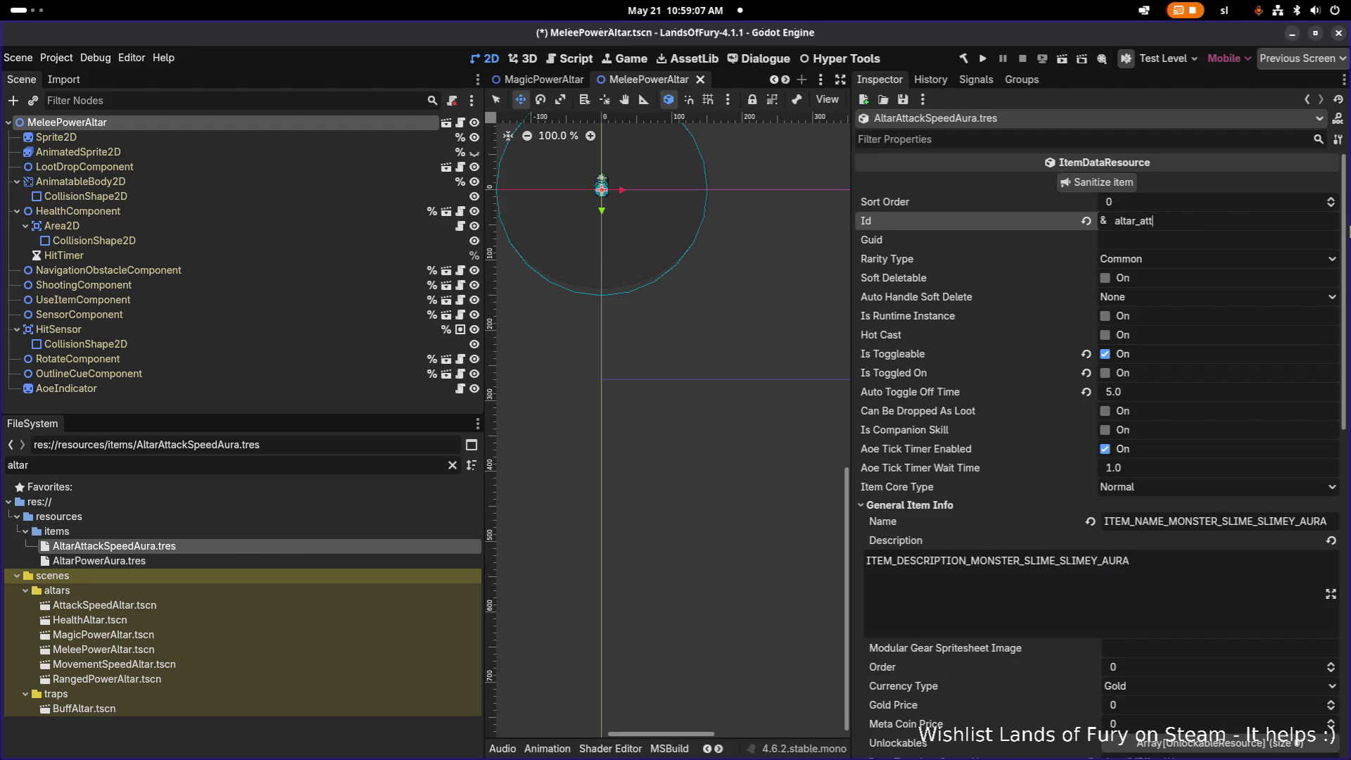
type("akcck_speed_aura")
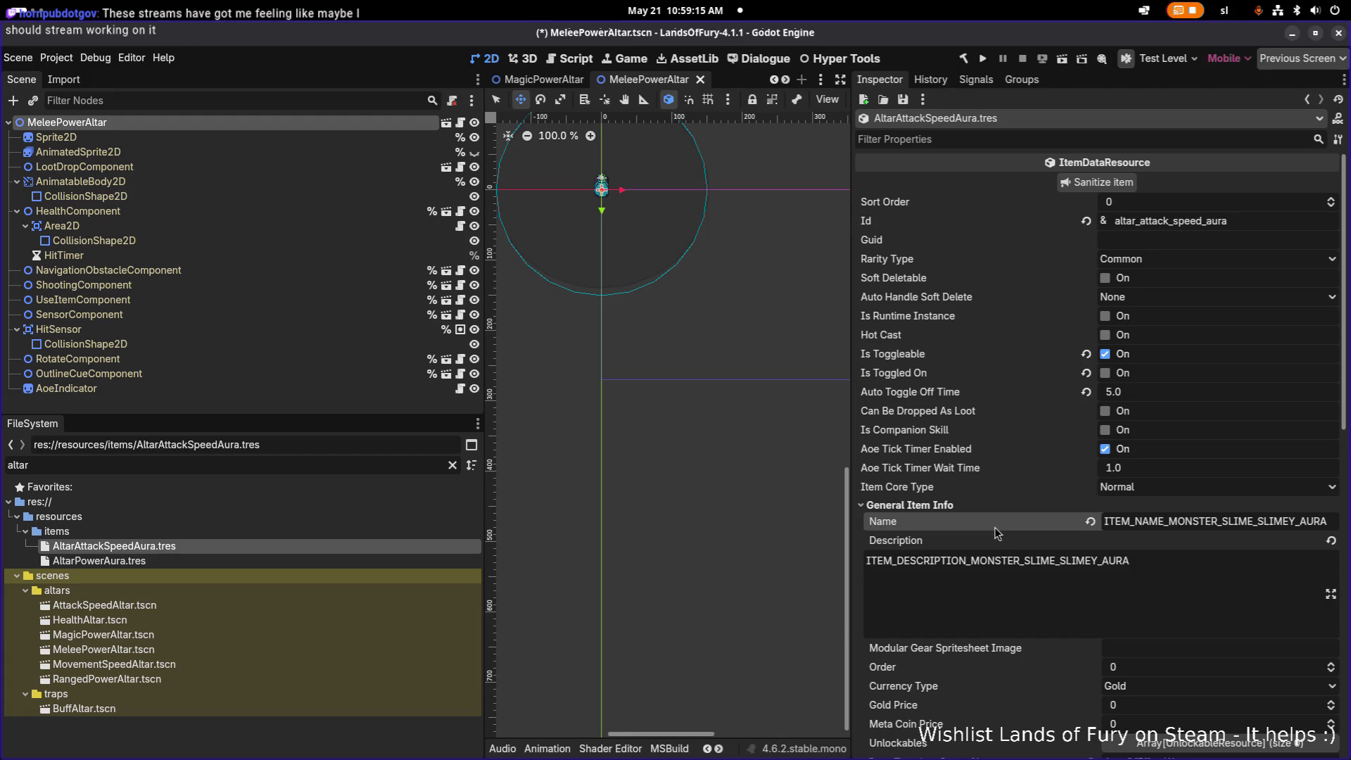
scroll(994, 526, "down", 10)
- Make the first item effect unique recursively, leaving DealDamageUnitStatResource shared
right_click(1163, 564)
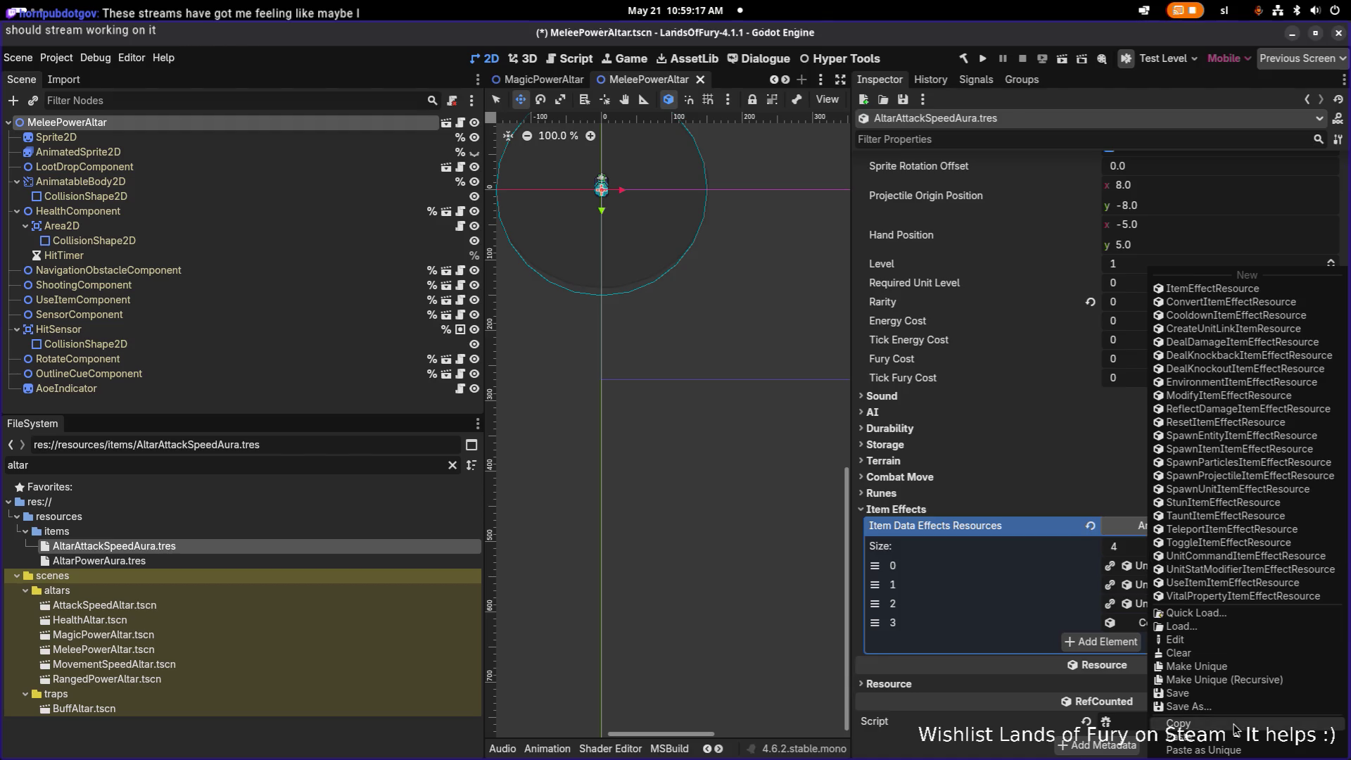
left_click(1255, 681)
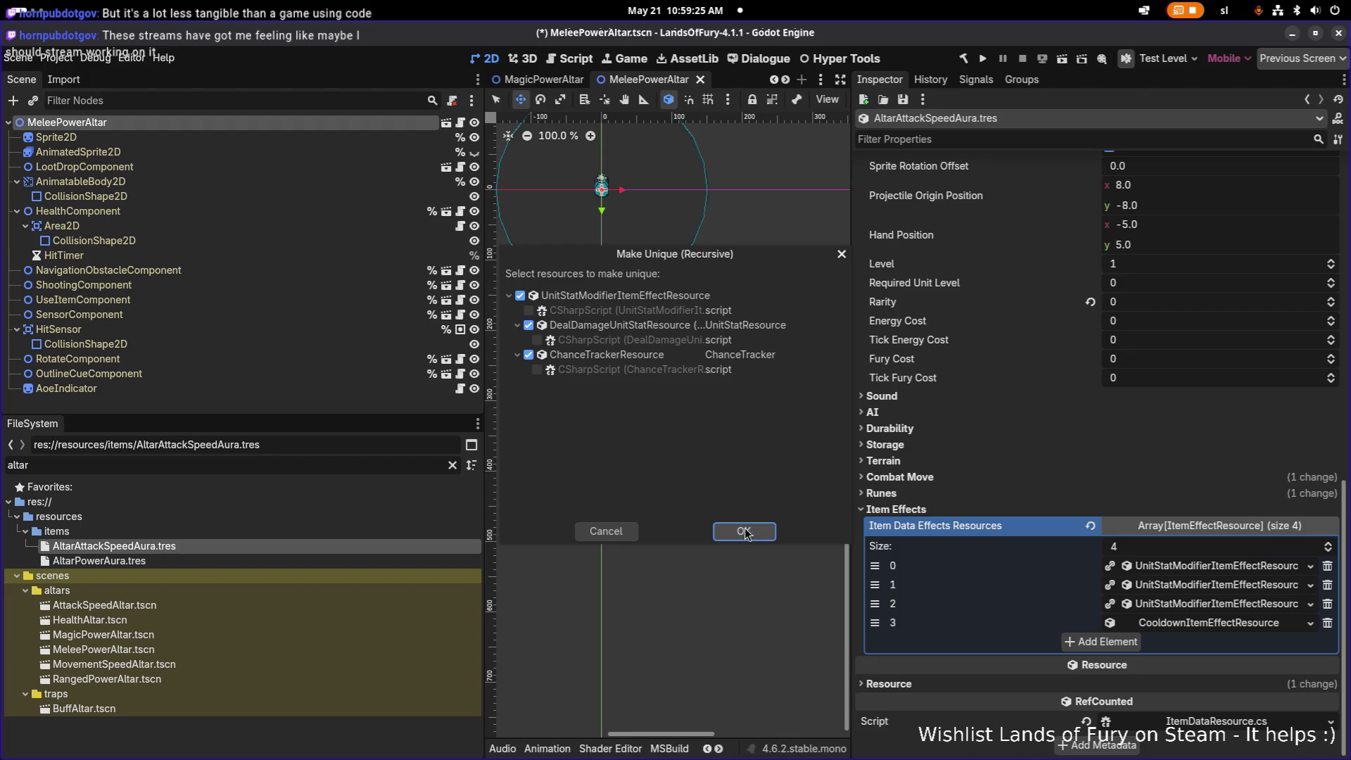
left_click(529, 325)
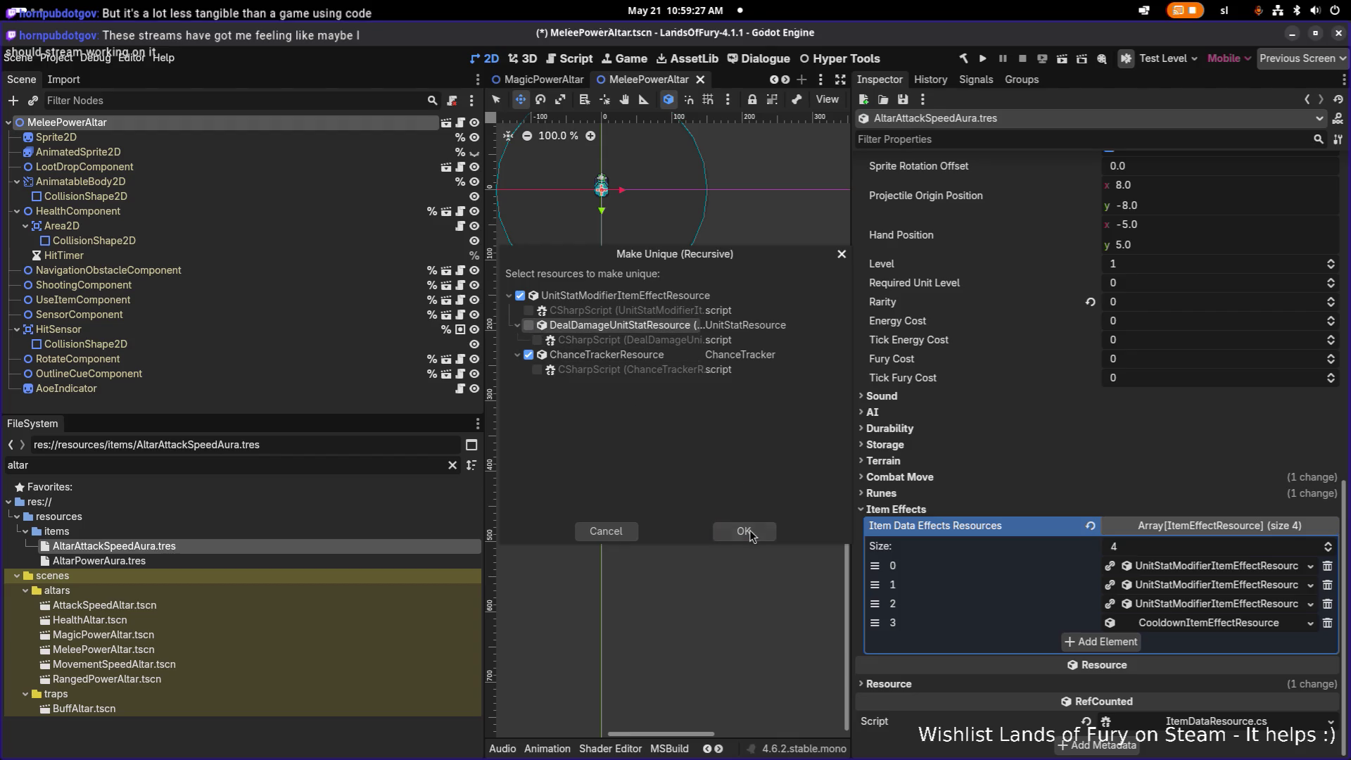
left_click(746, 532)
- Delete two extra stat modifier effects and make the cooldown effect unique recursively
left_click(1328, 587)
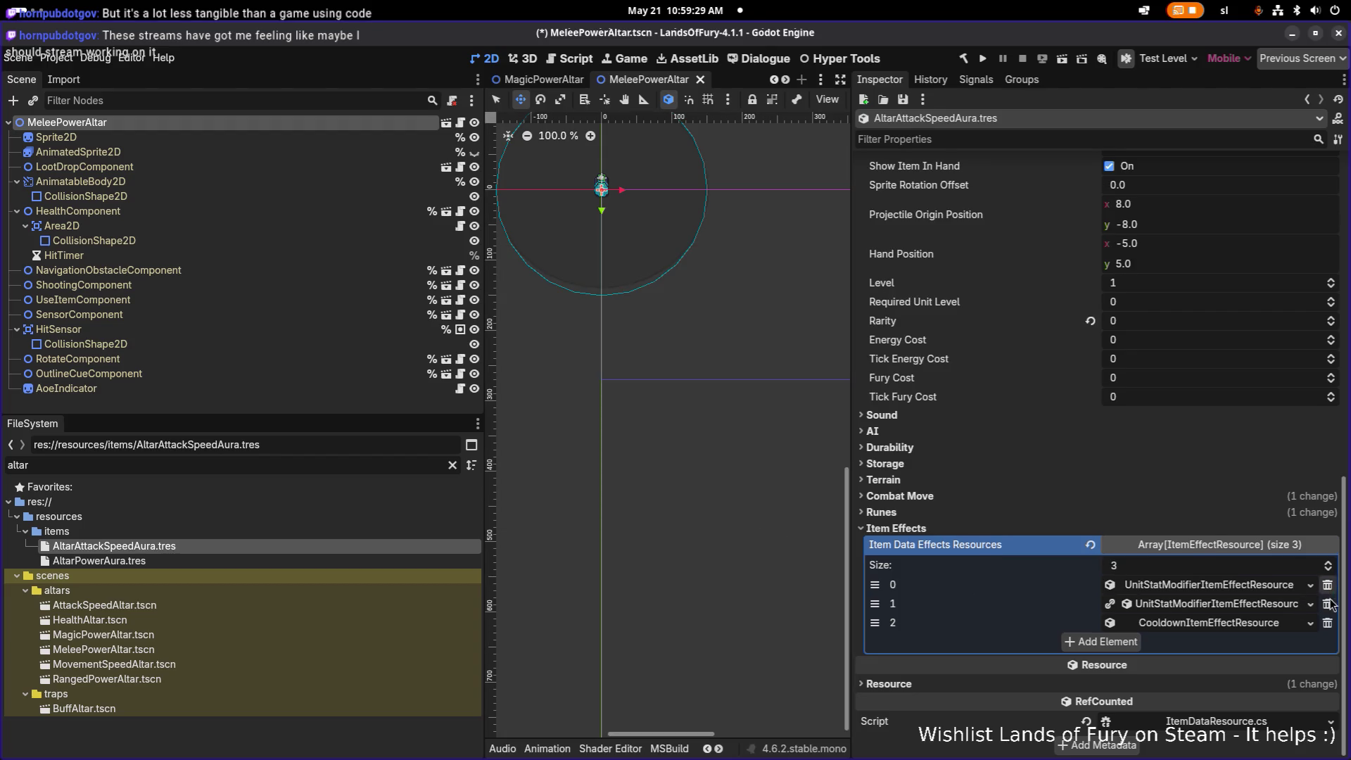
left_click(1328, 605)
right_click(1247, 631)
left_click(1252, 682)
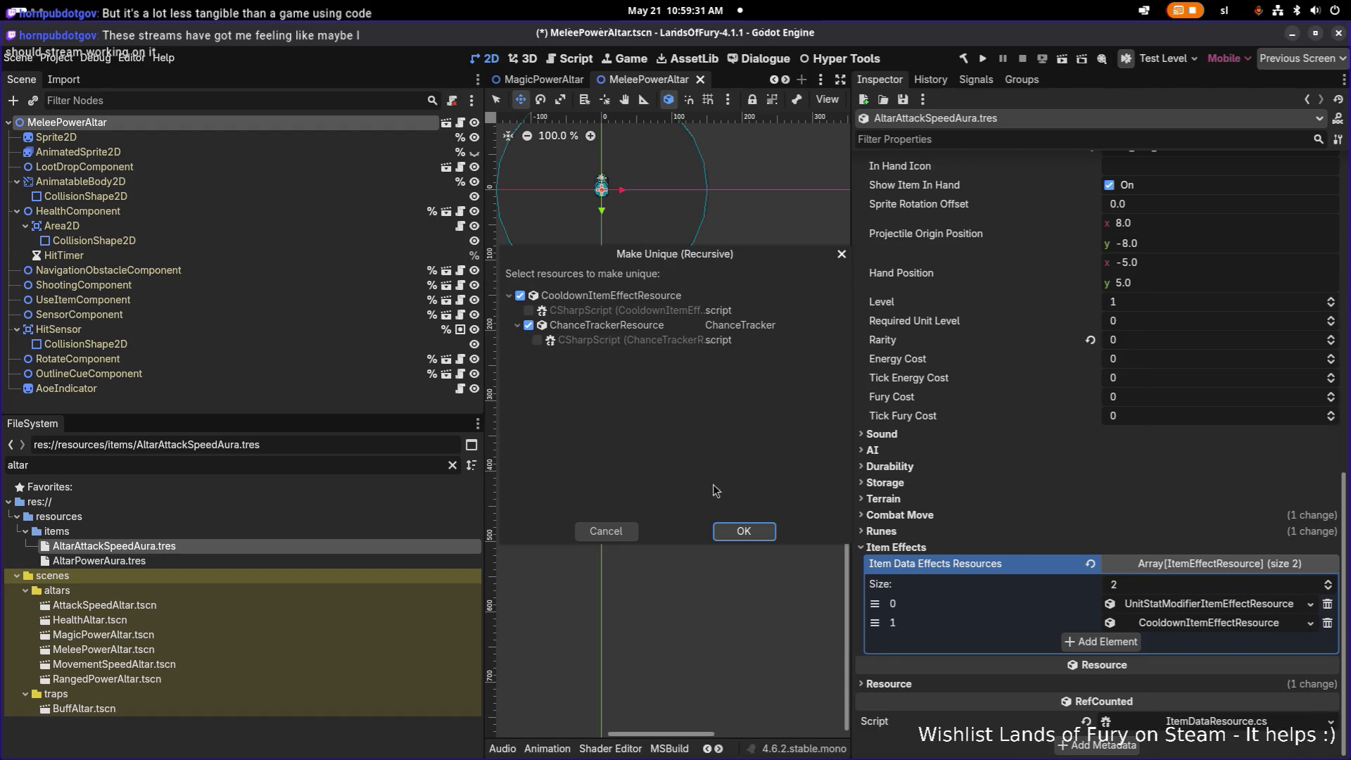
left_click(735, 529)
left_click(1198, 604)
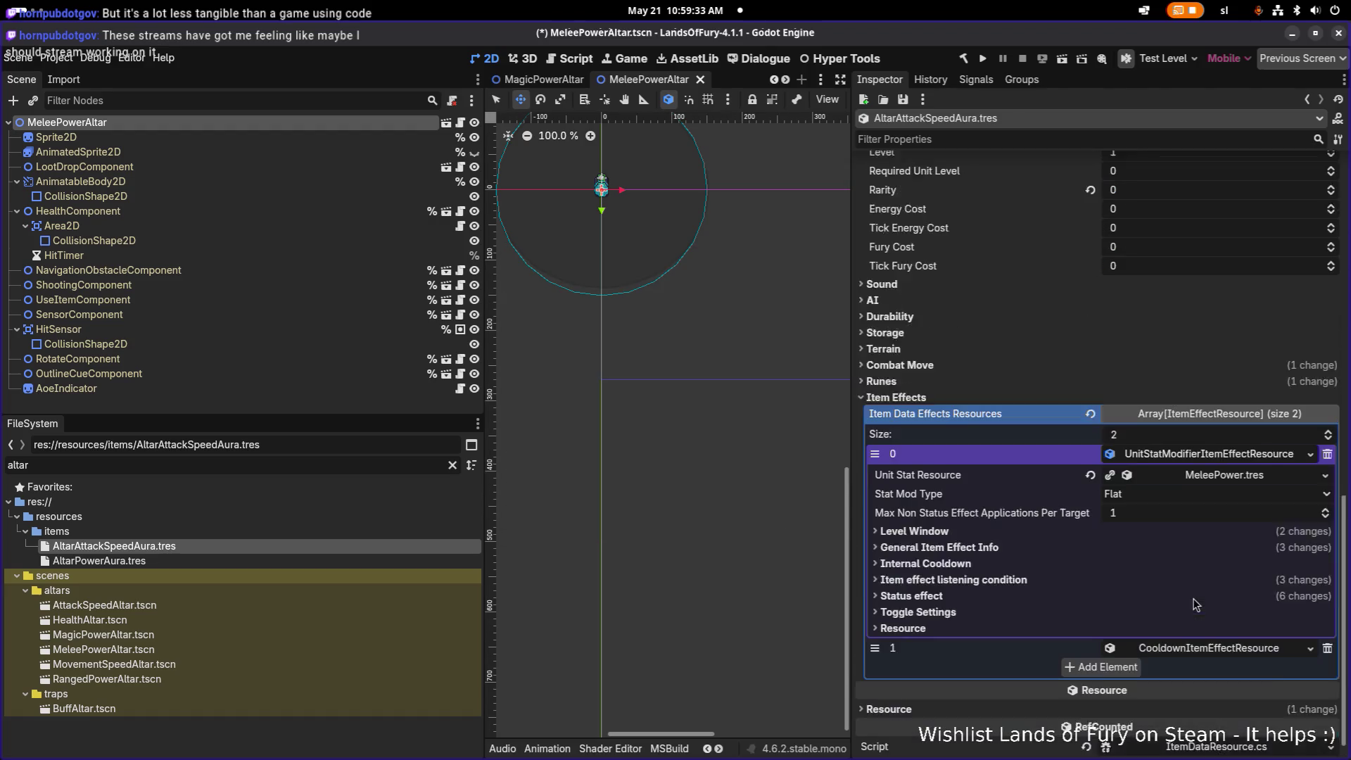
- Switch the effect's unit stat to AttackSpeed.tres with PercentAdd modification type
left_click(1326, 454)
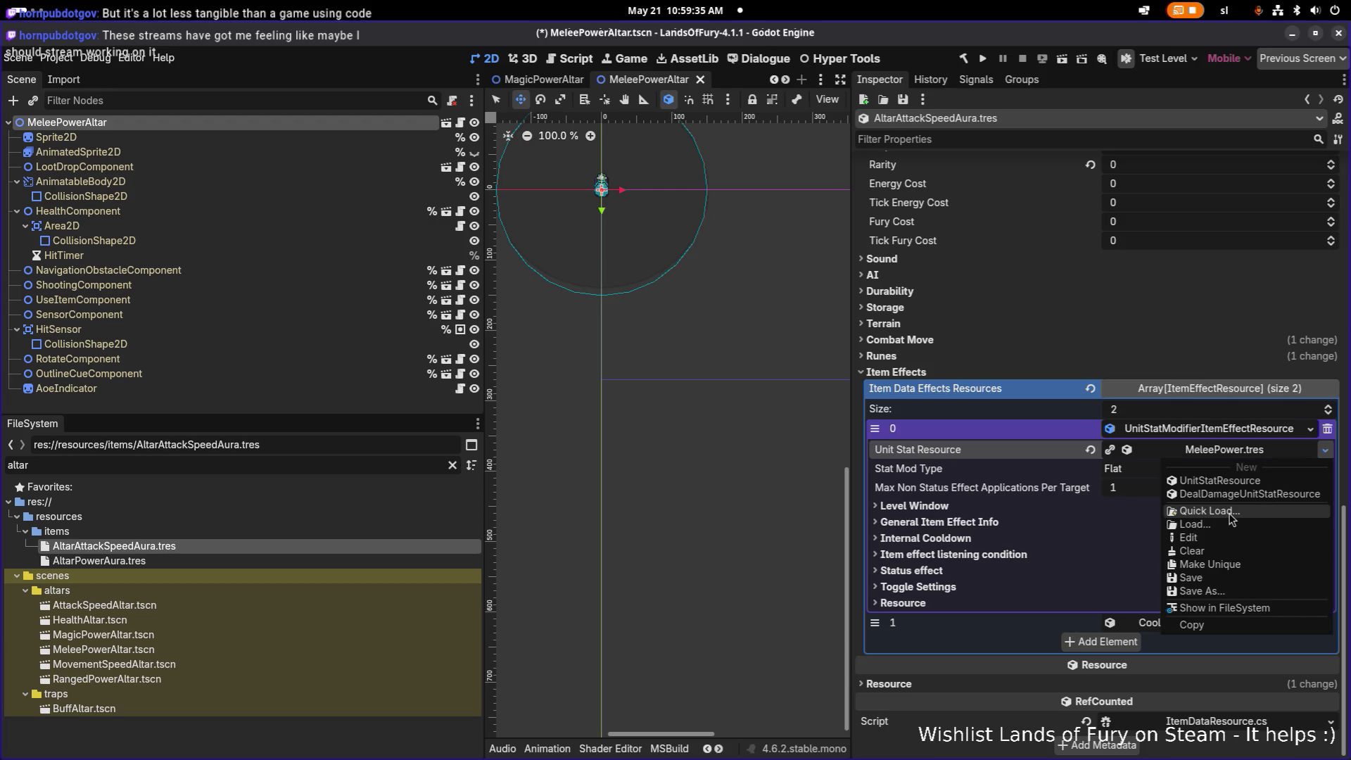
left_click(1230, 513)
type("attack")
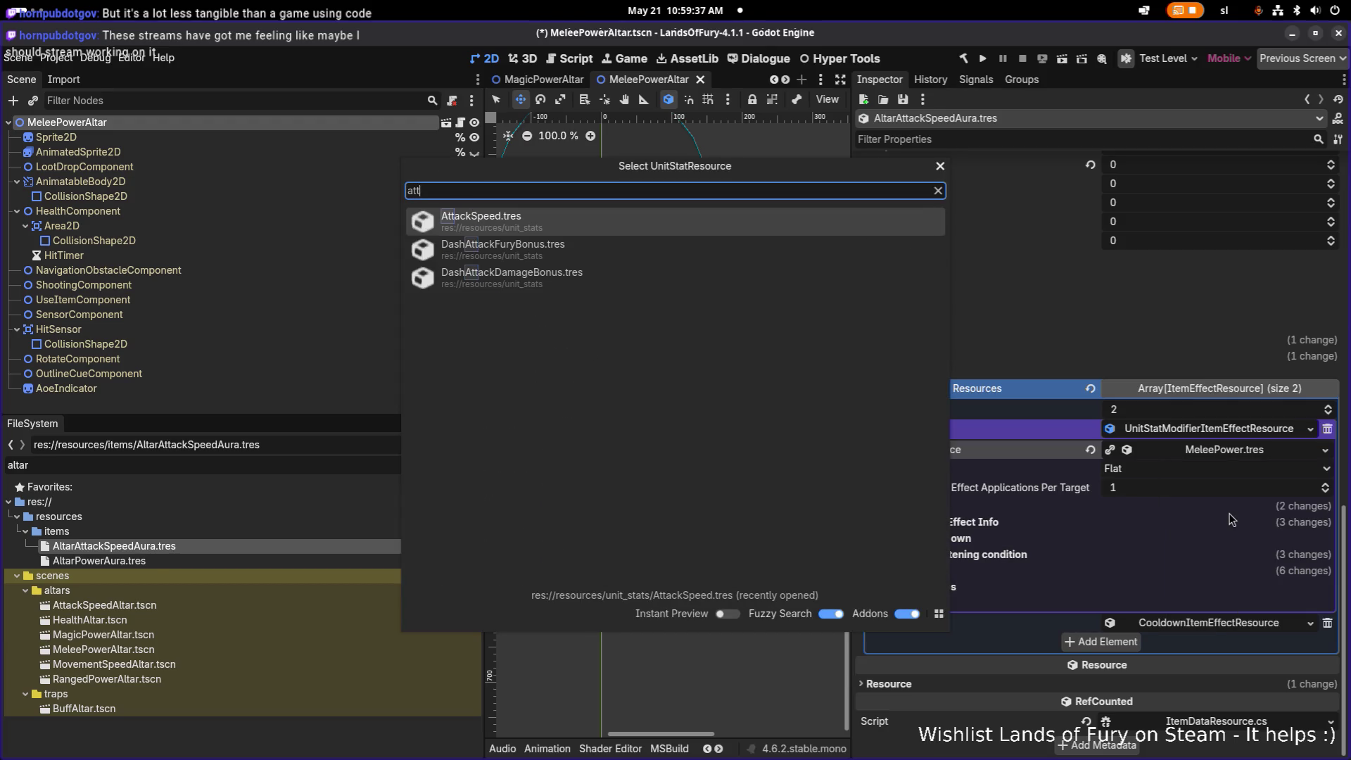
key("Return")
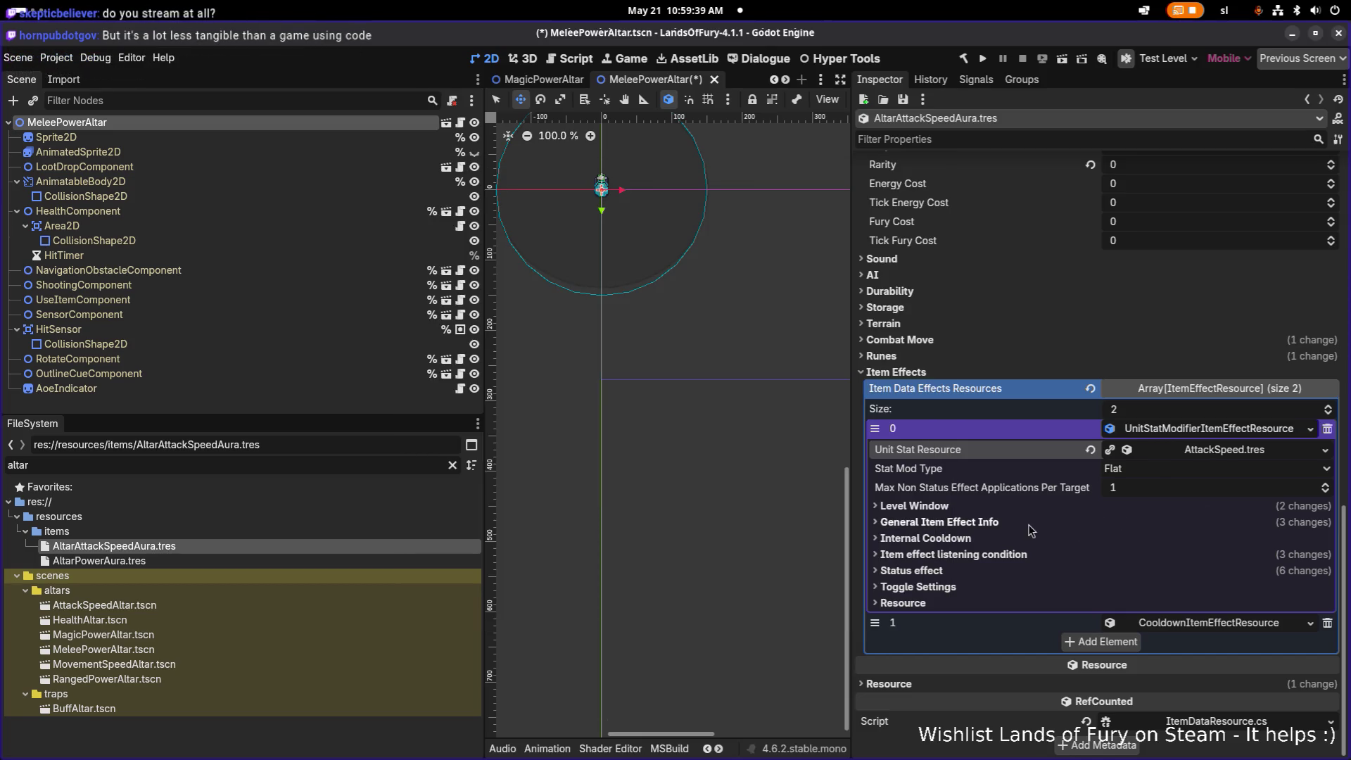
left_click(1031, 524)
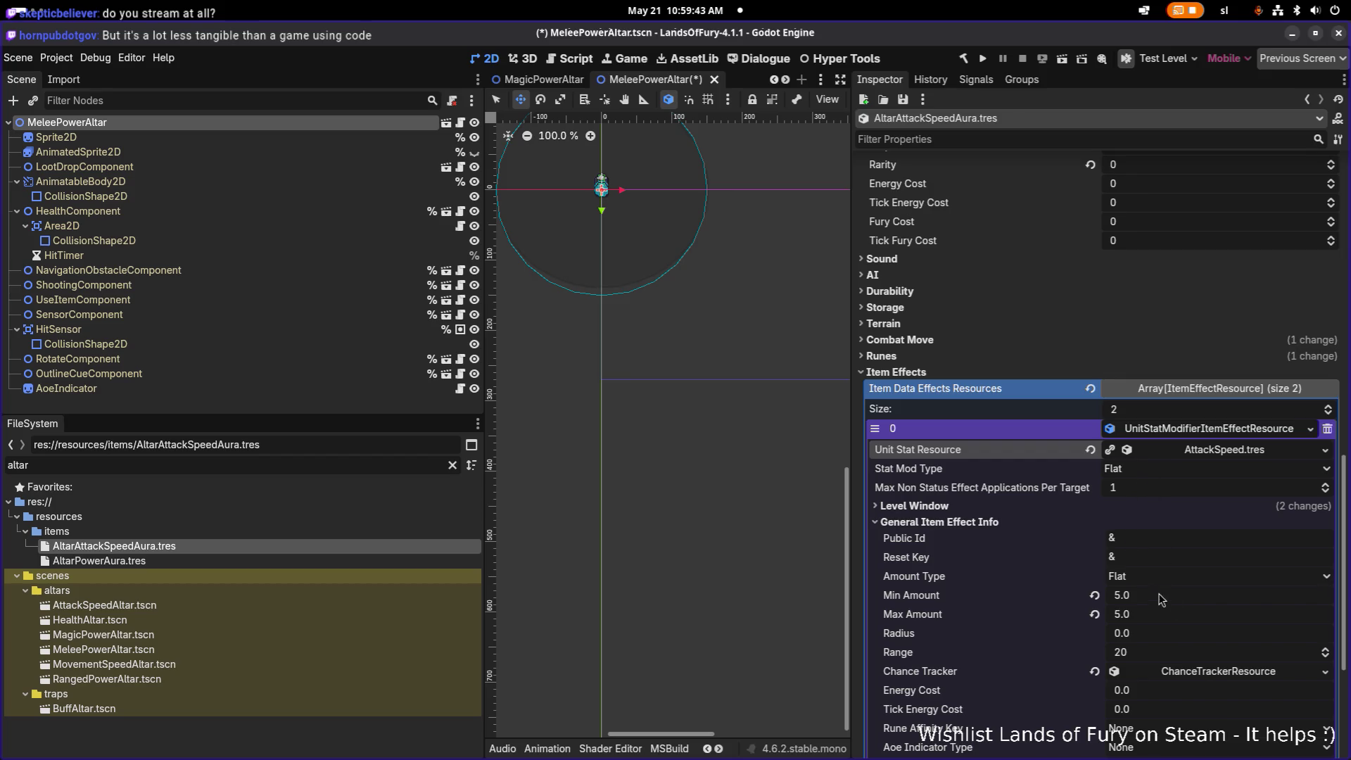
left_click(1143, 476)
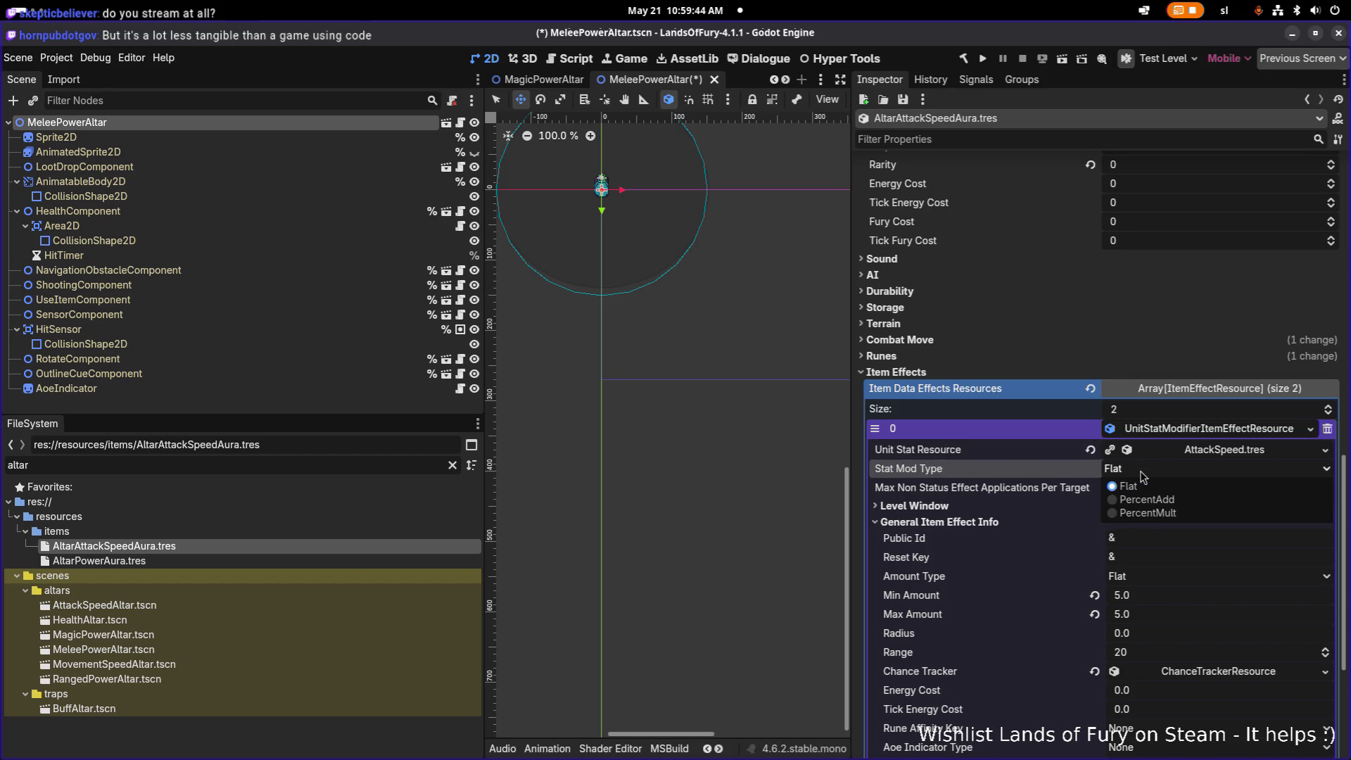
left_click(1175, 514)
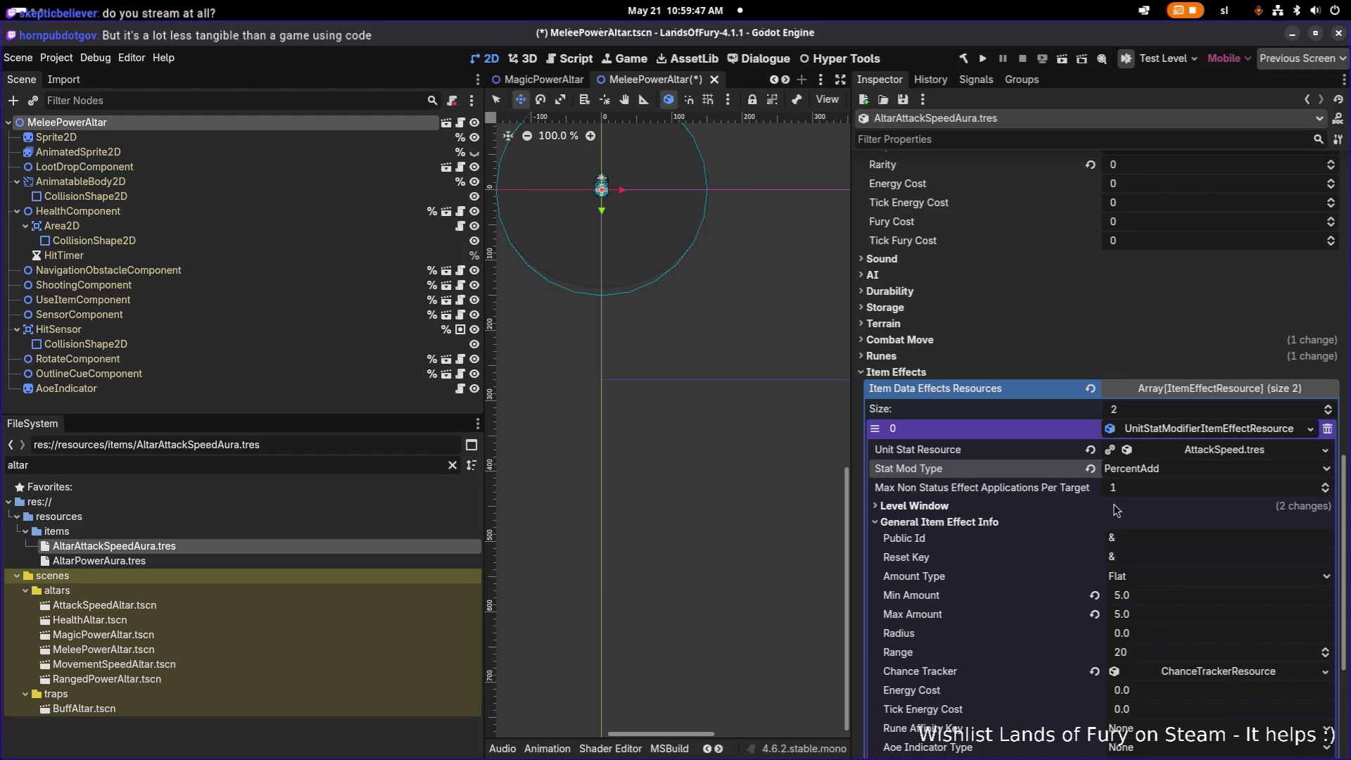
scroll(1161, 591, "down", 5)
- Set the effect's Min Amount and Max Amount to 1.5
left_click(1172, 446)
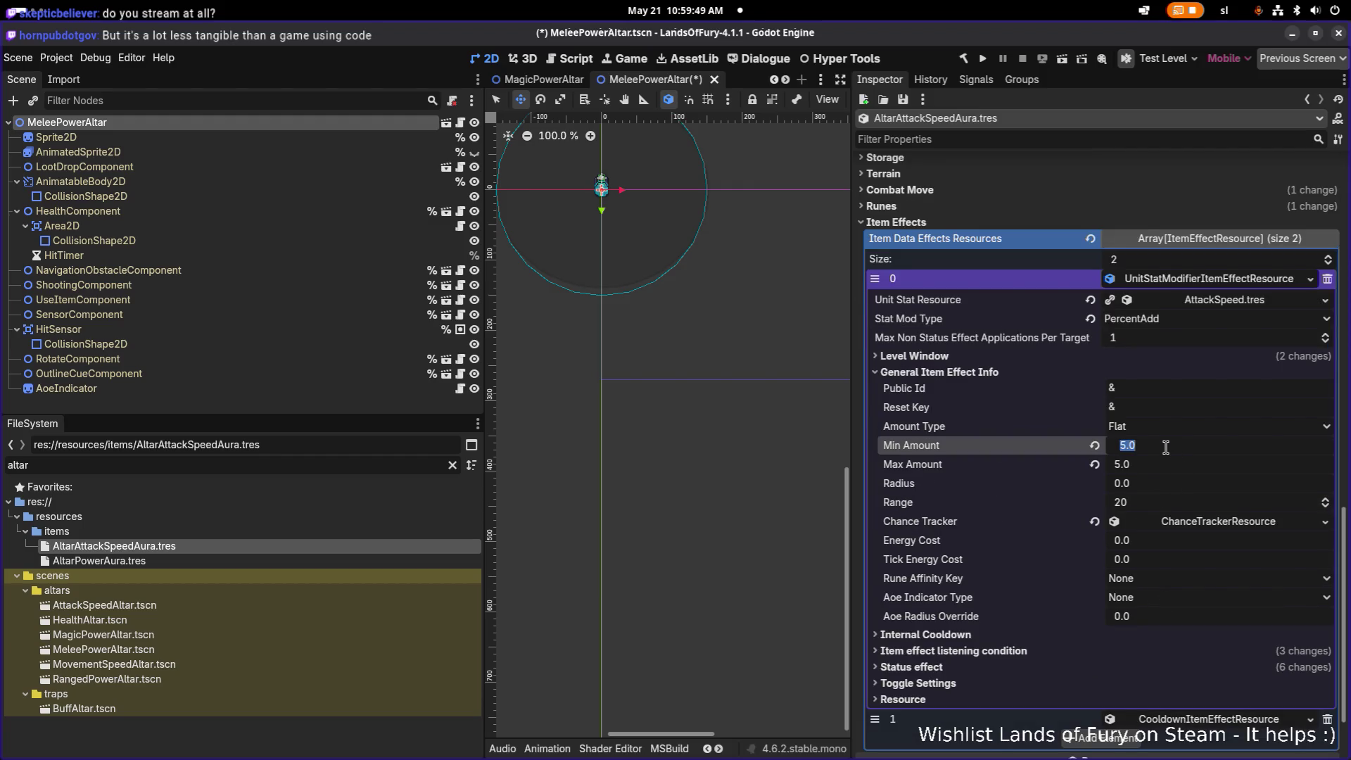
type("1.5")
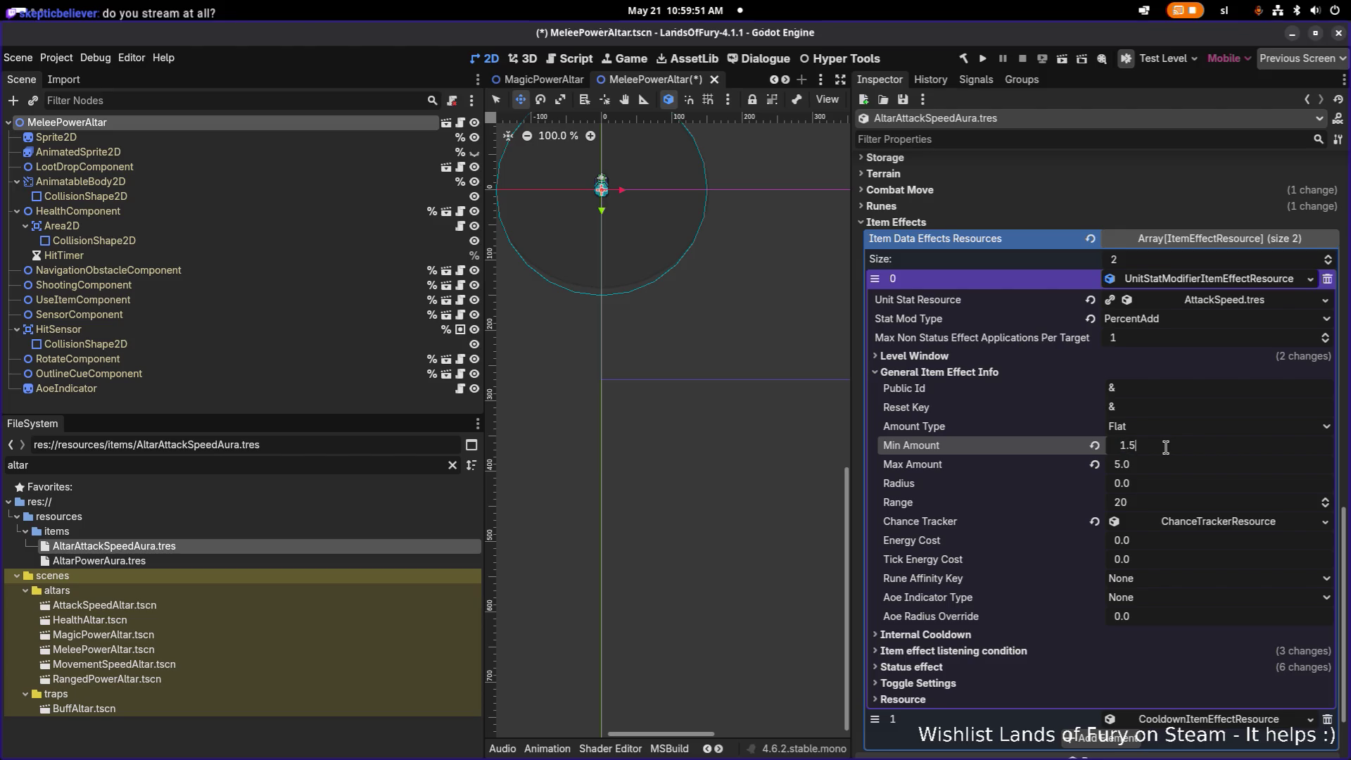
key("Tab")
type("1.5")
- Change the status effect's Stack Key to attack_speed_aura and save
left_click(974, 669)
scroll(999, 667, "down", 4)
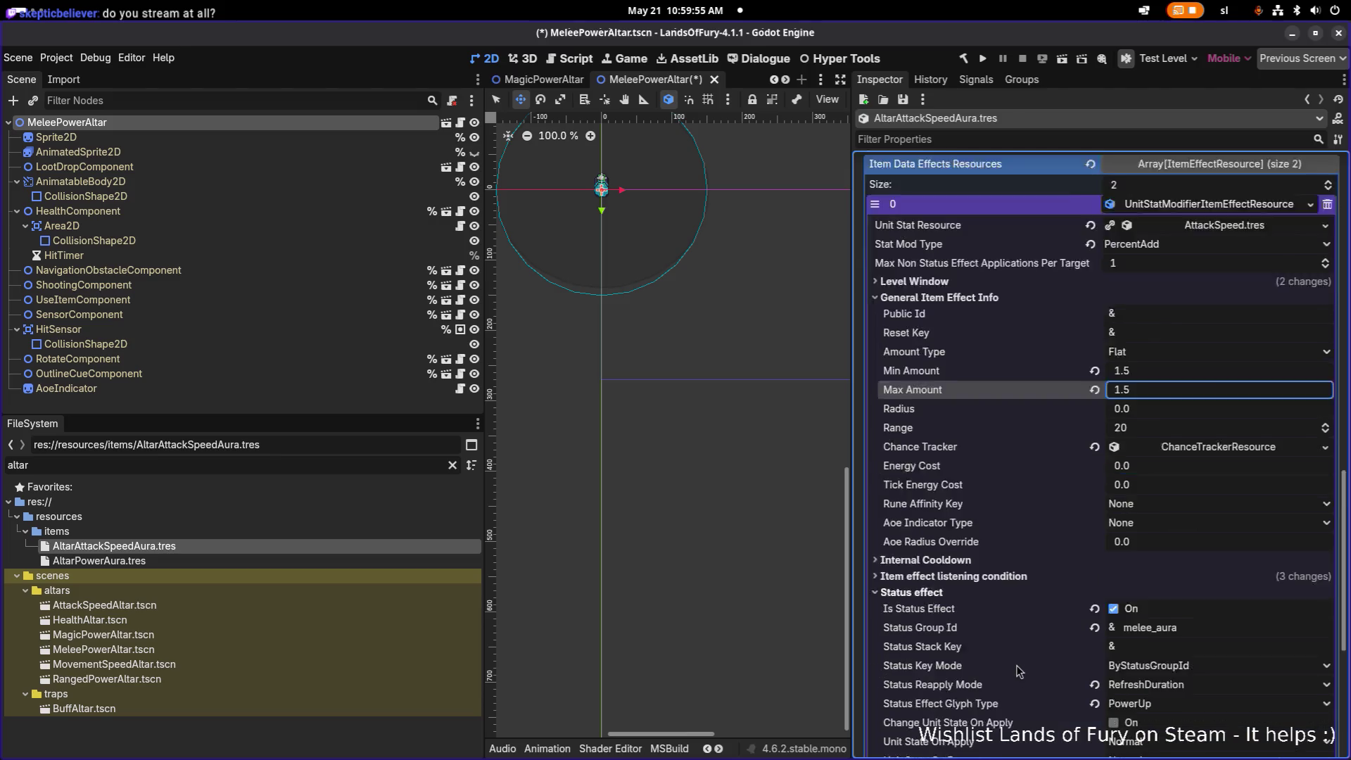
scroll(1161, 422, "up", 4)
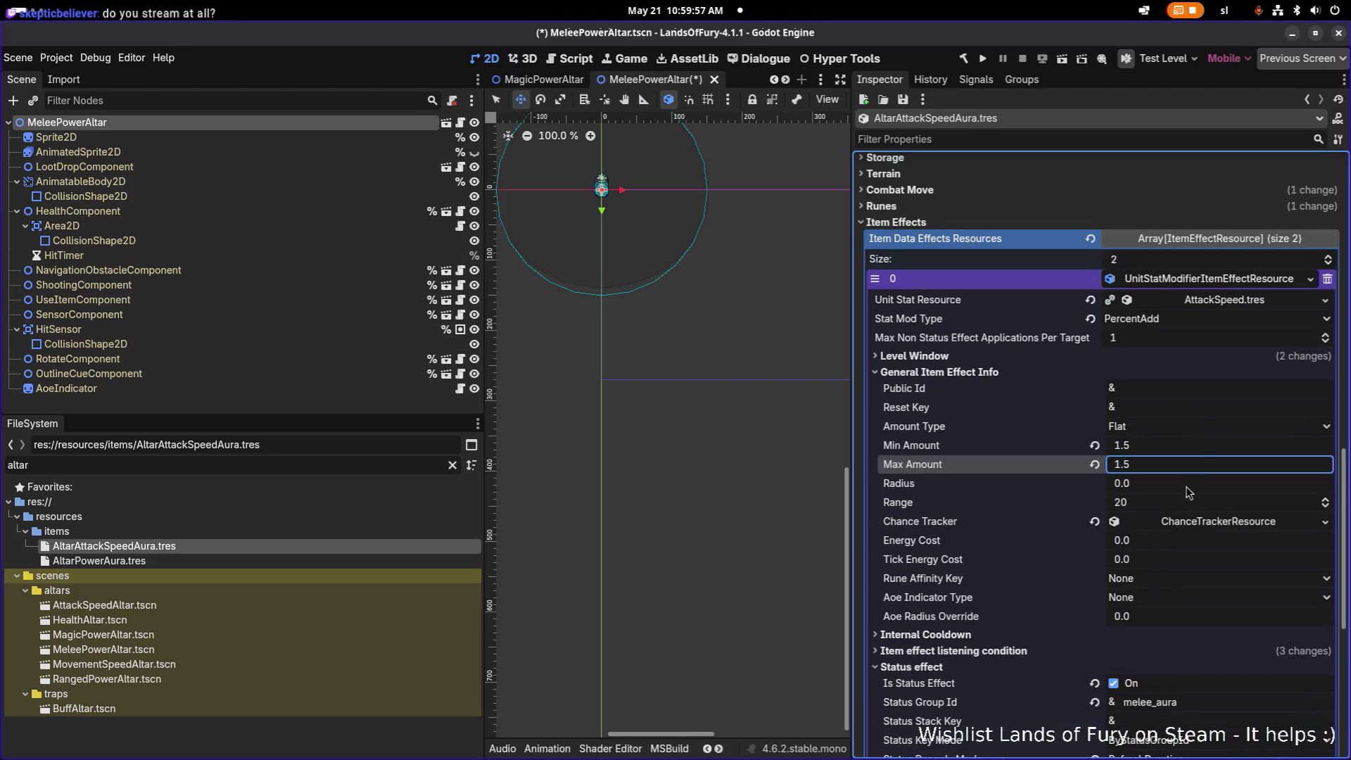
left_click(1154, 356)
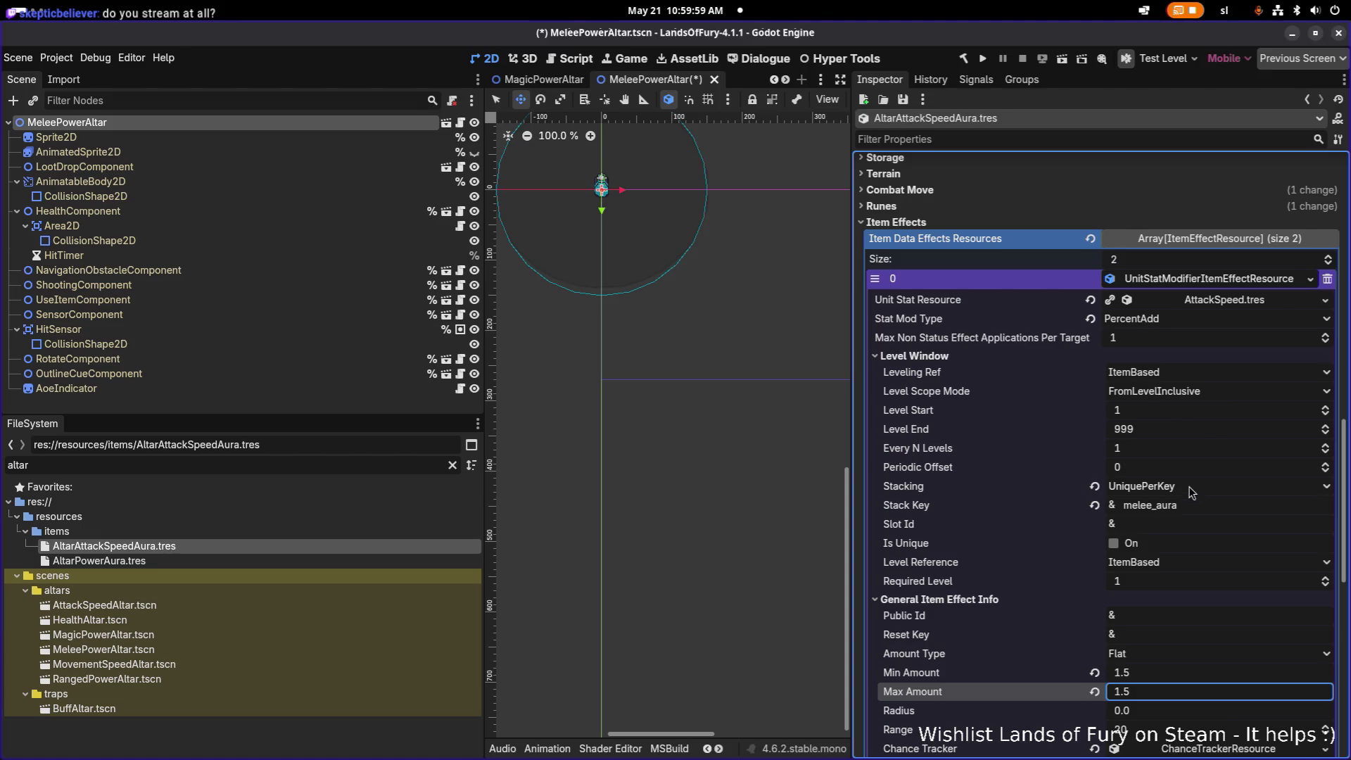
left_click_drag(1152, 505, 1055, 503)
type("attack_speed")
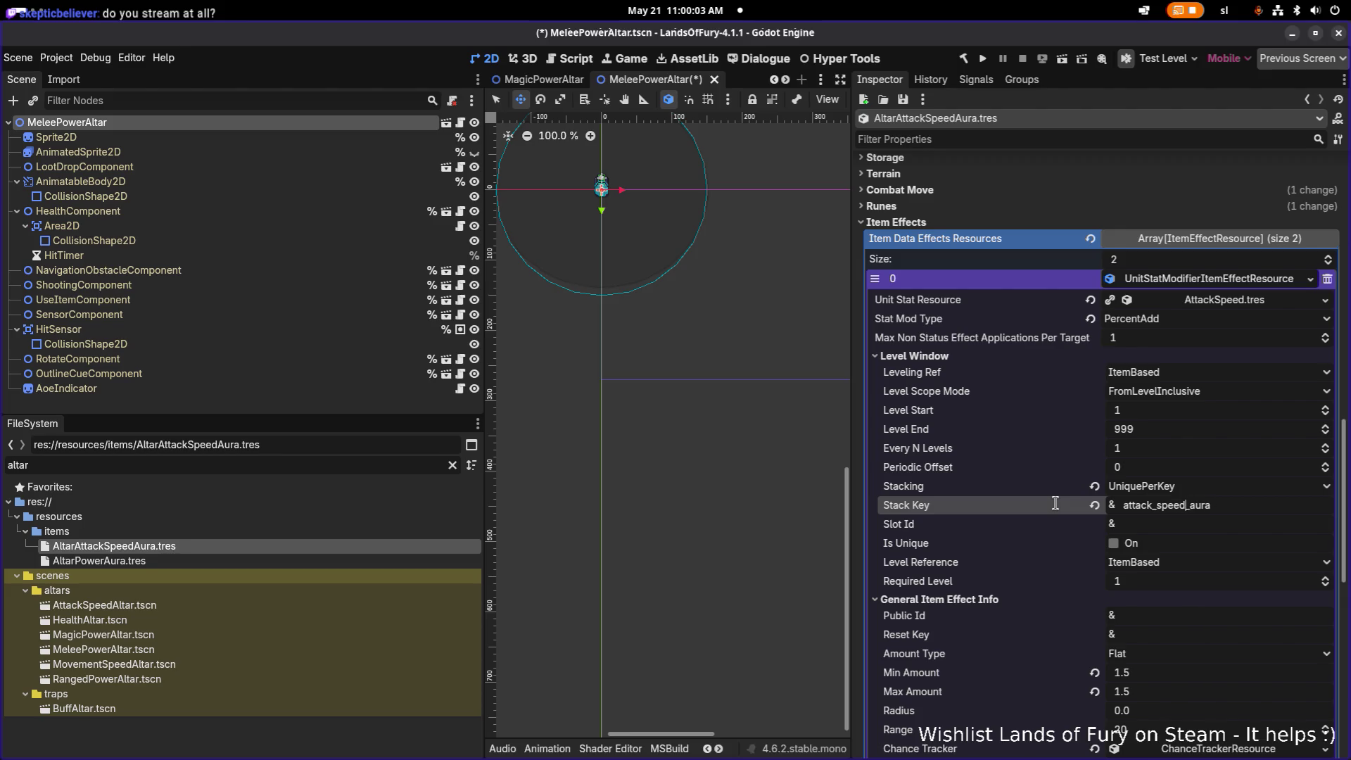
key("ctrl+s")
- Set Status Group Id to attack_speed_aura and glyph type AttackSpeedUp, saving
scroll(1162, 493, "down", 6)
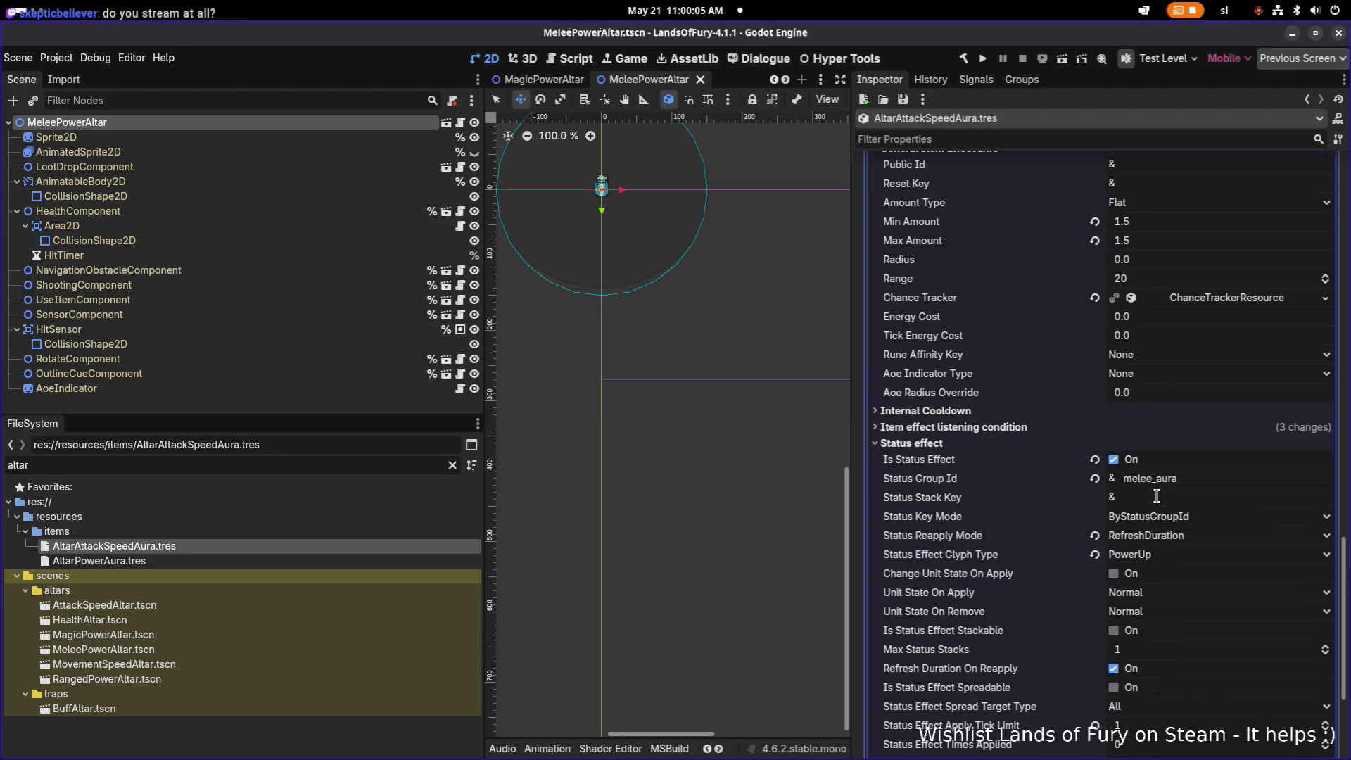
double_click(1193, 483)
type("attack_speed_aura")
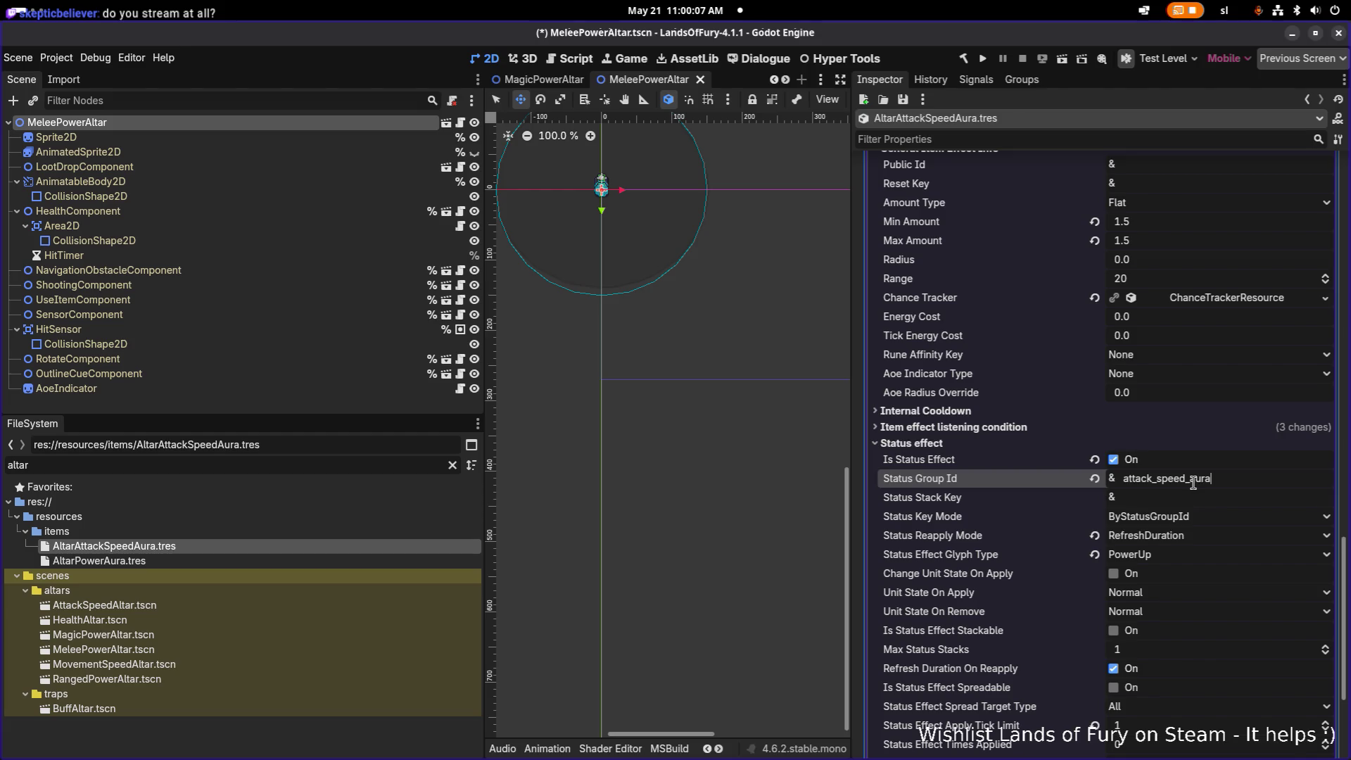
key("ctrl+s")
left_click(1168, 556)
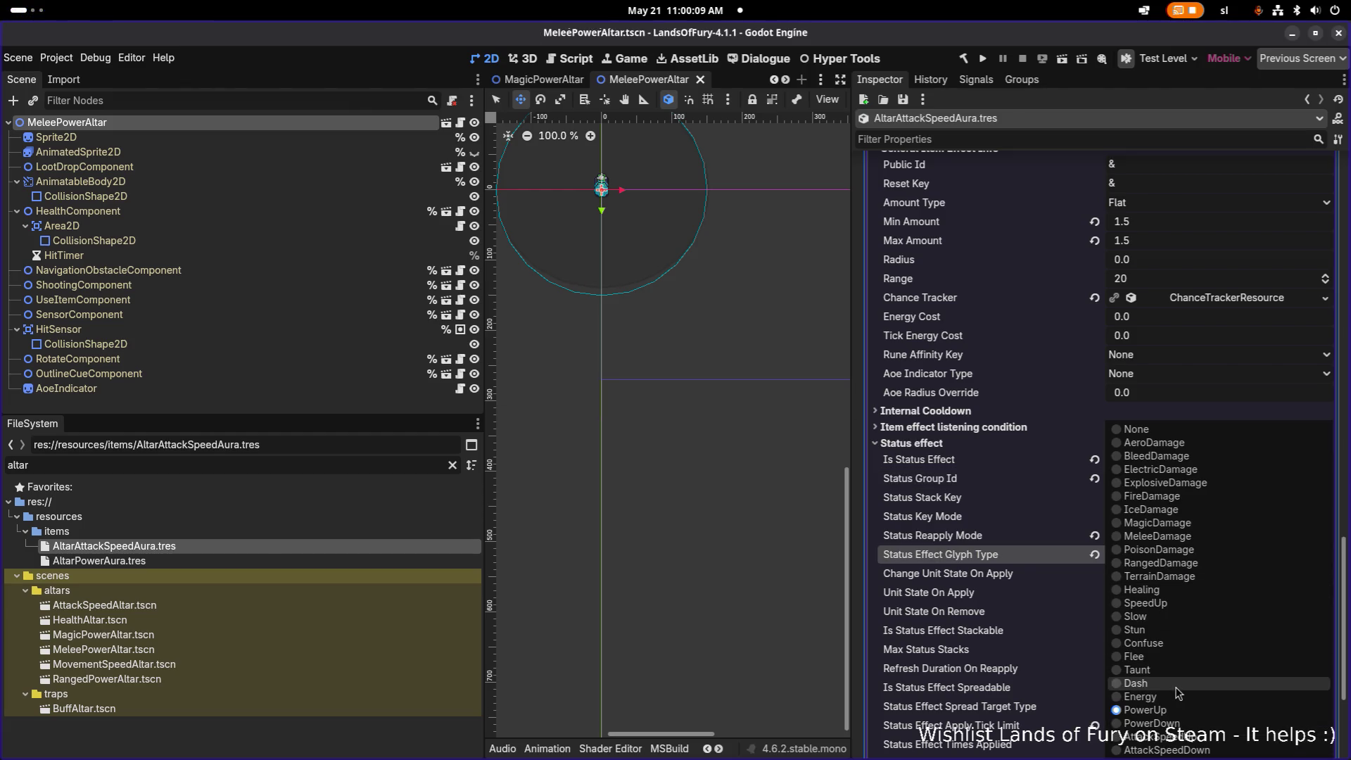
left_click(1154, 736)
key("ctrl+s")
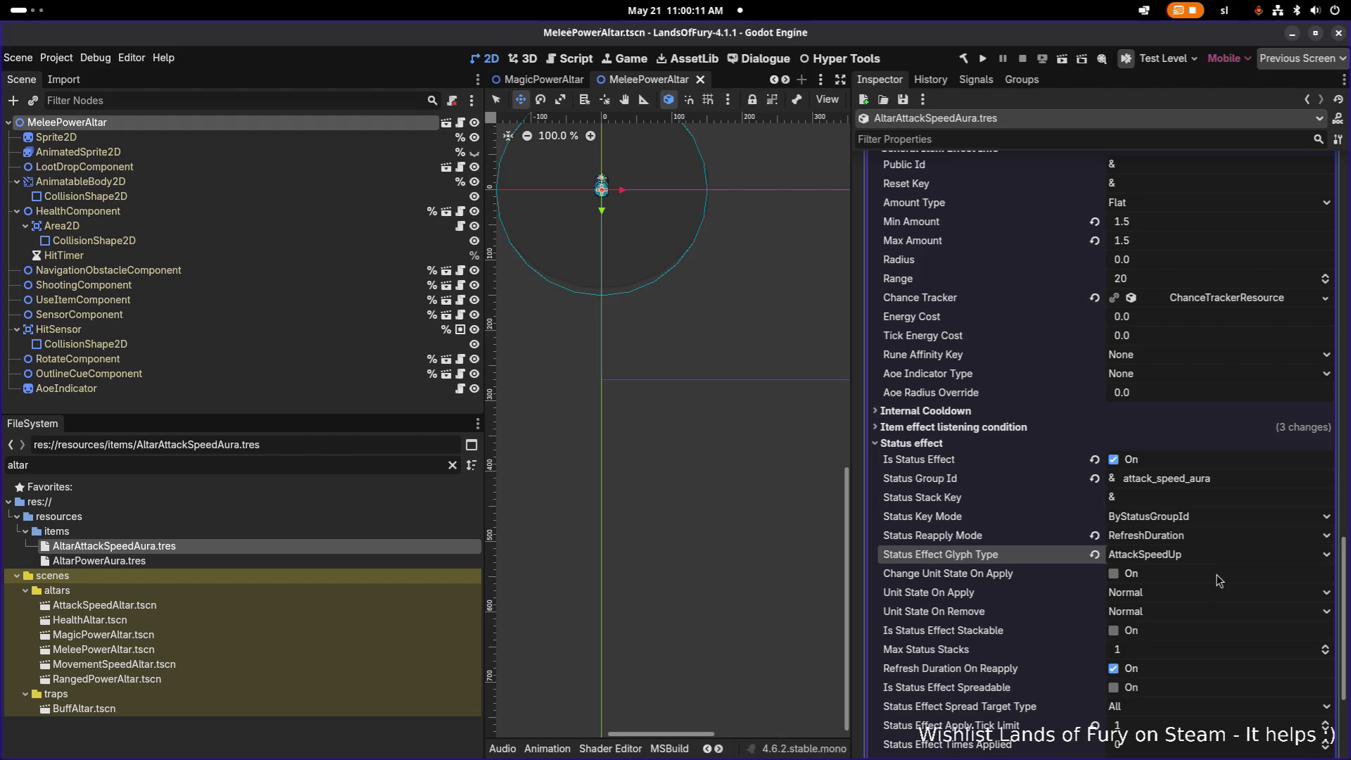
scroll(1216, 580, "down", 3)
scroll(1216, 581, "down", 3)
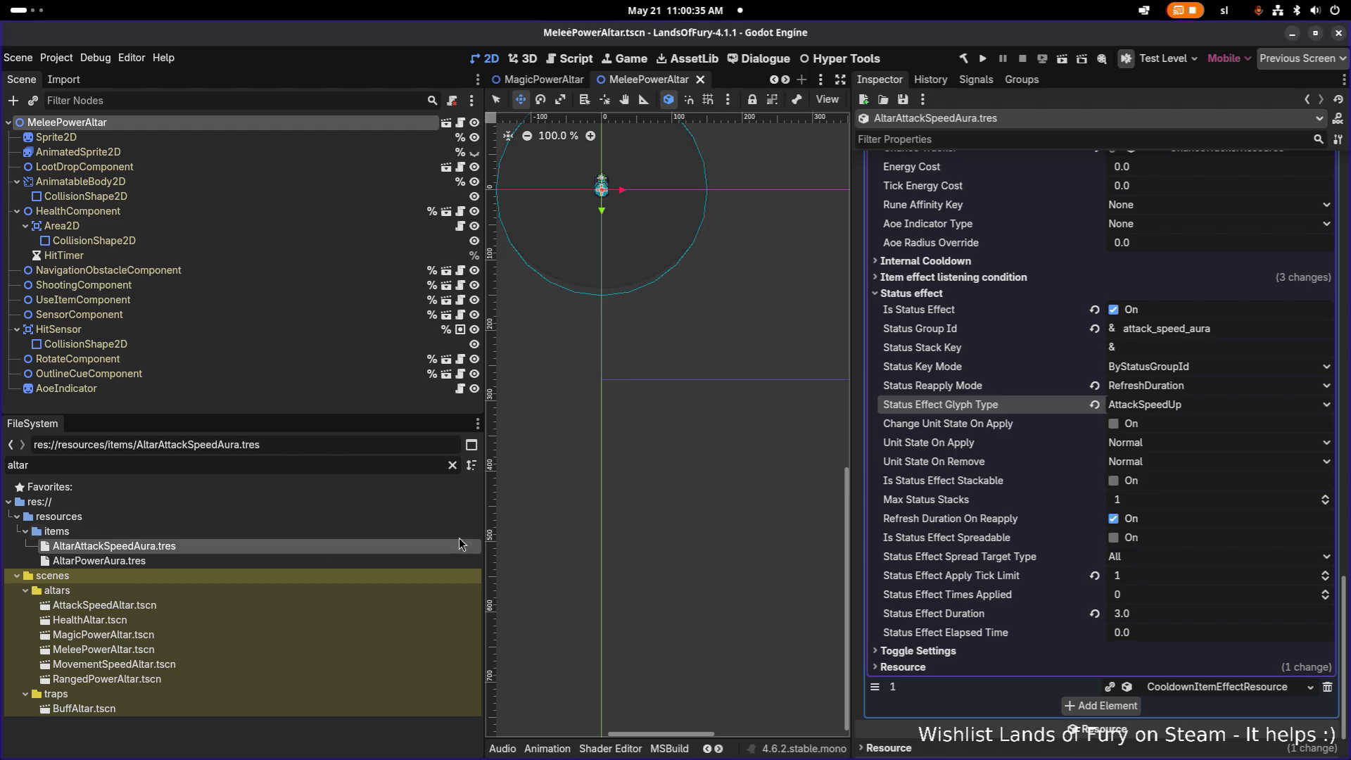
left_click(1160, 558)
left_click(1011, 567)
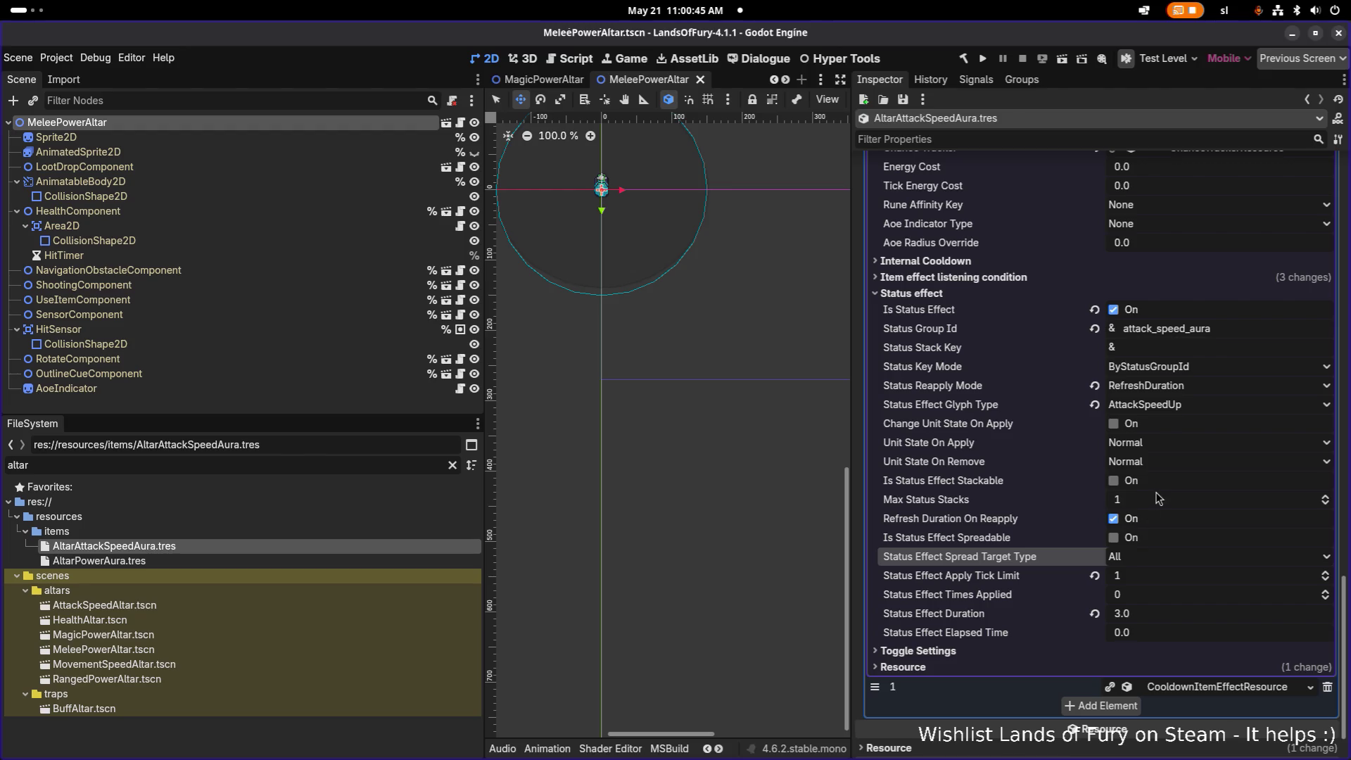
scroll(1168, 567, "up", 2)
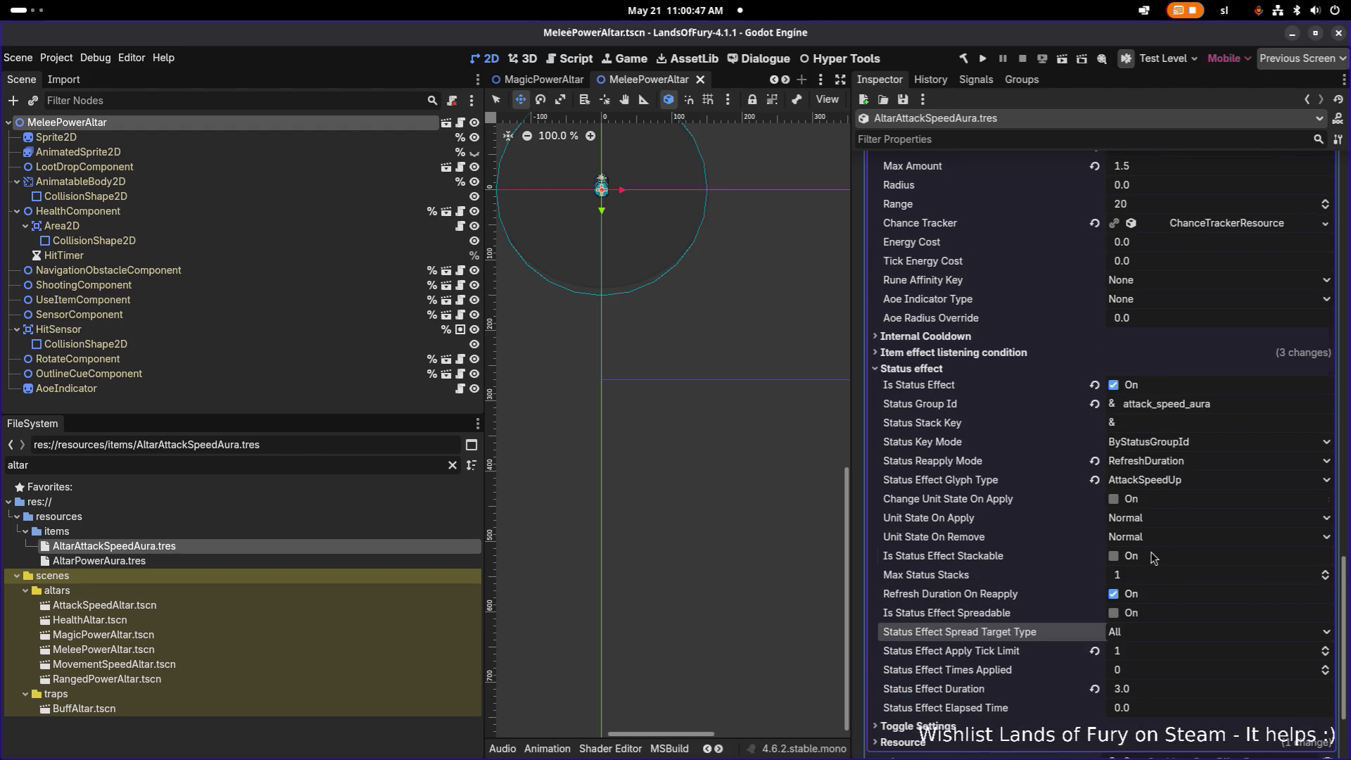
scroll(1155, 560, "down", 2)
key("ctrl+s")
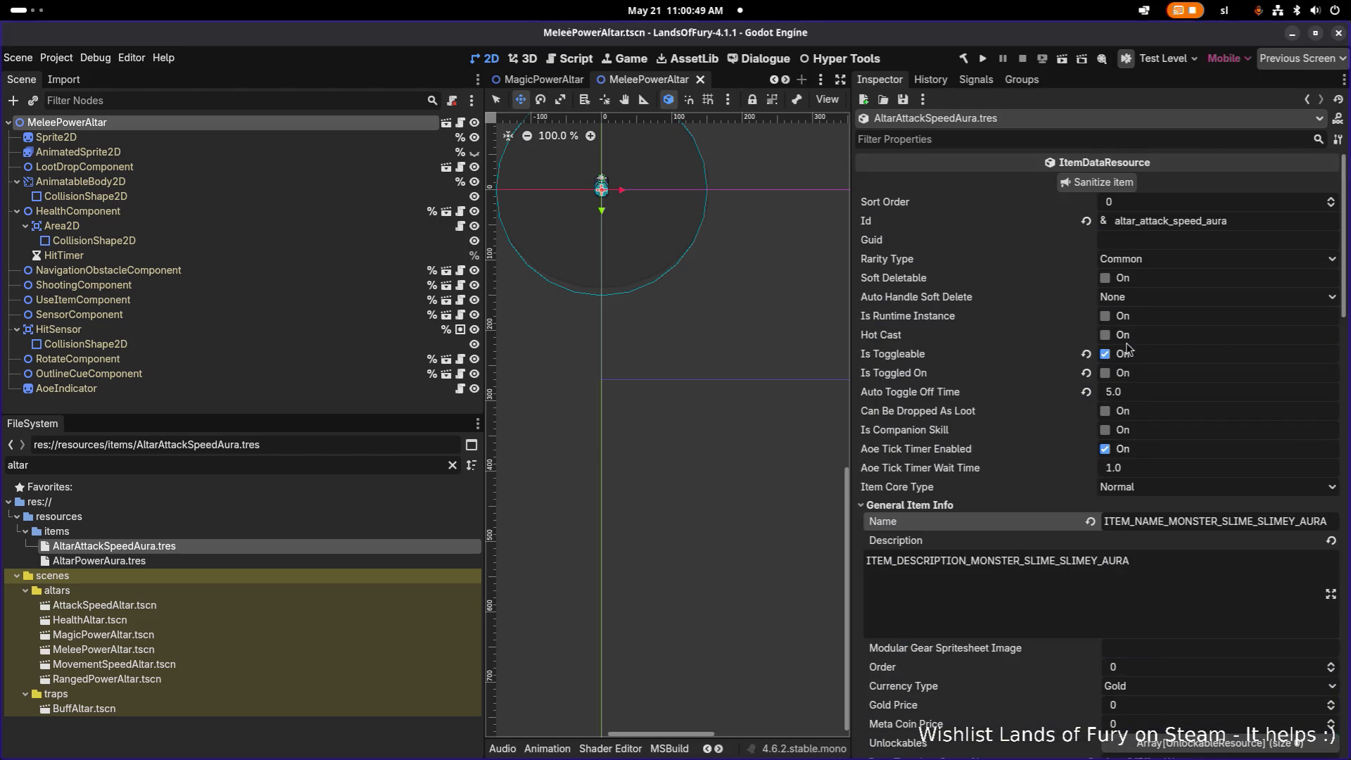
double_click(1243, 227)
key("ctrl+c")
left_click(1225, 240)
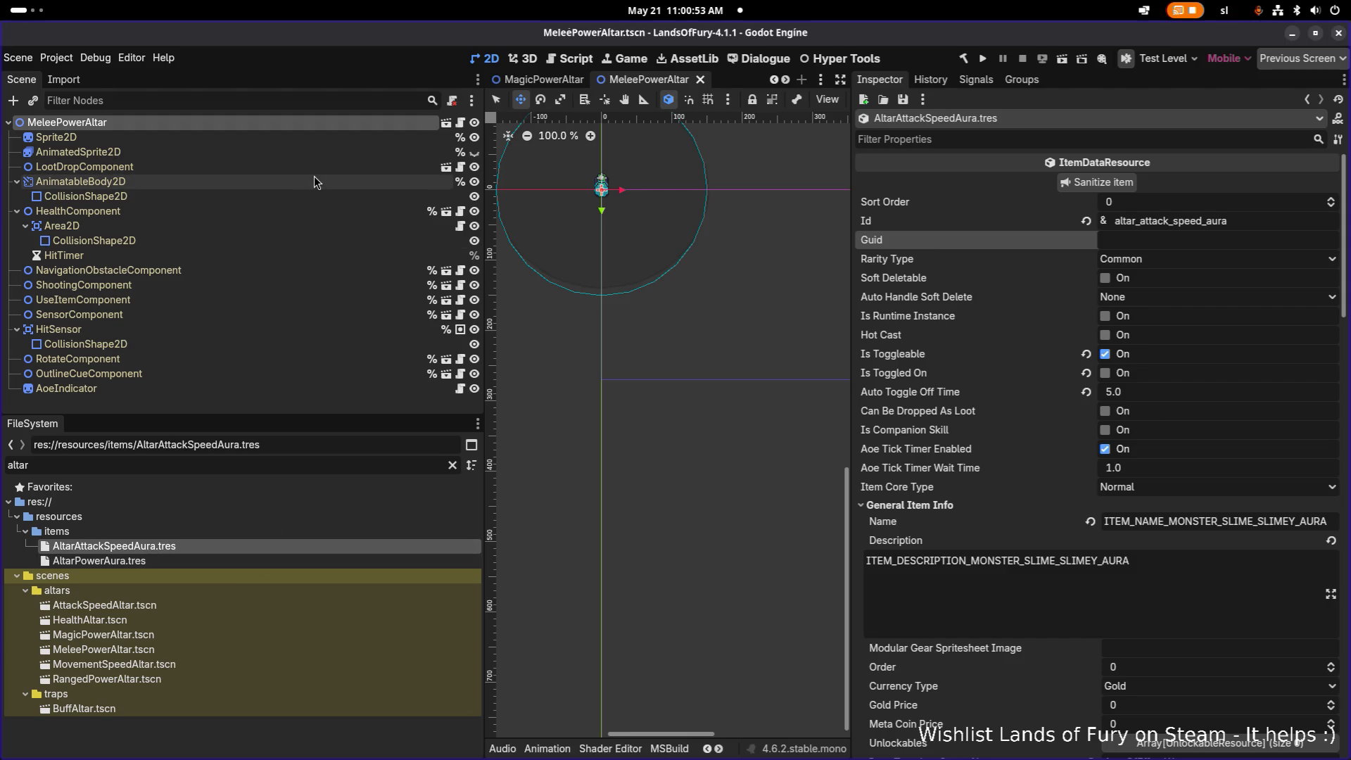
left_click(193, 461)
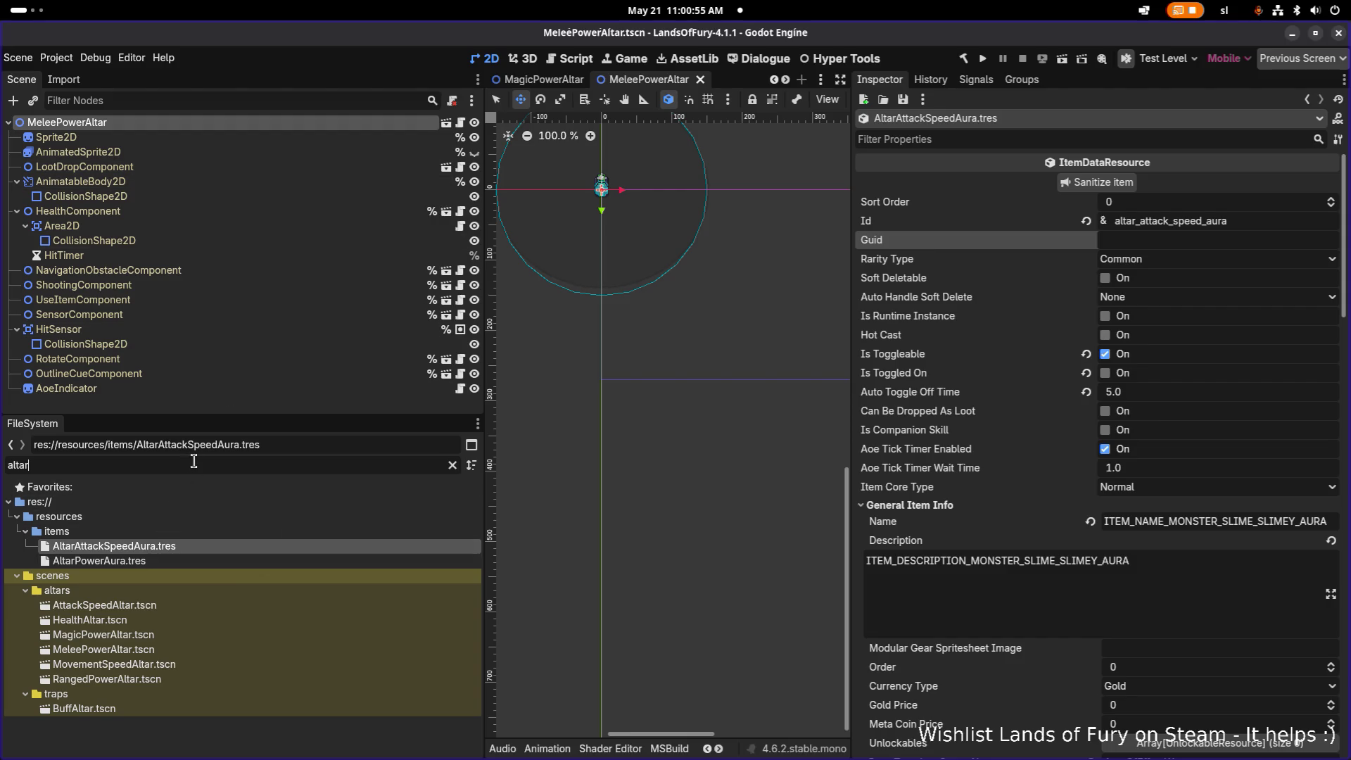
- In AttackSpeedAltar.tscn, set UseItemComponent's Item Id to altar_attack_speed_aura
double_click(146, 607)
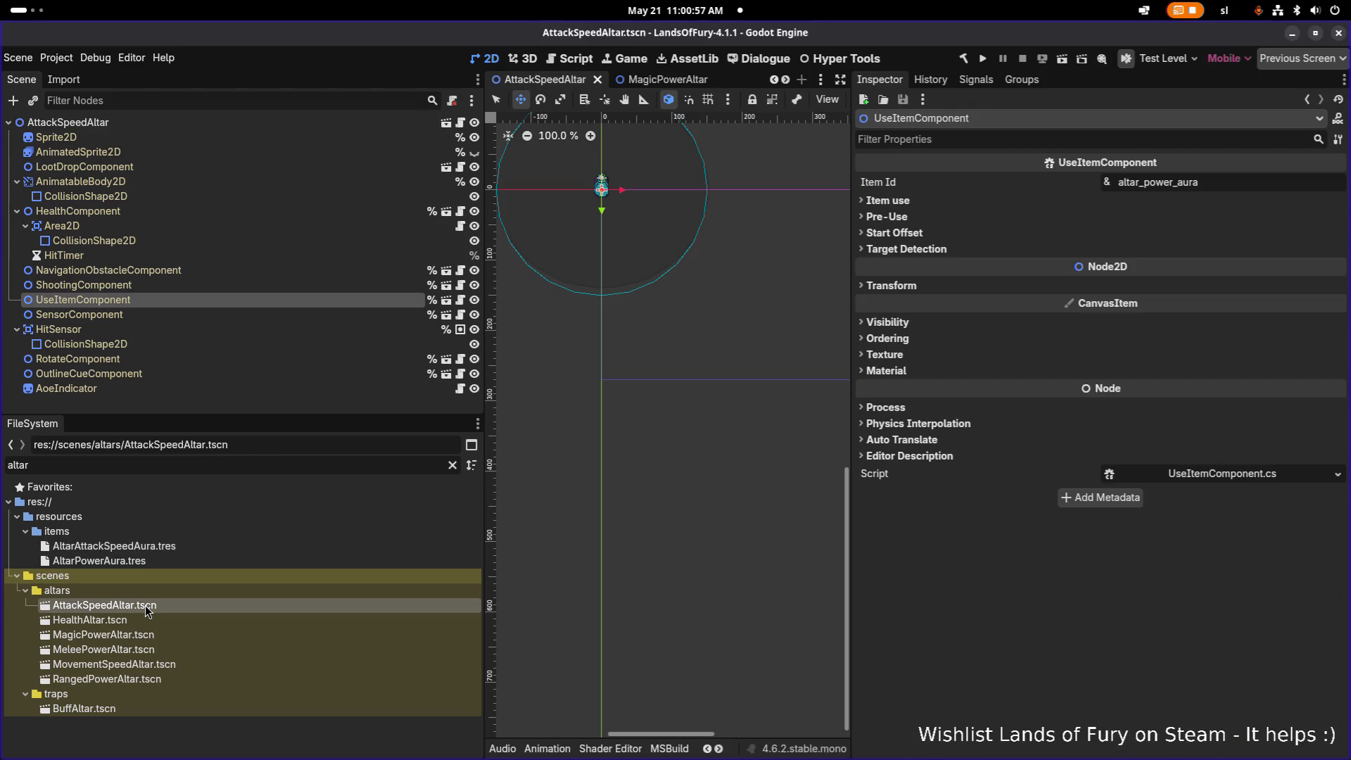
left_click(167, 287)
left_click(166, 301)
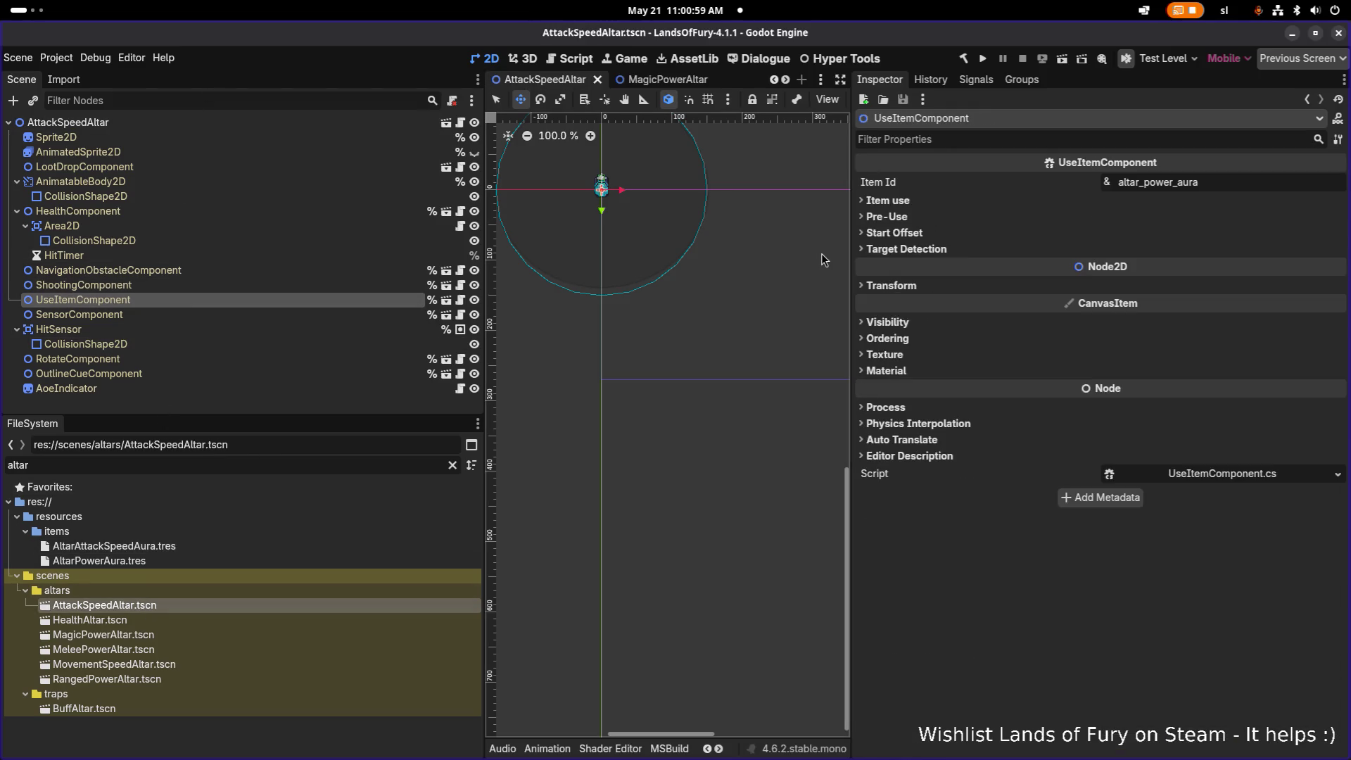
double_click(1261, 185)
key("ctrl+v")
key("Return")
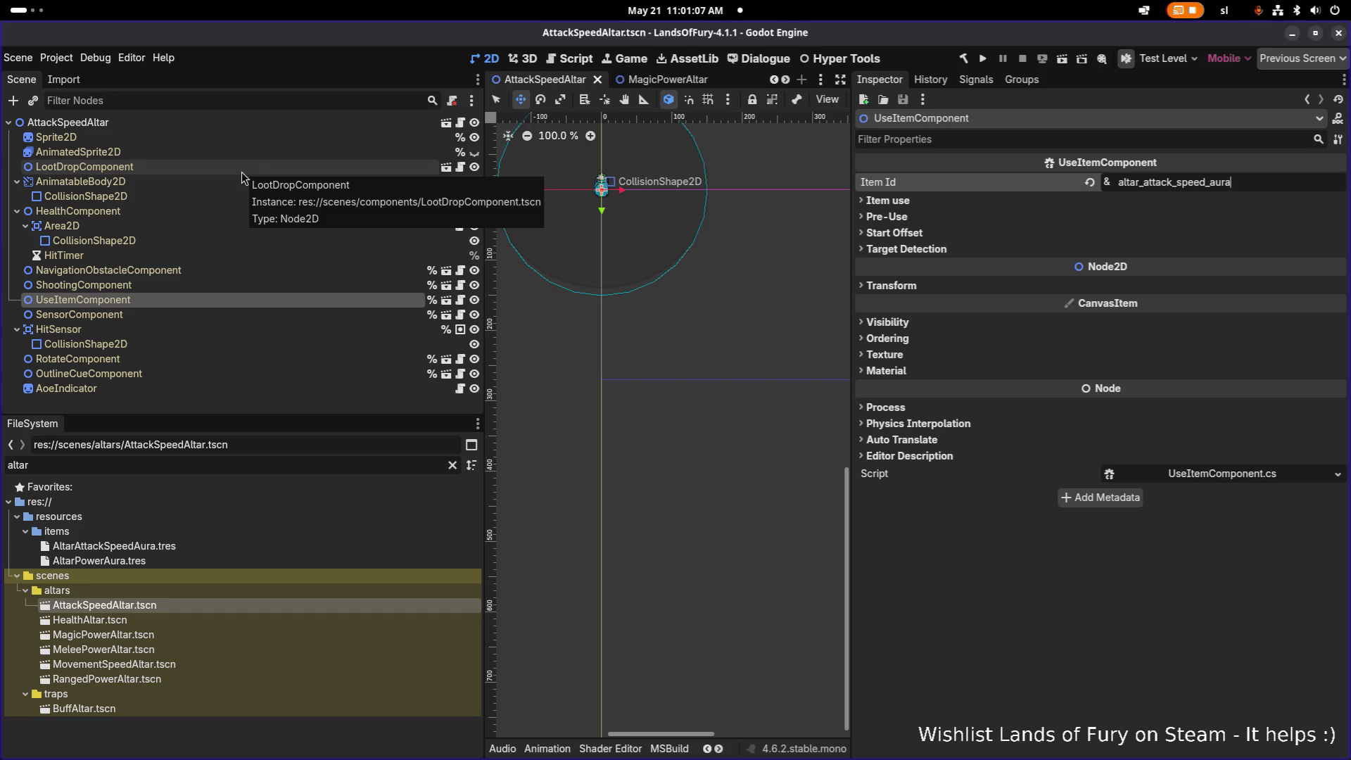
left_click(242, 172)
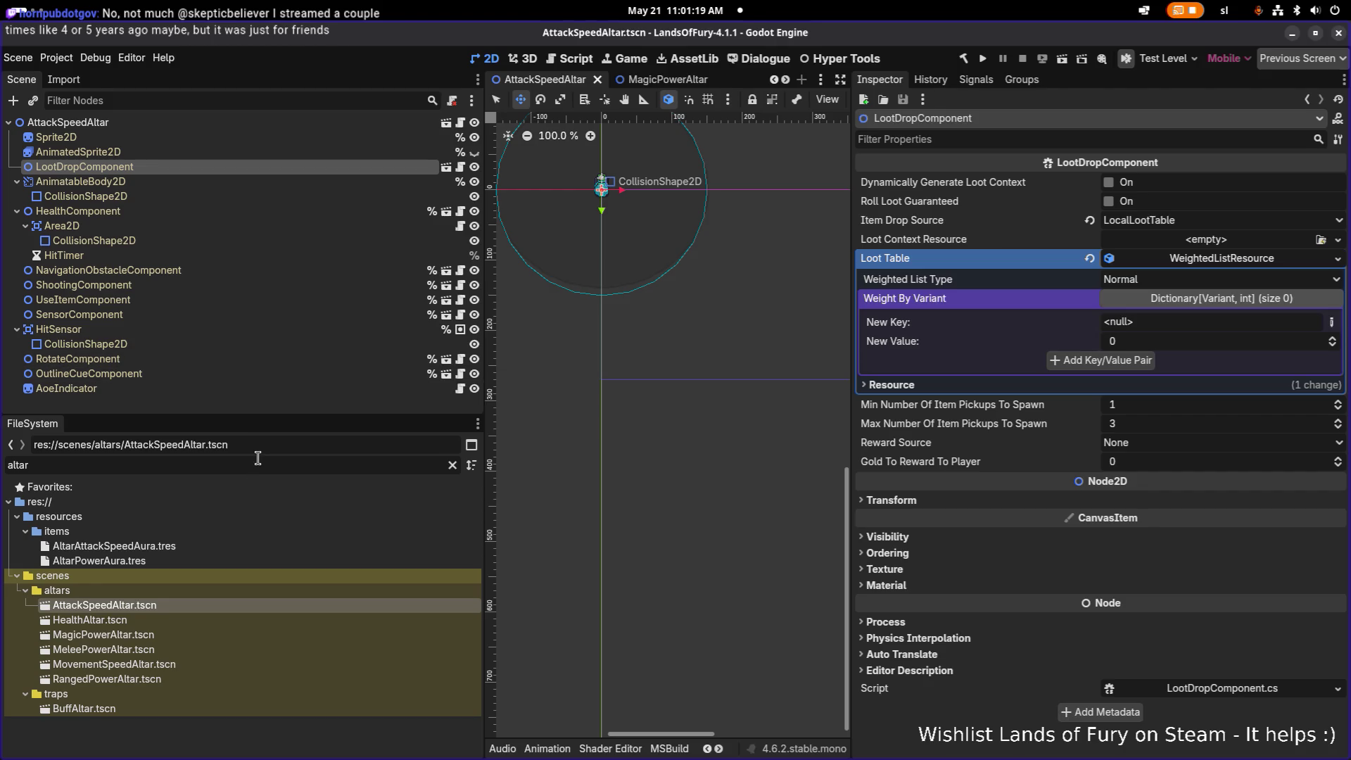
- Filter FileSystem to 'book', select BookOfAttackSpeed.tres, and copy its ITEM_NAME_BOOK_OF_ATTACK_SPEED name key
type("b")
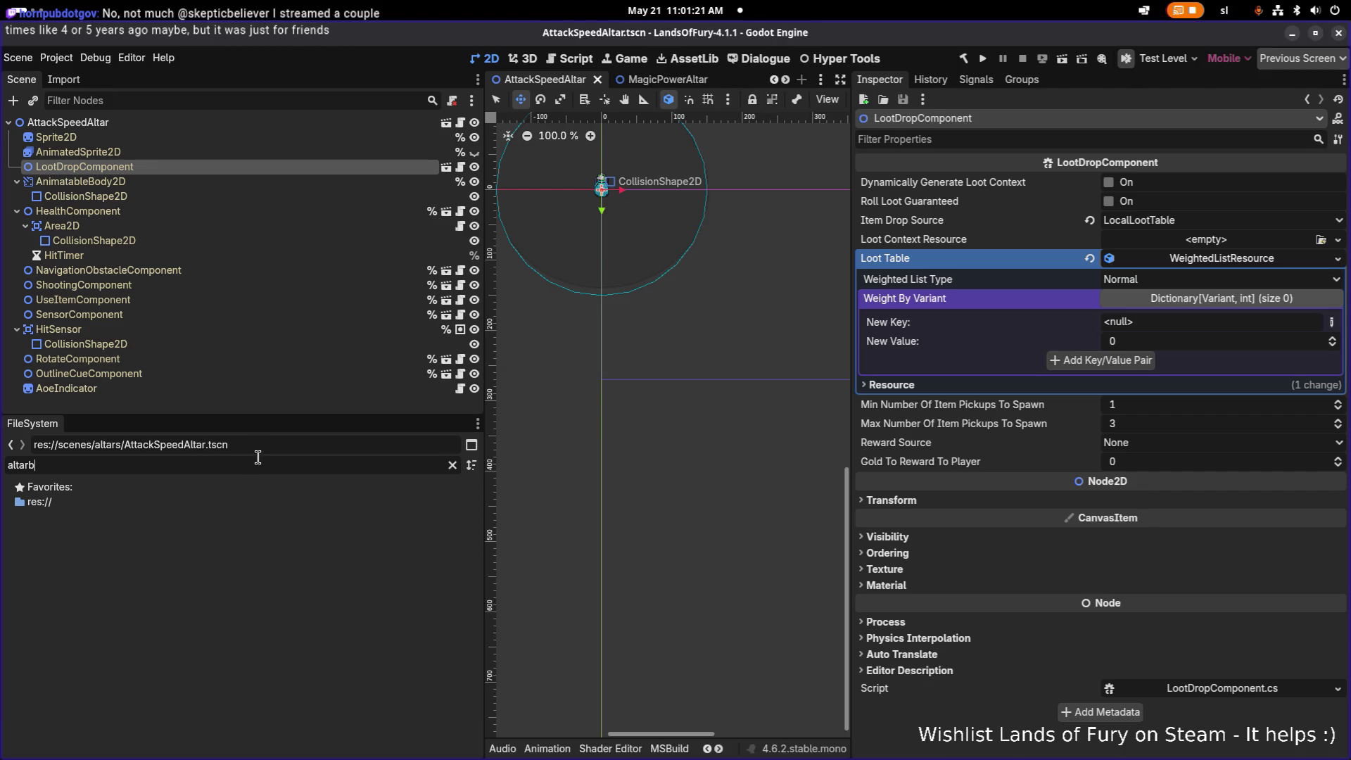
key("Home")
key("Delete")
key("Delete")
key("Delete")
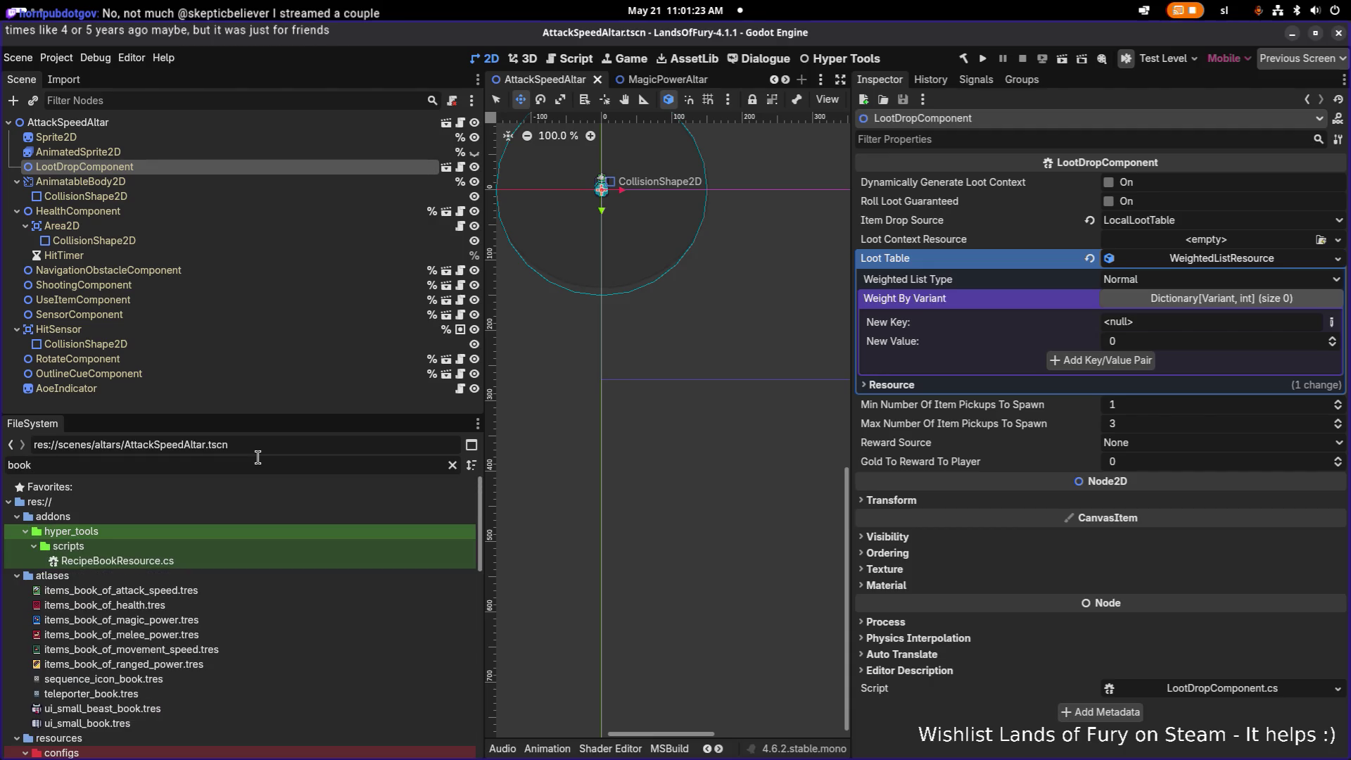
scroll(218, 560, "down", 5)
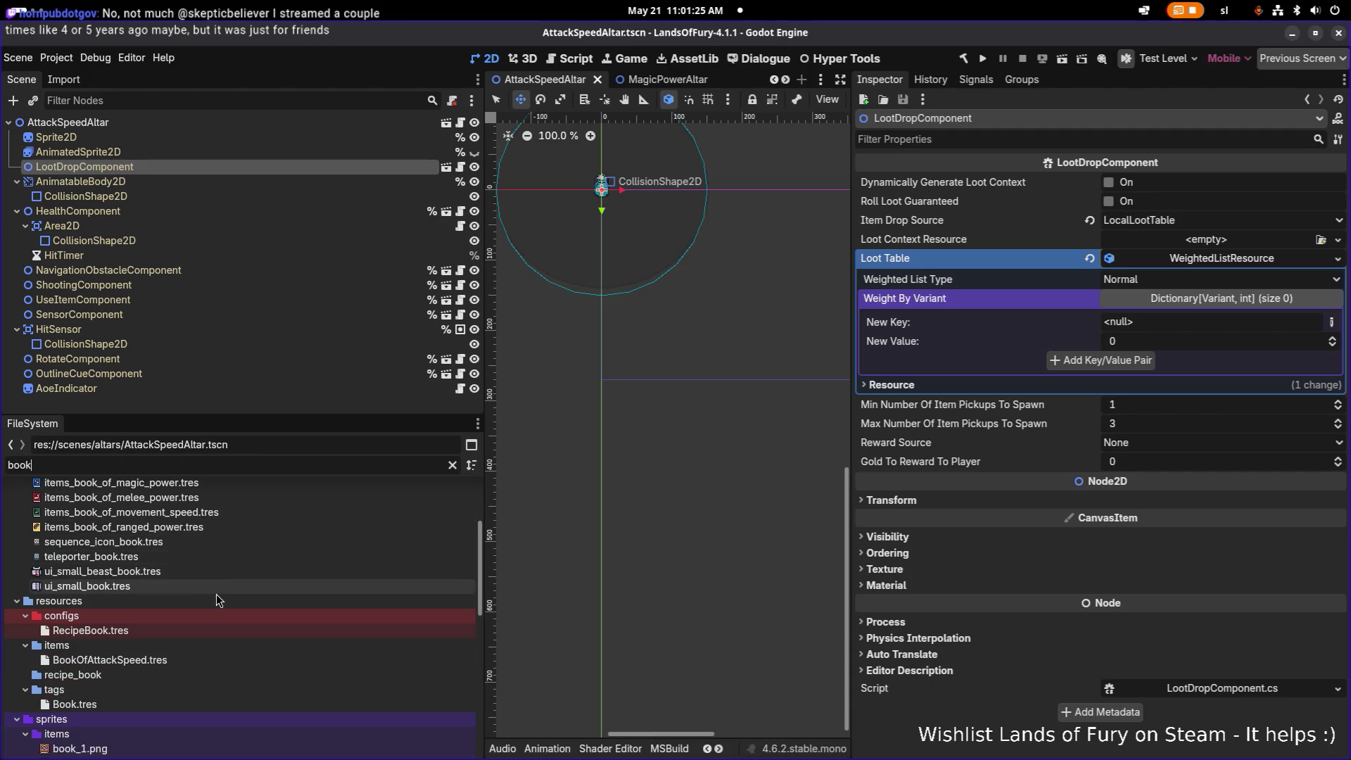
left_click(183, 594)
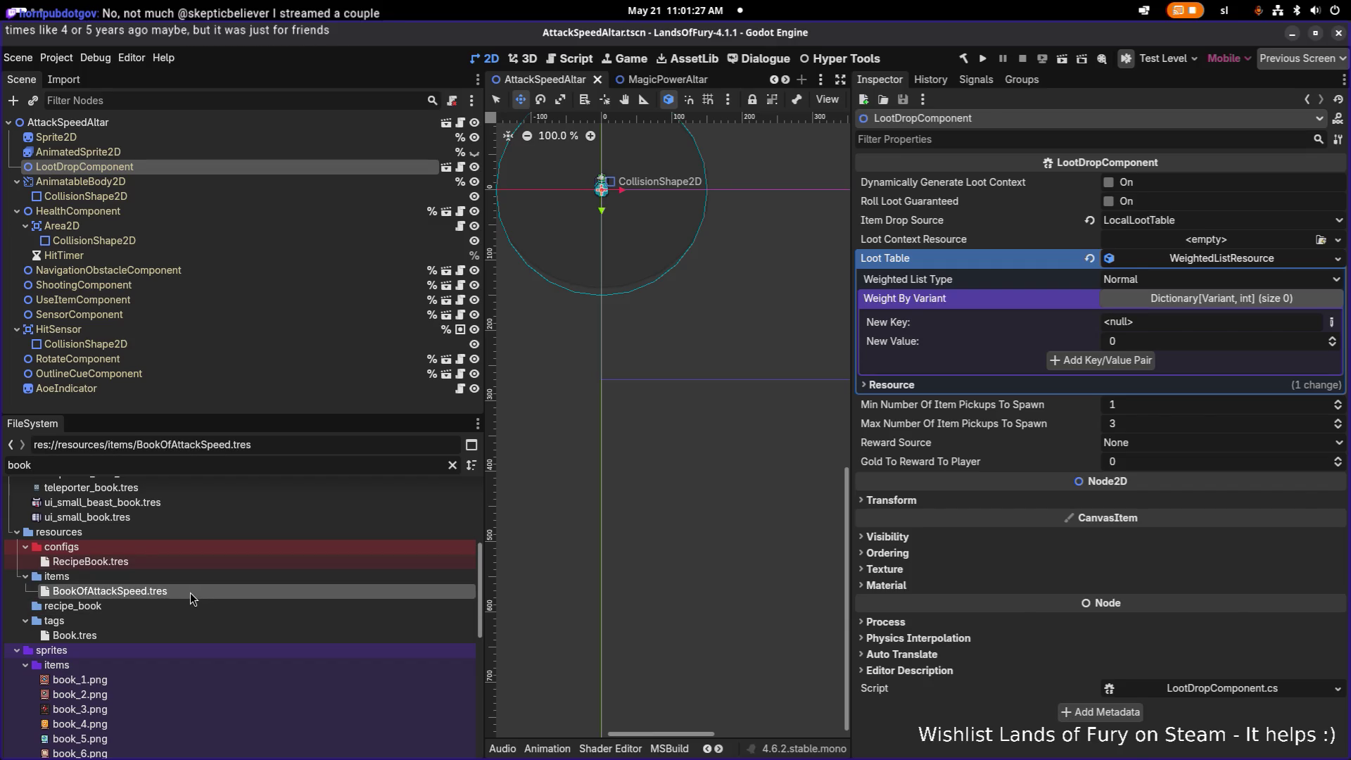
key("ctrl+d")
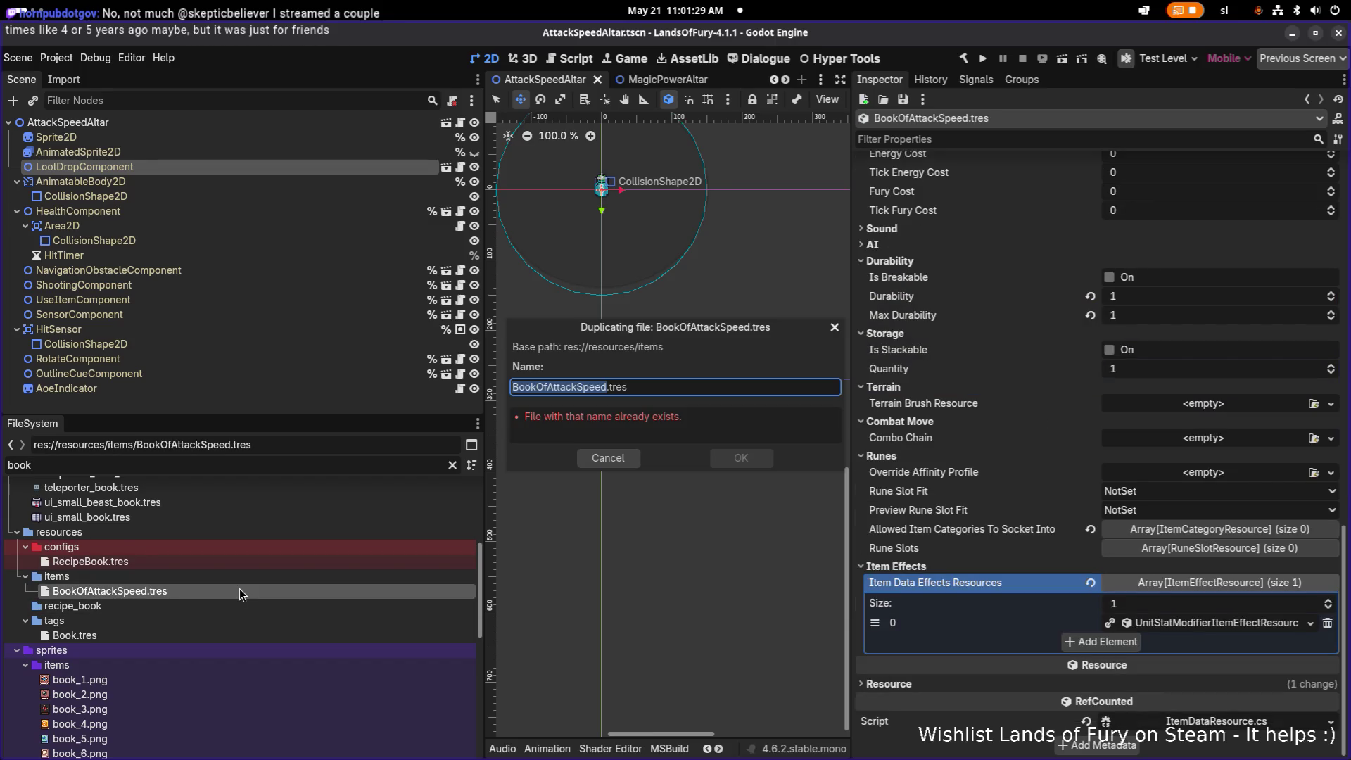
key("Escape")
scroll(1081, 455, "up", 10)
double_click(1287, 517)
key("ctrl+c")
key("super")
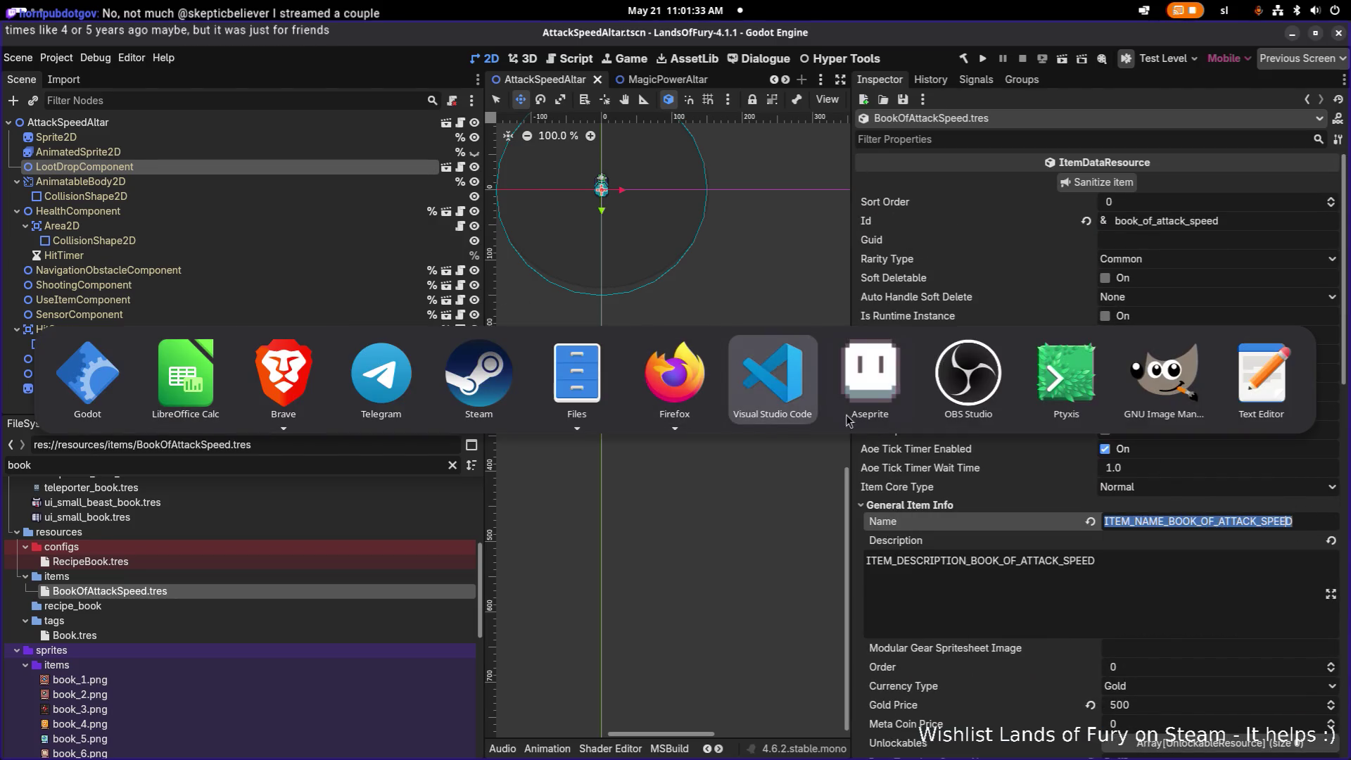
- Paste ITEM_NAME_BOOK_OF_ATTACK_SPEED into A909 and its DESCRIPTION variant into A910
left_click(186, 373)
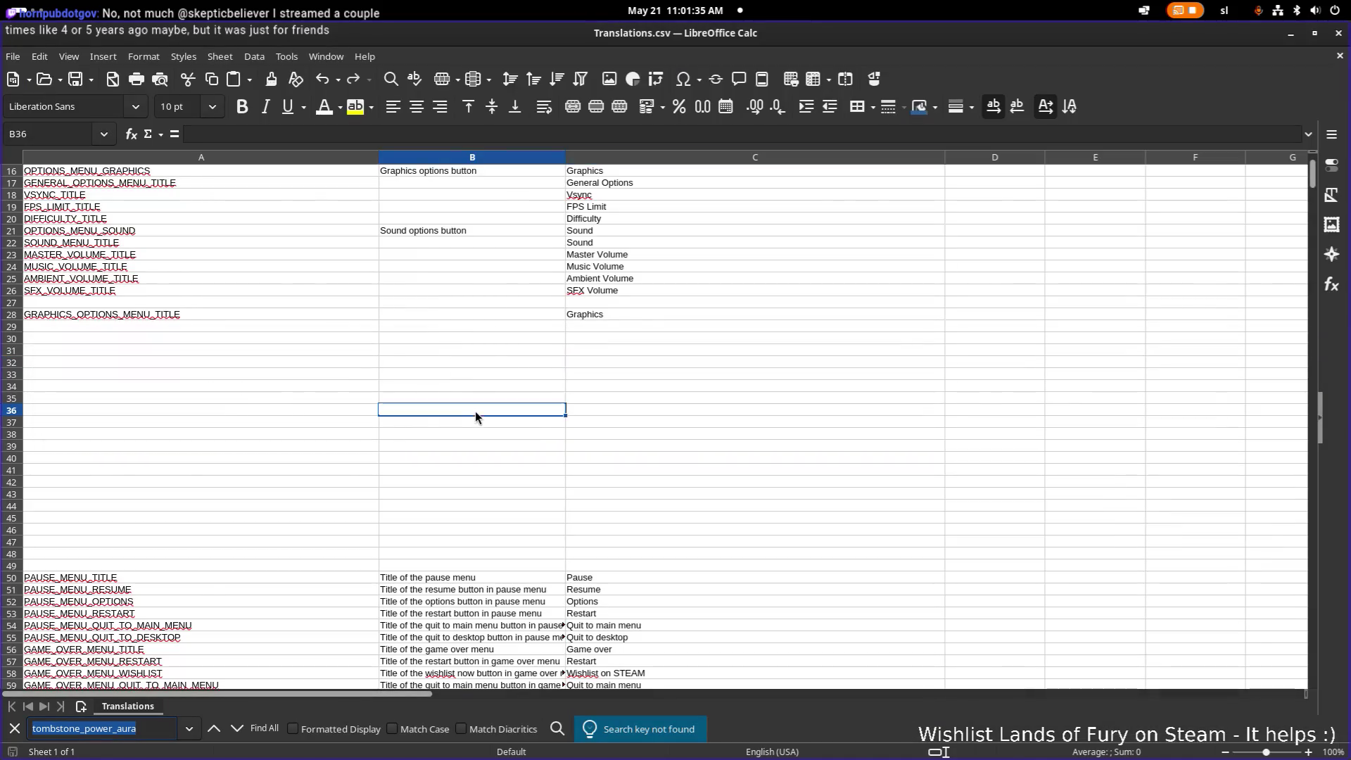
left_click(475, 411)
scroll(222, 412, "down", 20)
scroll(246, 406, "down", 20)
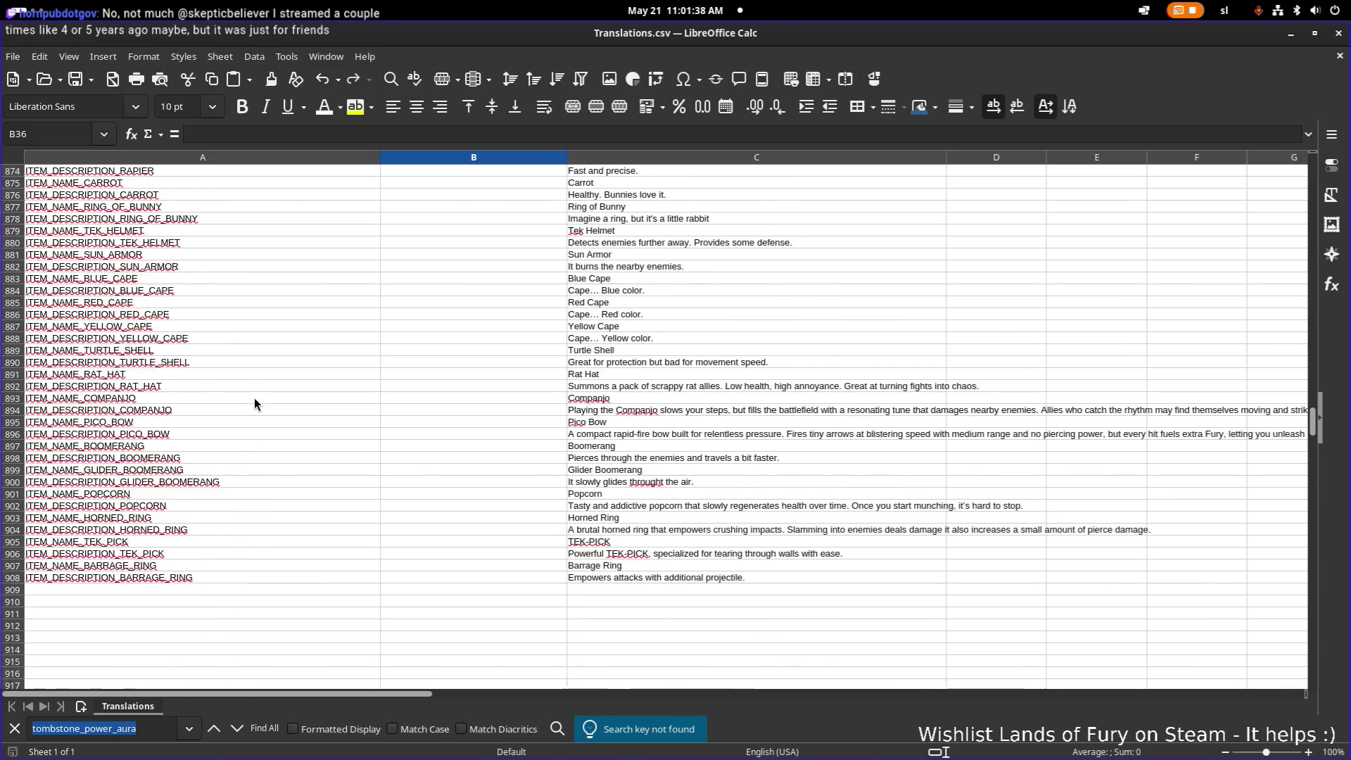
scroll(254, 403, "down", 4)
left_click(184, 431)
left_click(239, 443)
key("ctrl+v")
double_click(187, 459)
key("ctrl+v")
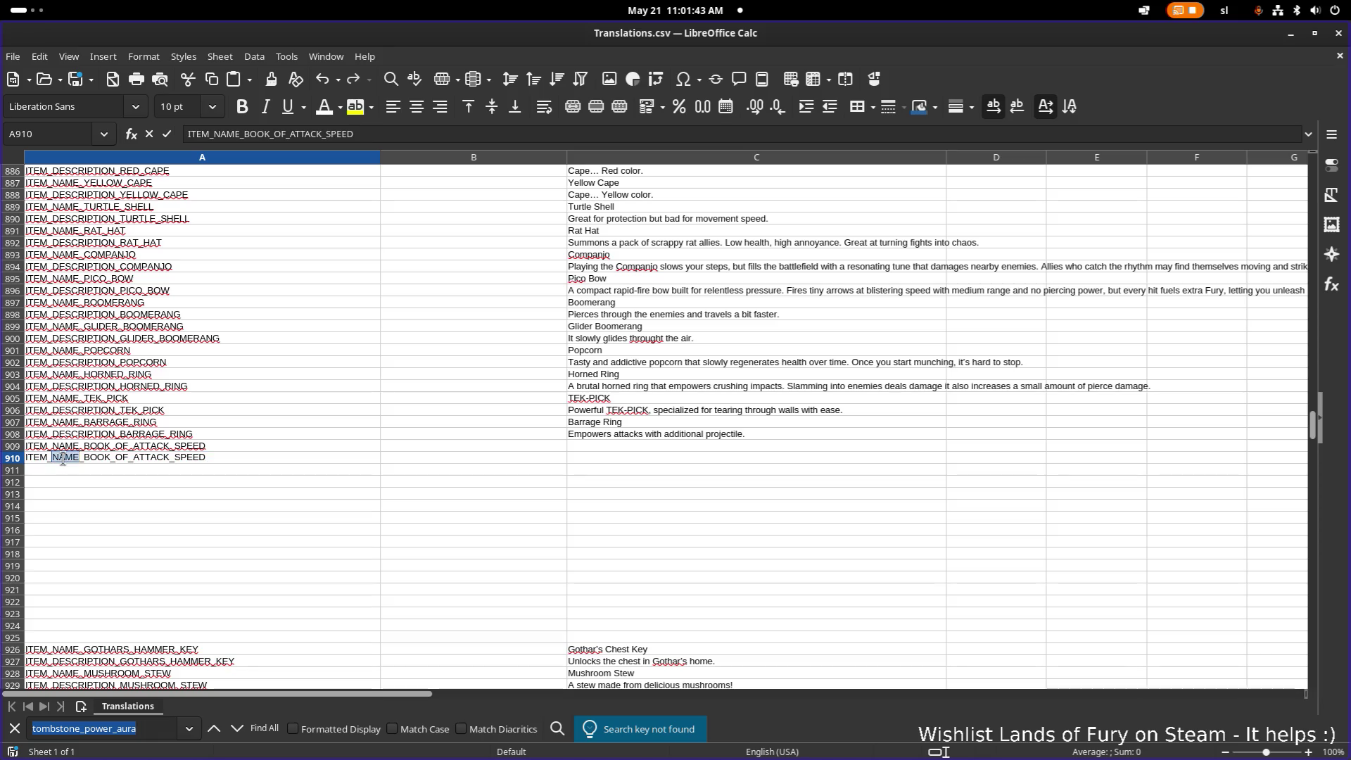
double_click(63, 459)
type("DESCRIPTION")
left_click(473, 469)
- Enter 'Book of Attack Speed' as the English name in C909
left_click(636, 451)
type("Book of Attack Sp")
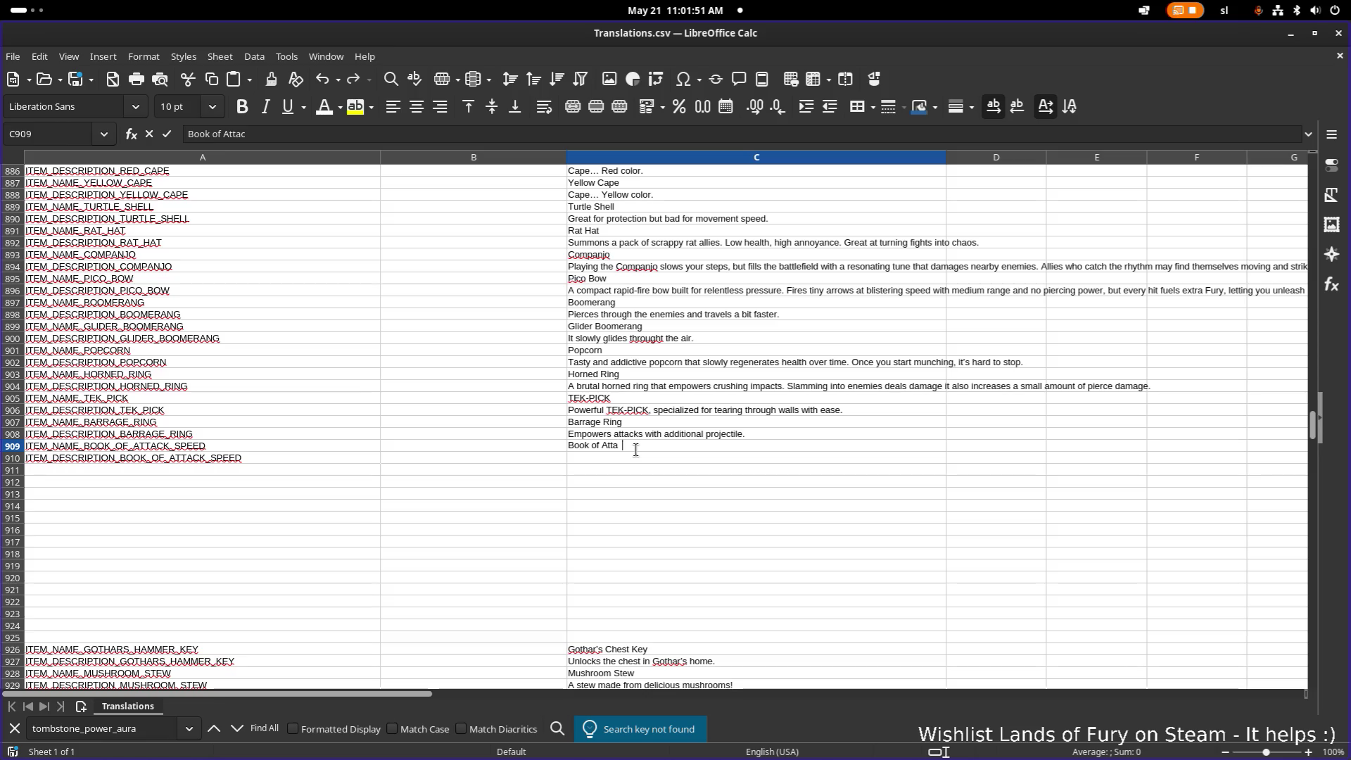
type("eed")
key("Return")
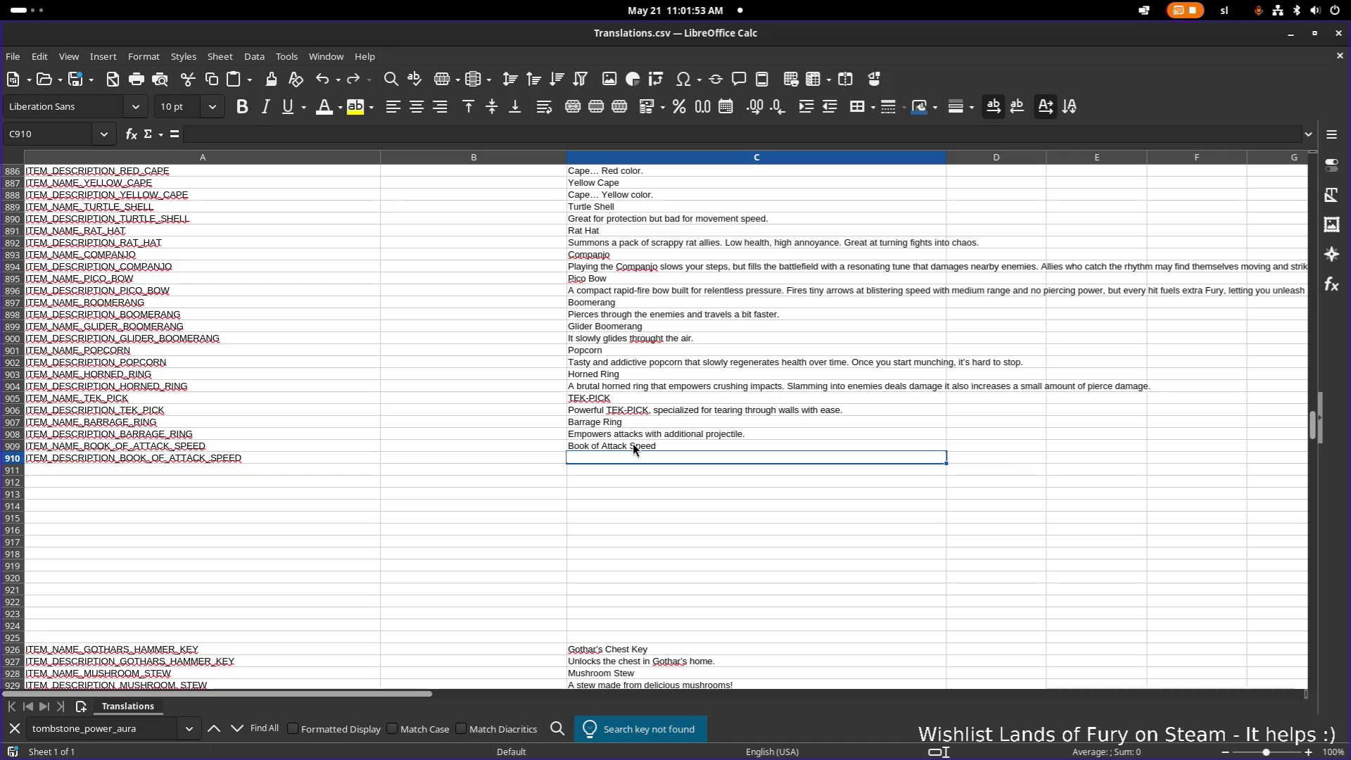
key("Up")
key("Up")
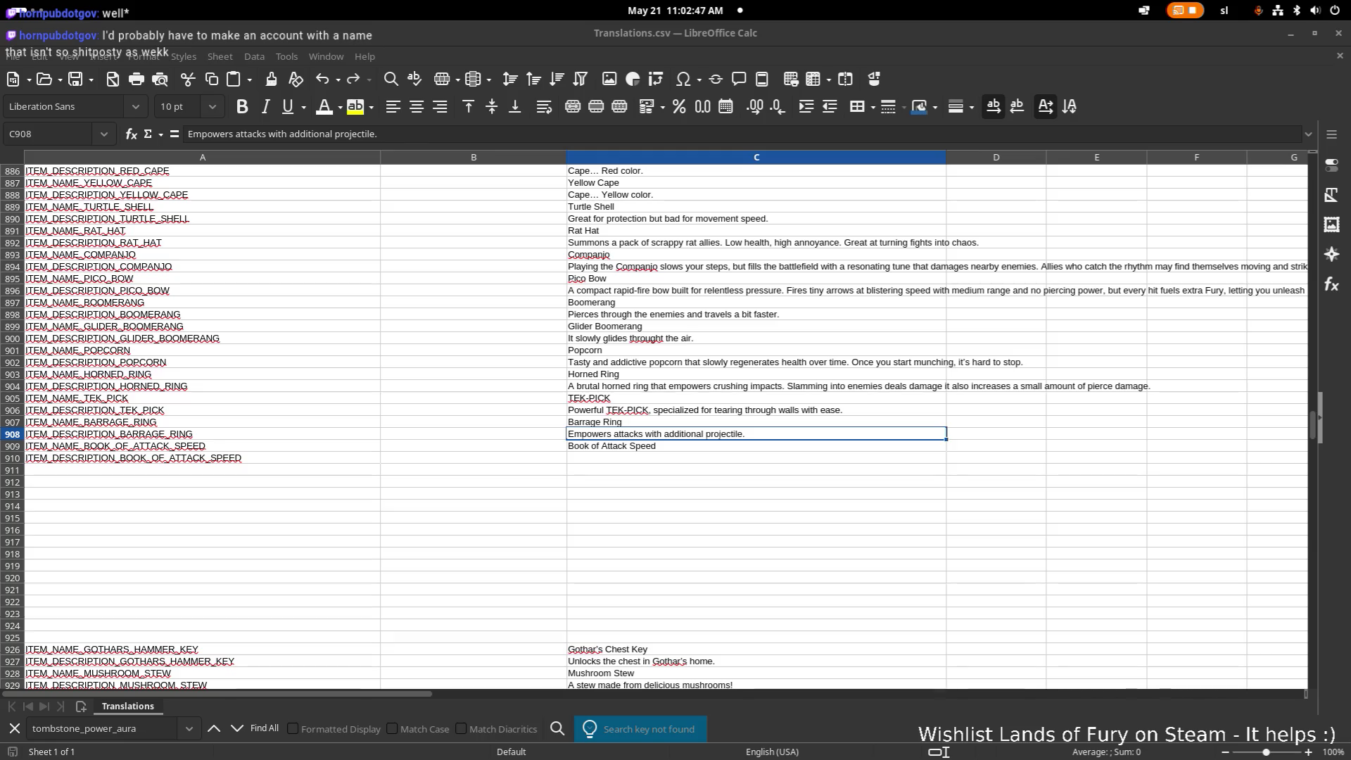
- Paste the Book of Attack Speed description into C910 as unformatted text
left_click(649, 459)
type("“Its pages turn faster than the eye can follow.”")
left_click(646, 299)
double_click(646, 300)
- Strip the quote marks from the C910 description, then return to Godot
double_click(770, 458)
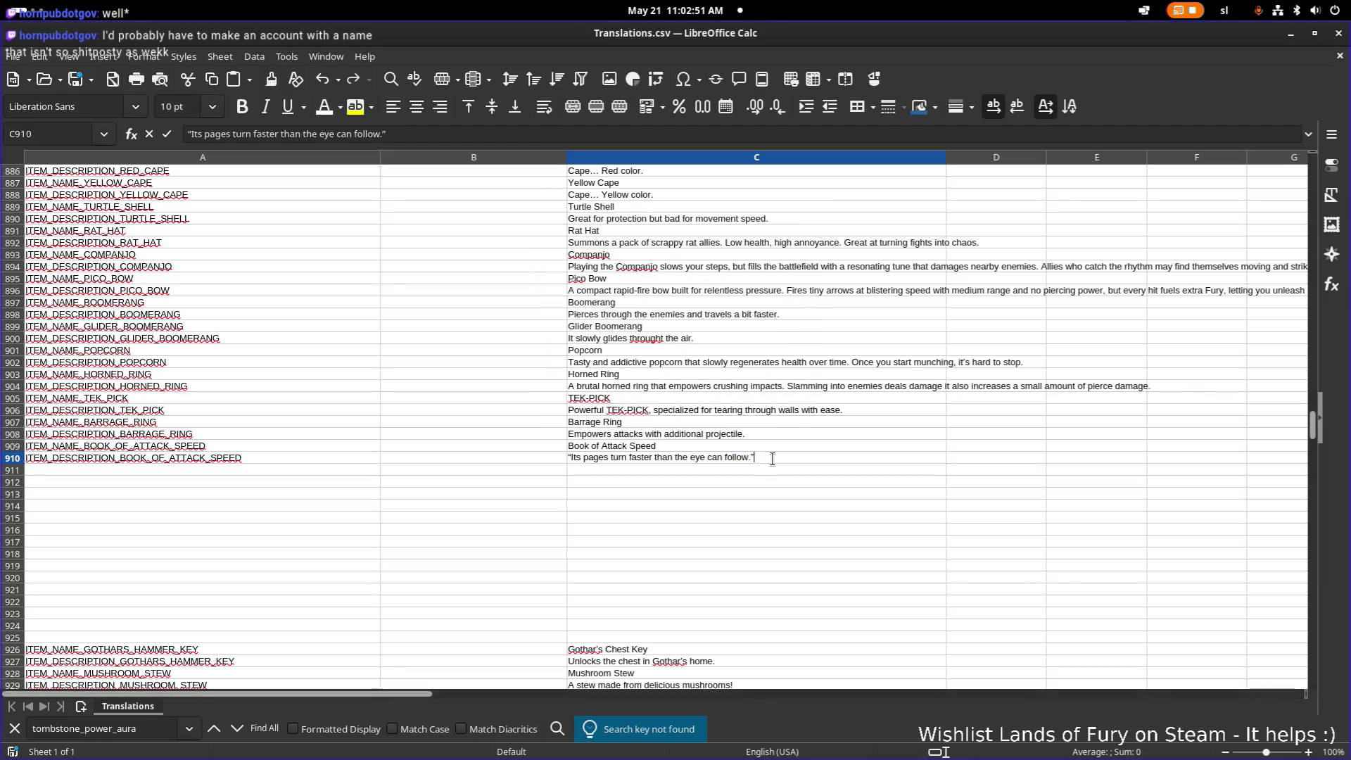
key("Delete")
key("Home")
key("Delete")
left_click(805, 438)
left_click(789, 466)
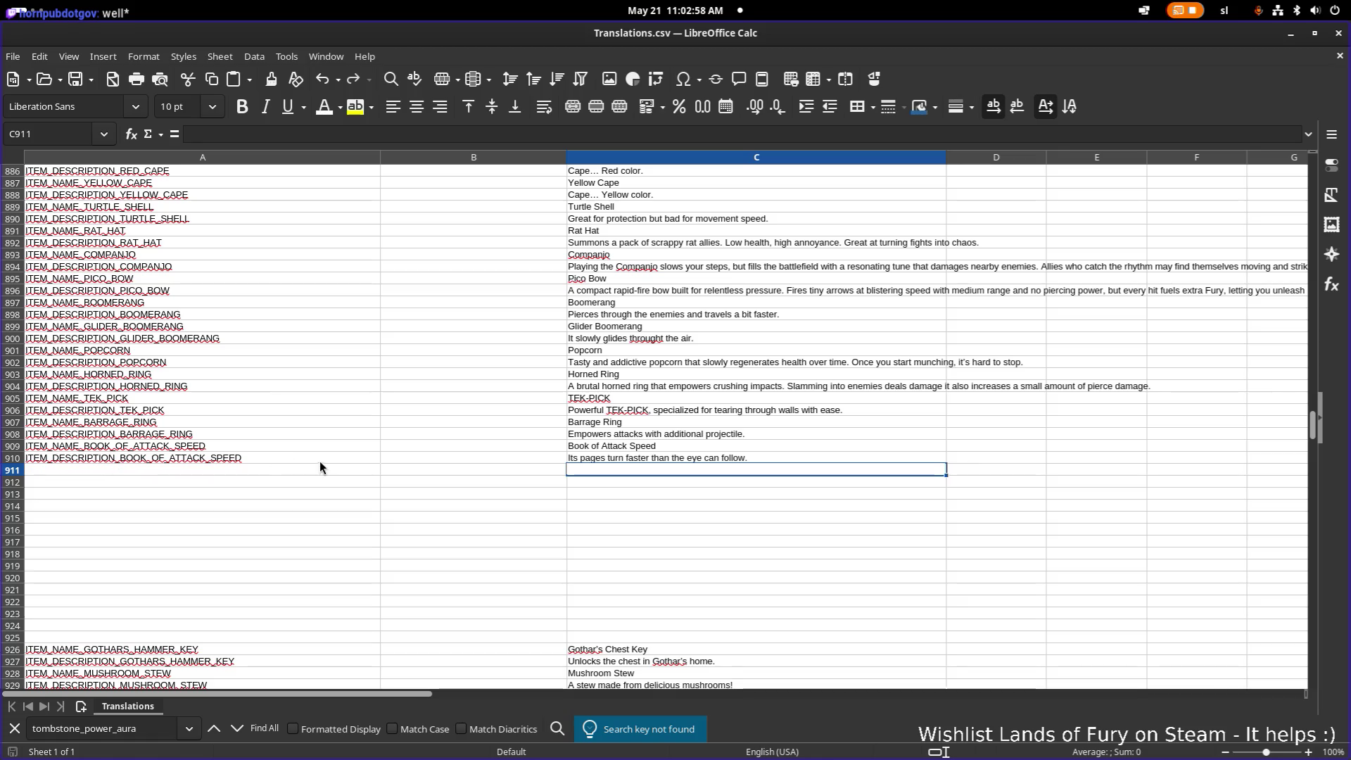
key("alt+Tab")
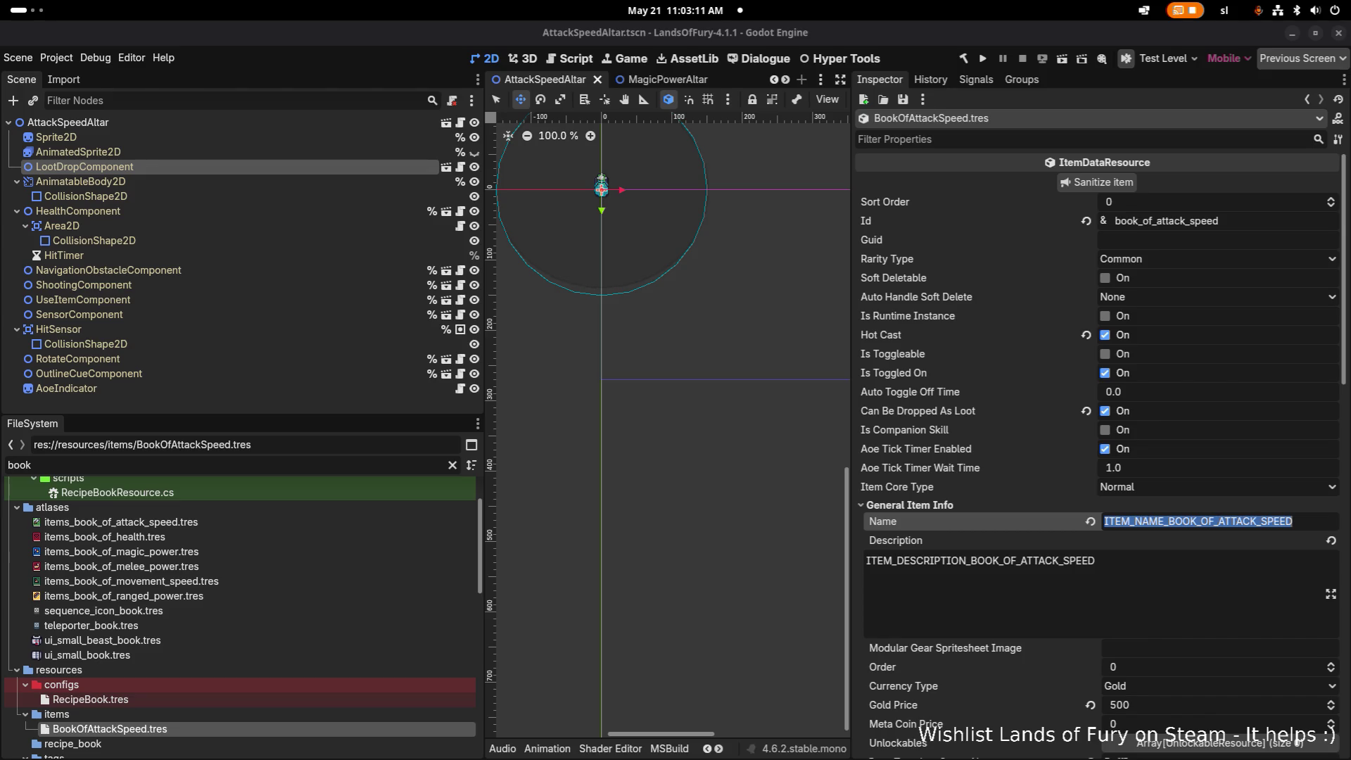
- Bring Calc back maximized and begin editing the duplicated key in A911
key("alt+Tab")
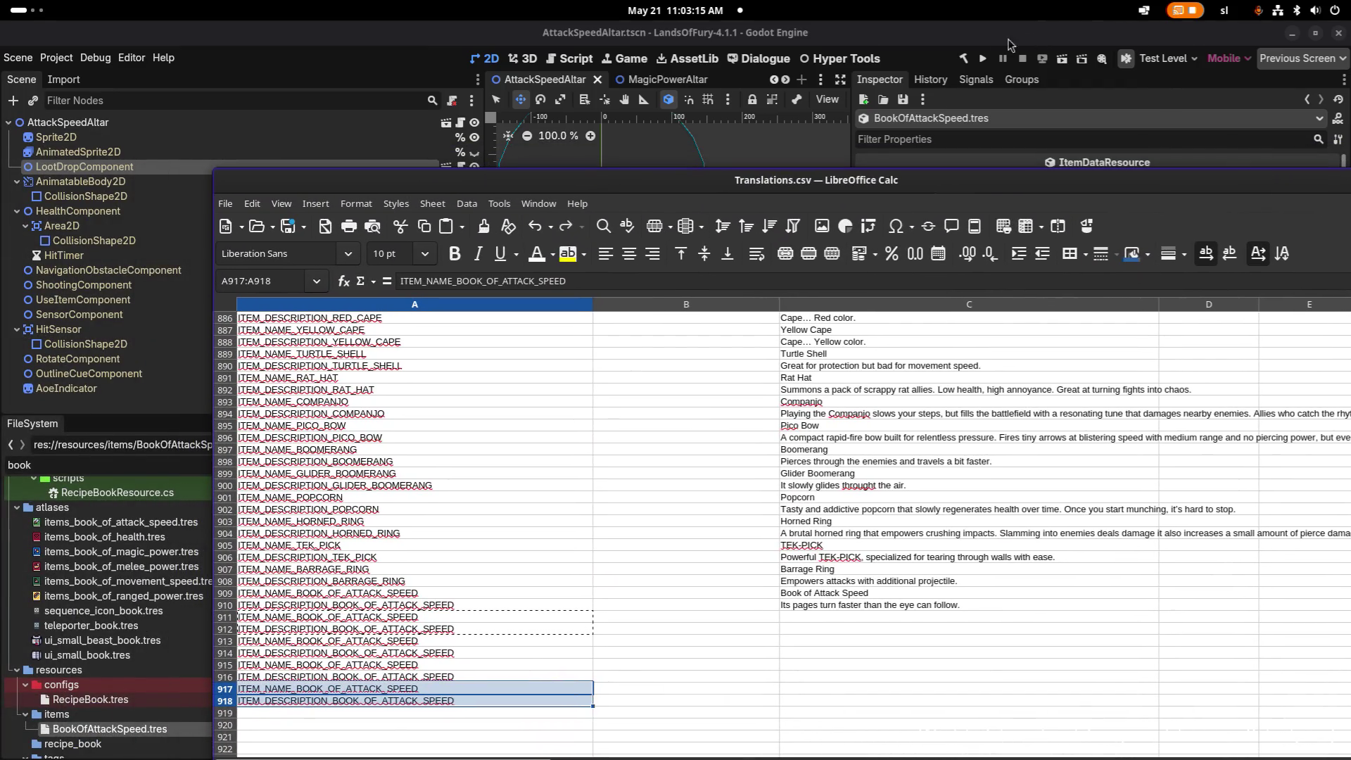
key("super+h")
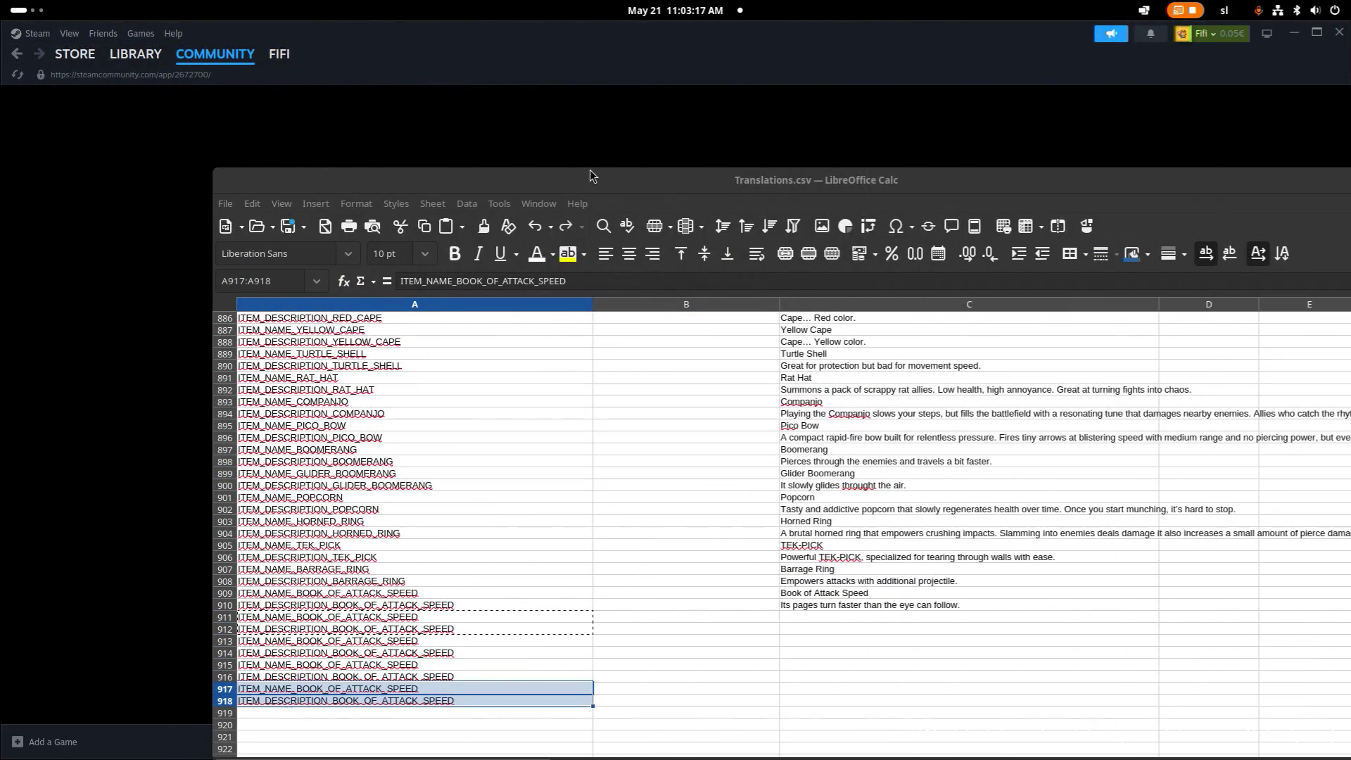
double_click(587, 180)
left_click(433, 471)
left_click(180, 463)
double_click(180, 469)
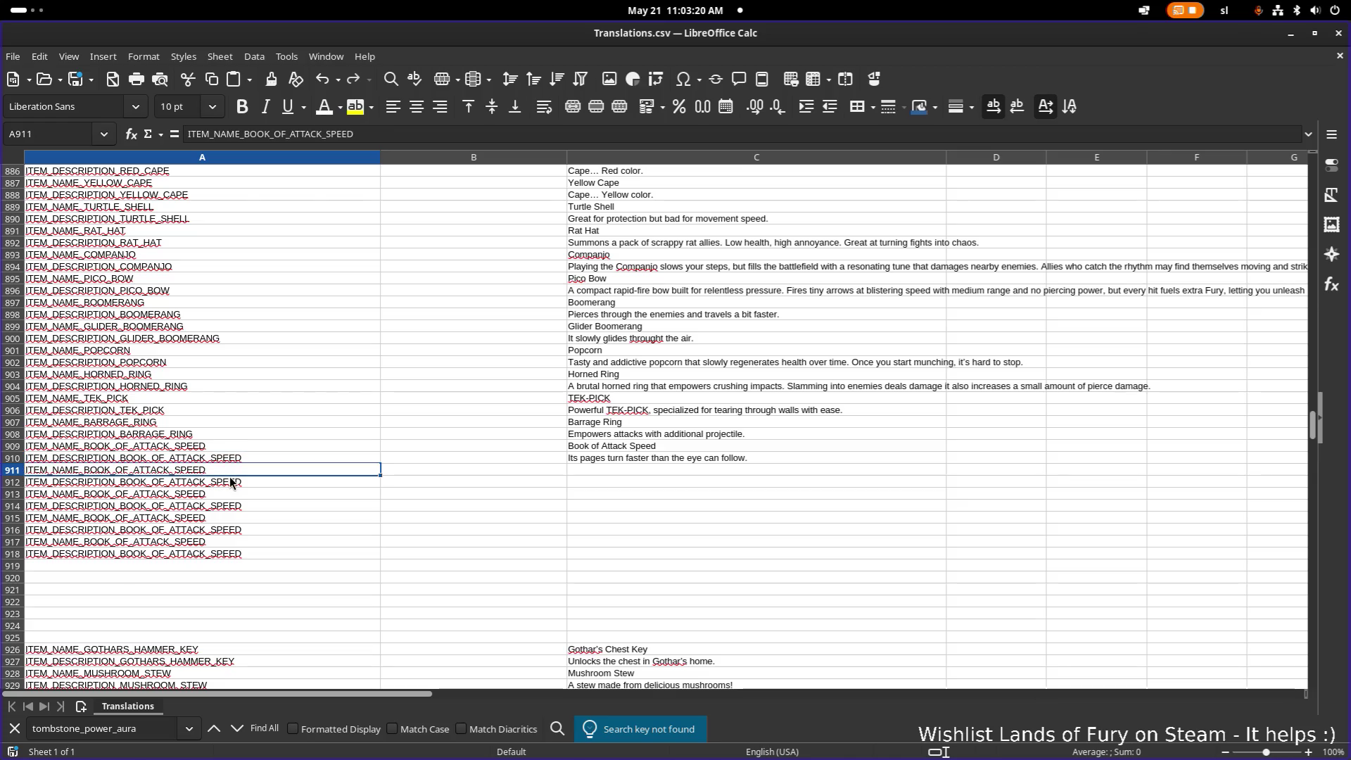
left_click(168, 463)
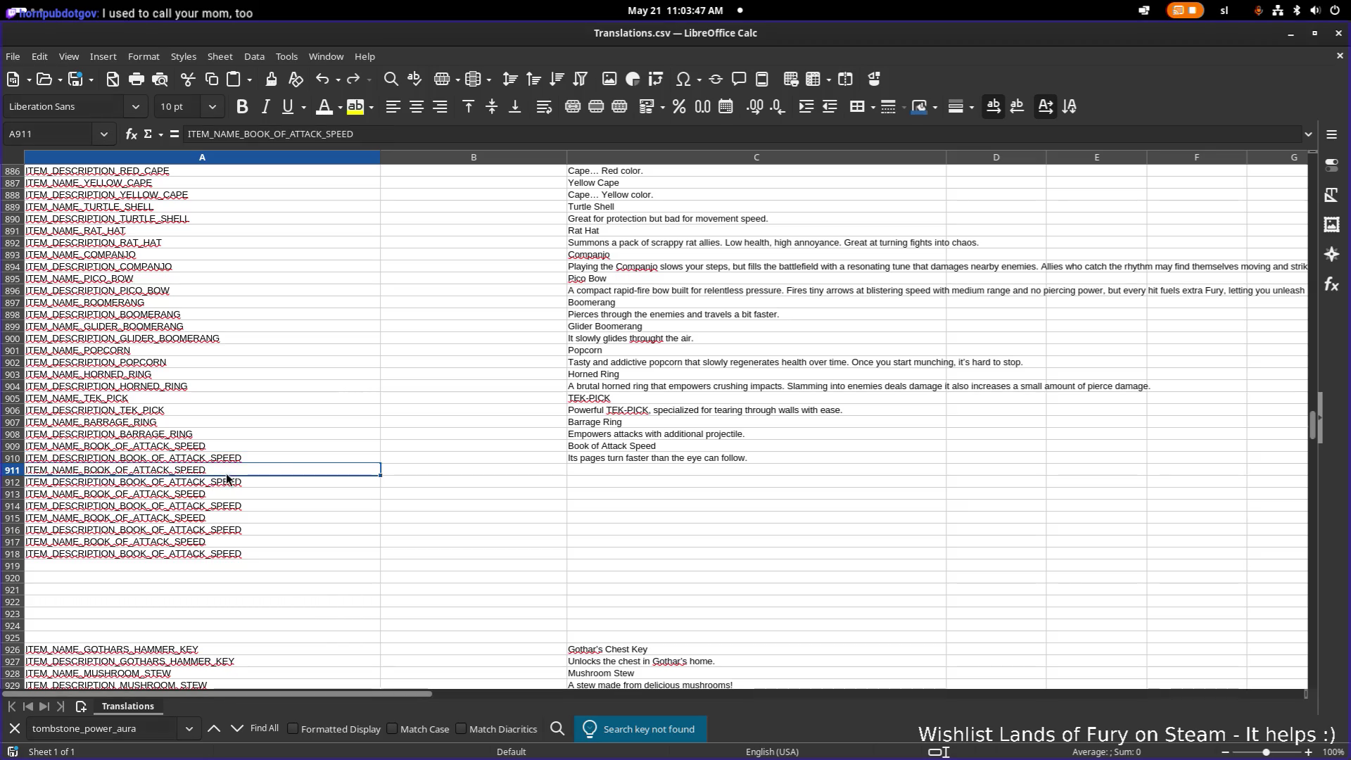
double_click(153, 469)
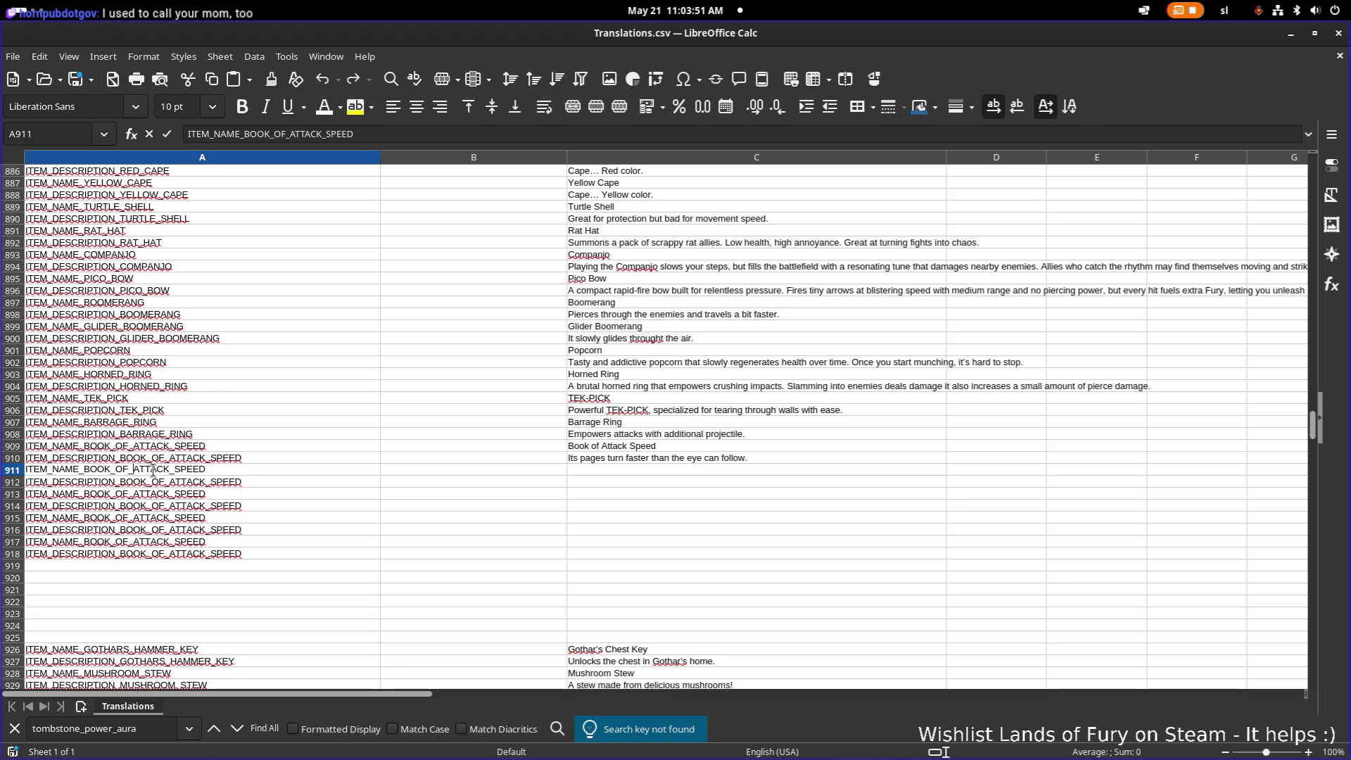
- Change the A911 and A912 keys to the BOOK_OF_HEALTH name and description keys
type("HEALTH")
key("Return")
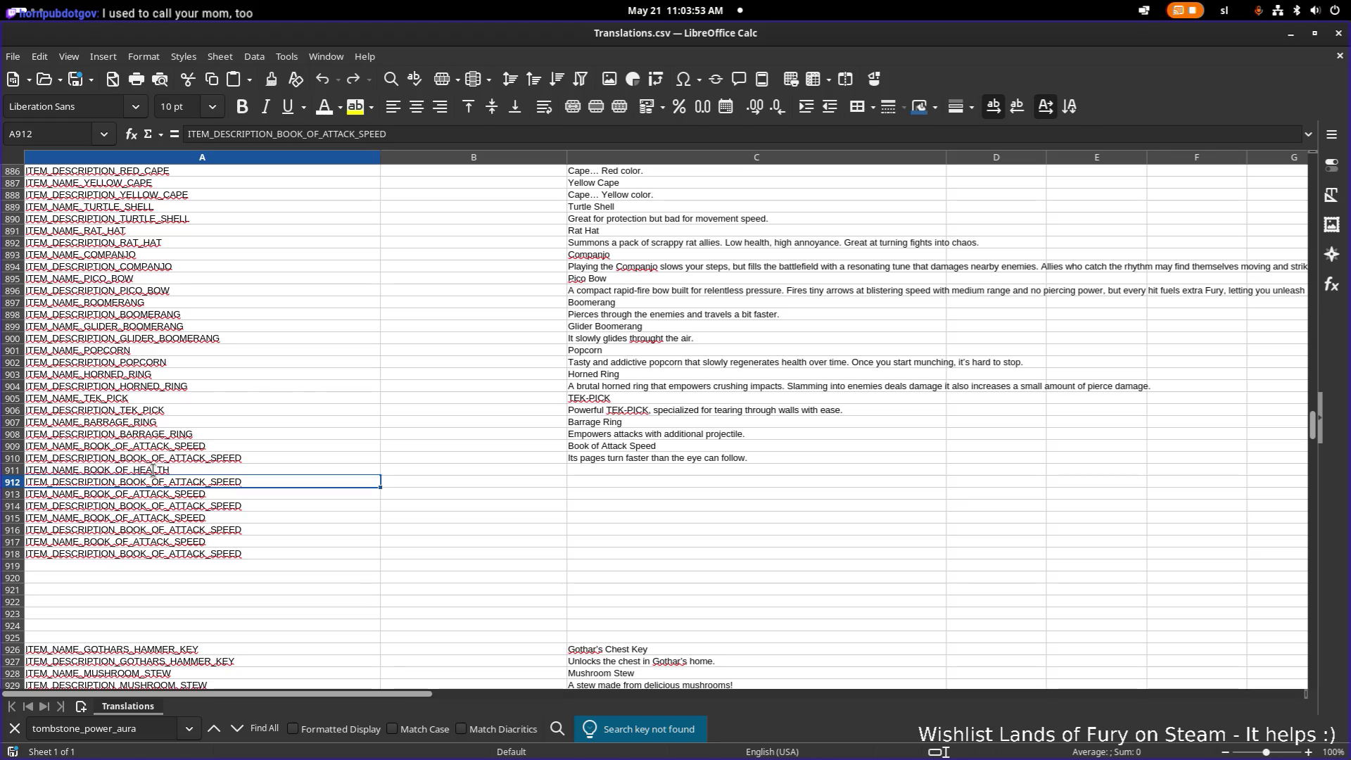
key("F2")
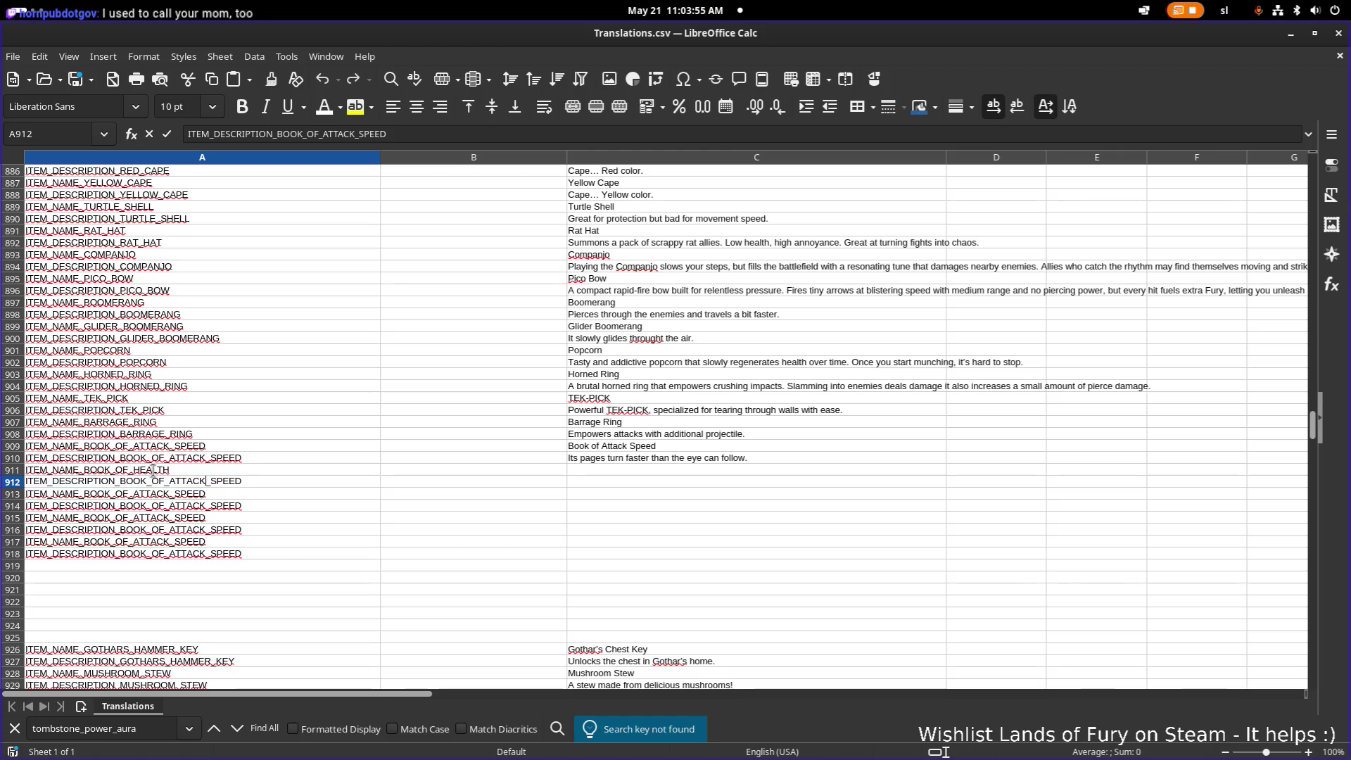
key("Left")
key("shift+End")
type("HEALTH")
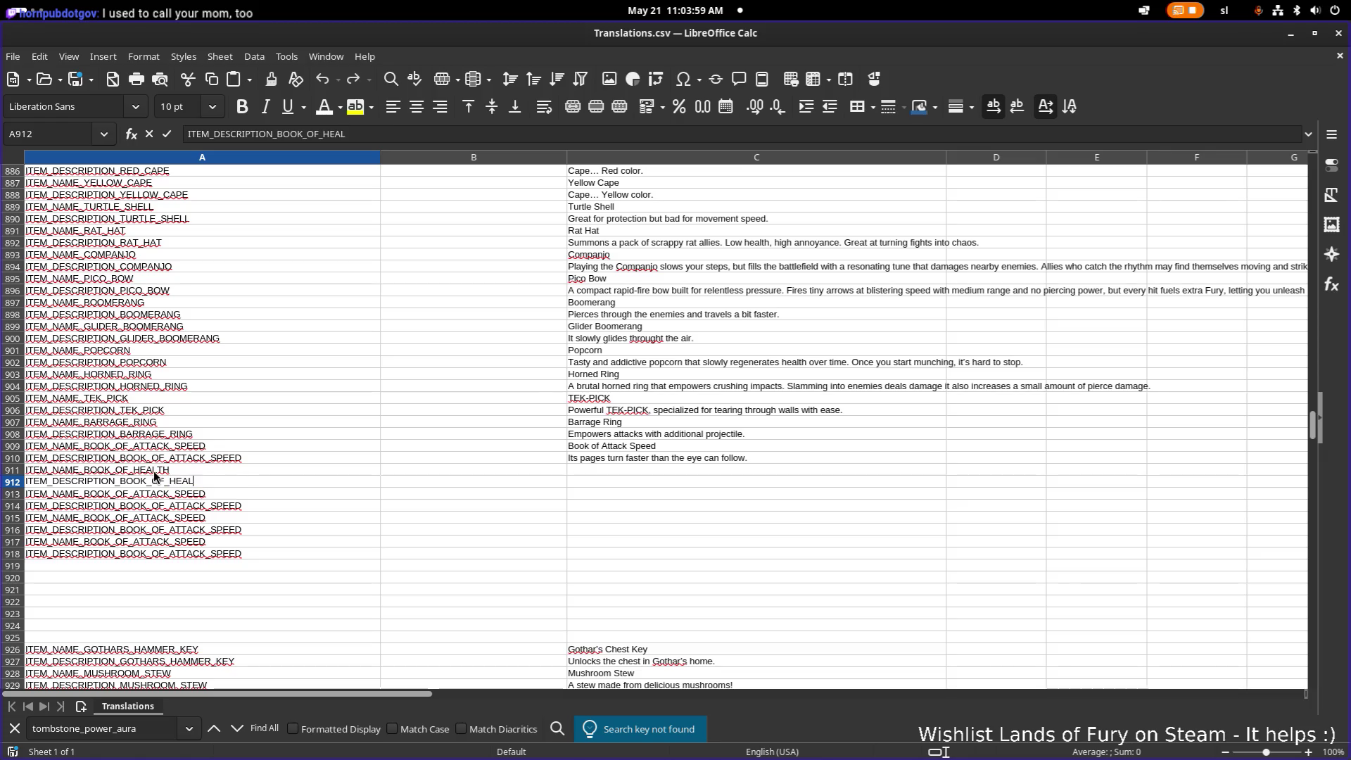
key("Return")
- Change A913 and A914 to the BOOK_OF_MELEE_POWER name and description keys
key("F2")
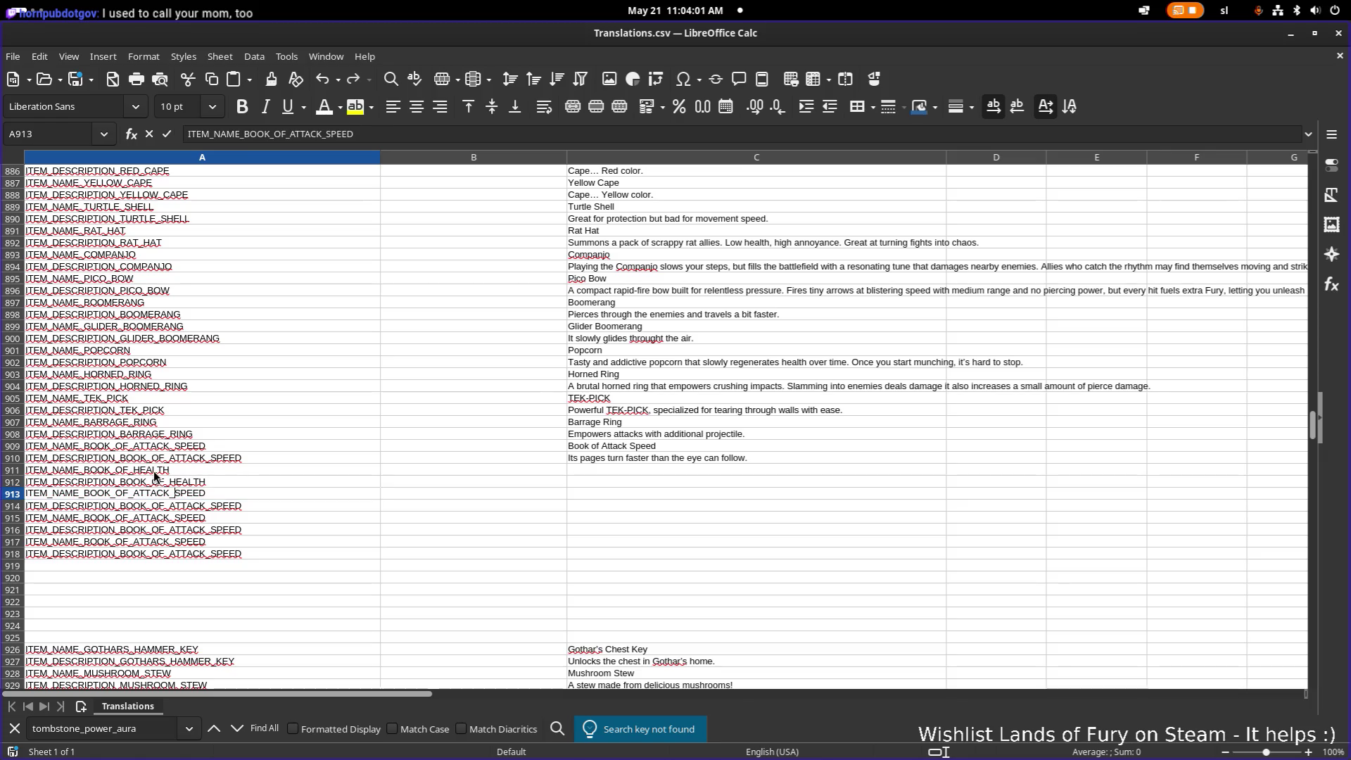
key("End")
key("Left")
key("Left")
key("Left")
key("BackSpace")
key("BackSpace")
key("BackSpace")
type("ME")
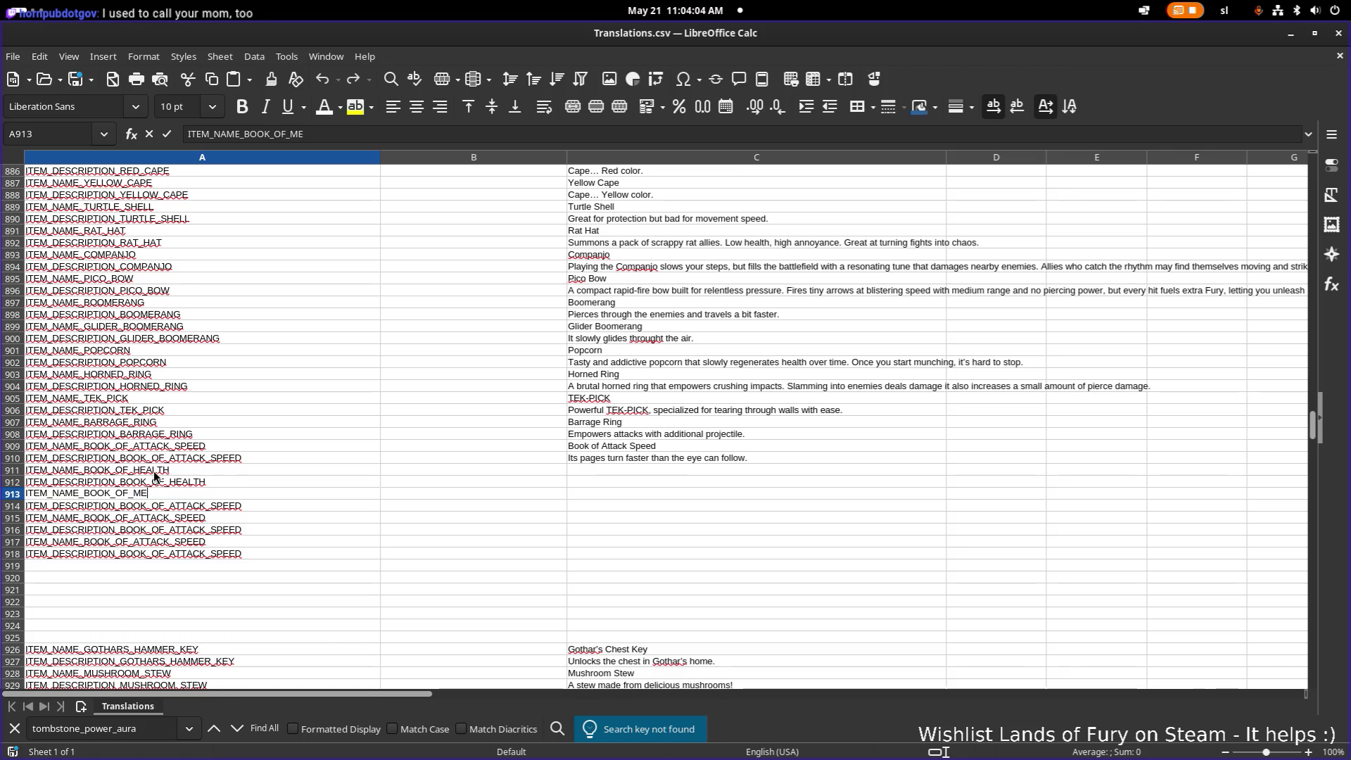
type("LEE_POWER")
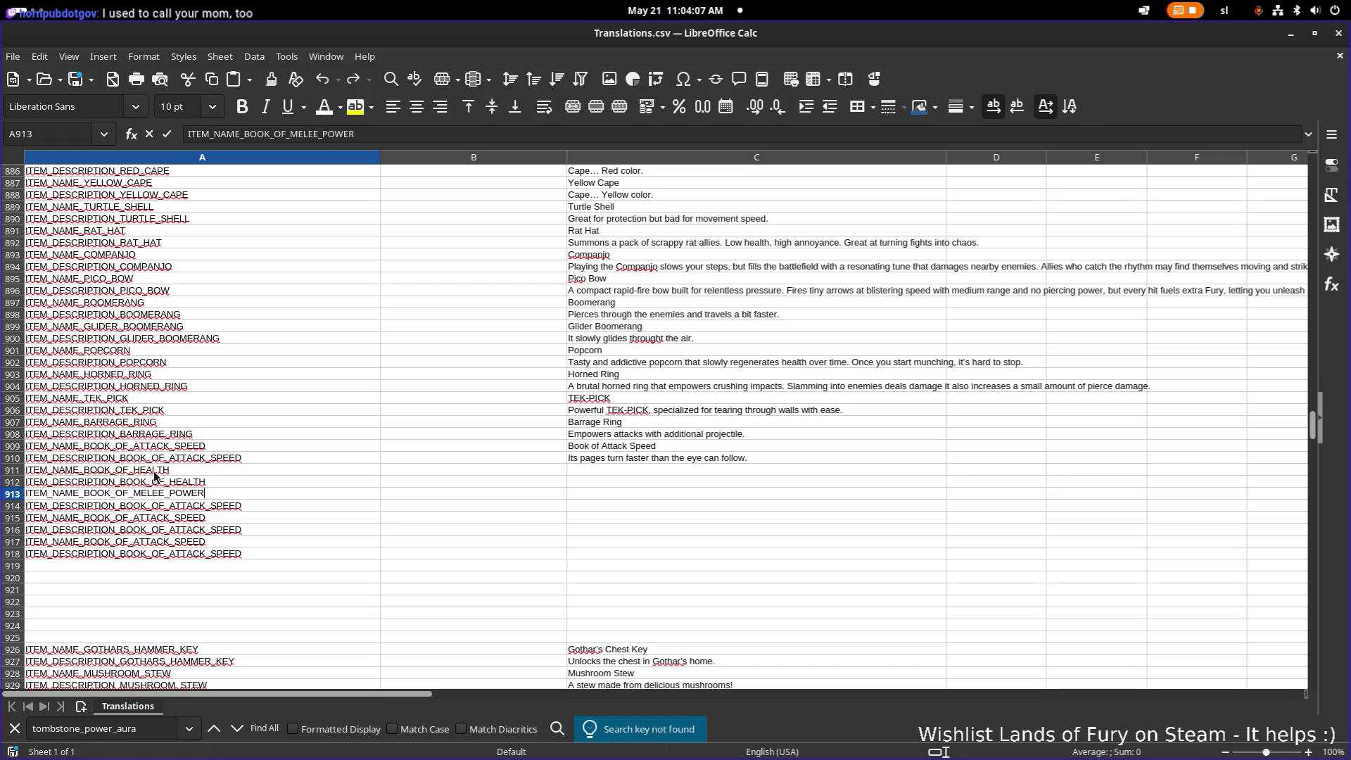
key("shift+Left")
key("shift+Left")
key("shift+Left")
key("ctrl+c")
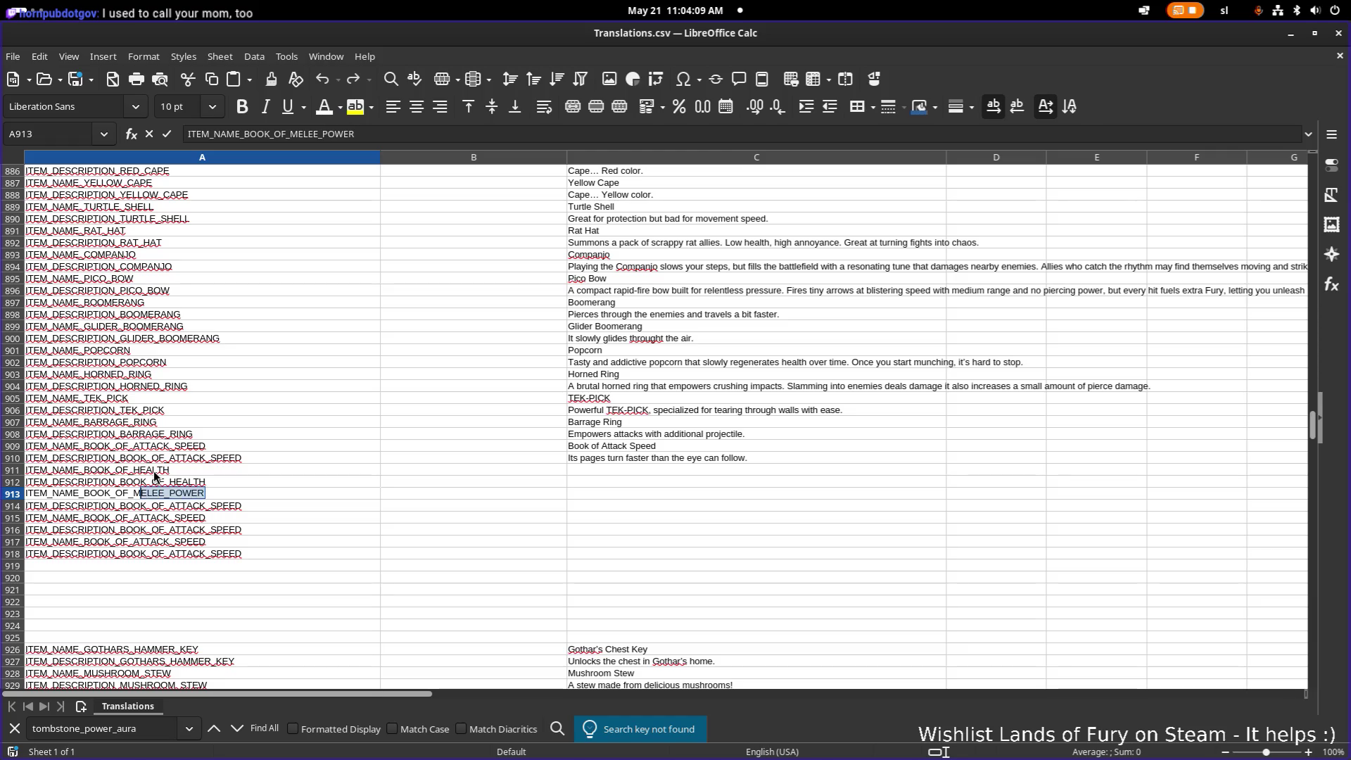
key("Return")
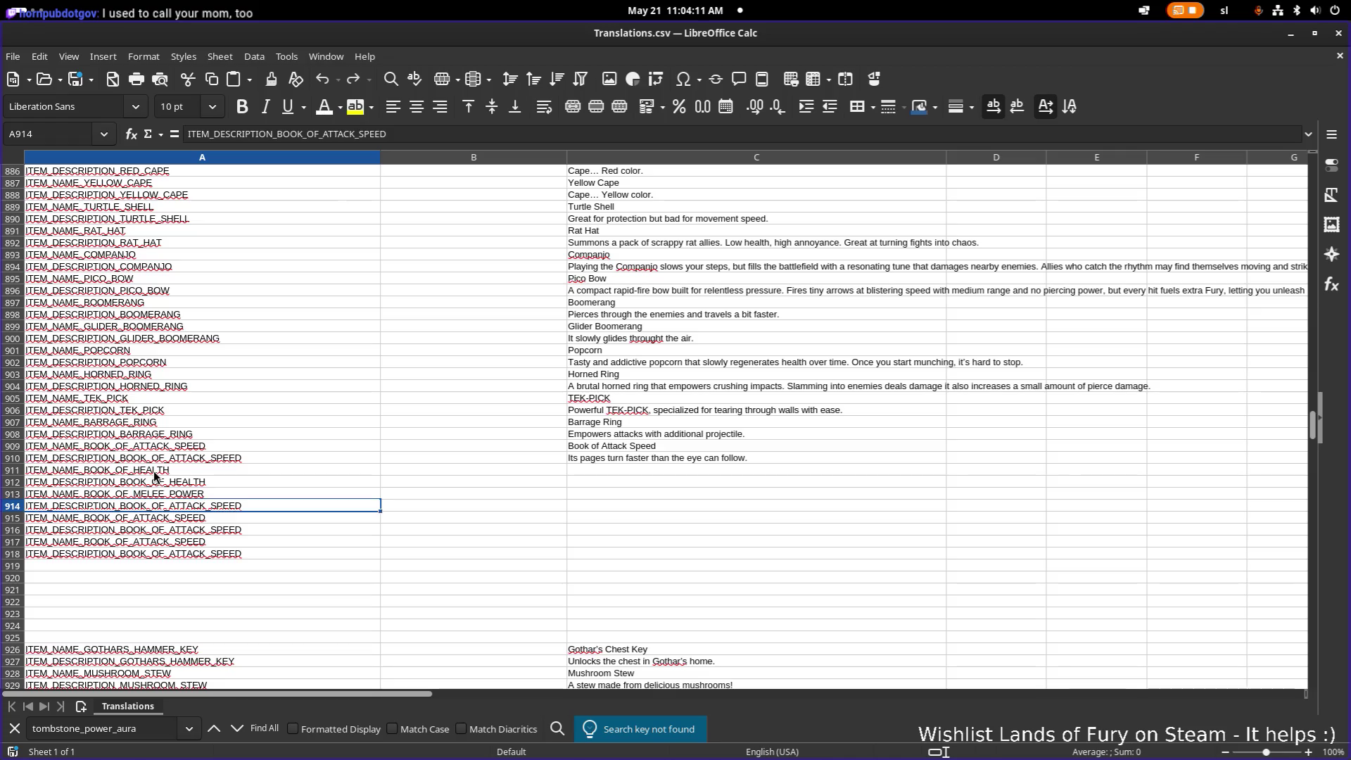
key("shift+Left")
key("shift+Left")
key("shift+Left")
key("ctrl+v")
key("Return")
- Change the A915 key to ITEM_NAME_BOOK_OF_RANGED_POWER
key("F2")
key("shift+Left")
key("shift+Left")
key("shift+Left")
type("RA")
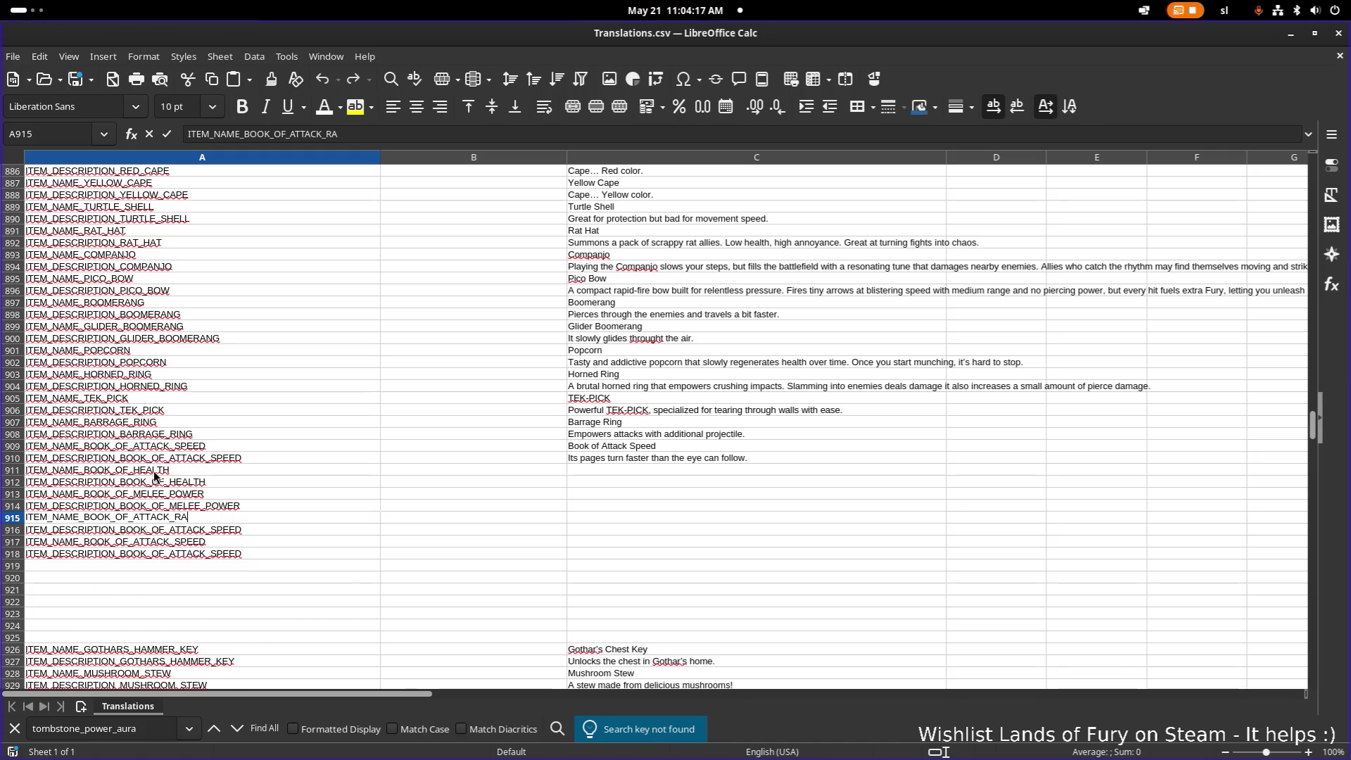
type("NGED_POWER")
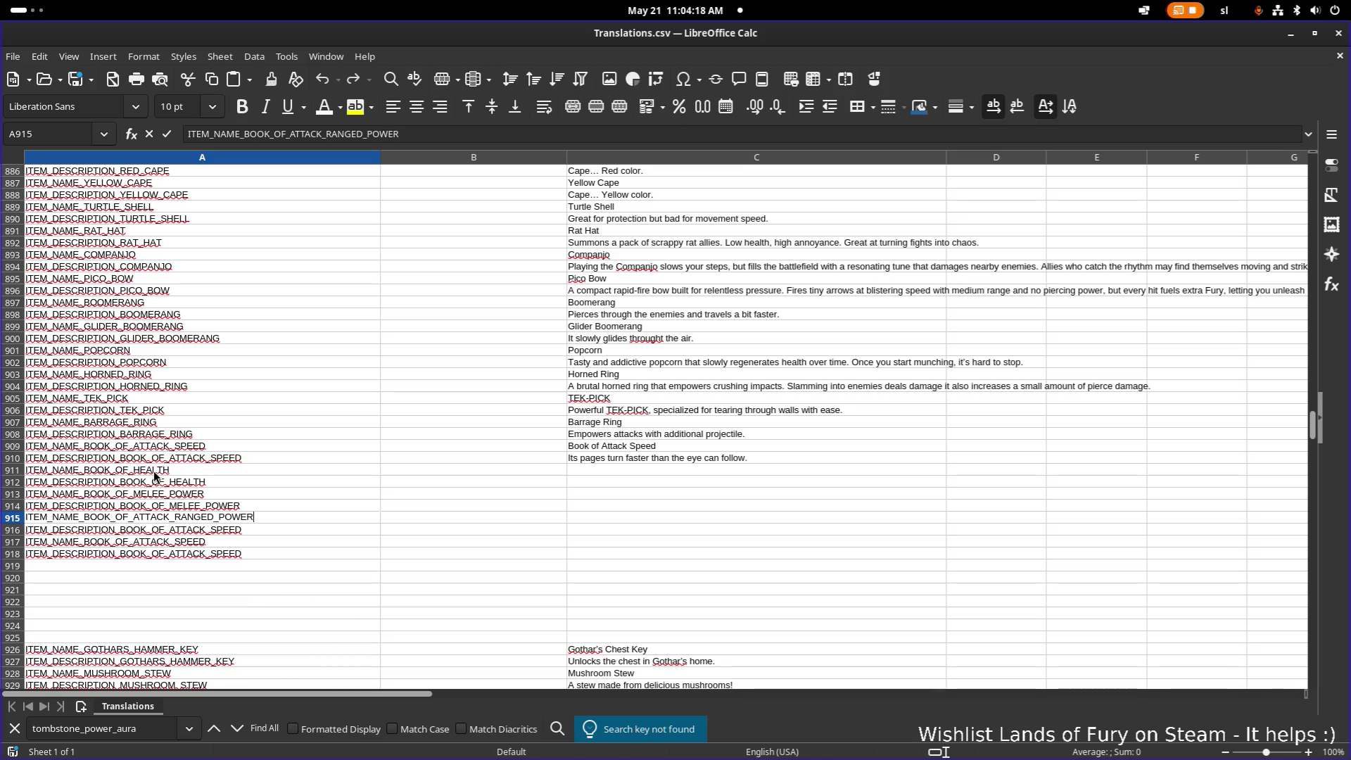
key("Left")
key("Left")
key("Left")
key("shift+Left")
key("shift+Left")
key("shift+Left")
key("BackSpace")
key("shift+End")
key("ctrl+c")
key("End")
key("Return")
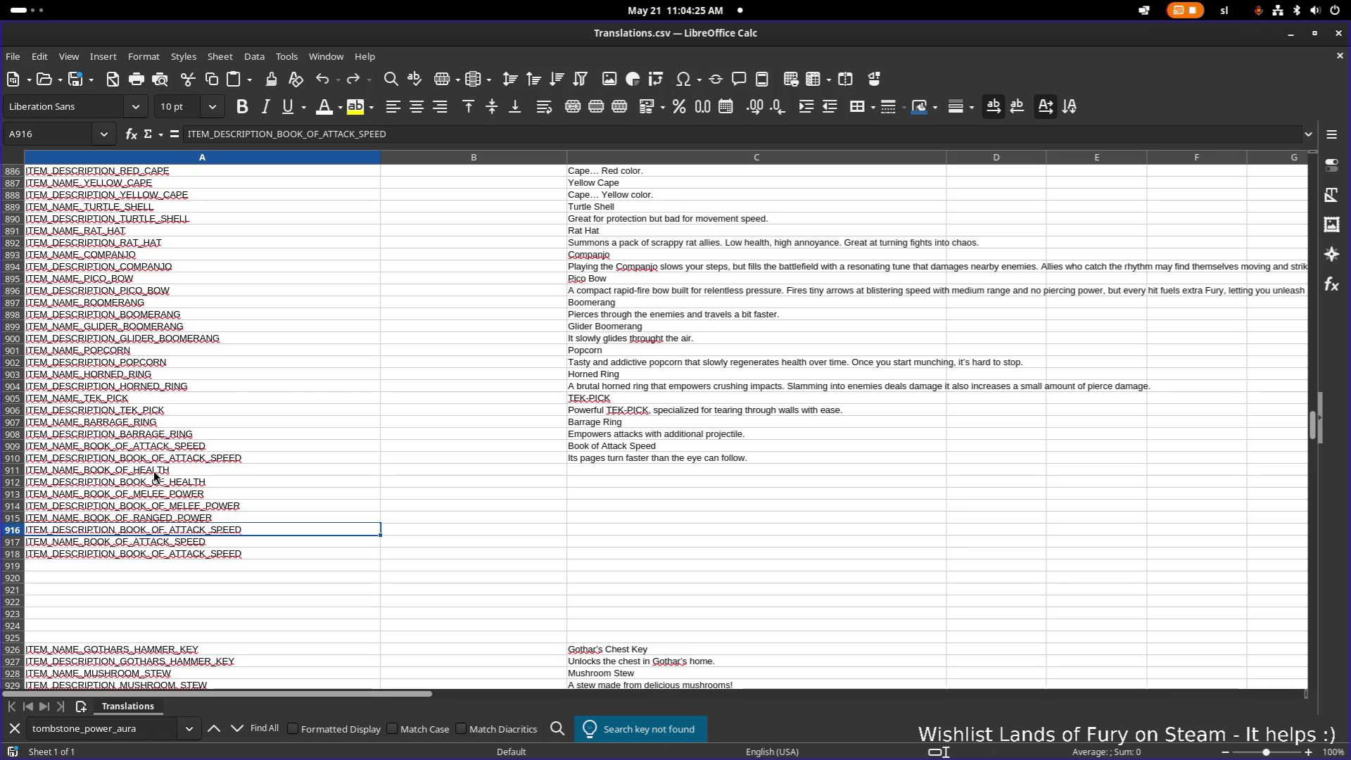
- Change the A916 key to the BOOK_OF_RANGED_POWER description key
key("shift+Left")
key("shift+Left")
key("shift+Left")
key("BackSpace")
key("BackSpace")
key("BackSpace")
type("OF")
key("ctrl+v")
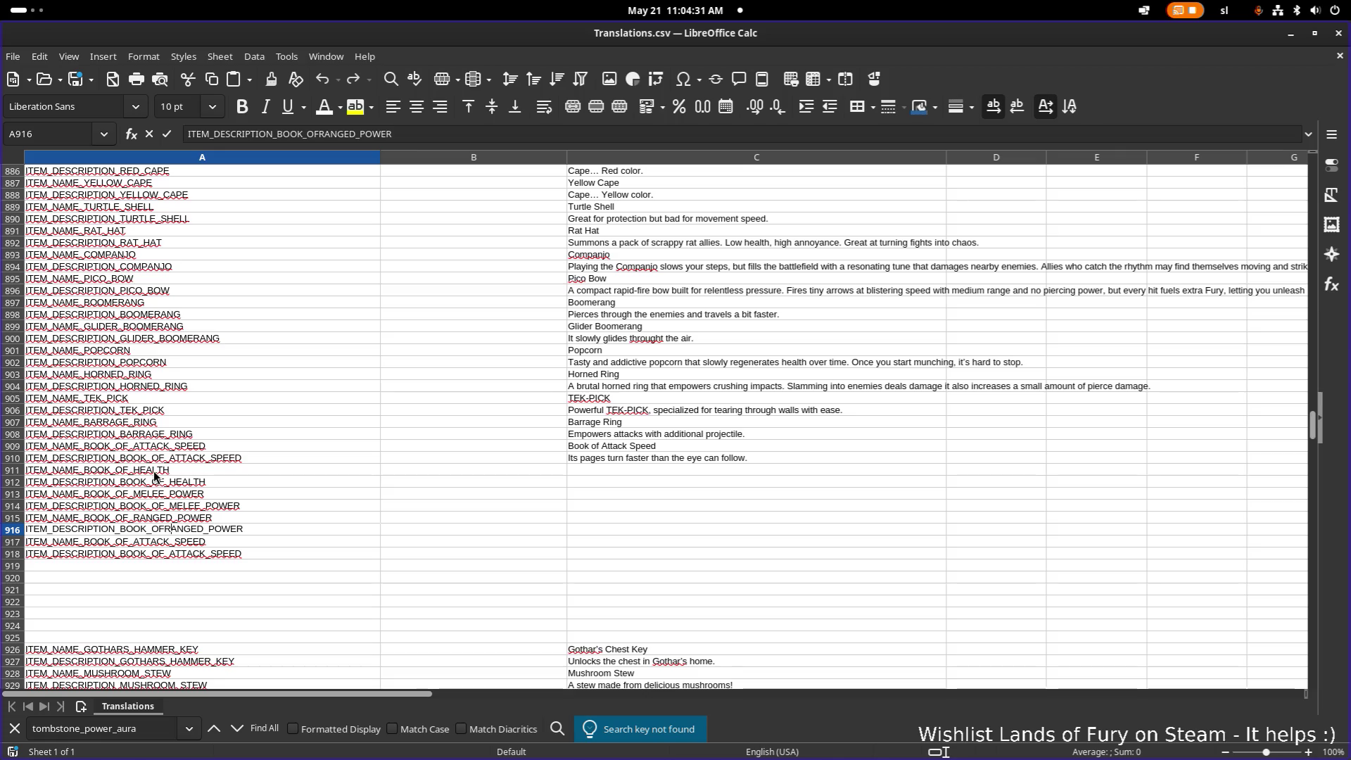
key("Left")
key("Left")
key("Left")
type("_")
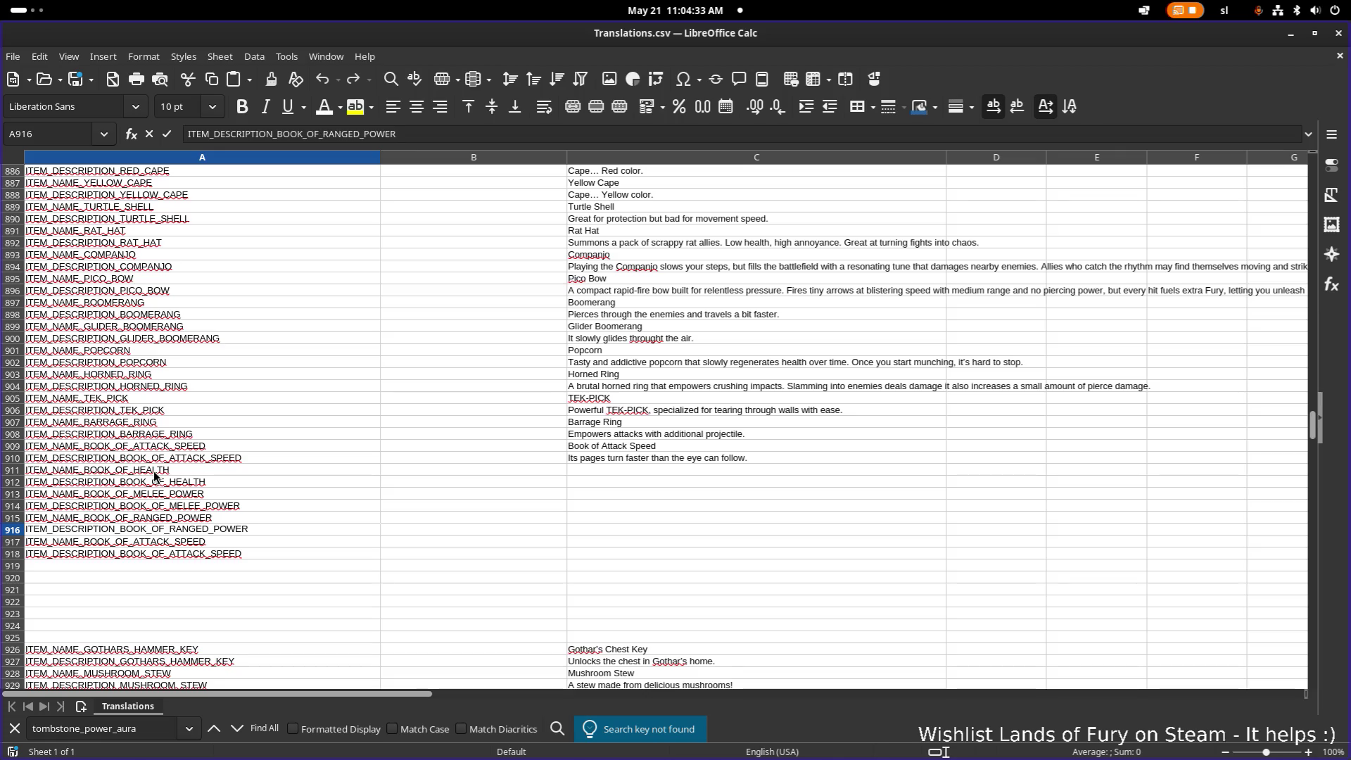
key("Down")
key("Down")
key("Up")
- Change A917 to ITEM_NAME_BOOK_OF_SPELL_POWER and start editing the A918 description key
key("F2")
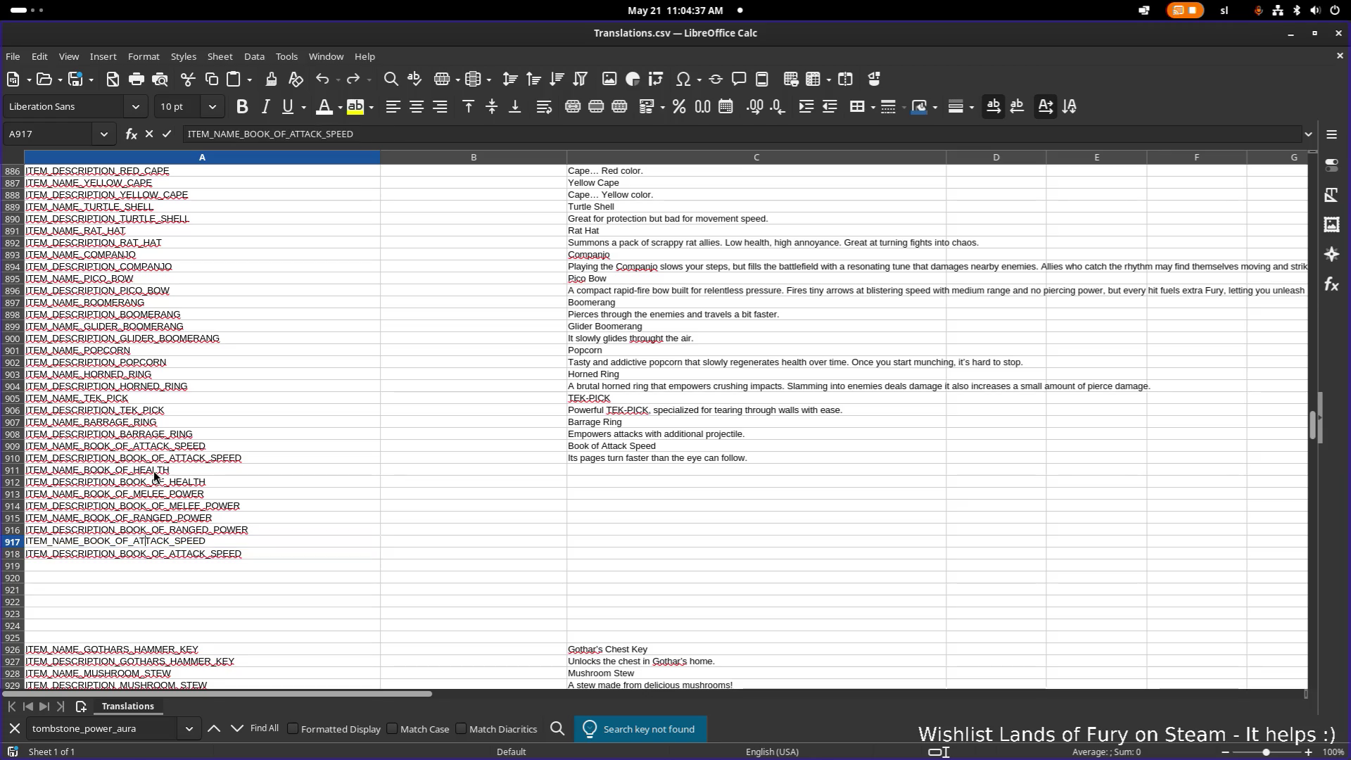
key("shift+End")
type("SPELL_")
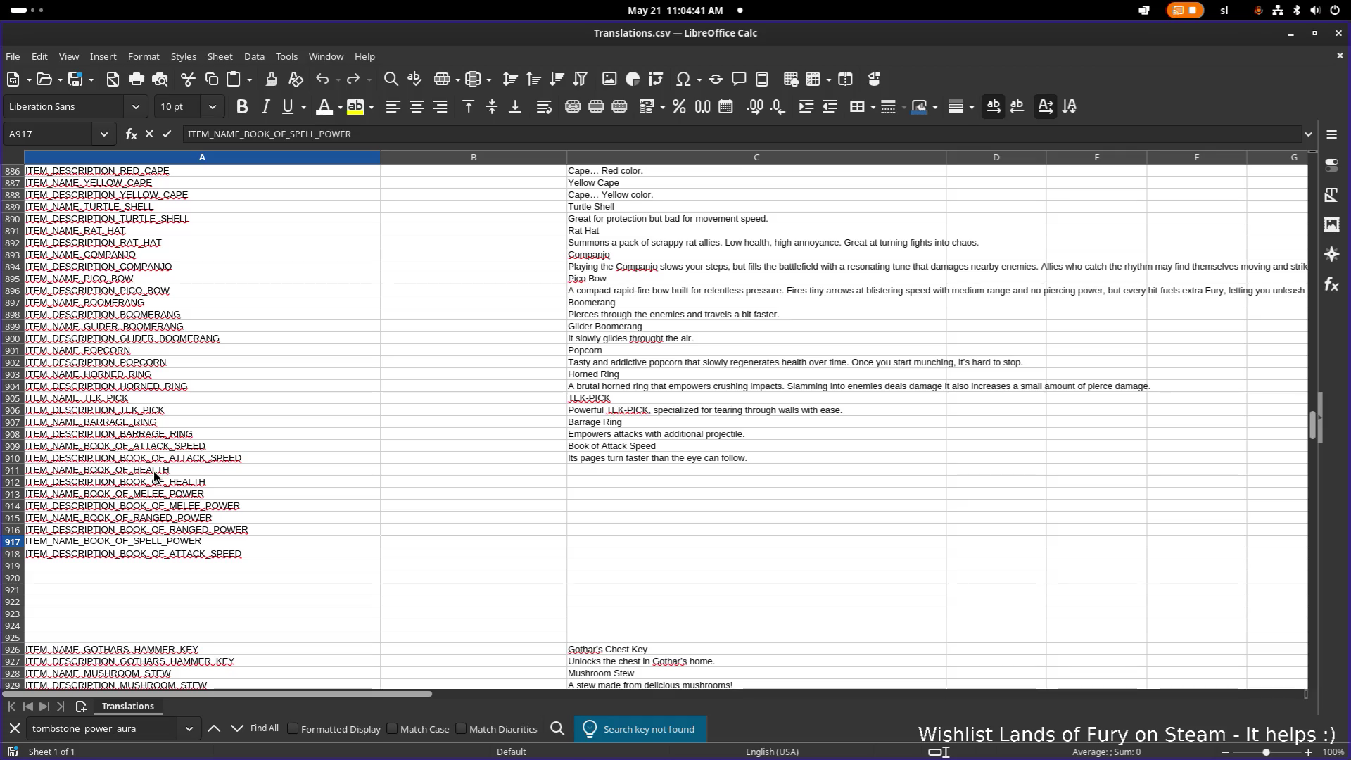
key("shift+Right")
key("shift+Right")
key("shift+Right")
key("shift+Right")
key("Return")
key("F2")
key("Left")
key("Left")
key("Left")
key("End")
key("shift+Left")
key("shift+Left")
key("shift+Left")
- Finish the spell power description key and enter 'Book of Health' in C911
type("SPELL_POWER")
key("Return")
left_click(531, 484)
left_click(661, 480)
type("B")
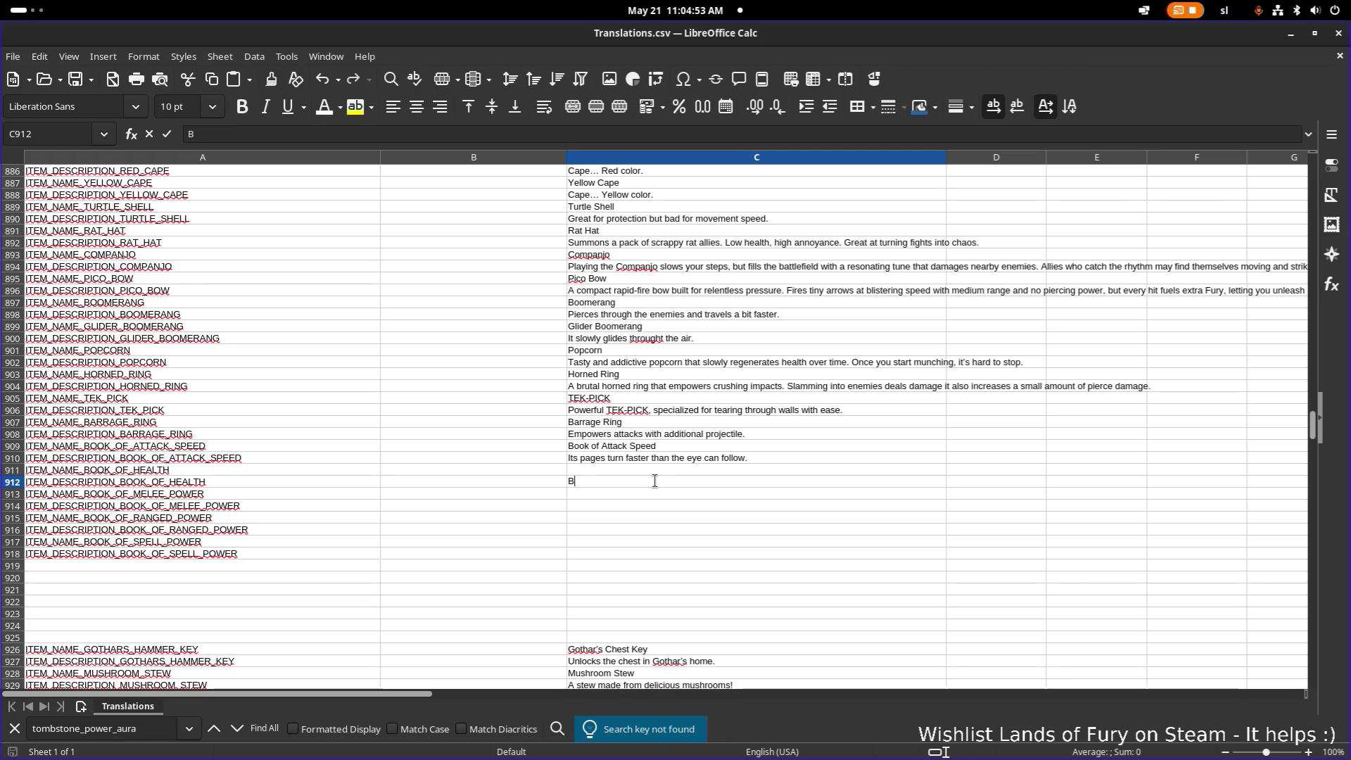
left_click(667, 470)
type("Book of Health")
key("Return")
- Enter 'Book of Melee Power' and 'Book of Ranged Power' in the next name cells
key("Down")
type("Book of Ra")
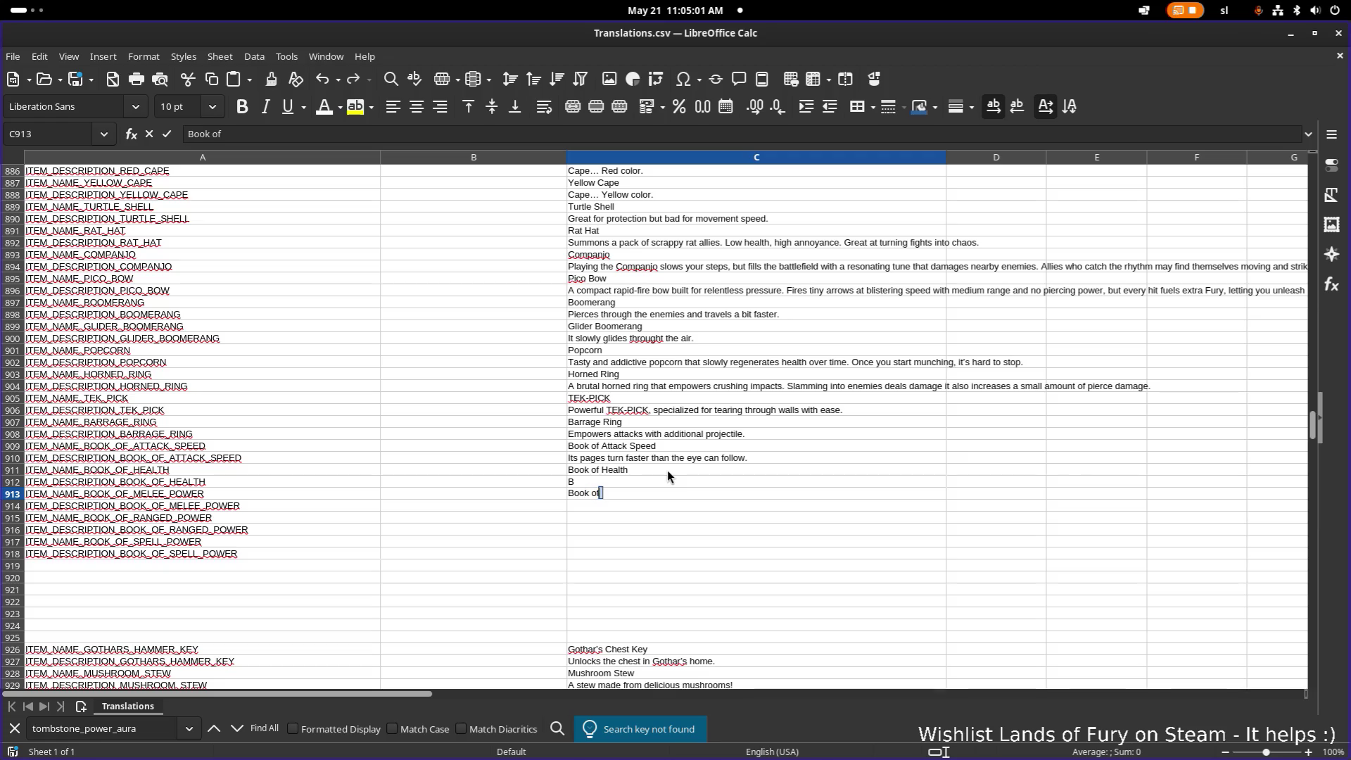
key("BackSpace")
key("BackSpace")
type("Melee Power")
key("Return")
key("Down")
type("Book of Ranged Power")
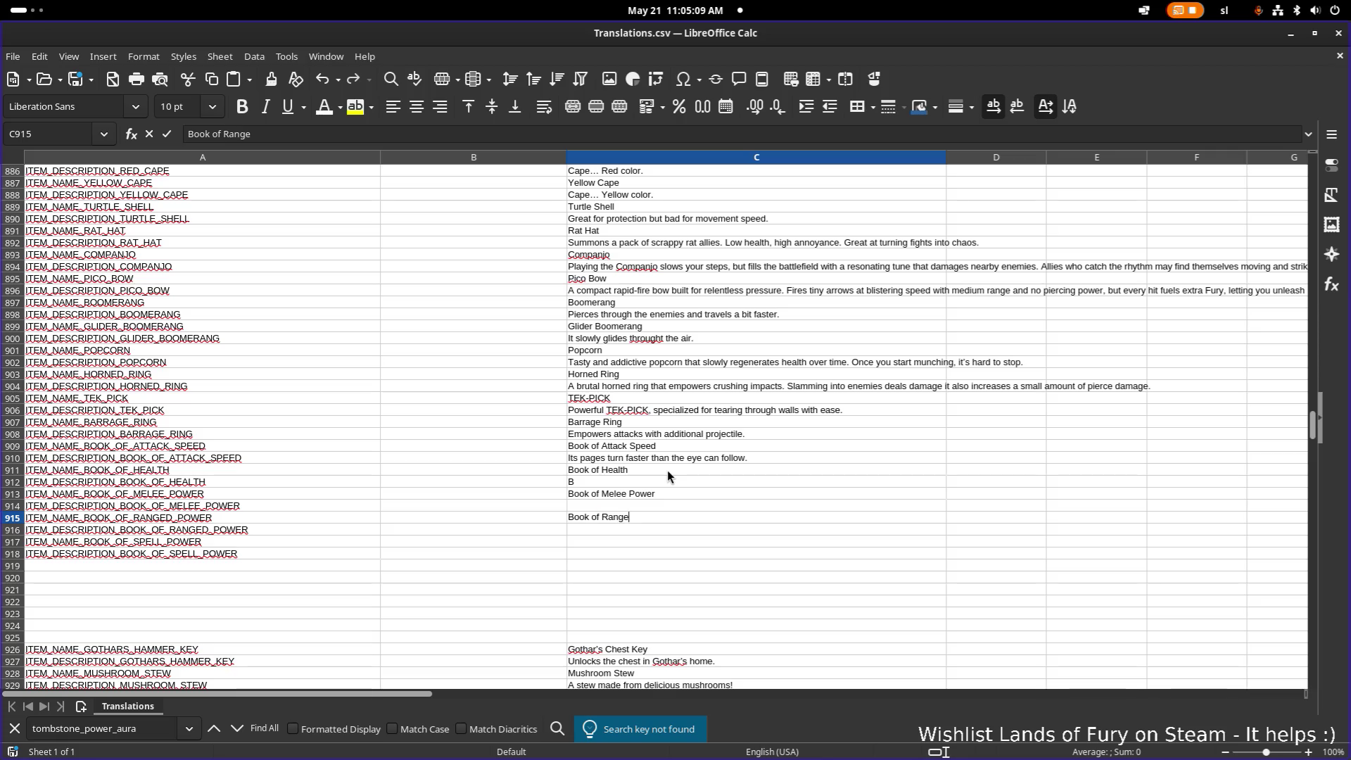
key("Return")
- Enter 'Book of Spell Power' in C917
key("Down")
key("Down")
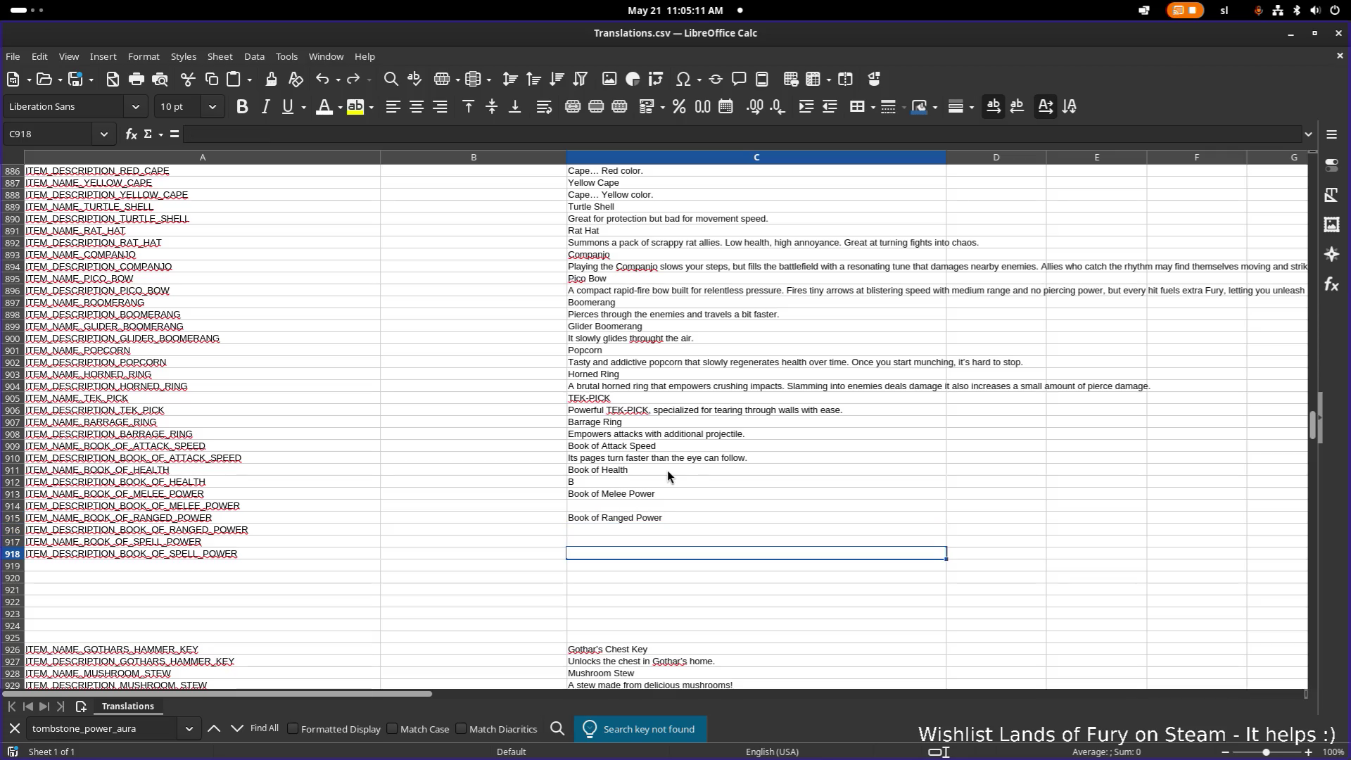
double_click(614, 539)
type("Book of ")
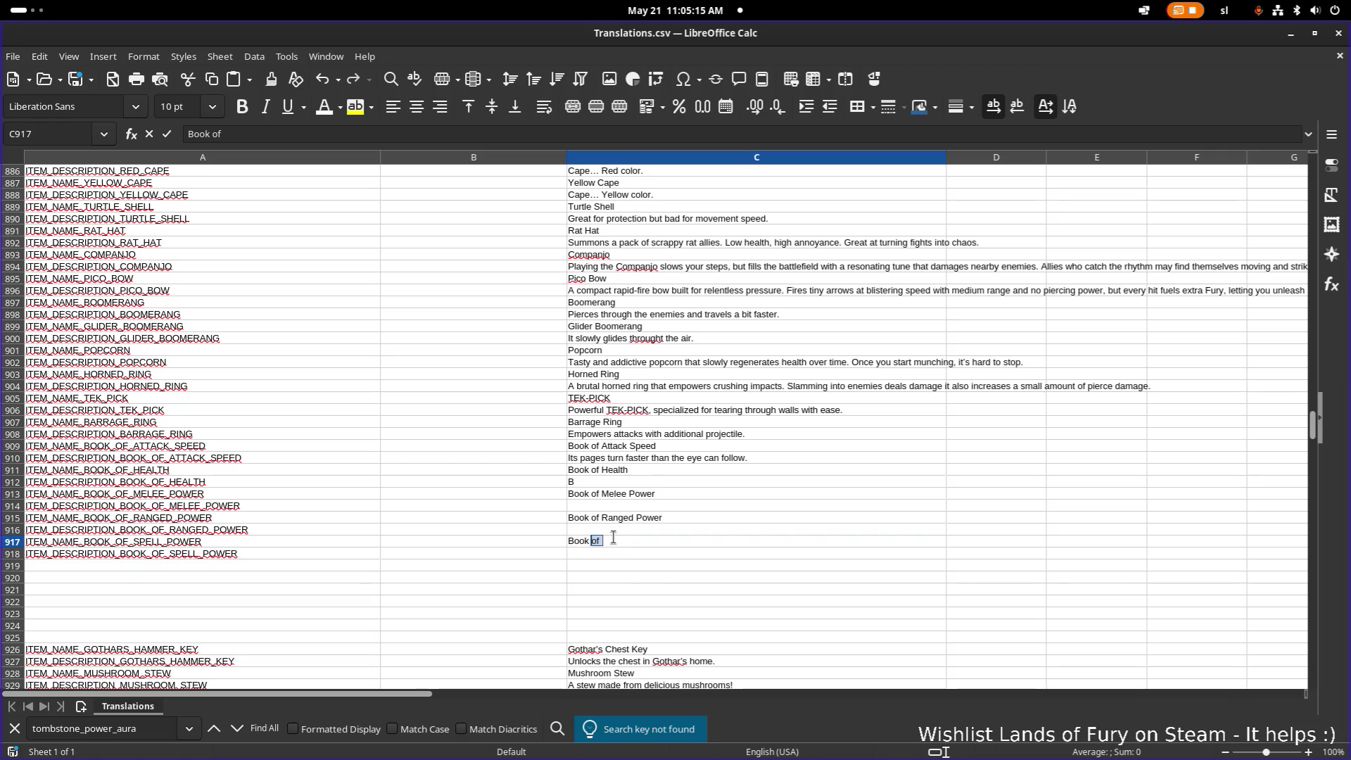
type("Sp")
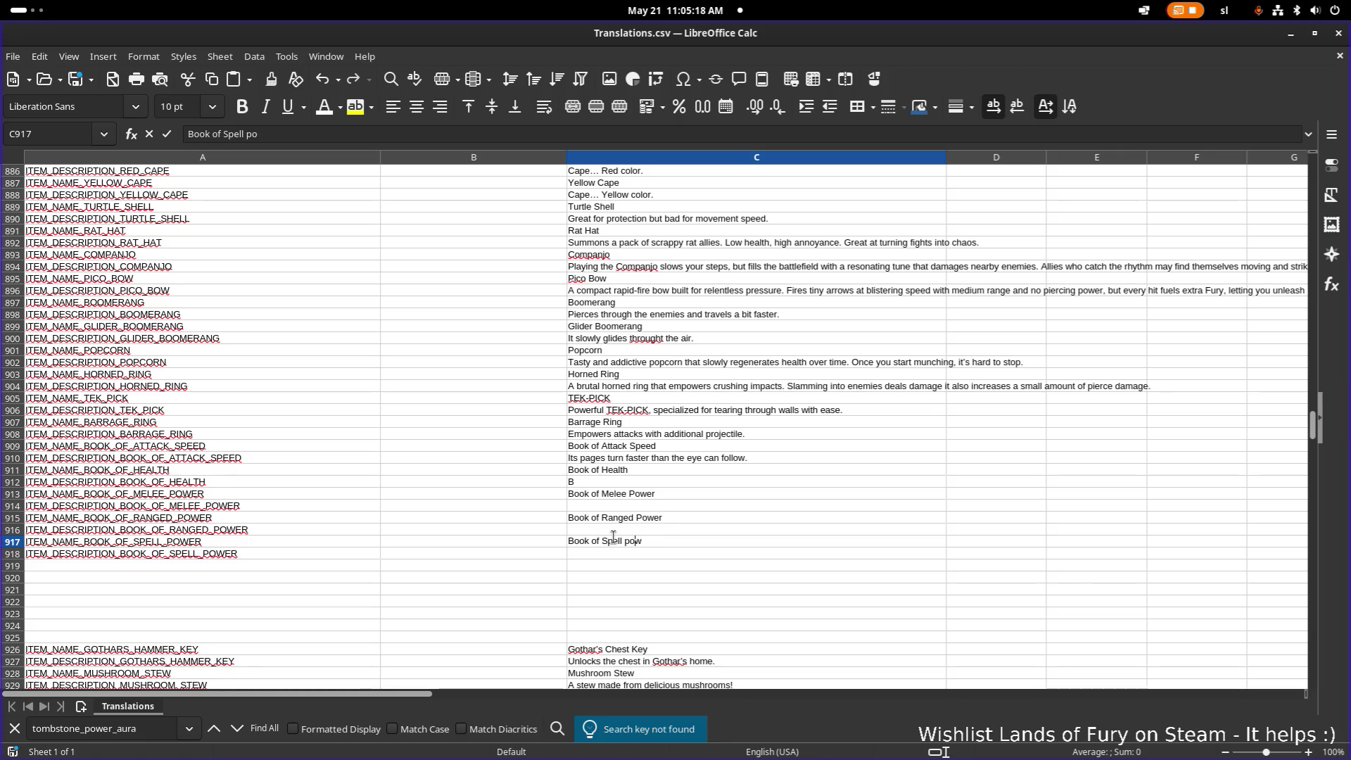
type("ell Power")
key("Return")
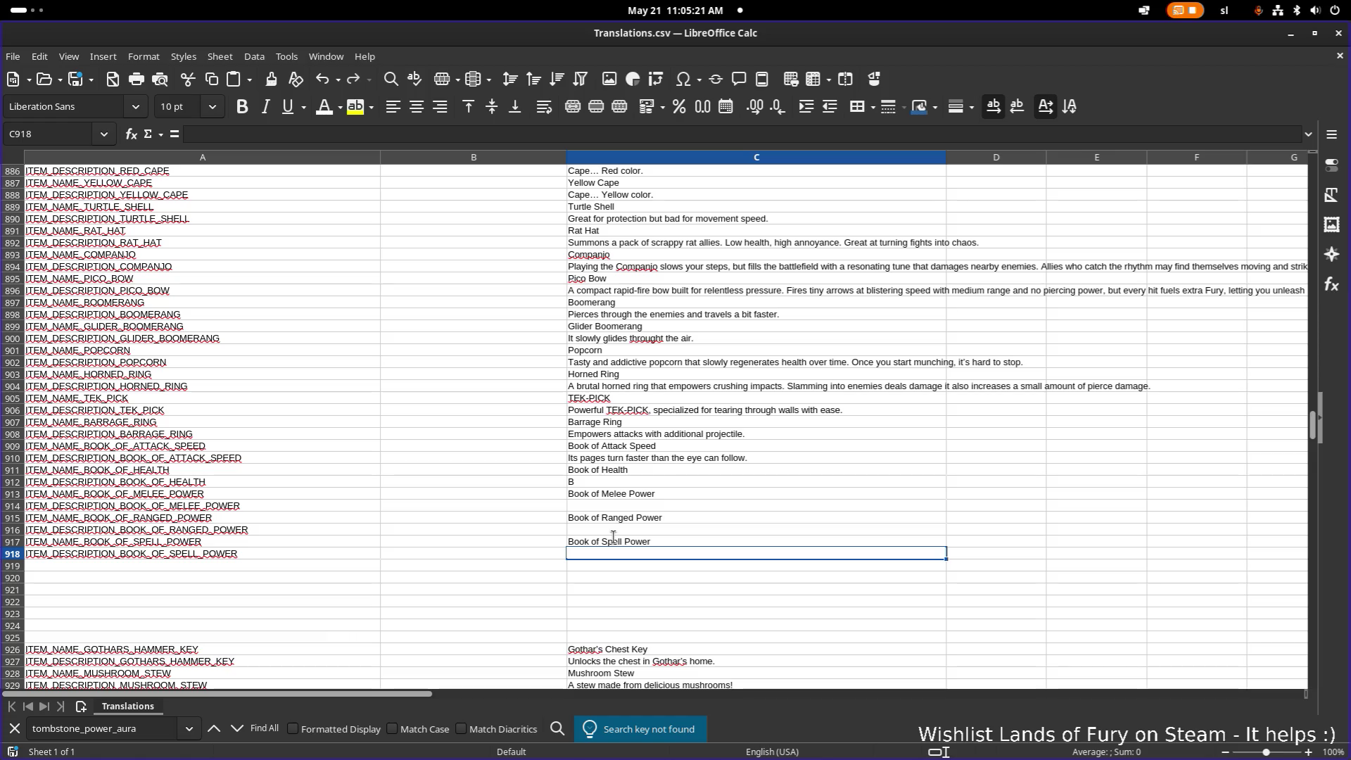
left_click(680, 459)
left_click(480, 294)
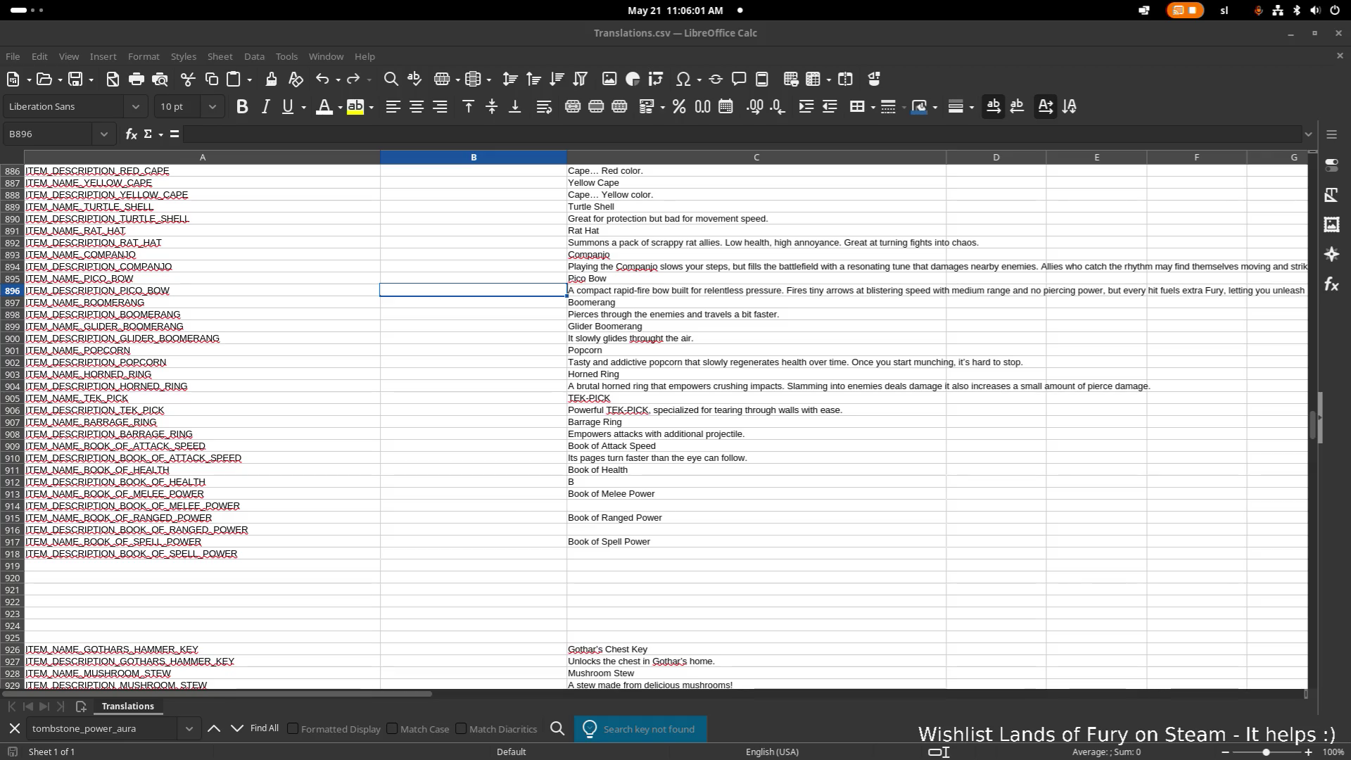
- Copy the Health, Melee Power, Ranged Power and Spell Power book names in turn
left_click(692, 488)
double_click(695, 479)
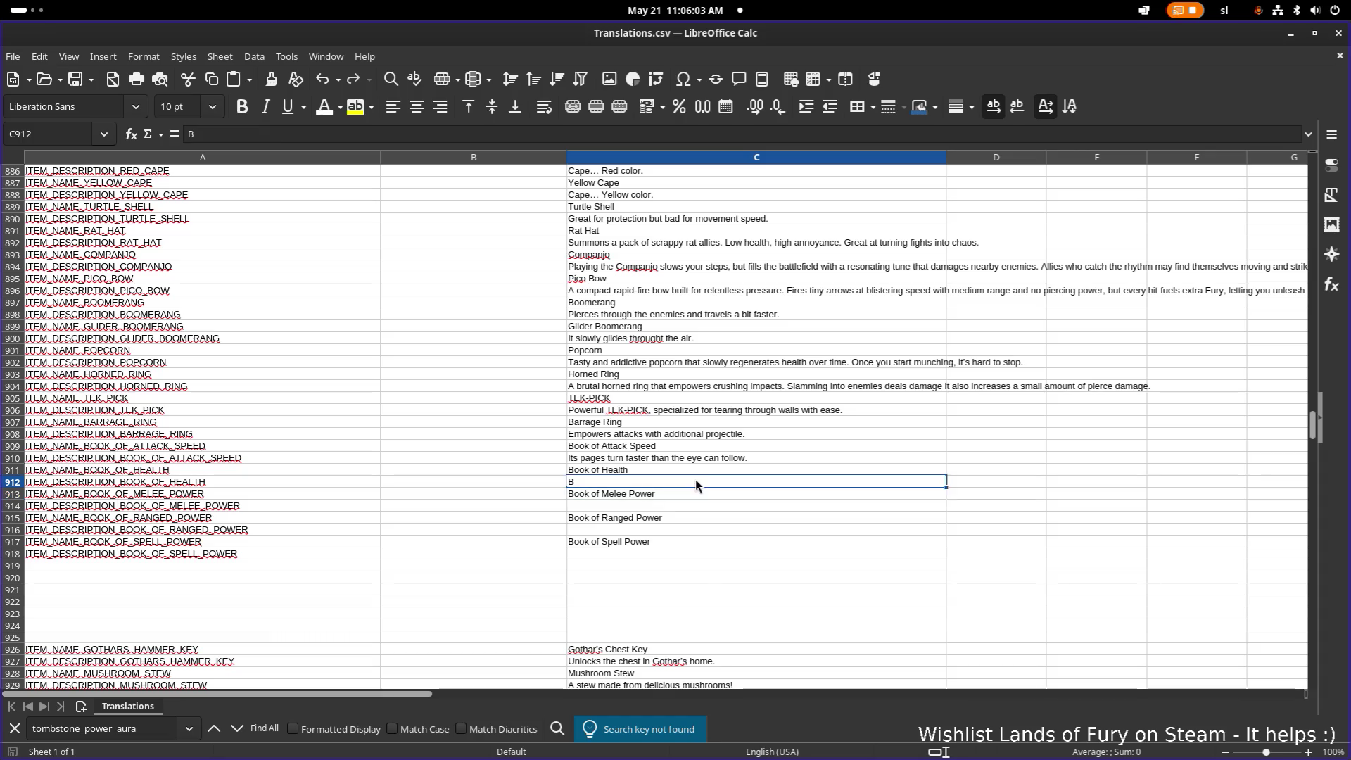
left_click(650, 468)
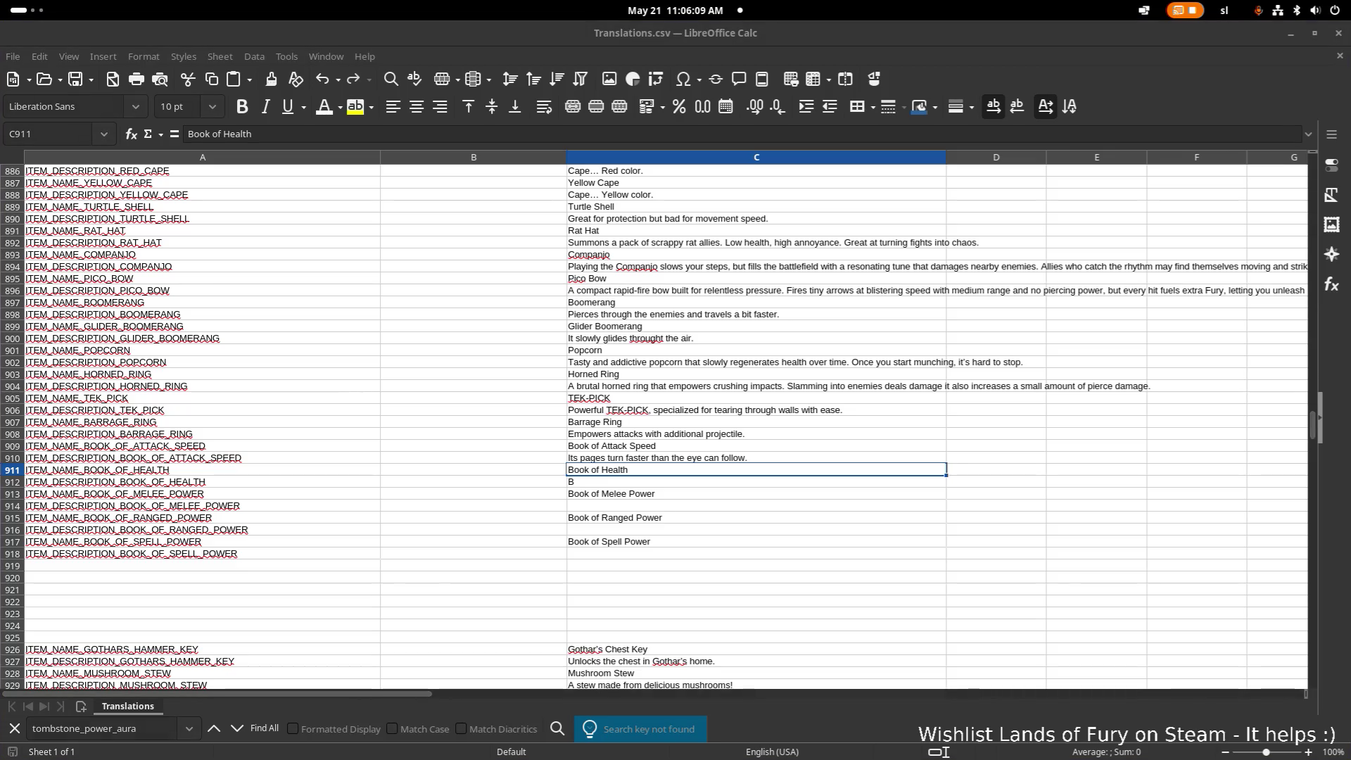
key("ctrl+c")
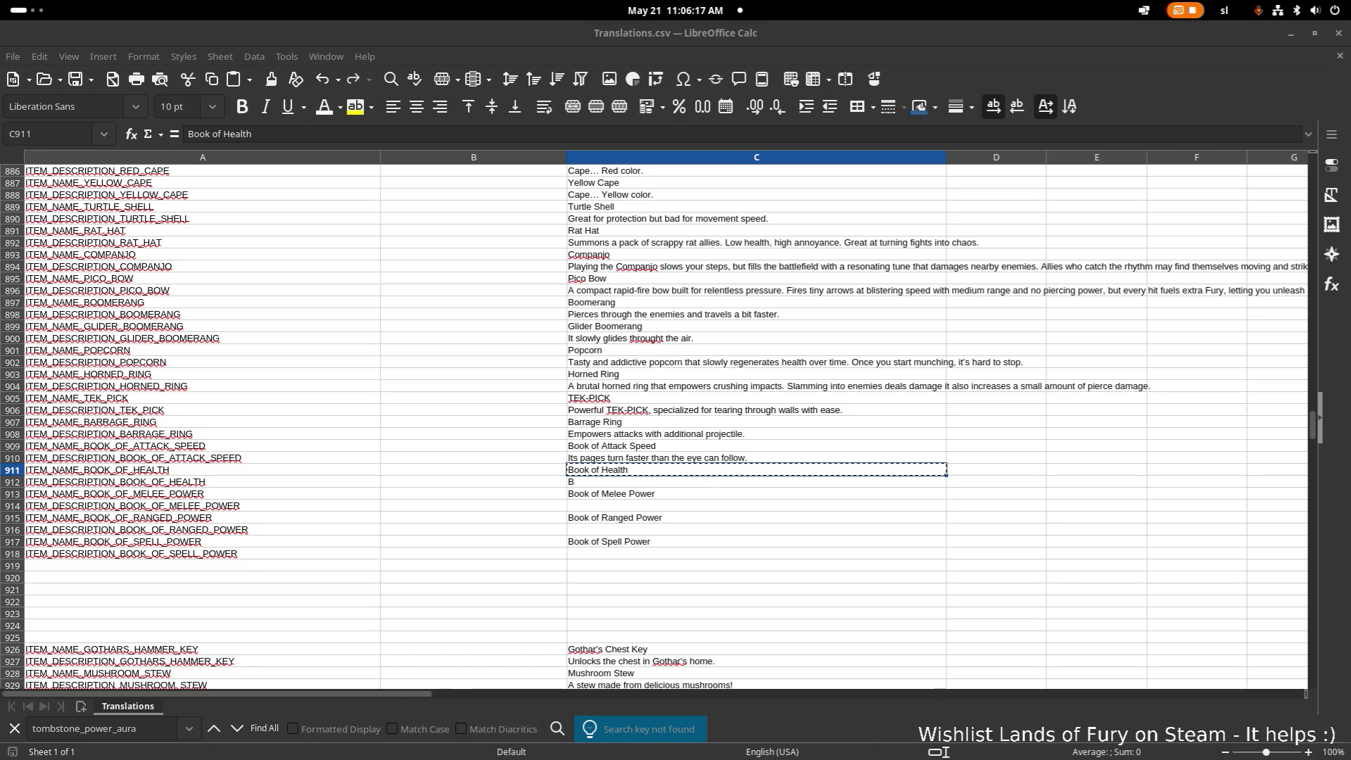
left_click(653, 496)
key("ctrl+c")
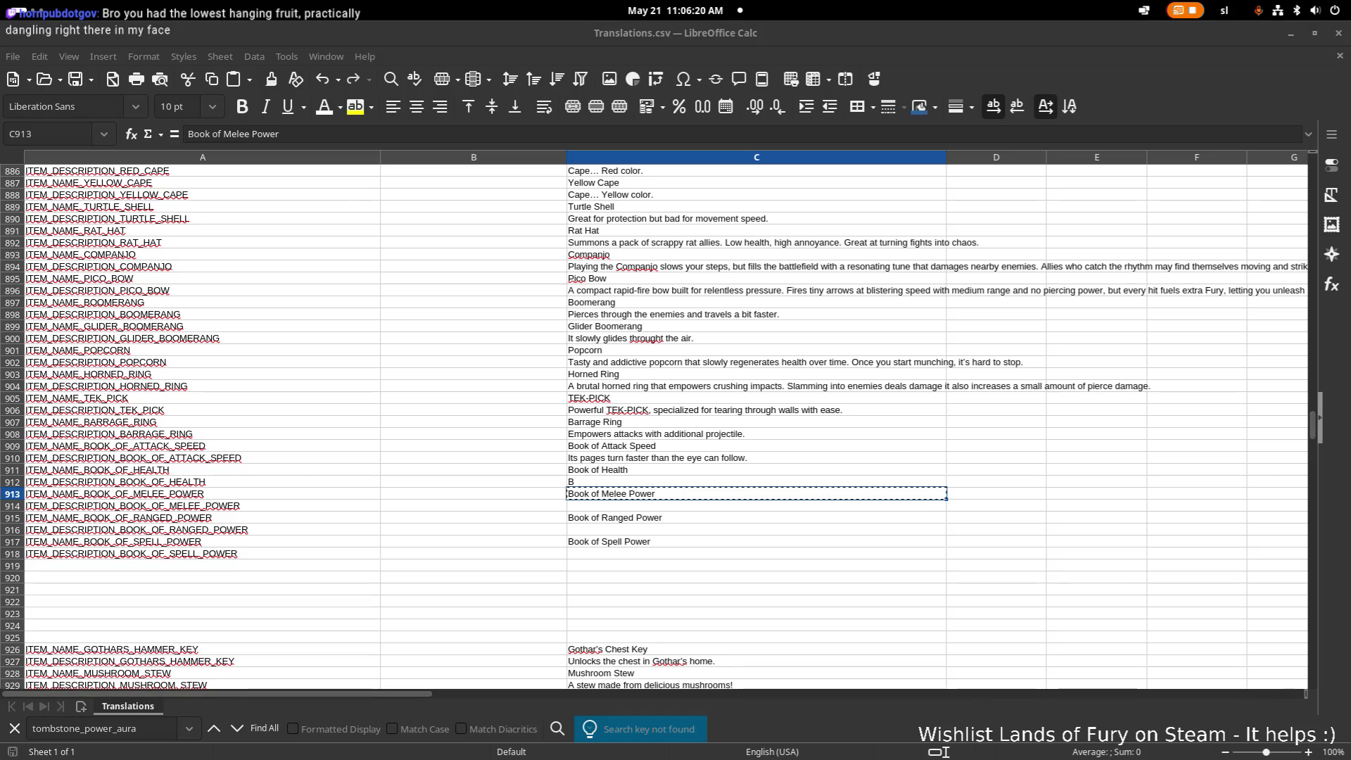
left_click(663, 516)
key("ctrl+c")
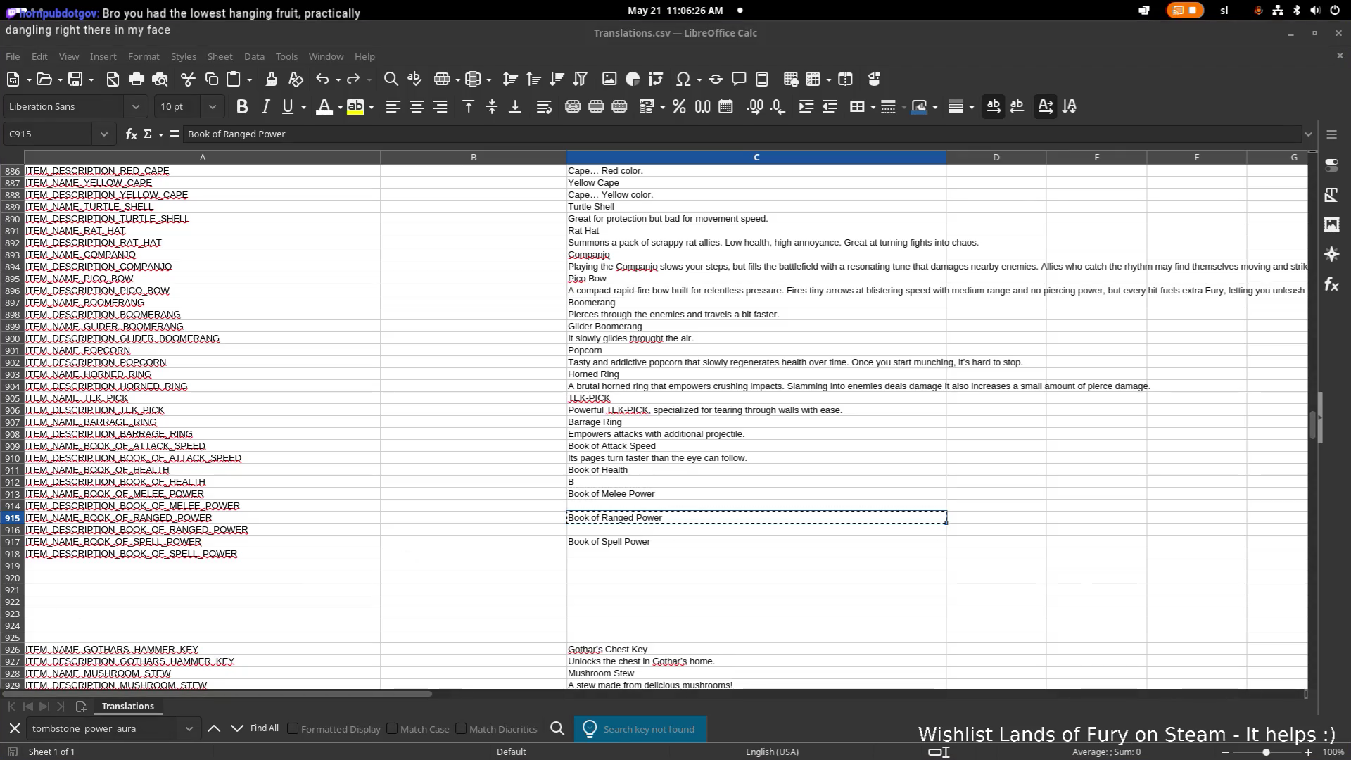
left_click(649, 542)
key("ctrl+c")
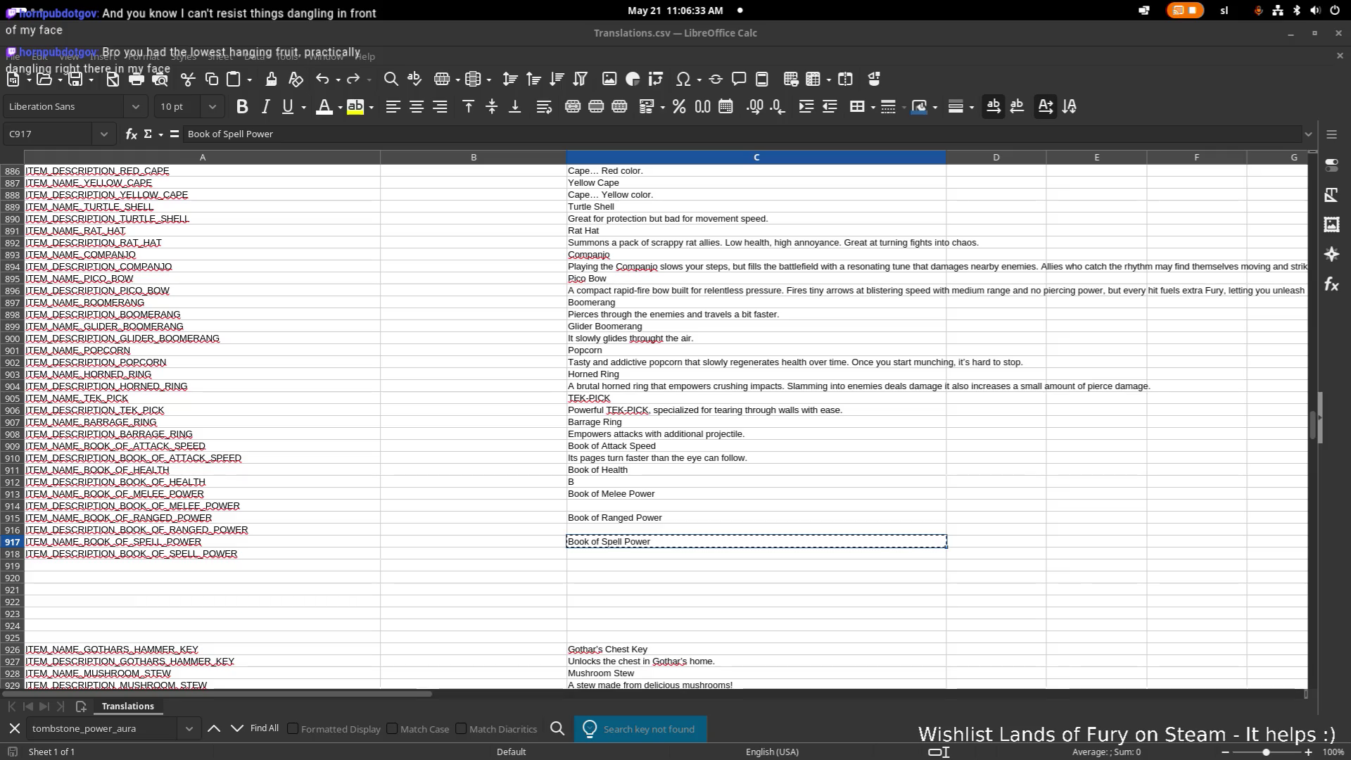
- Paste 'Its pages pulse with enduring vitality.' into C912 as unformatted text
left_click(683, 470)
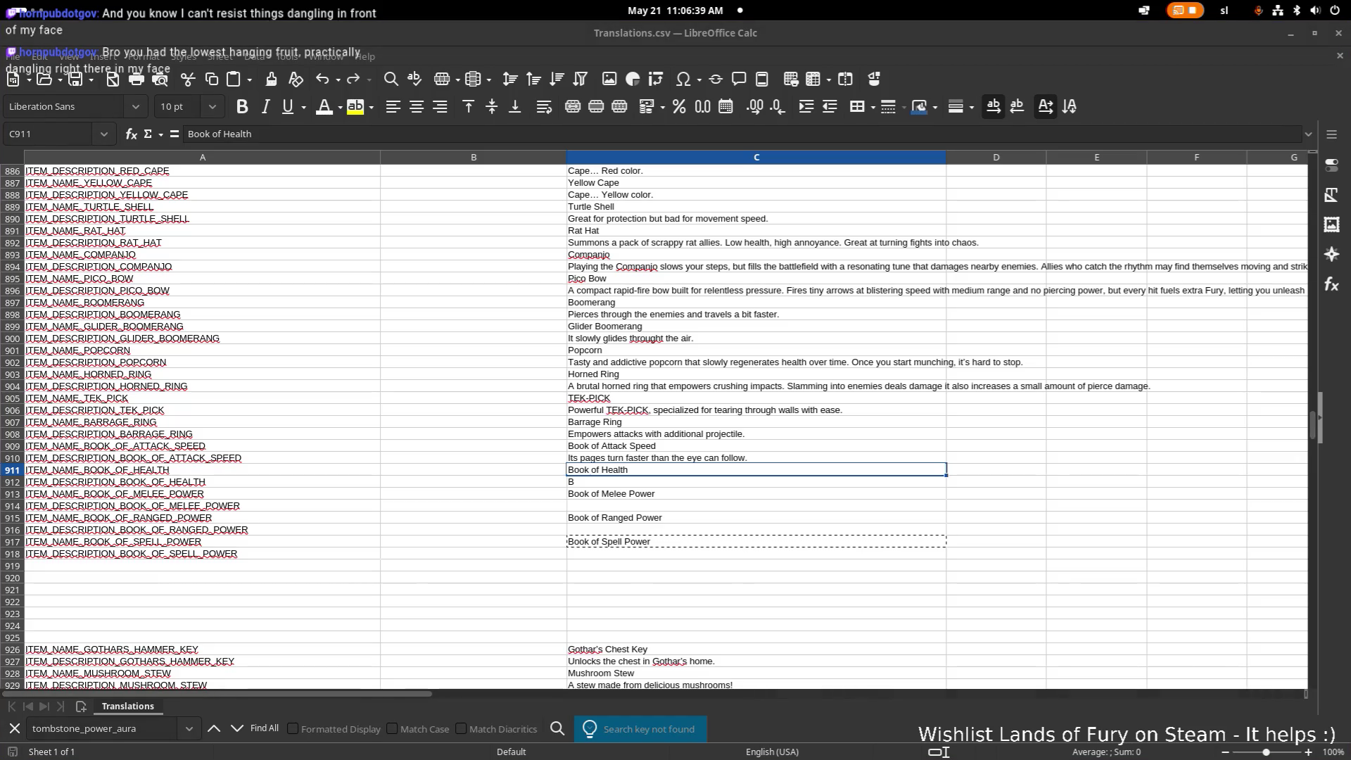
left_click(666, 471)
left_click(666, 484)
key("ctrl+shift+v")
left_click(718, 296)
left_click(772, 391)
left_click(763, 470)
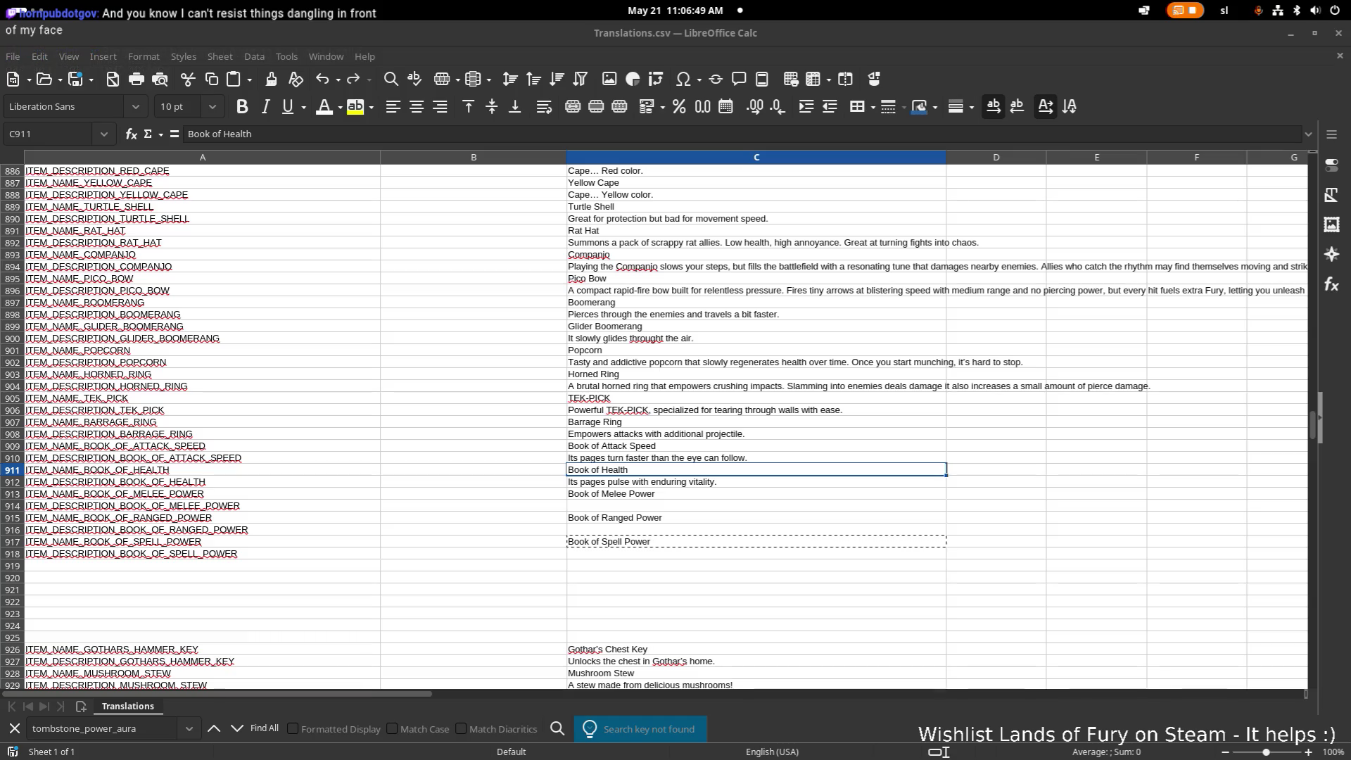
- Paste the Melee Power and Ranged Power descriptions into C914 and C916 as unformatted text
left_click(643, 505)
key("ctrl+shift+v")
left_click(633, 295)
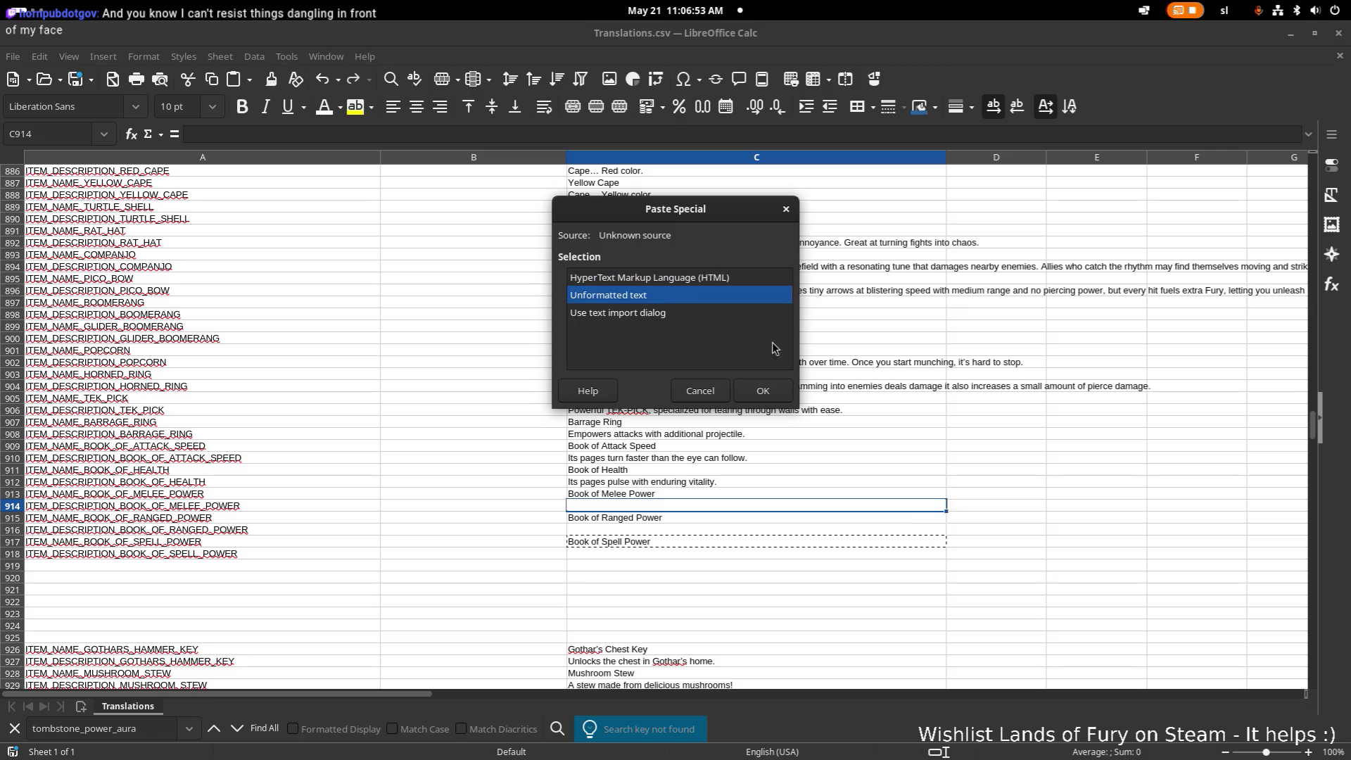
left_click(778, 390)
left_click(718, 448)
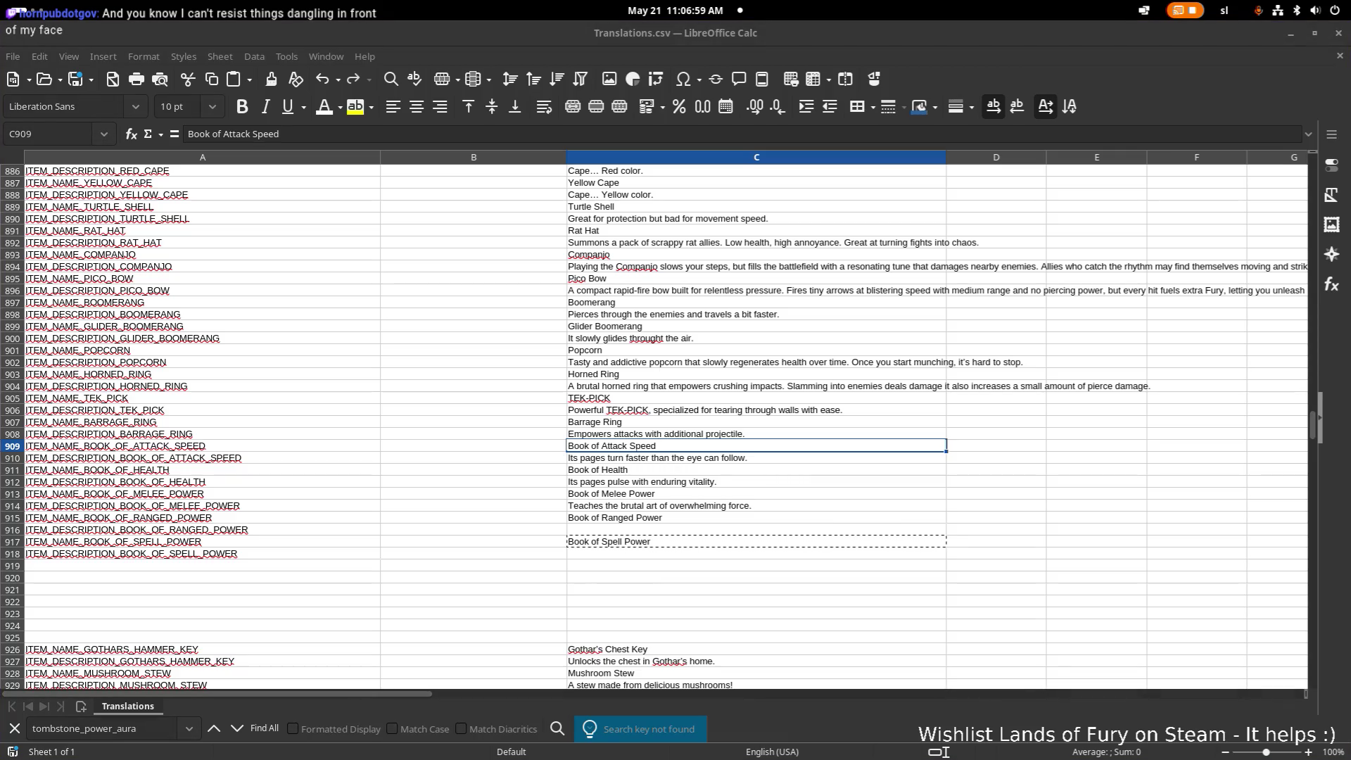
left_click(699, 527)
key("ctrl+shift+v")
left_click(612, 295)
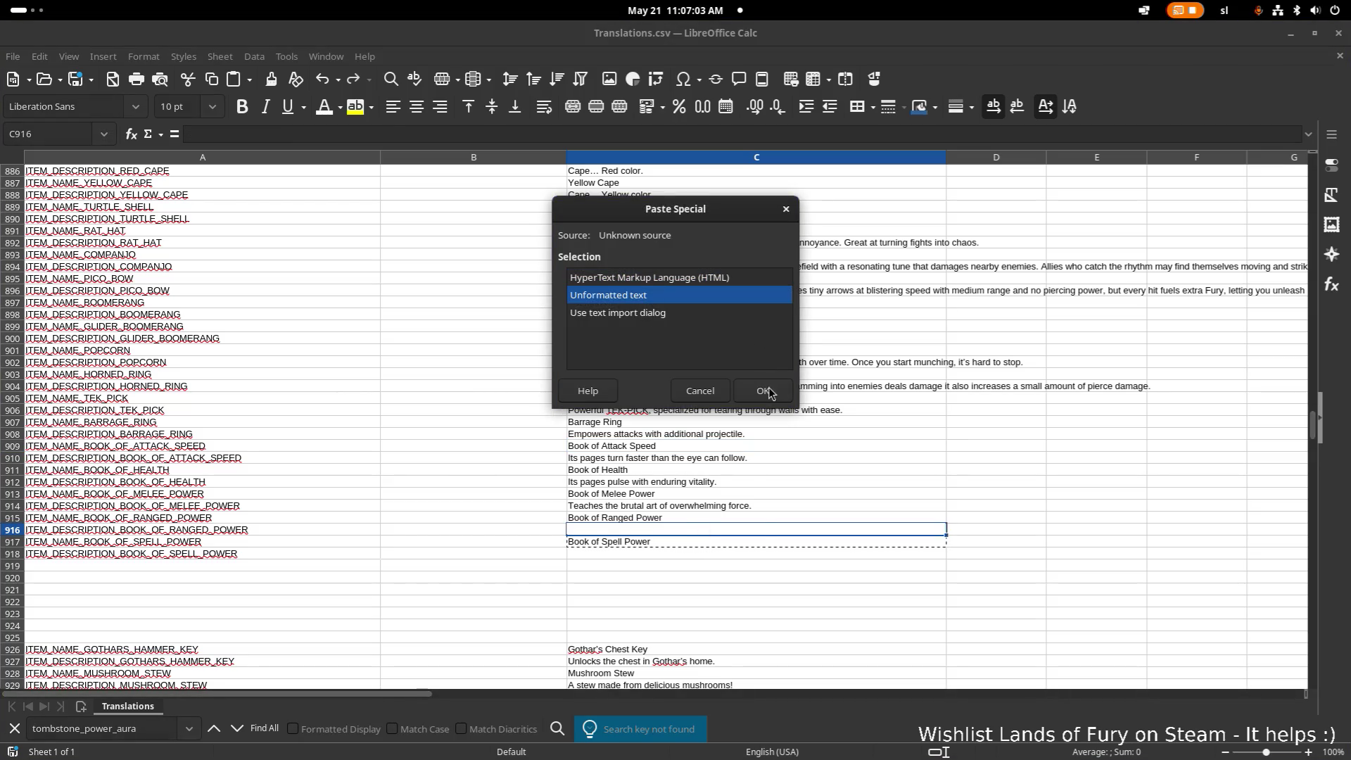
left_click(763, 391)
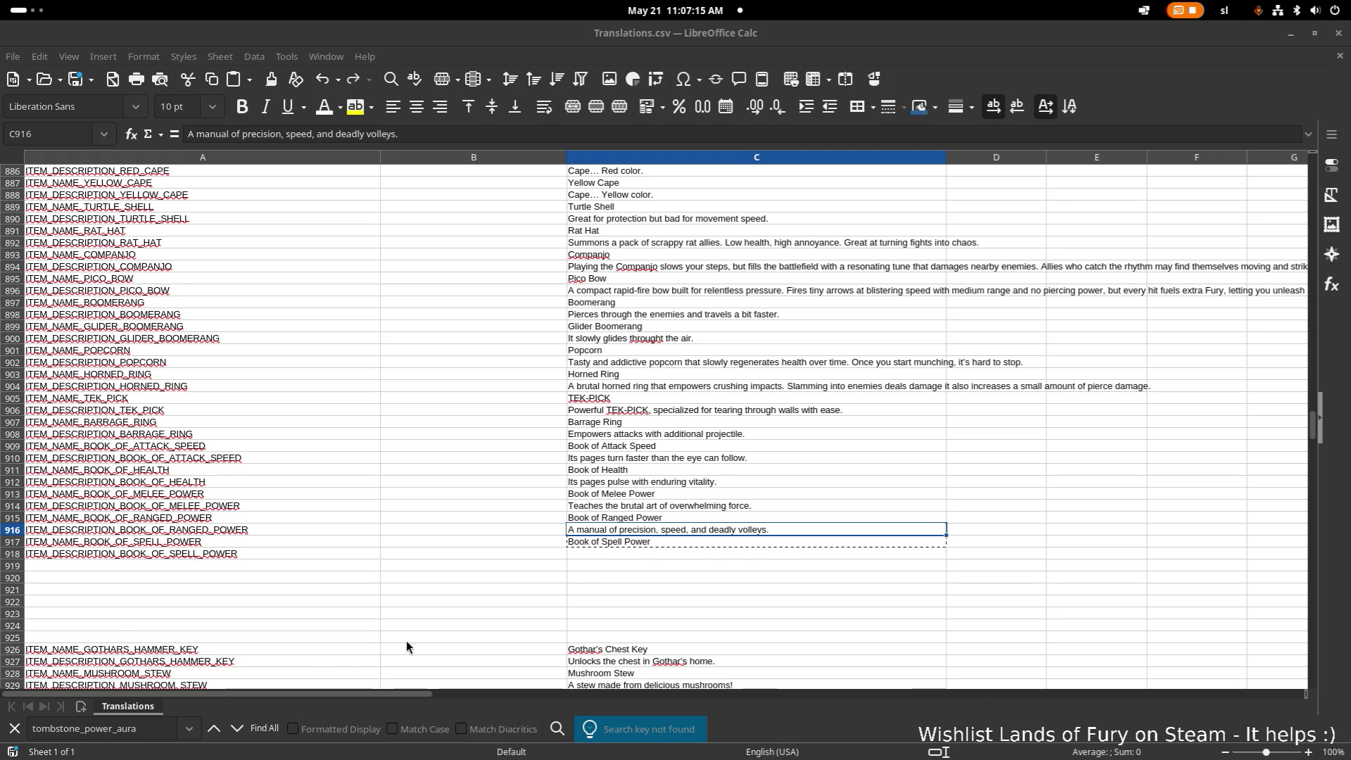
- Paste the Spell Power description into C918 and review the TEK-PICK and Barrage Ring descriptions
left_click(584, 553)
key("ctrl+shift+v")
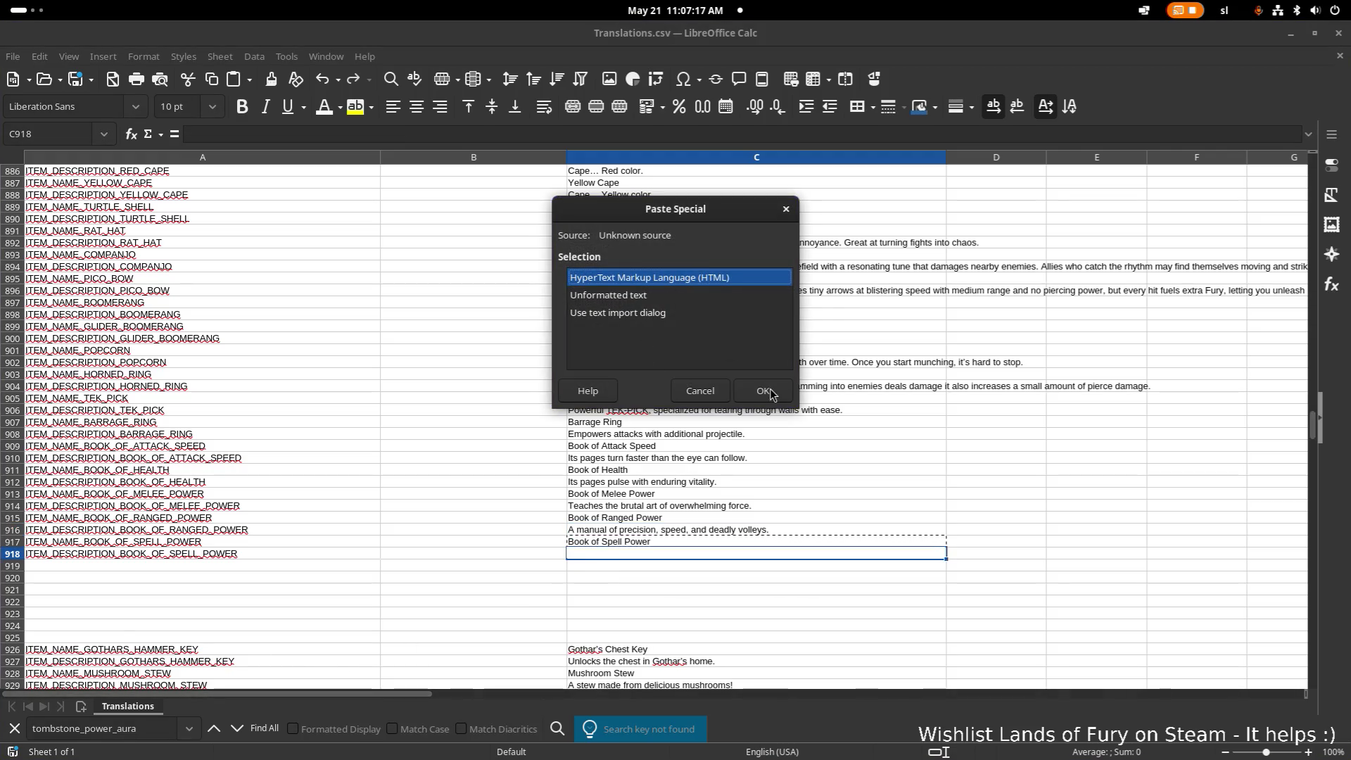
key("Down")
left_click(763, 391)
left_click(733, 408)
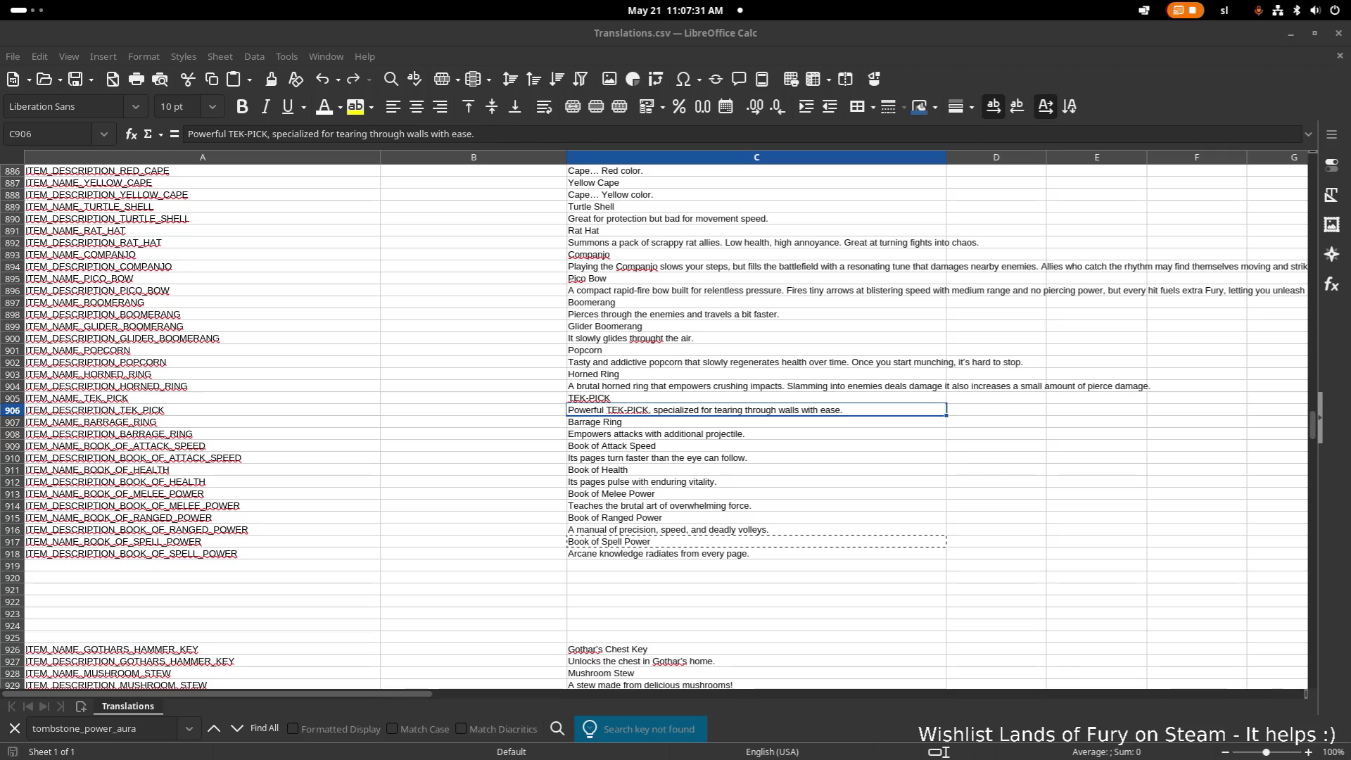
left_click(851, 434)
left_click(792, 575)
- Cycle windows past Steam back to Godot showing BookOfAttackSpeed.tres
left_click(995, 388)
key("alt+Tab")
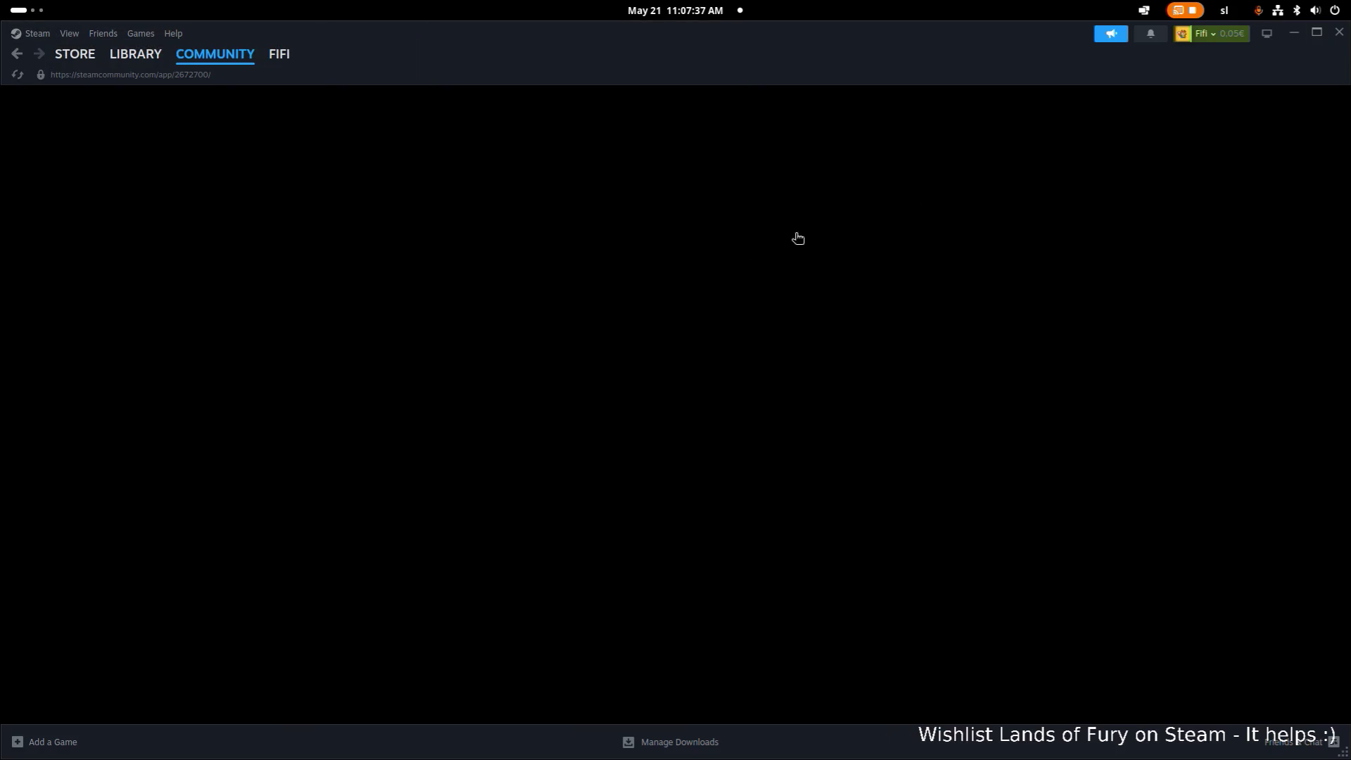
key("alt+Tab")
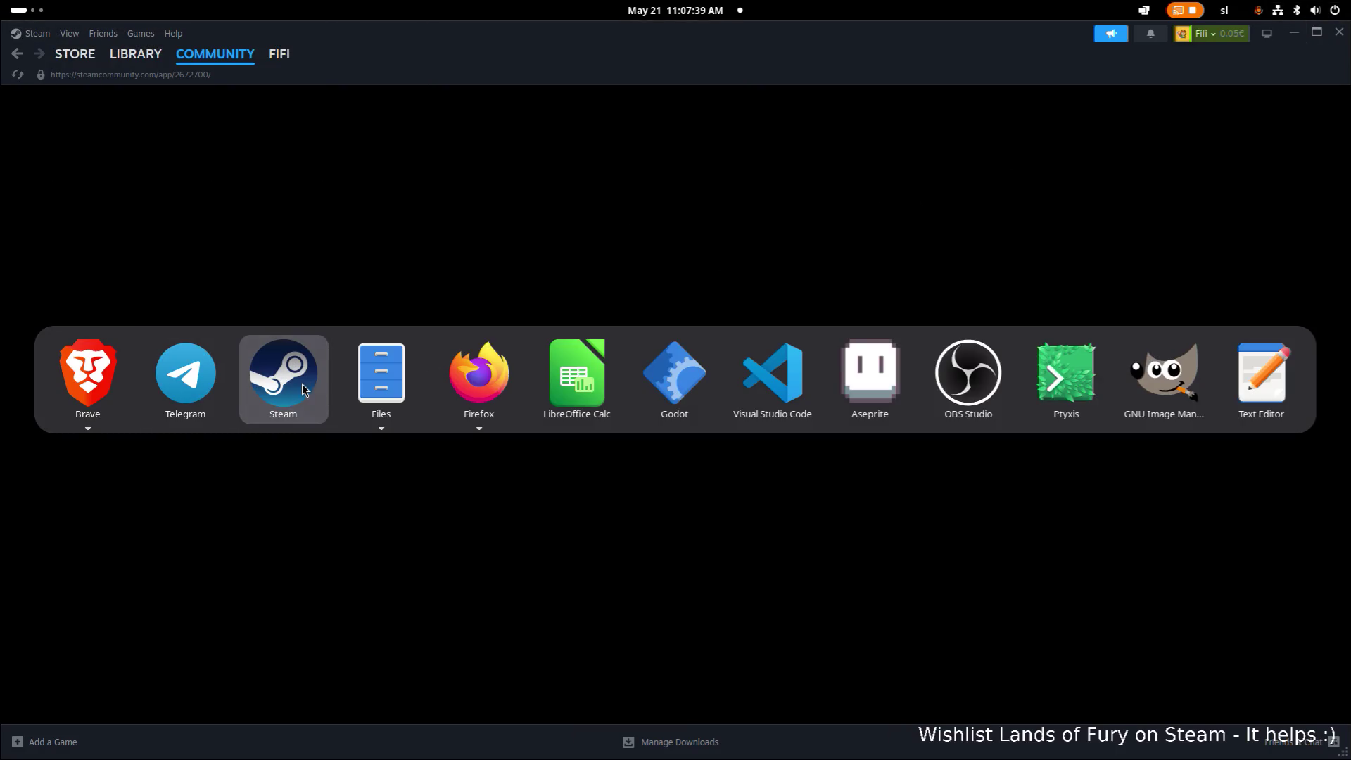
key("Escape")
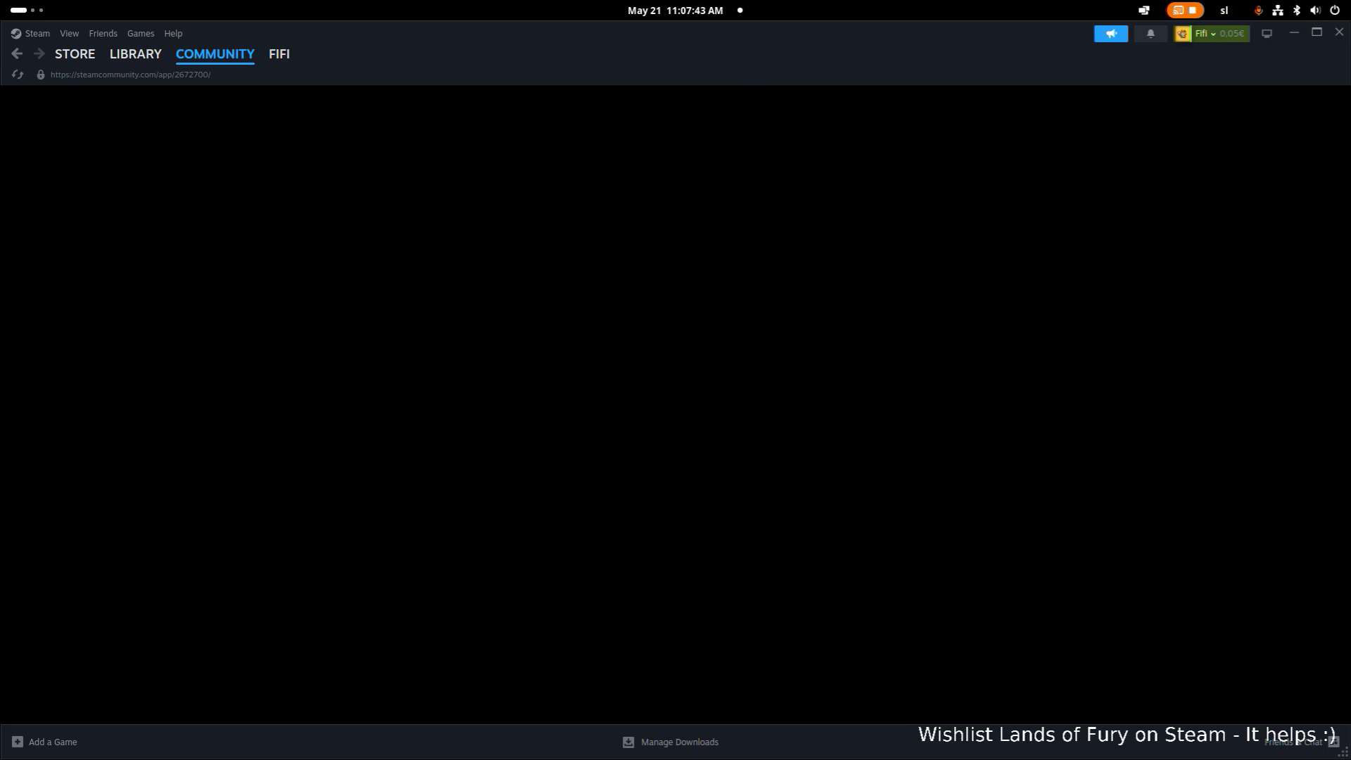
key("alt+Tab")
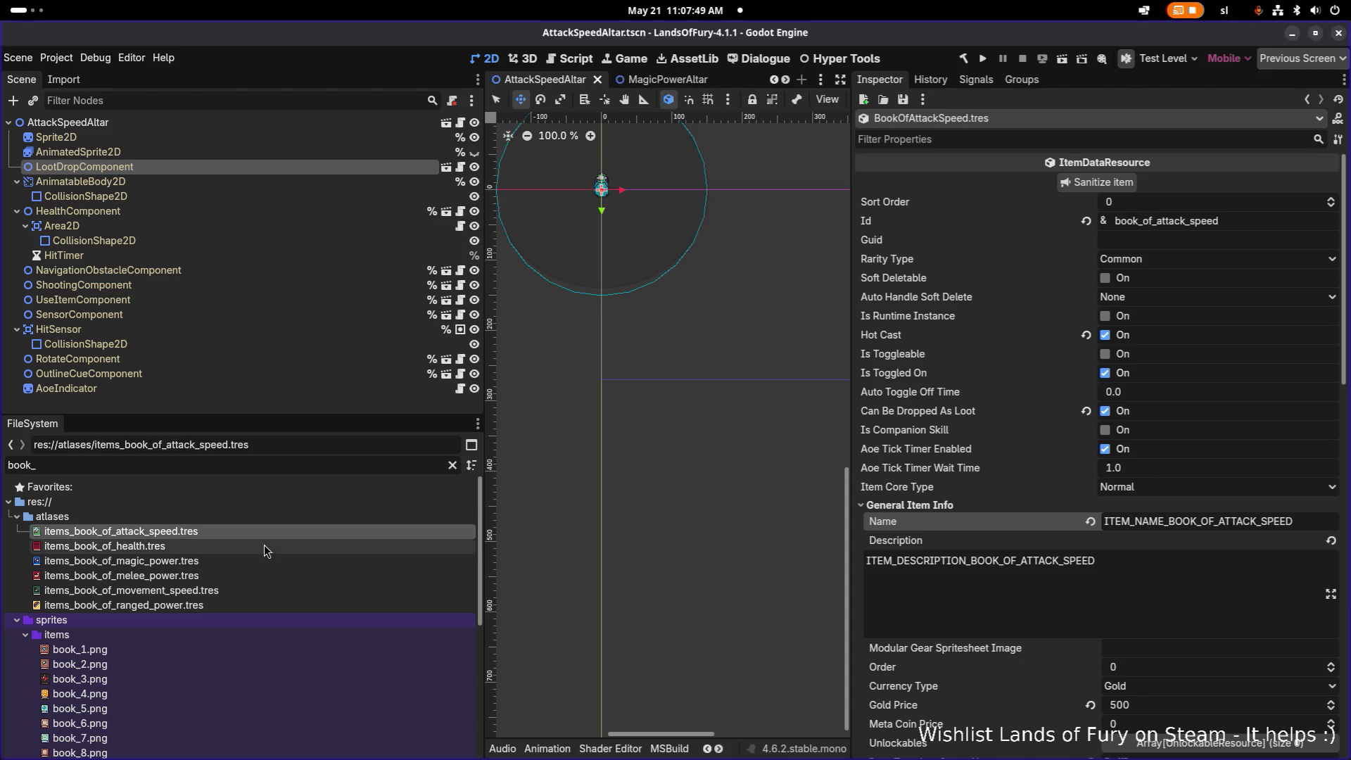
- Preview the book icon textures and filter the FileSystem dock by 'of'
left_click(264, 546)
left_click(277, 530)
left_click(310, 558)
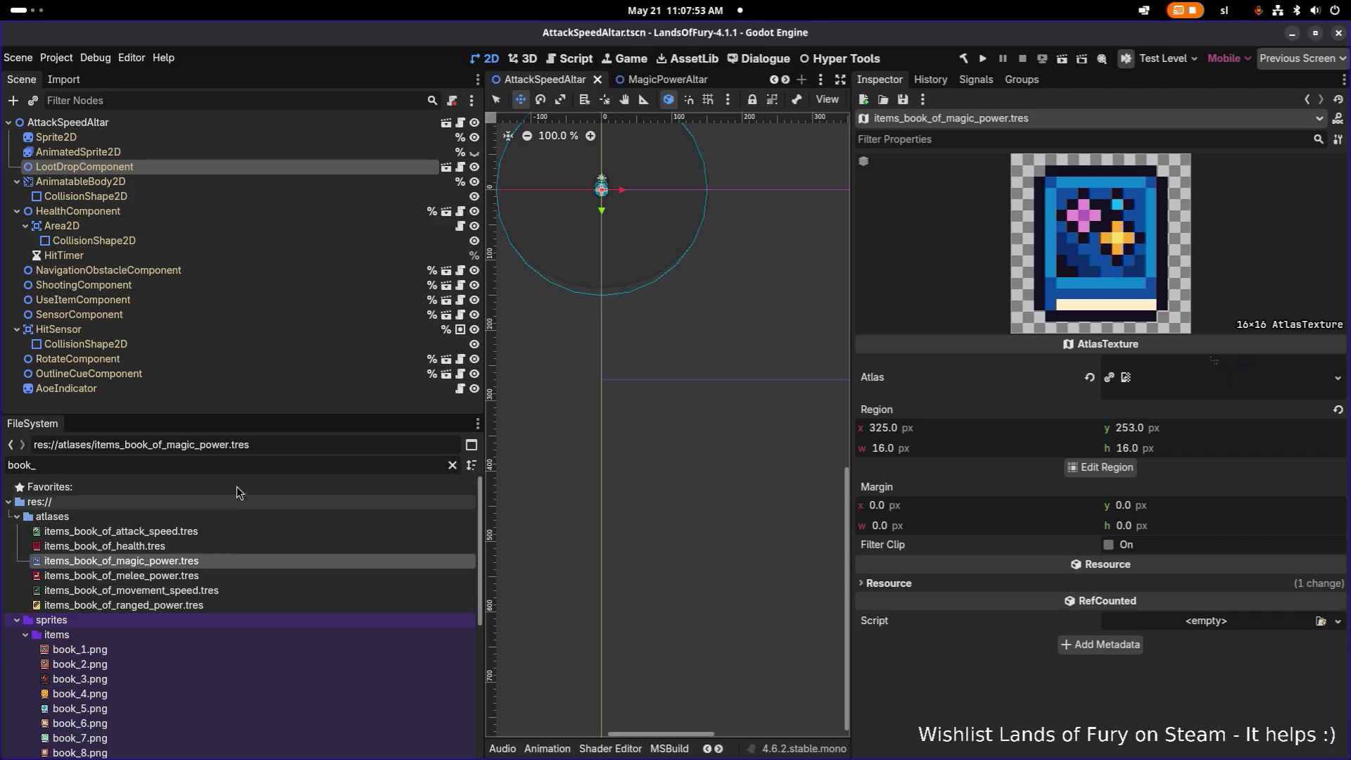
left_click(255, 461)
type("of")
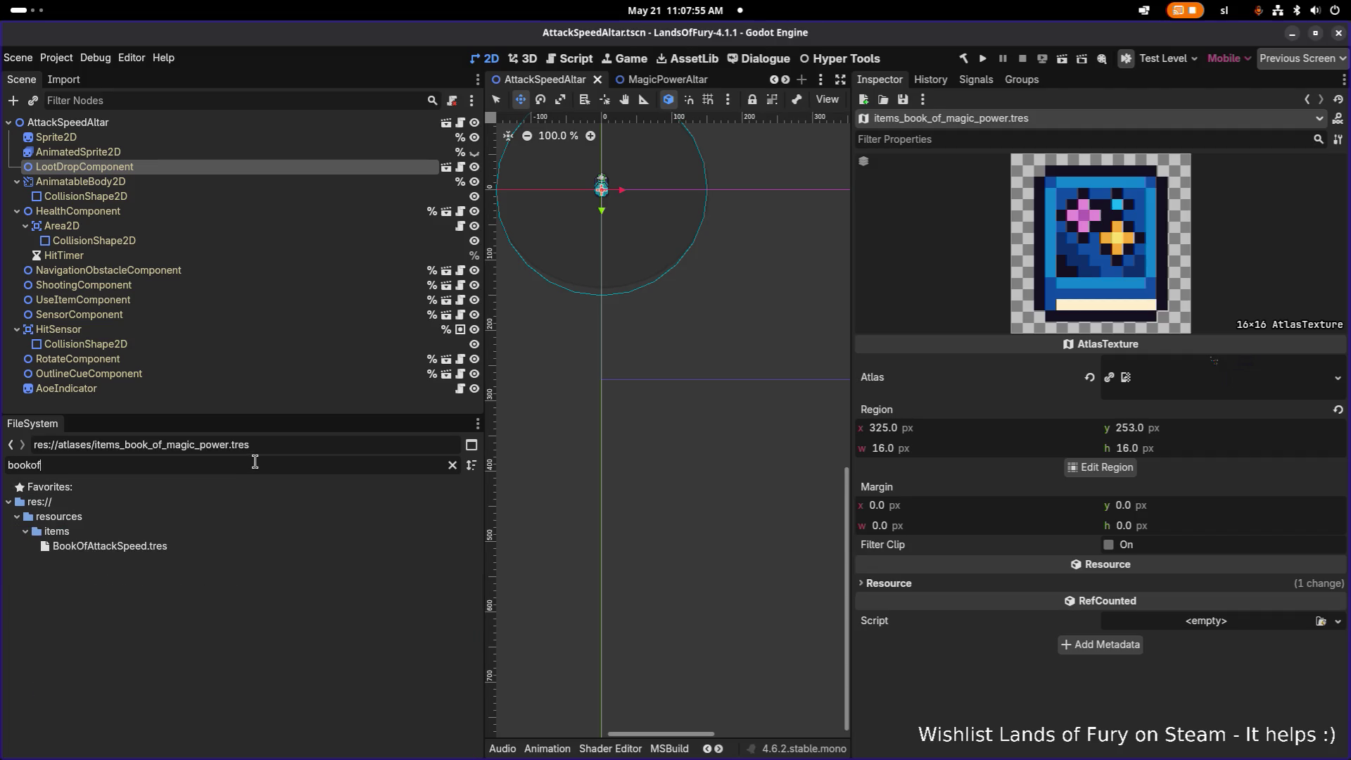
- Duplicate BookOfAttackSpeed.tres as BookOfHealth.tres
left_click(178, 548)
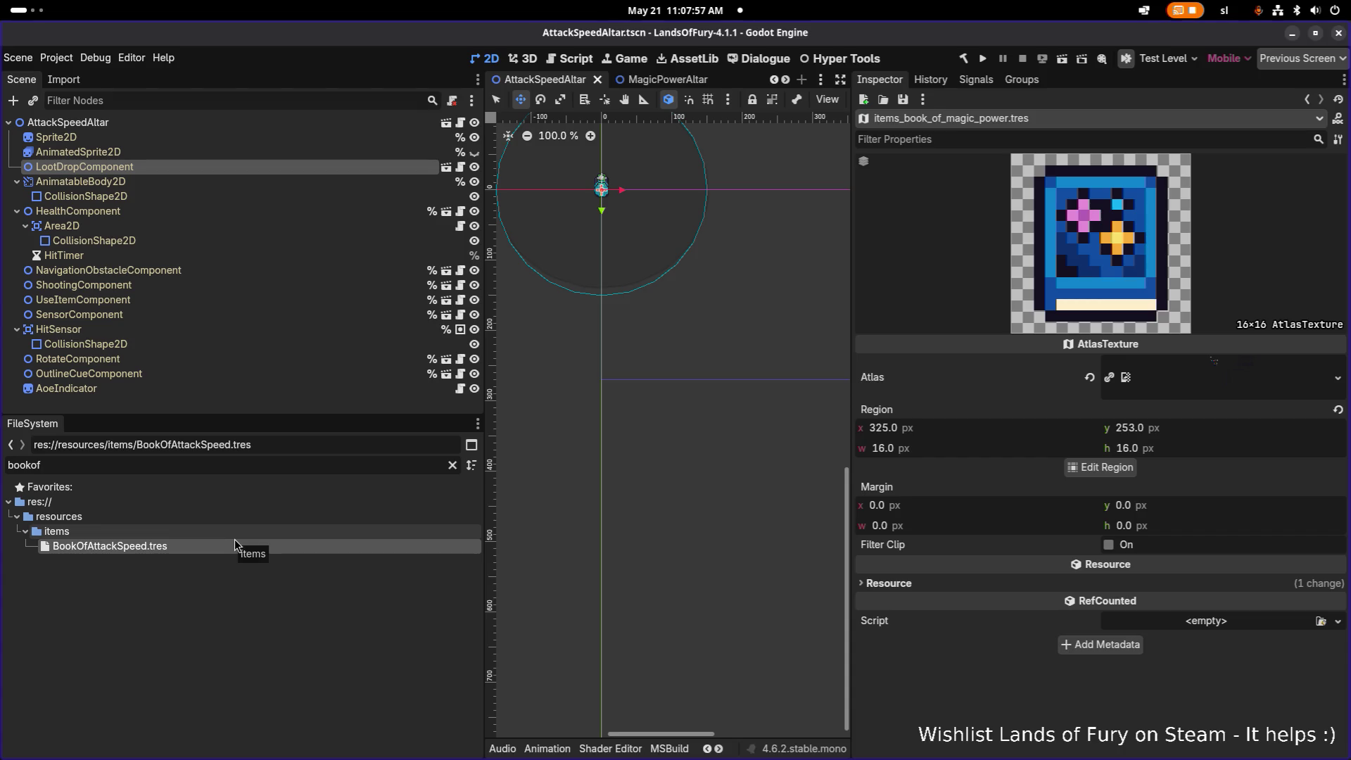
key("ctrl+d")
key("Right")
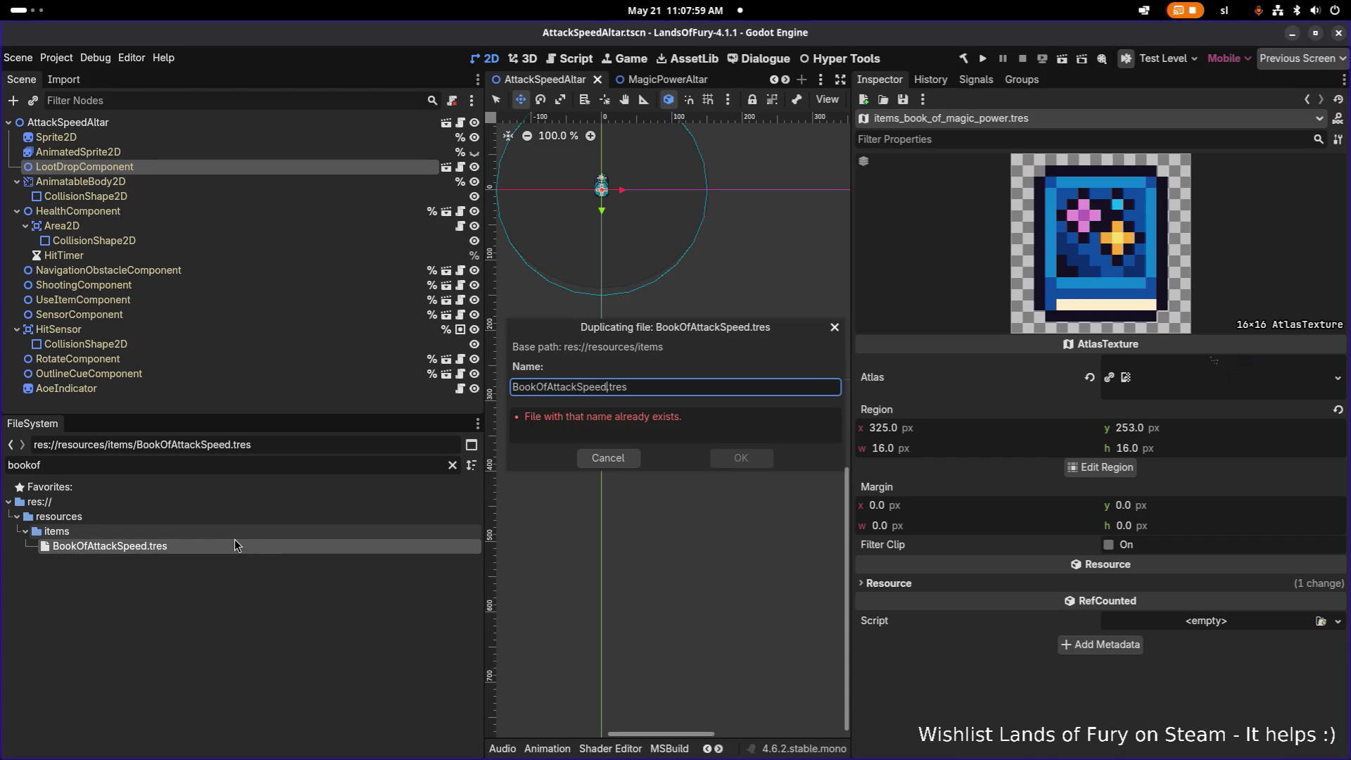
key("ctrl+shift+Right")
type("Health")
key("Return")
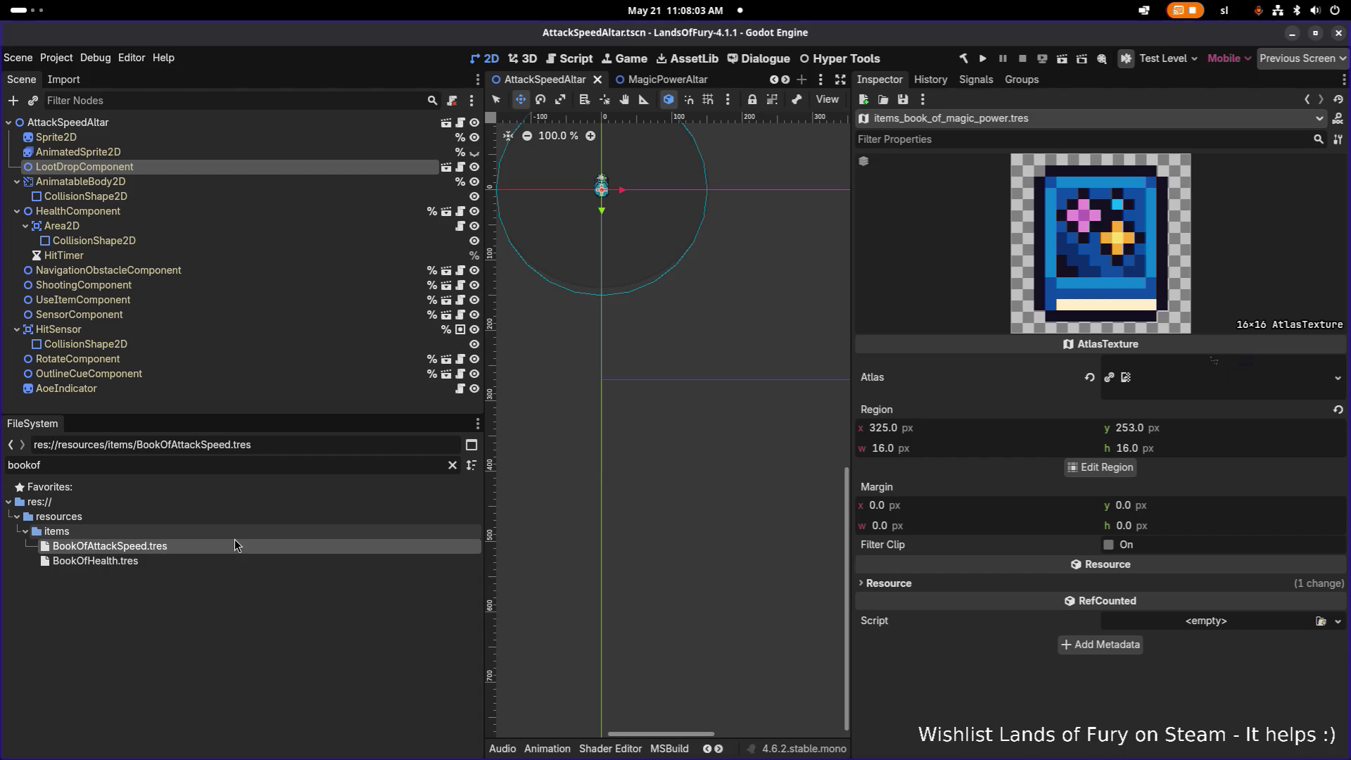
- Change BookOfHealth's keys to ITEM_NAME_BOOK_OF_HEALTH and ITEM_DESCRIPTION_BOOK_OF_HEALTH
left_click(214, 560)
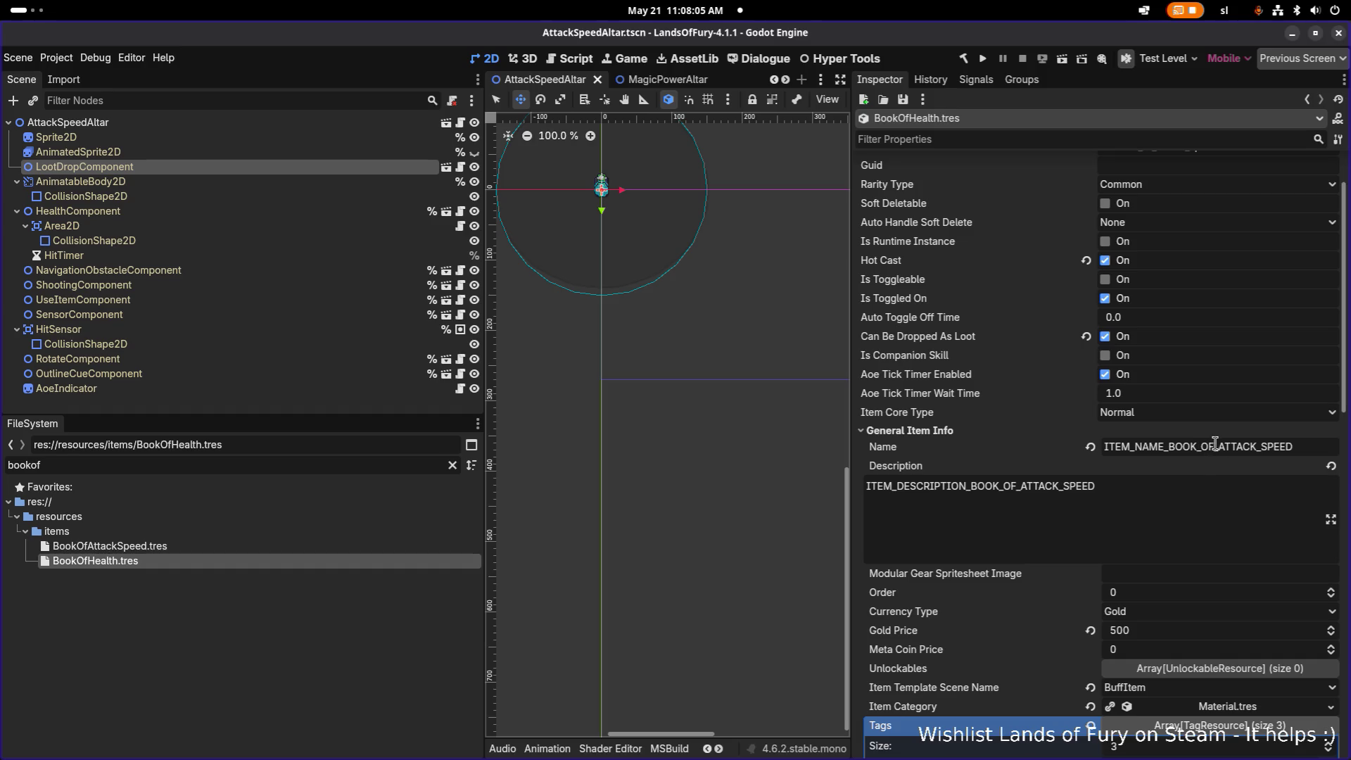
left_click(1221, 446)
left_click_drag(1243, 442, 1343, 451)
type("HEALTH")
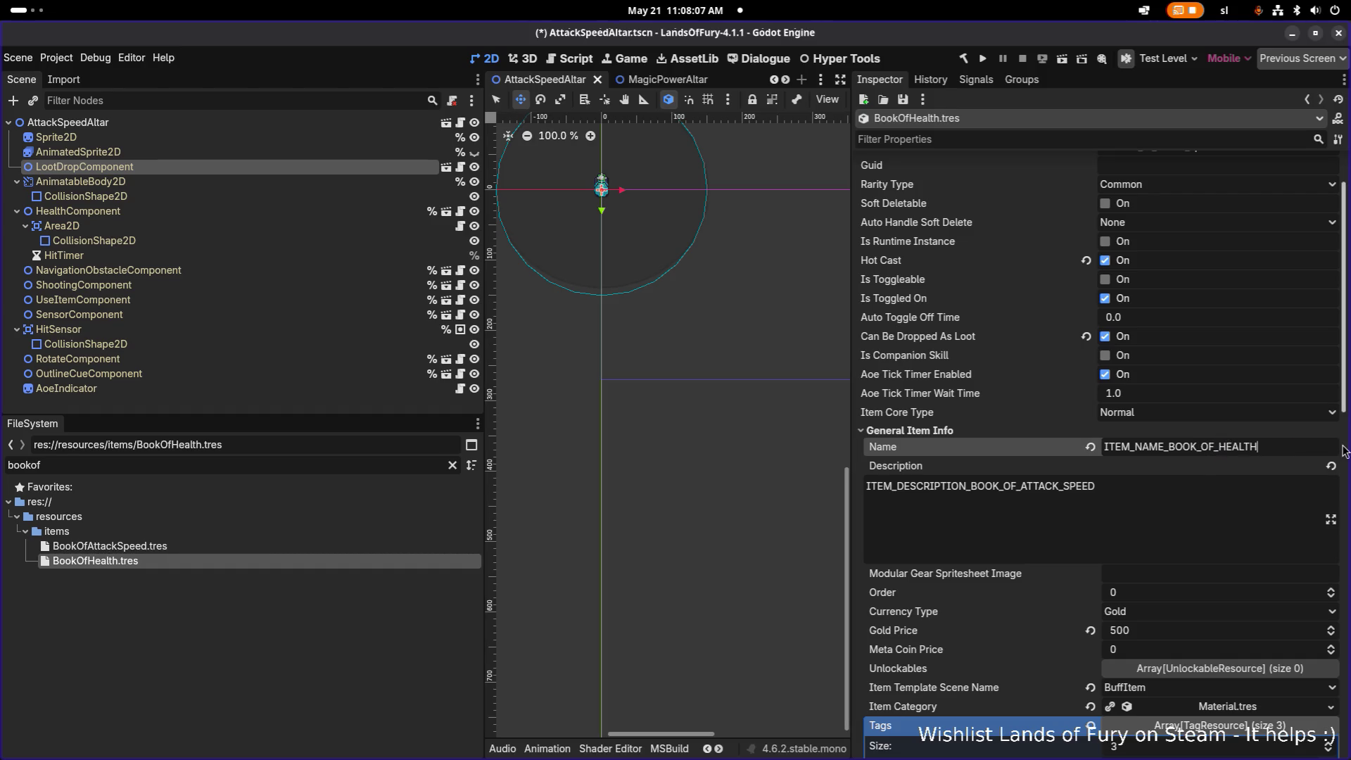
left_click_drag(1021, 485, 1267, 482)
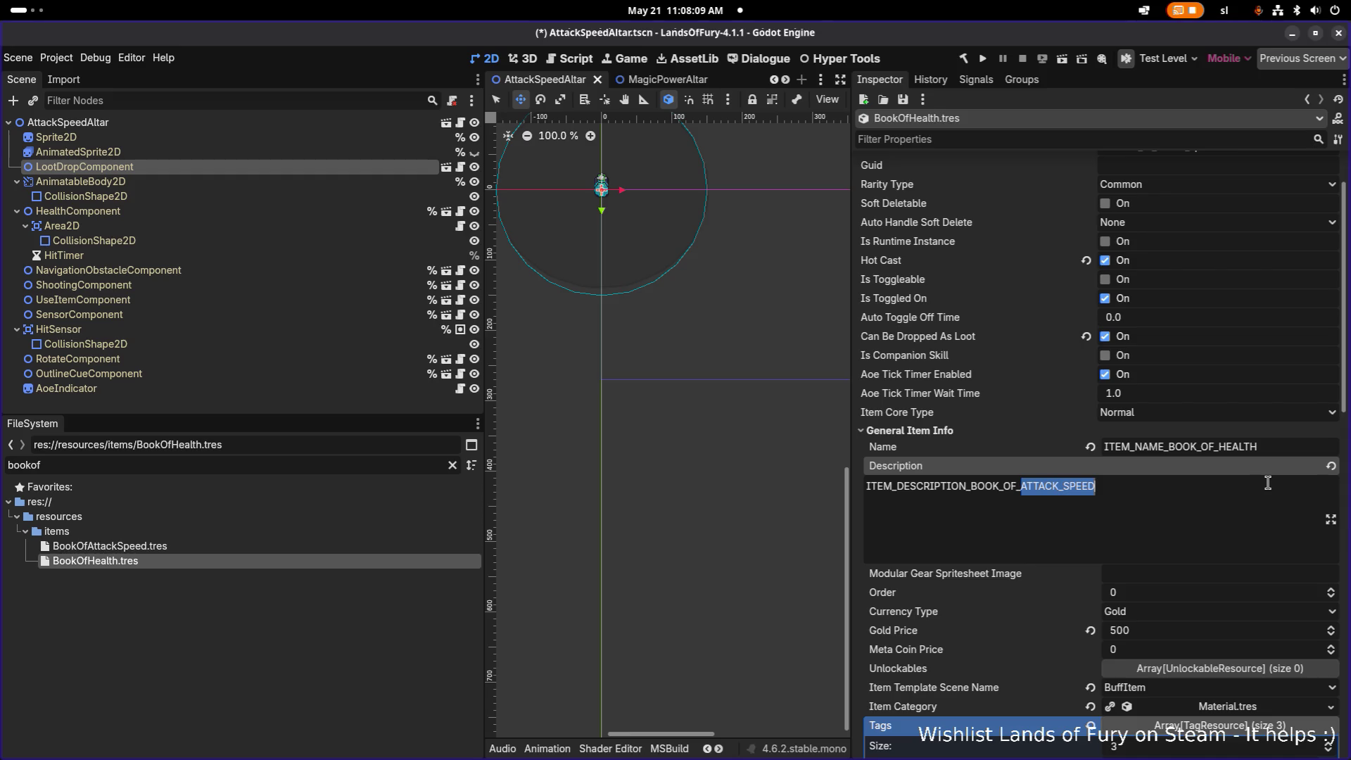
type("HEALTH")
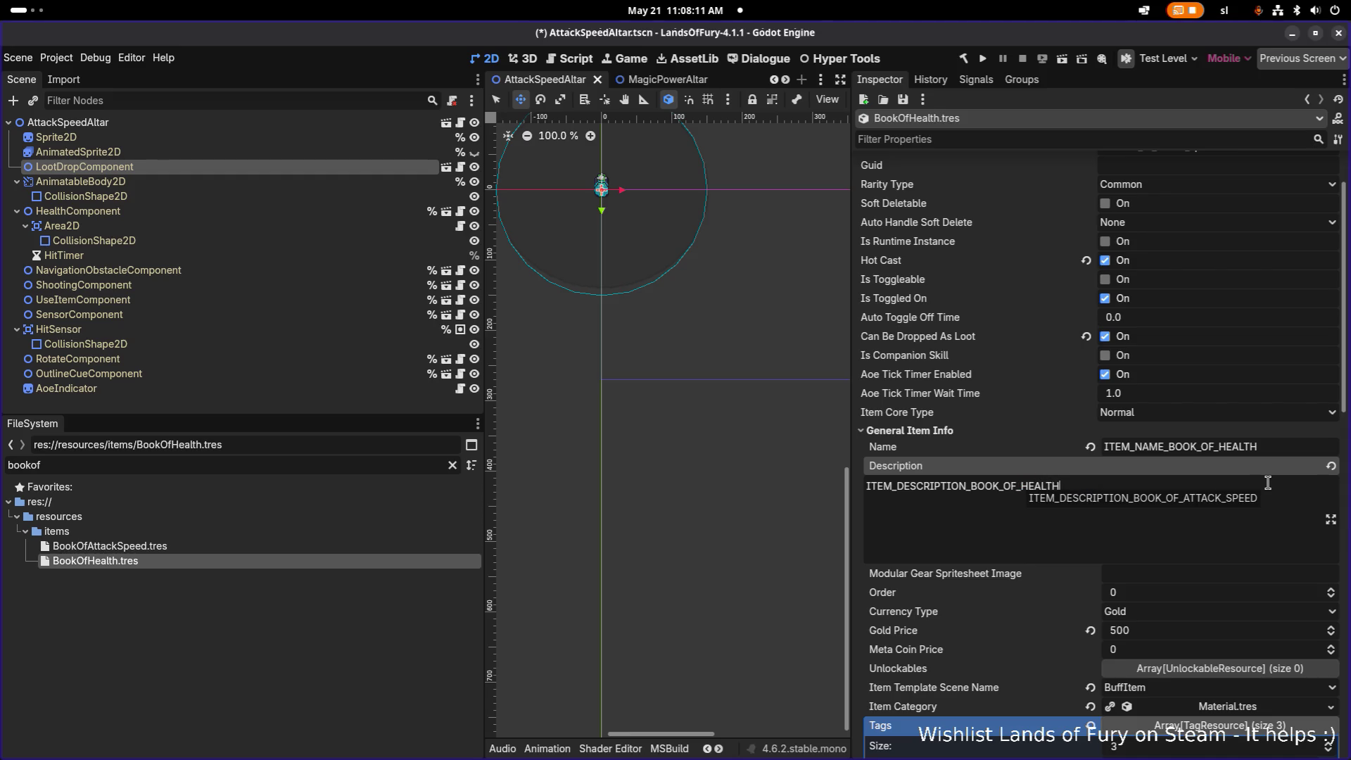
left_click(1281, 448)
scroll(1261, 448, "up", 2)
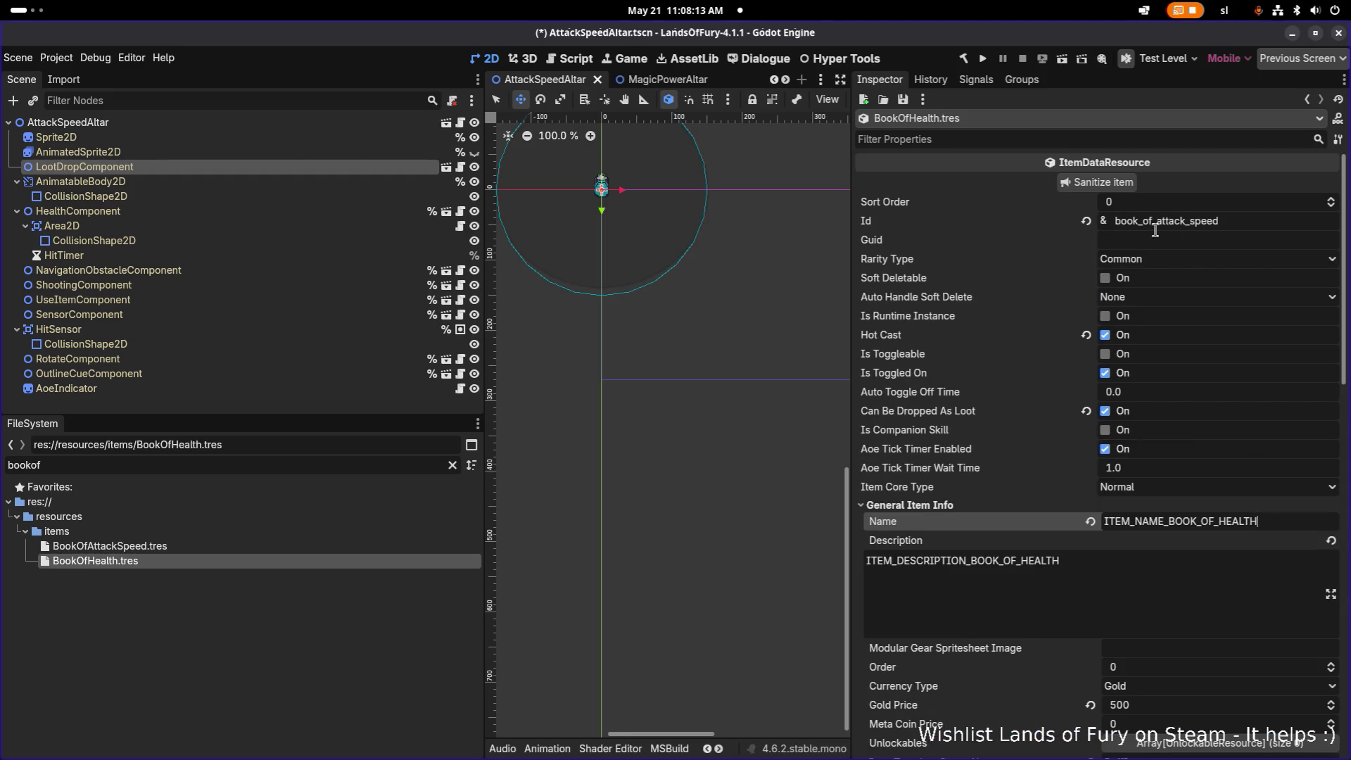